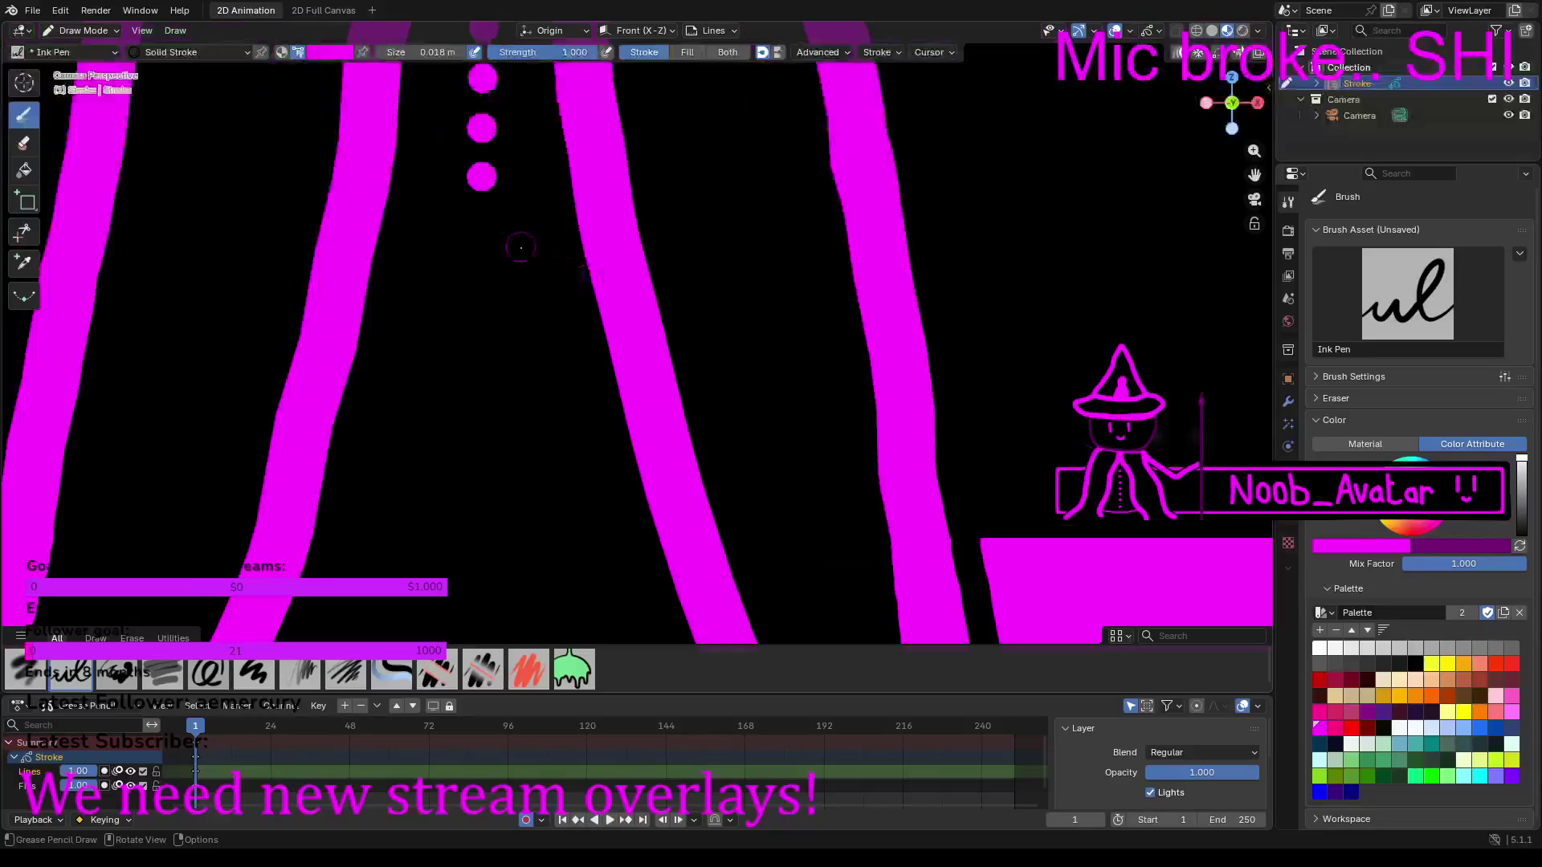
# Step: Draw the robe's magenta crossbar, then add a dark-purple buckle with brush size 0.0097 m
pyautogui.keyDown('shift'); pyautogui.moveTo(424, 266); pyautogui.dragTo(630, 385, button='middle'); pyautogui.keyUp('shift')
pyautogui.moveTo(519, 363)
pyautogui.mouseDown()
pyautogui.moveTo(763, 366)
pyautogui.moveTo(762, 389)
pyautogui.moveTo(742, 392)
pyautogui.moveTo(515, 392)
pyautogui.mouseUp()
pyautogui.moveTo(401, 53)
pyautogui.mouseDown()
pyautogui.moveTo(362, 53)
pyautogui.moveTo(375, 56)
pyautogui.mouseUp()
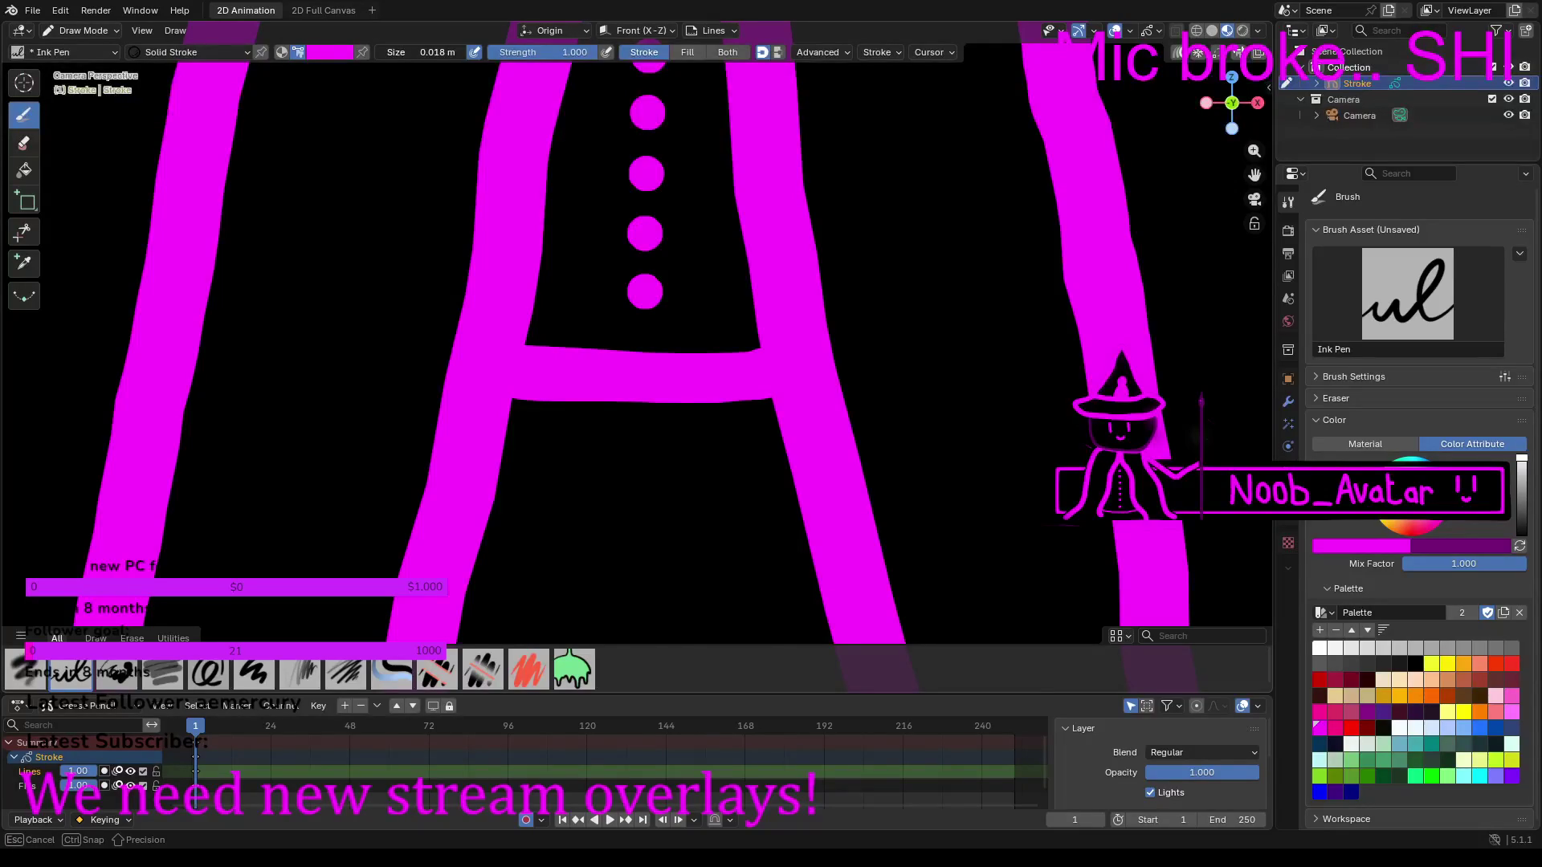
pyautogui.moveTo(423, 53); pyautogui.dragTo(437, 52)
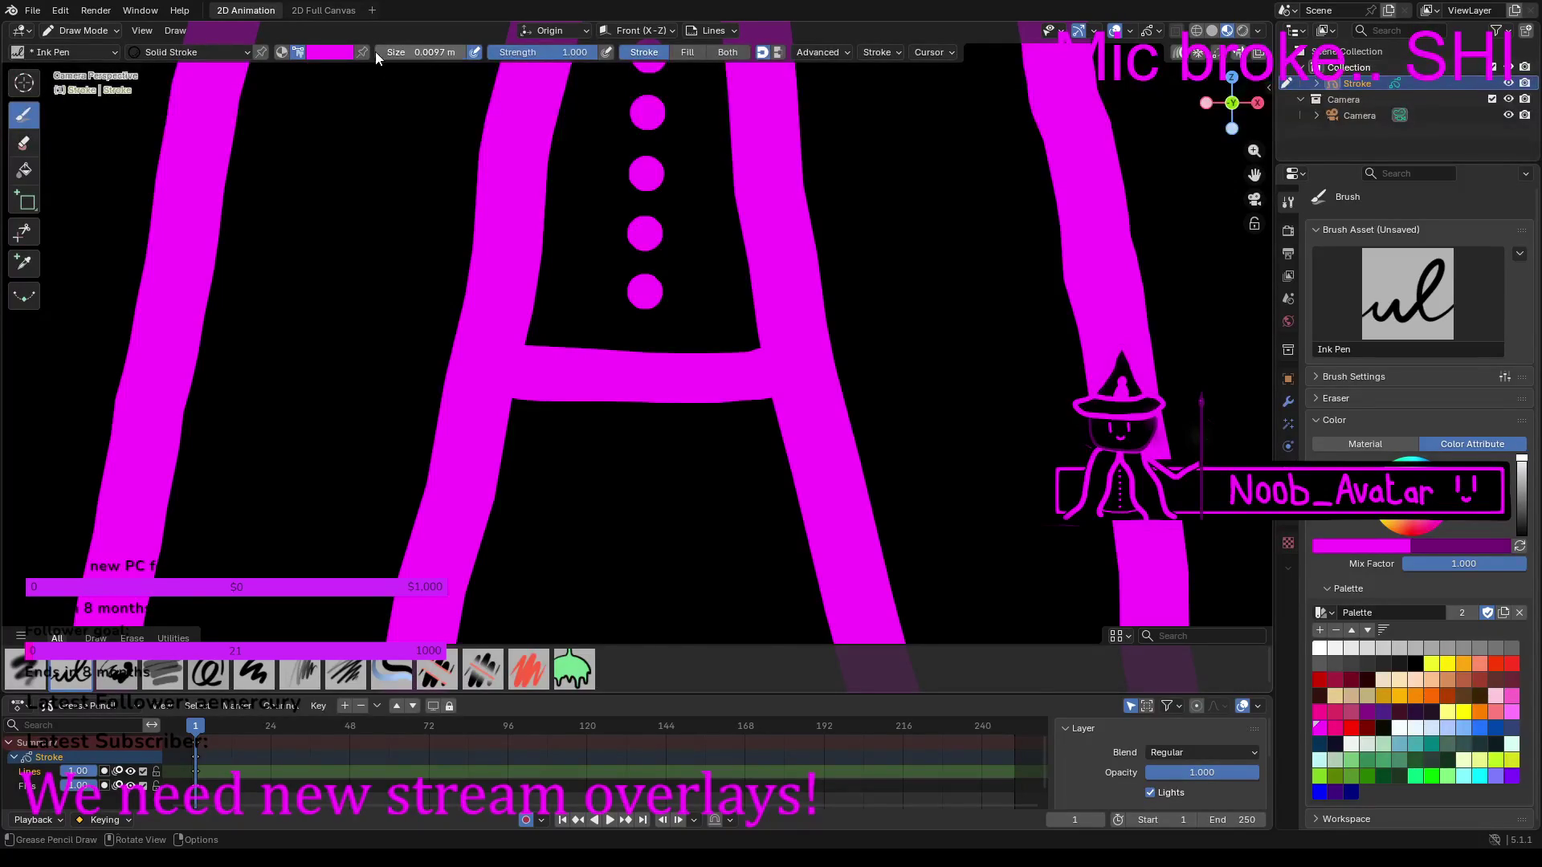
pyautogui.click(1519, 547)
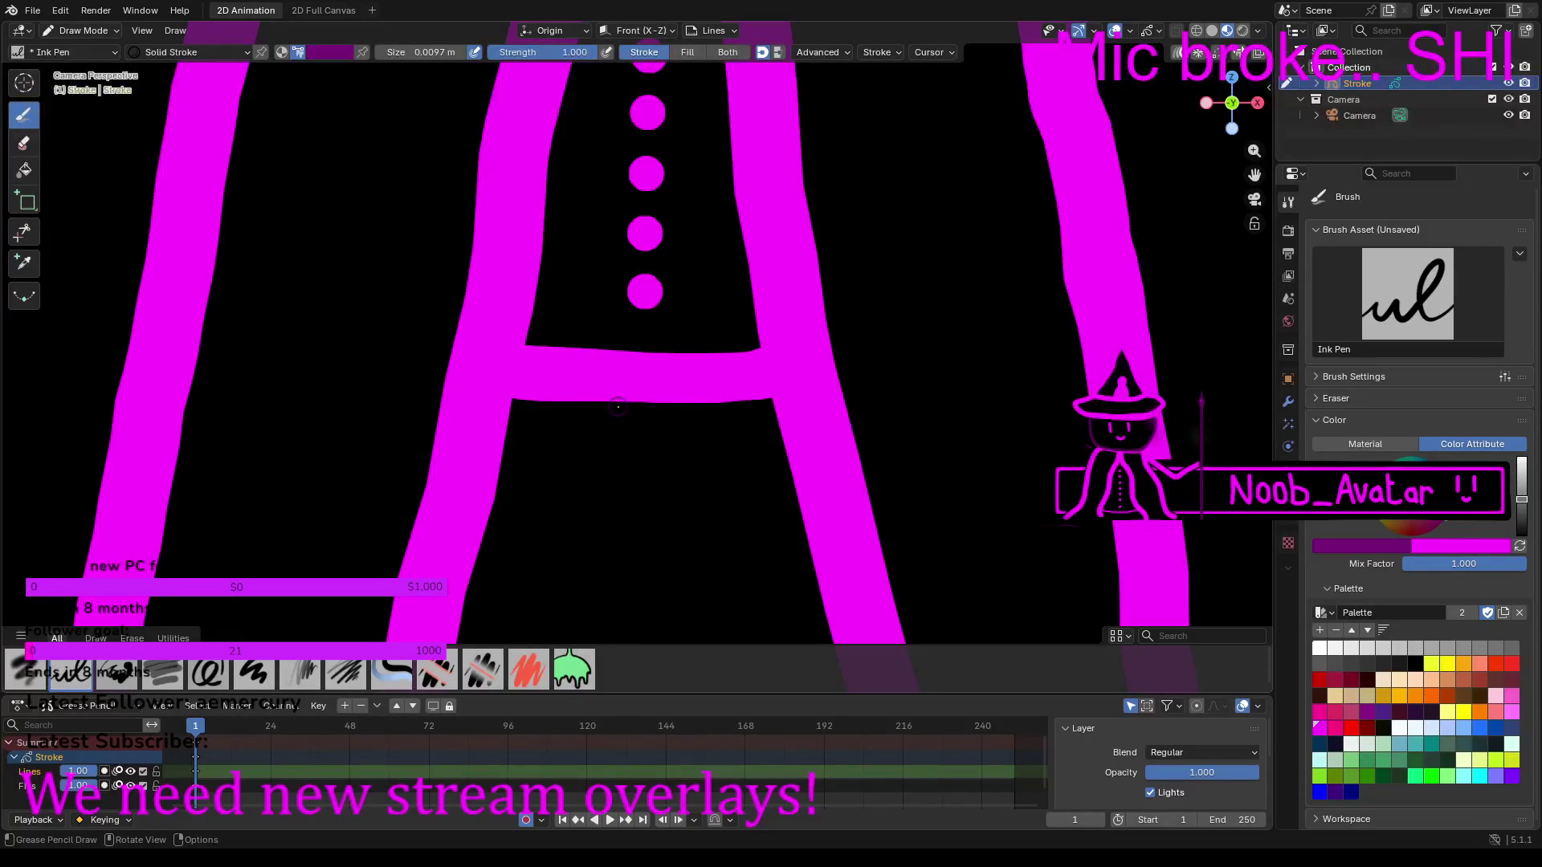
pyautogui.moveTo(618, 407)
pyautogui.mouseDown()
pyautogui.moveTo(628, 350)
pyautogui.moveTo(676, 347)
pyautogui.moveTo(676, 416)
pyautogui.moveTo(630, 411)
pyautogui.moveTo(632, 374)
pyautogui.moveTo(645, 382)
pyautogui.mouseUp()
pyautogui.scroll(-5, 645, 383)
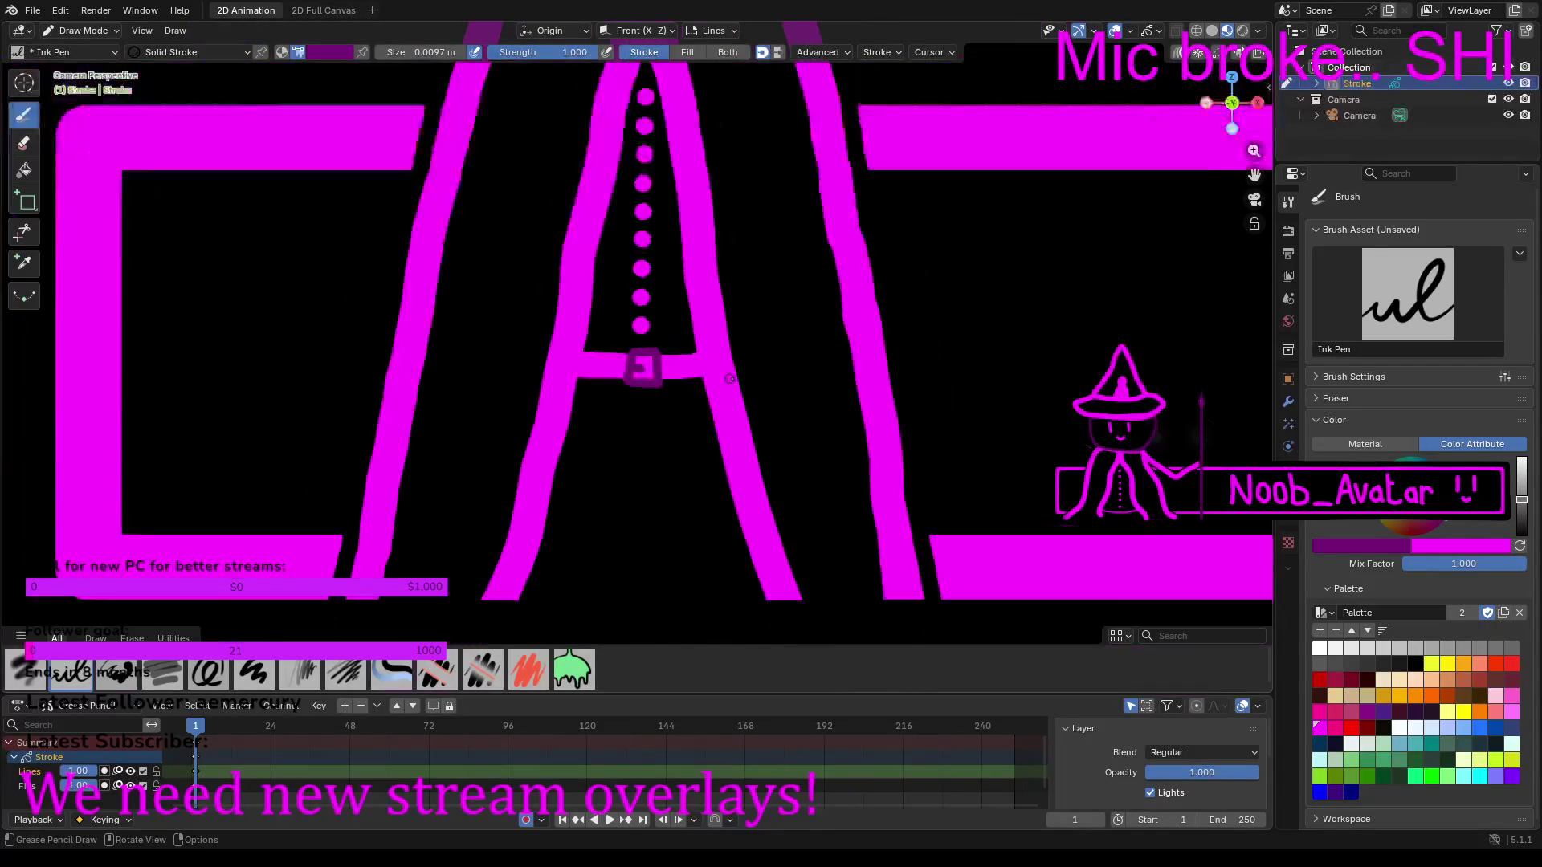
# Step: Draw two long dark-purple vertical leg strokes inside the robe beneath the belt
pyautogui.scroll(3, 707, 371)
pyautogui.scroll(3, 707, 371)
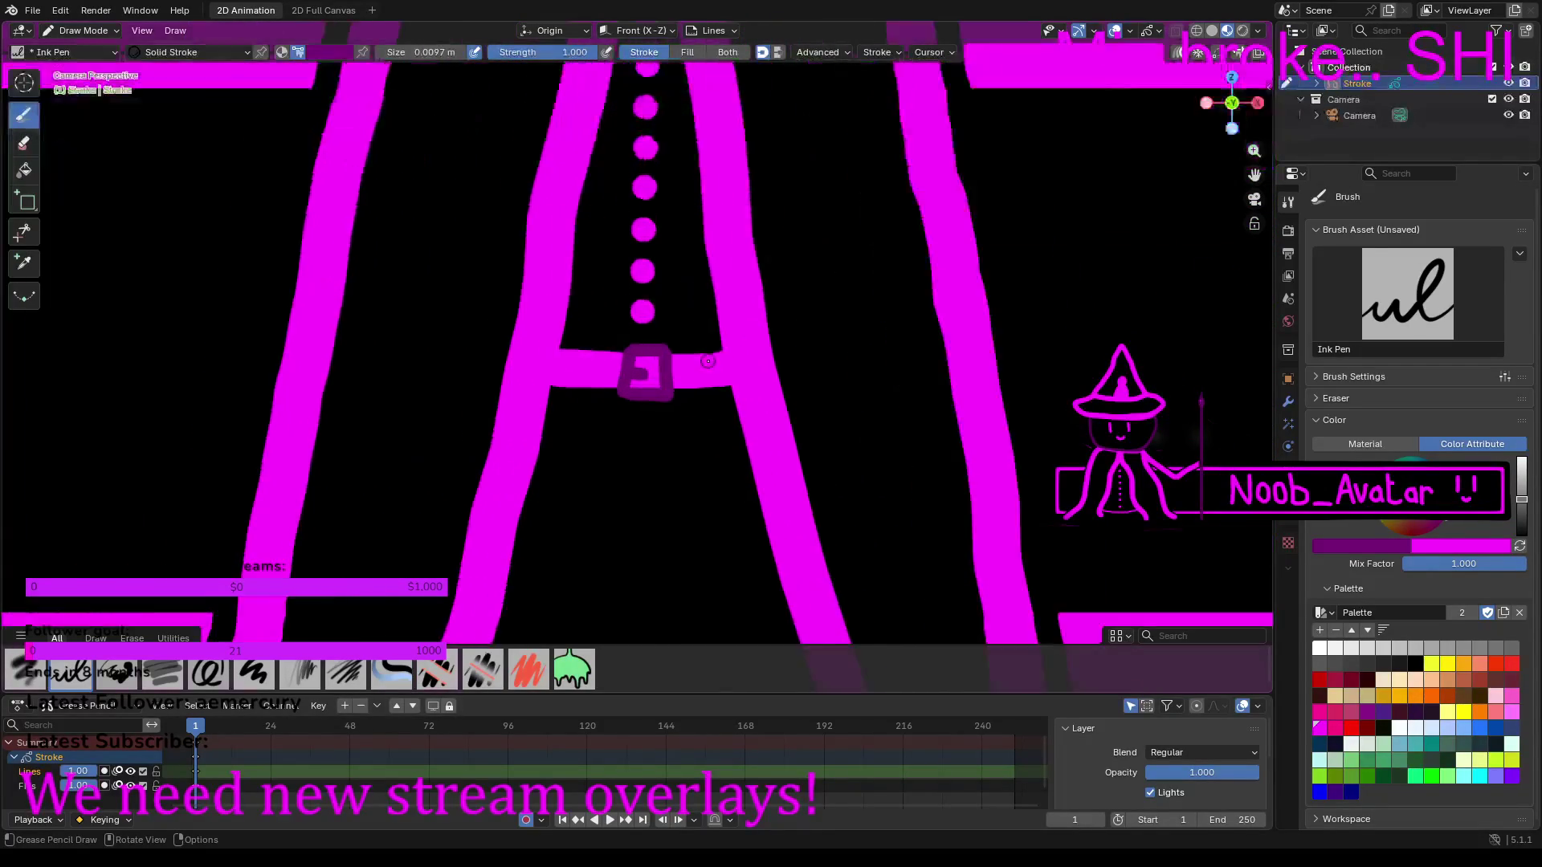
pyautogui.keyDown('shift'); pyautogui.moveTo(724, 377); pyautogui.dragTo(771, 84, button='middle'); pyautogui.keyUp('shift')
pyautogui.moveTo(544, 209); pyautogui.dragTo(547, 574)
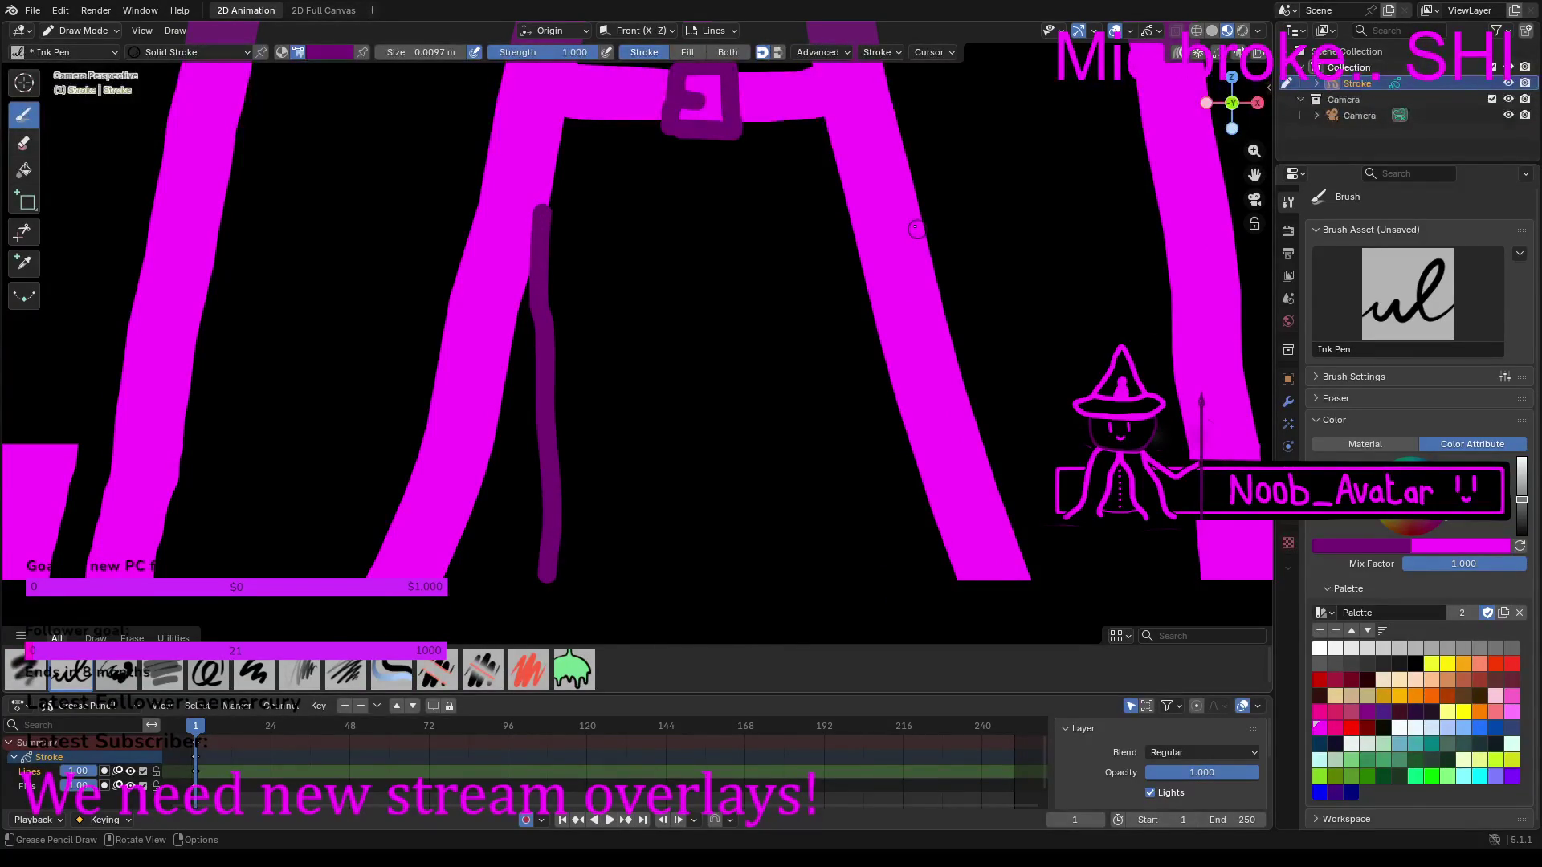
pyautogui.moveTo(844, 191); pyautogui.dragTo(853, 572)
pyautogui.scroll(-10, 853, 572)
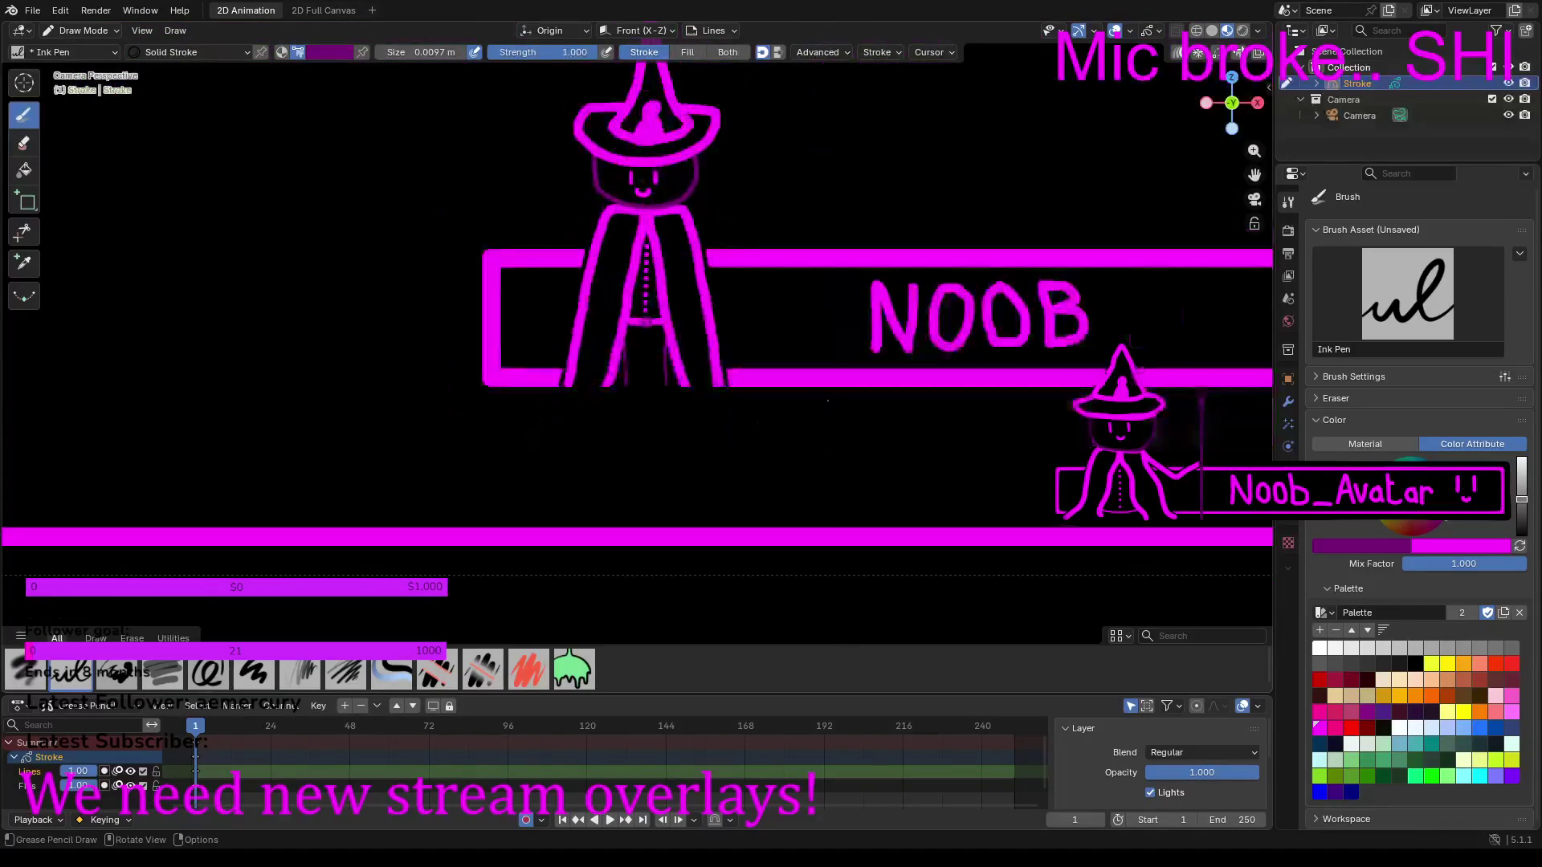
pyautogui.scroll(5, 799, 392)
pyautogui.scroll(7, 799, 392)
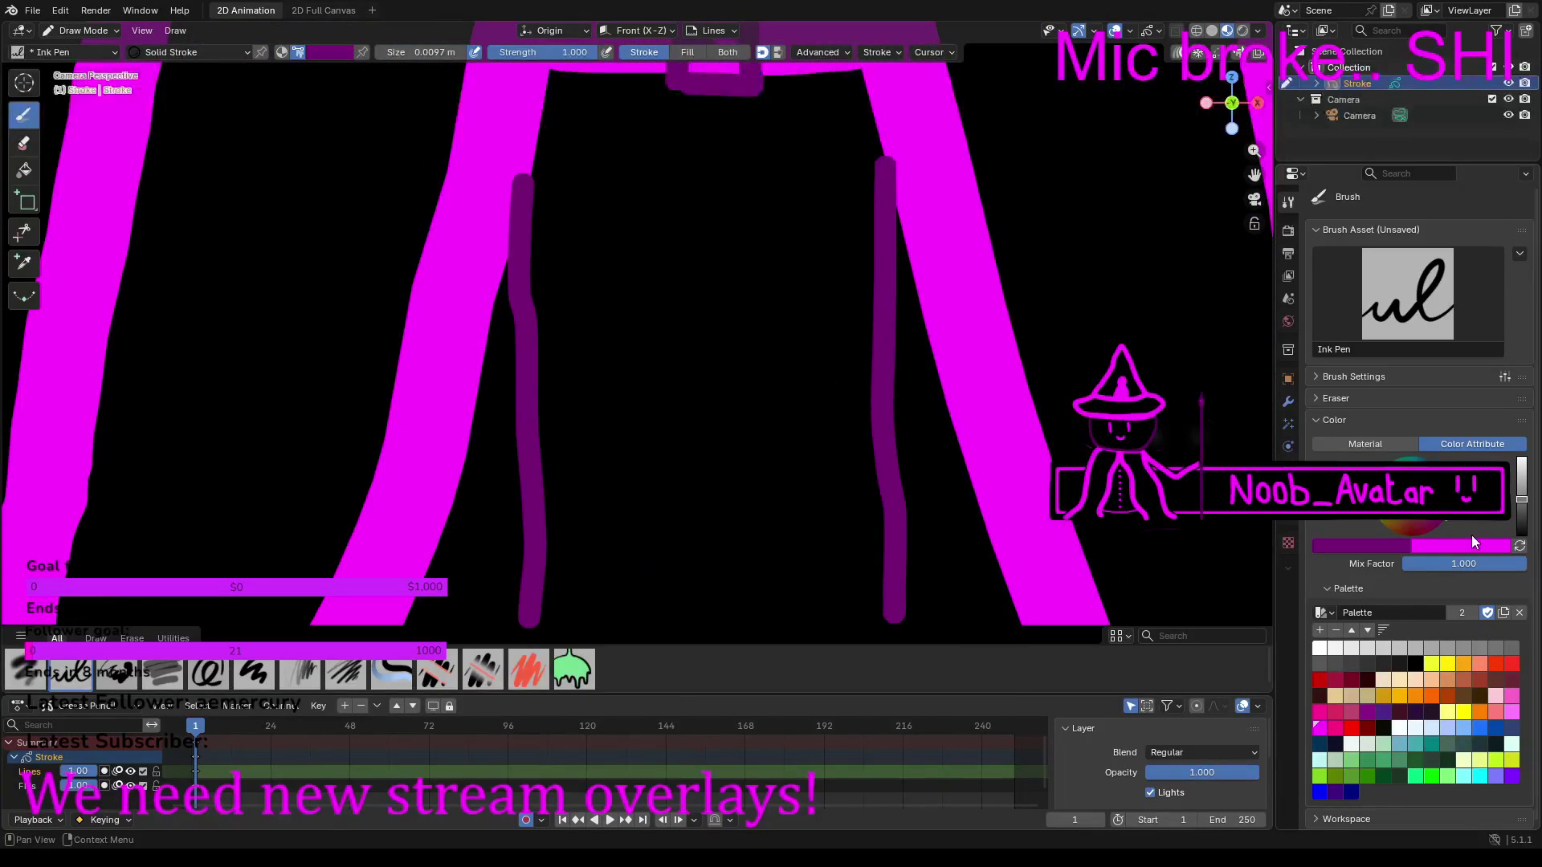
pyautogui.scroll(-2, 553, 537)
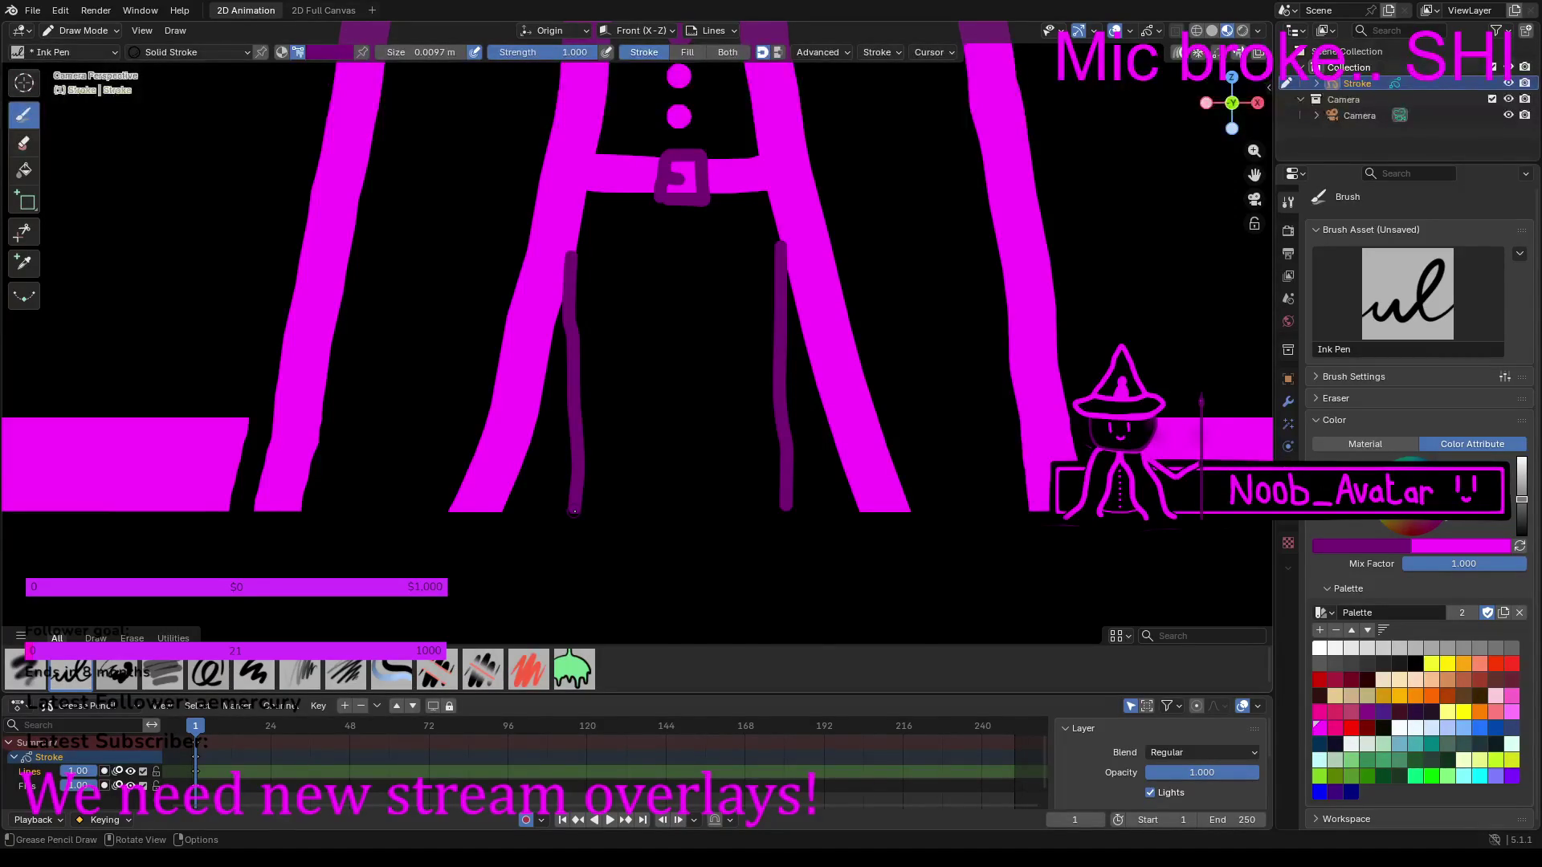
# Step: Extend both leg lines down past the hem, redrawing the right one after an undo
pyautogui.moveTo(575, 511); pyautogui.dragTo(565, 613)
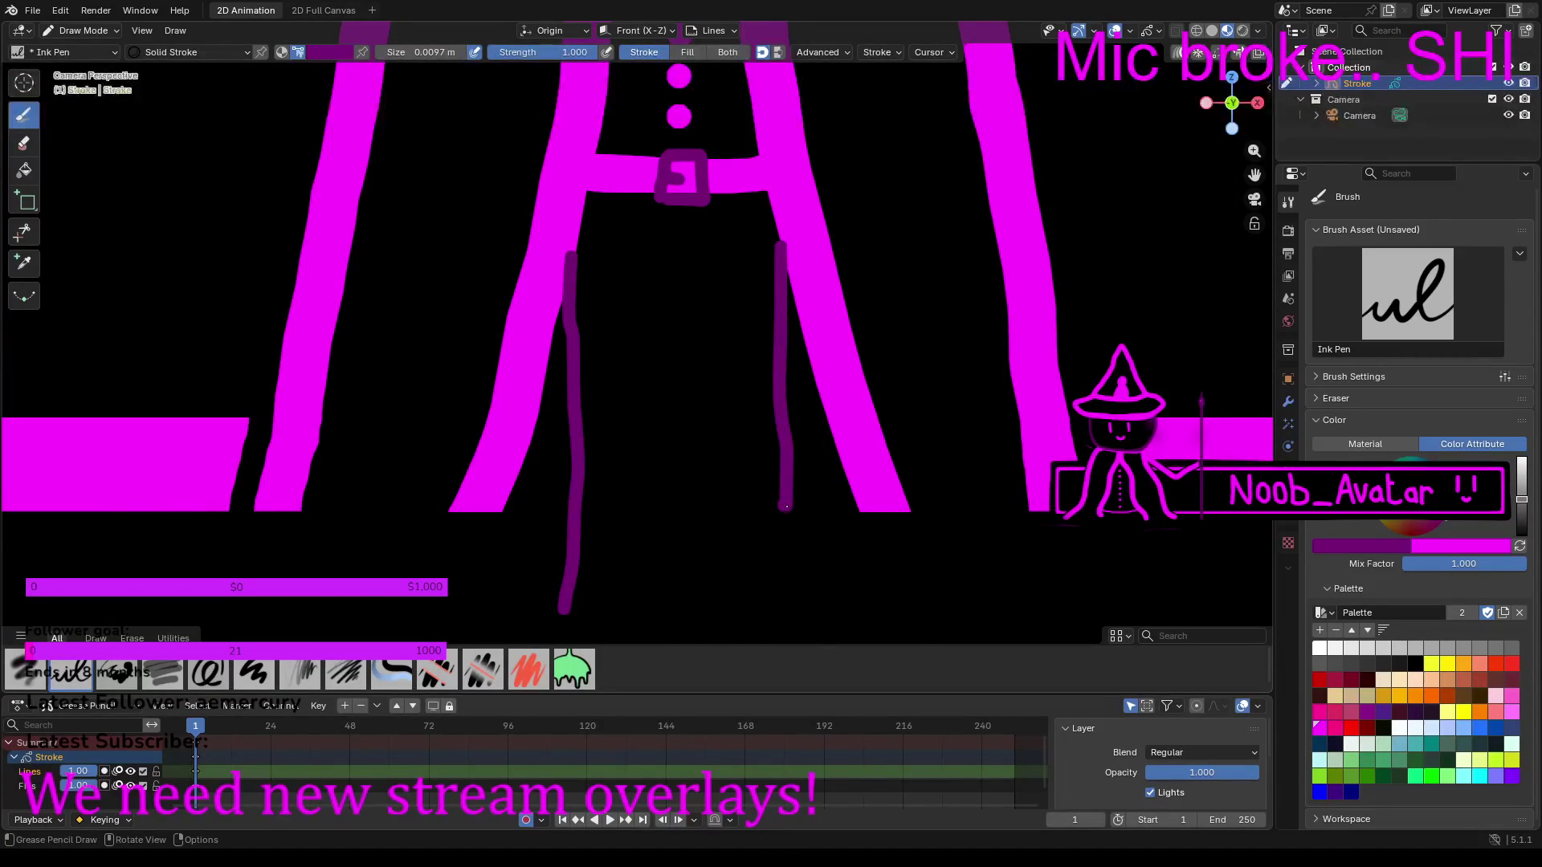
pyautogui.moveTo(782, 511); pyautogui.dragTo(781, 615)
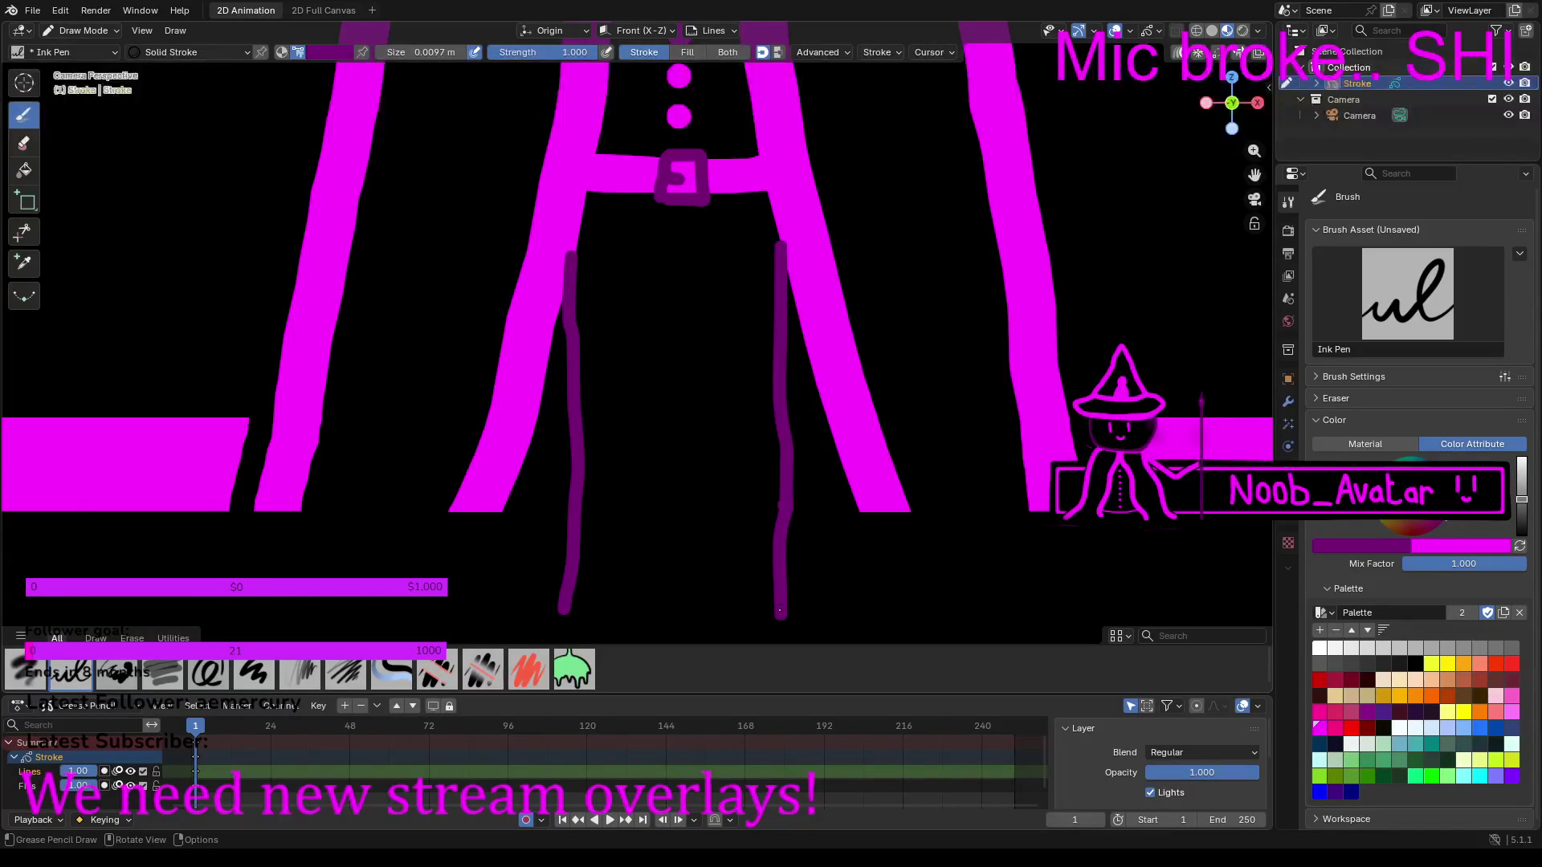
pyautogui.hotkey('ctrl', 'z')
pyautogui.moveTo(787, 509); pyautogui.dragTo(788, 612)
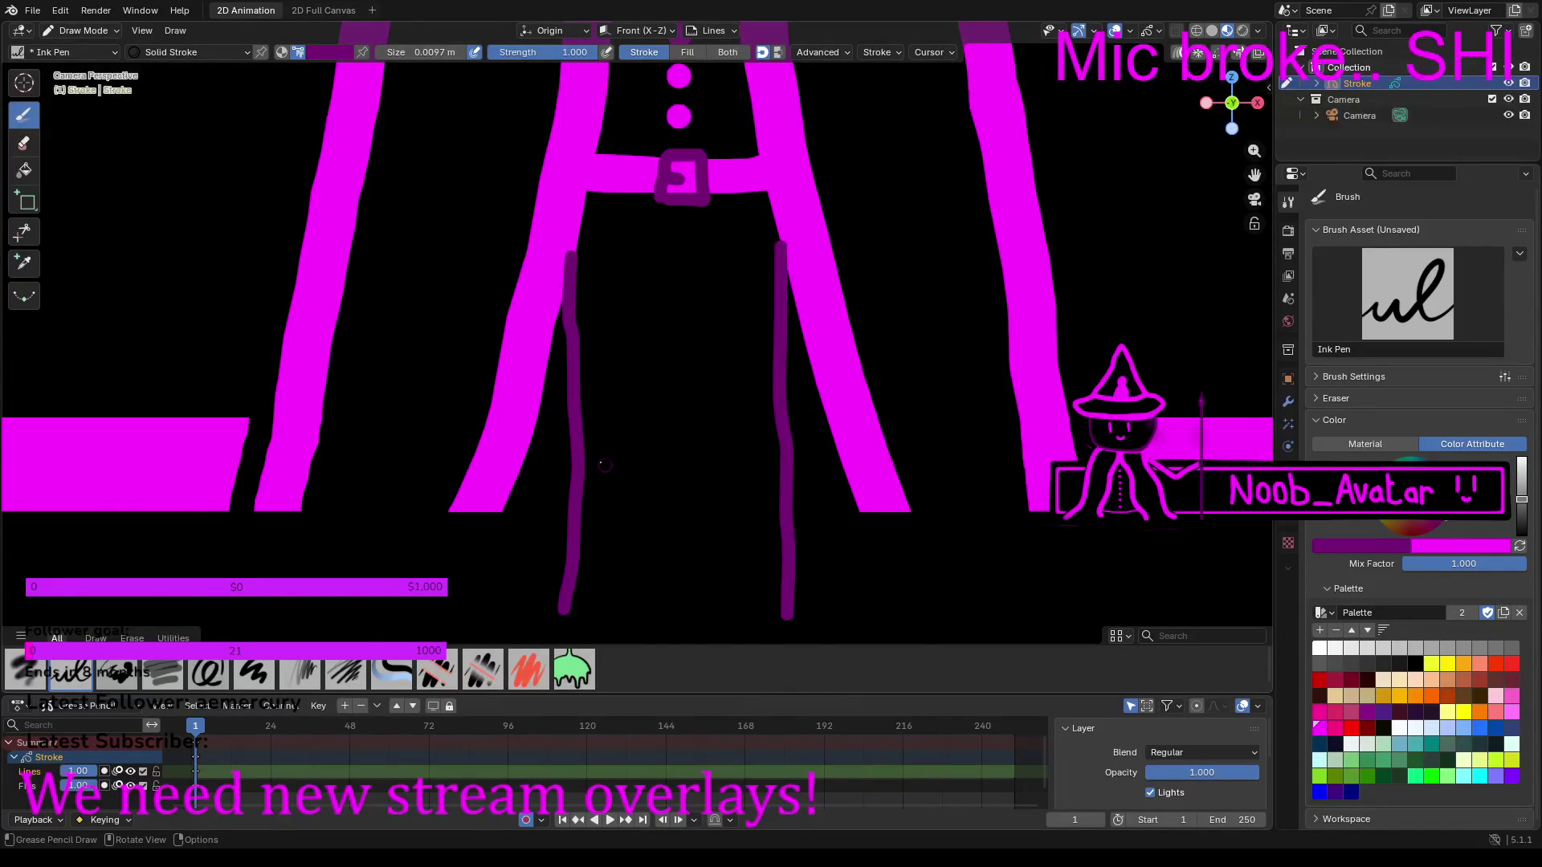
# Step: Draw a purple box below the legs with the Box tool, then undo it
pyautogui.click(24, 200)
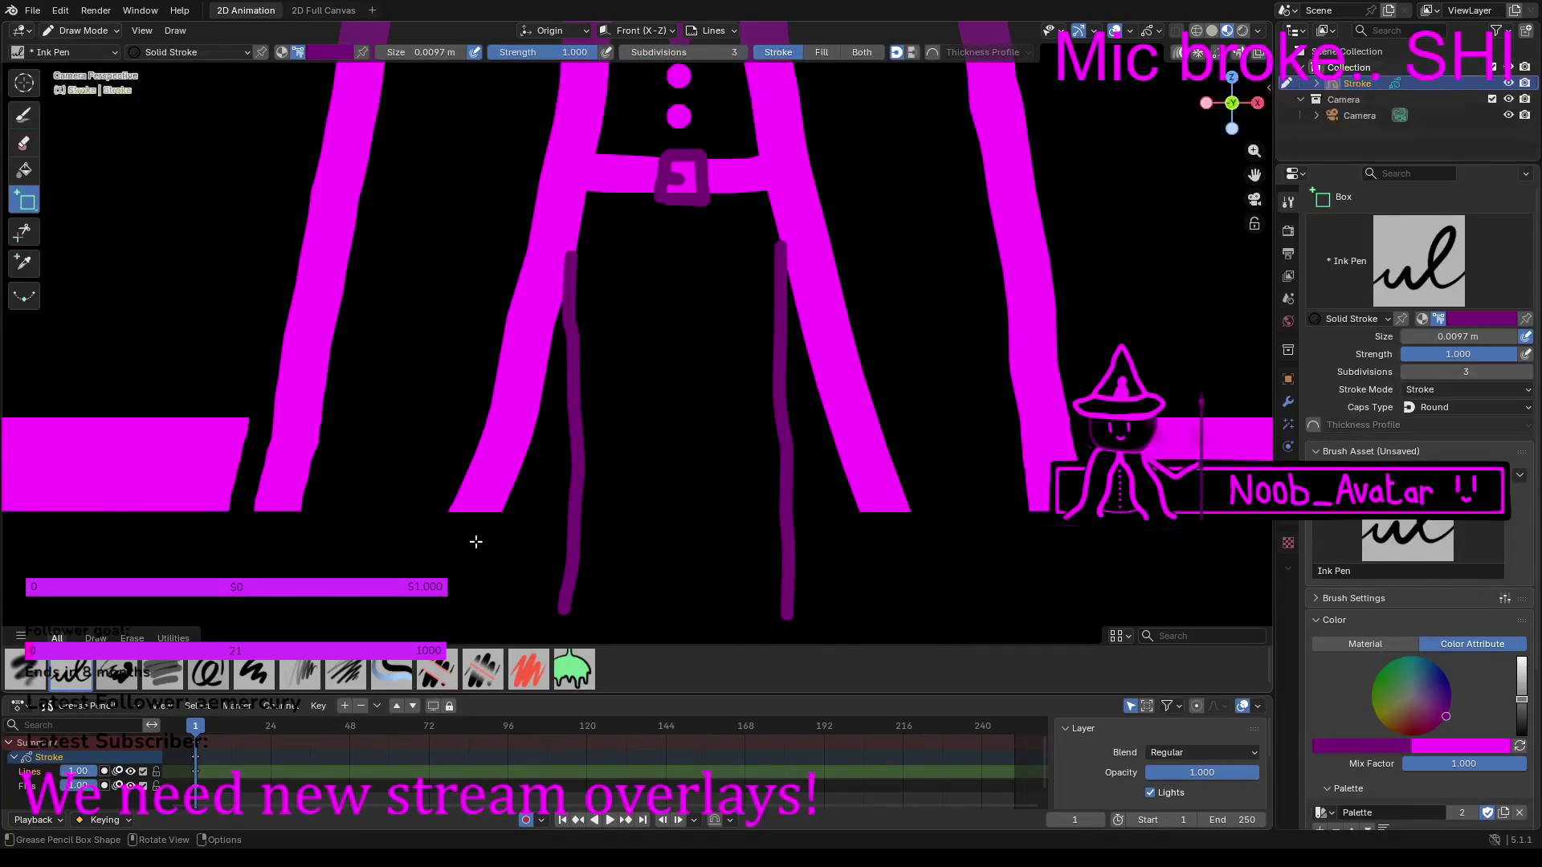
pyautogui.moveTo(474, 527); pyautogui.dragTo(828, 542)
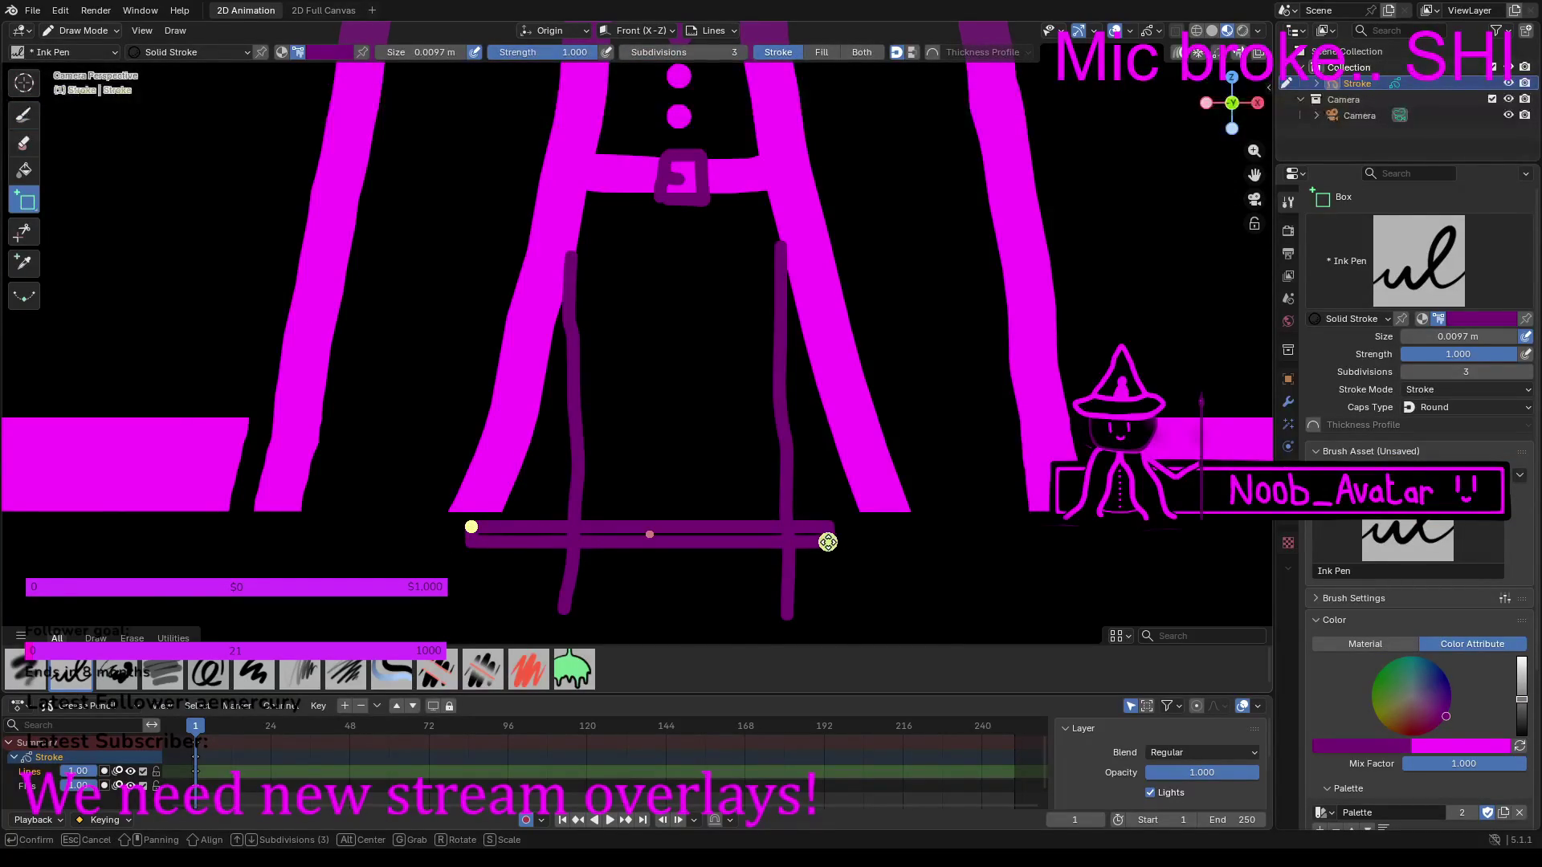
pyautogui.press('Return')
pyautogui.hotkey('ctrl', 'z')
# Step: Try peach and black boxes, cancel both, and return to freehand drawing in black
pyautogui.click(1520, 746)
pyautogui.scroll(-5, 1443, 692)
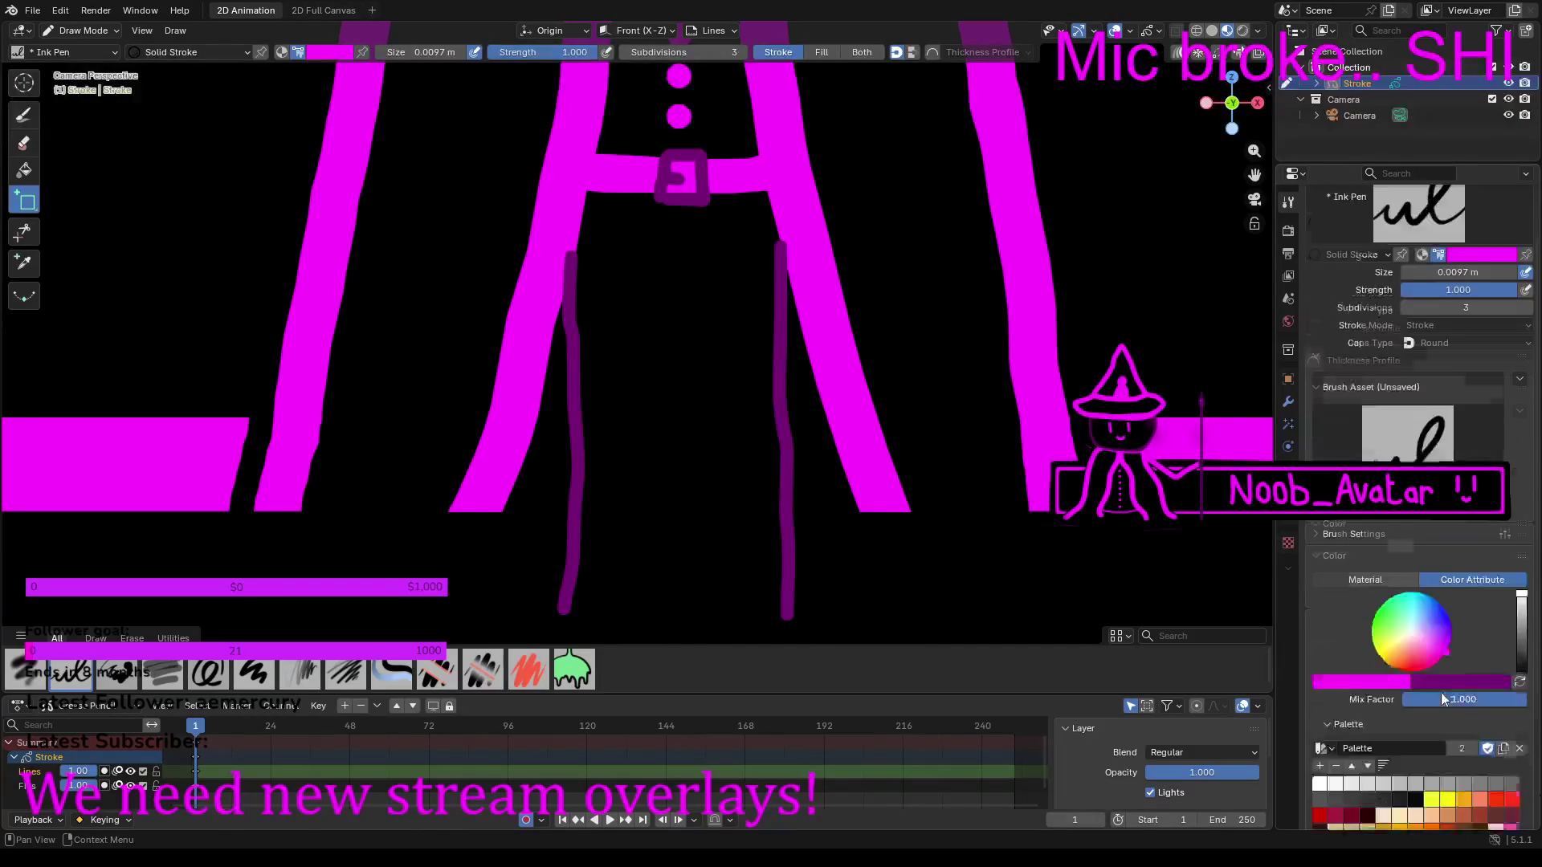
pyautogui.click(1415, 717)
pyautogui.moveTo(444, 519)
pyautogui.mouseDown()
pyautogui.moveTo(502, 575)
pyautogui.moveTo(580, 600)
pyautogui.mouseUp()
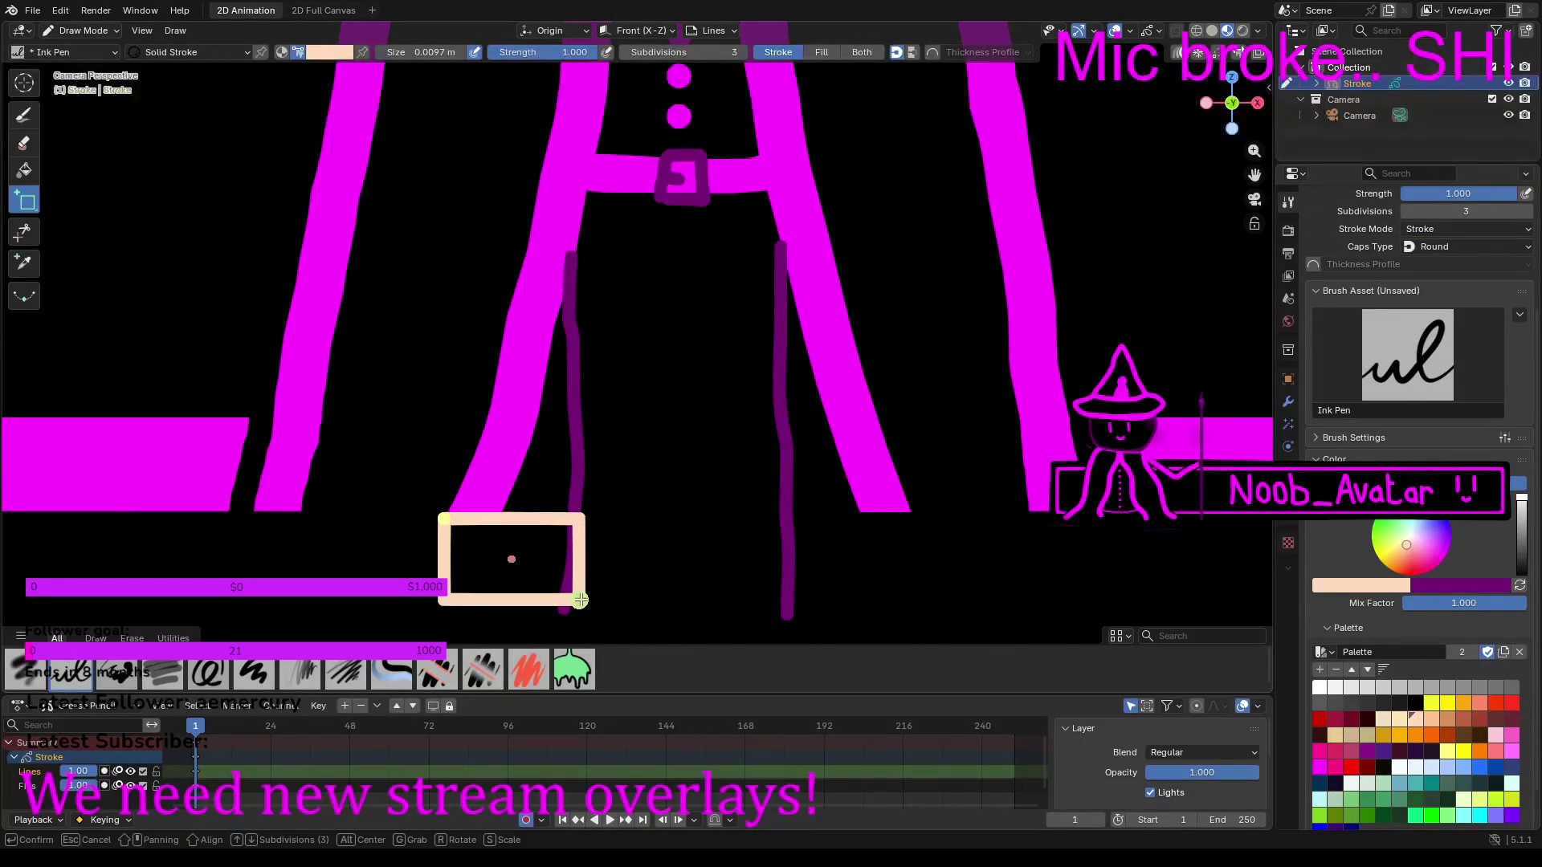
pyautogui.press('Escape')
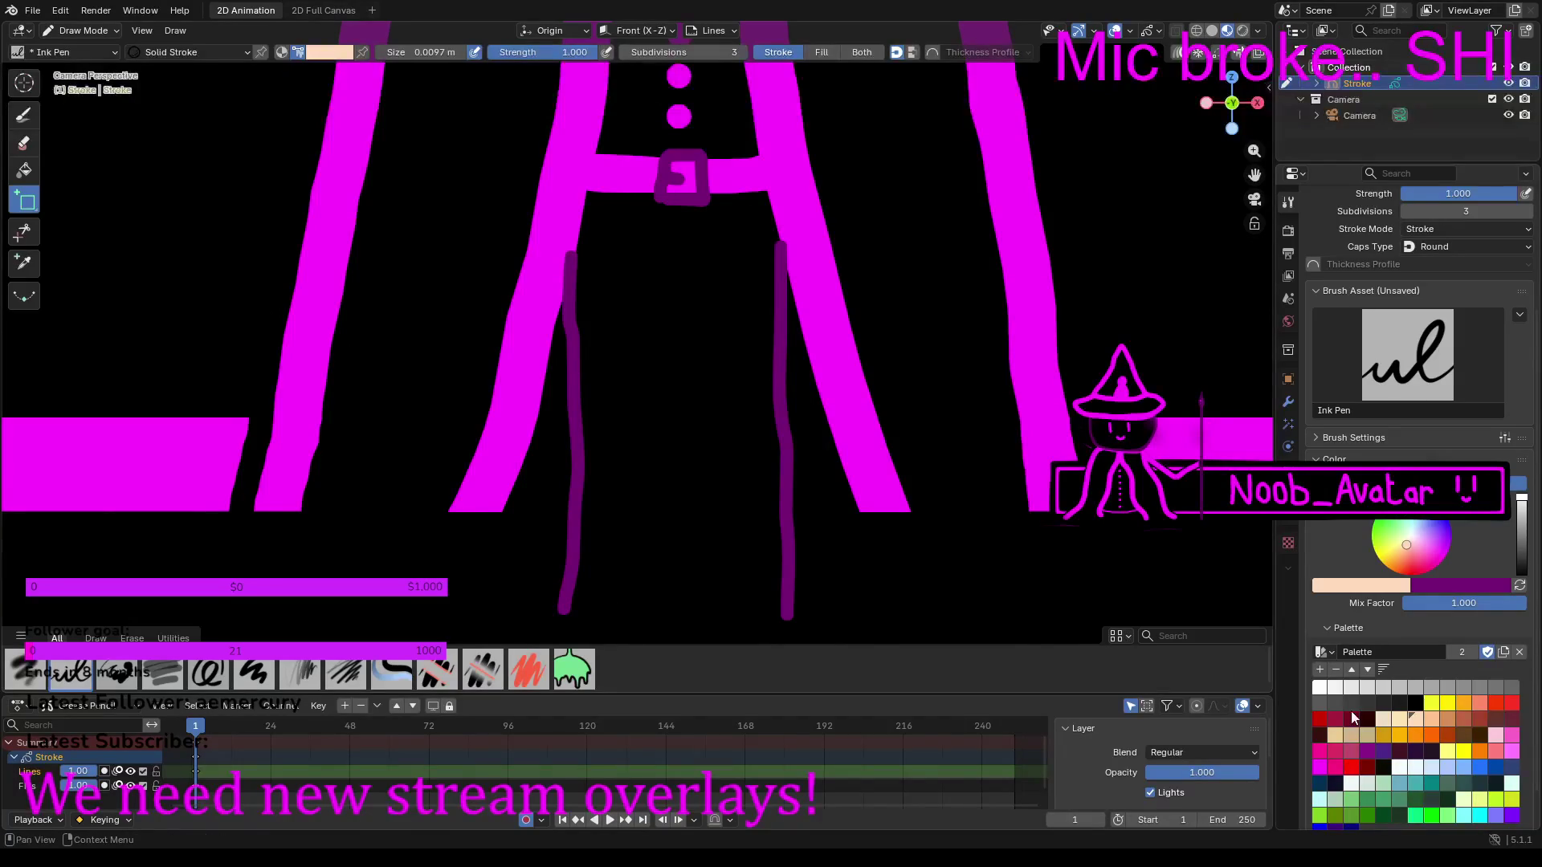
pyautogui.click(1416, 704)
pyautogui.moveTo(398, 527)
pyautogui.mouseDown()
pyautogui.moveTo(572, 541)
pyautogui.moveTo(947, 520)
pyautogui.mouseUp()
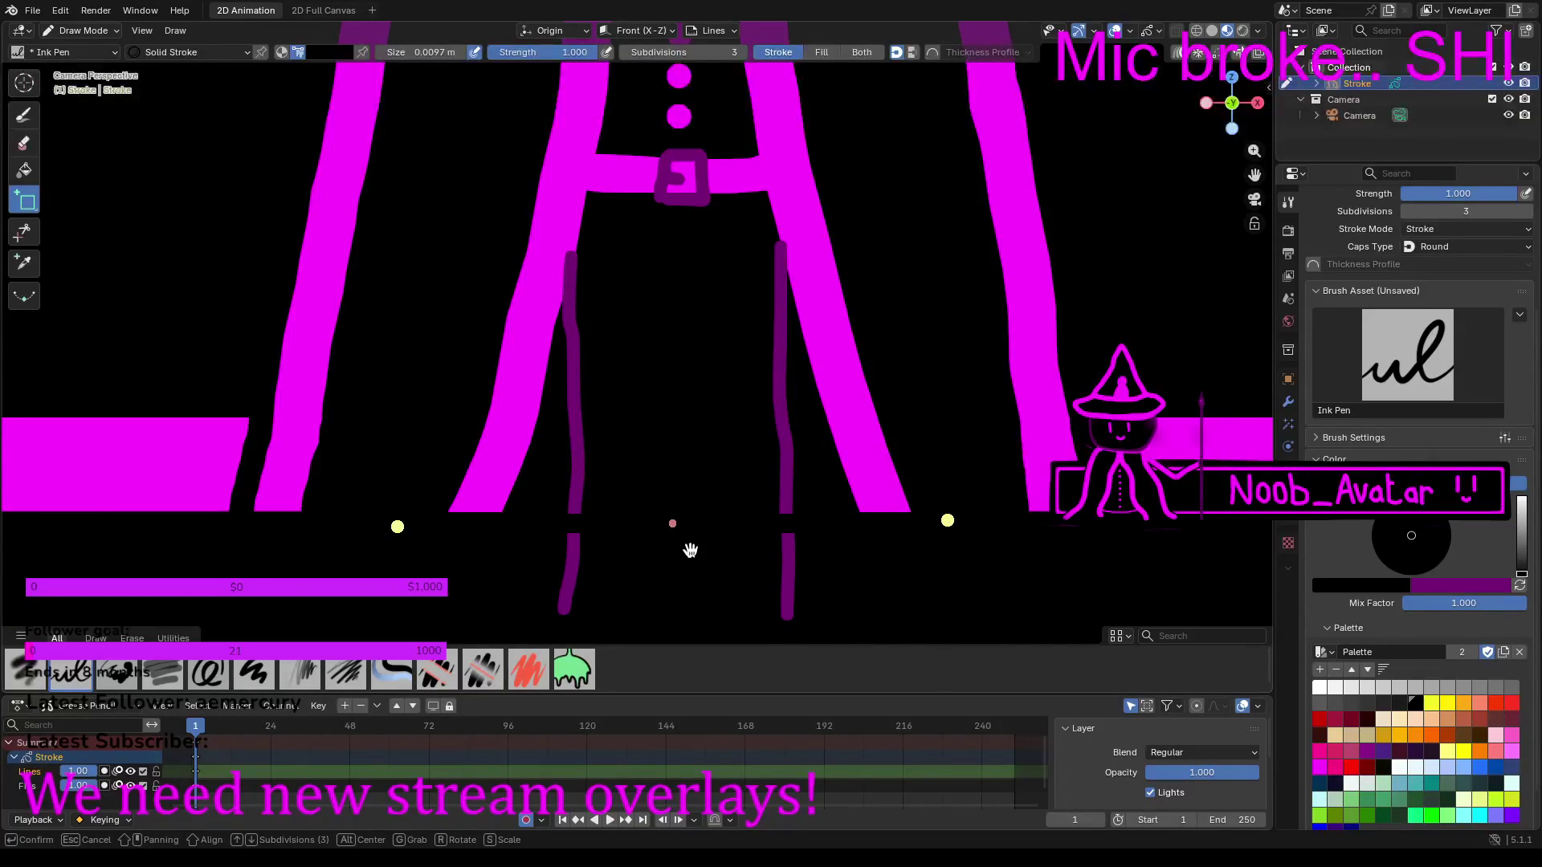
pyautogui.press('Return')
pyautogui.click(23, 115)
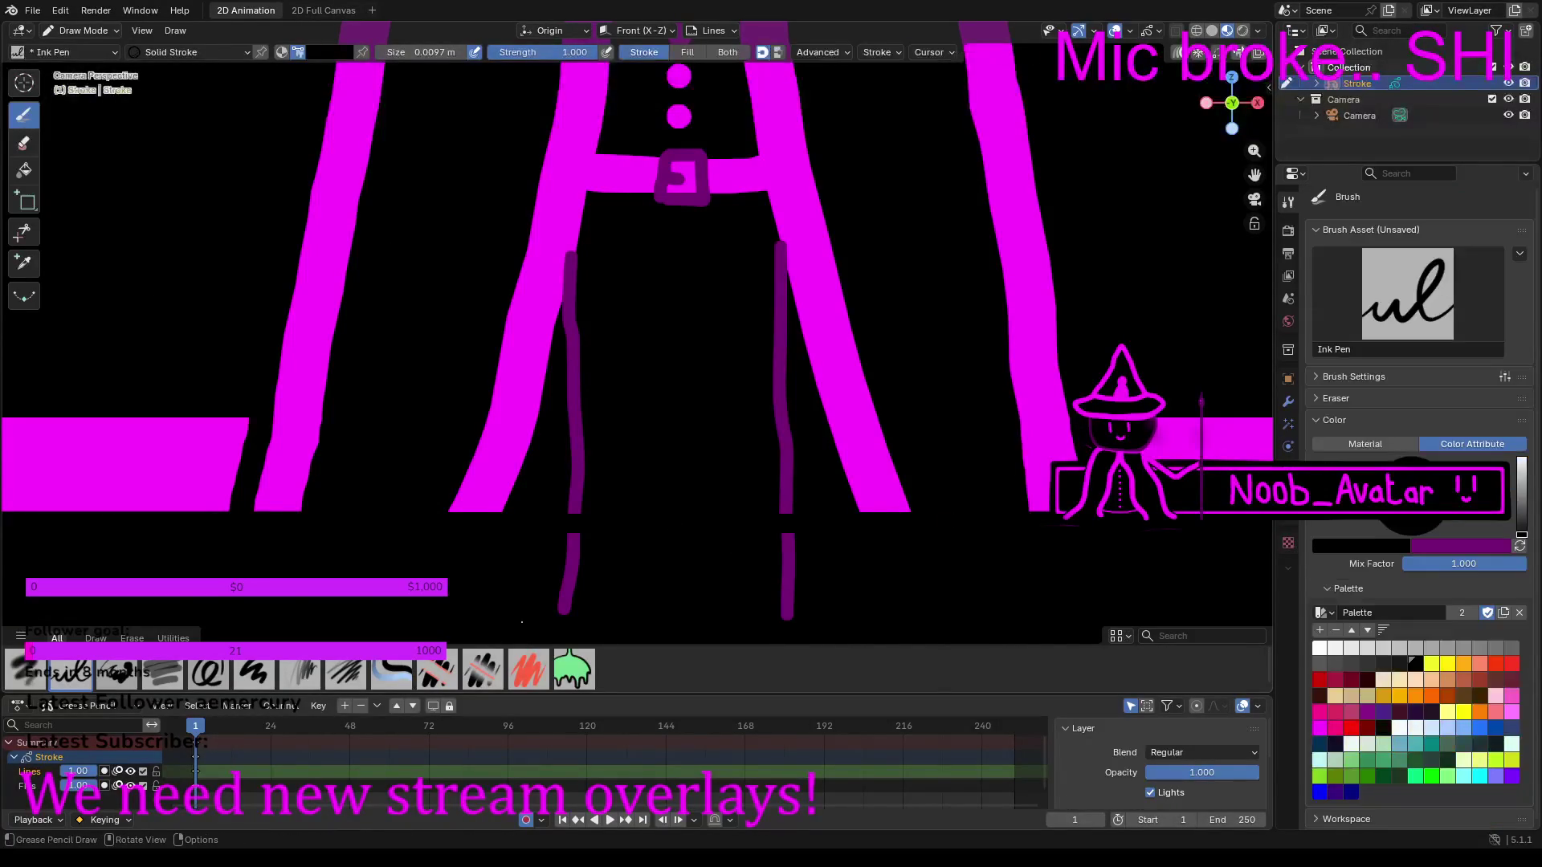
# Step: Paint black over the lower ends of both purple leg lines so they stop at the hem
pyautogui.moveTo(569, 547)
pyautogui.mouseDown()
pyautogui.moveTo(571, 602)
pyautogui.moveTo(564, 615)
pyautogui.moveTo(572, 559)
pyautogui.moveTo(552, 614)
pyautogui.mouseUp()
pyautogui.moveTo(735, 598)
pyautogui.mouseDown()
pyautogui.moveTo(788, 608)
pyautogui.moveTo(772, 614)
pyautogui.moveTo(789, 578)
pyautogui.moveTo(752, 574)
pyautogui.moveTo(805, 538)
pyautogui.mouseUp()
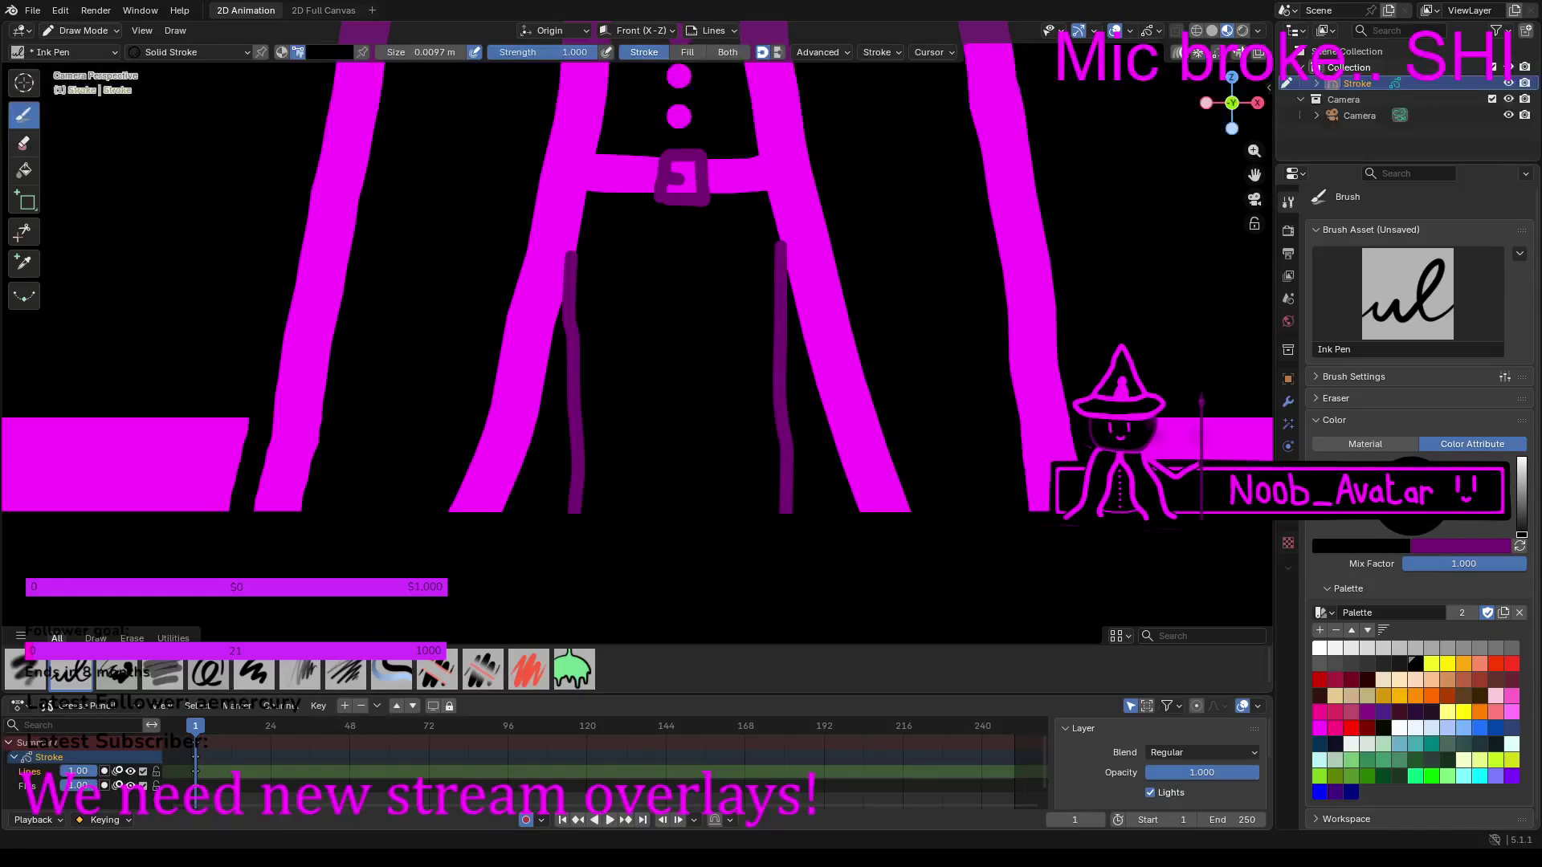
pyautogui.scroll(4, 536, 273)
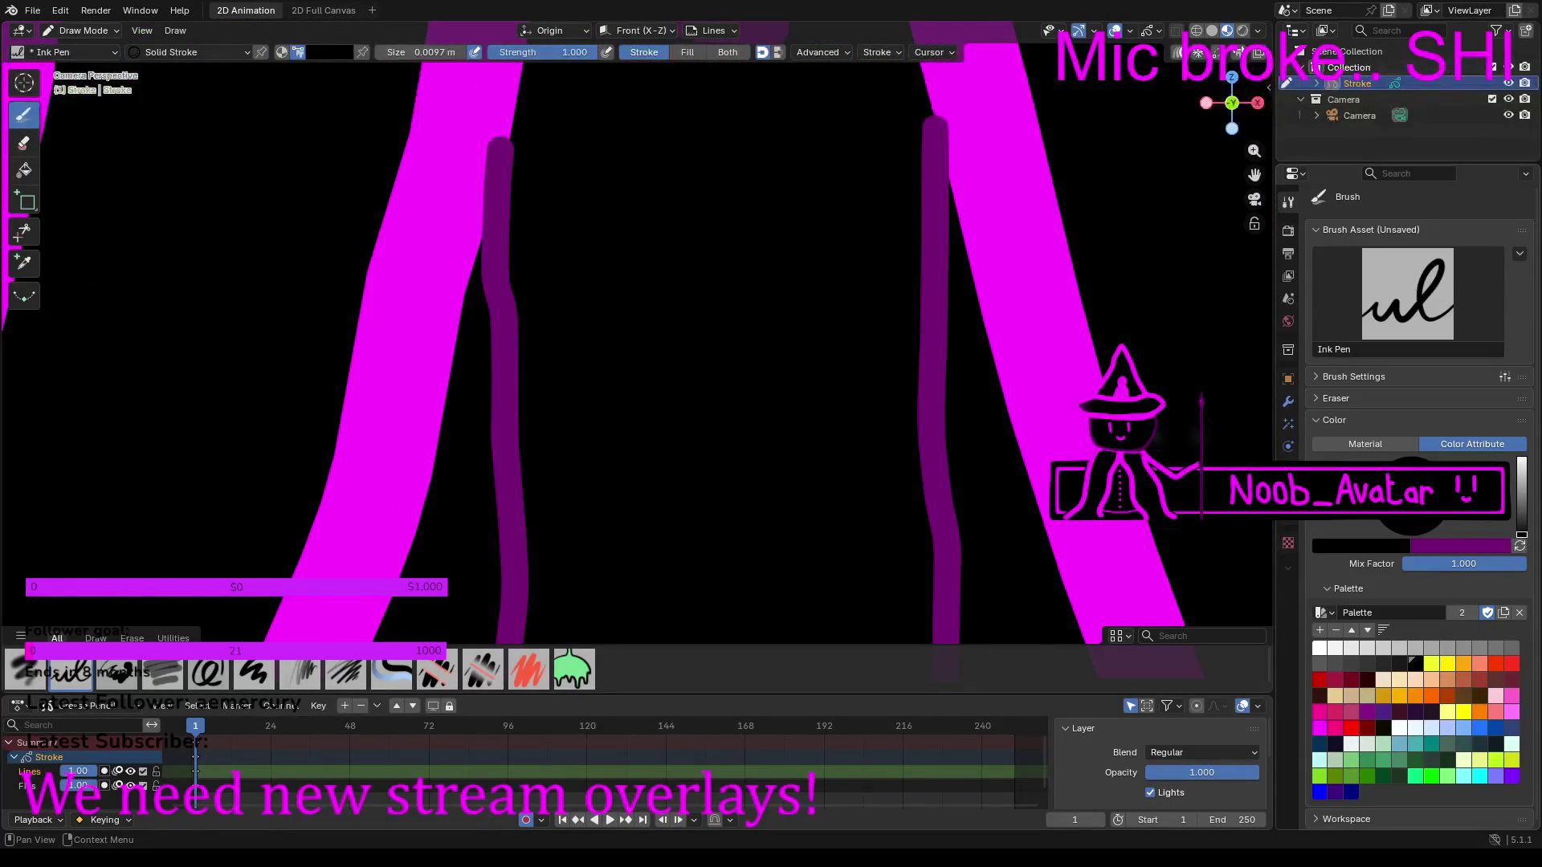
# Step: Pick magenta and repaint the robe's left edge where the purple line overlapped it
pyautogui.click(1318, 727)
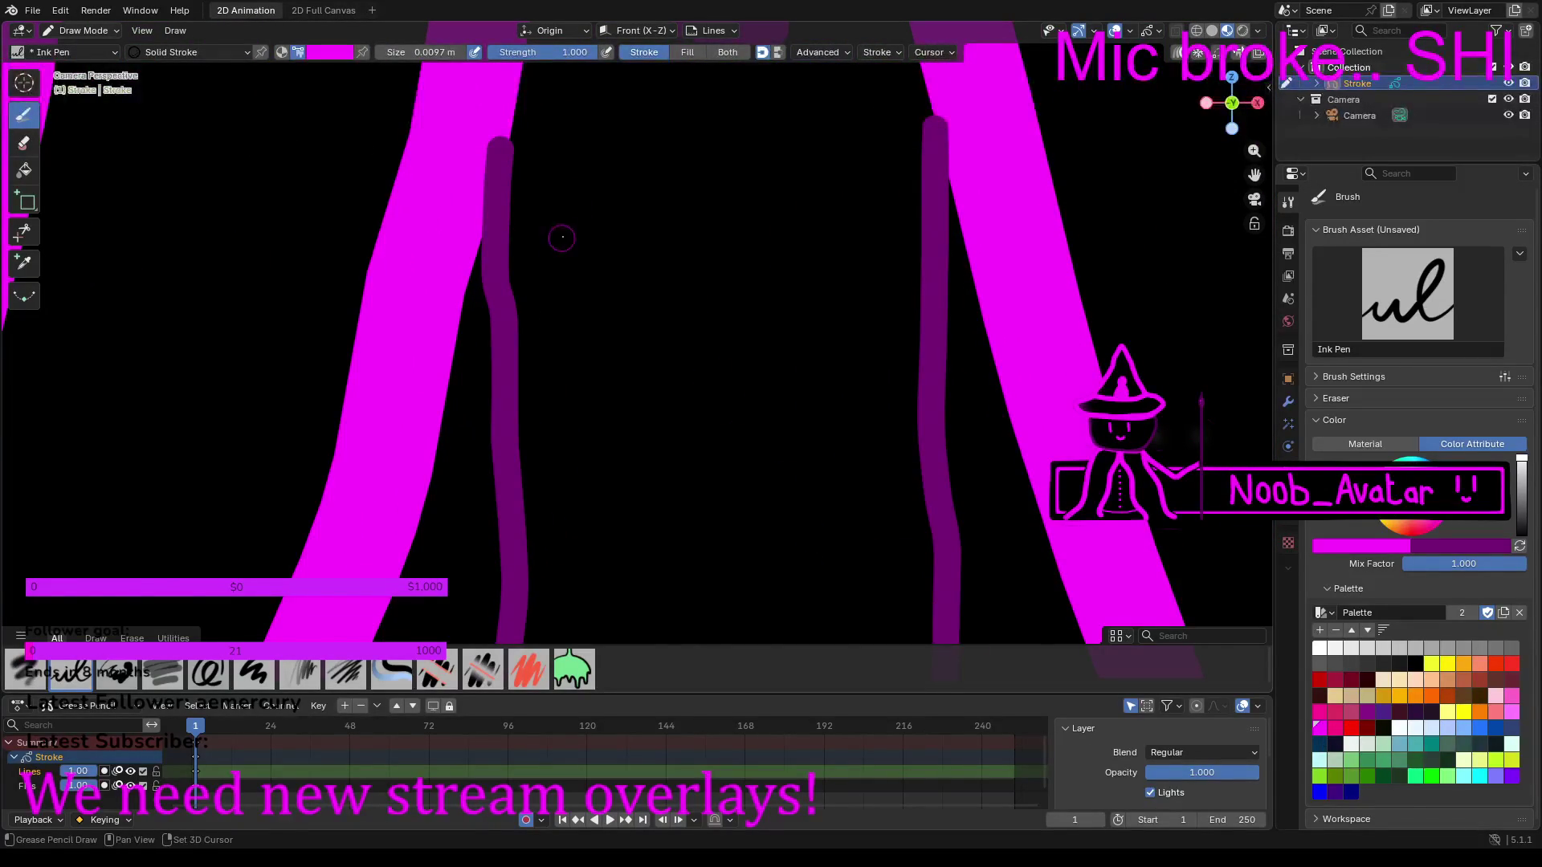
pyautogui.keyDown('shift'); pyautogui.moveTo(629, 202); pyautogui.dragTo(594, 449, button='middle'); pyautogui.keyUp('shift')
pyautogui.scroll(5, 475, 571)
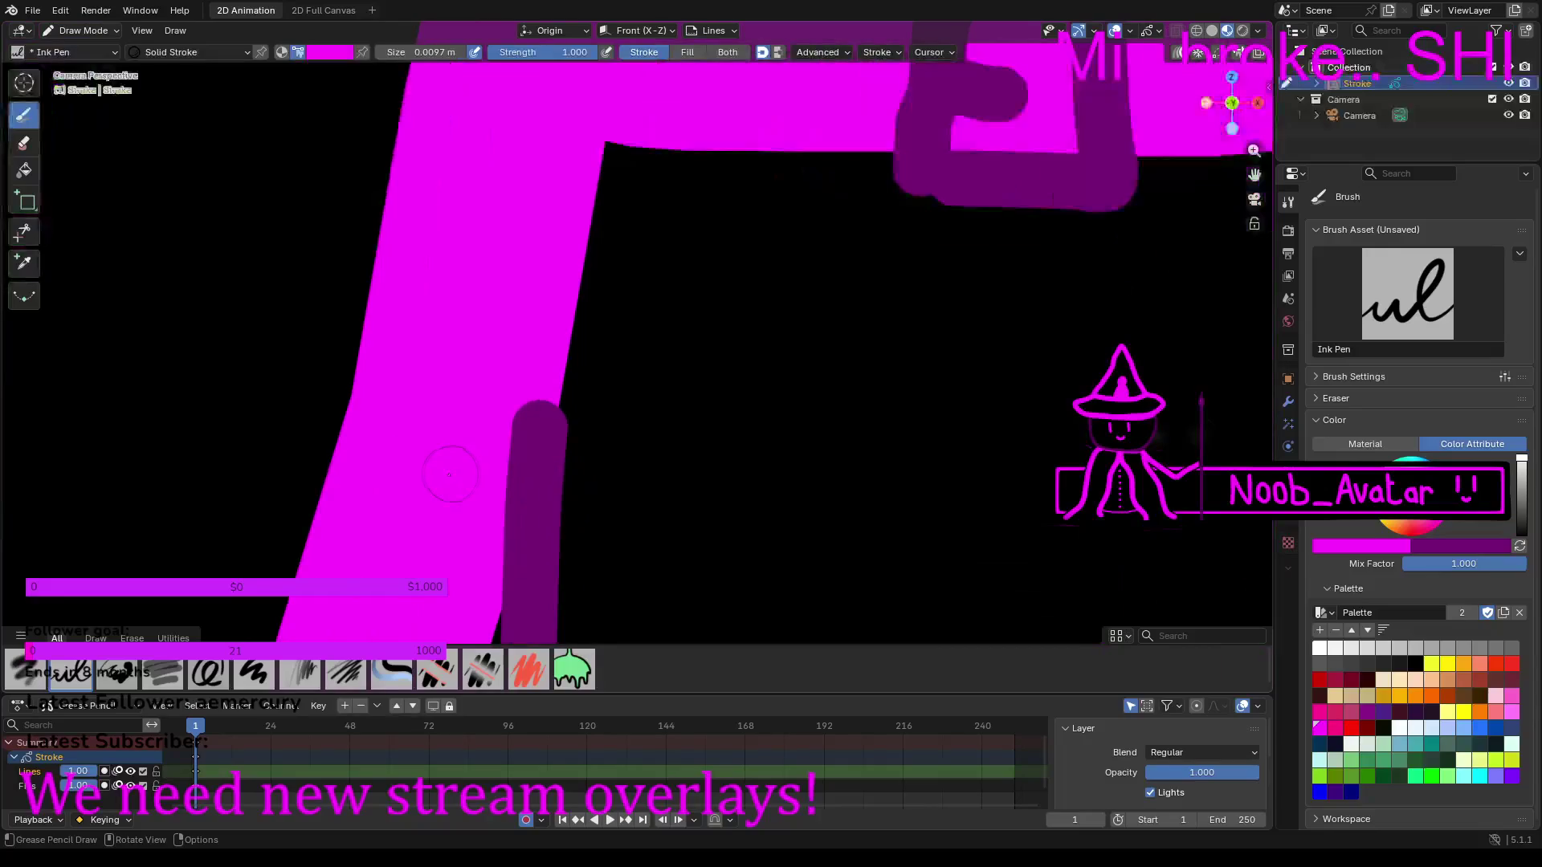
pyautogui.keyDown('shift'); pyautogui.moveTo(476, 570); pyautogui.dragTo(498, 432, button='middle'); pyautogui.keyUp('shift')
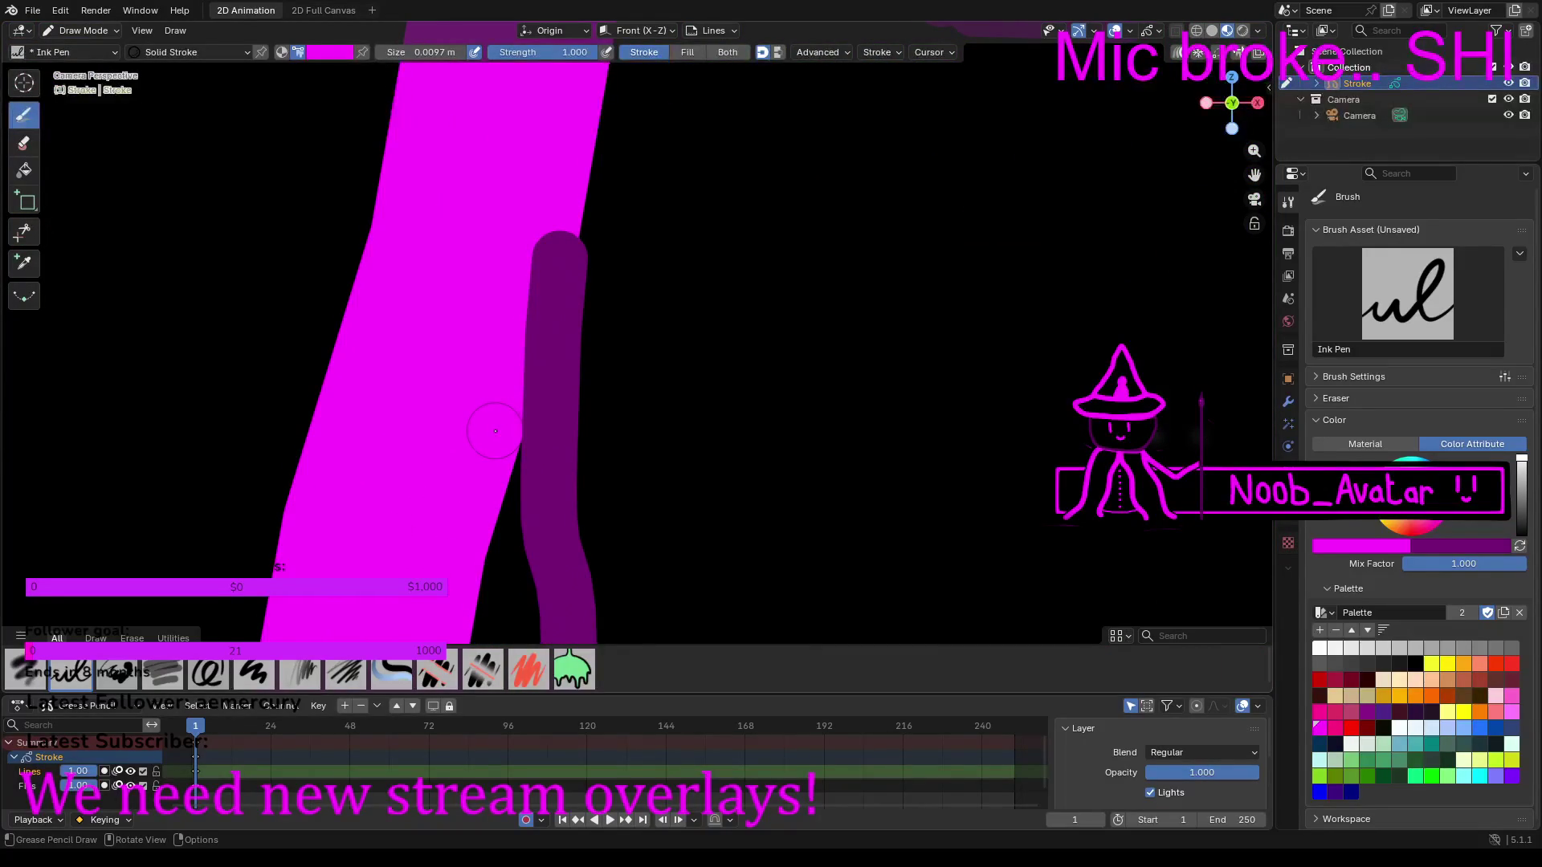
pyautogui.moveTo(498, 423); pyautogui.dragTo(561, 197)
pyautogui.scroll(-4, 816, 323)
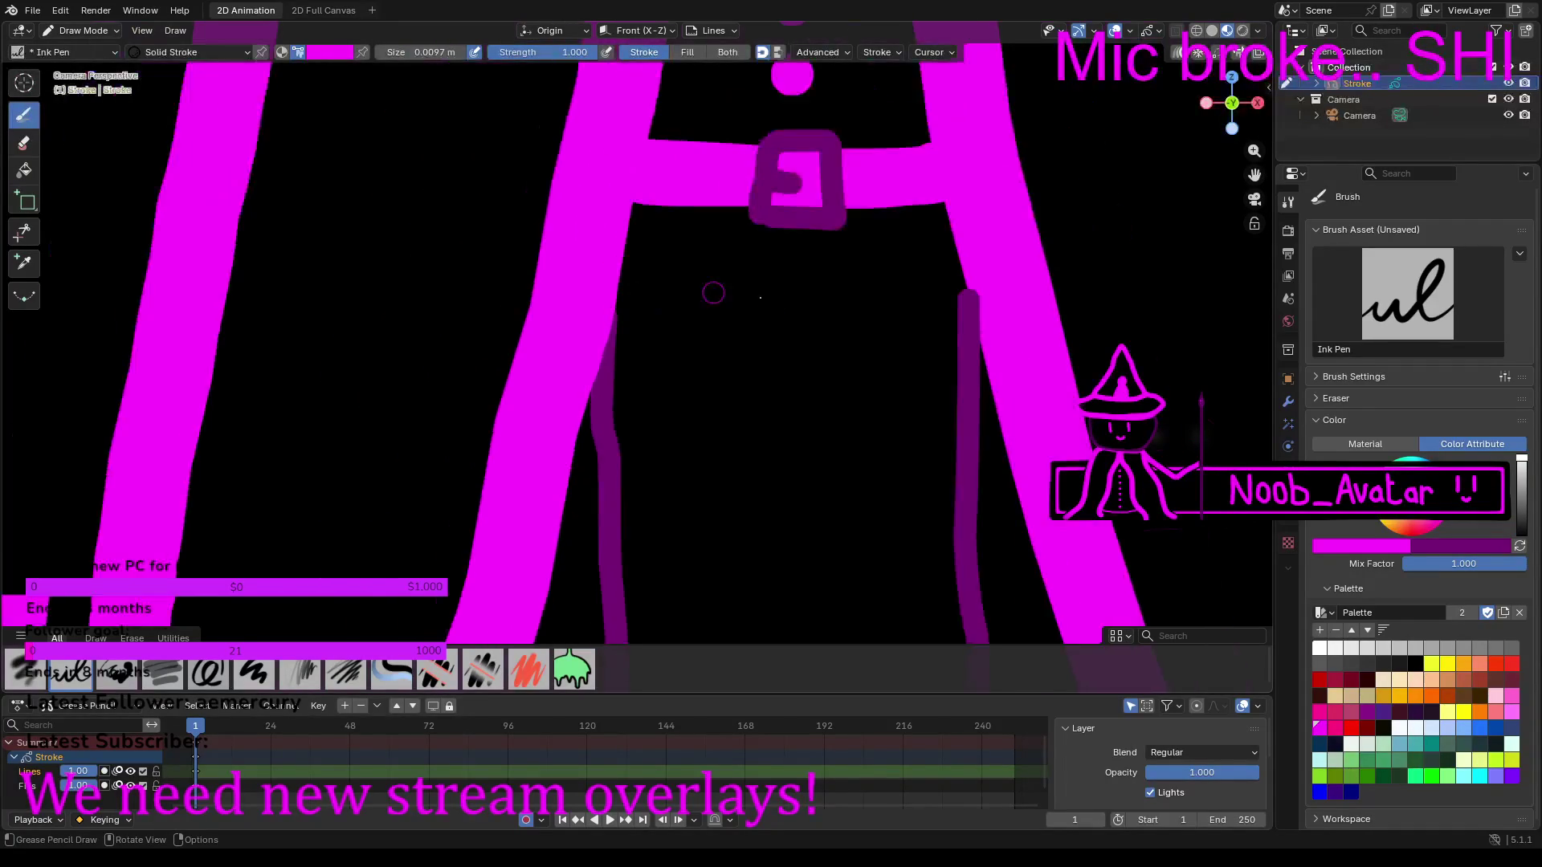
pyautogui.scroll(-1, 816, 323)
pyautogui.scroll(6, 685, 360)
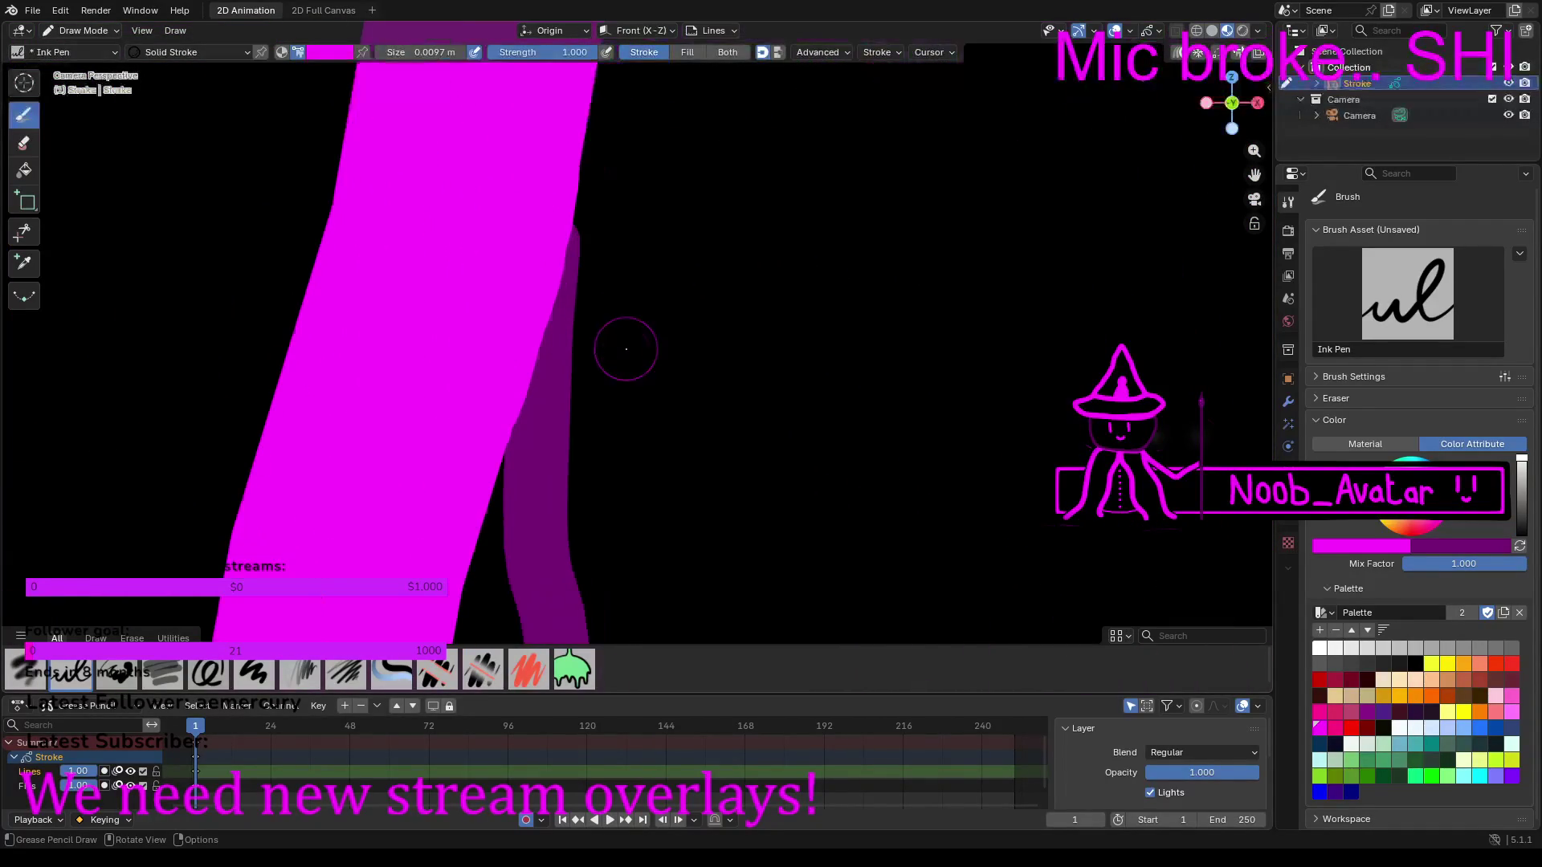
# Step: Fill the purple notch at the leg's edge and cover the post's right edge with magenta
pyautogui.moveTo(529, 265)
pyautogui.mouseDown()
pyautogui.moveTo(551, 219)
pyautogui.moveTo(563, 109)
pyautogui.mouseUp()
pyautogui.scroll(-6, 562, 88)
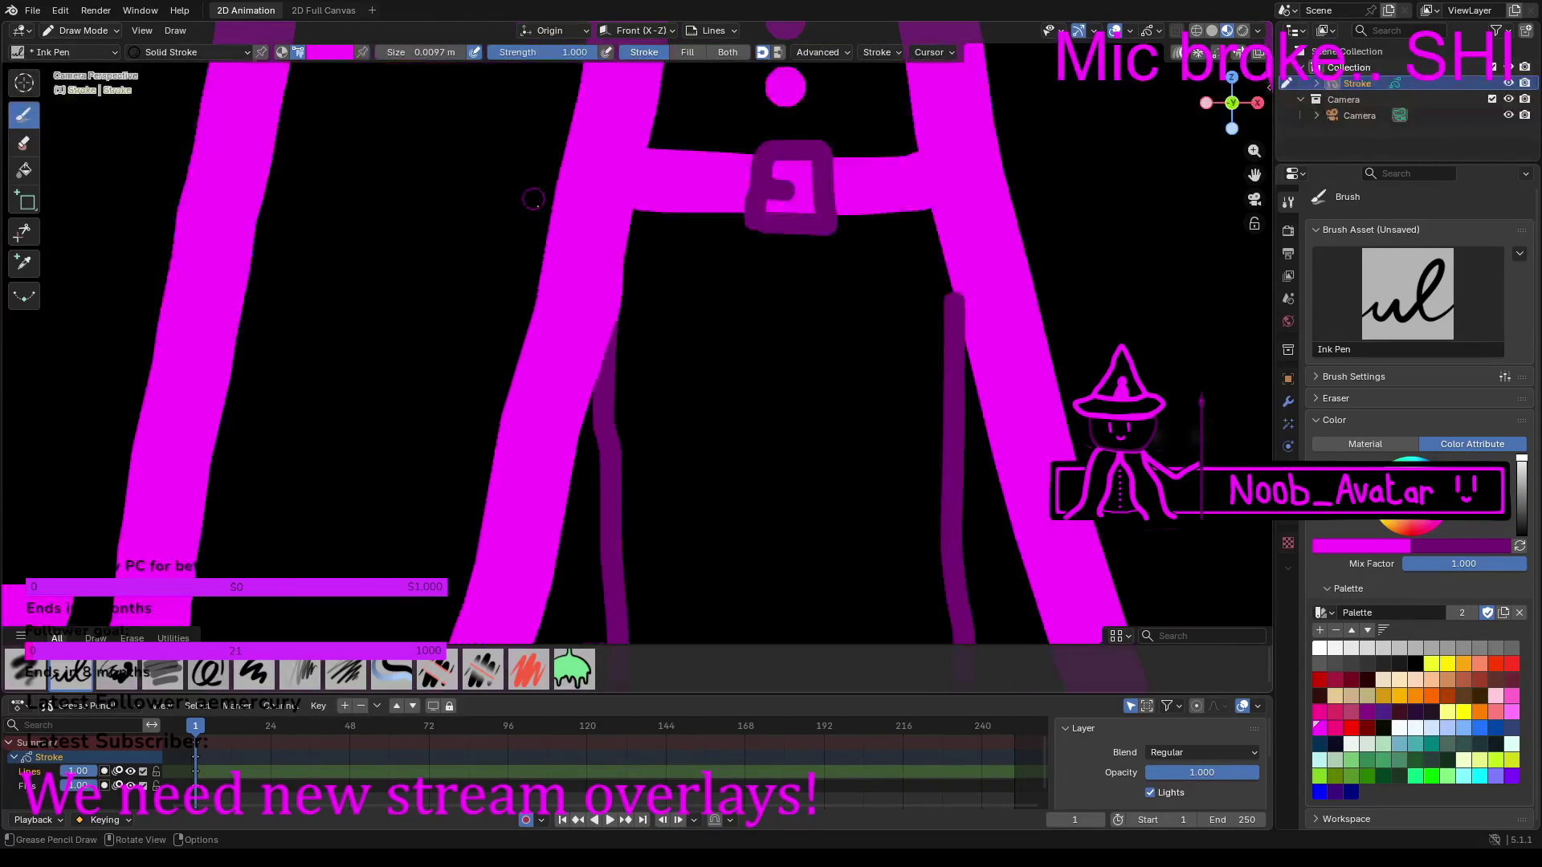
pyautogui.keyDown('shift'); pyautogui.moveTo(796, 289); pyautogui.dragTo(805, 294, button='middle'); pyautogui.keyUp('shift')
pyautogui.scroll(8, 805, 294)
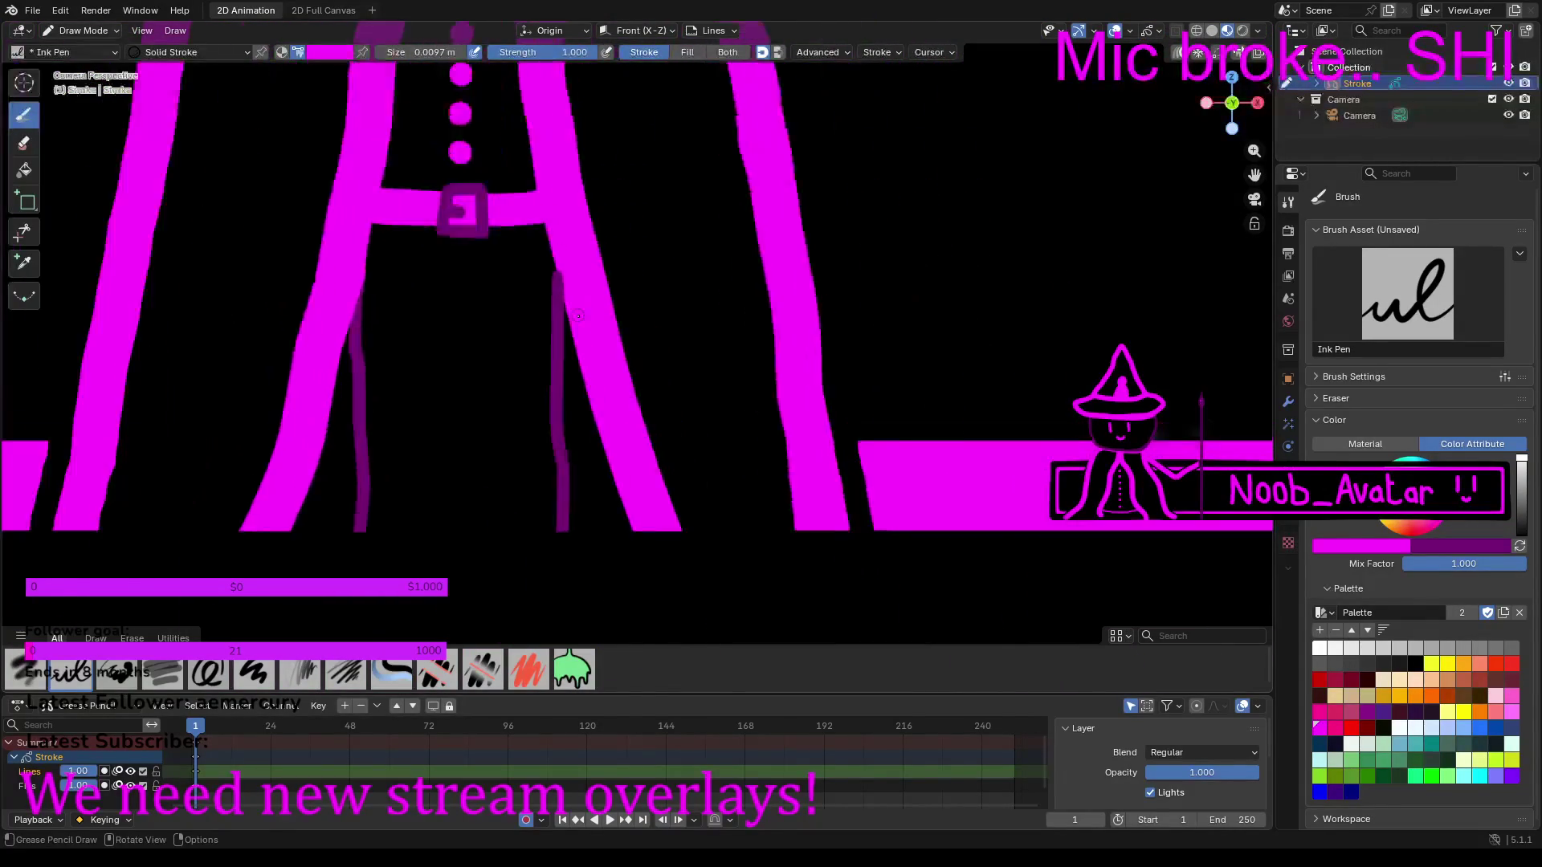
pyautogui.scroll(2, 782, 437)
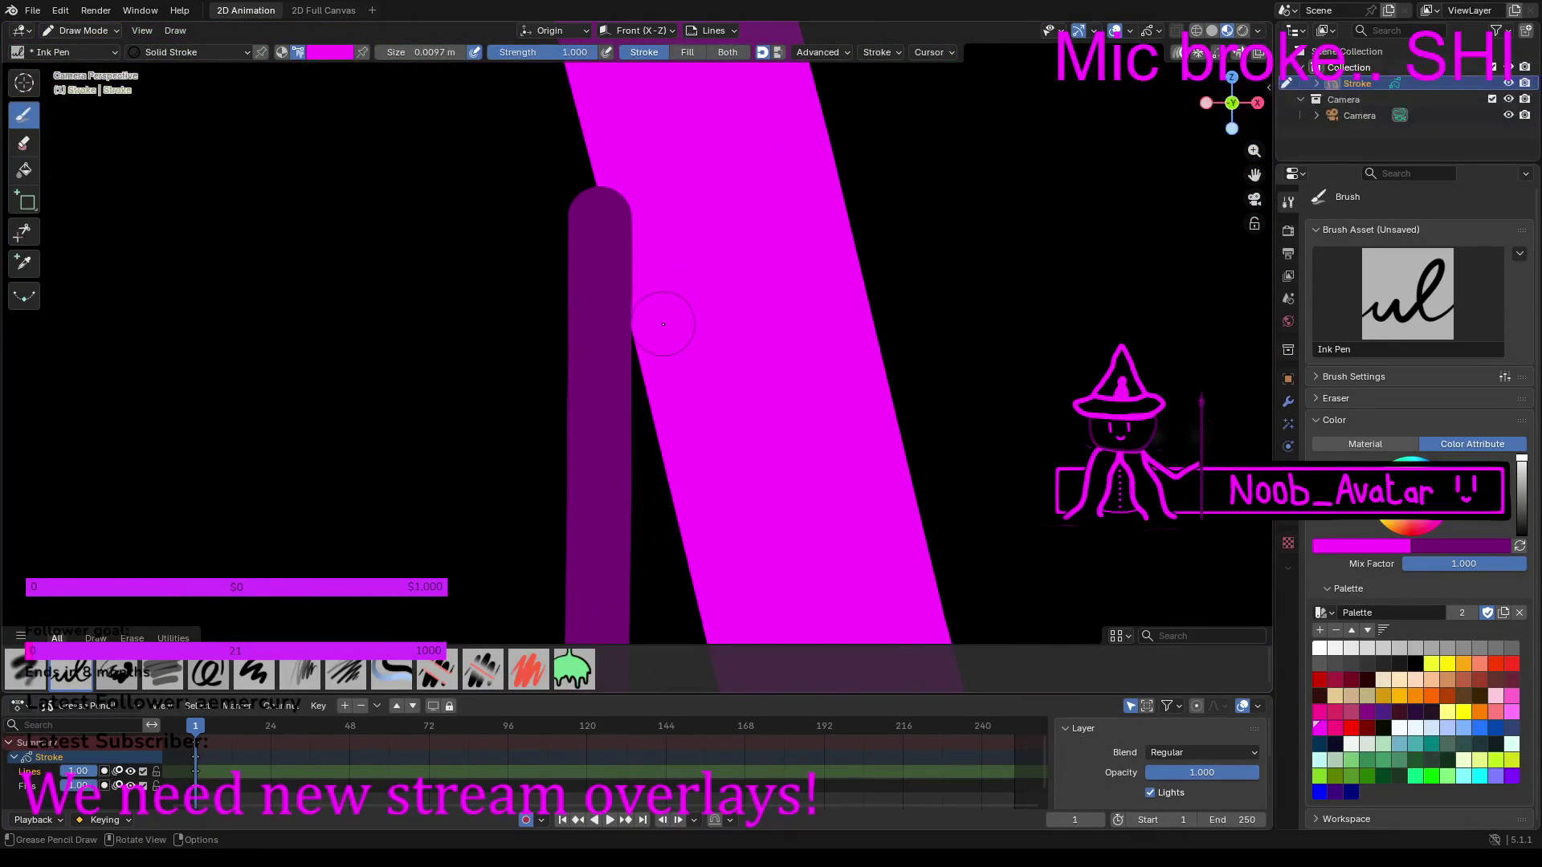
pyautogui.moveTo(662, 325)
pyautogui.mouseDown()
pyautogui.moveTo(632, 305)
pyautogui.moveTo(628, 188)
pyautogui.mouseUp()
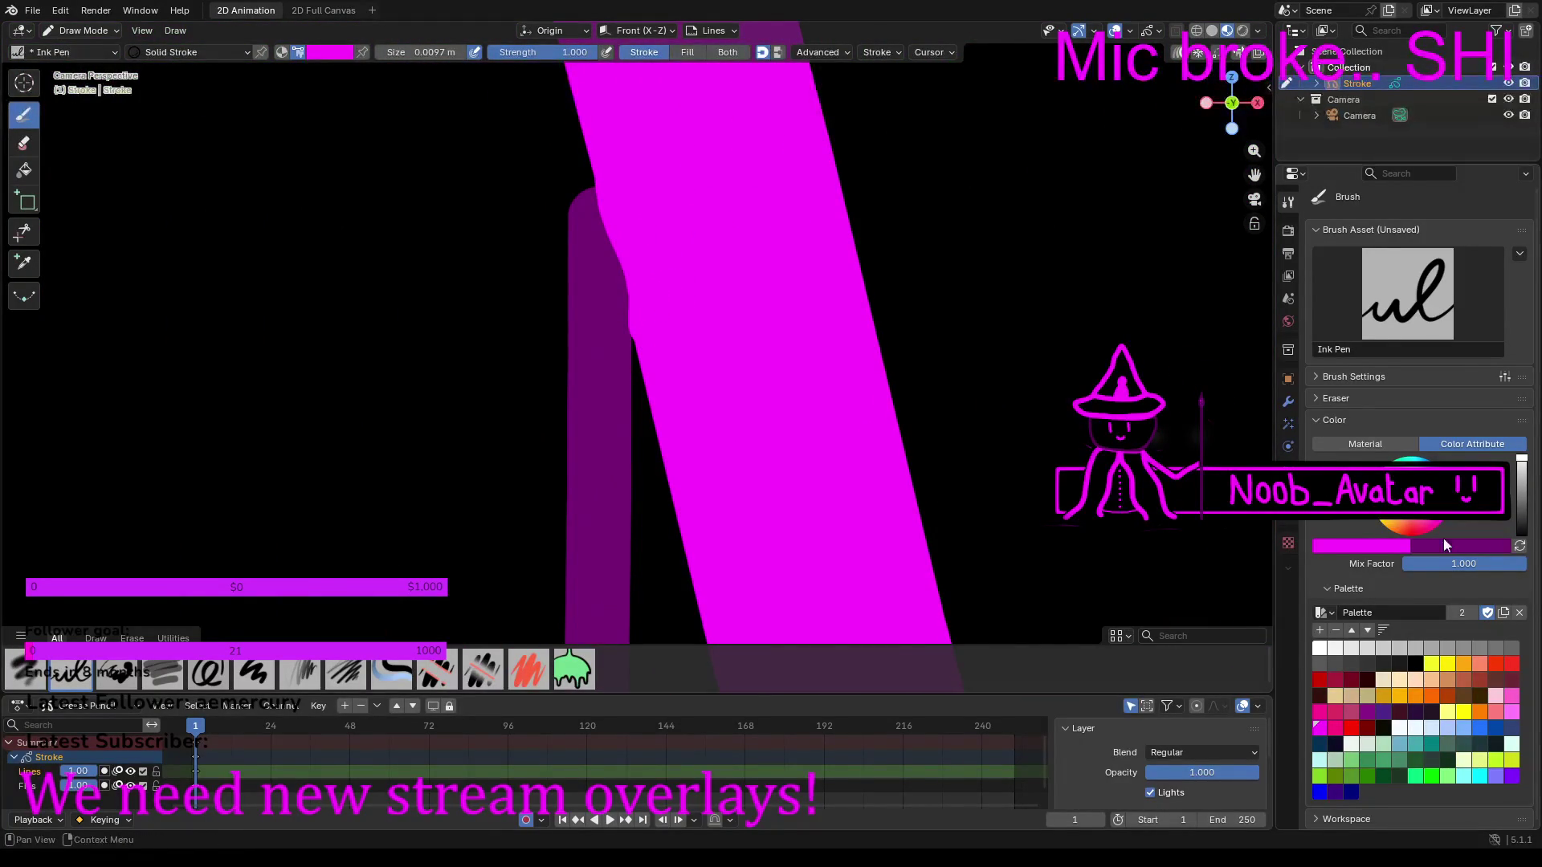
# Step: Restore the post's rounded top in dark purple, then touch up the robe's shoulder edge in magenta
pyautogui.click(1520, 546)
pyautogui.moveTo(601, 237)
pyautogui.mouseDown()
pyautogui.moveTo(620, 250)
pyautogui.moveTo(605, 190)
pyautogui.moveTo(620, 101)
pyautogui.moveTo(635, 96)
pyautogui.mouseUp()
pyautogui.click(1519, 547)
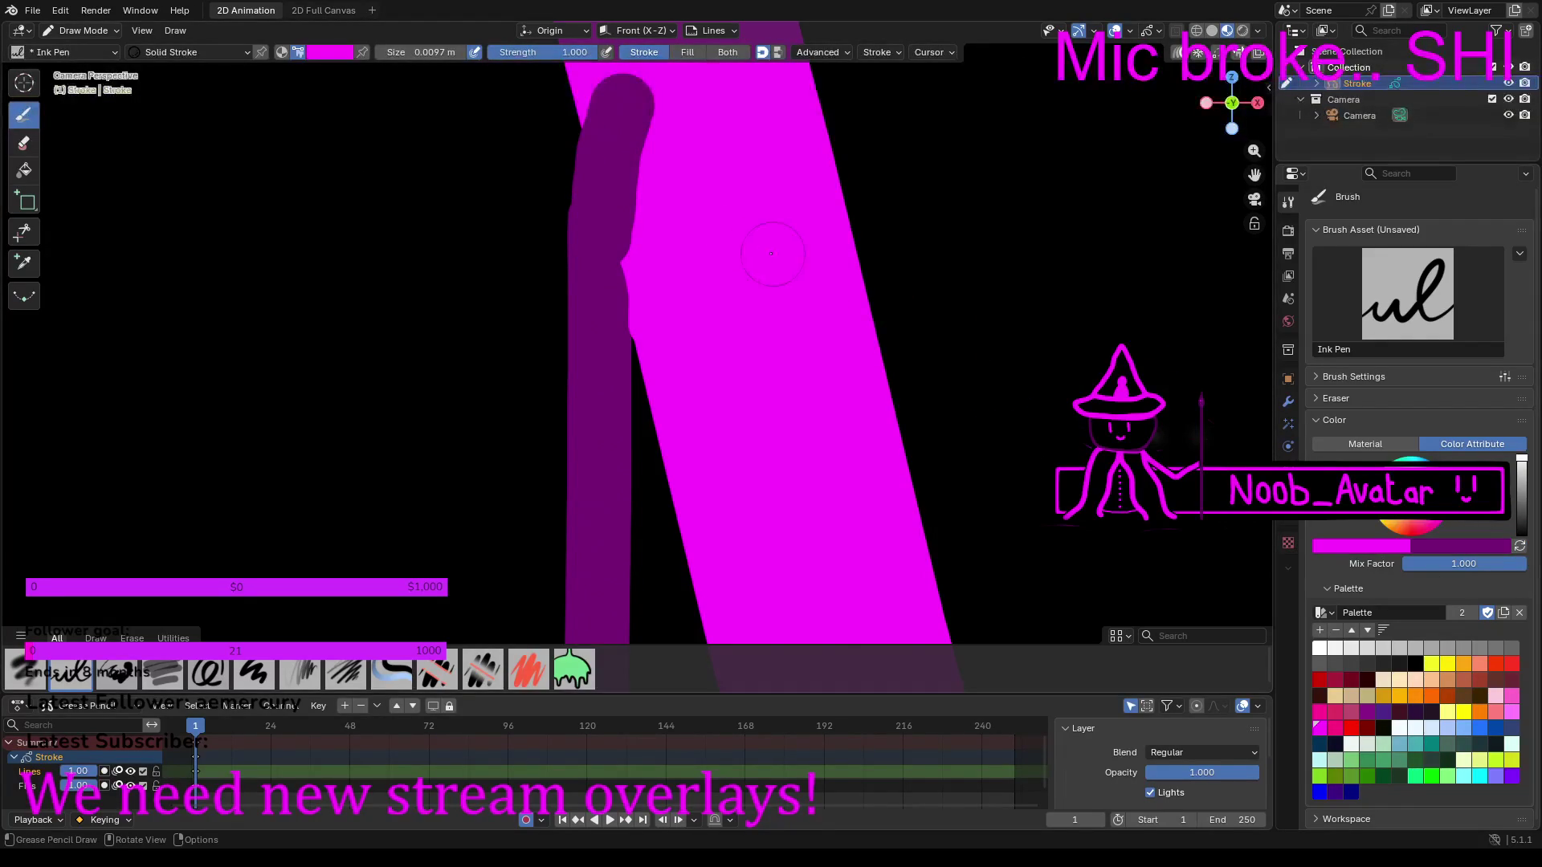
pyautogui.moveTo(674, 329); pyautogui.dragTo(665, 323)
pyautogui.moveTo(652, 260); pyautogui.dragTo(620, 93)
pyautogui.scroll(-10, 653, 131)
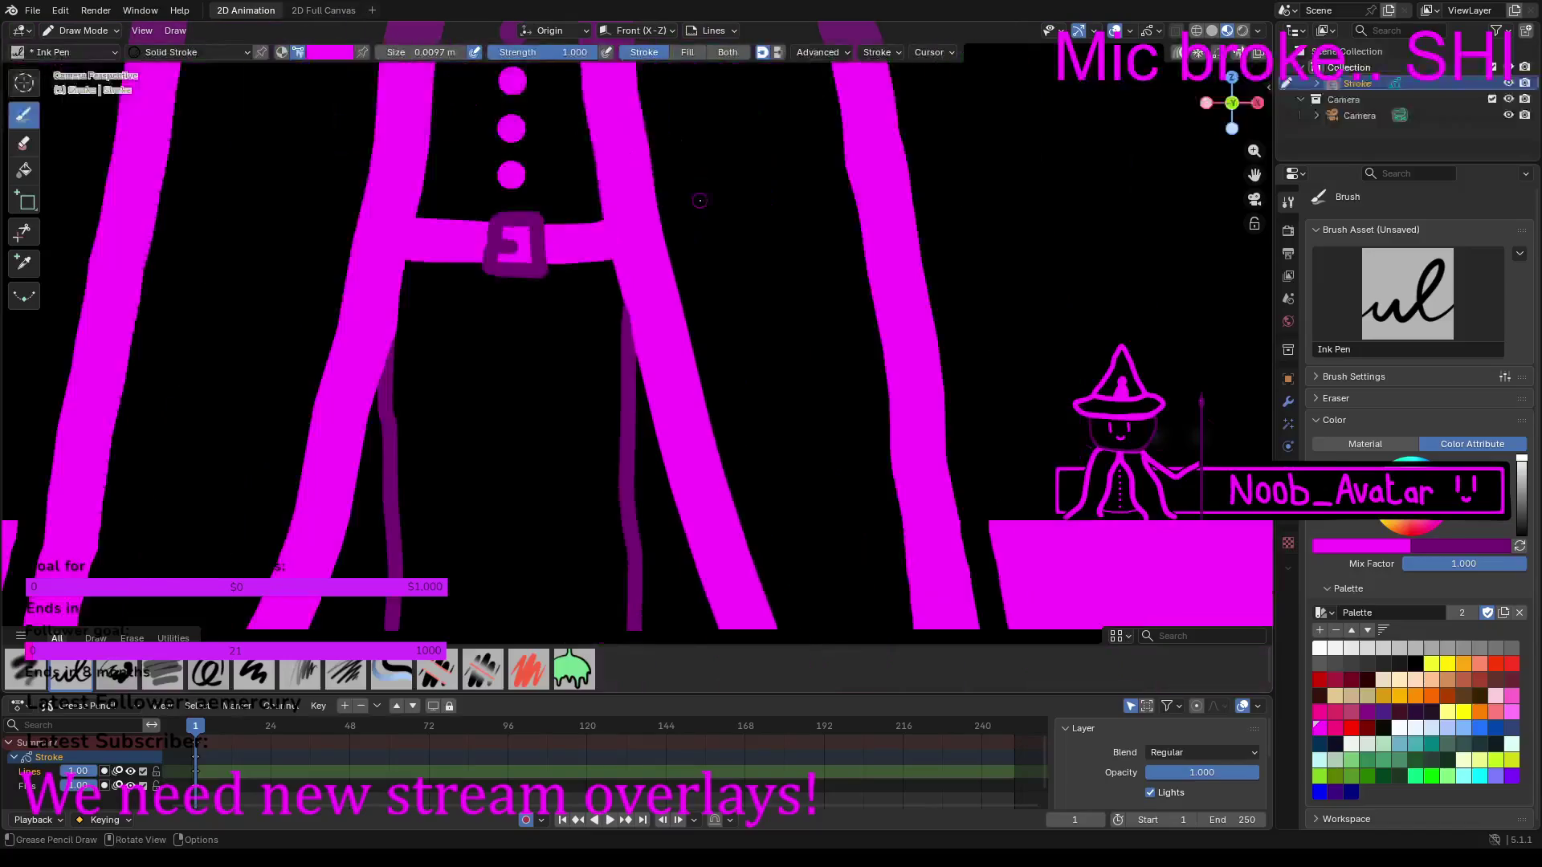
# Step: Draw a magenta arm stroke from the witch's shoulder out to the NOOB banner bar
pyautogui.scroll(-5, 665, 229)
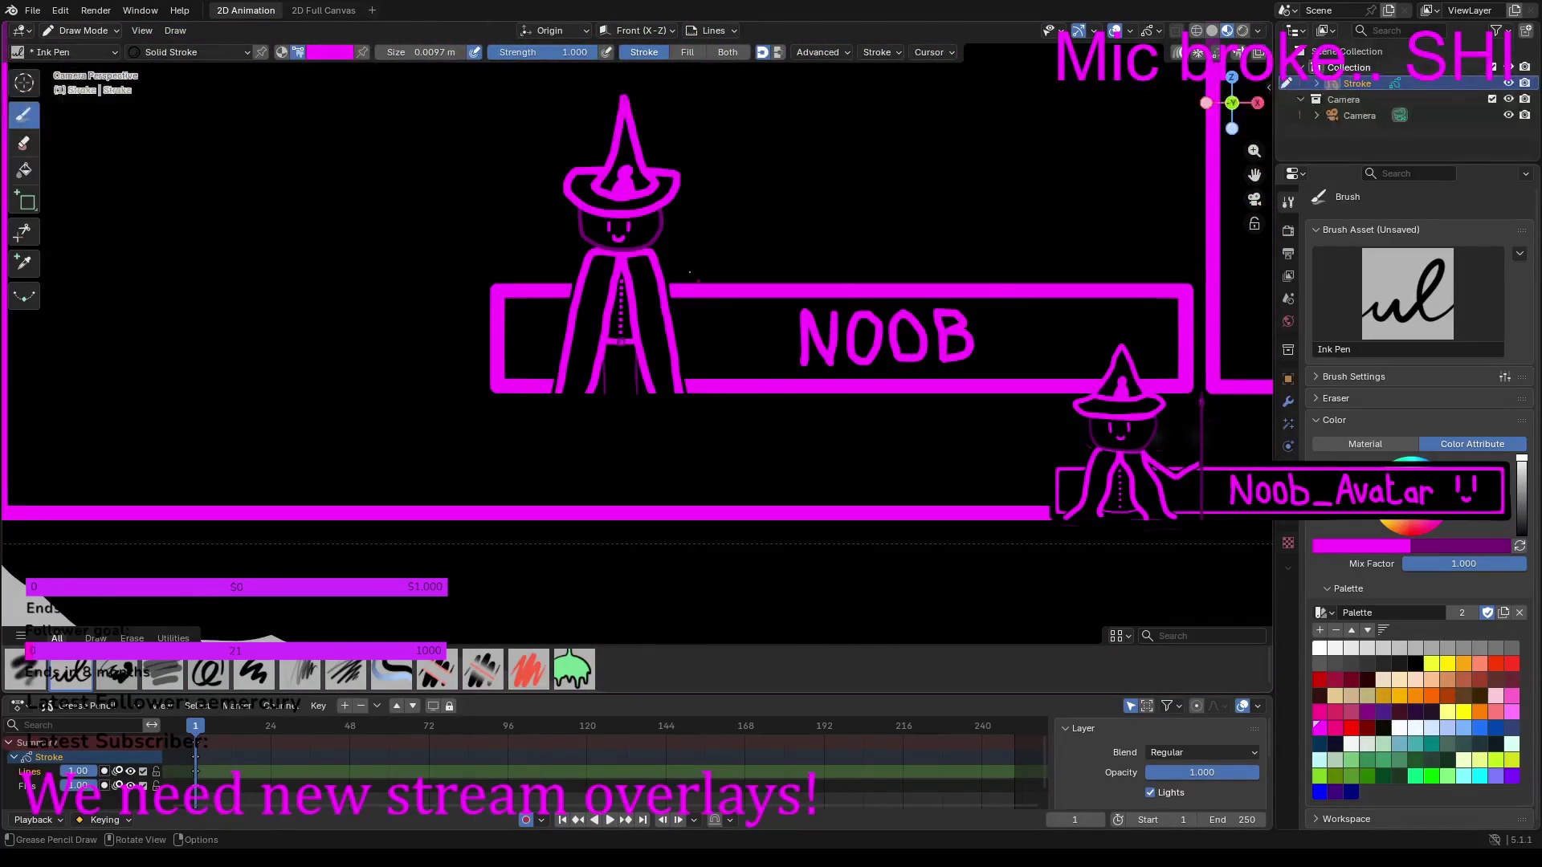
pyautogui.scroll(3, 657, 254)
pyautogui.scroll(6, 657, 254)
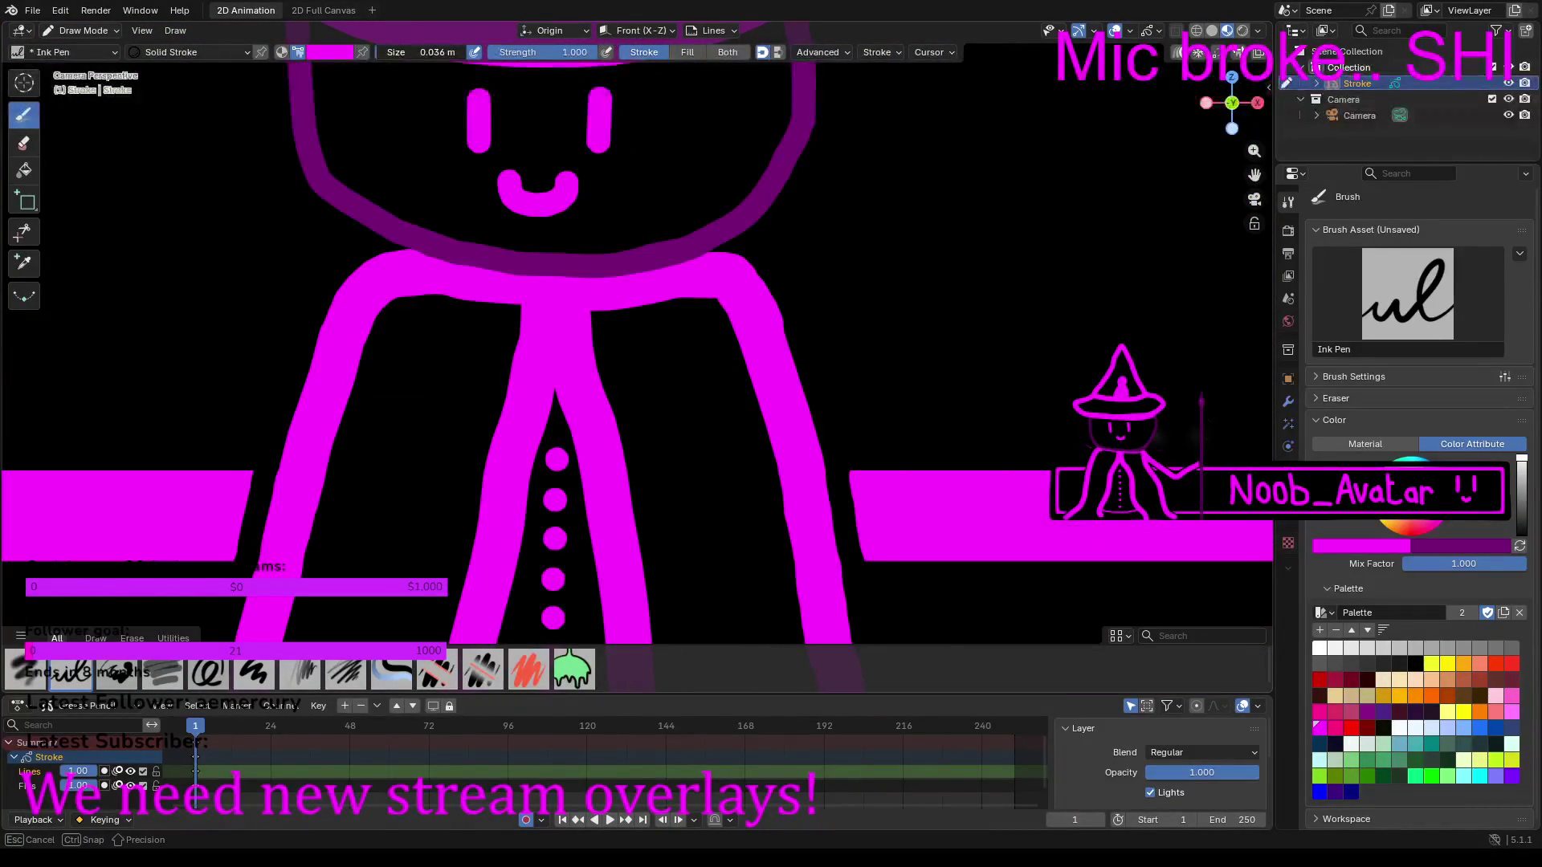
pyautogui.scroll(-1, 761, 417)
pyautogui.scroll(-3, 775, 403)
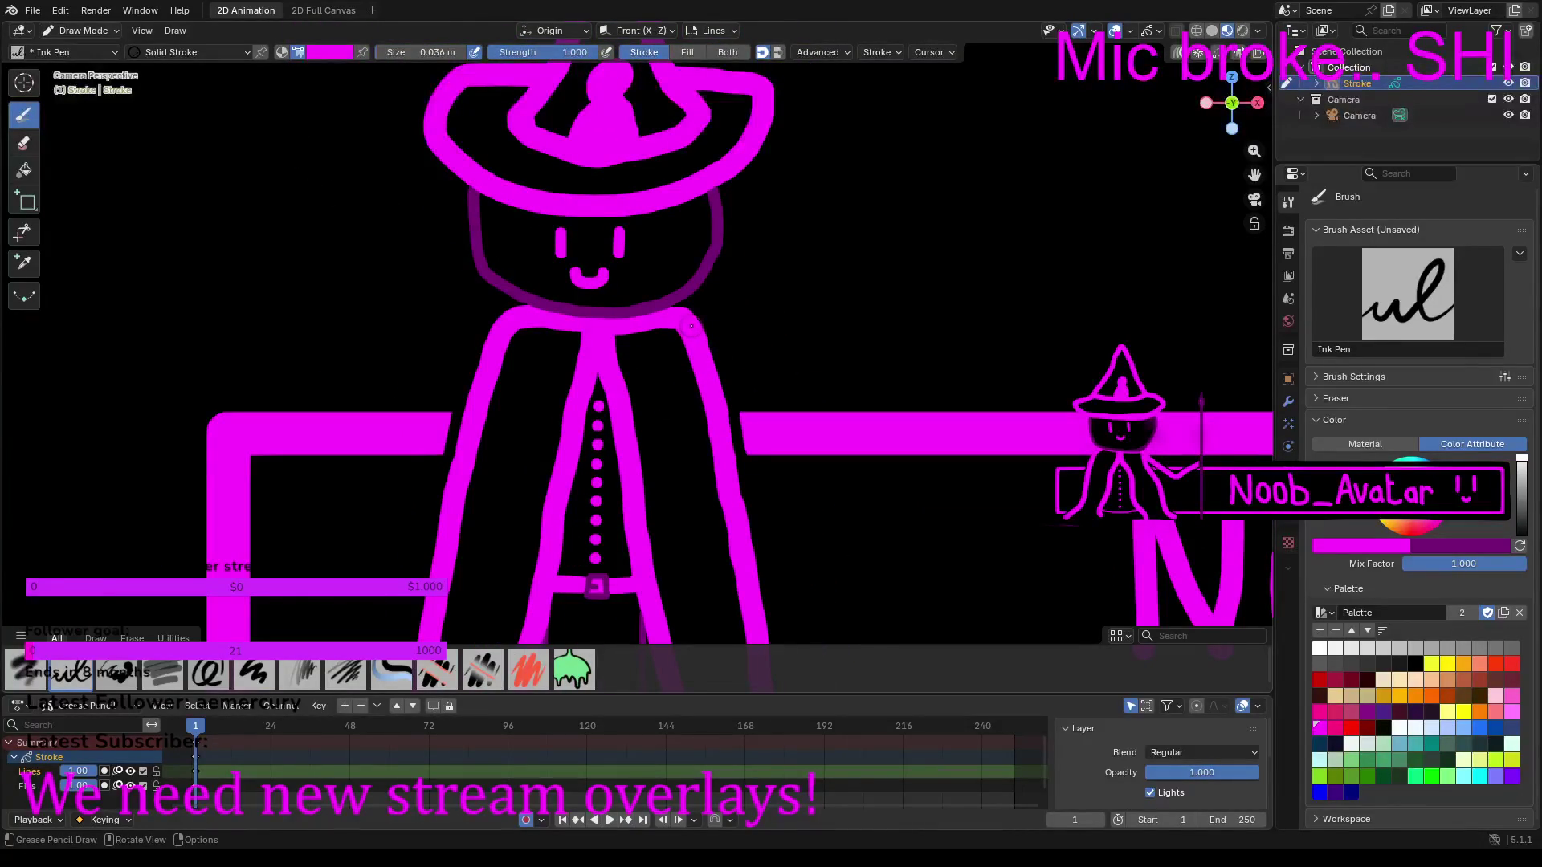
pyautogui.moveTo(696, 330)
pyautogui.mouseDown()
pyautogui.moveTo(940, 482)
pyautogui.moveTo(1000, 399)
pyautogui.mouseUp()
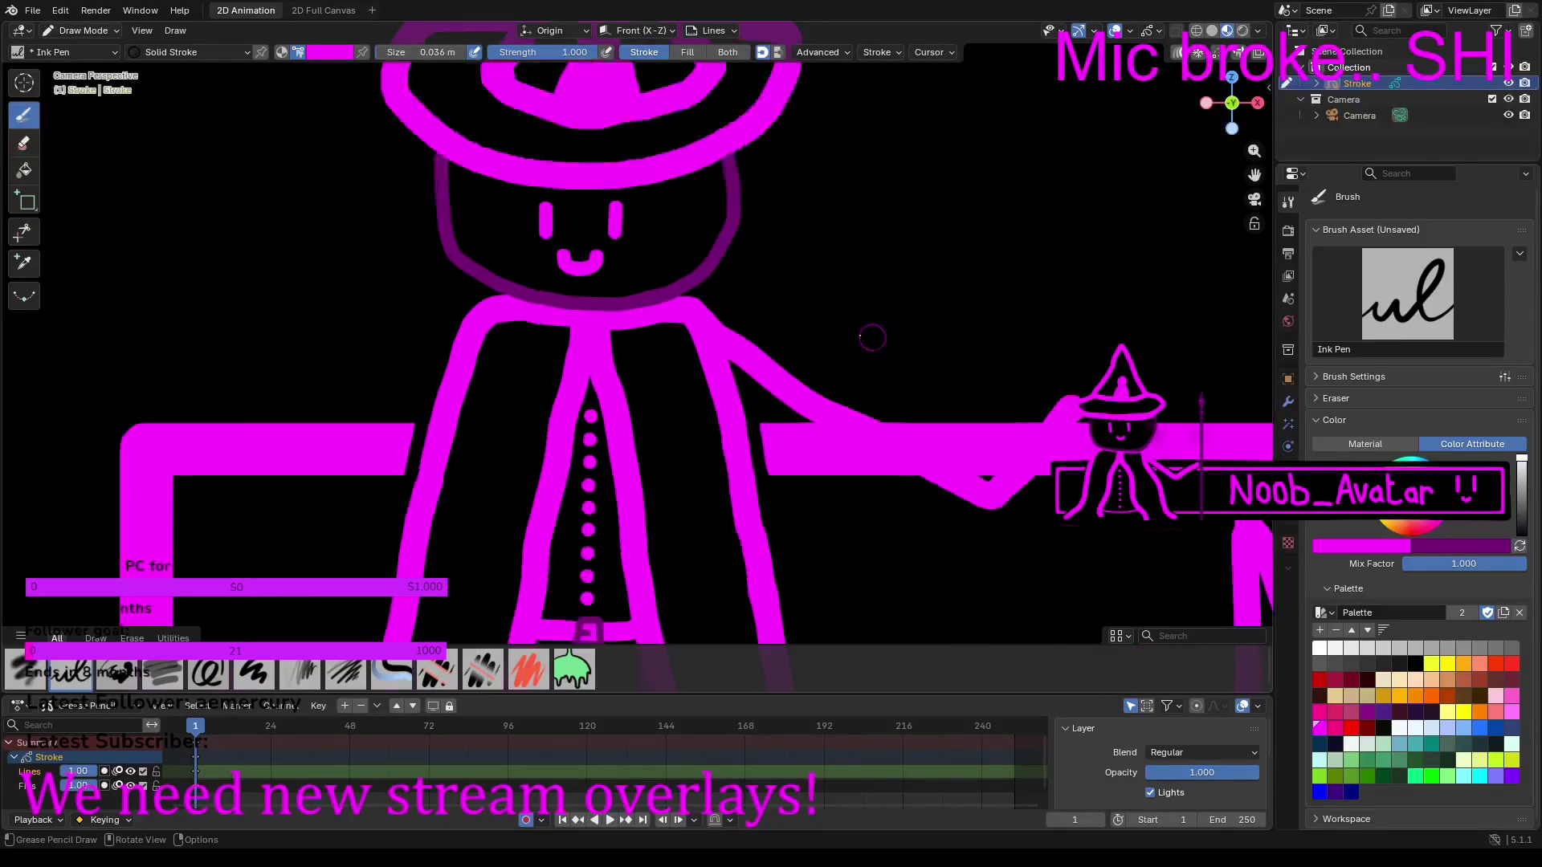
pyautogui.moveTo(884, 361)
pyautogui.keyDown('ctrl'); pyautogui.mouseDown(button='middle')
pyautogui.moveTo(898, 372)
pyautogui.moveTo(898, 305)
pyautogui.mouseUp(button='middle'); pyautogui.keyUp('ctrl')
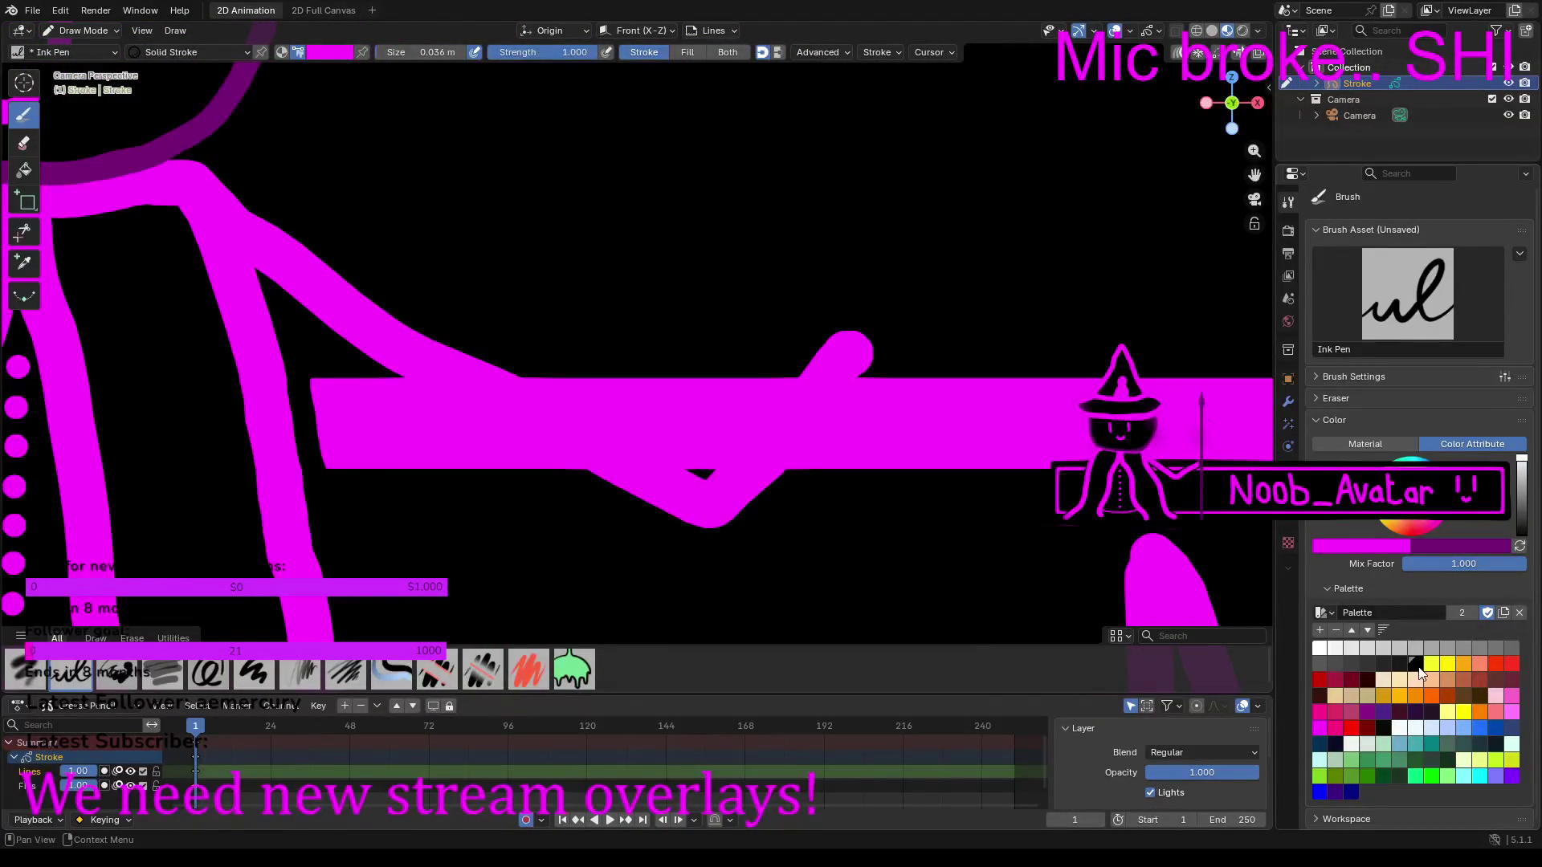
# Step: Switch to black and paint a gap along the magenta arm's edge
pyautogui.click(1419, 668)
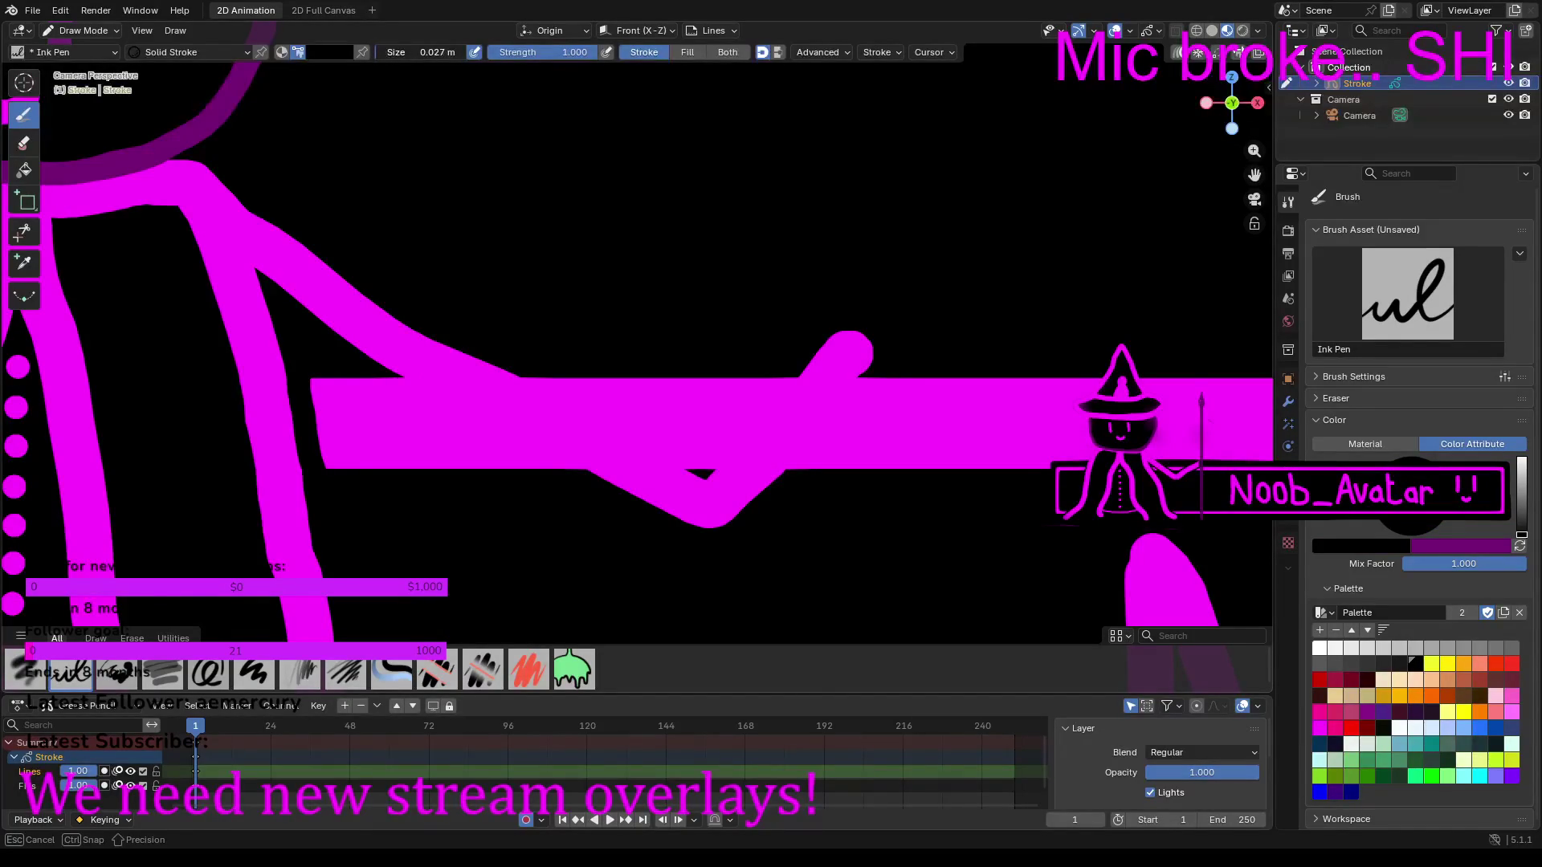
pyautogui.moveTo(554, 611)
pyautogui.keyDown('ctrl'); pyautogui.mouseDown(button='middle')
pyautogui.moveTo(544, 516)
pyautogui.moveTo(466, 410)
pyautogui.mouseUp(button='middle'); pyautogui.keyUp('ctrl')
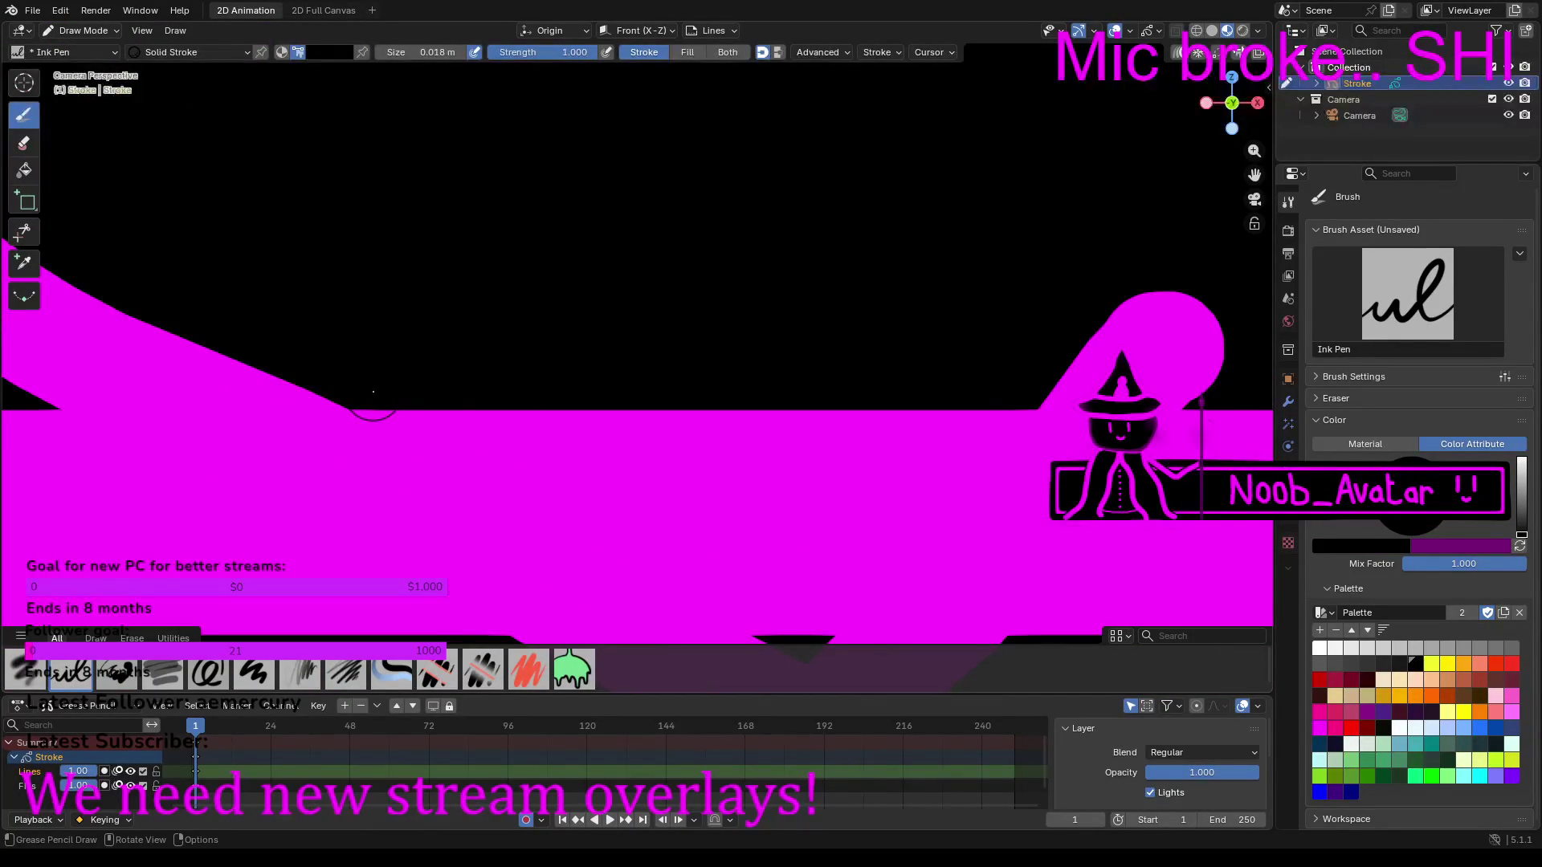
pyautogui.moveTo(372, 390)
pyautogui.mouseDown()
pyautogui.moveTo(807, 627)
pyautogui.moveTo(890, 565)
pyautogui.moveTo(1015, 413)
pyautogui.mouseUp()
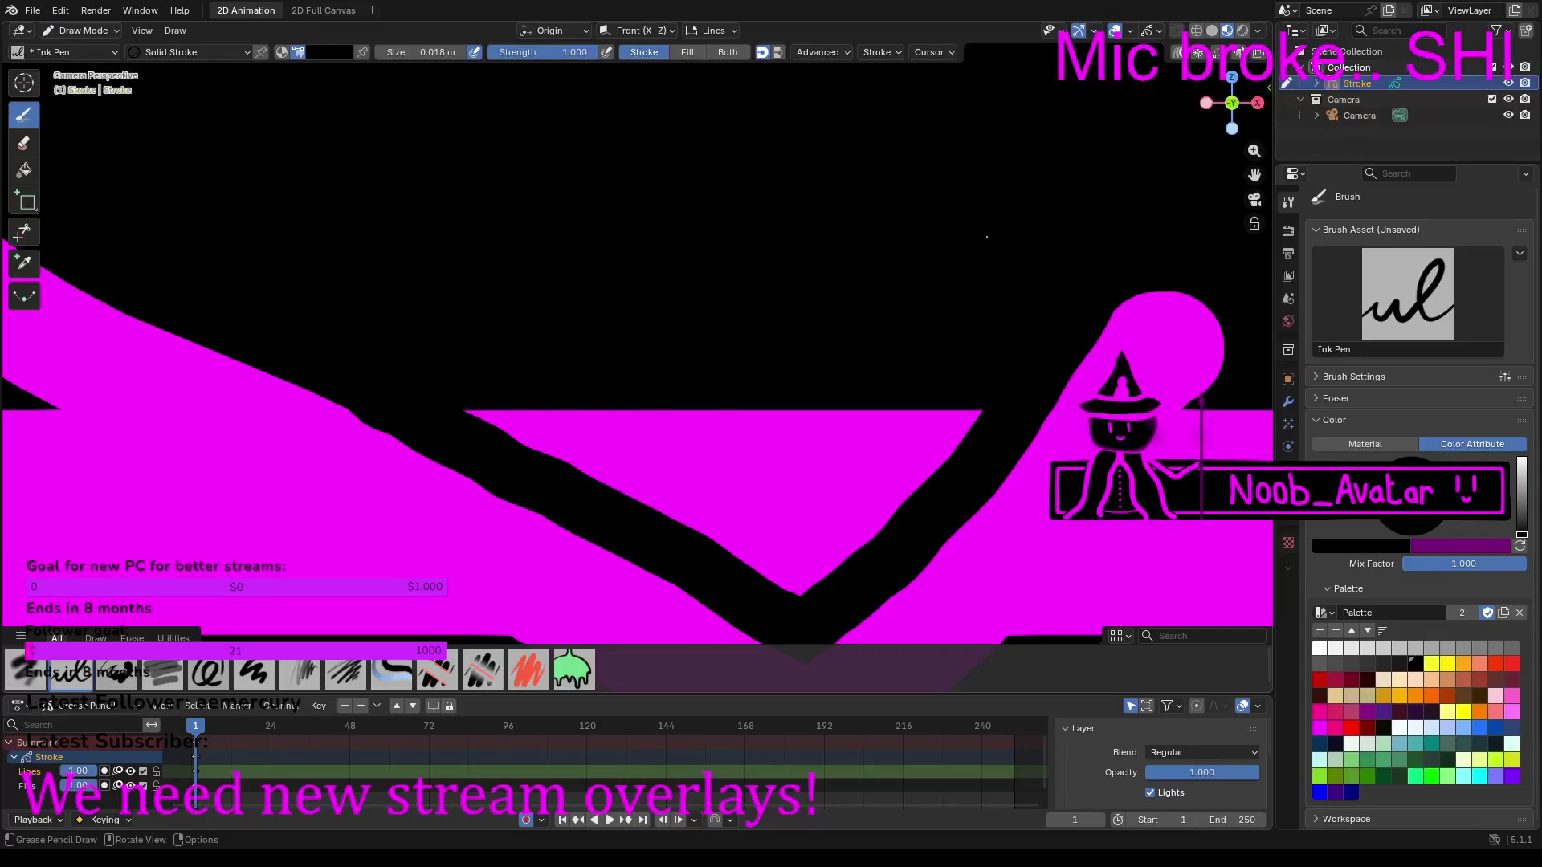
pyautogui.scroll(-6, 490, 454)
pyautogui.scroll(6, 490, 454)
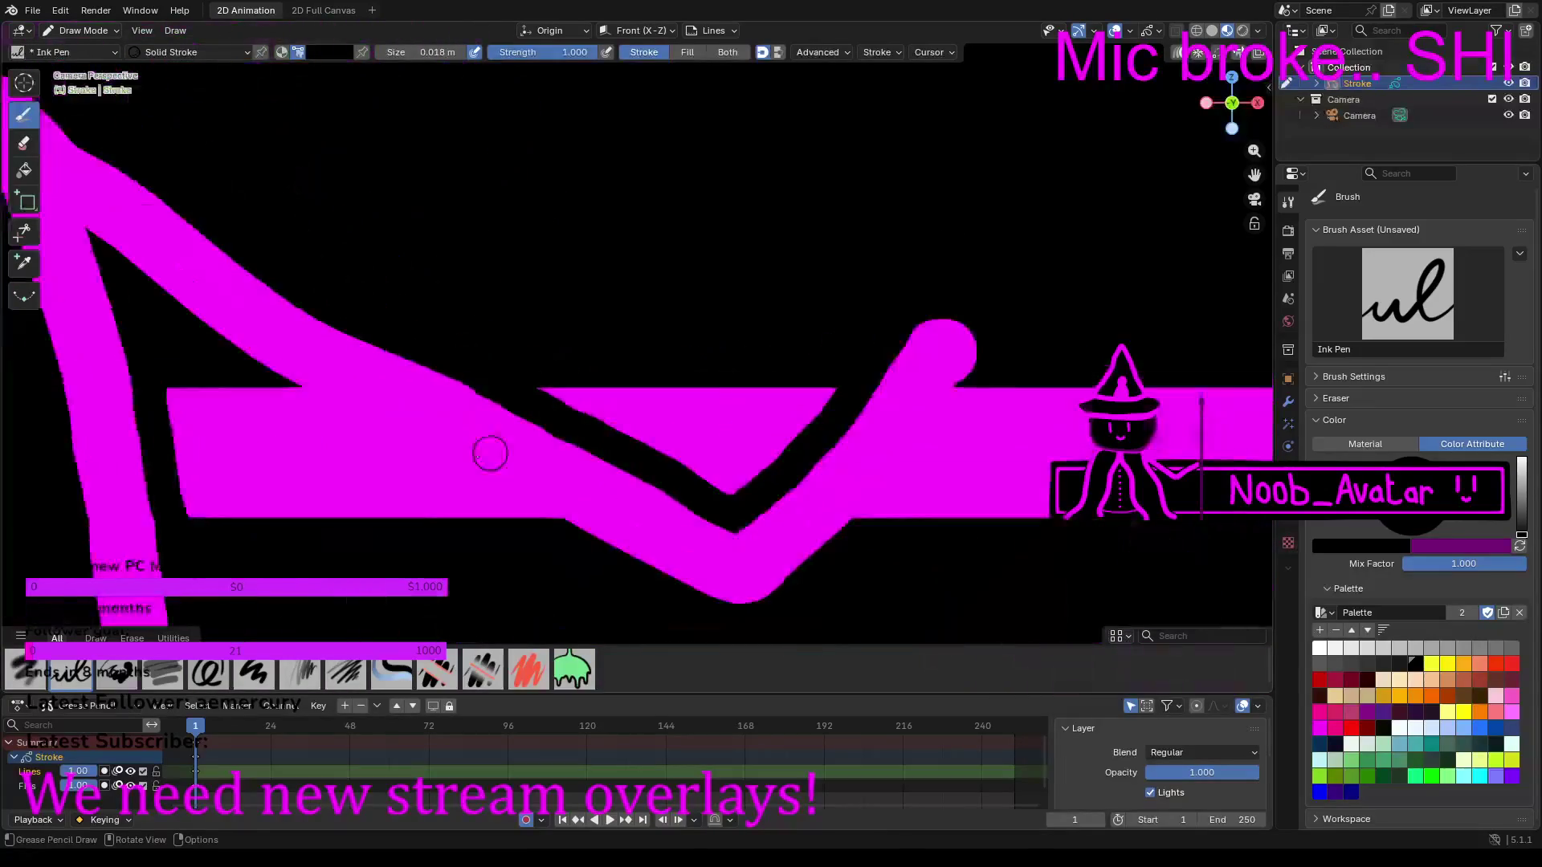
pyautogui.scroll(2, 490, 453)
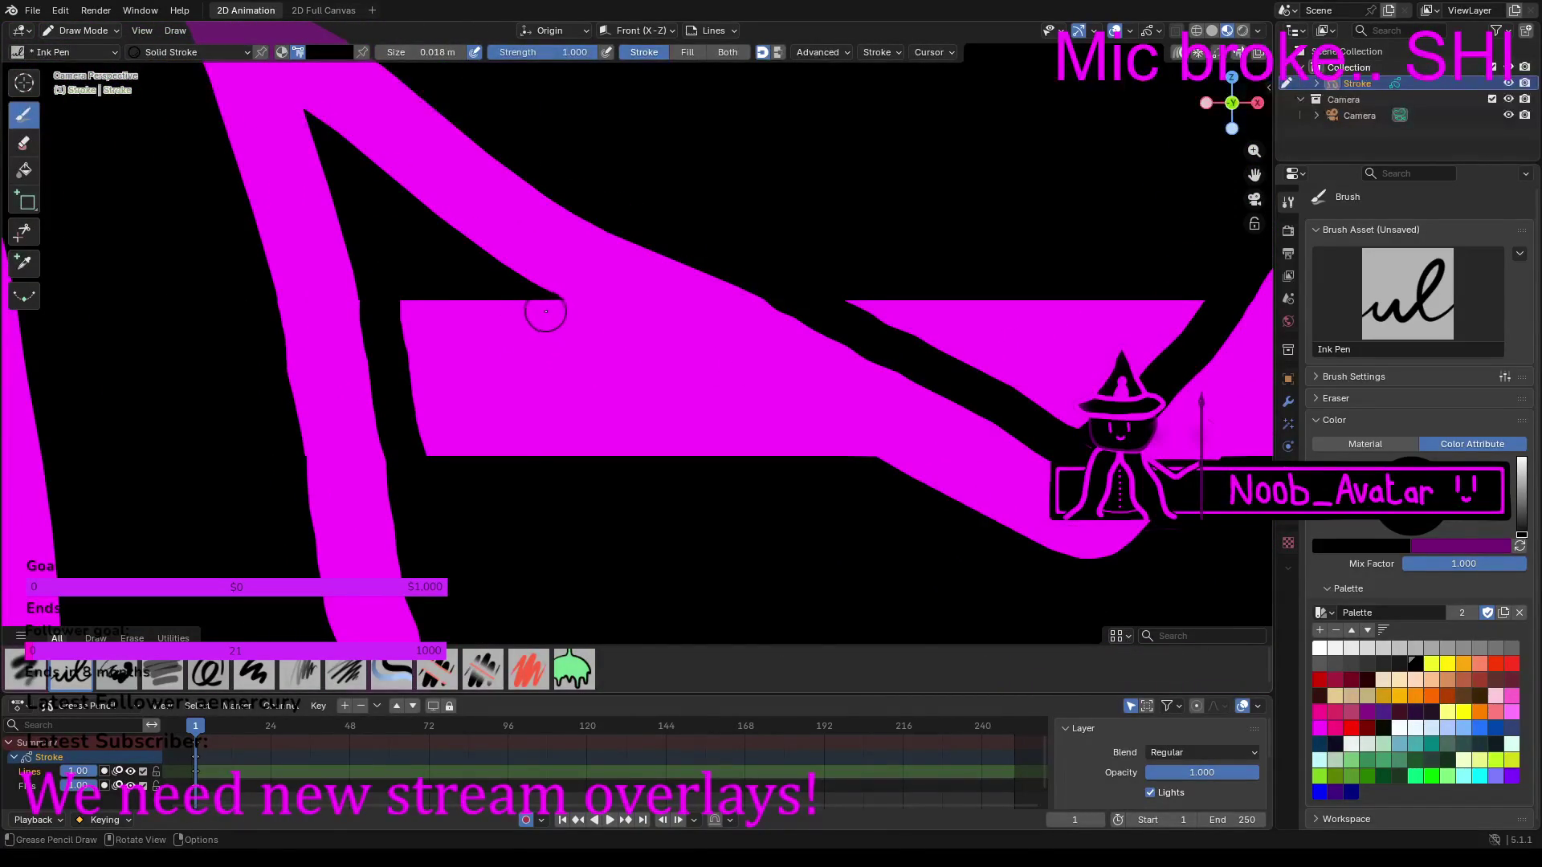
# Step: Fill the notch at the wedge tip with black and extend the gap upward along the arm
pyautogui.moveTo(524, 309); pyautogui.dragTo(851, 458)
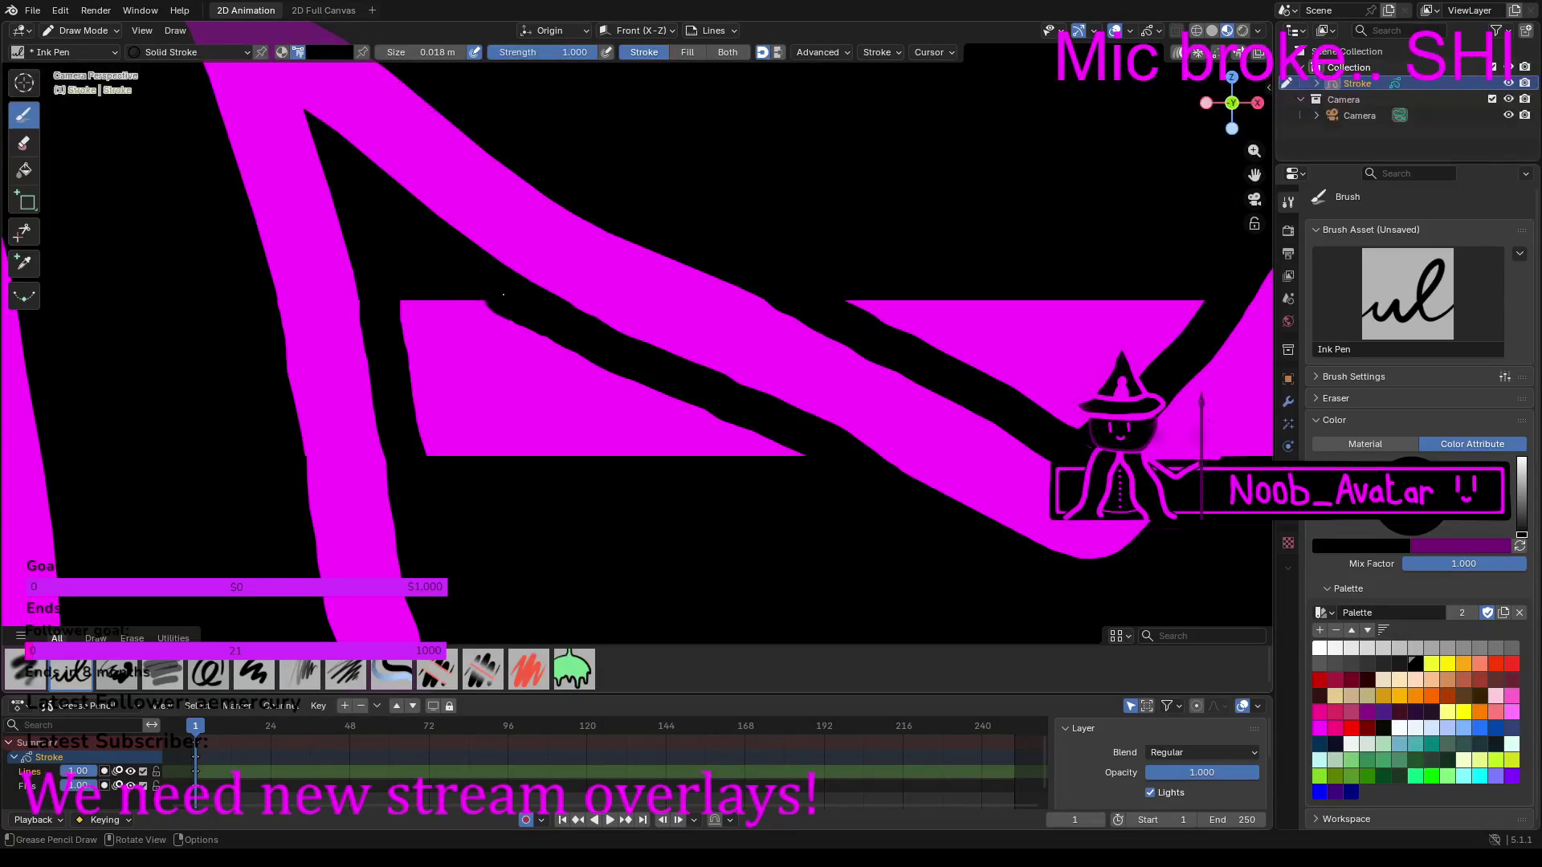
pyautogui.moveTo(874, 426); pyautogui.dragTo(658, 321, button='middle')
pyautogui.moveTo(179, 394)
pyautogui.mouseDown(button='middle')
pyautogui.moveTo(413, 454)
pyautogui.moveTo(412, 518)
pyautogui.mouseUp(button='middle')
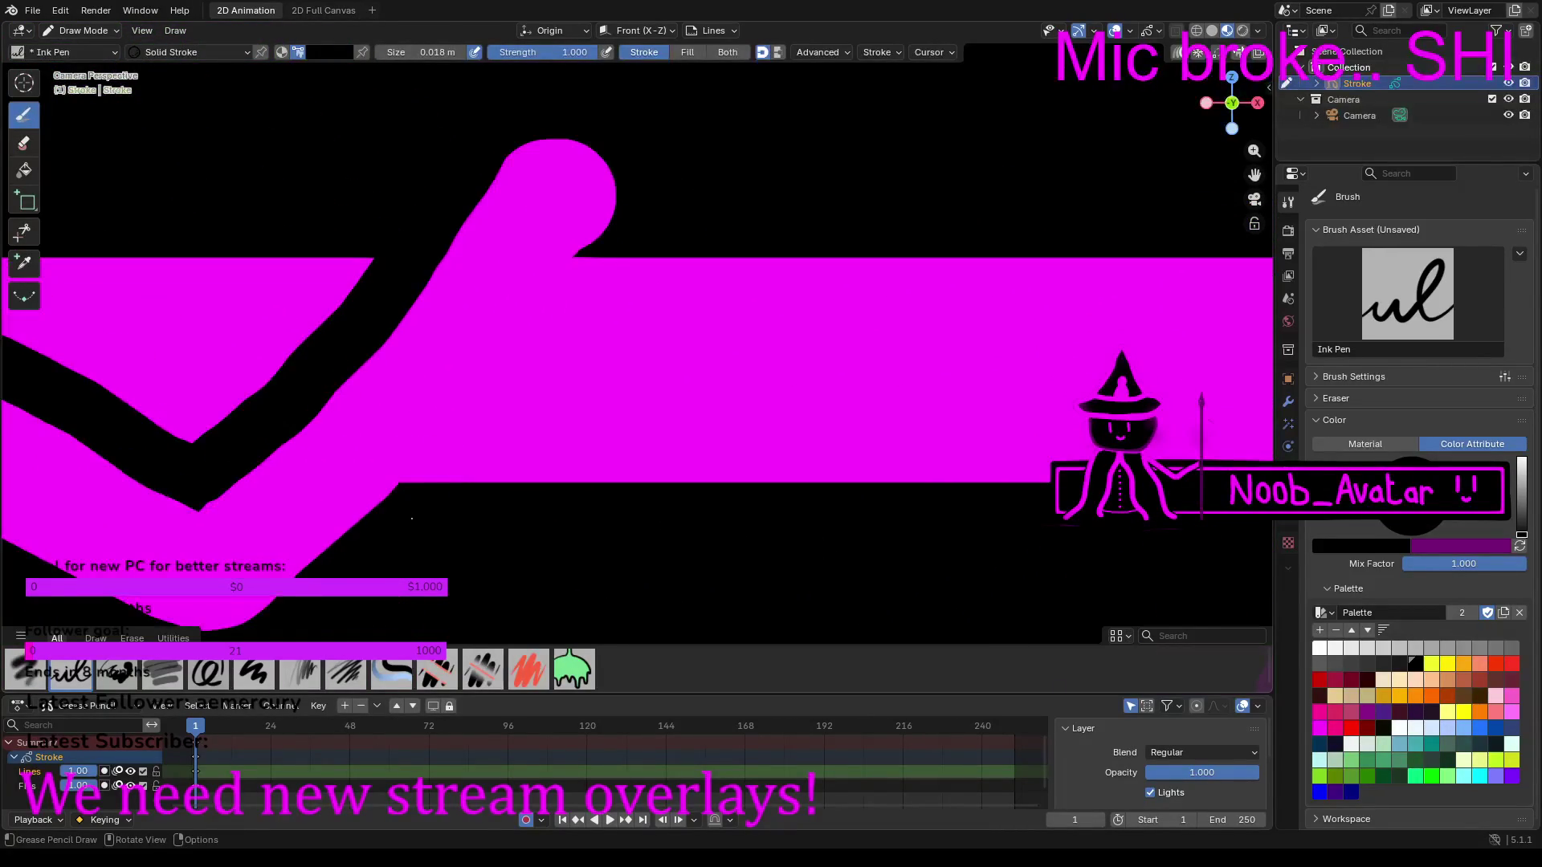
pyautogui.moveTo(420, 503); pyautogui.dragTo(615, 252)
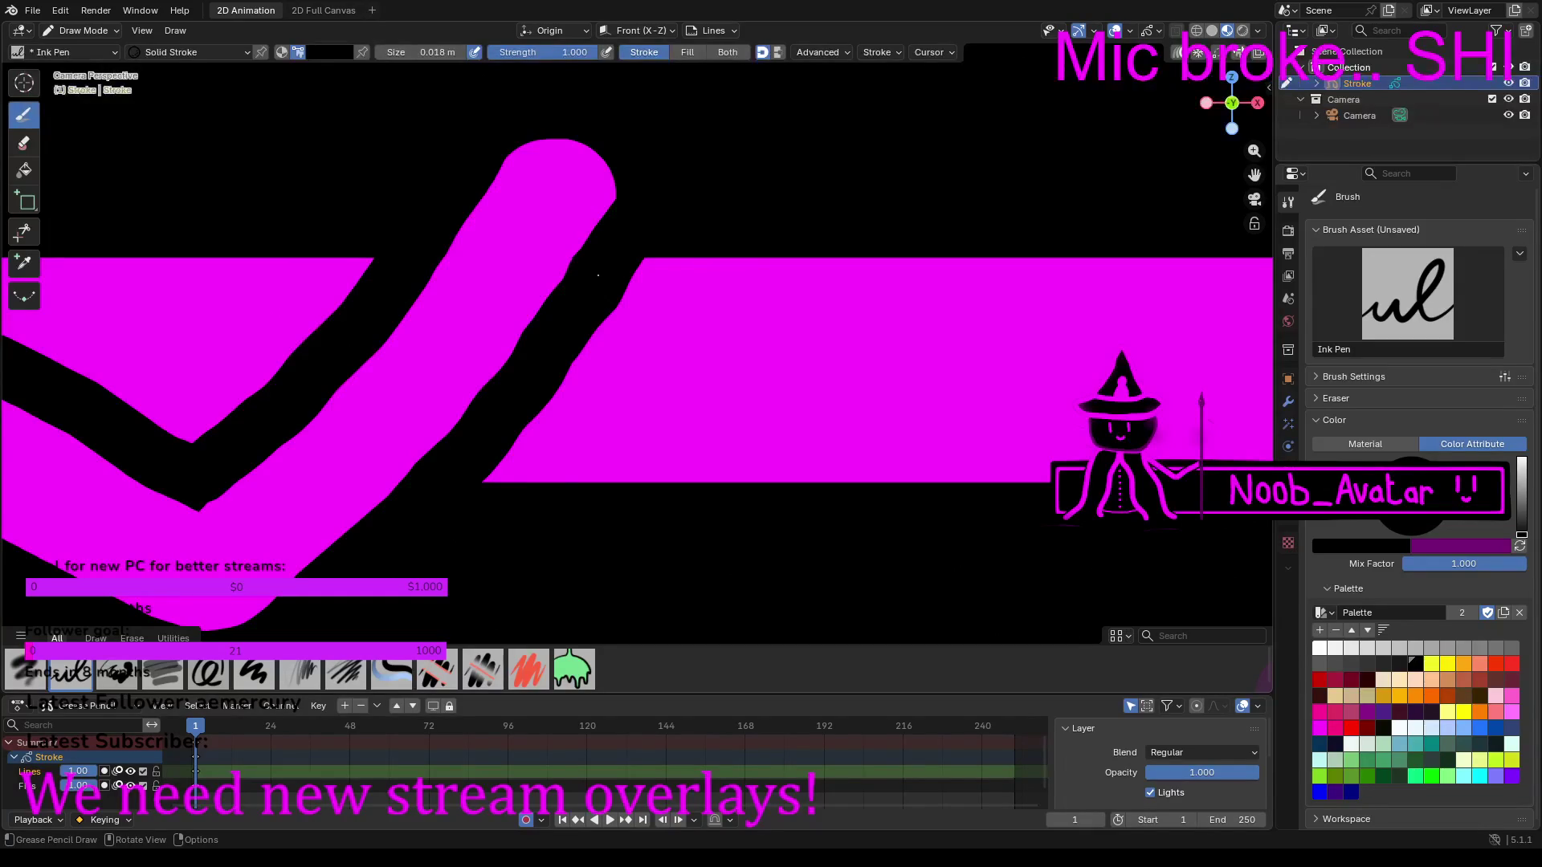
pyautogui.scroll(-6, 598, 277)
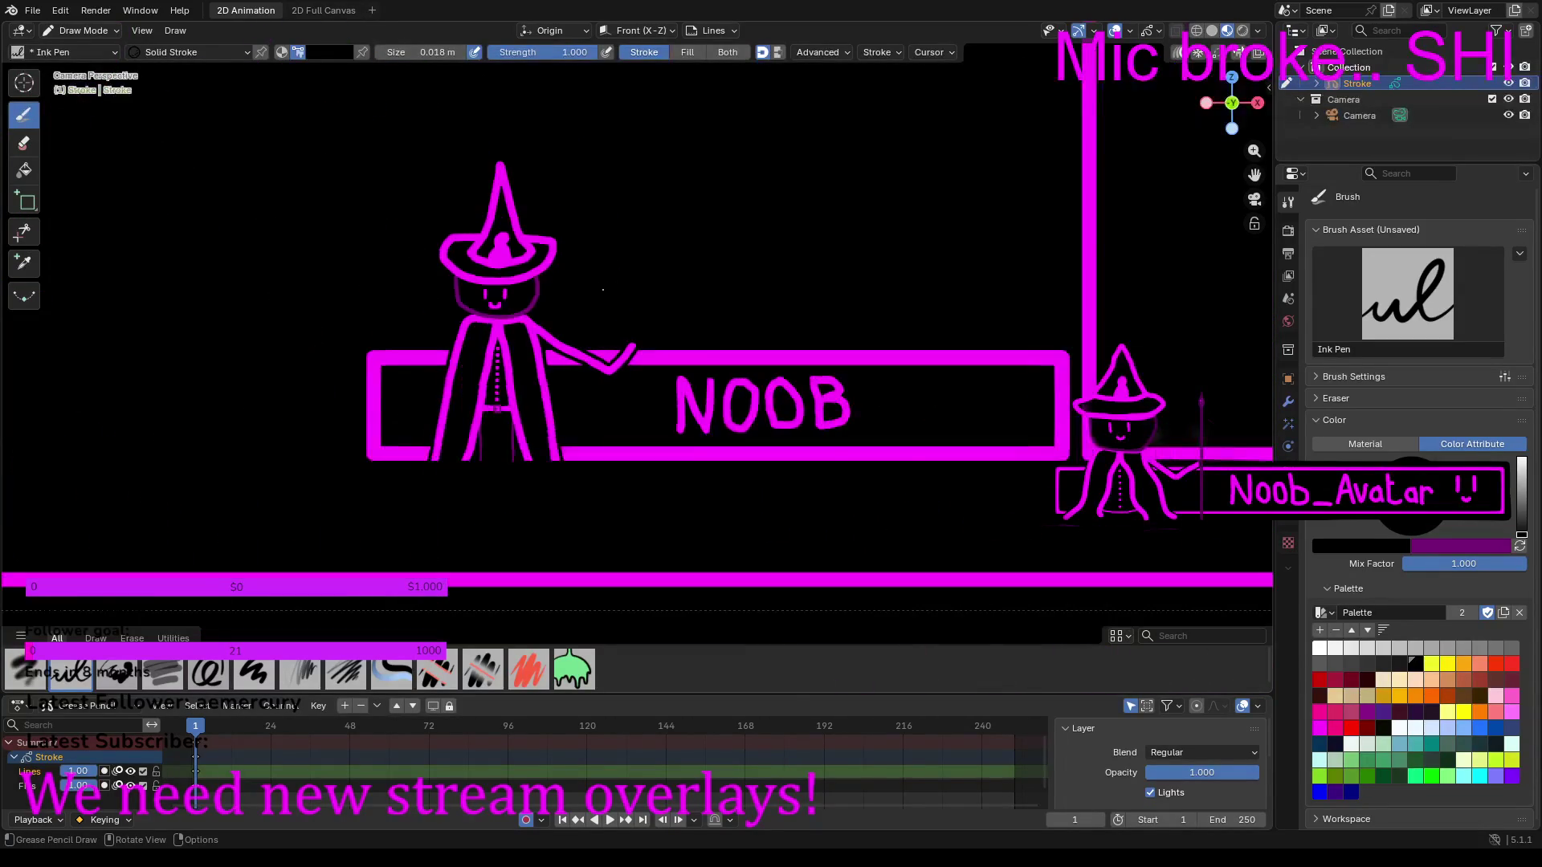
pyautogui.scroll(2, 607, 309)
pyautogui.scroll(7, 607, 309)
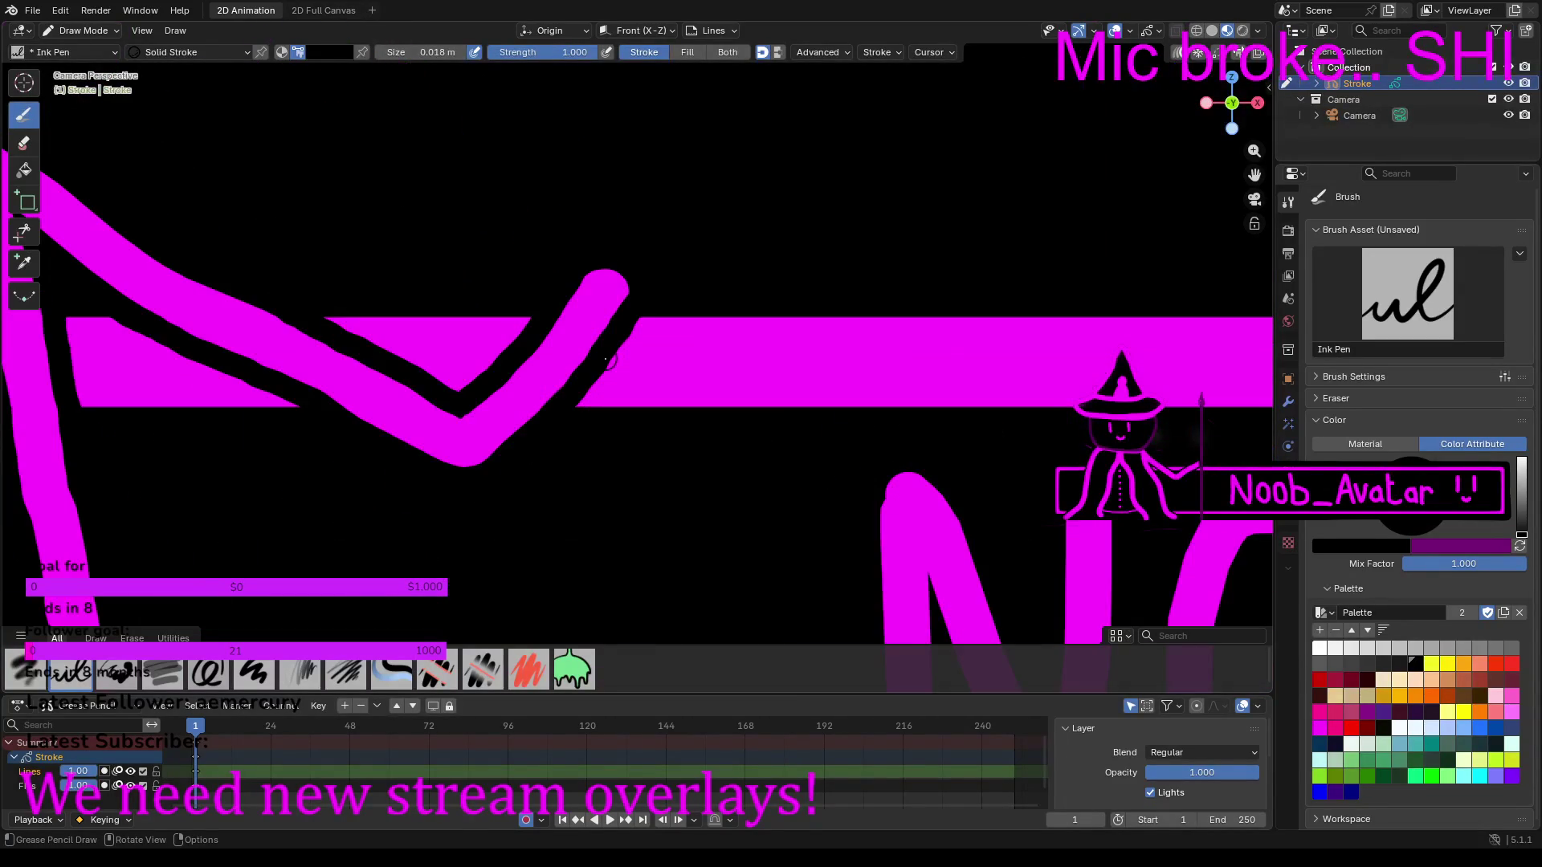
# Step: In purple, drag a thin vertical box as the staff and nudge it into the hand
pyautogui.click(1520, 545)
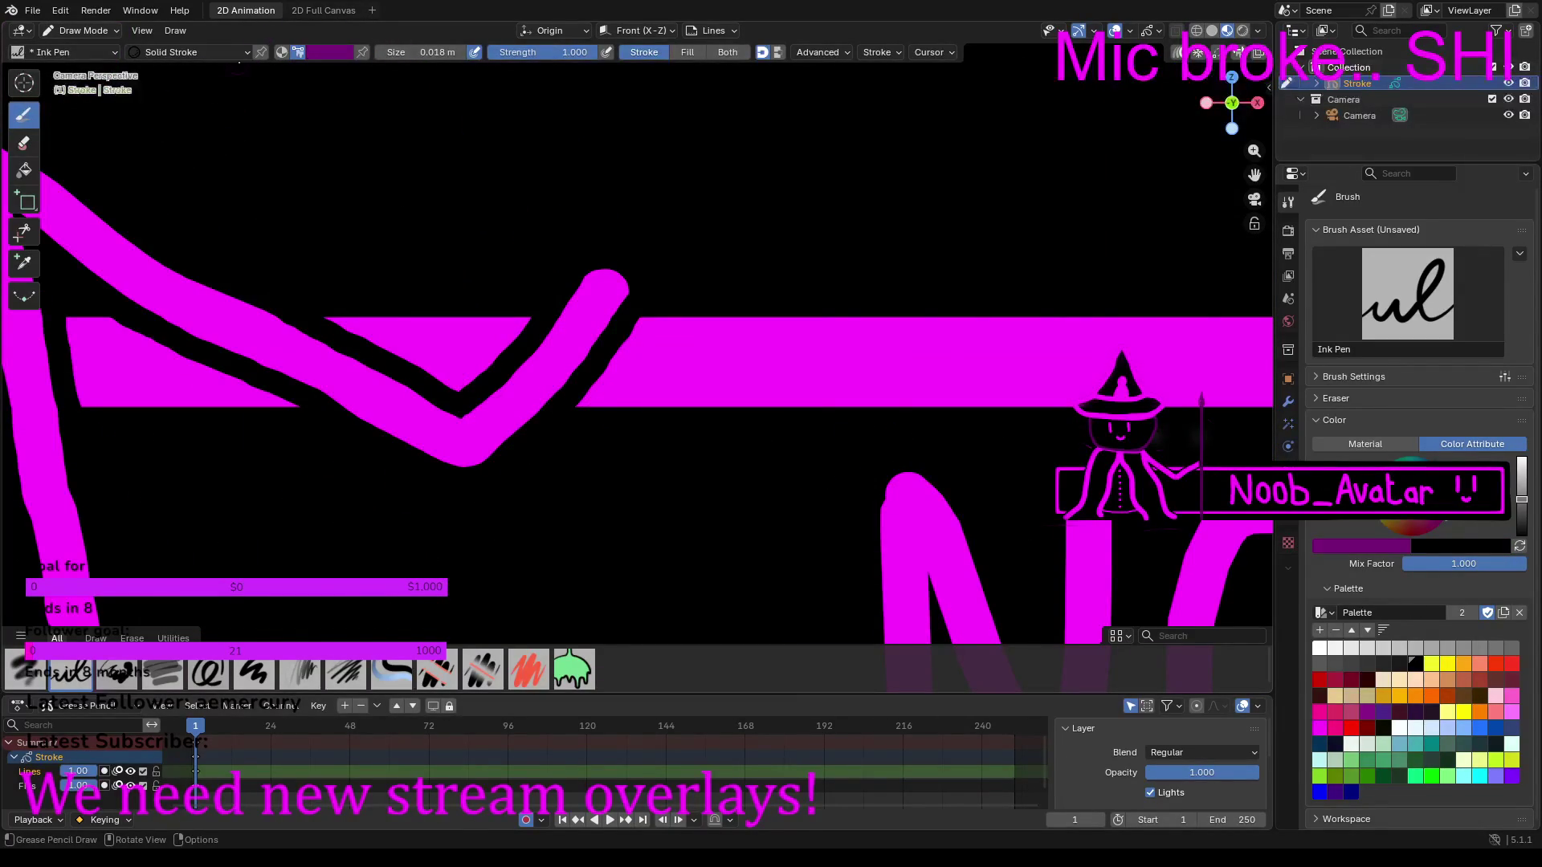
pyautogui.click(24, 200)
pyautogui.scroll(-4, 606, 401)
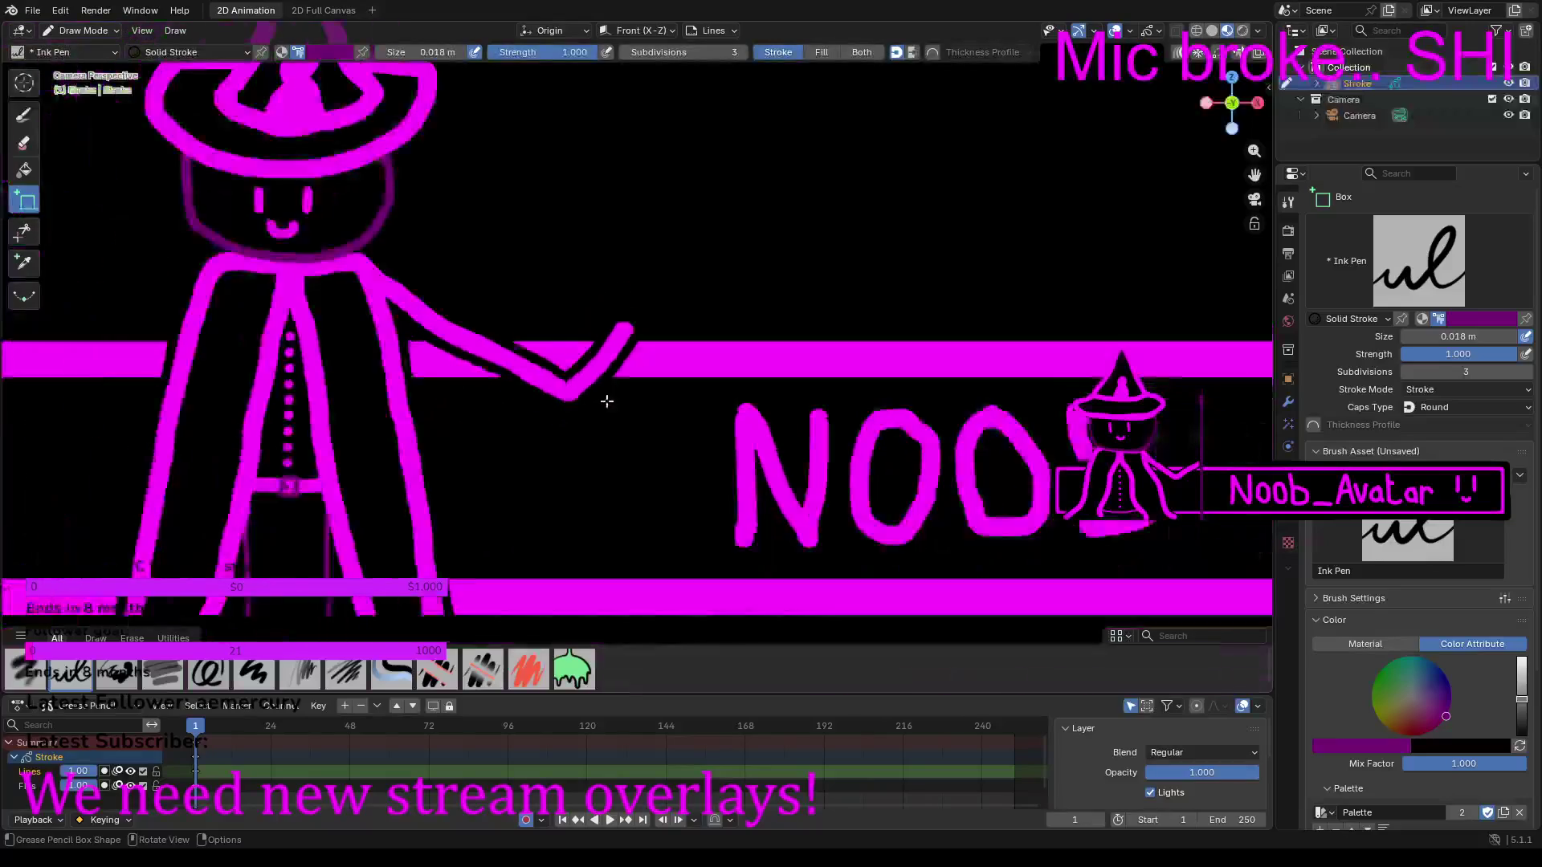
pyautogui.scroll(-1, 607, 401)
pyautogui.moveTo(634, 571)
pyautogui.mouseDown()
pyautogui.moveTo(638, 117)
pyautogui.moveTo(630, 147)
pyautogui.mouseUp()
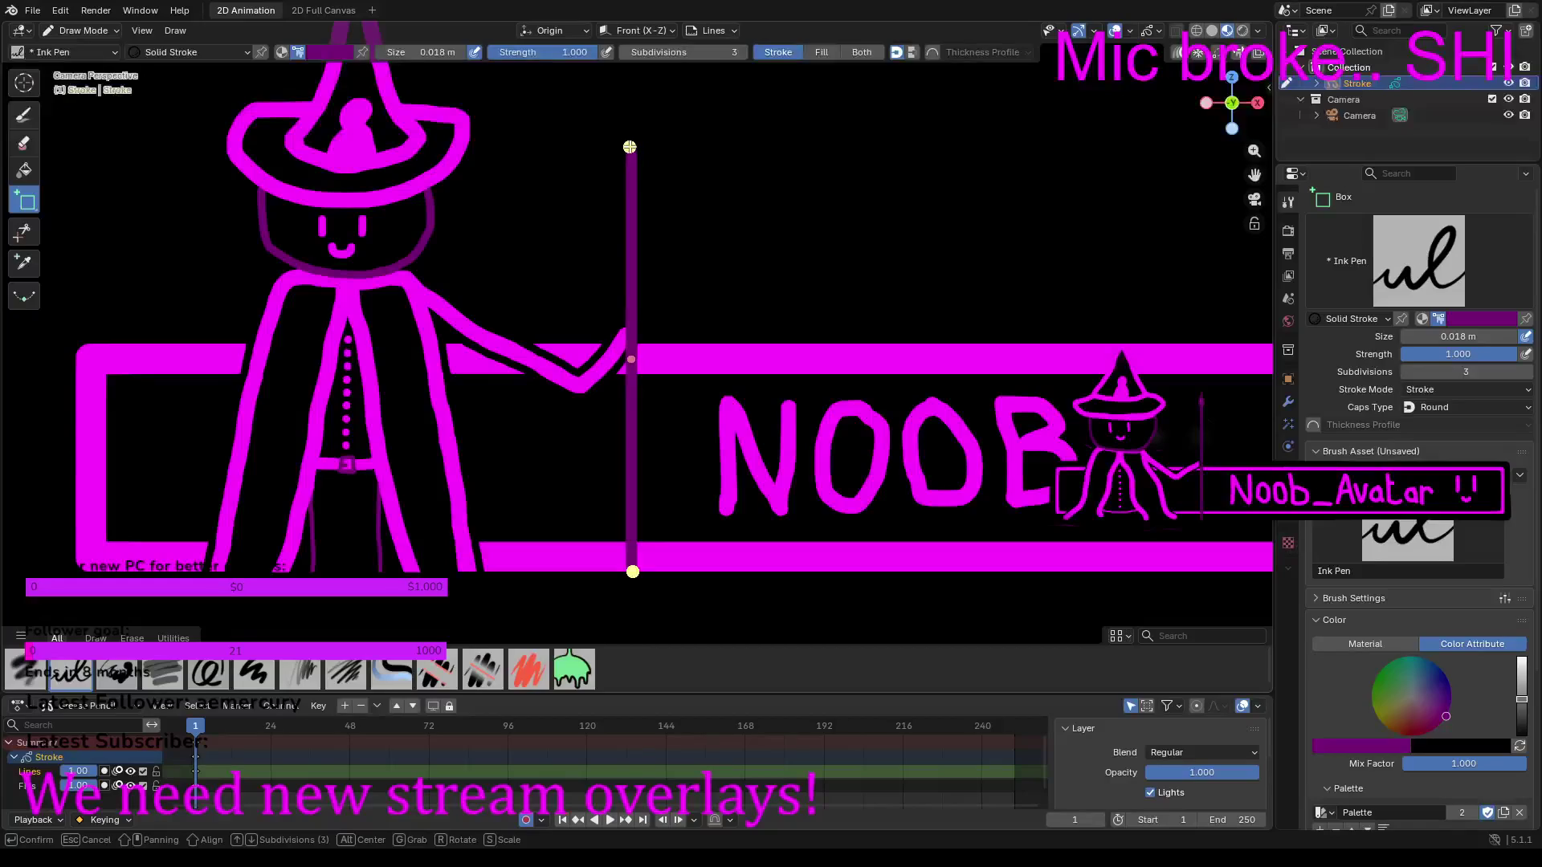
pyautogui.moveTo(631, 361); pyautogui.dragTo(625, 357)
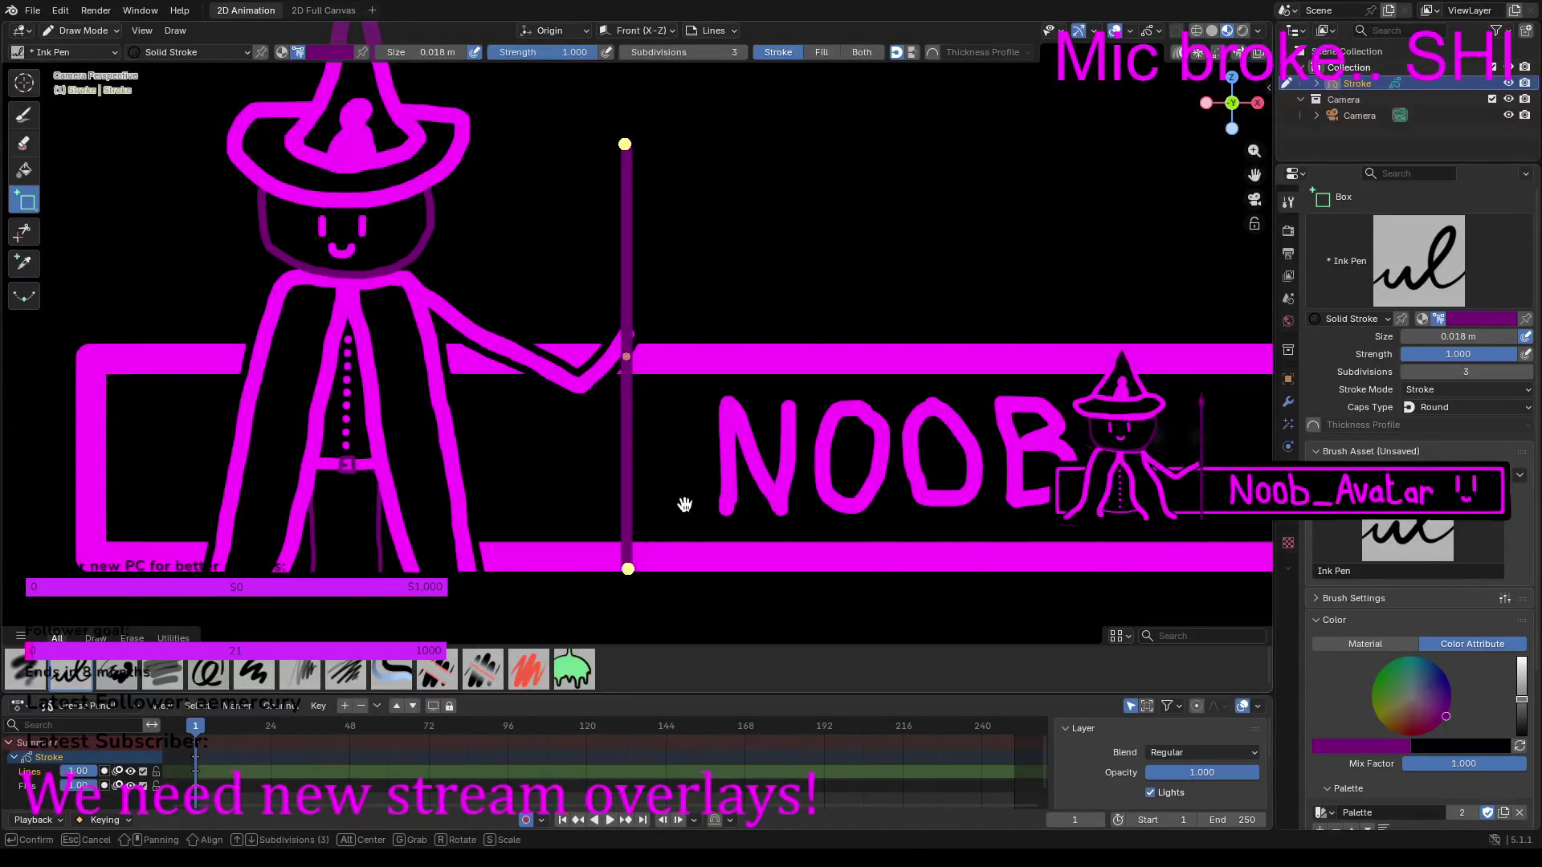
# Step: Raise the staff's bottom end slightly and confirm the box shape
pyautogui.scroll(8, 671, 517)
pyautogui.moveTo(672, 517)
pyautogui.keyDown('shift'); pyautogui.mouseDown(button='middle')
pyautogui.moveTo(688, 59)
pyautogui.moveTo(719, 447)
pyautogui.moveTo(733, 123)
pyautogui.moveTo(702, 289)
pyautogui.moveTo(726, 141)
pyautogui.moveTo(681, 297)
pyautogui.mouseUp(button='middle'); pyautogui.keyUp('shift')
pyautogui.moveTo(605, 475); pyautogui.dragTo(605, 471)
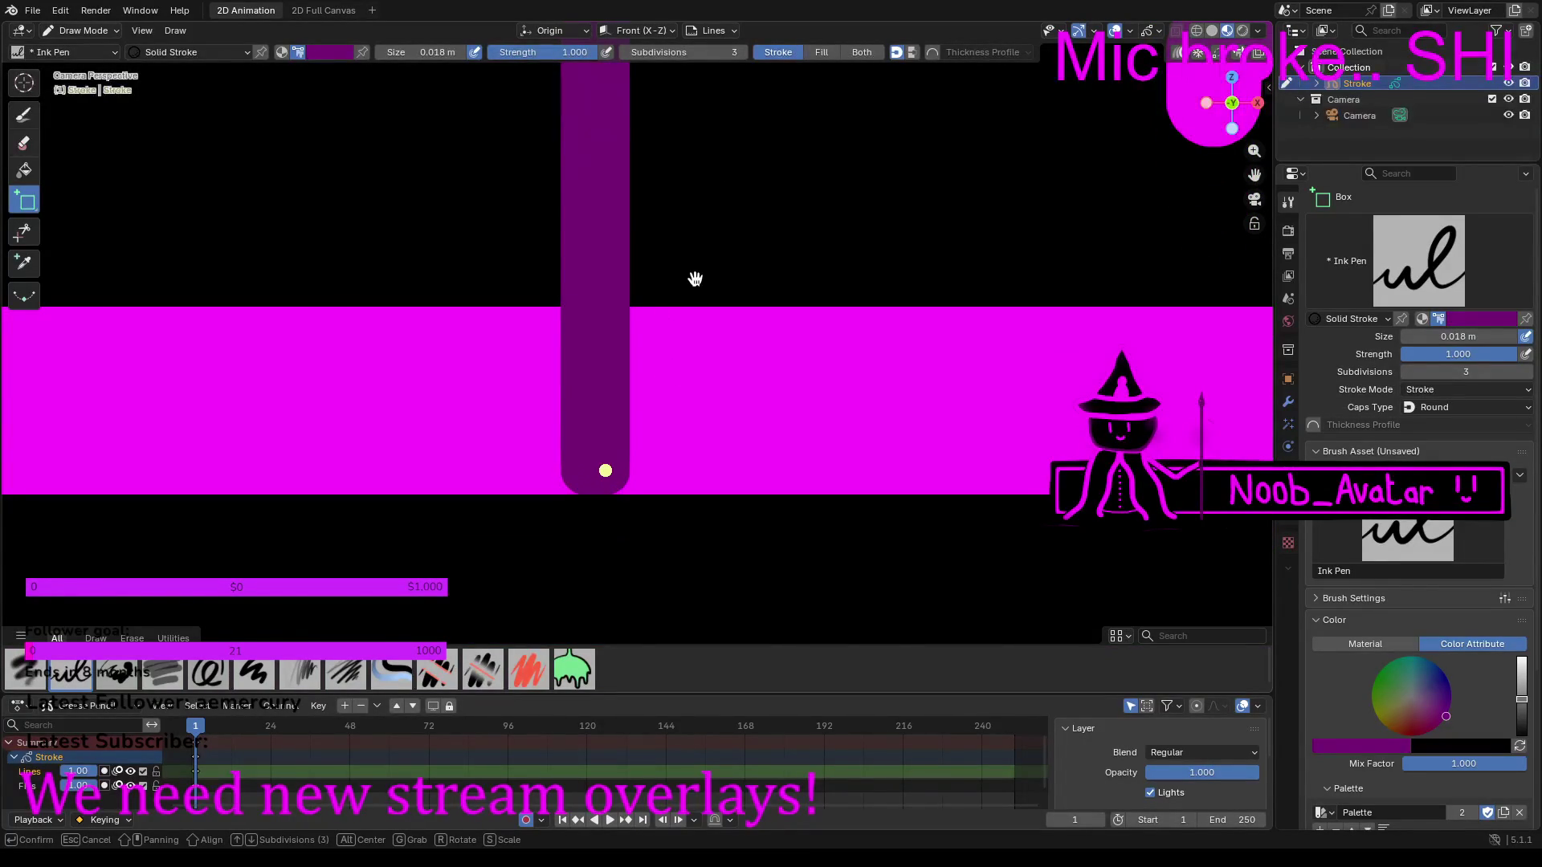
pyautogui.scroll(-5, 696, 278)
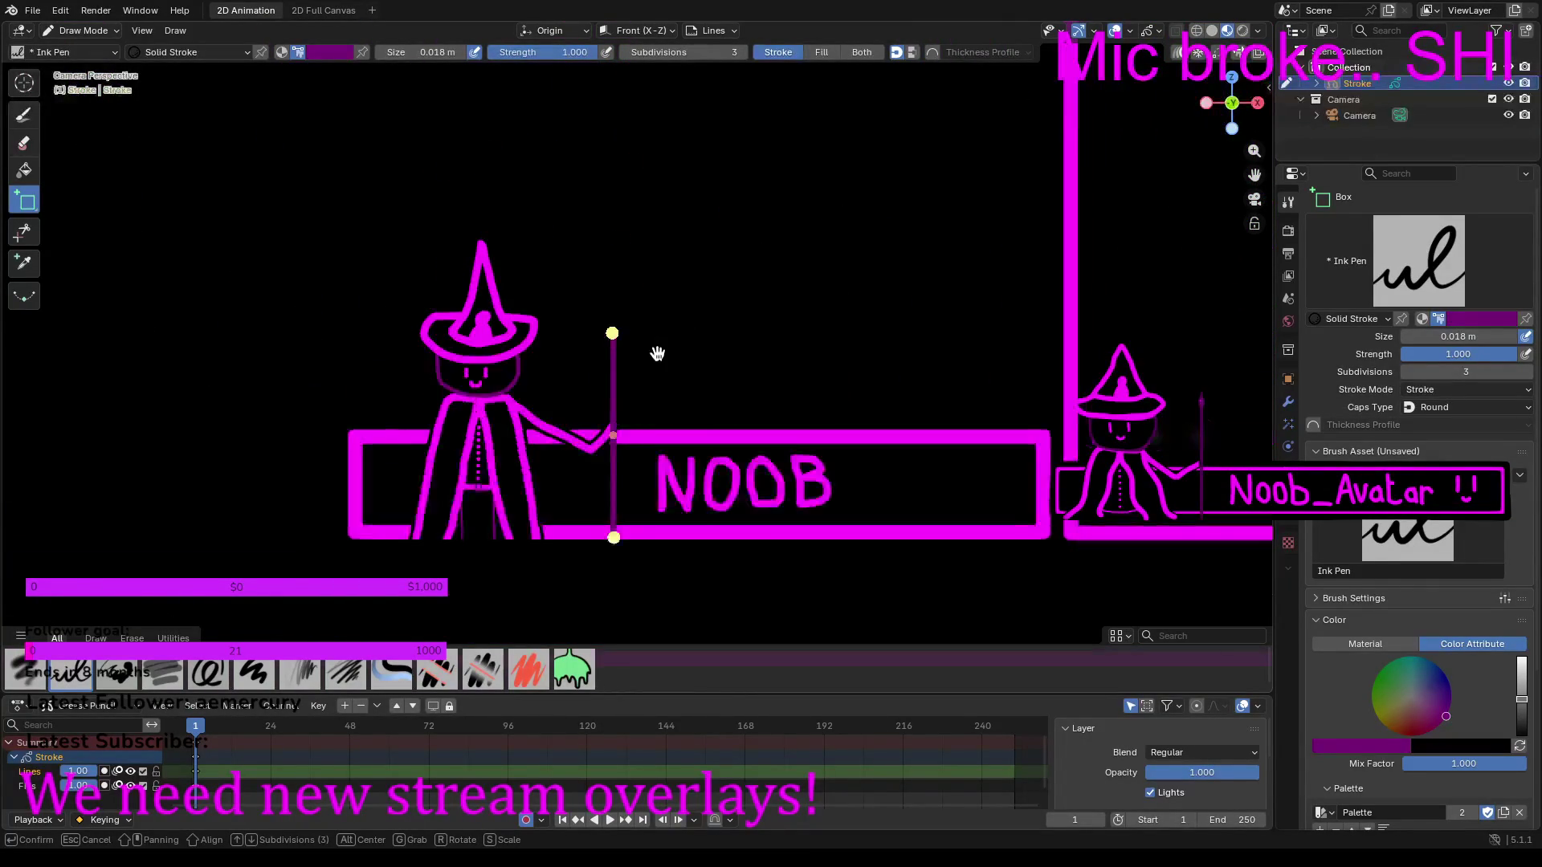
pyautogui.scroll(6, 657, 354)
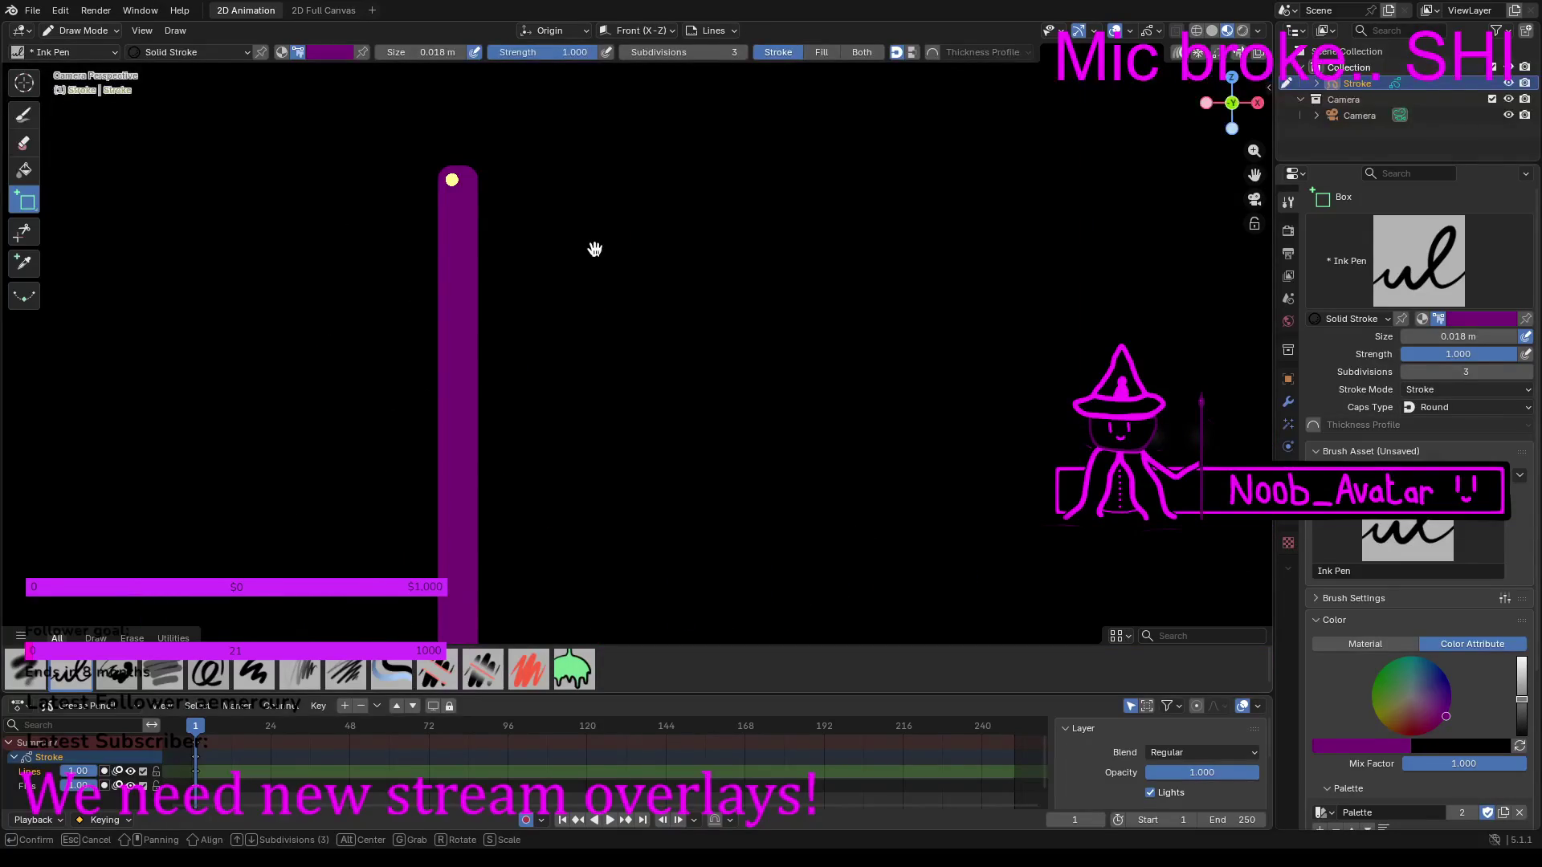
pyautogui.scroll(-5, 665, 426)
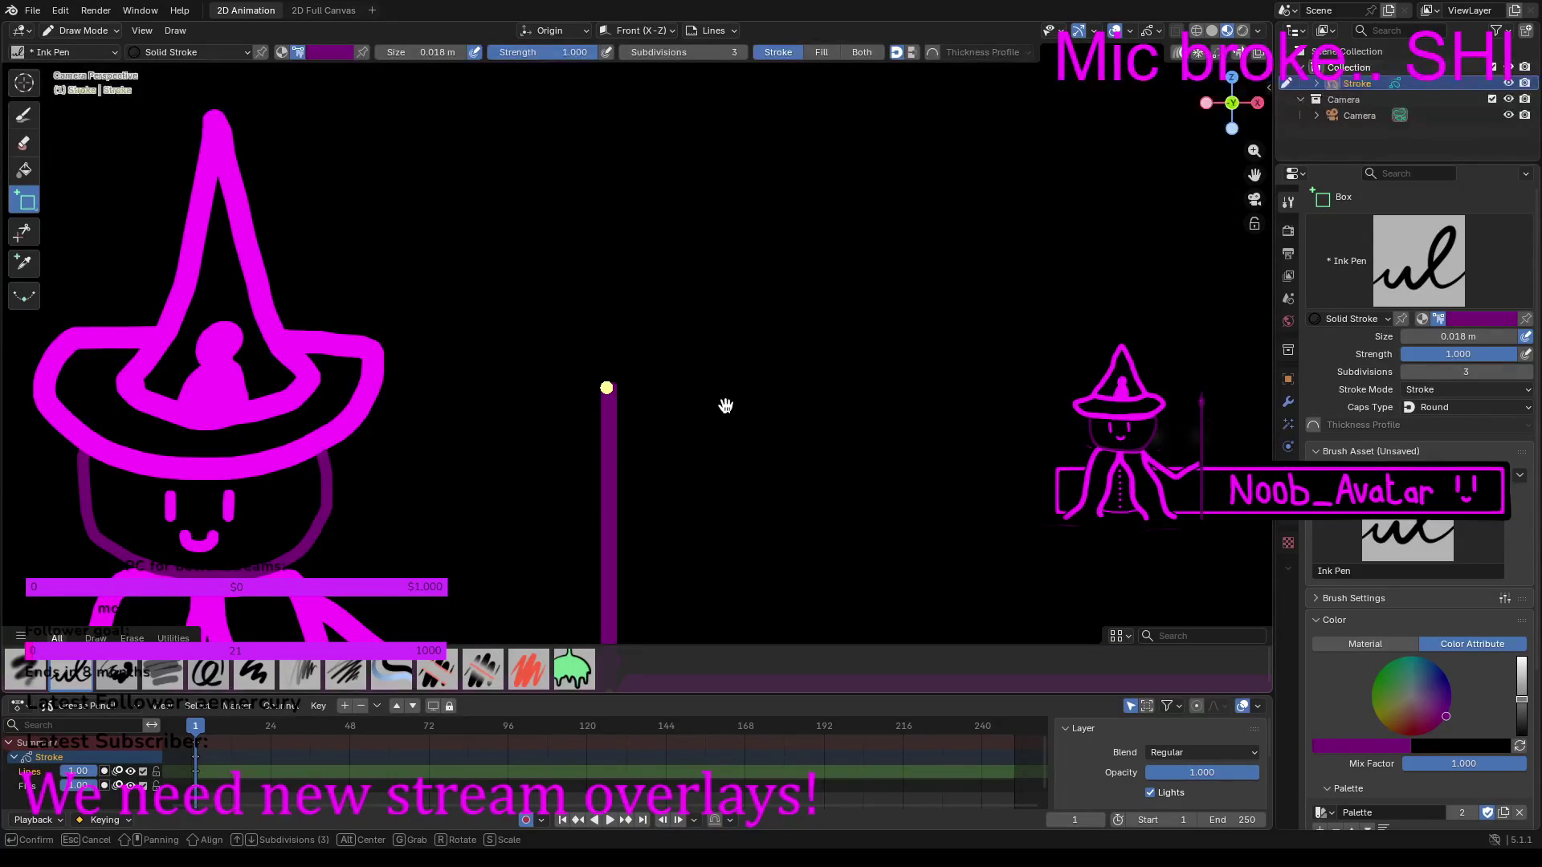
pyautogui.scroll(2, 725, 406)
pyautogui.press('Return')
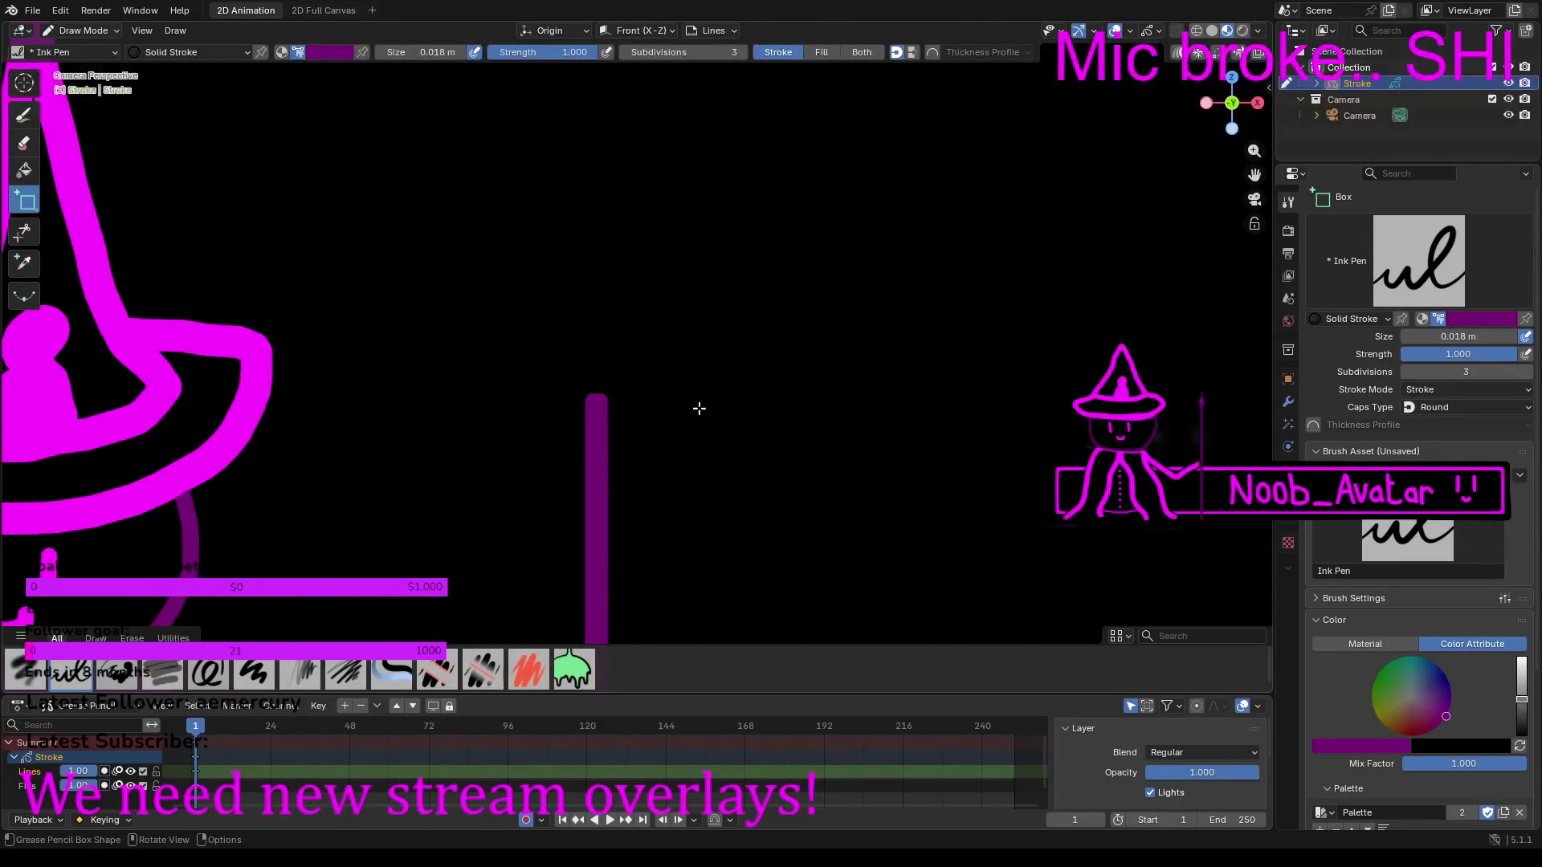
pyautogui.scroll(1, 546, 371)
pyautogui.click(37, 121)
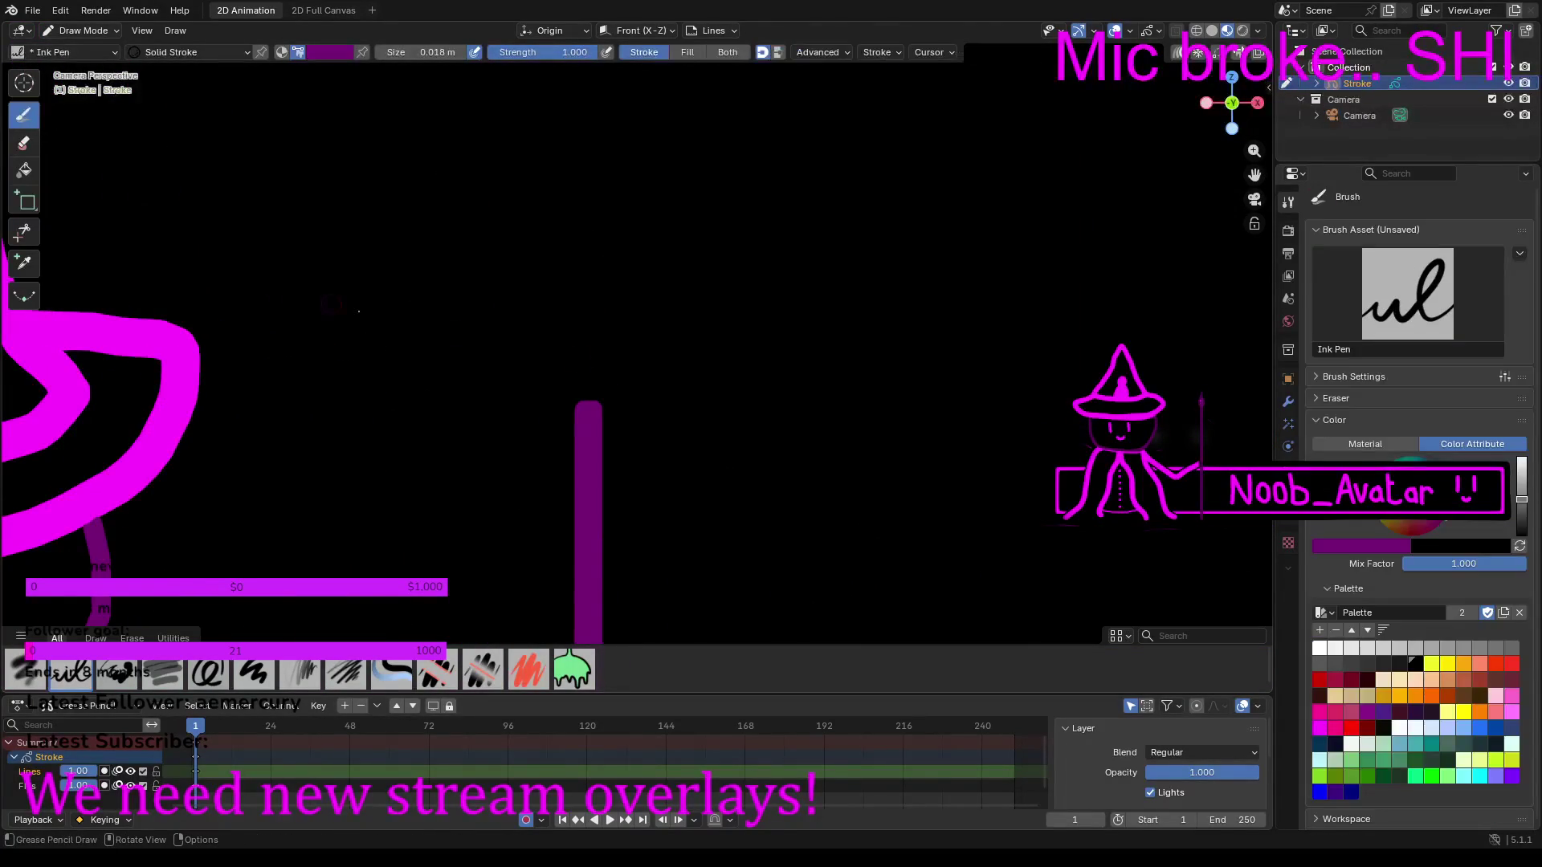
# Step: Draw a dark-purple teardrop-shaped head on top of the staff
pyautogui.scroll(2, 620, 372)
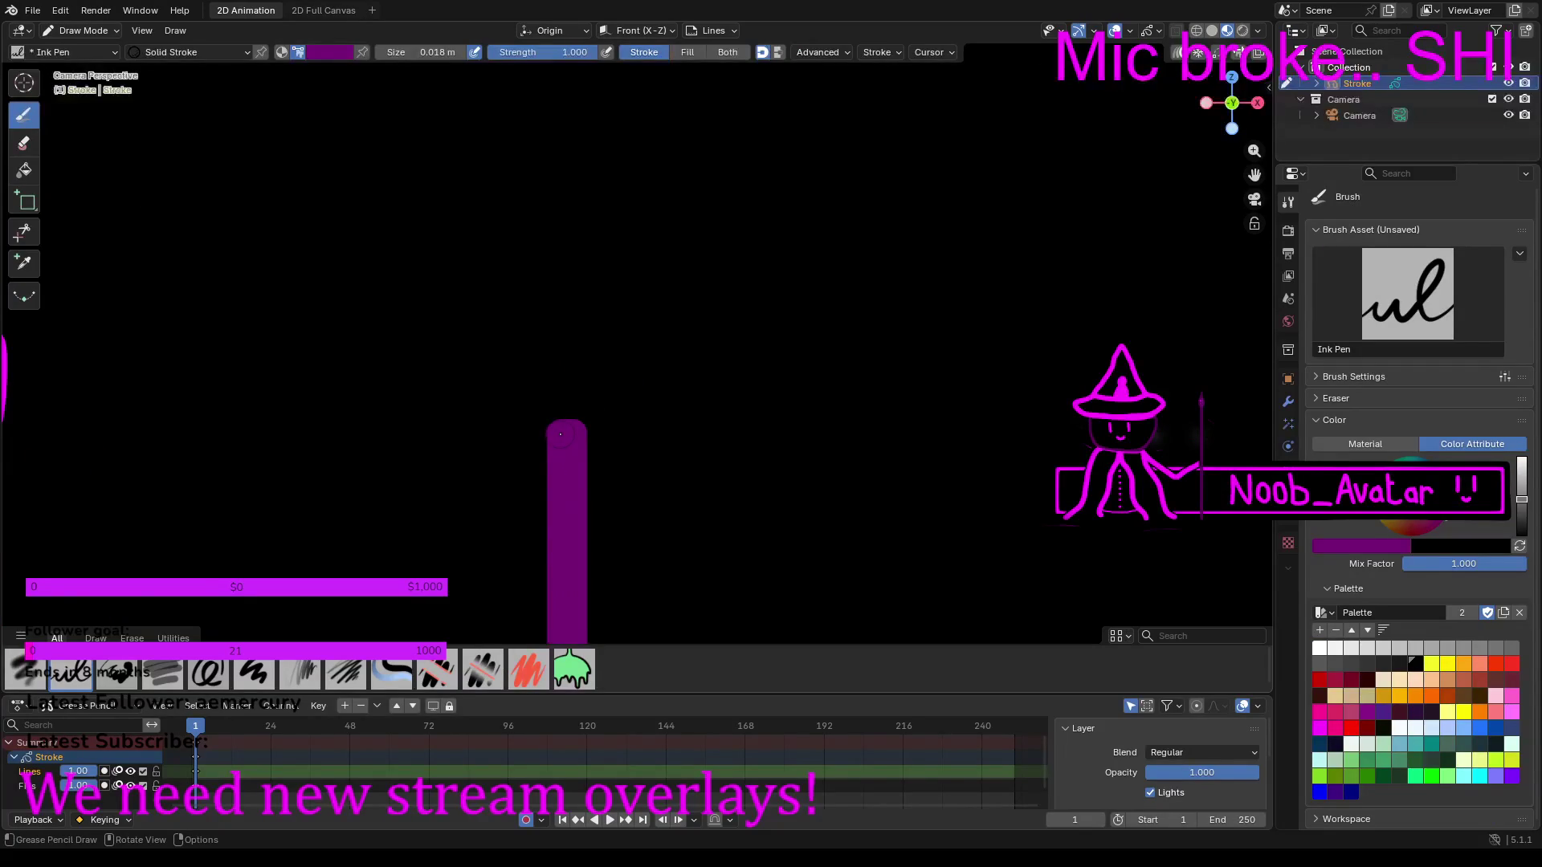
pyautogui.moveTo(552, 428)
pyautogui.mouseDown()
pyautogui.moveTo(518, 378)
pyautogui.moveTo(518, 320)
pyautogui.moveTo(578, 163)
pyautogui.moveTo(576, 265)
pyautogui.moveTo(618, 385)
pyautogui.moveTo(593, 423)
pyautogui.moveTo(542, 360)
pyautogui.moveTo(553, 315)
pyautogui.moveTo(593, 328)
pyautogui.moveTo(594, 394)
pyautogui.moveTo(562, 381)
pyautogui.moveTo(572, 349)
pyautogui.moveTo(557, 375)
pyautogui.moveTo(566, 334)
pyautogui.mouseUp()
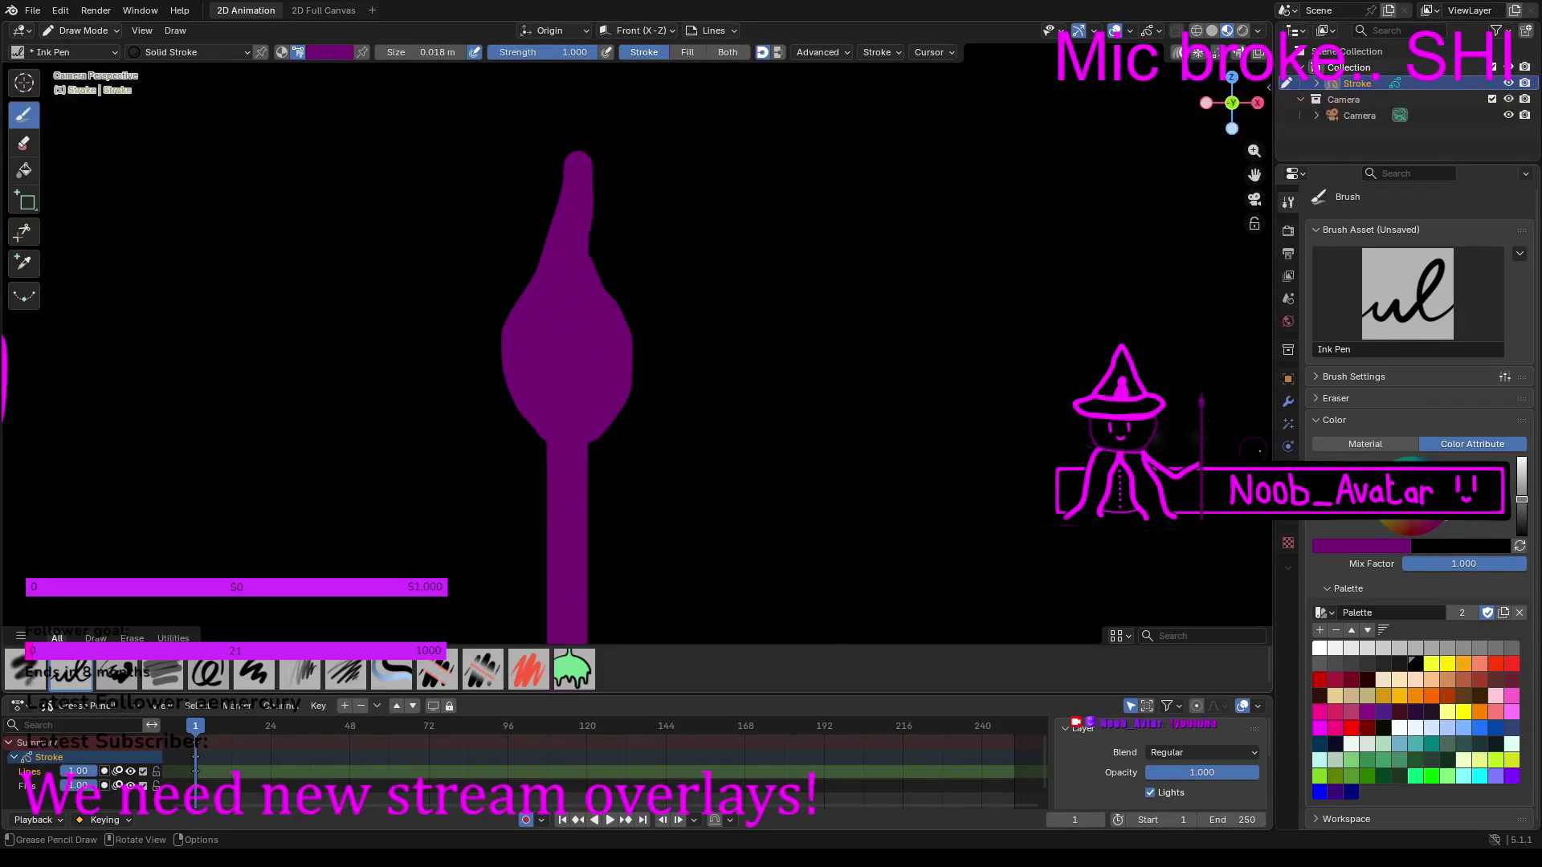
pyautogui.click(1521, 546)
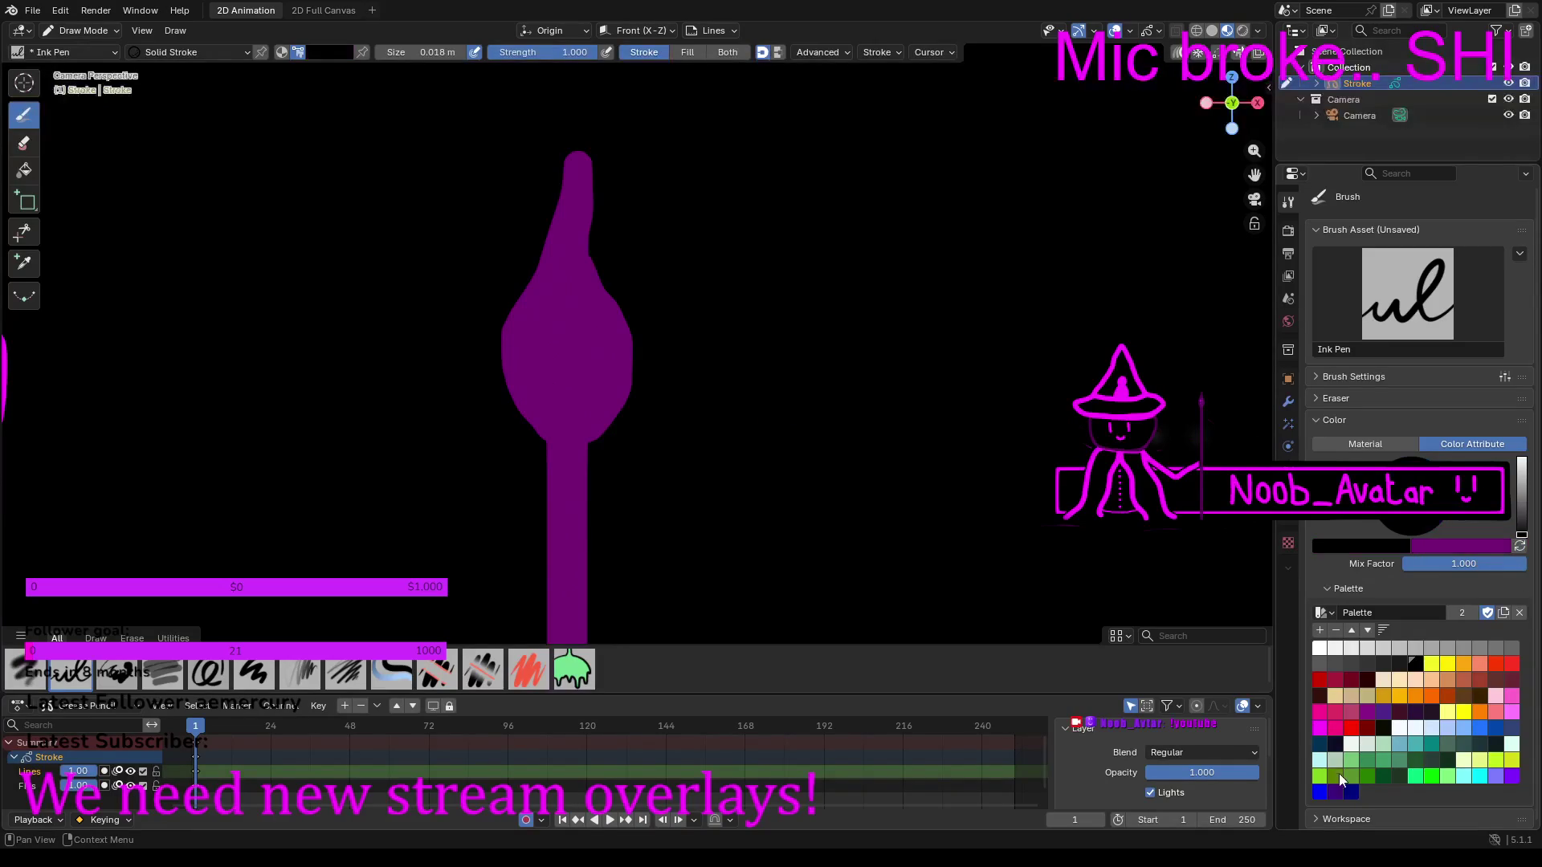
# Step: Paint a magenta glow inside the staff's head, then dark-purple streaks across it
pyautogui.click(1320, 728)
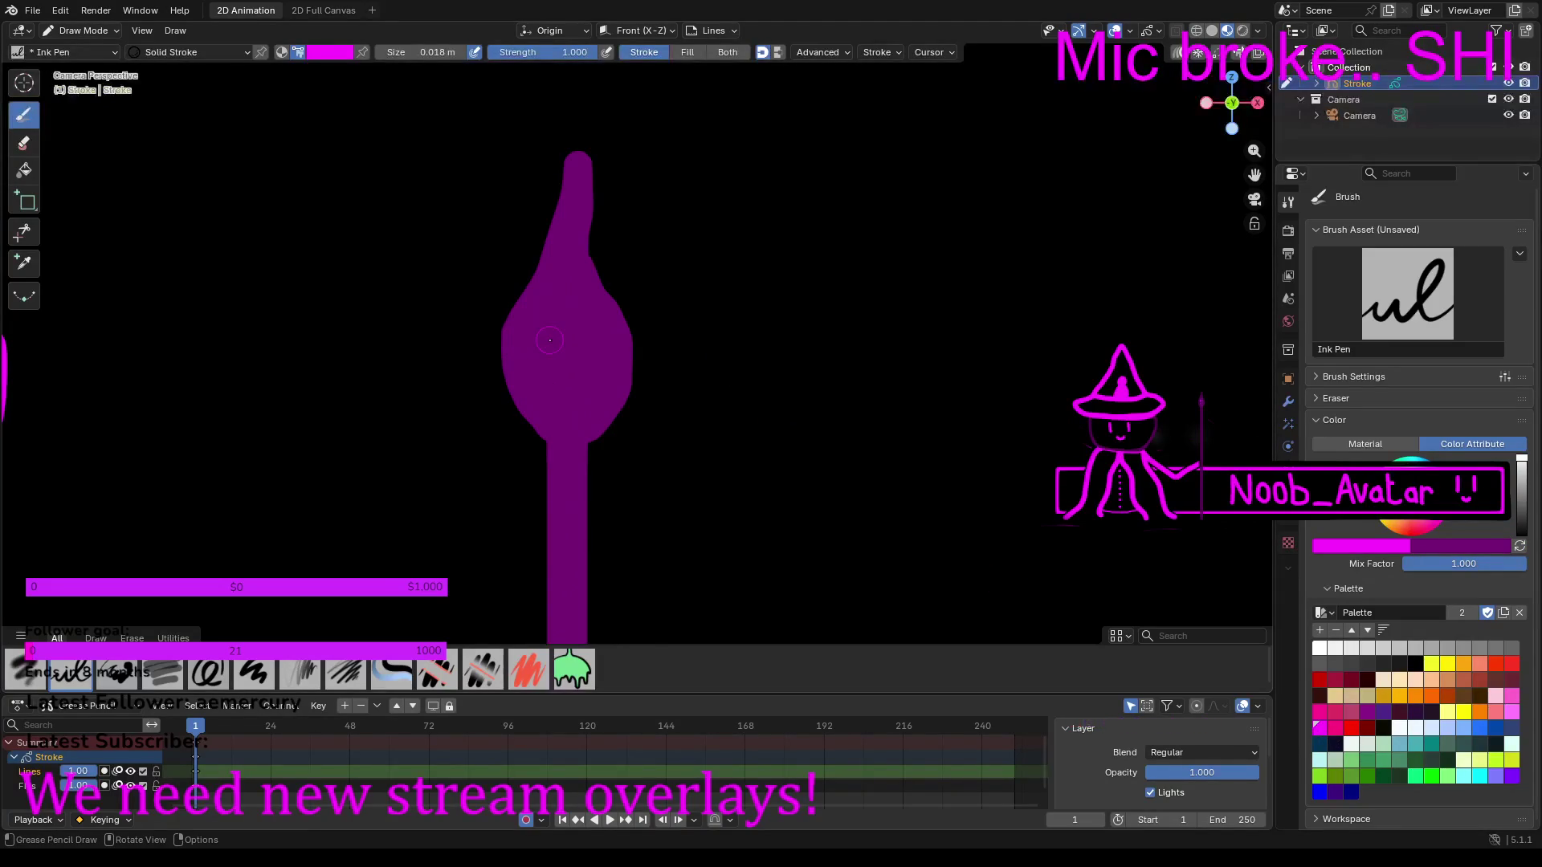
pyautogui.moveTo(547, 339)
pyautogui.mouseDown()
pyautogui.moveTo(575, 294)
pyautogui.moveTo(594, 362)
pyautogui.moveTo(572, 402)
pyautogui.moveTo(529, 362)
pyautogui.moveTo(541, 349)
pyautogui.moveTo(571, 371)
pyautogui.moveTo(560, 352)
pyautogui.mouseUp()
pyautogui.click(1521, 498)
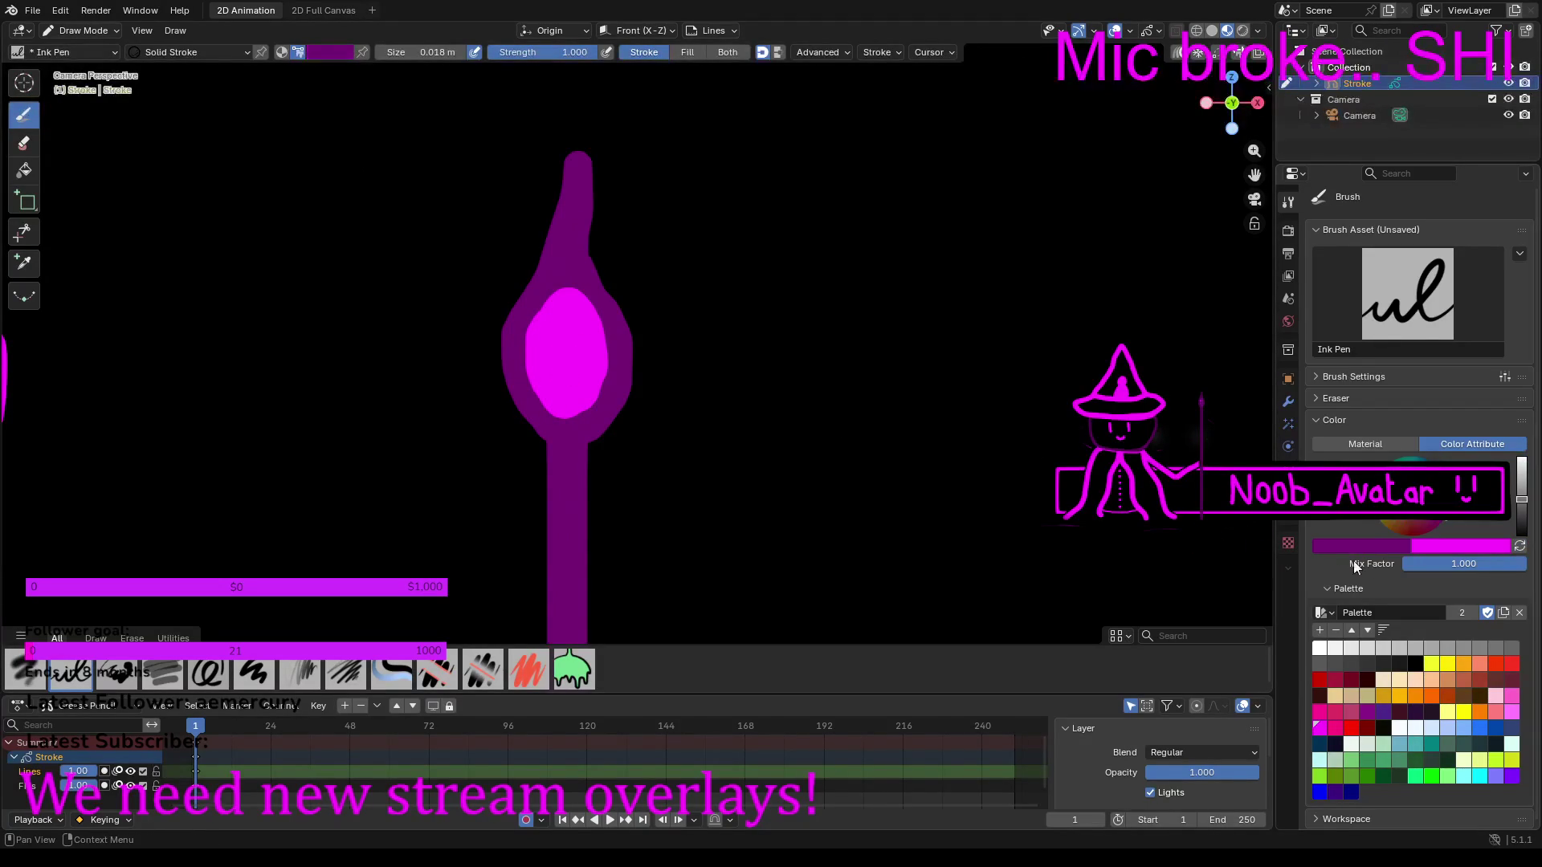
pyautogui.moveTo(544, 304)
pyautogui.mouseDown()
pyautogui.moveTo(604, 341)
pyautogui.moveTo(567, 372)
pyautogui.moveTo(532, 376)
pyautogui.moveTo(588, 405)
pyautogui.mouseUp()
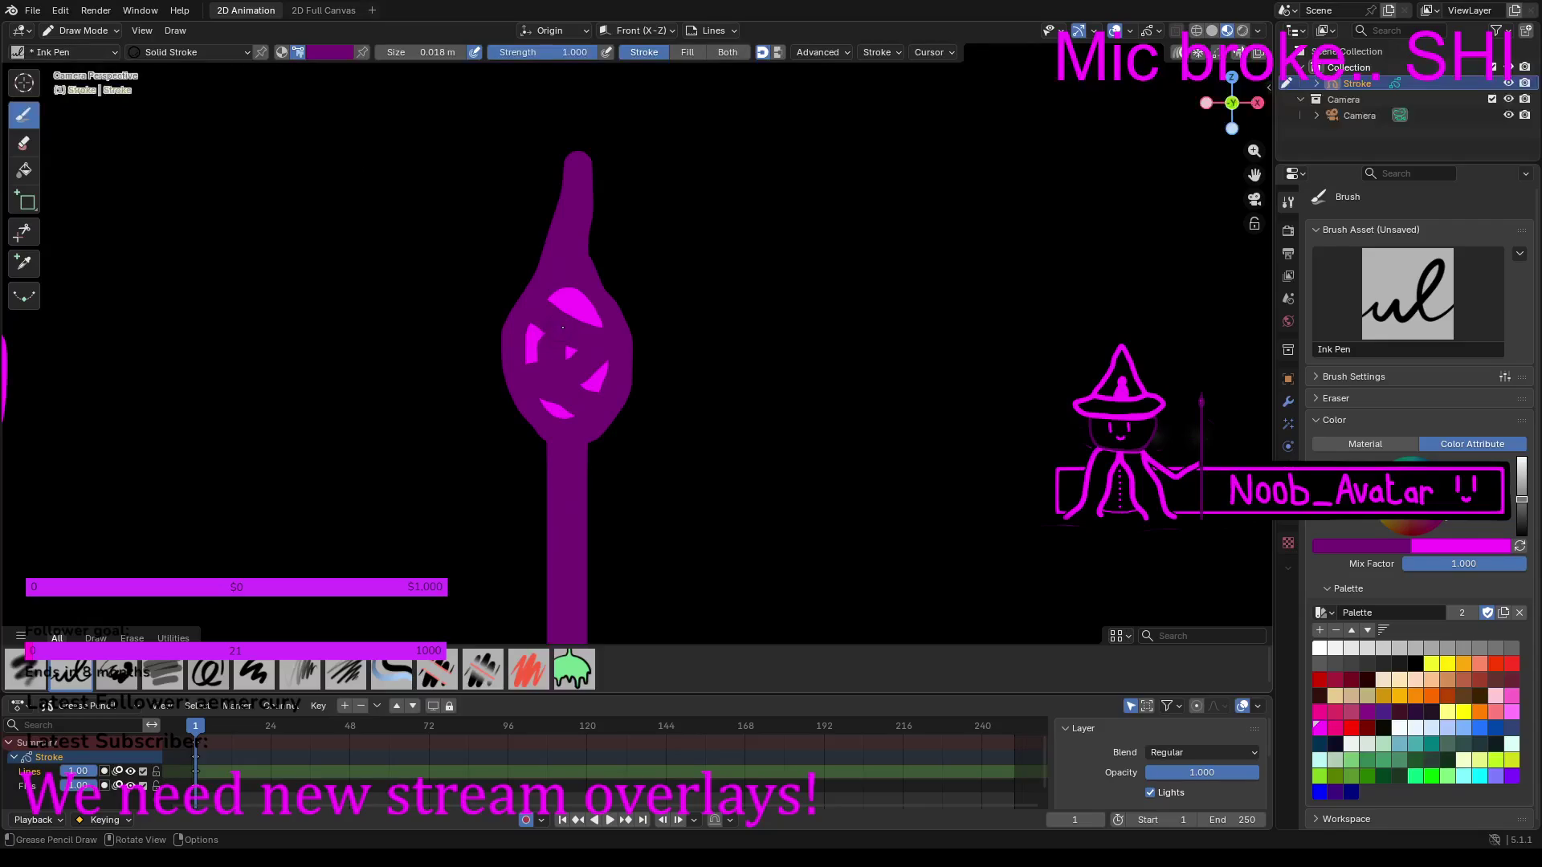
# Step: Zoom in on where the arm meets the banner band and adjust the brush colour's brightness
pyautogui.scroll(-8, 565, 322)
pyautogui.scroll(4, 666, 399)
pyautogui.scroll(2, 667, 399)
pyautogui.scroll(-3, 665, 394)
pyautogui.scroll(8, 680, 480)
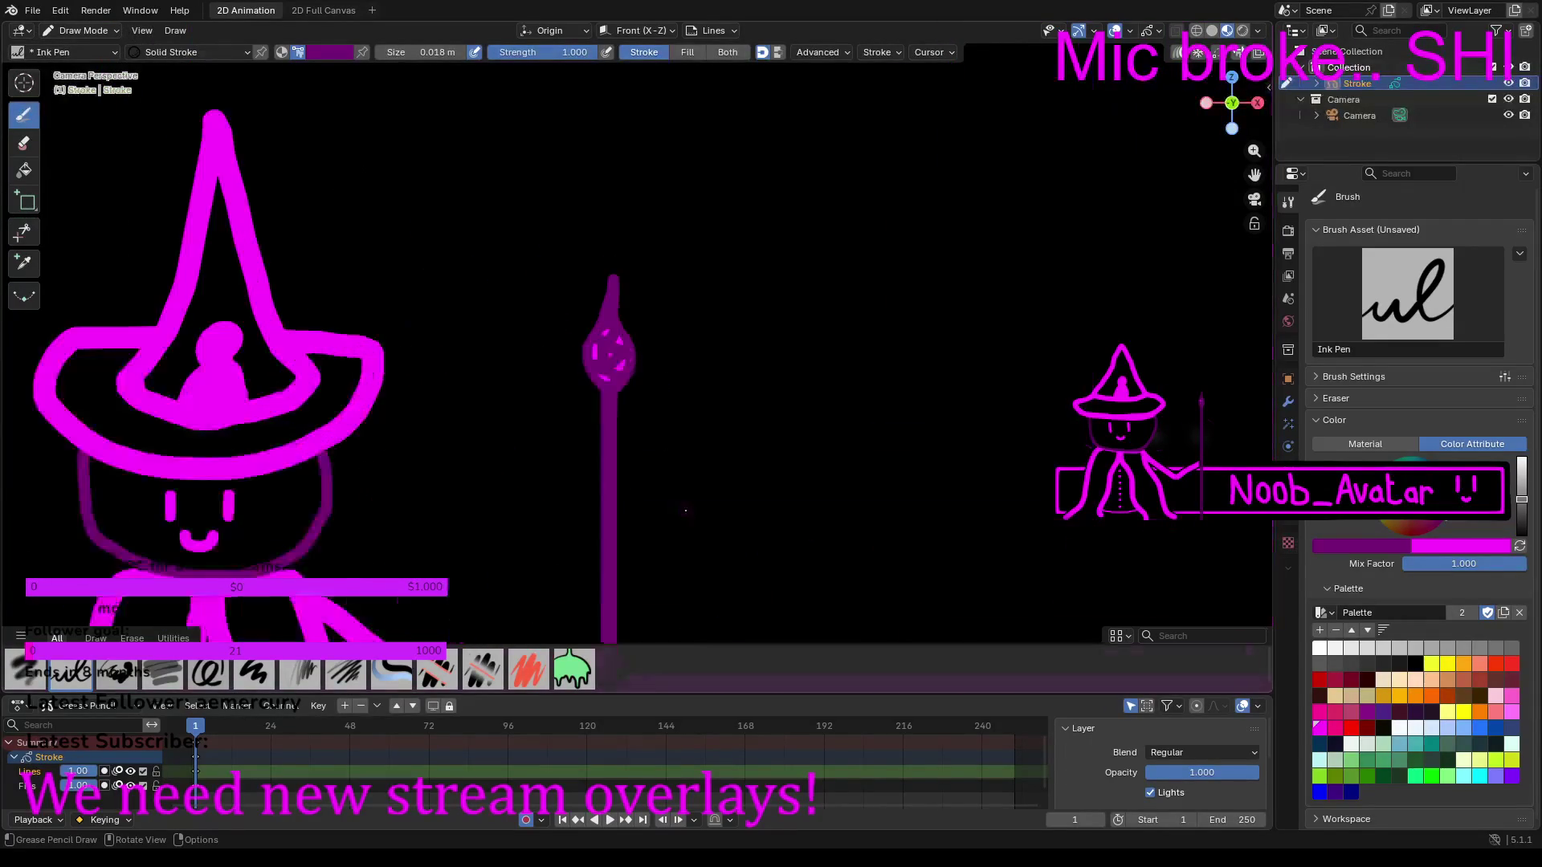
pyautogui.scroll(-2, 710, 160)
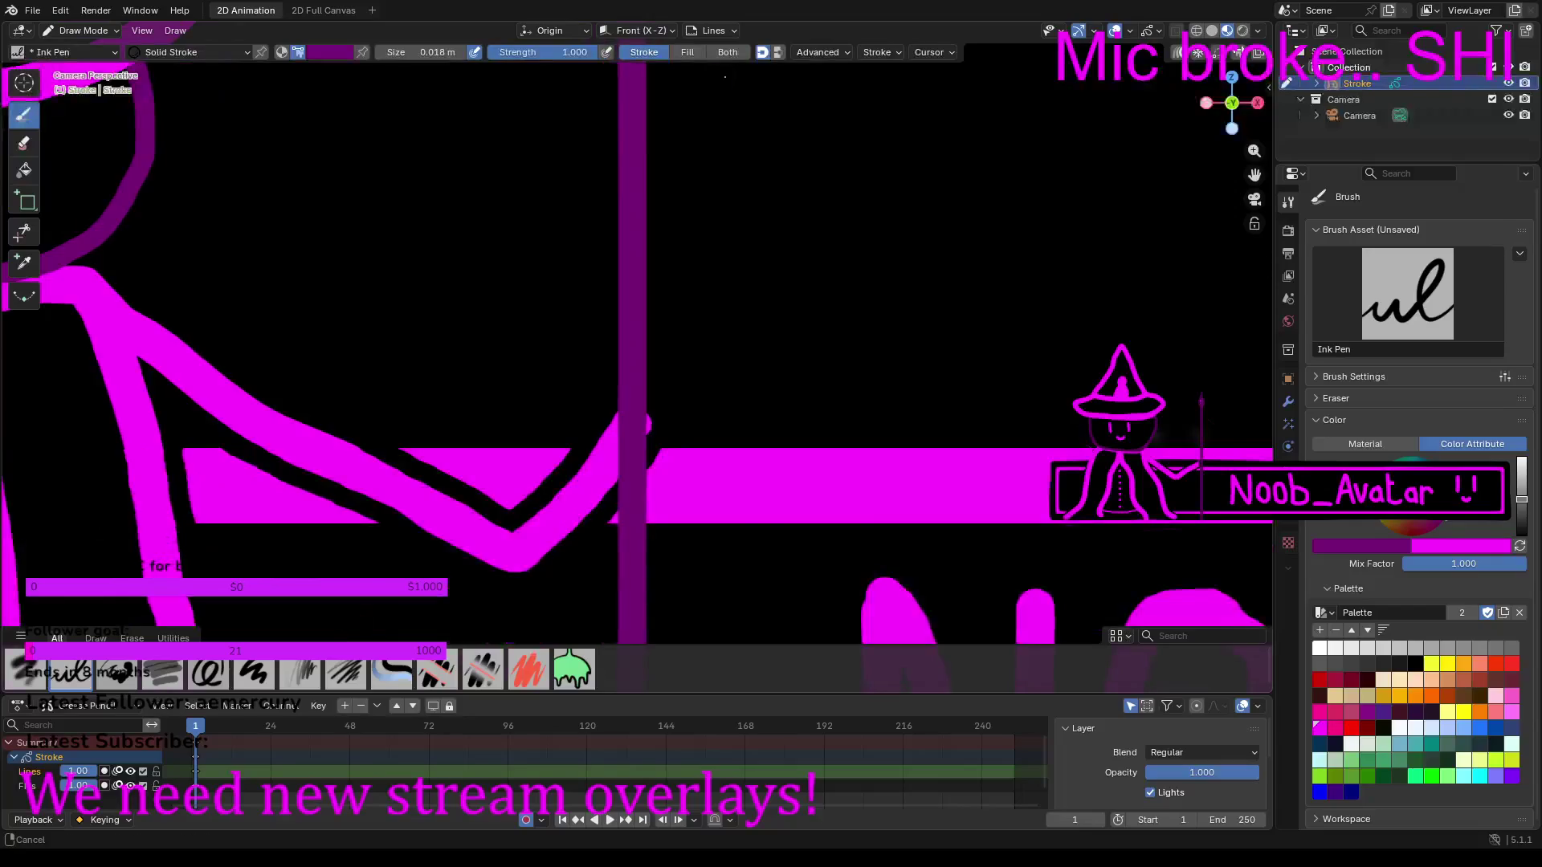
pyautogui.scroll(-2, 723, 265)
pyautogui.scroll(6, 746, 369)
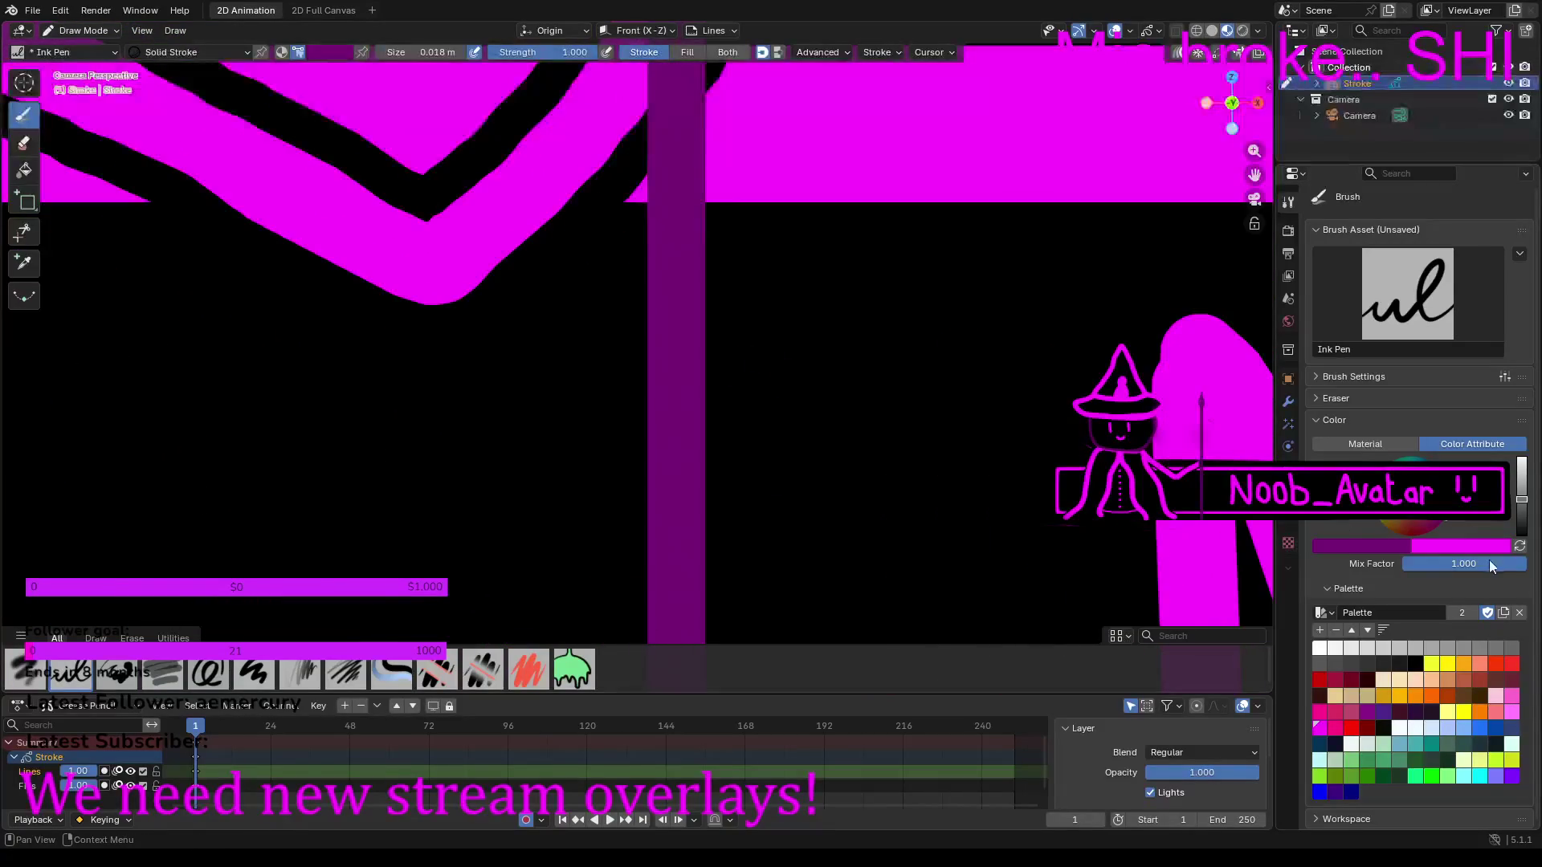
pyautogui.moveTo(1522, 499); pyautogui.dragTo(1522, 457)
# Step: Switch the brush colour to black and paint a black stroke up the band beside the staff
pyautogui.click(1417, 666)
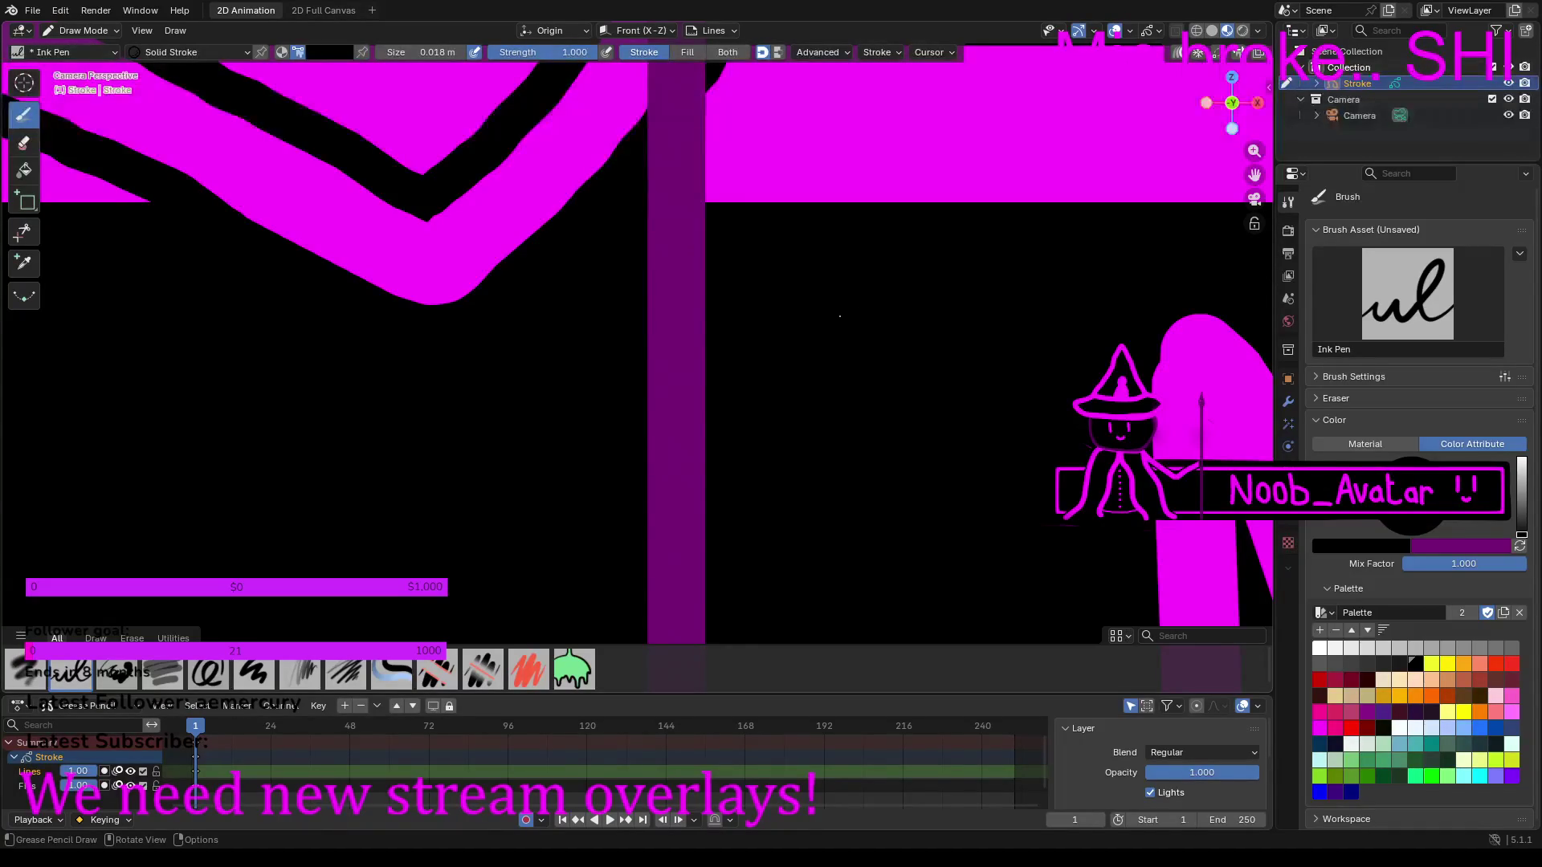
pyautogui.keyDown('shift'); pyautogui.moveTo(839, 316); pyautogui.dragTo(791, 511, button='middle'); pyautogui.keyUp('shift')
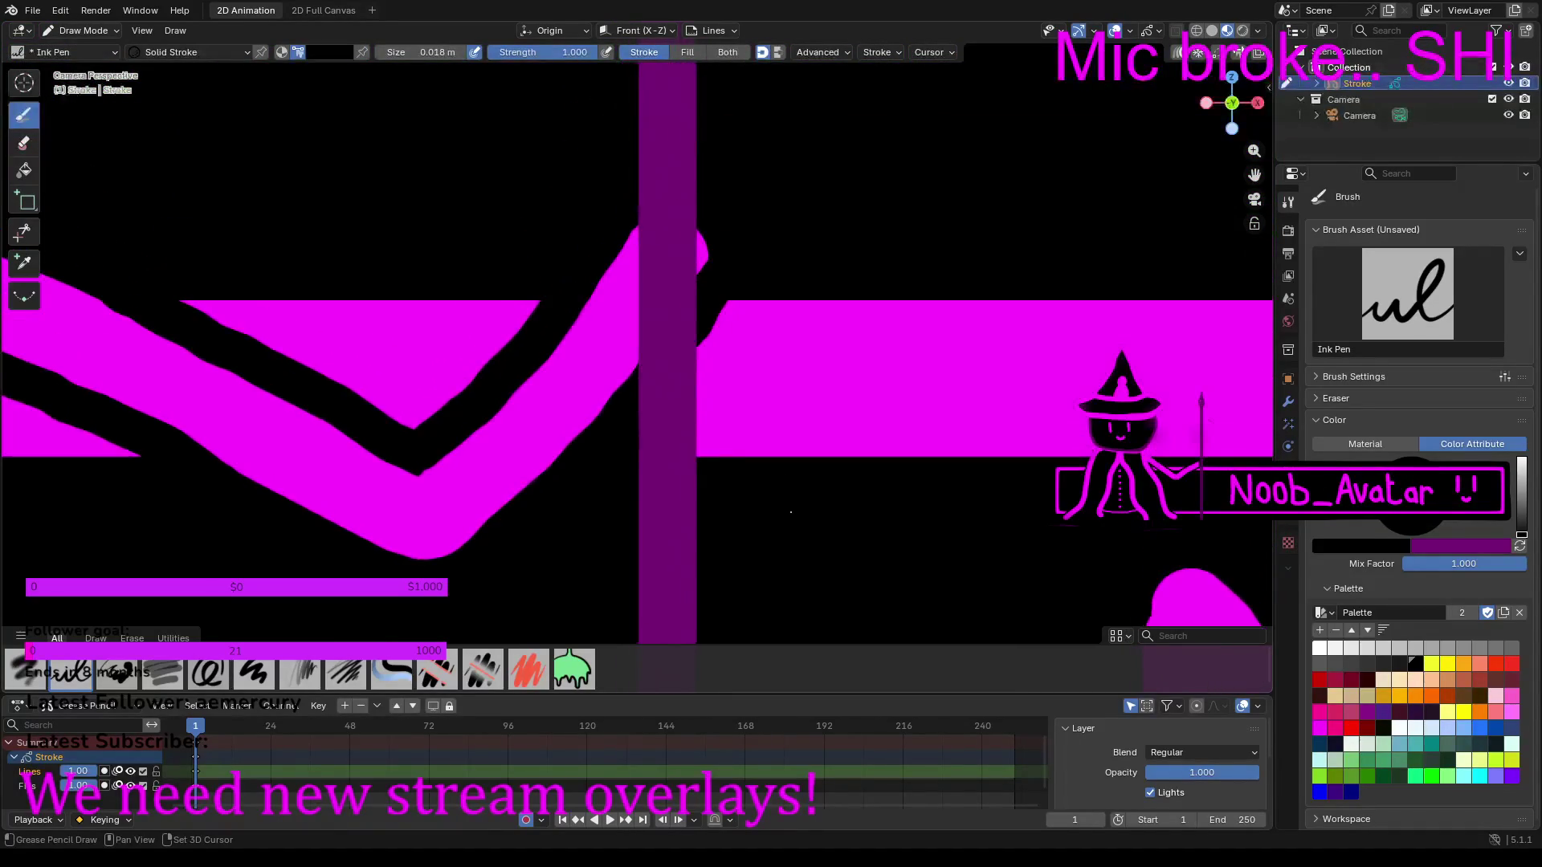
pyautogui.scroll(3, 791, 512)
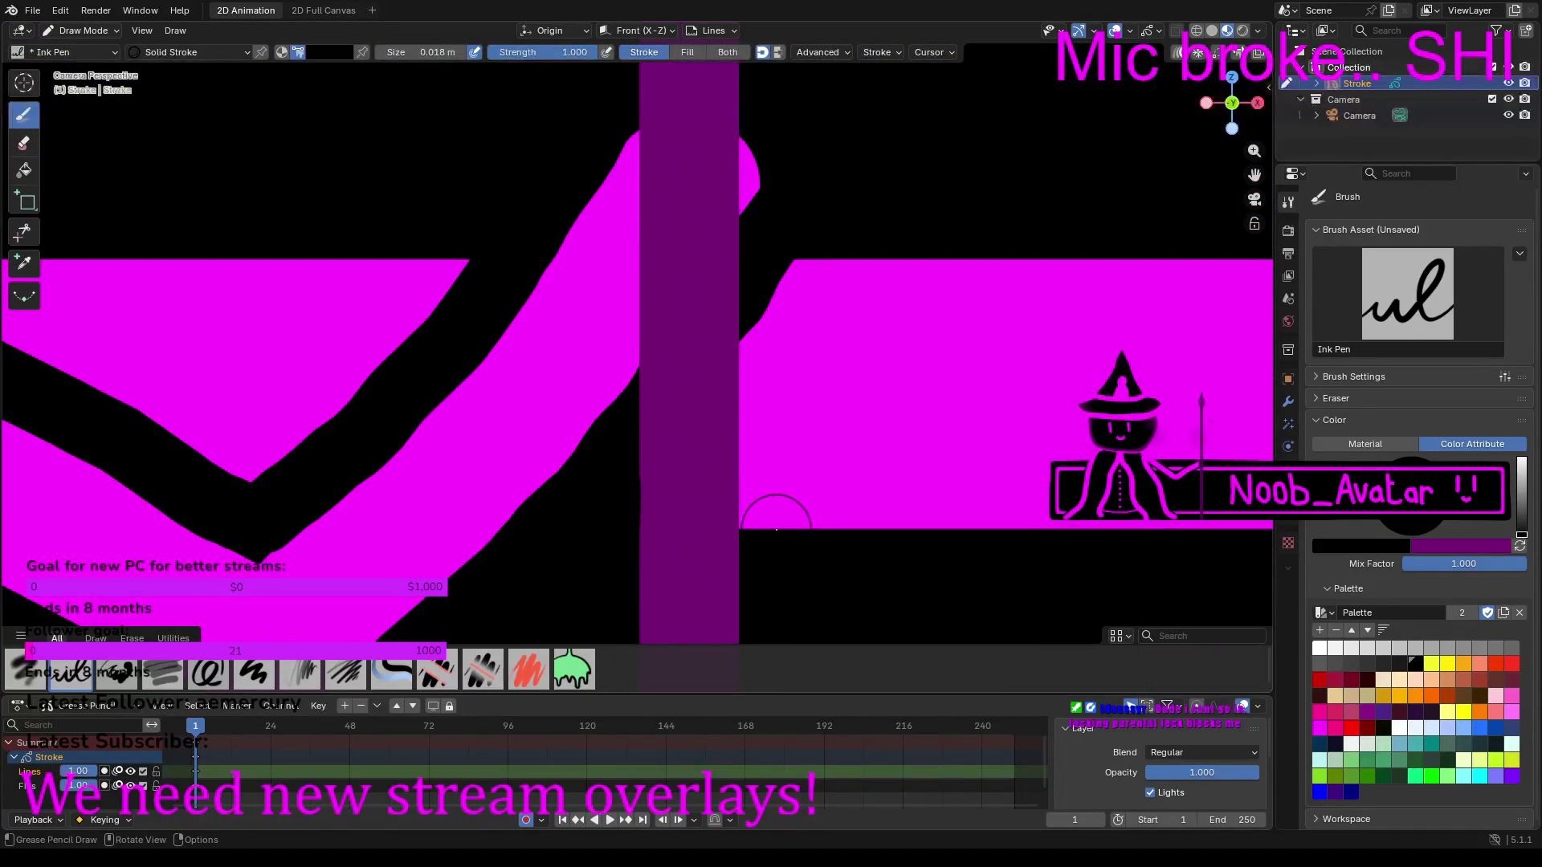
pyautogui.click(774, 527)
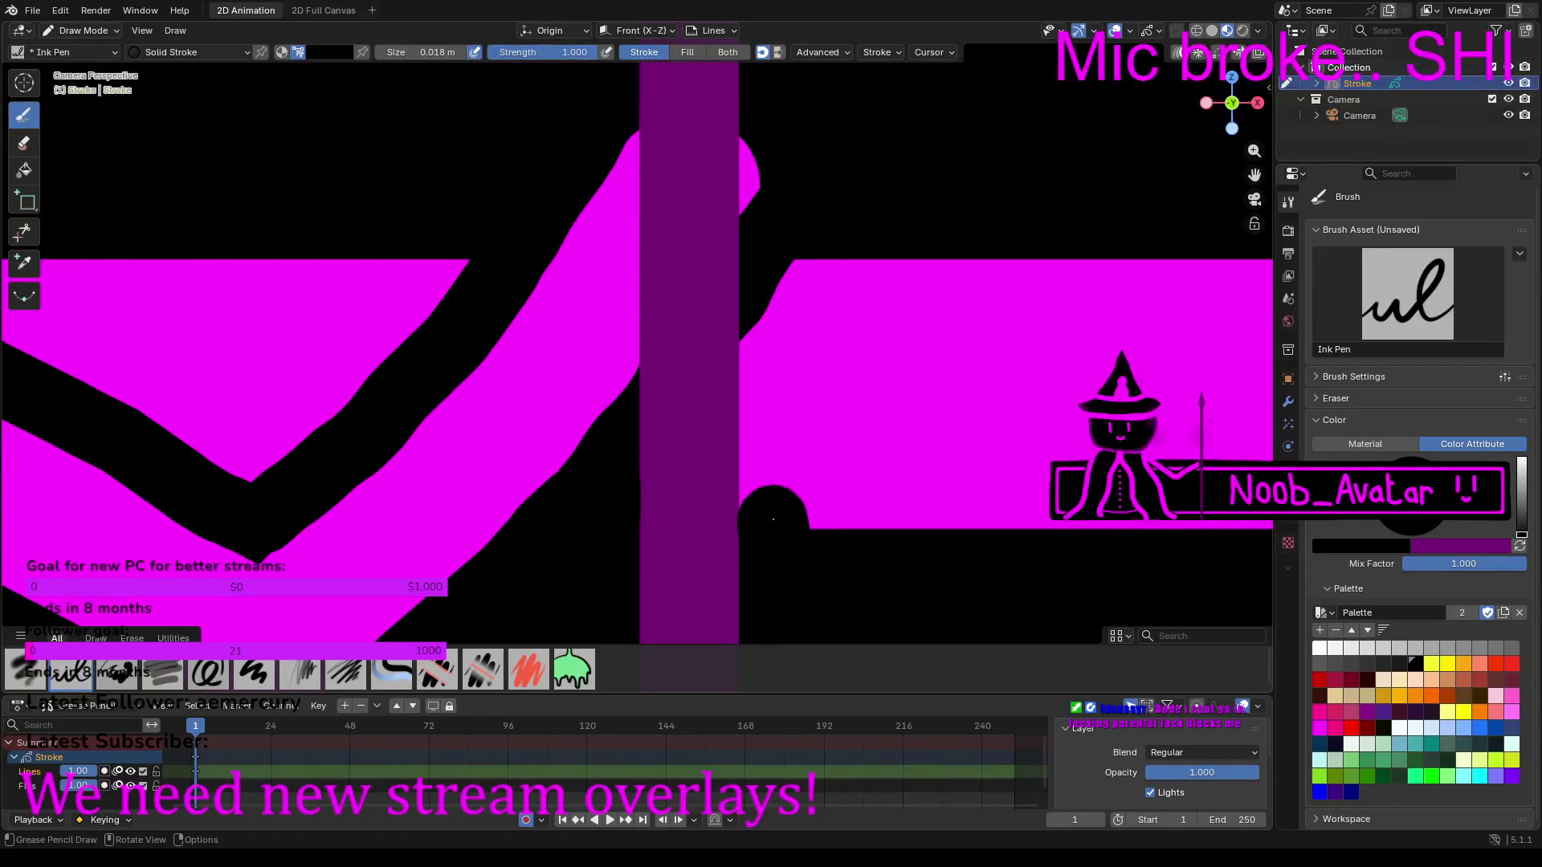
pyautogui.moveTo(773, 513); pyautogui.dragTo(772, 349)
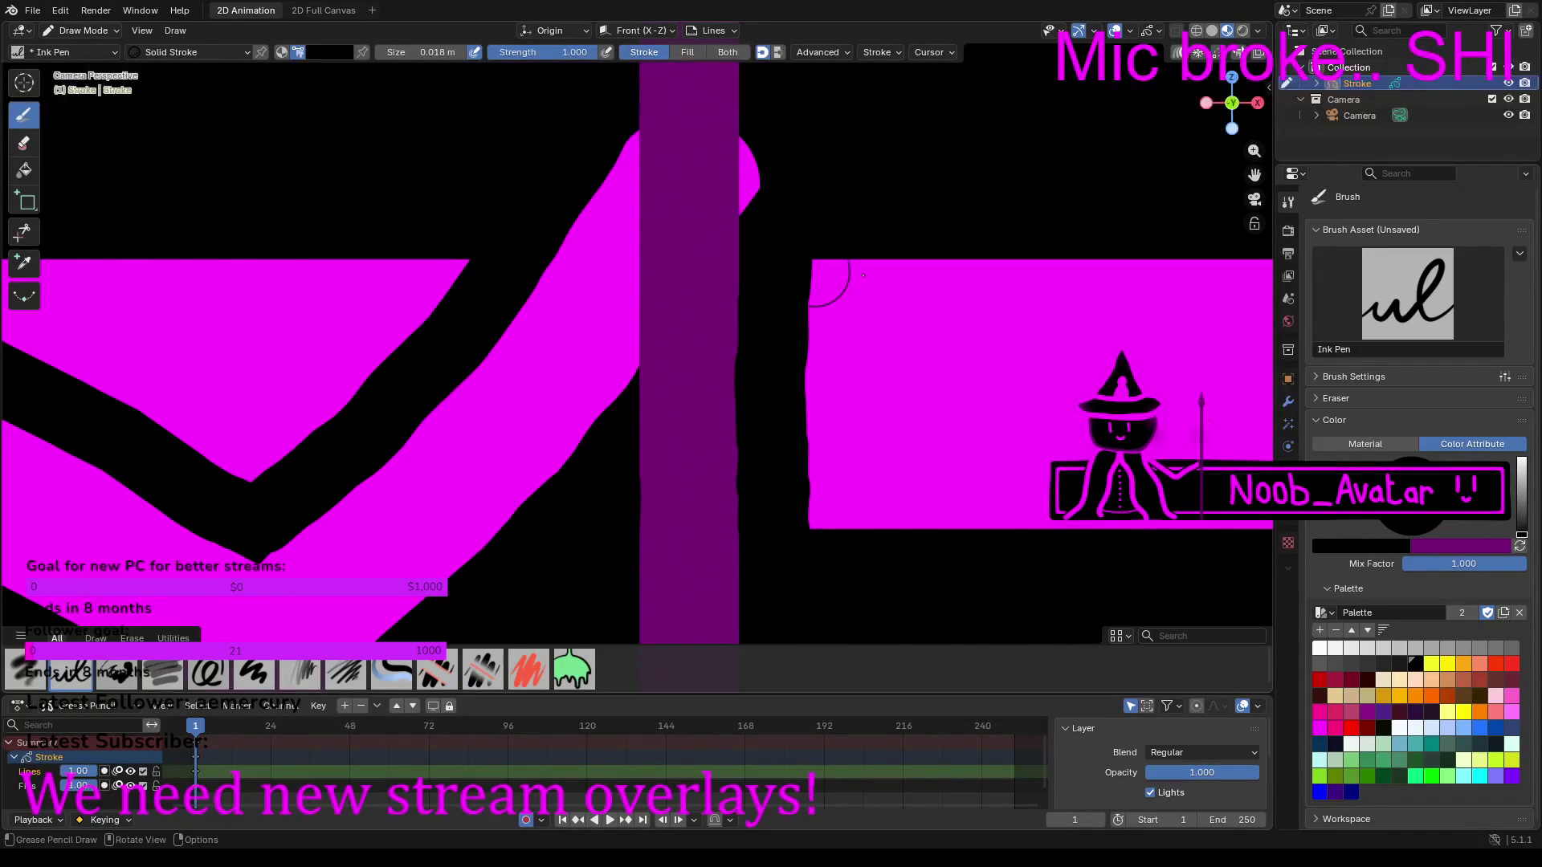
# Step: Widen the black gap through the magenta band on both sides of the staff
pyautogui.scroll(-6, 779, 257)
pyautogui.moveTo(652, 561)
pyautogui.keyDown('shift'); pyautogui.mouseDown(button='middle')
pyautogui.moveTo(683, 361)
pyautogui.moveTo(697, 384)
pyautogui.mouseUp(button='middle'); pyautogui.keyUp('shift')
pyautogui.scroll(8, 710, 388)
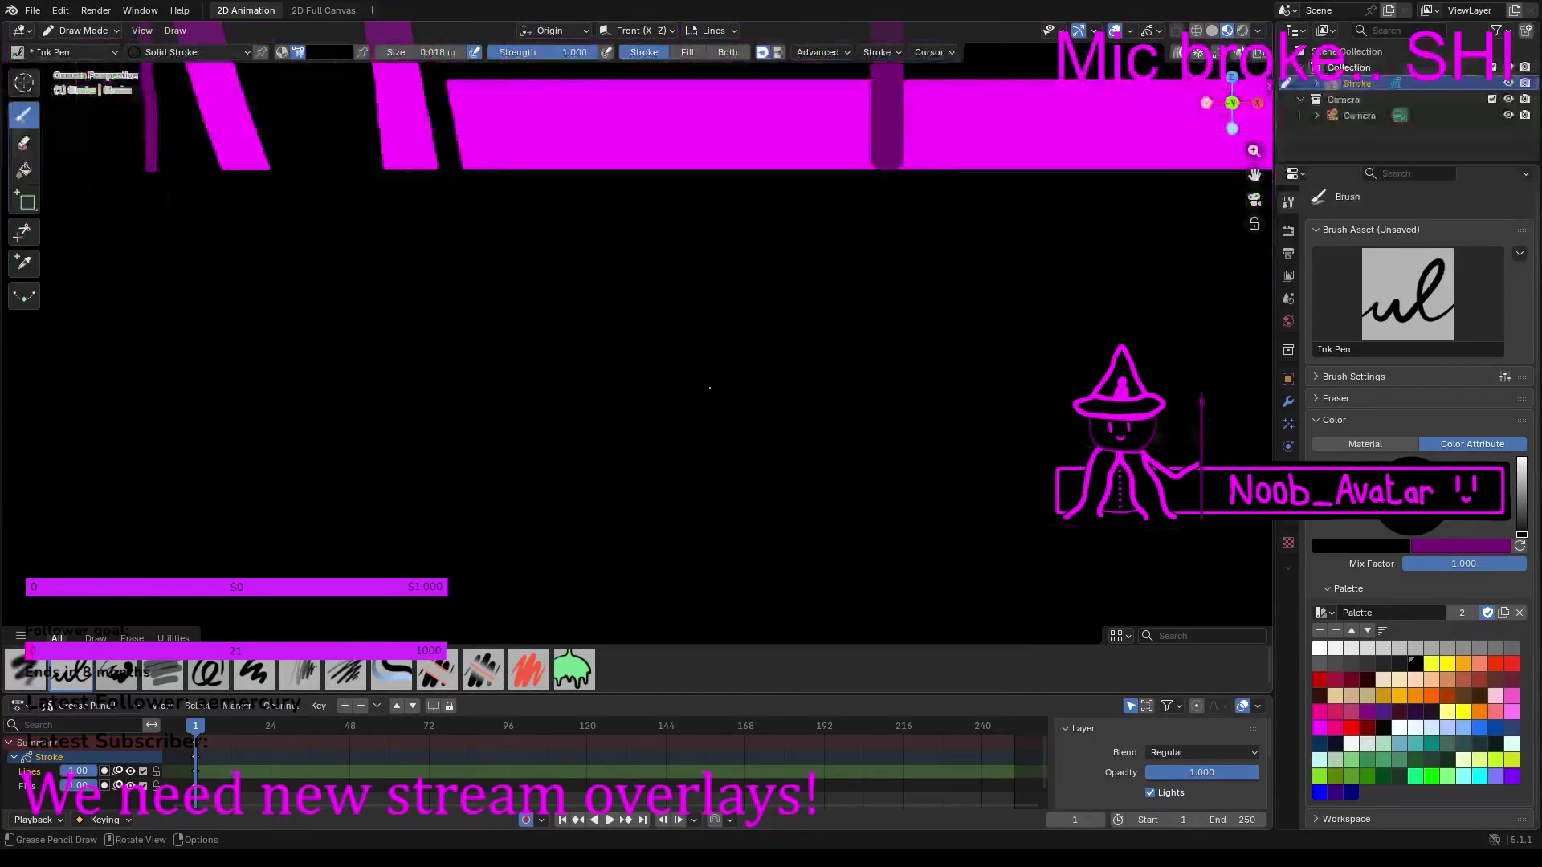
pyautogui.scroll(4, 710, 388)
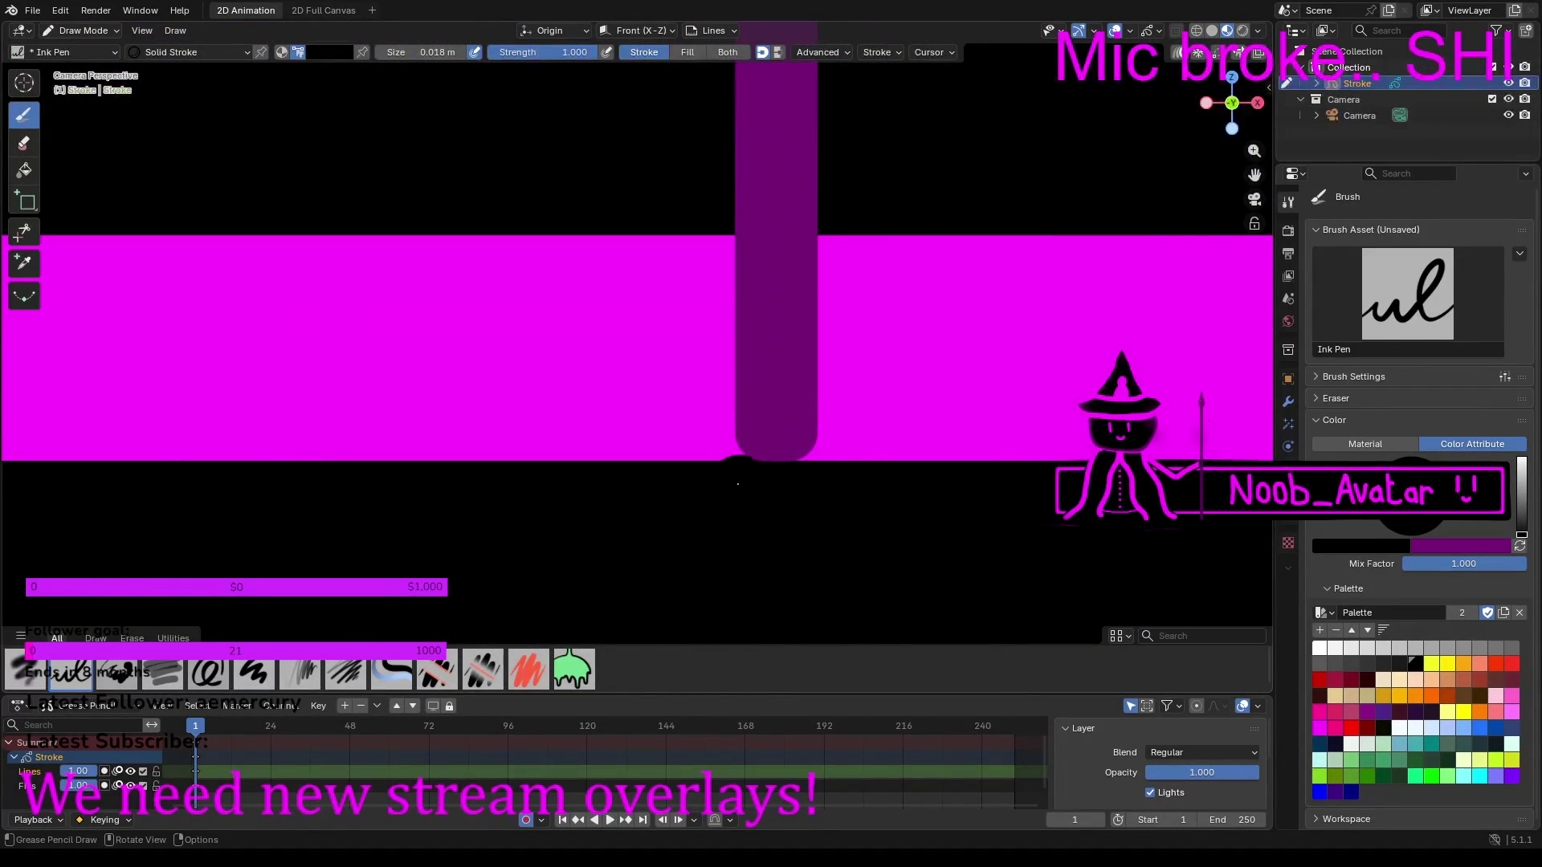
pyautogui.moveTo(715, 458); pyautogui.dragTo(707, 217)
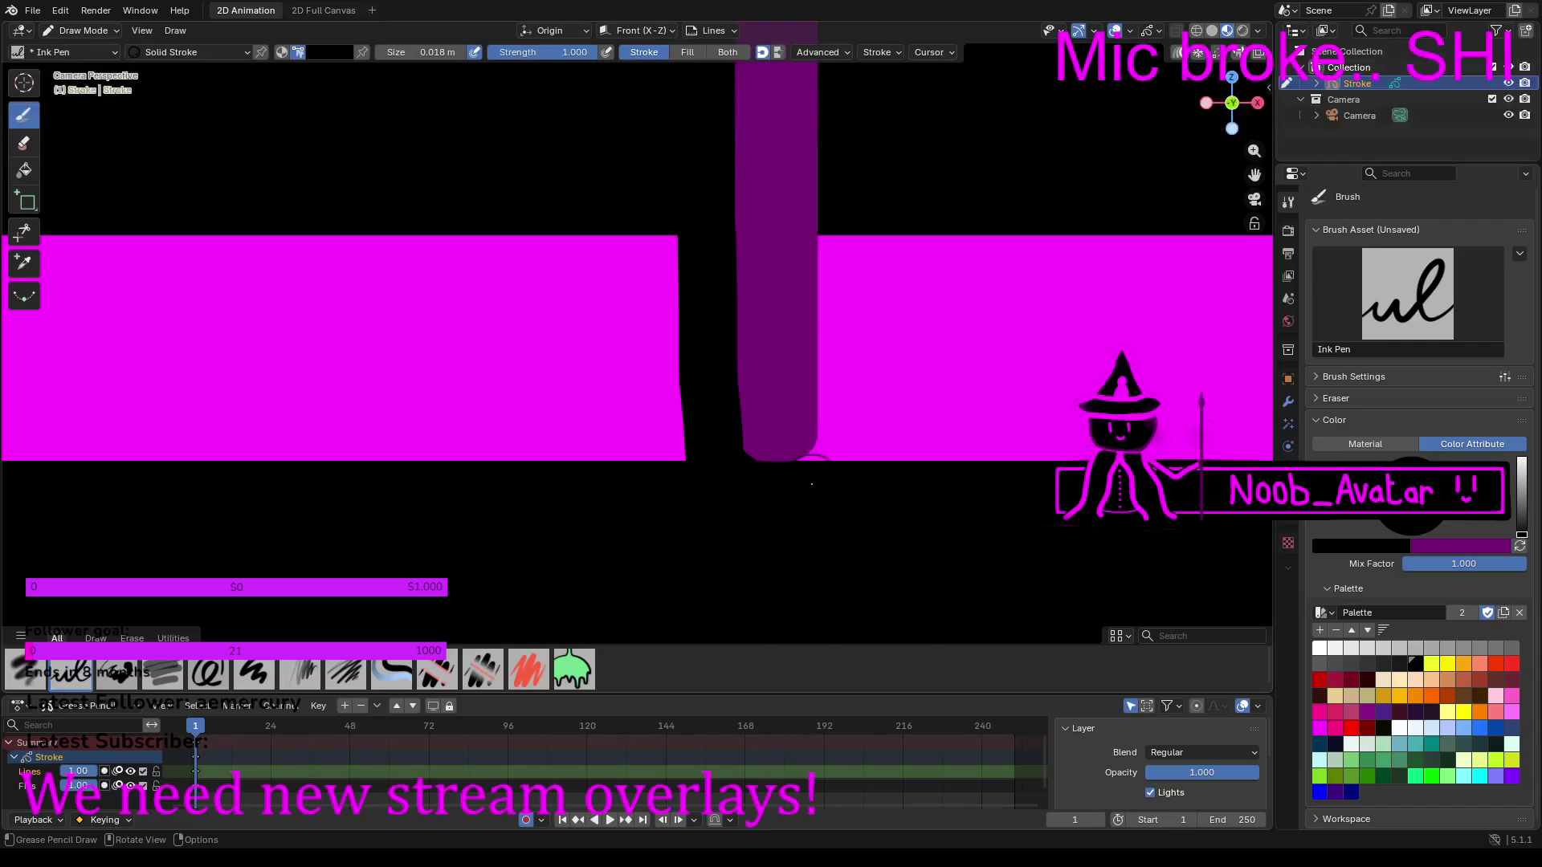
pyautogui.moveTo(829, 462); pyautogui.dragTo(847, 293)
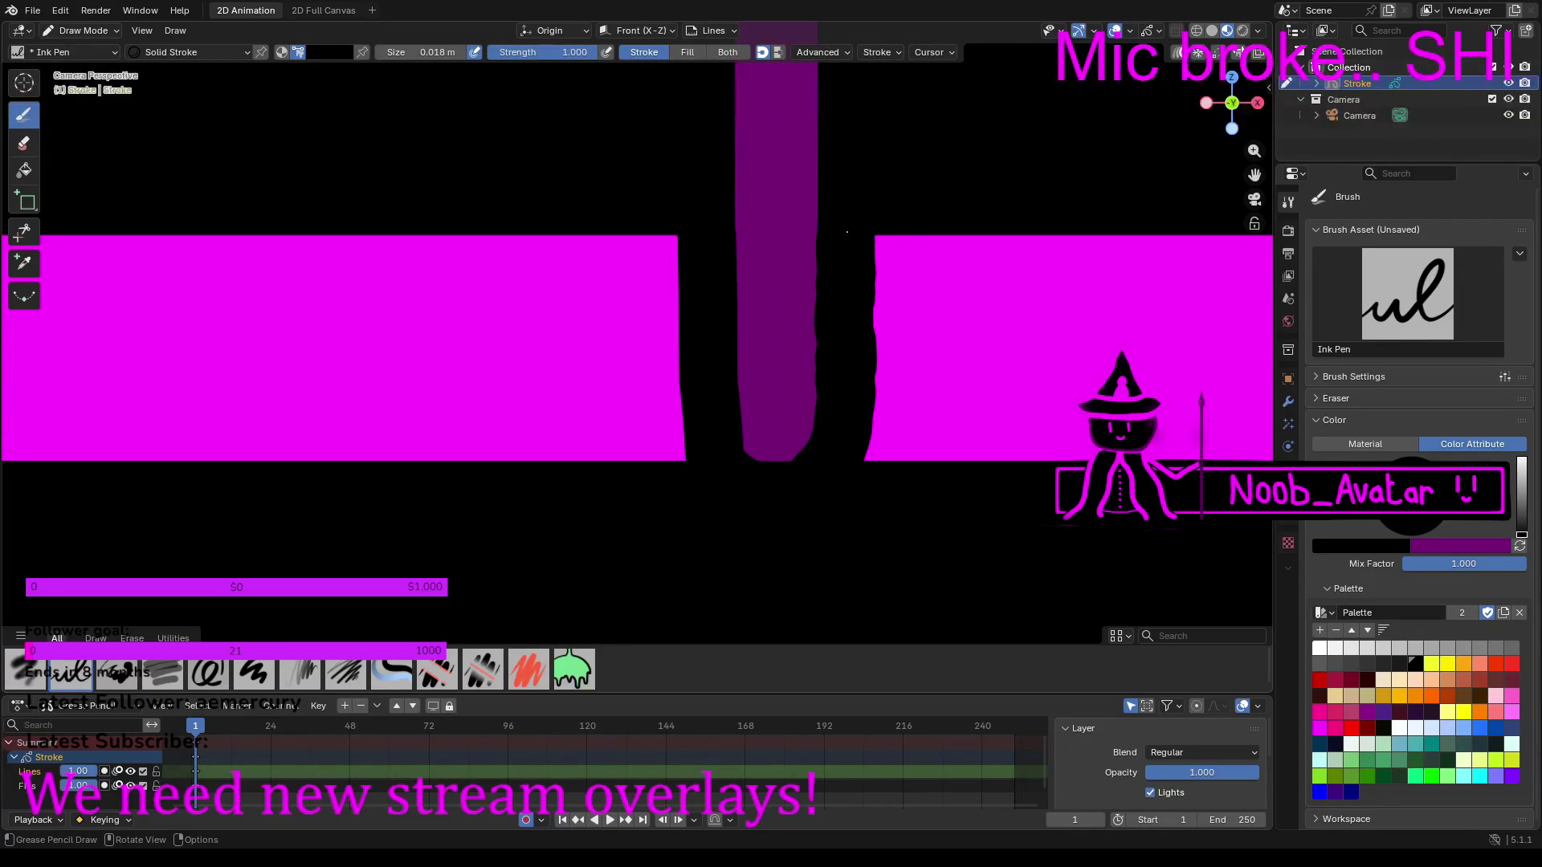
pyautogui.scroll(-10, 849, 222)
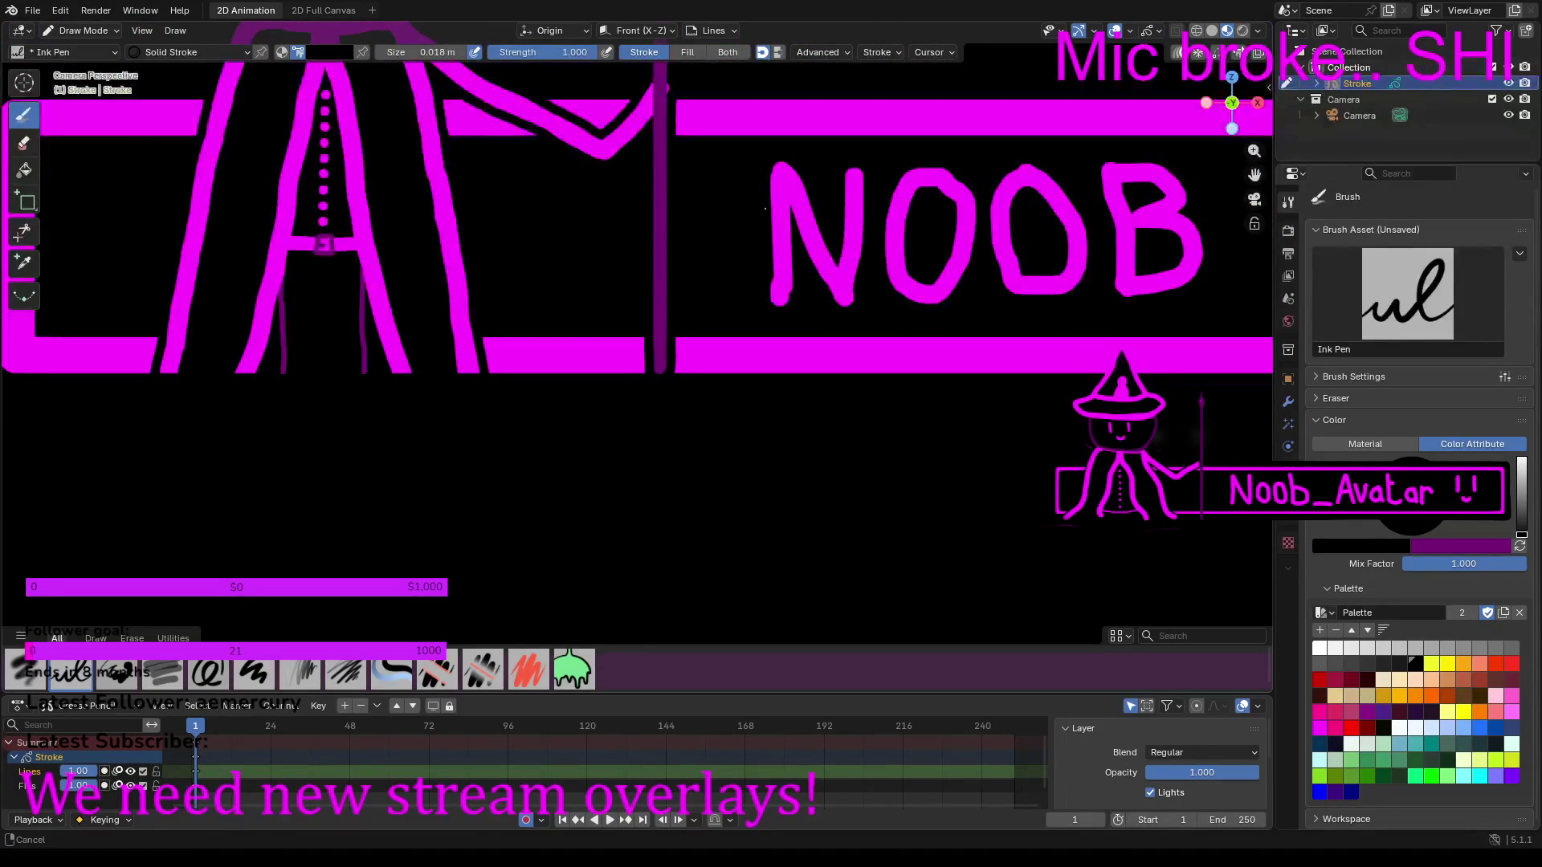
# Step: Zoom in and paint a long black stroke over the band between the witch's arm and the staff
pyautogui.scroll(-3, 772, 340)
pyautogui.scroll(-1, 752, 321)
pyautogui.scroll(9, 752, 321)
pyautogui.scroll(5, 667, 191)
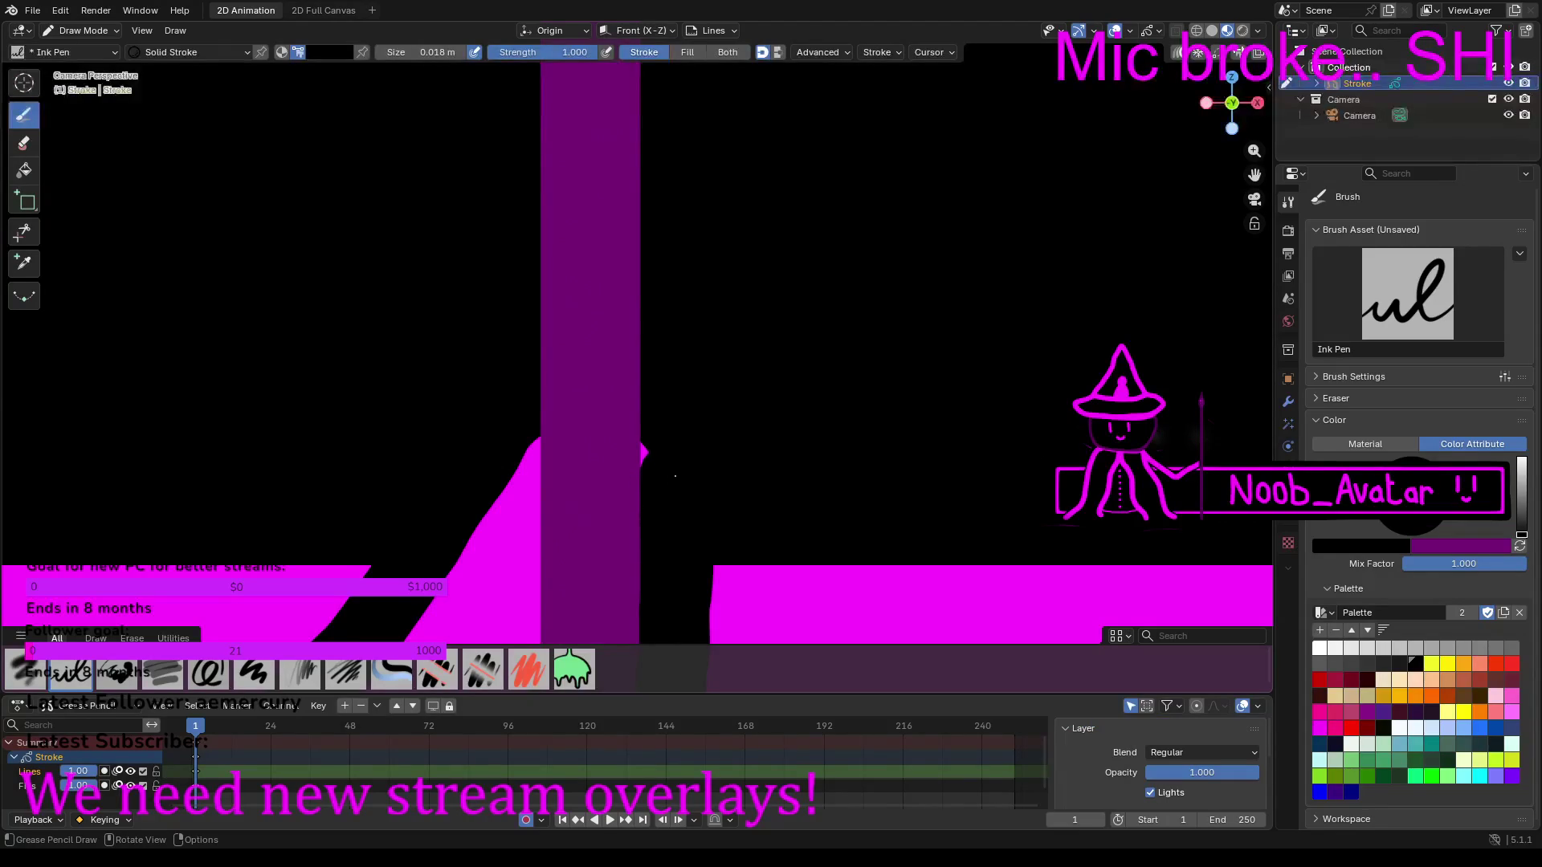
pyautogui.scroll(-4, 697, 425)
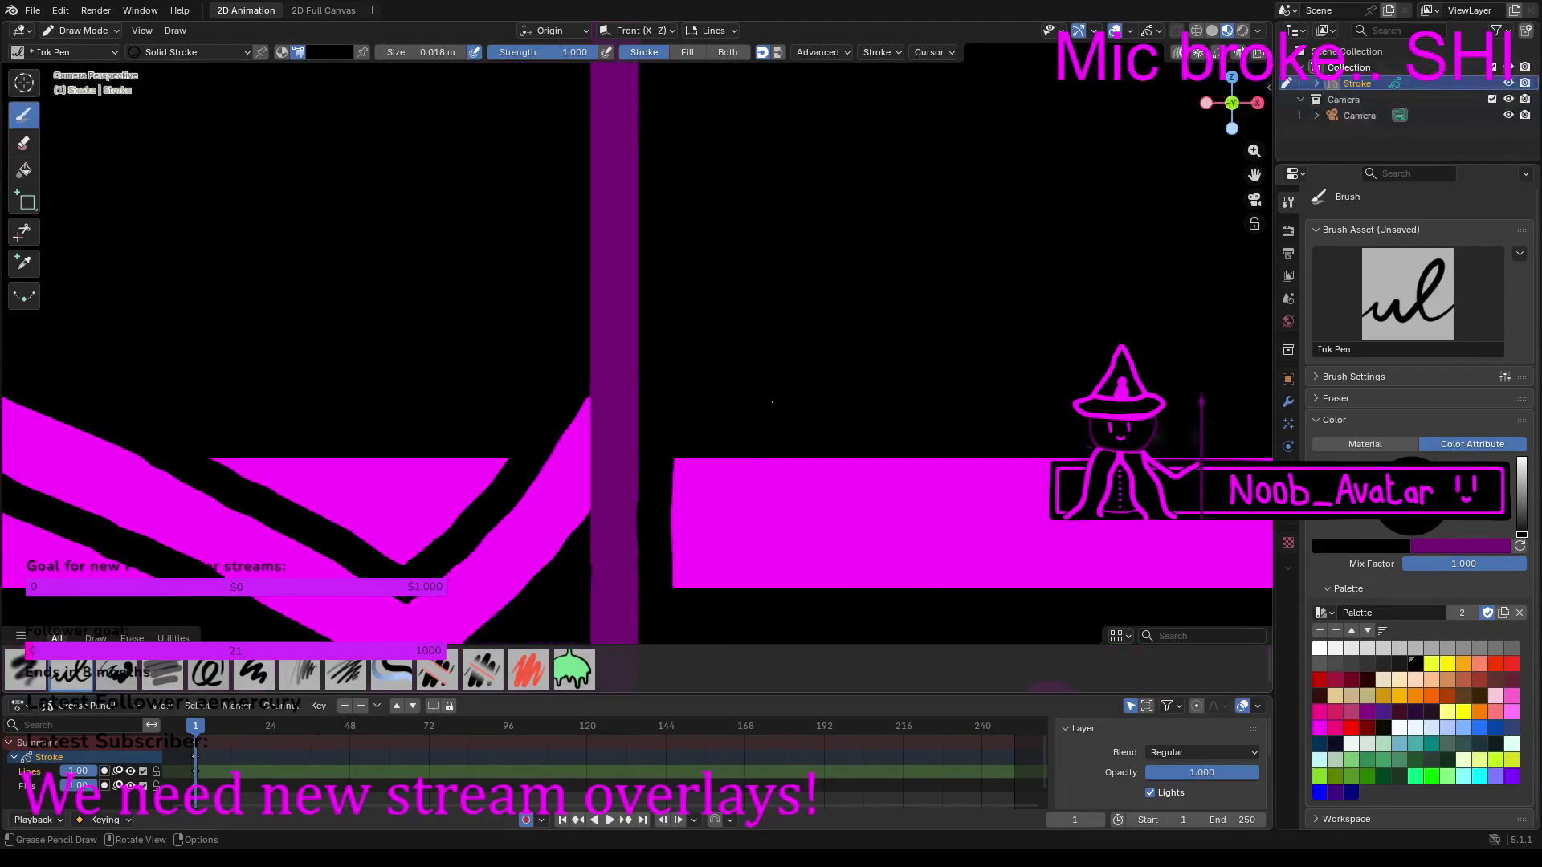
pyautogui.scroll(6, 608, 426)
pyautogui.scroll(10, 608, 427)
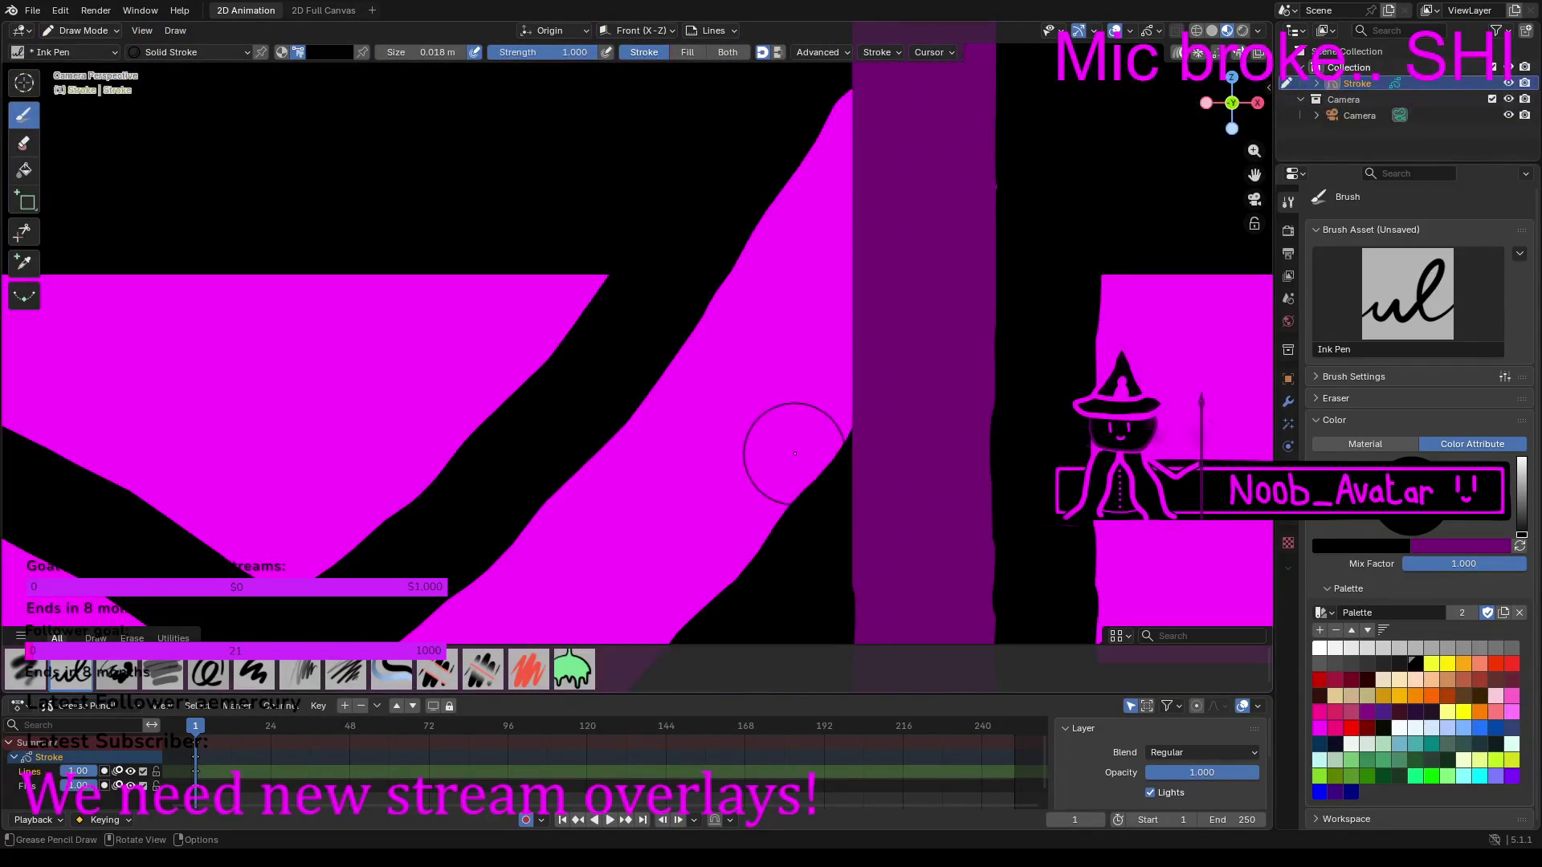
pyautogui.moveTo(795, 520)
pyautogui.mouseDown()
pyautogui.moveTo(771, 534)
pyautogui.moveTo(805, 480)
pyautogui.moveTo(805, 144)
pyautogui.mouseUp()
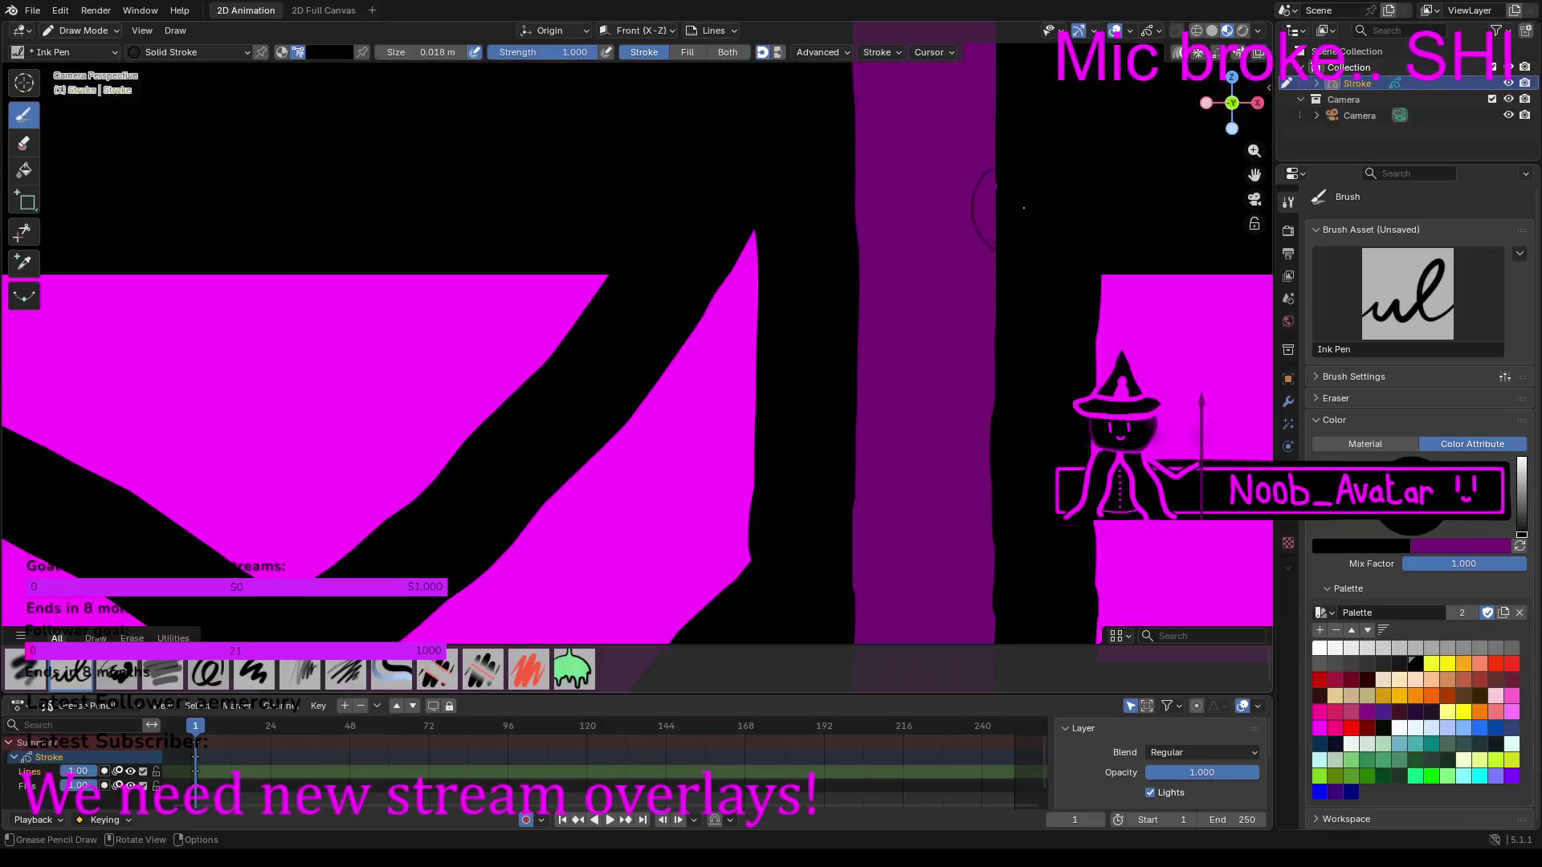
pyautogui.scroll(-10, 1102, 192)
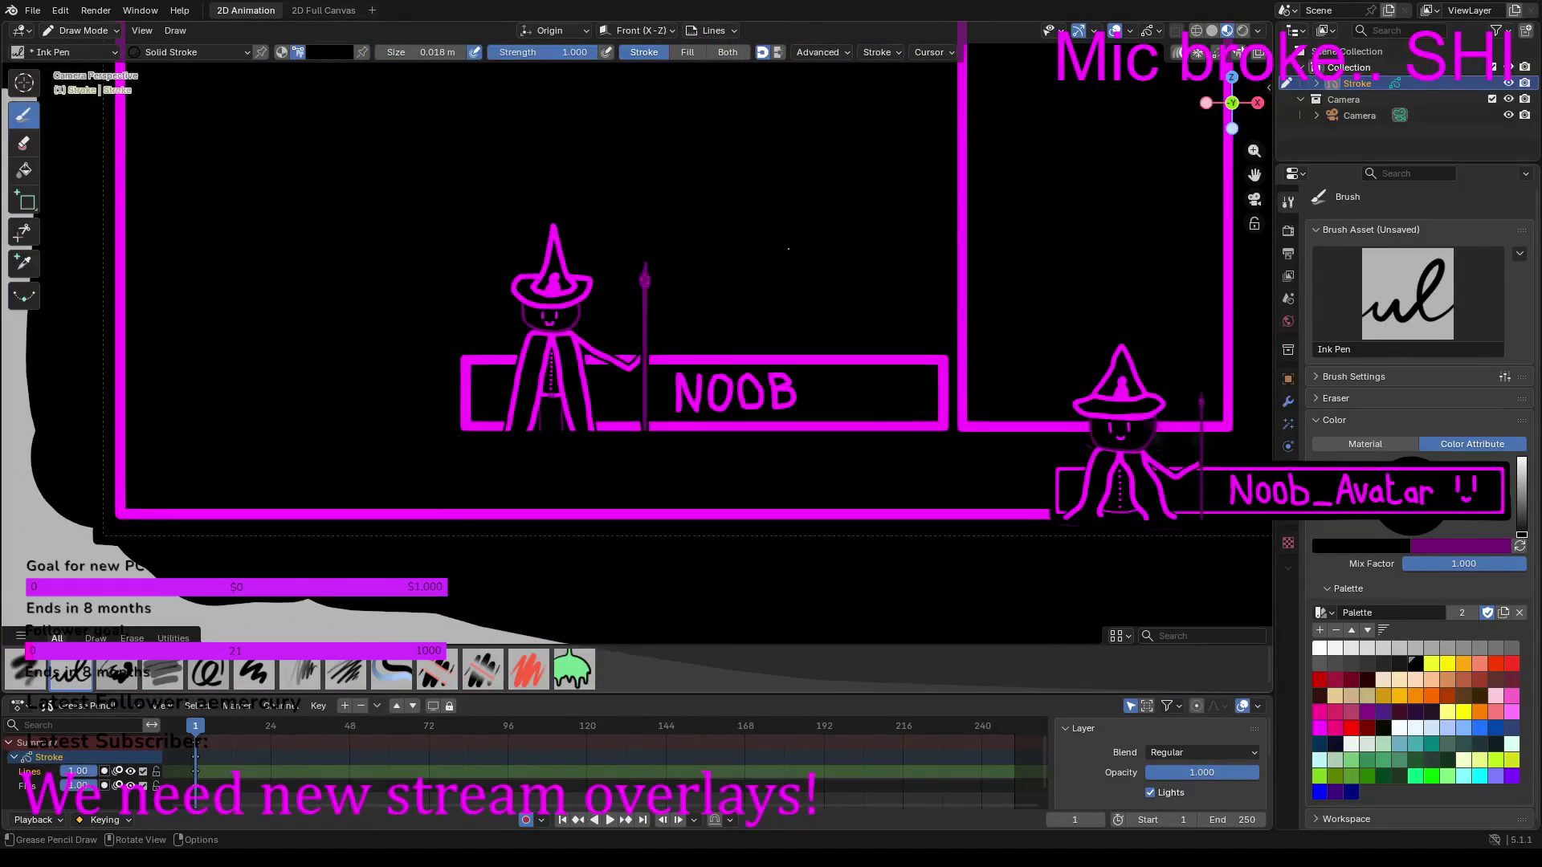
pyautogui.scroll(5, 793, 245)
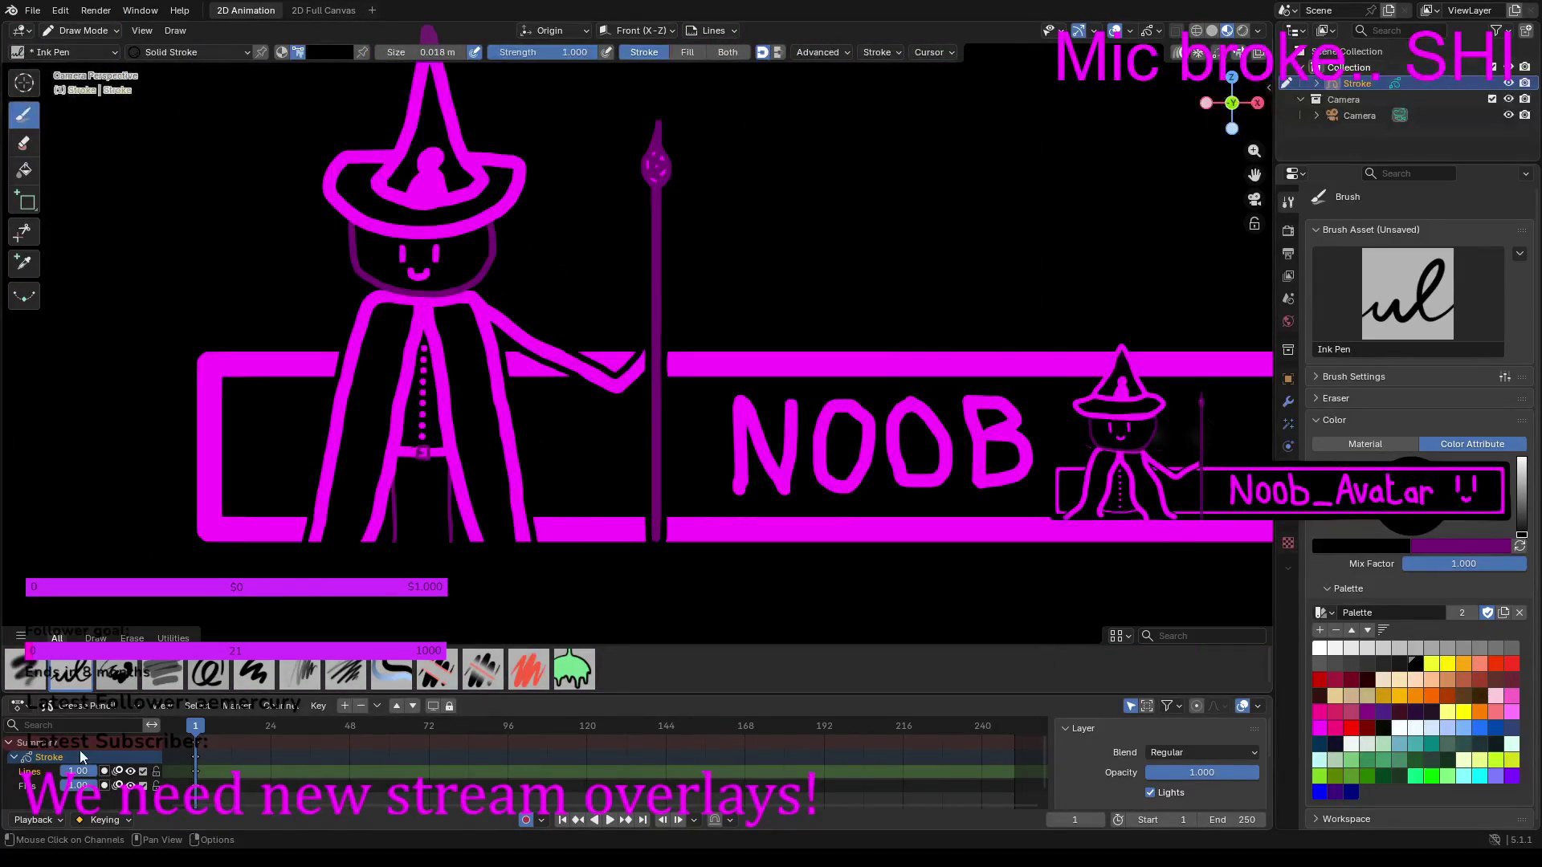
pyautogui.click(26, 670)
# Step: Set the Airbrush to size 0.47 m and strength 0.062, test-dabbing and undoing glows around the orb
pyautogui.moveTo(394, 53)
pyautogui.mouseDown()
pyautogui.moveTo(653, 155)
pyautogui.moveTo(482, 53)
pyautogui.moveTo(502, 53)
pyautogui.mouseUp()
pyautogui.click(752, 210)
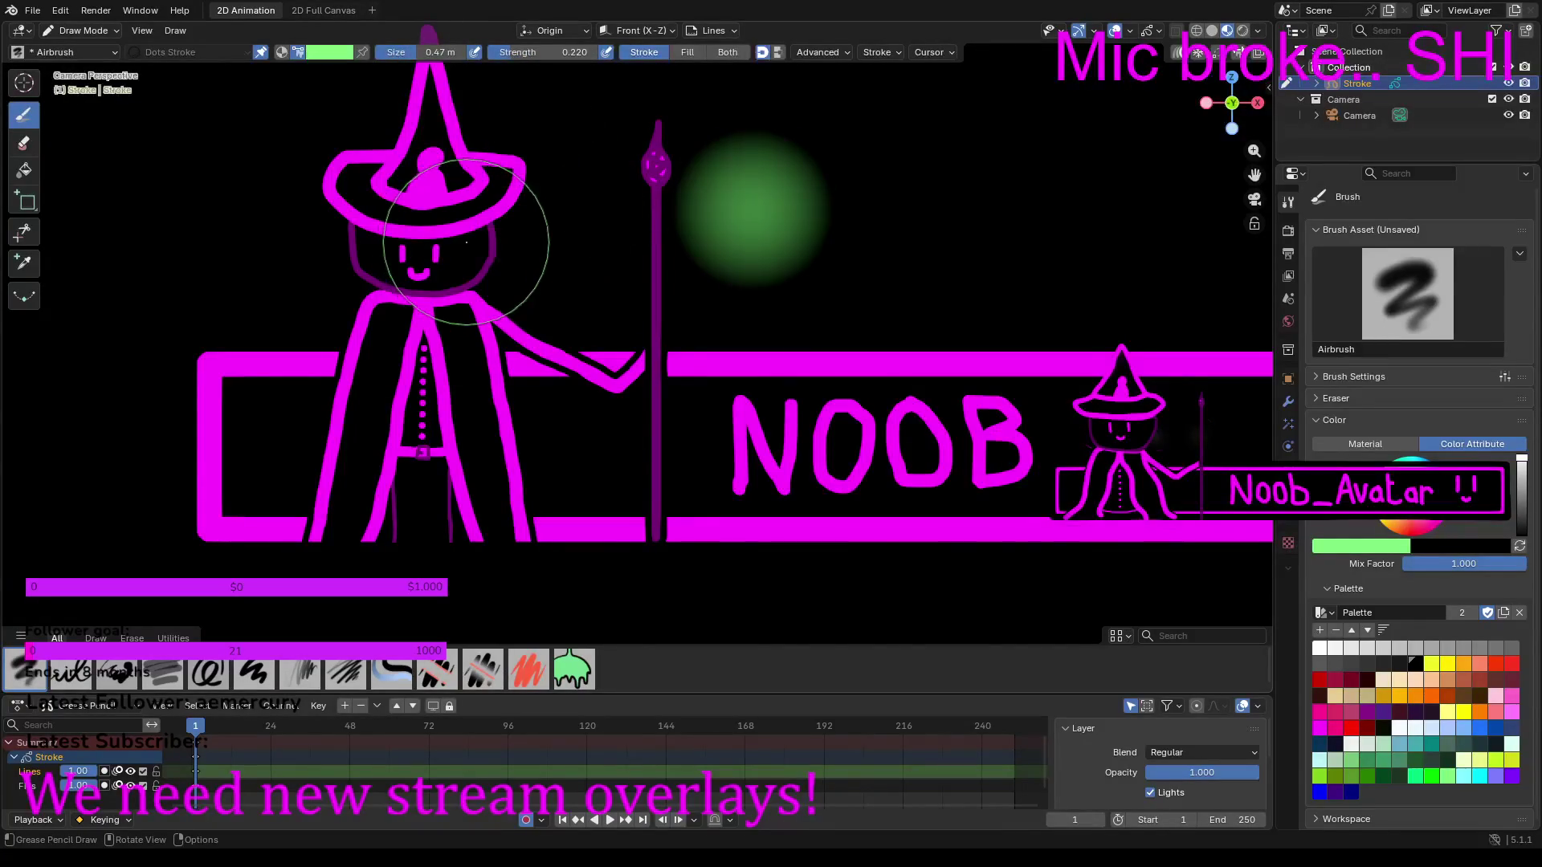
pyautogui.hotkey('ctrl', 'z')
pyautogui.moveTo(518, 53); pyautogui.dragTo(488, 53)
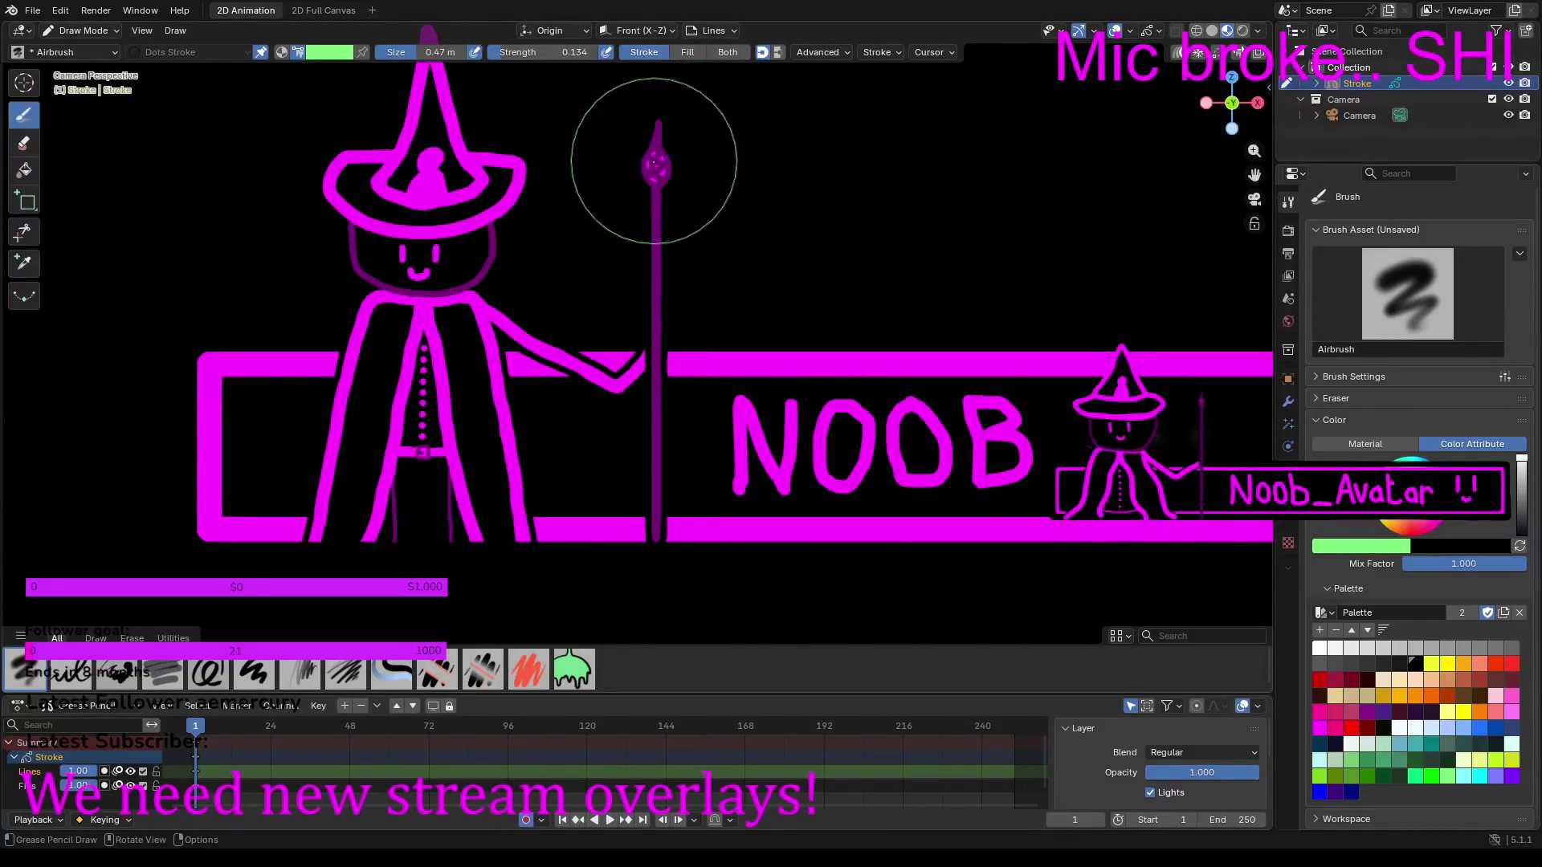
pyautogui.click(655, 164)
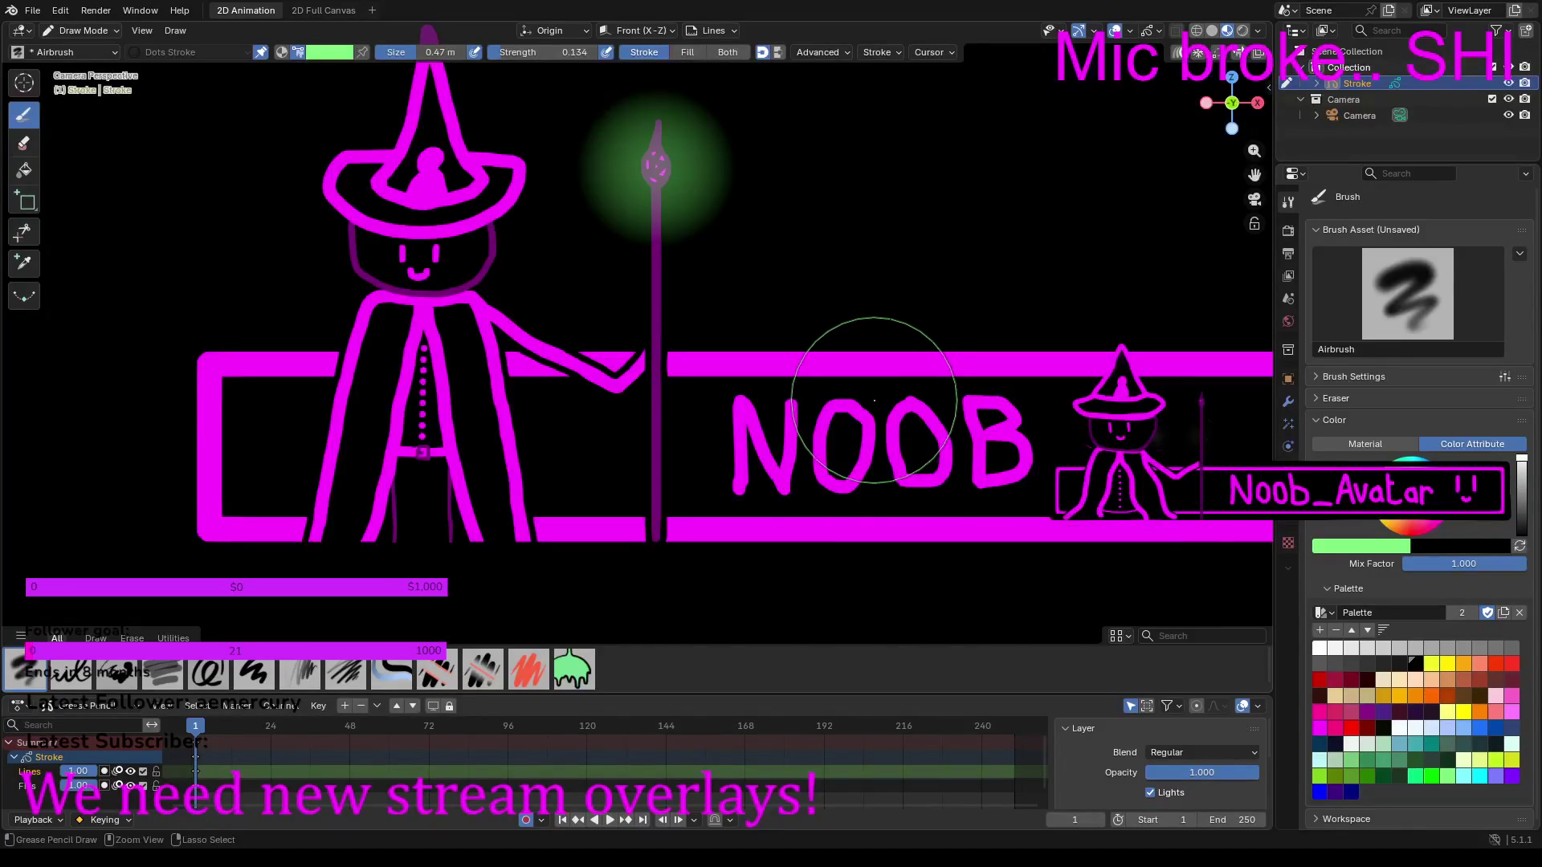
pyautogui.hotkey('ctrl', 'z')
pyautogui.moveTo(493, 51); pyautogui.dragTo(469, 52)
pyautogui.click(656, 165)
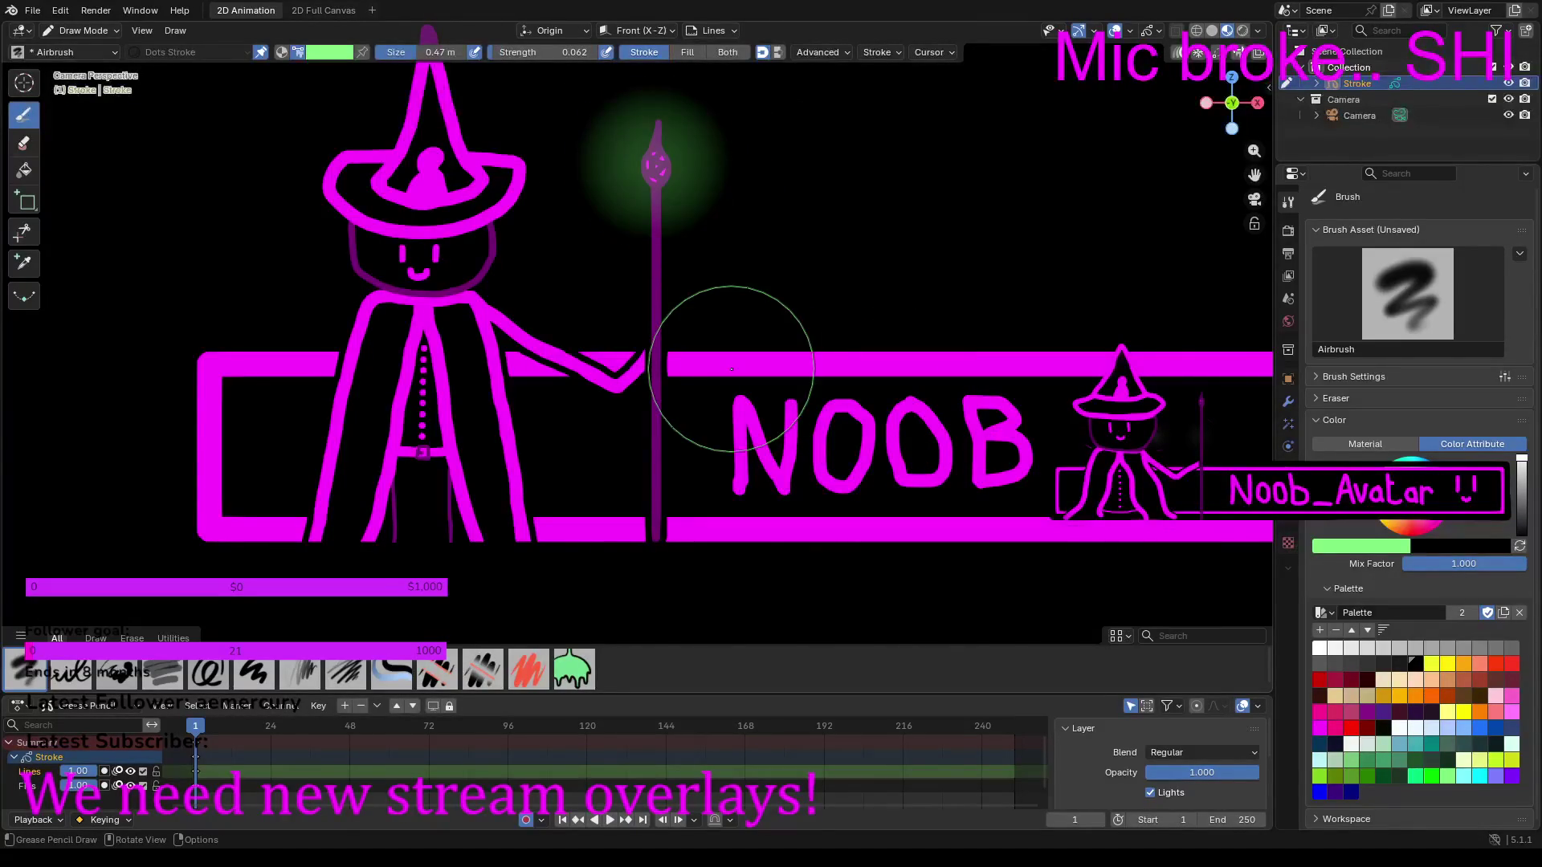
pyautogui.hotkey('ctrl', 'z')
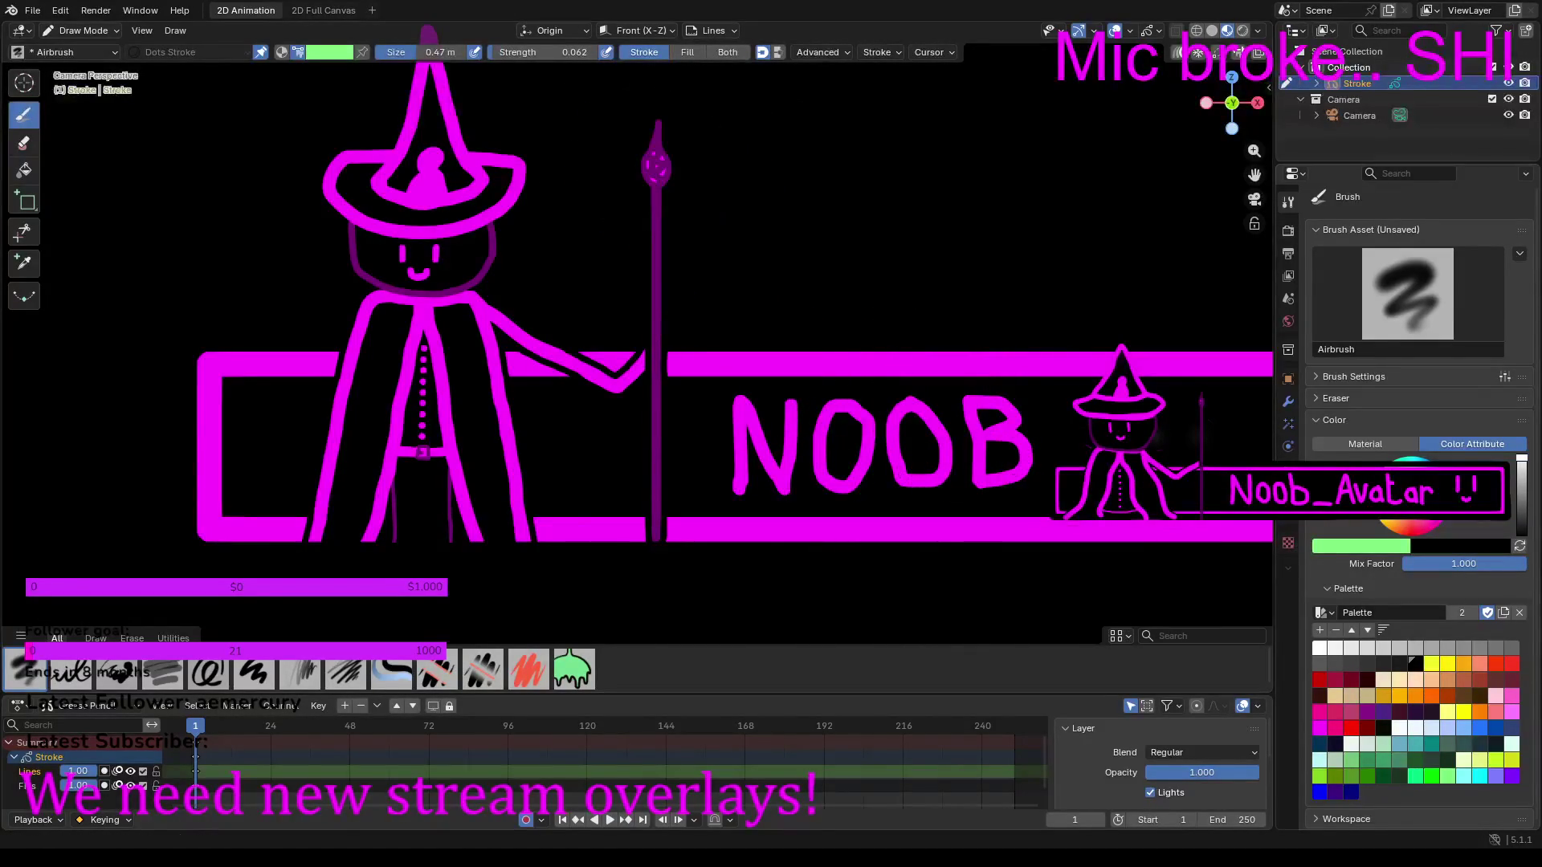
# Step: Switch the colour to magenta, then erase the NOOB lettering from the banner with the Eraser
pyautogui.click(1322, 730)
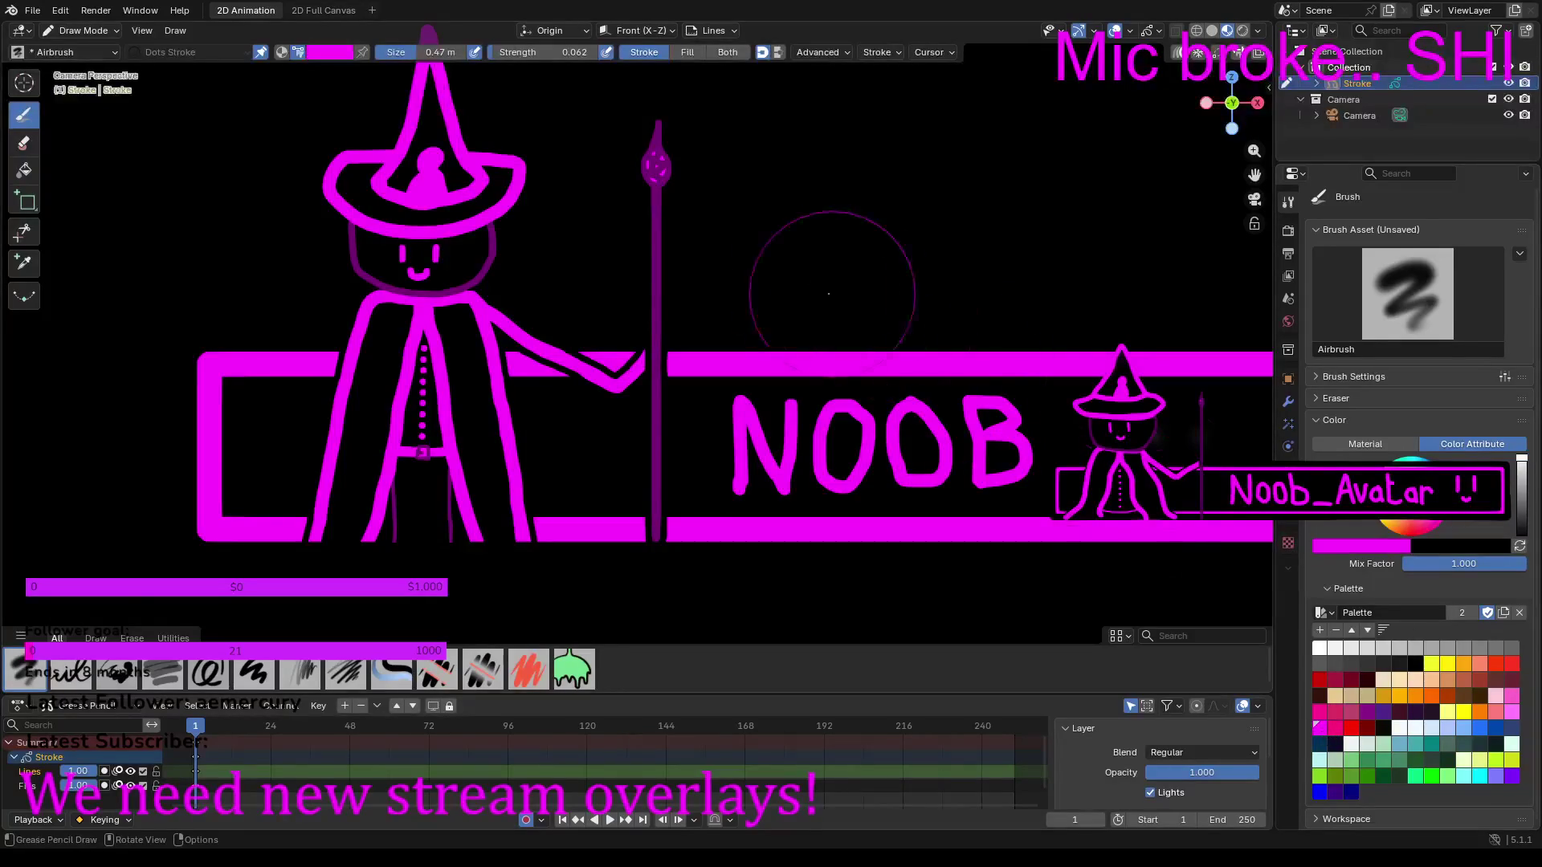
pyautogui.scroll(-10, 897, 278)
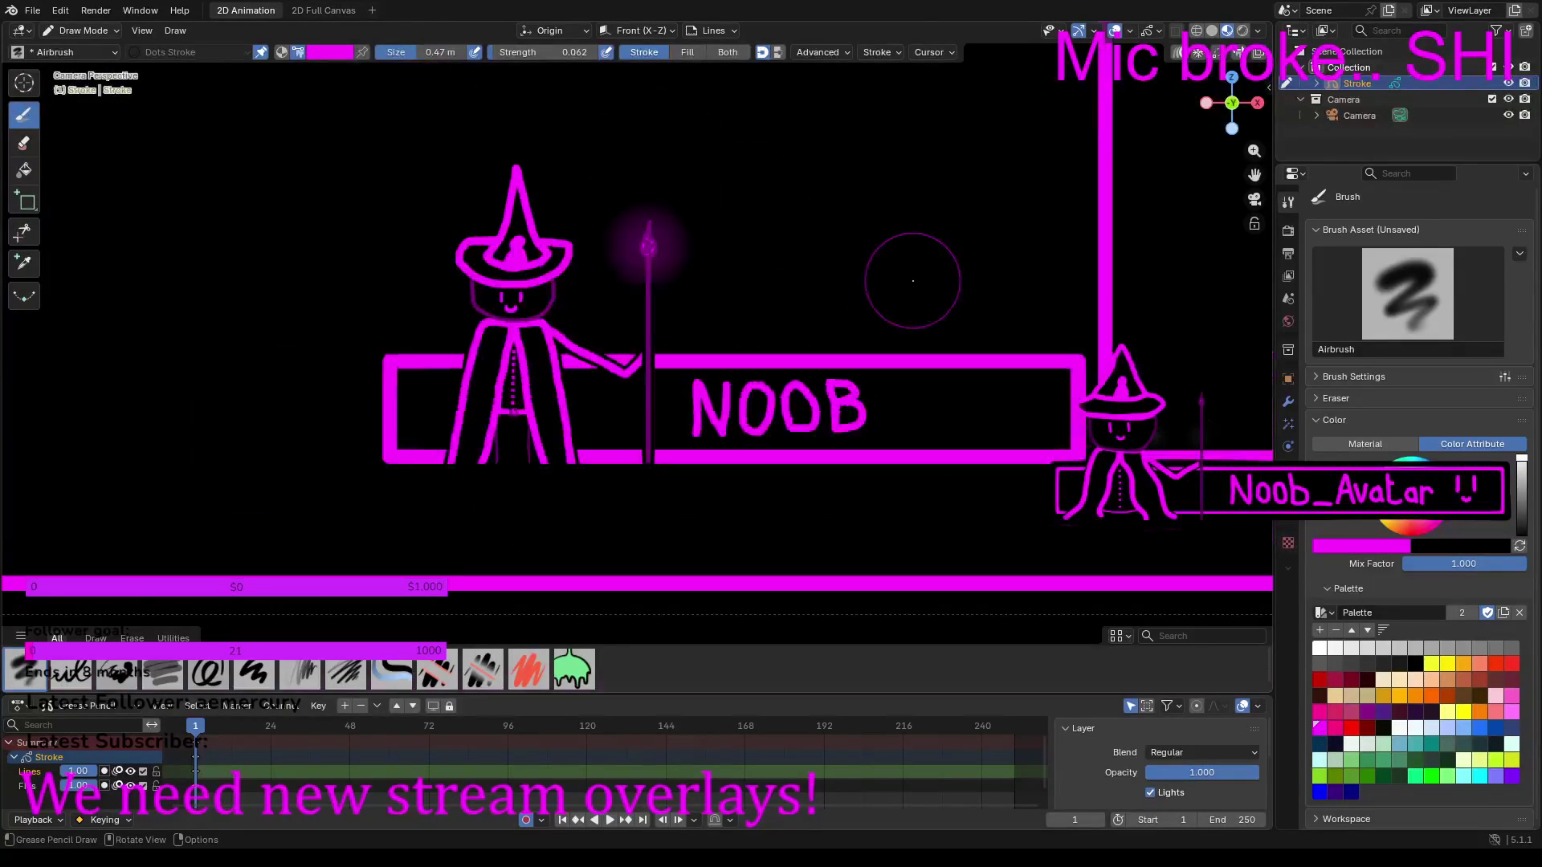
pyautogui.scroll(10, 879, 314)
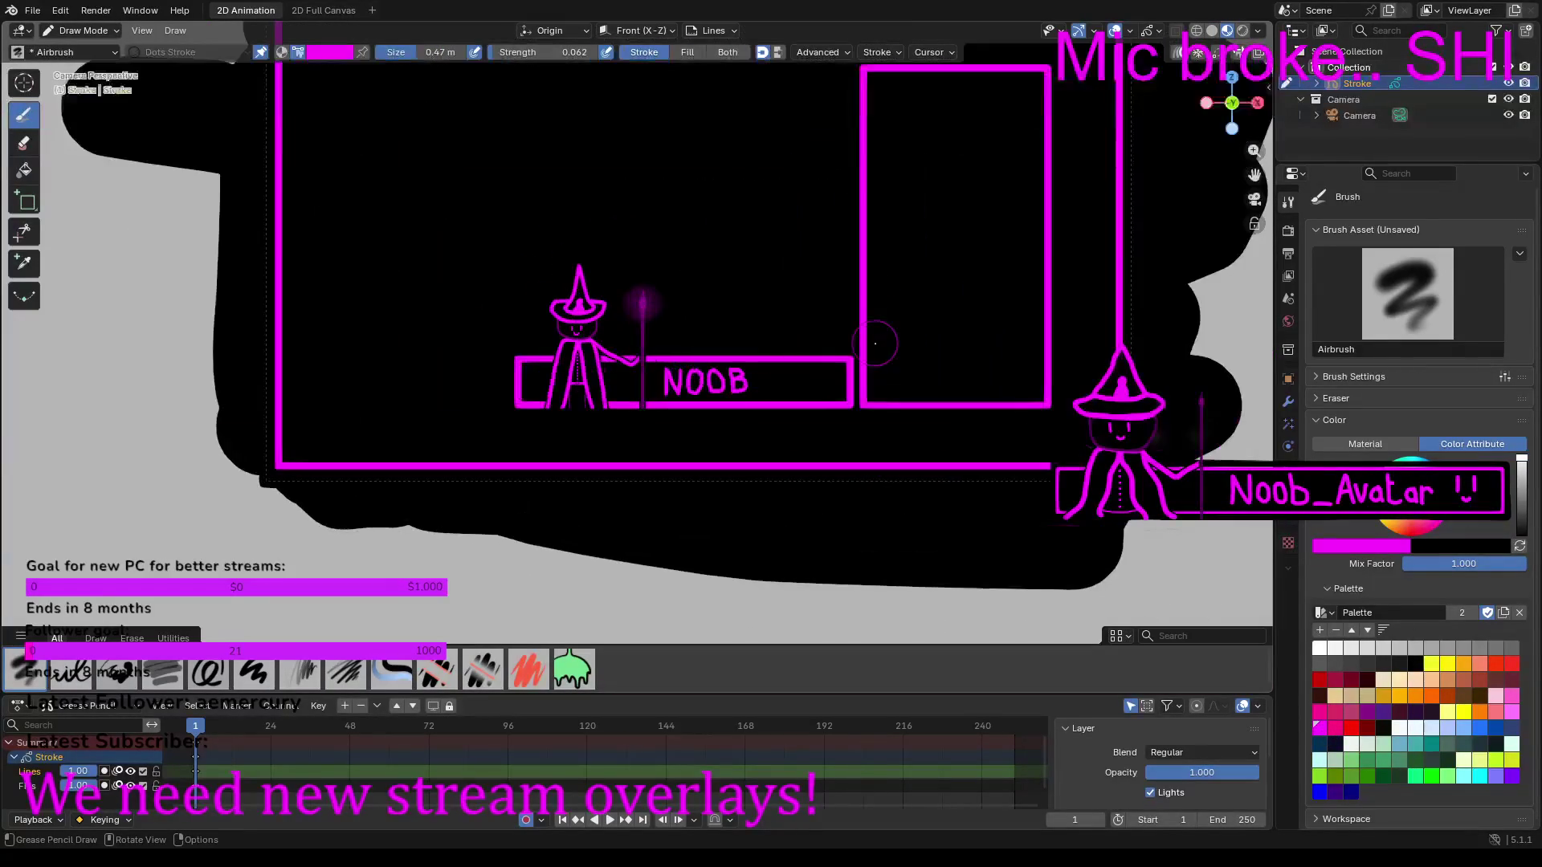
pyautogui.scroll(3, 643, 353)
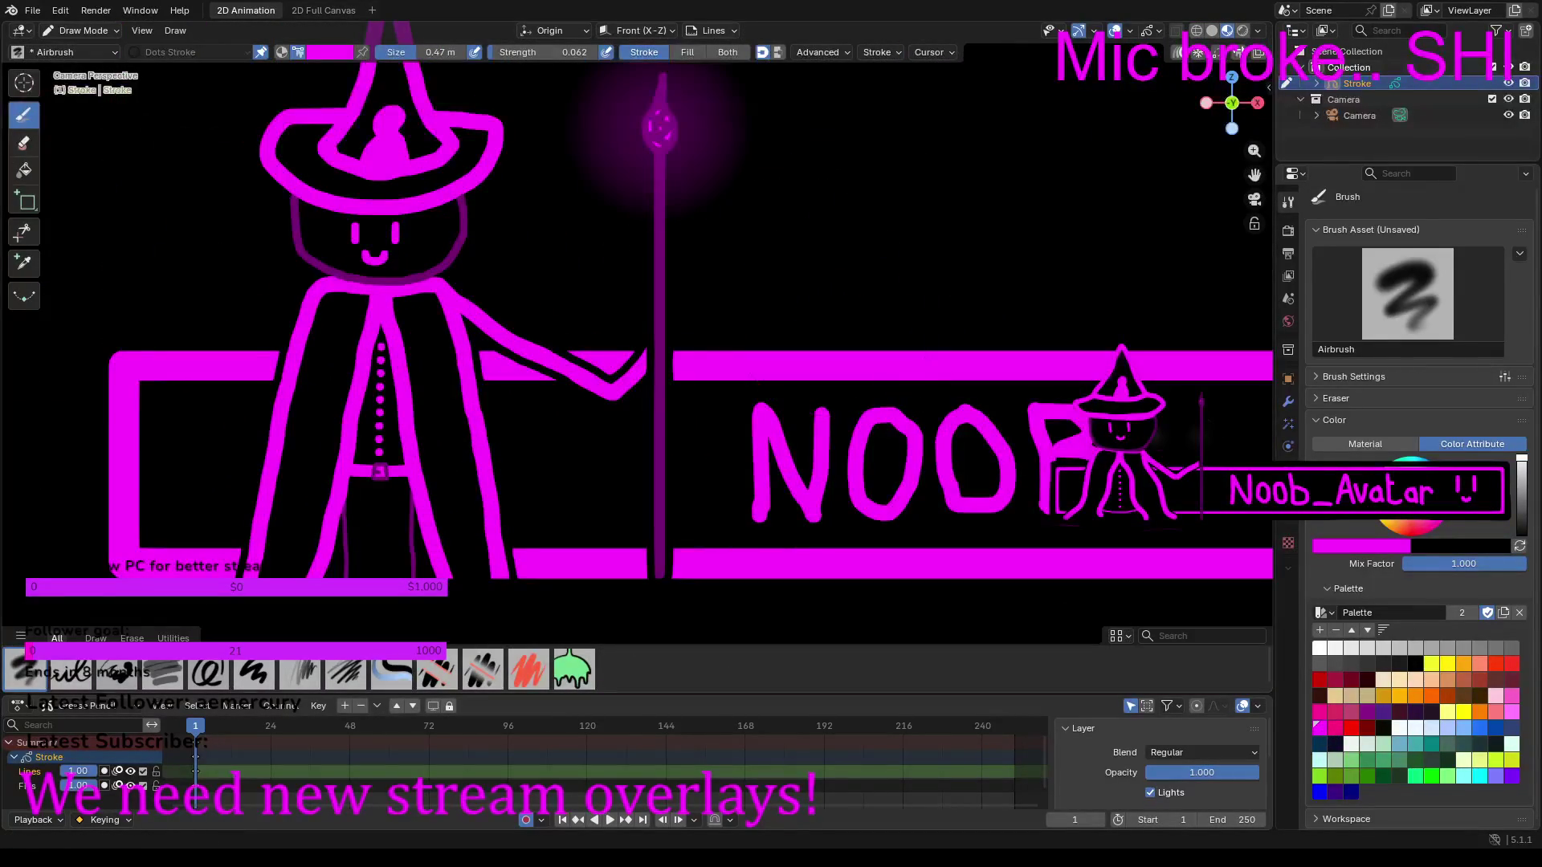
pyautogui.press('e')
pyautogui.moveTo(752, 468)
pyautogui.mouseDown()
pyautogui.moveTo(979, 474)
pyautogui.moveTo(1076, 444)
pyautogui.moveTo(1072, 422)
pyautogui.moveTo(1044, 417)
pyautogui.moveTo(762, 422)
pyautogui.moveTo(830, 495)
pyautogui.moveTo(830, 444)
pyautogui.mouseUp()
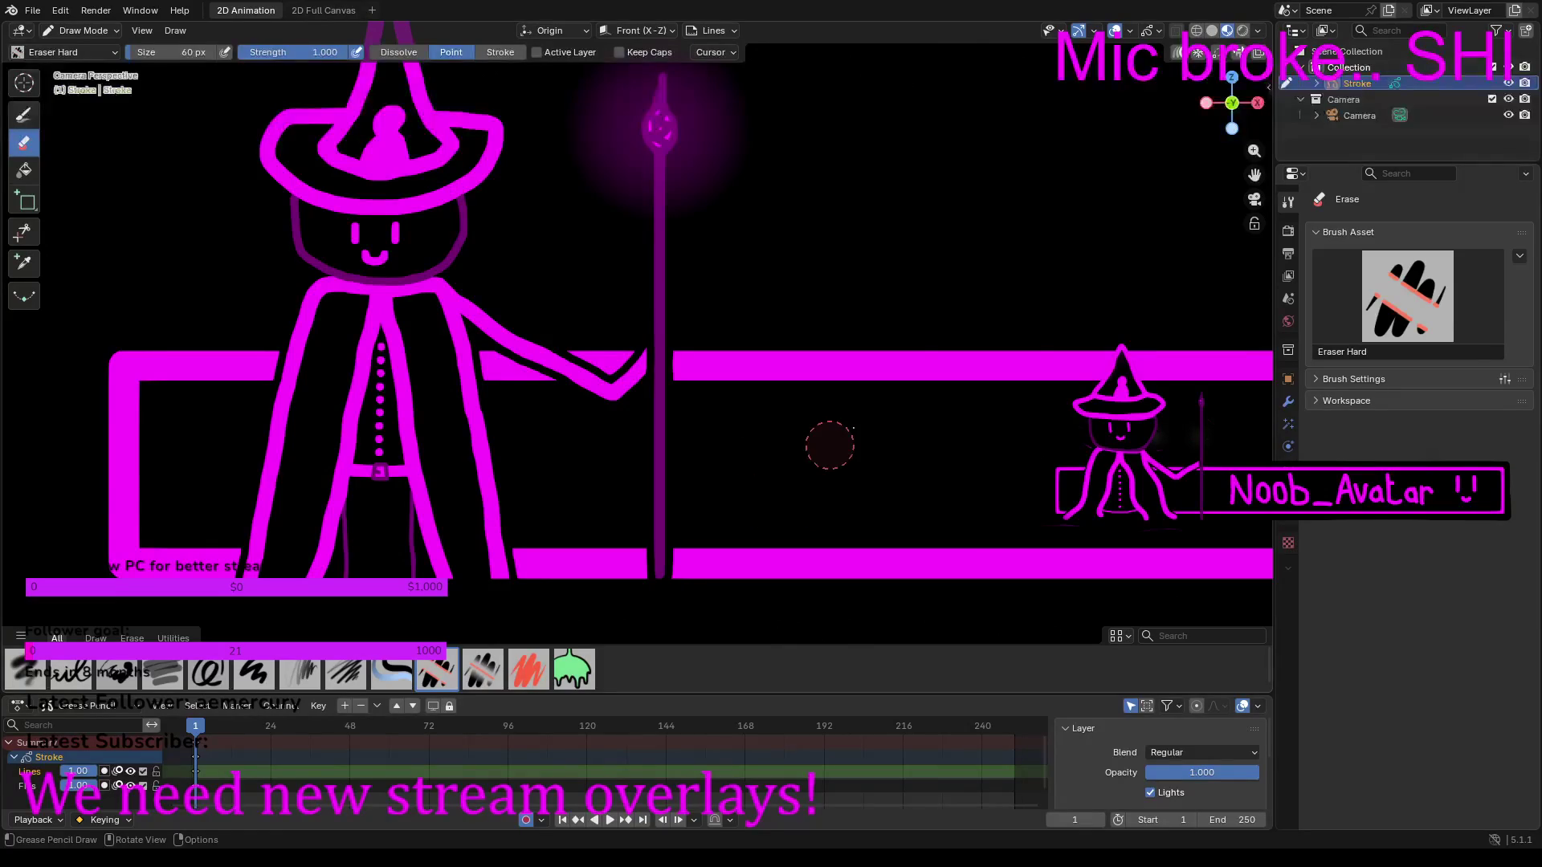
# Step: Frame the banner's upper band and set the Ink Pen to magenta at size 0.044 m
pyautogui.scroll(-10, 830, 444)
pyautogui.scroll(8, 840, 413)
pyautogui.scroll(8, 812, 493)
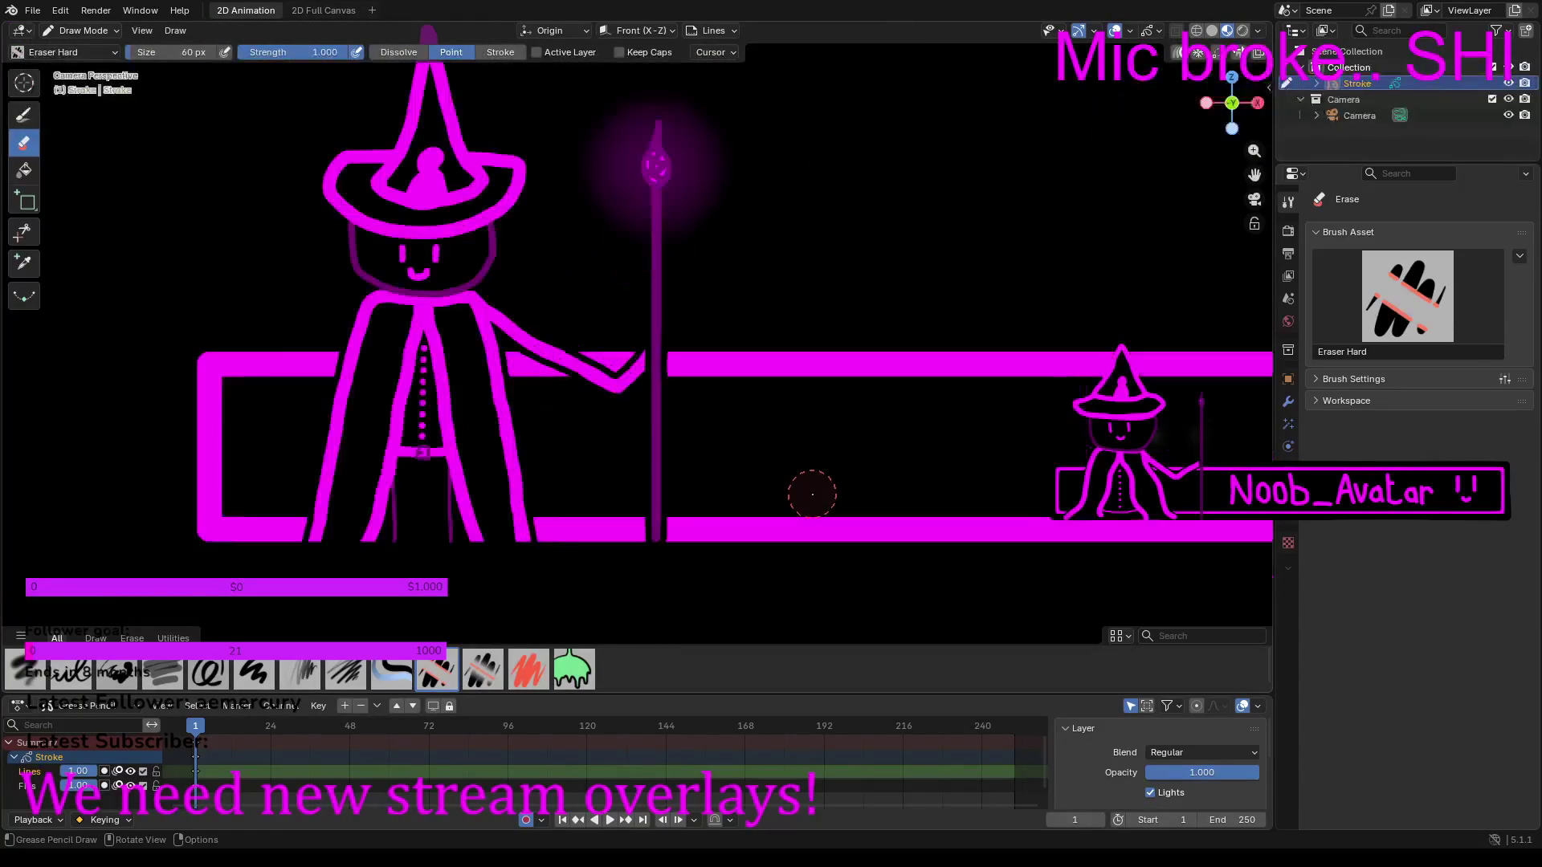
pyautogui.scroll(-2, 795, 442)
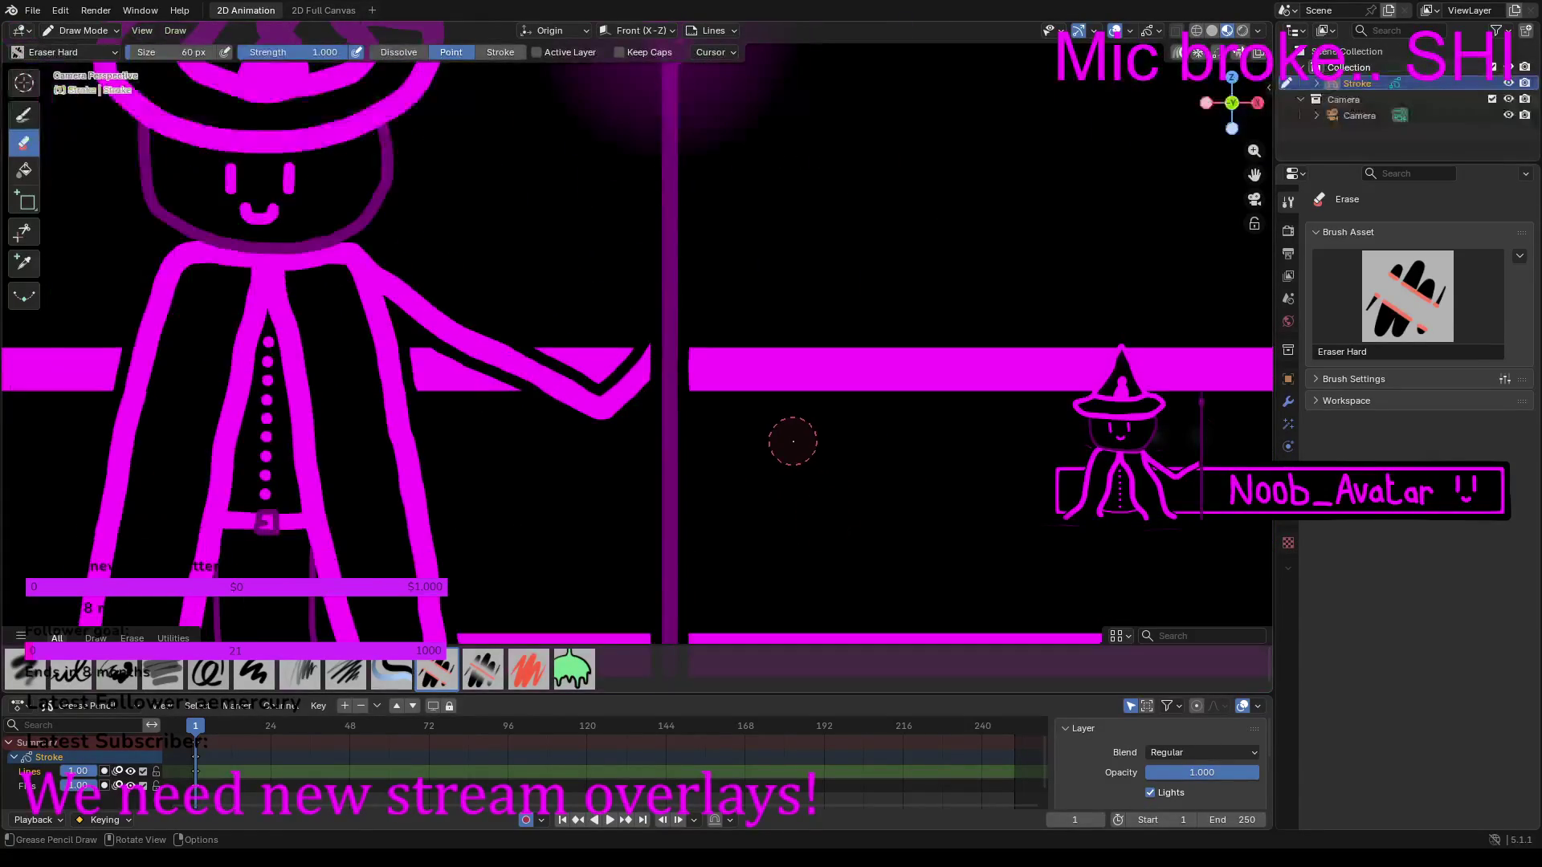
pyautogui.scroll(3, 803, 458)
pyautogui.scroll(-2, 835, 482)
pyautogui.moveTo(849, 502)
pyautogui.keyDown('shift'); pyautogui.mouseDown(button='middle')
pyautogui.moveTo(710, 347)
pyautogui.moveTo(578, 359)
pyautogui.mouseUp(button='middle'); pyautogui.keyUp('shift')
pyautogui.scroll(2, 574, 369)
pyautogui.press('d')
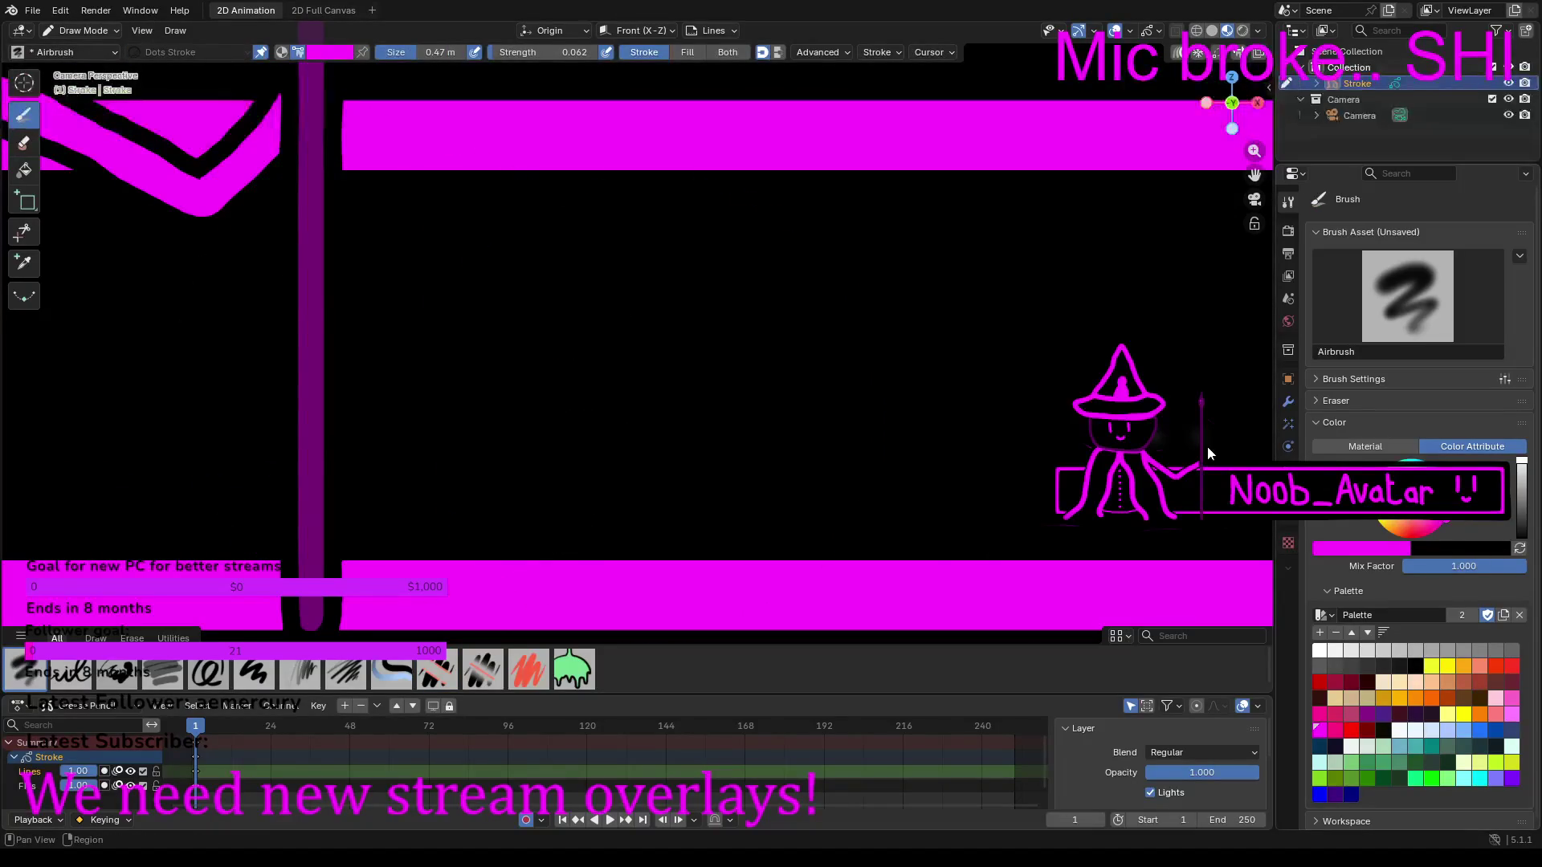
pyautogui.click(70, 669)
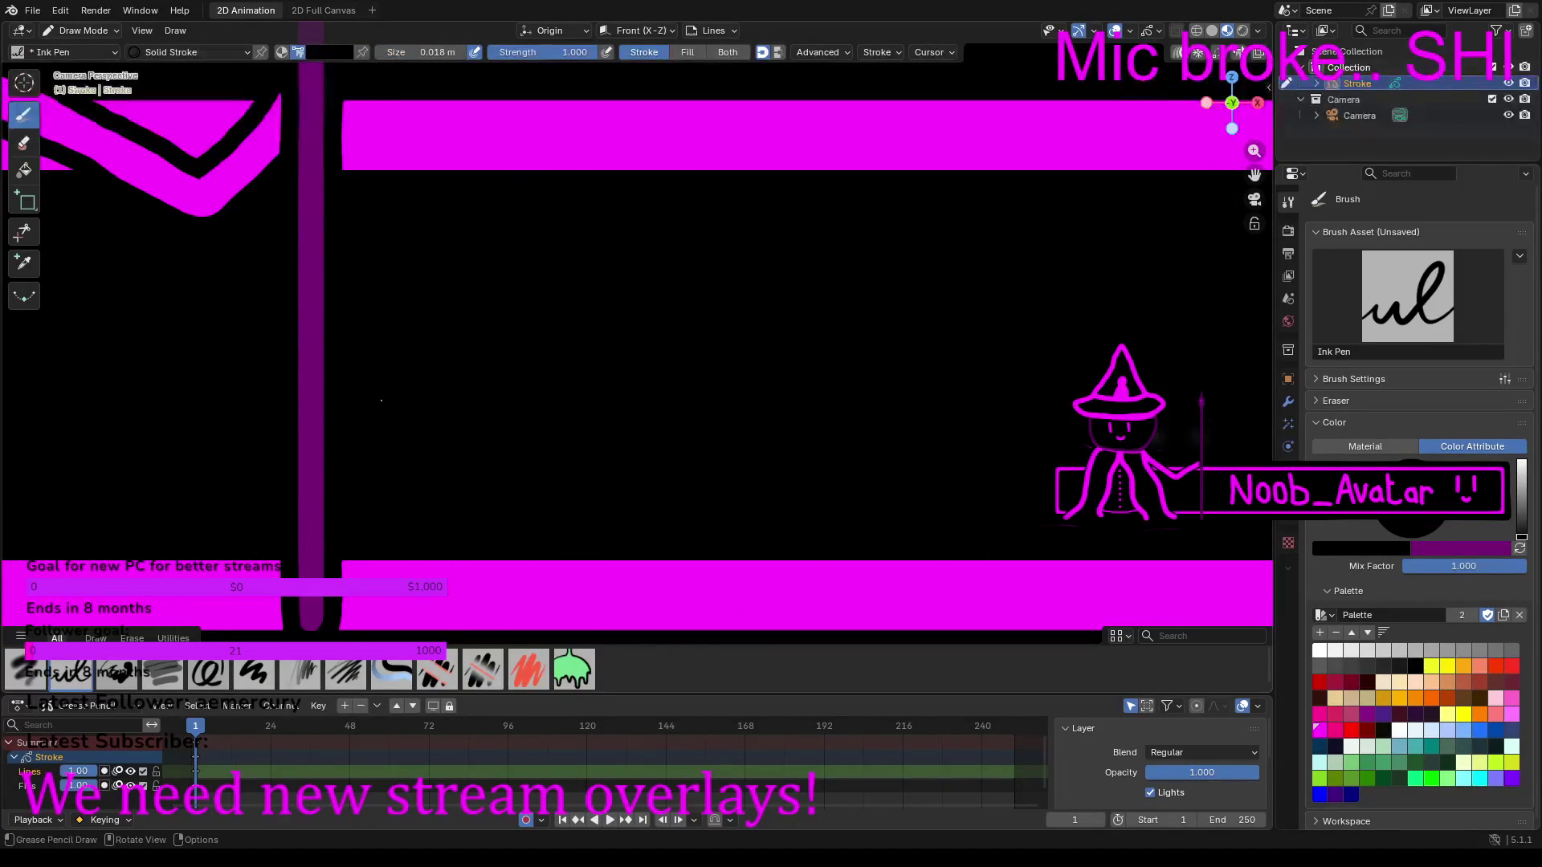
pyautogui.click(1324, 731)
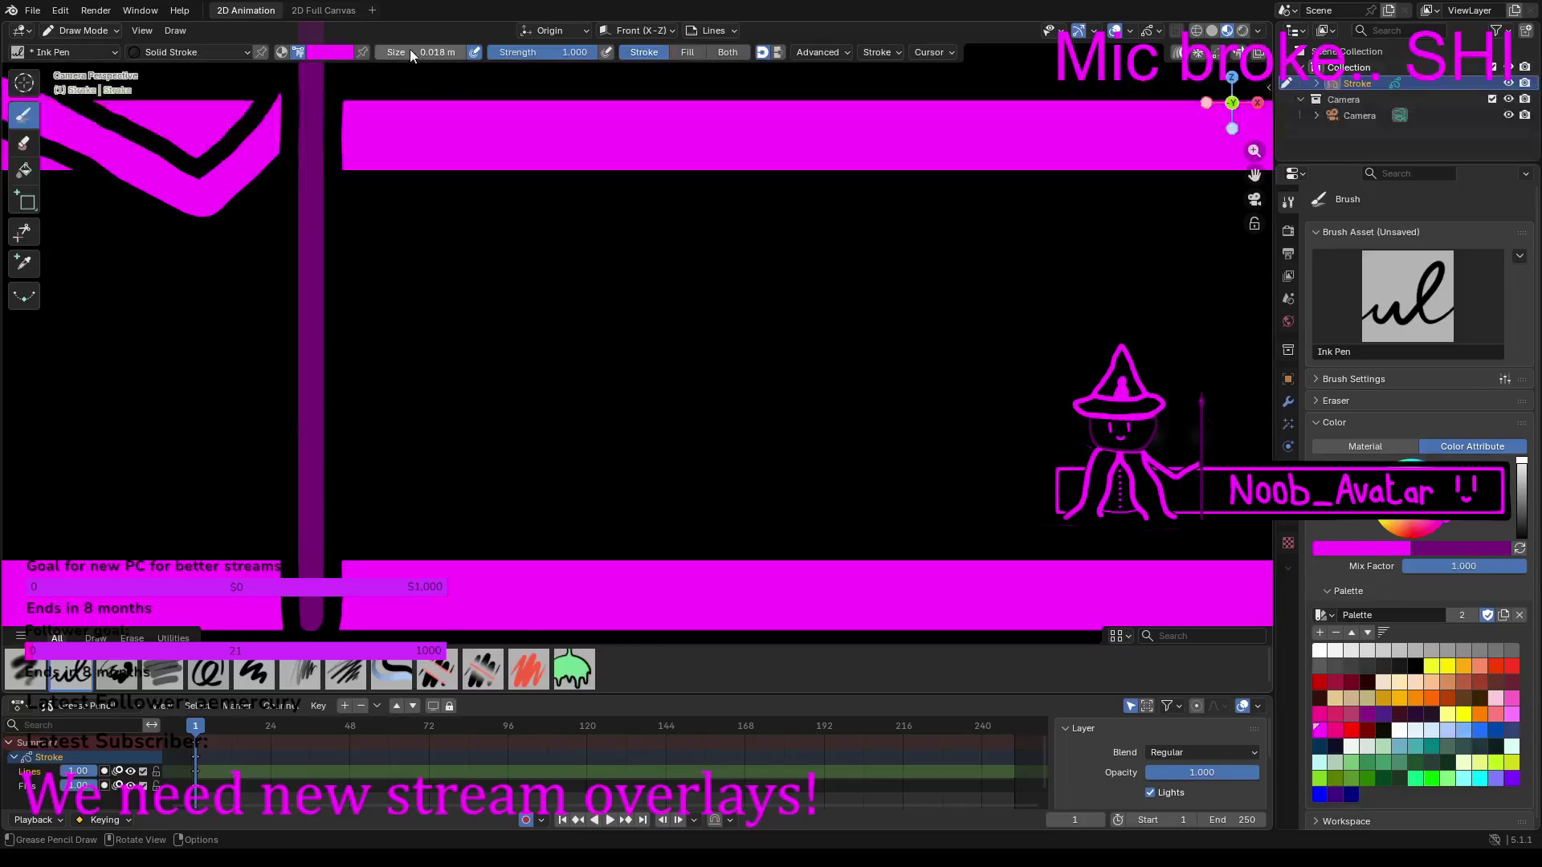
pyautogui.moveTo(444, 55); pyautogui.dragTo(443, 55)
# Step: Draw a large magenta N and o across the banner, undoing the failed second o
pyautogui.moveTo(420, 213); pyautogui.dragTo(420, 494)
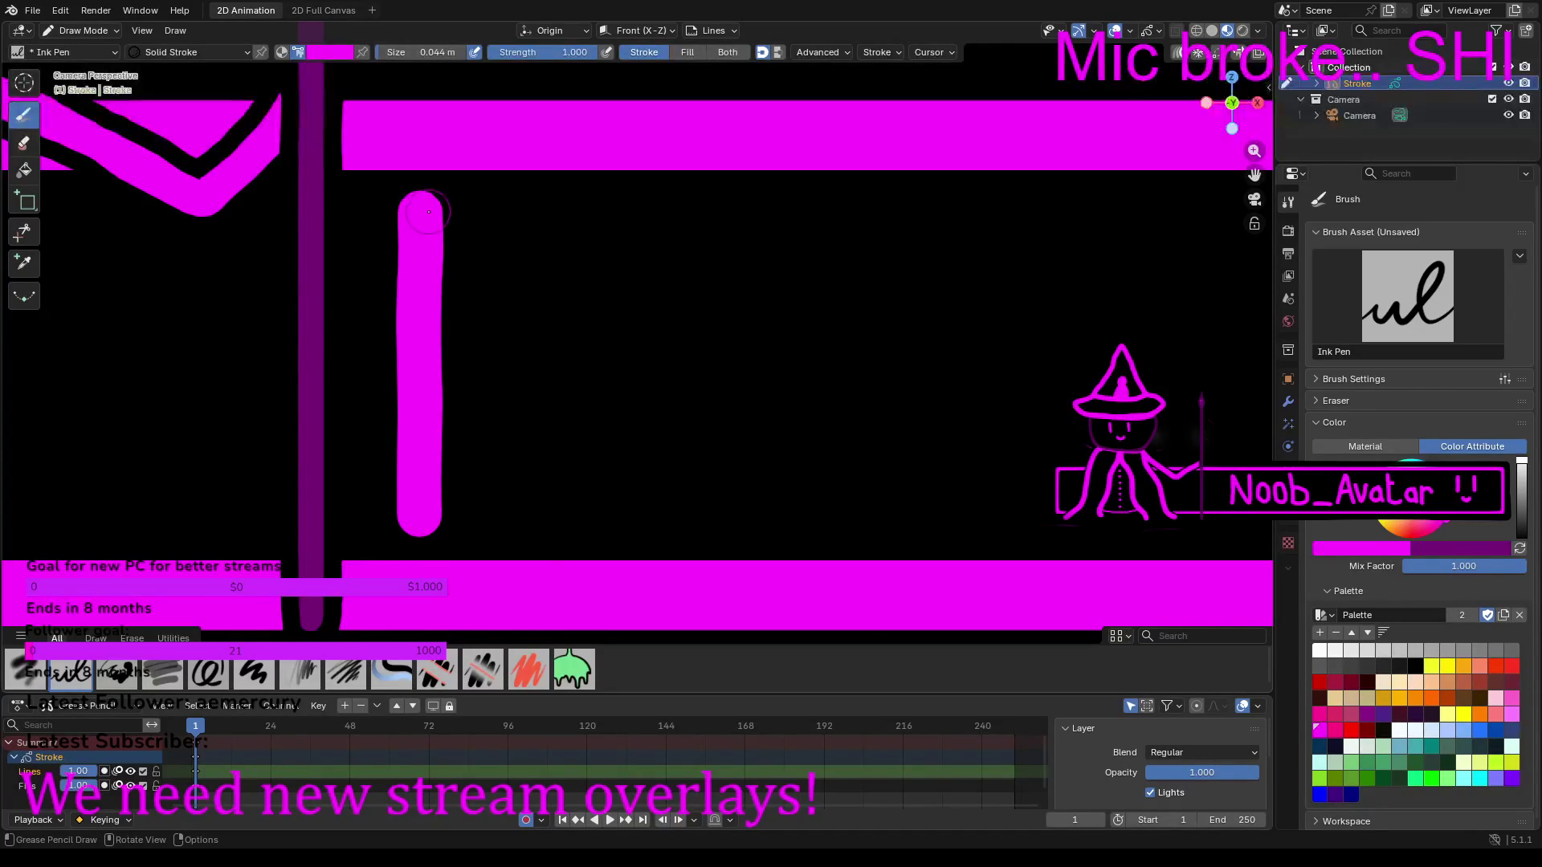
pyautogui.moveTo(445, 261)
pyautogui.mouseDown()
pyautogui.moveTo(549, 502)
pyautogui.moveTo(565, 222)
pyautogui.mouseUp()
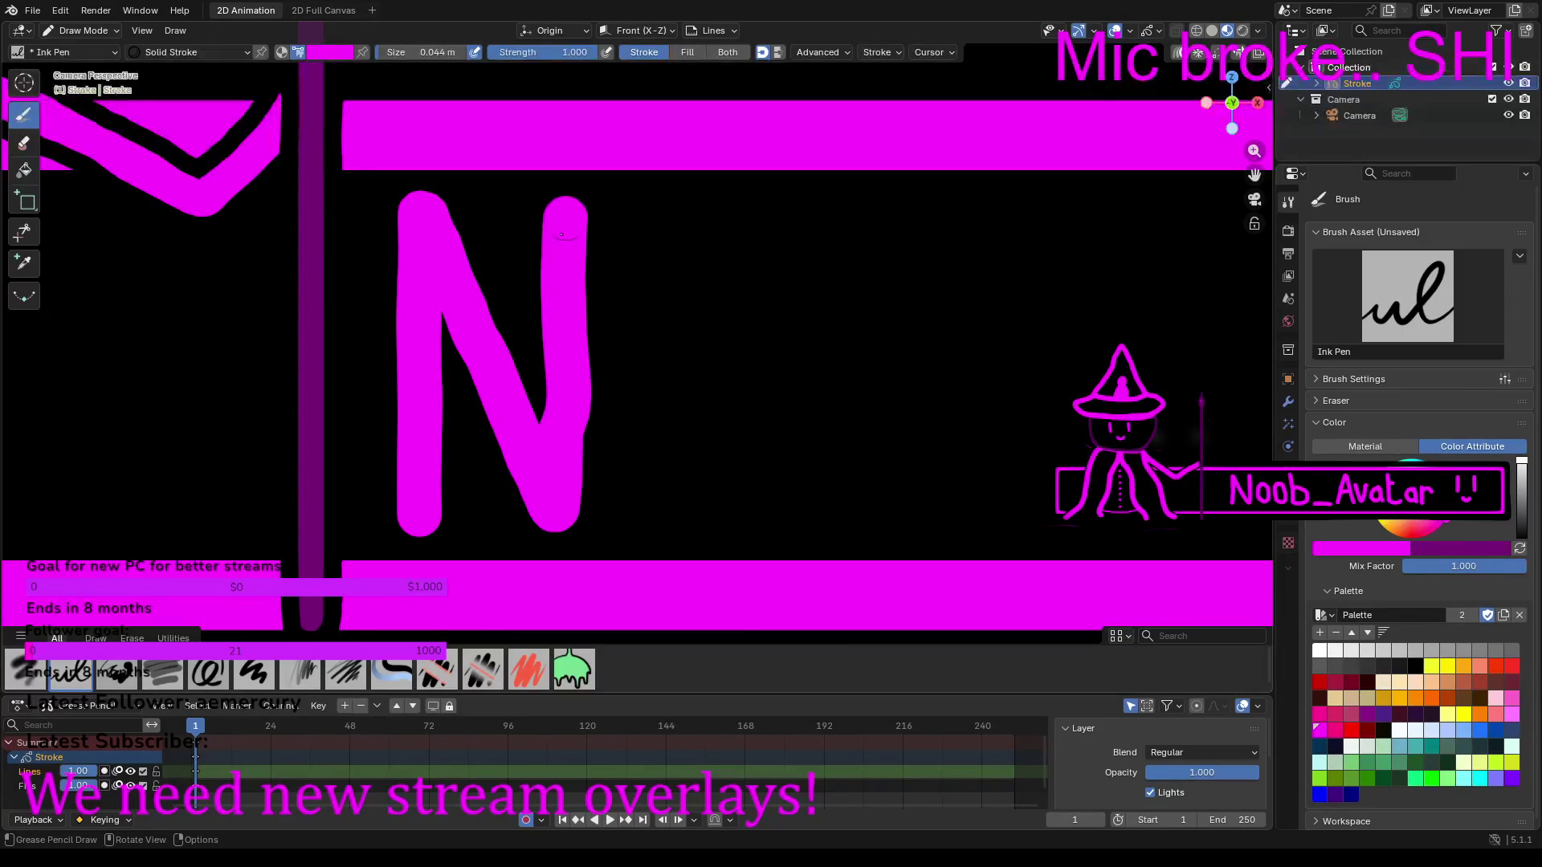
pyautogui.moveTo(701, 330)
pyautogui.mouseDown()
pyautogui.moveTo(654, 329)
pyautogui.moveTo(647, 344)
pyautogui.moveTo(649, 452)
pyautogui.moveTo(675, 497)
pyautogui.moveTo(725, 484)
pyautogui.moveTo(749, 415)
pyautogui.moveTo(731, 341)
pyautogui.mouseUp()
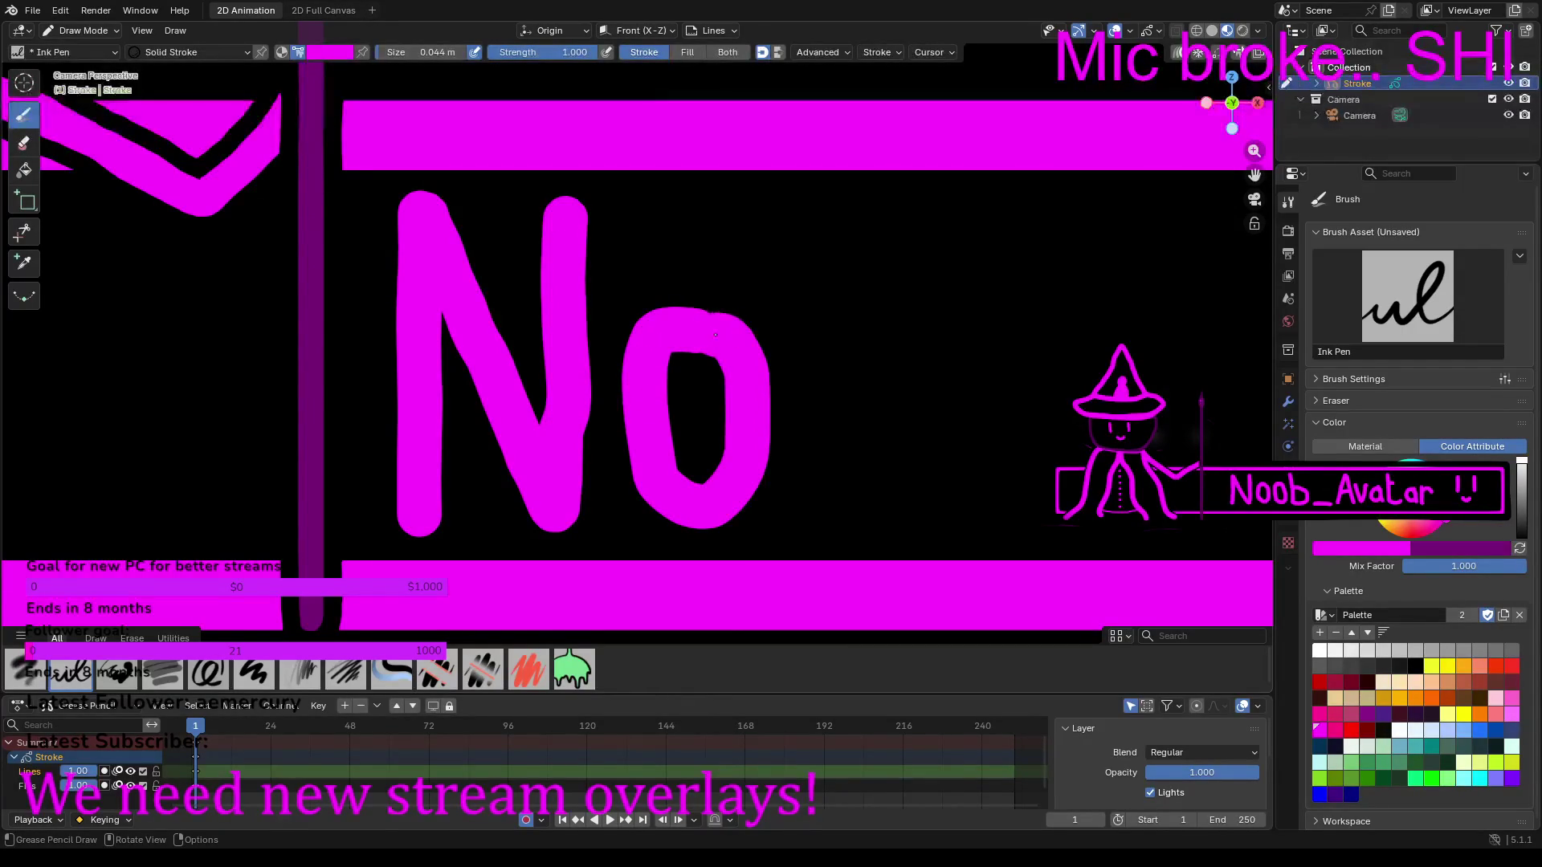
pyautogui.click(854, 326)
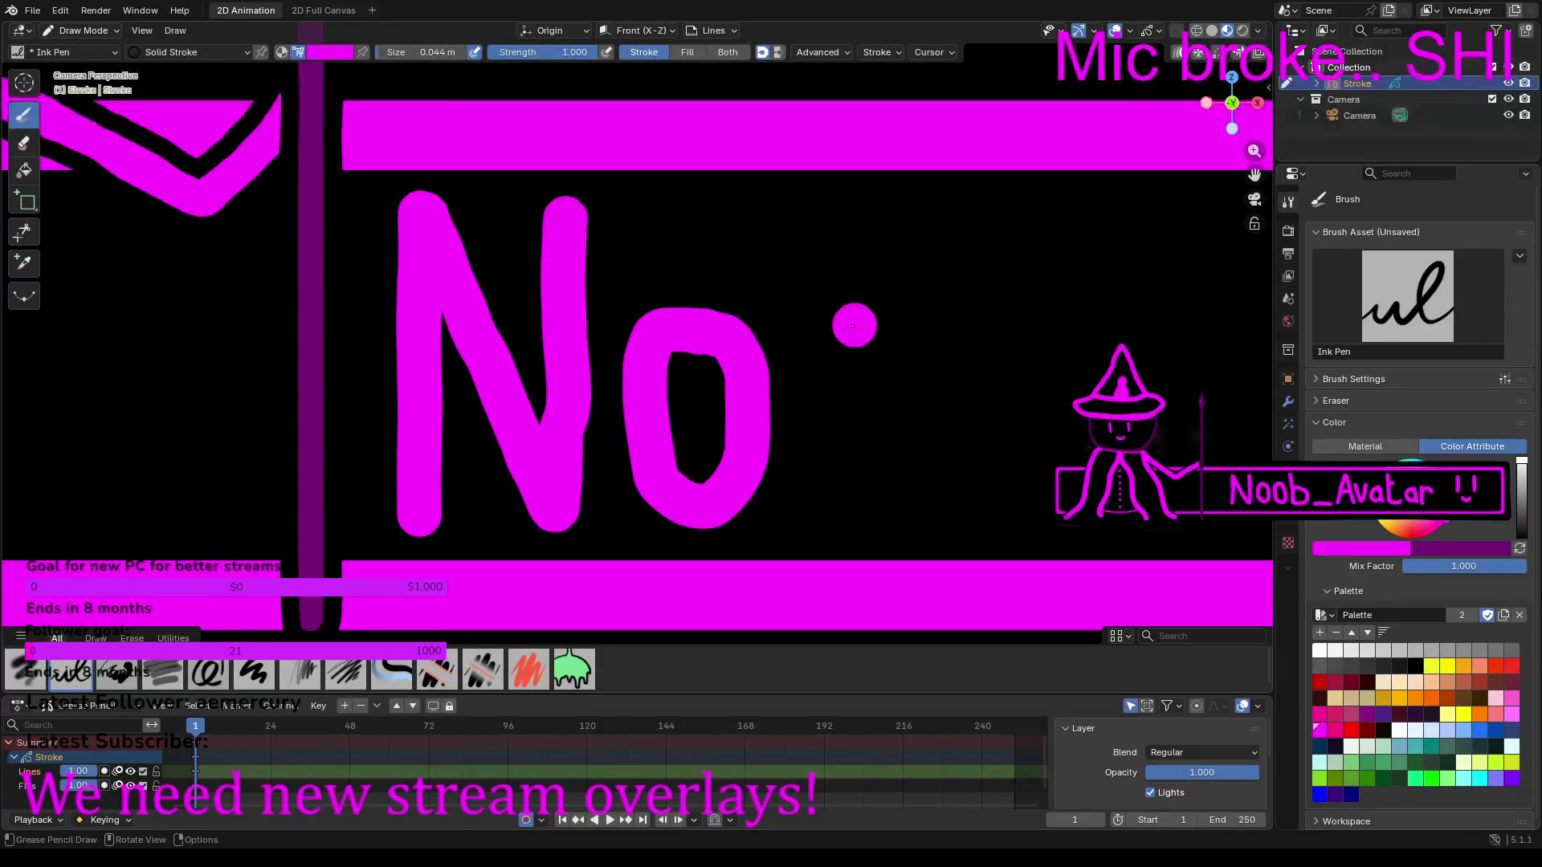
pyautogui.moveTo(838, 330)
pyautogui.mouseDown()
pyautogui.moveTo(810, 471)
pyautogui.moveTo(827, 506)
pyautogui.moveTo(865, 526)
pyautogui.moveTo(895, 490)
pyautogui.moveTo(890, 350)
pyautogui.mouseUp()
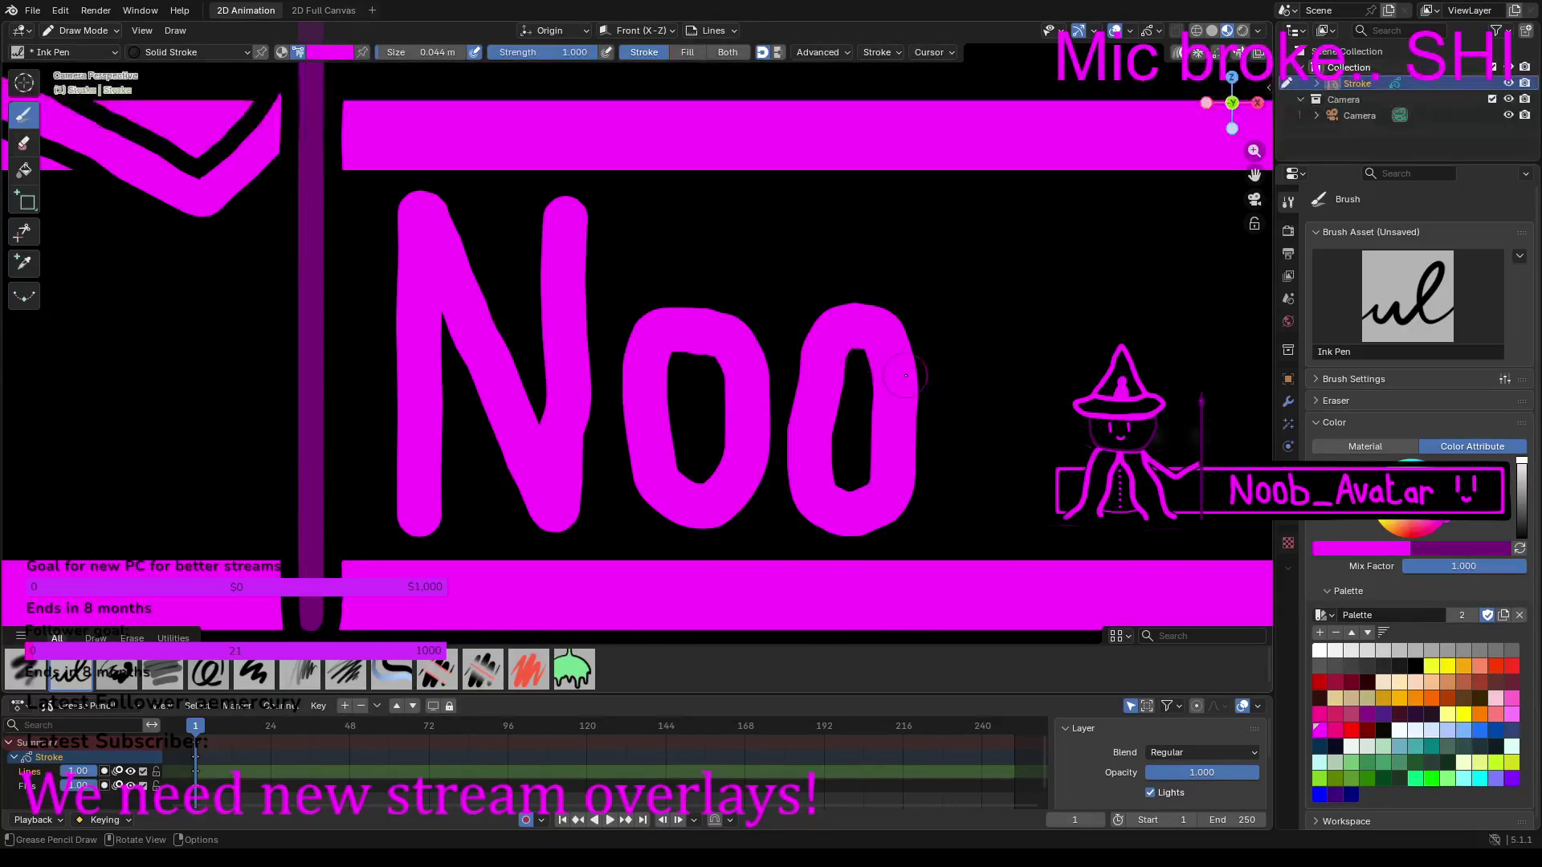
pyautogui.scroll(-5, 905, 375)
pyautogui.scroll(6, 875, 384)
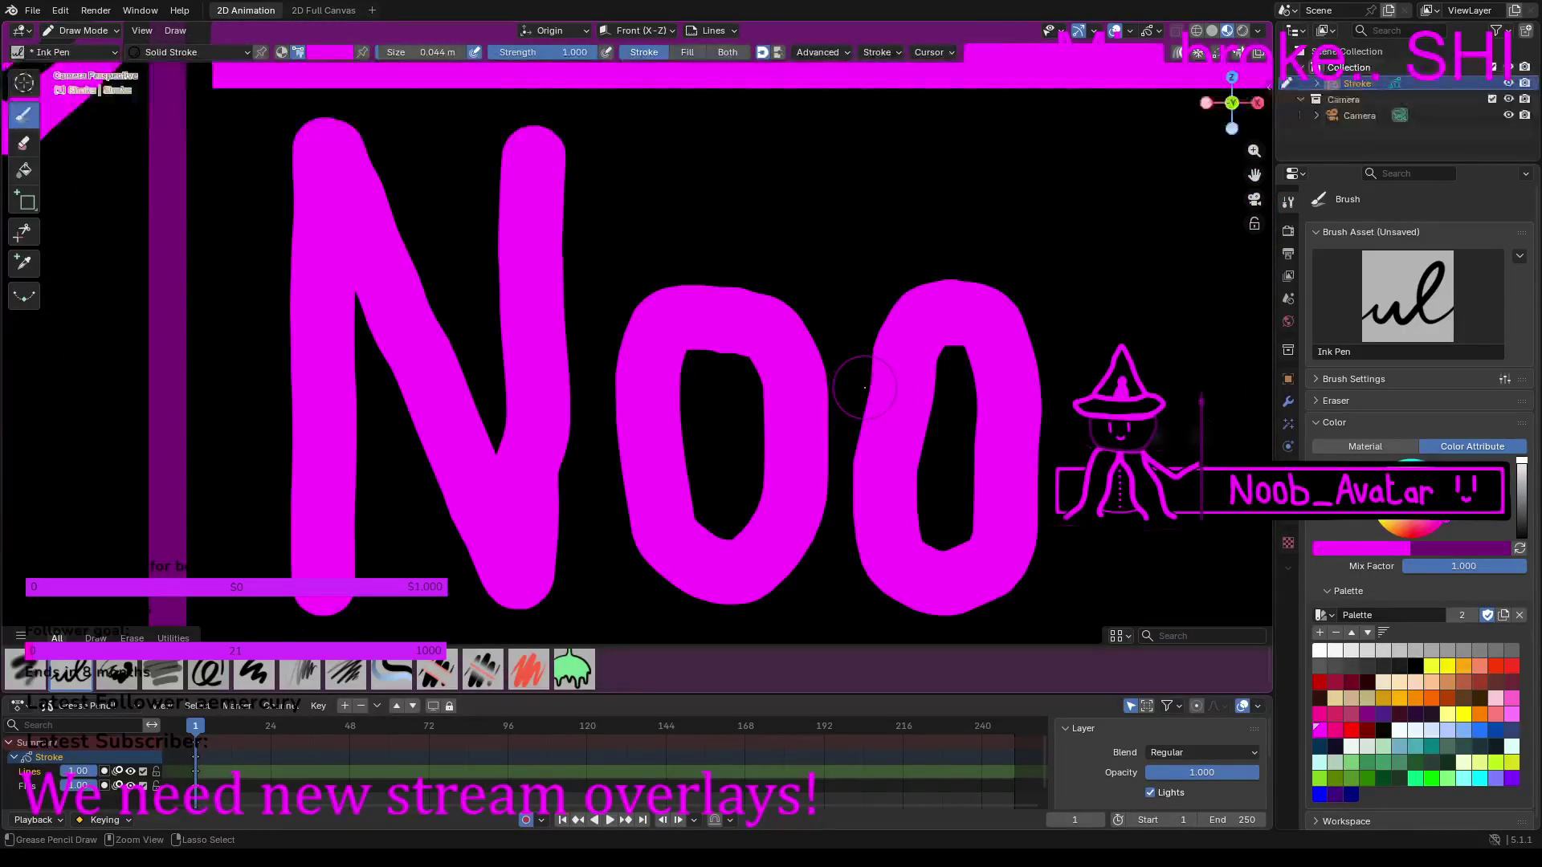
pyautogui.hotkey('ctrl', 'z')
pyautogui.moveTo(1003, 312)
pyautogui.mouseDown()
pyautogui.moveTo(939, 319)
pyautogui.moveTo(901, 349)
pyautogui.moveTo(899, 505)
pyautogui.moveTo(918, 562)
pyautogui.moveTo(954, 582)
pyautogui.moveTo(1009, 571)
pyautogui.moveTo(1046, 470)
pyautogui.moveTo(1007, 318)
pyautogui.mouseUp()
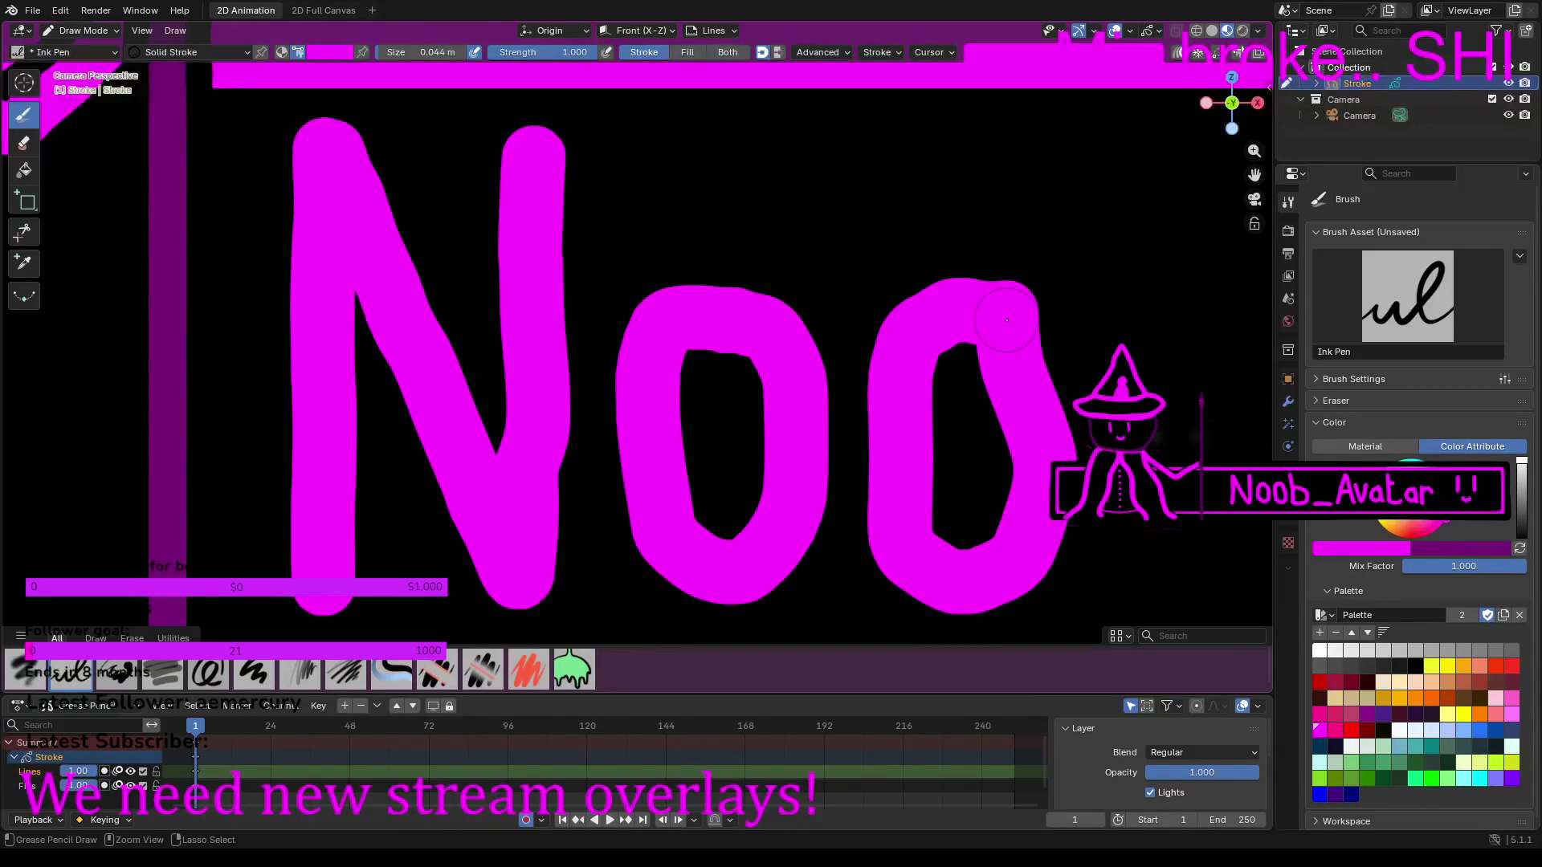
pyautogui.hotkey('ctrl', 'z')
pyautogui.click(84, 31)
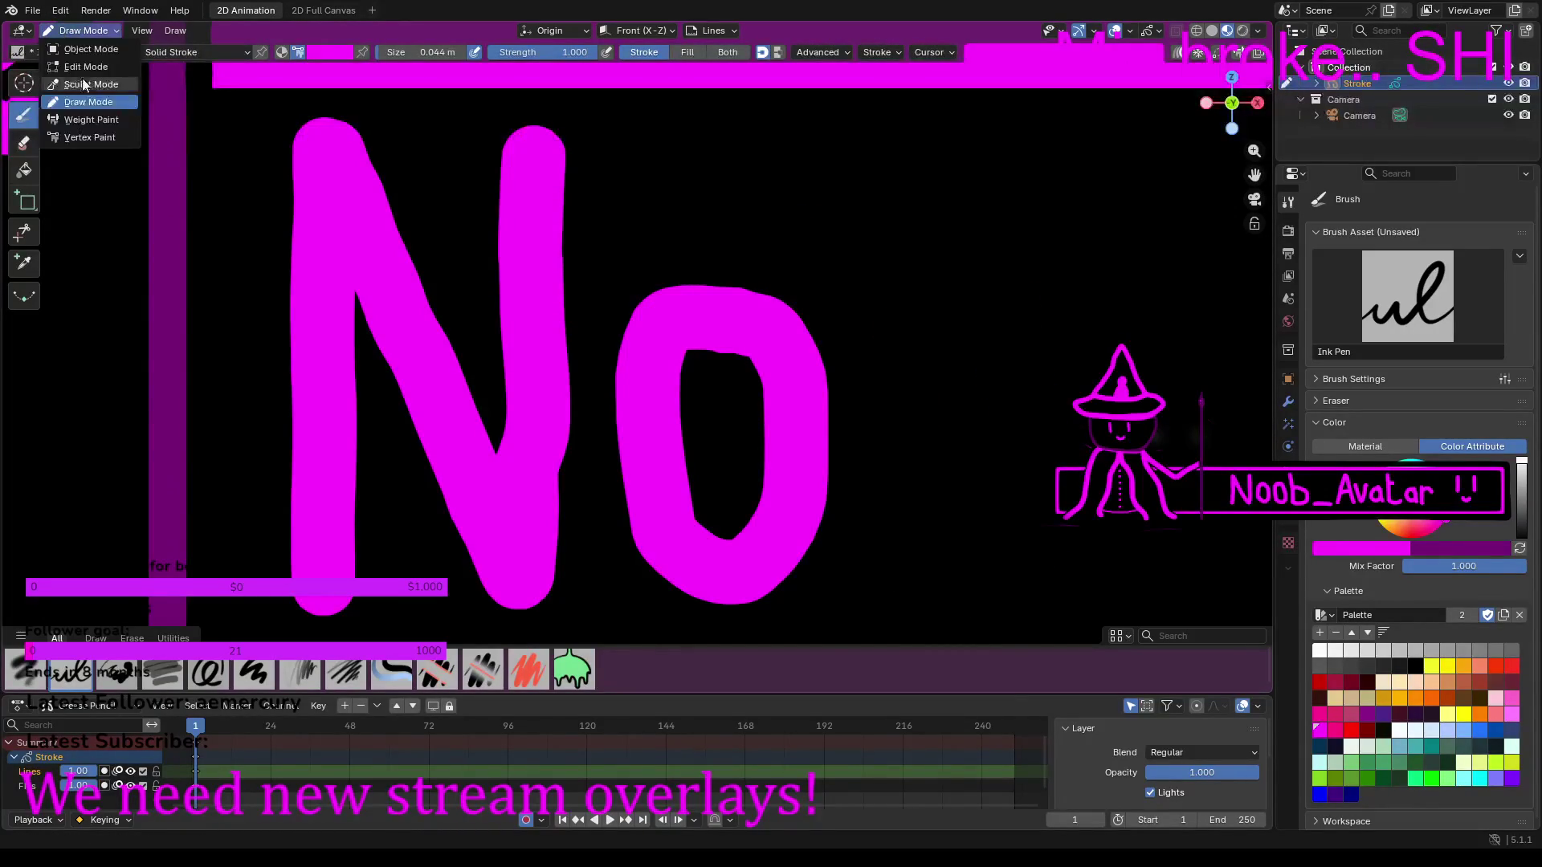
# Step: In Edit Mode, copy and paste the o stroke and slide the copy right so it reads 'Noo'
pyautogui.press('Tab')
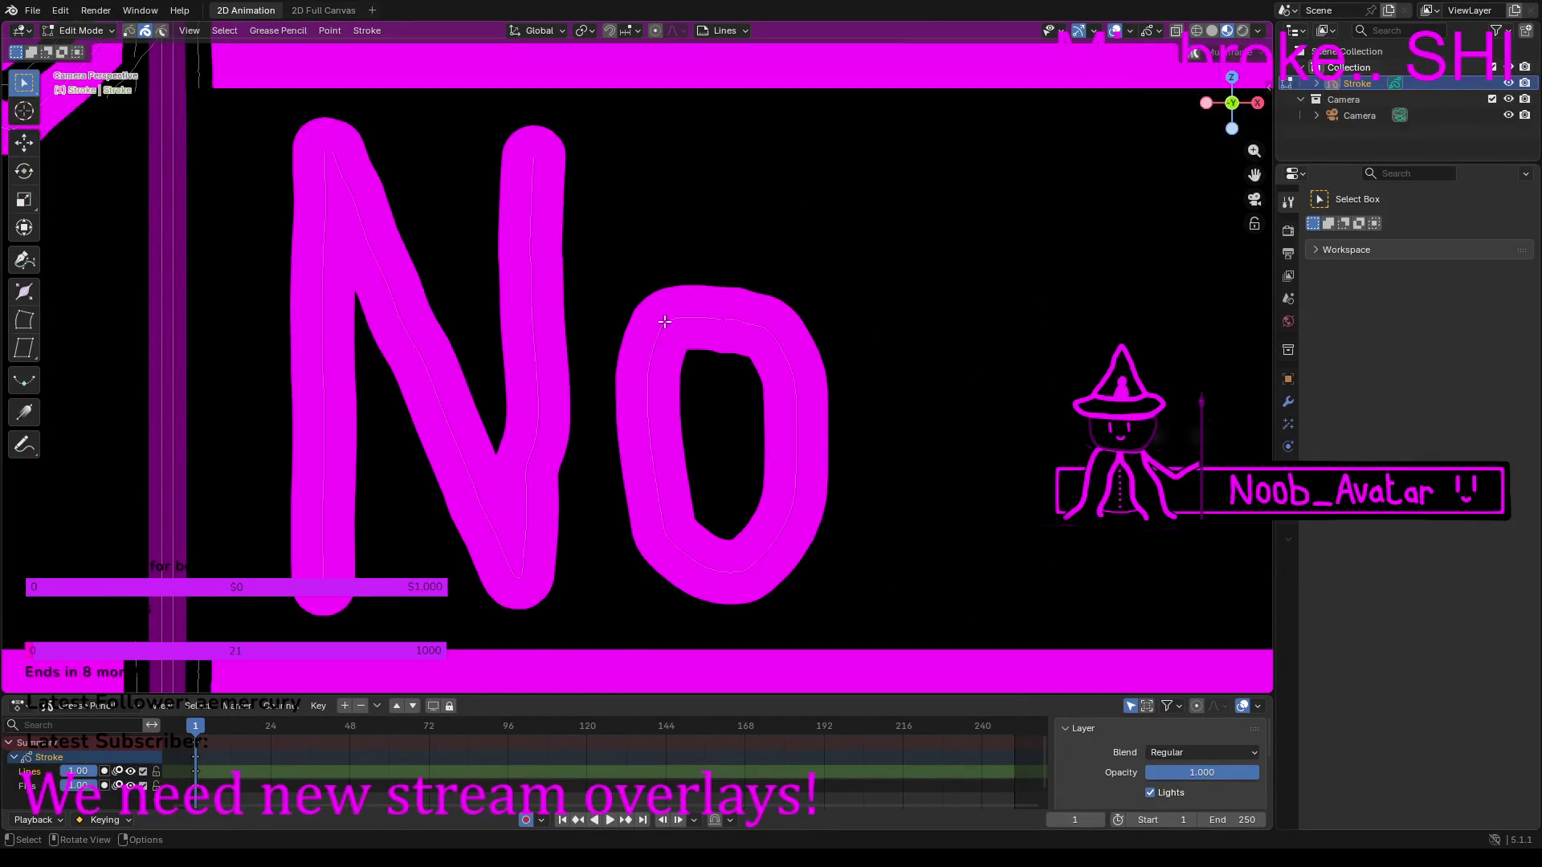
pyautogui.moveTo(679, 351); pyautogui.dragTo(747, 440)
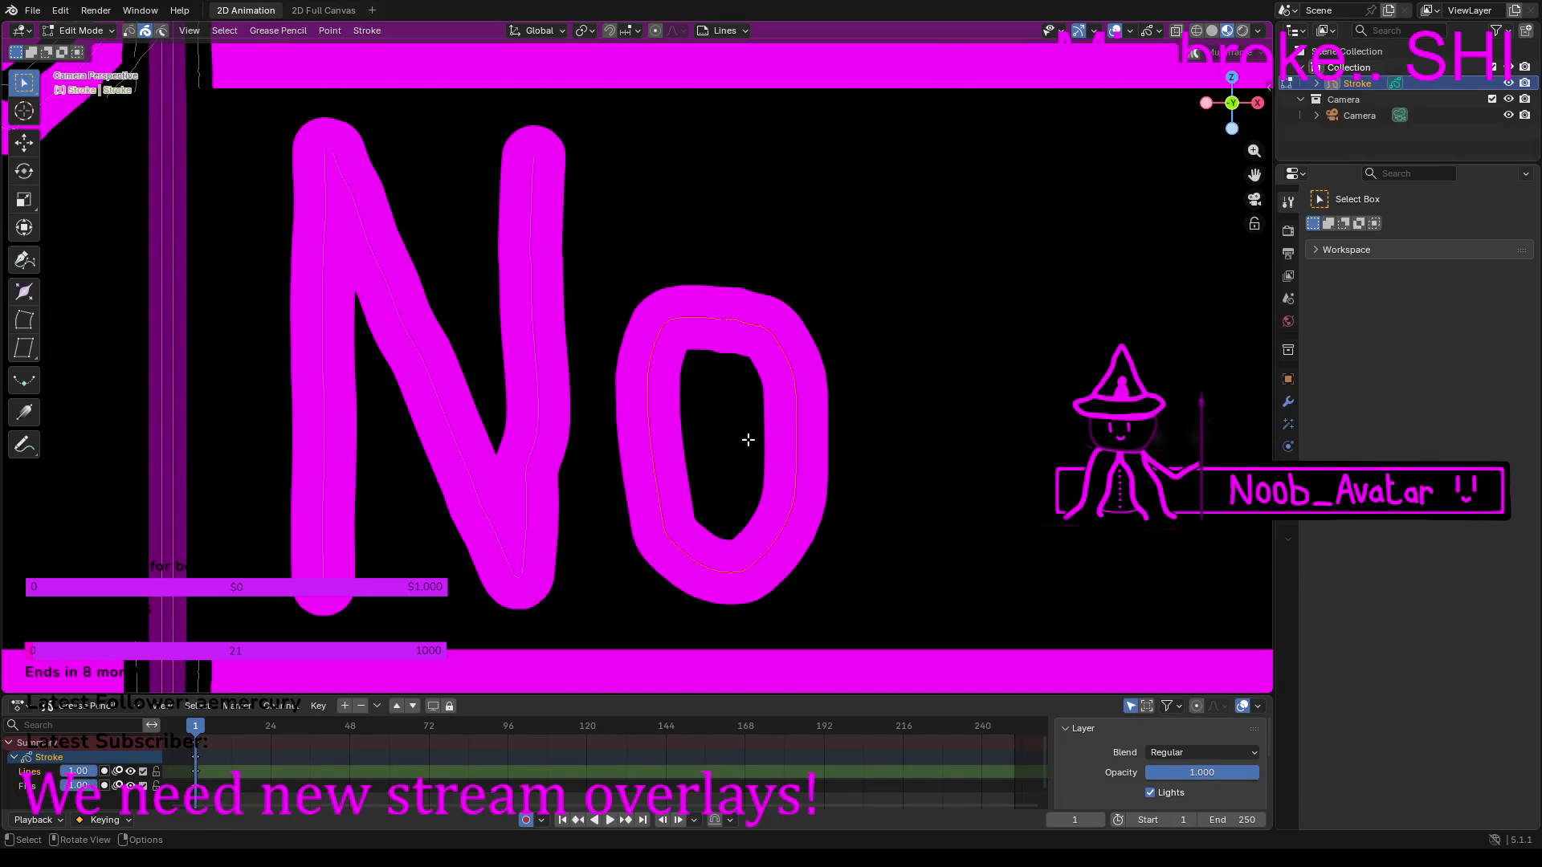
pyautogui.rightClick(724, 486)
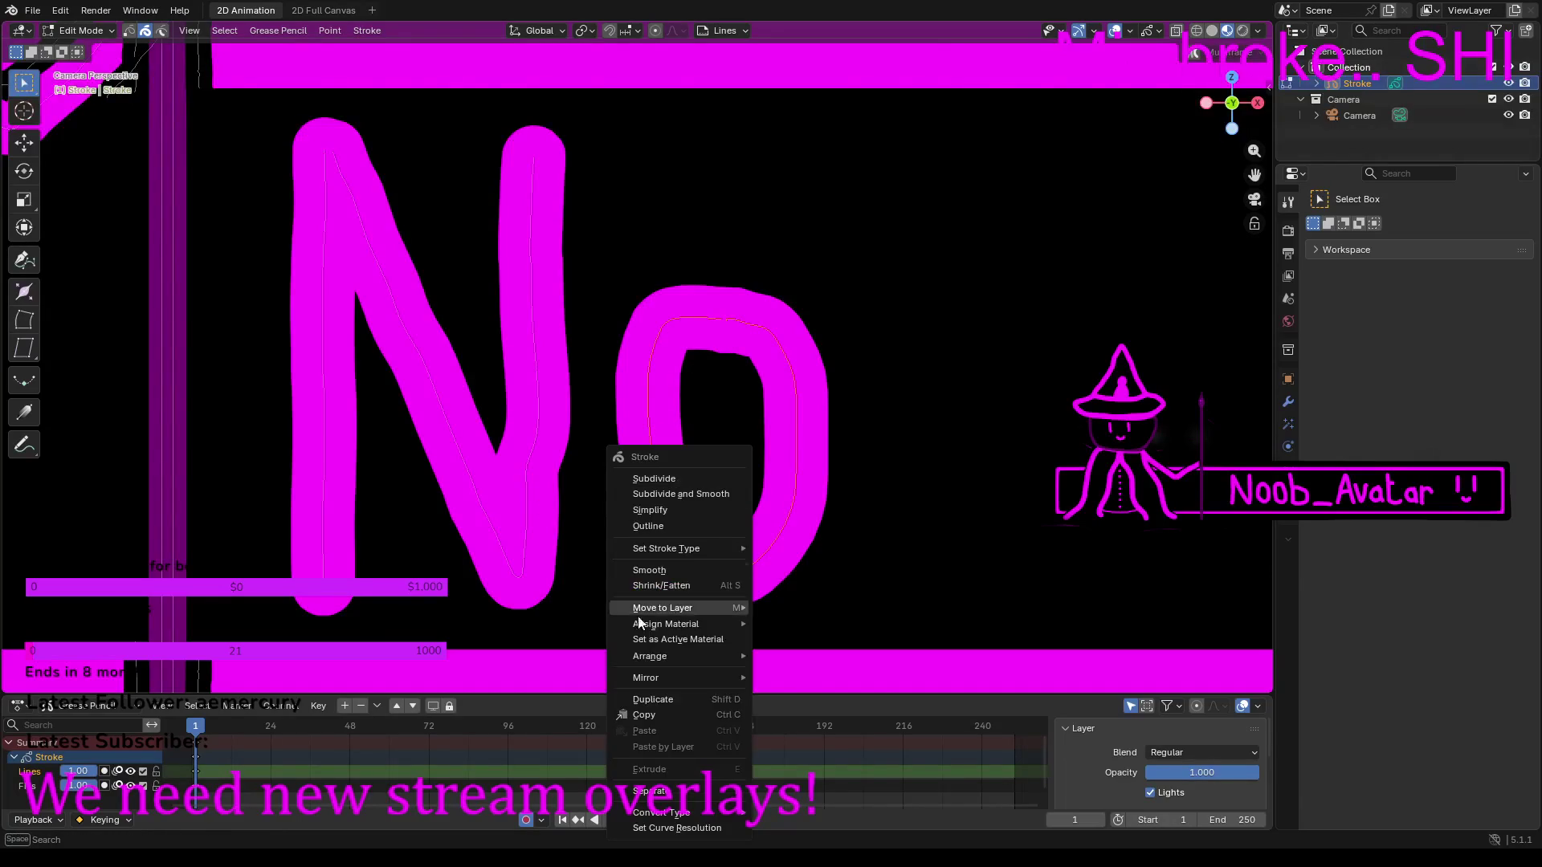
pyautogui.click(652, 716)
pyautogui.click(24, 143)
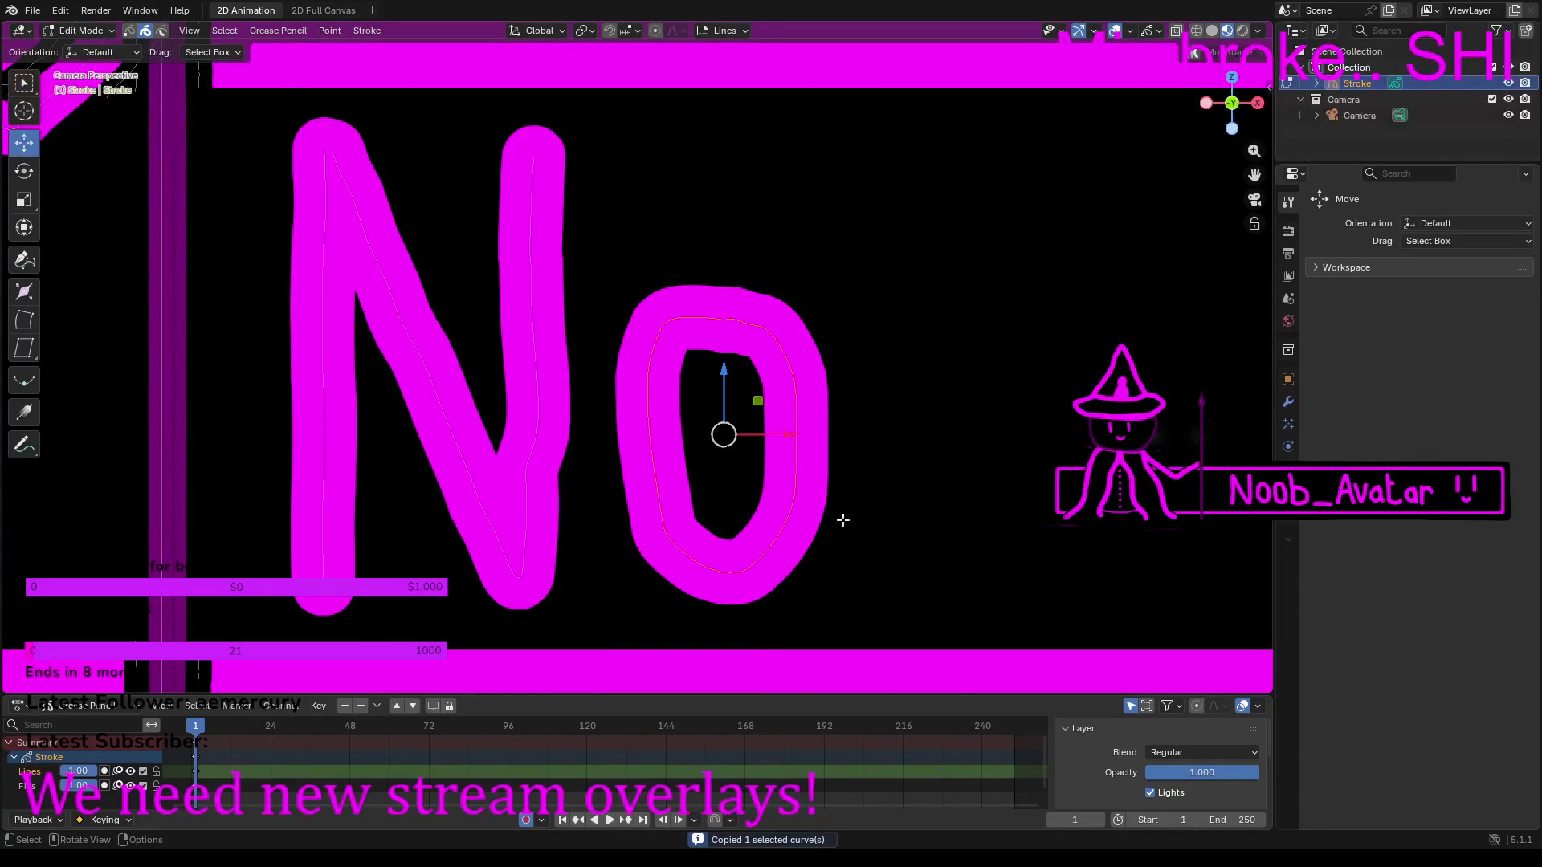
pyautogui.rightClick(952, 462)
pyautogui.click(881, 469)
pyautogui.moveTo(790, 444); pyautogui.dragTo(1029, 480)
# Step: Switch the object back to Draw Mode
pyautogui.scroll(-5, 923, 358)
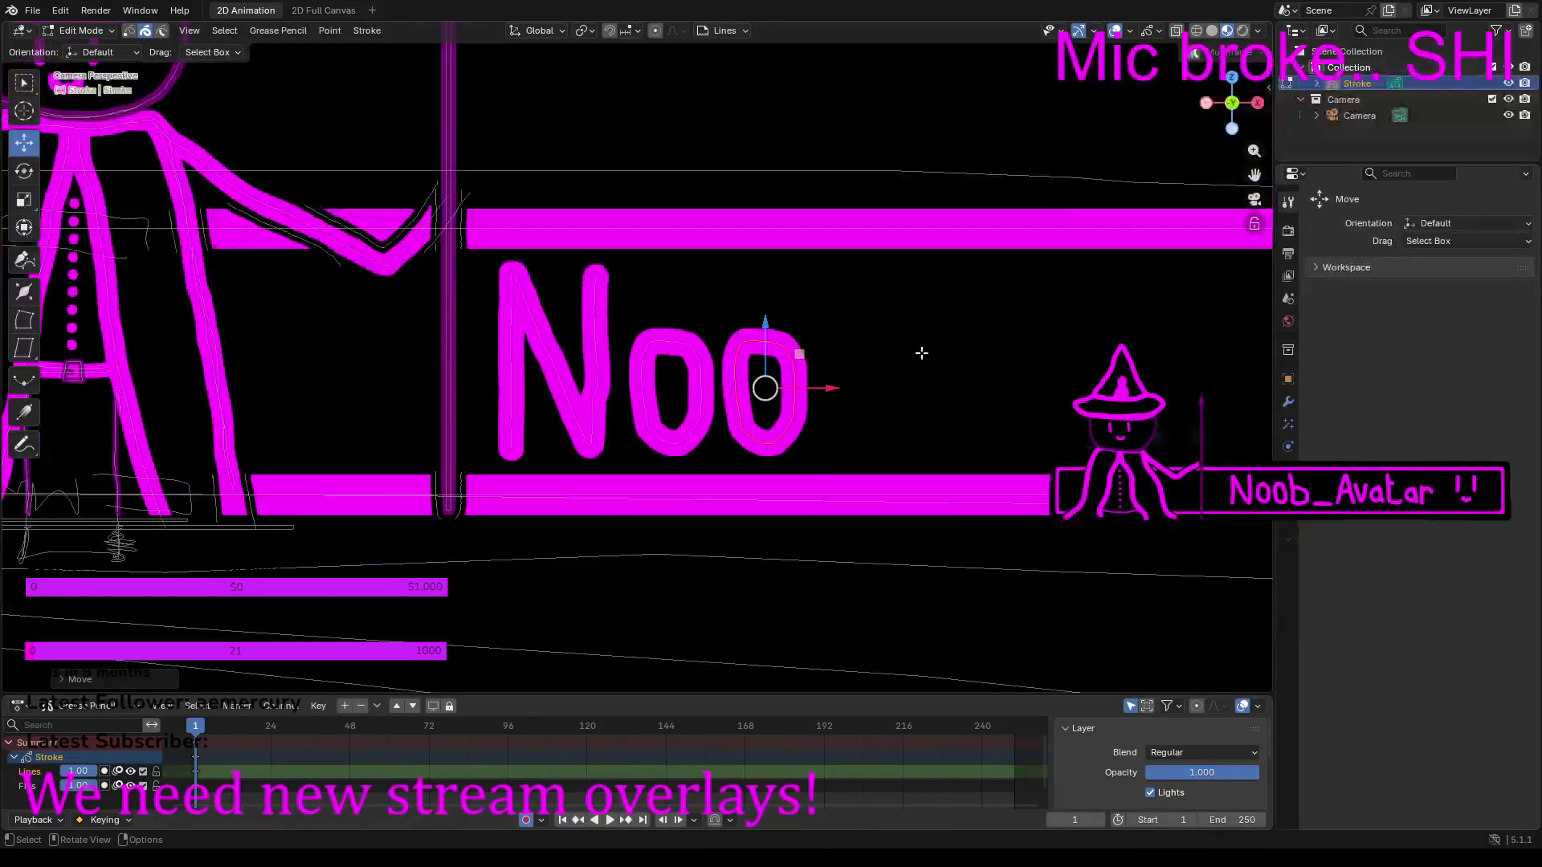
pyautogui.click(110, 30)
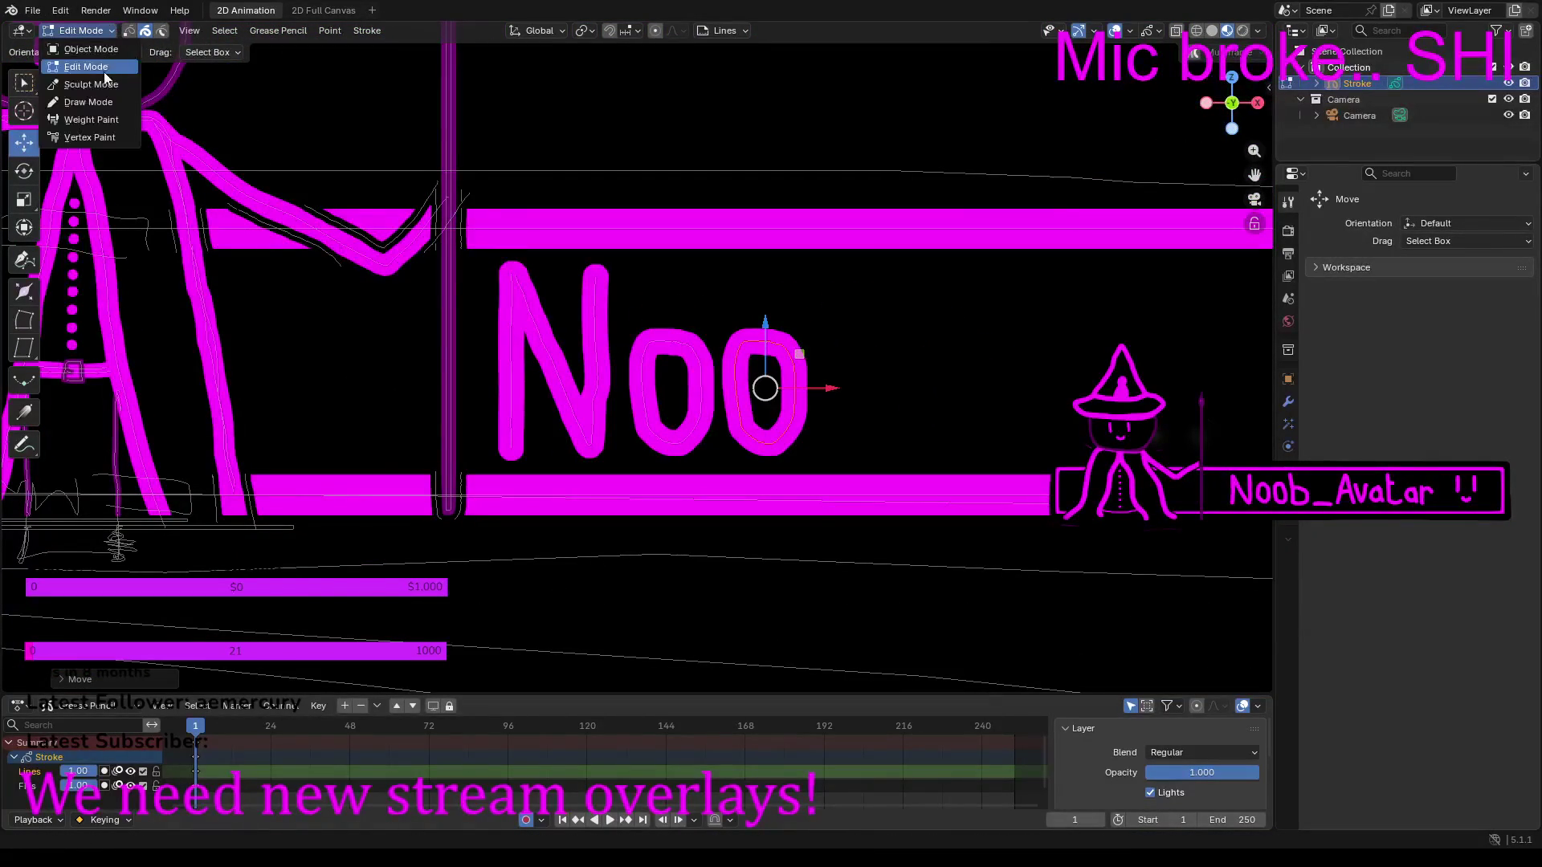
pyautogui.click(108, 100)
pyautogui.scroll(2, 1064, 404)
pyautogui.scroll(3, 1064, 404)
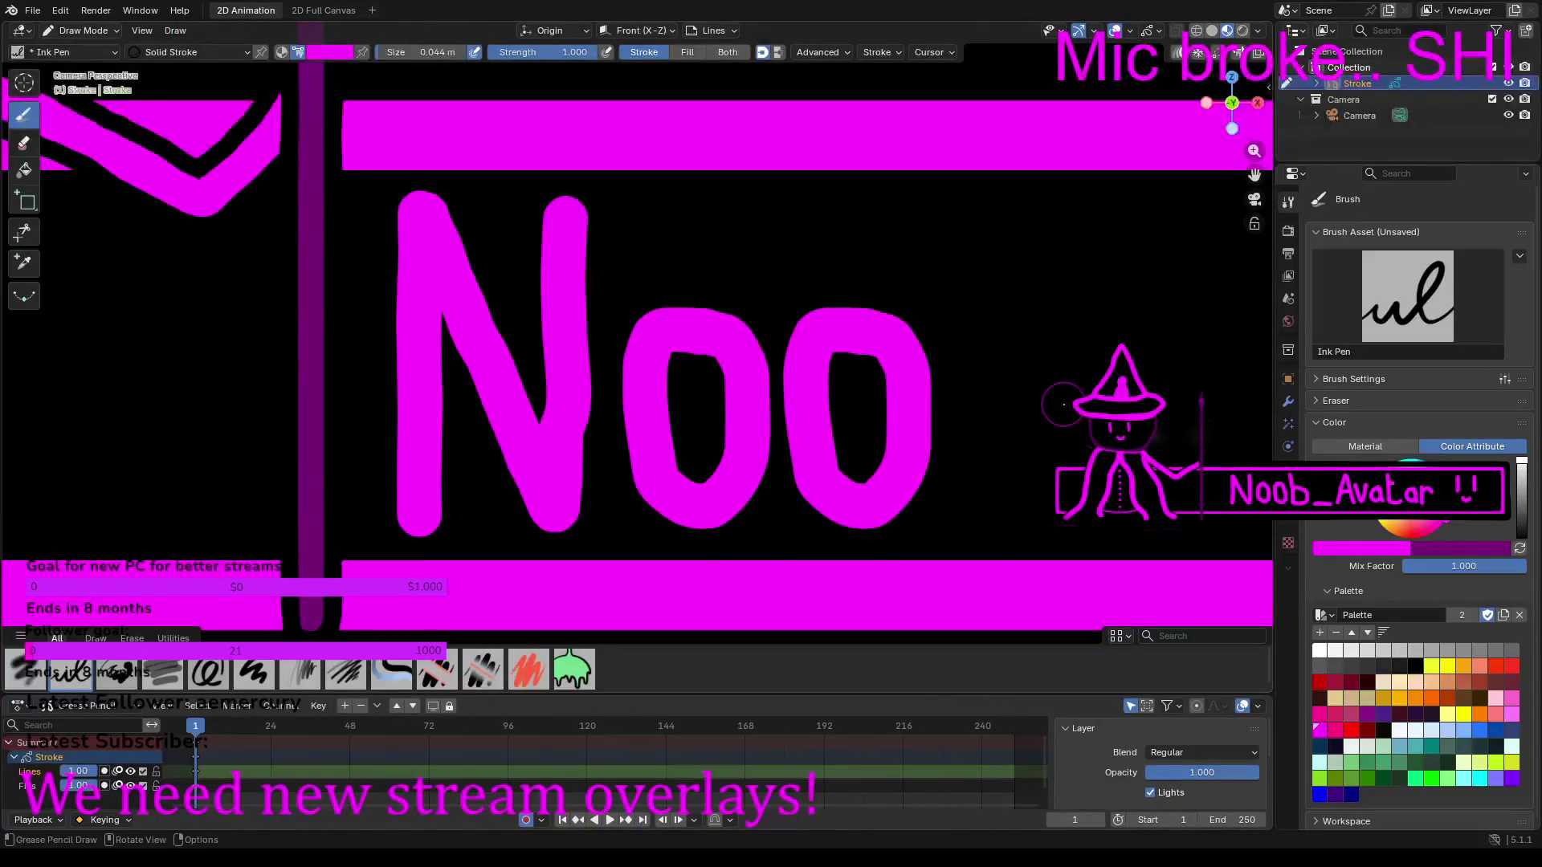
# Step: Draw a magenta b after 'Noo', redrawing its bowl once
pyautogui.scroll(-1, 1044, 361)
pyautogui.keyDown('shift'); pyautogui.moveTo(1035, 321); pyautogui.dragTo(778, 327, button='middle'); pyautogui.keyUp('shift')
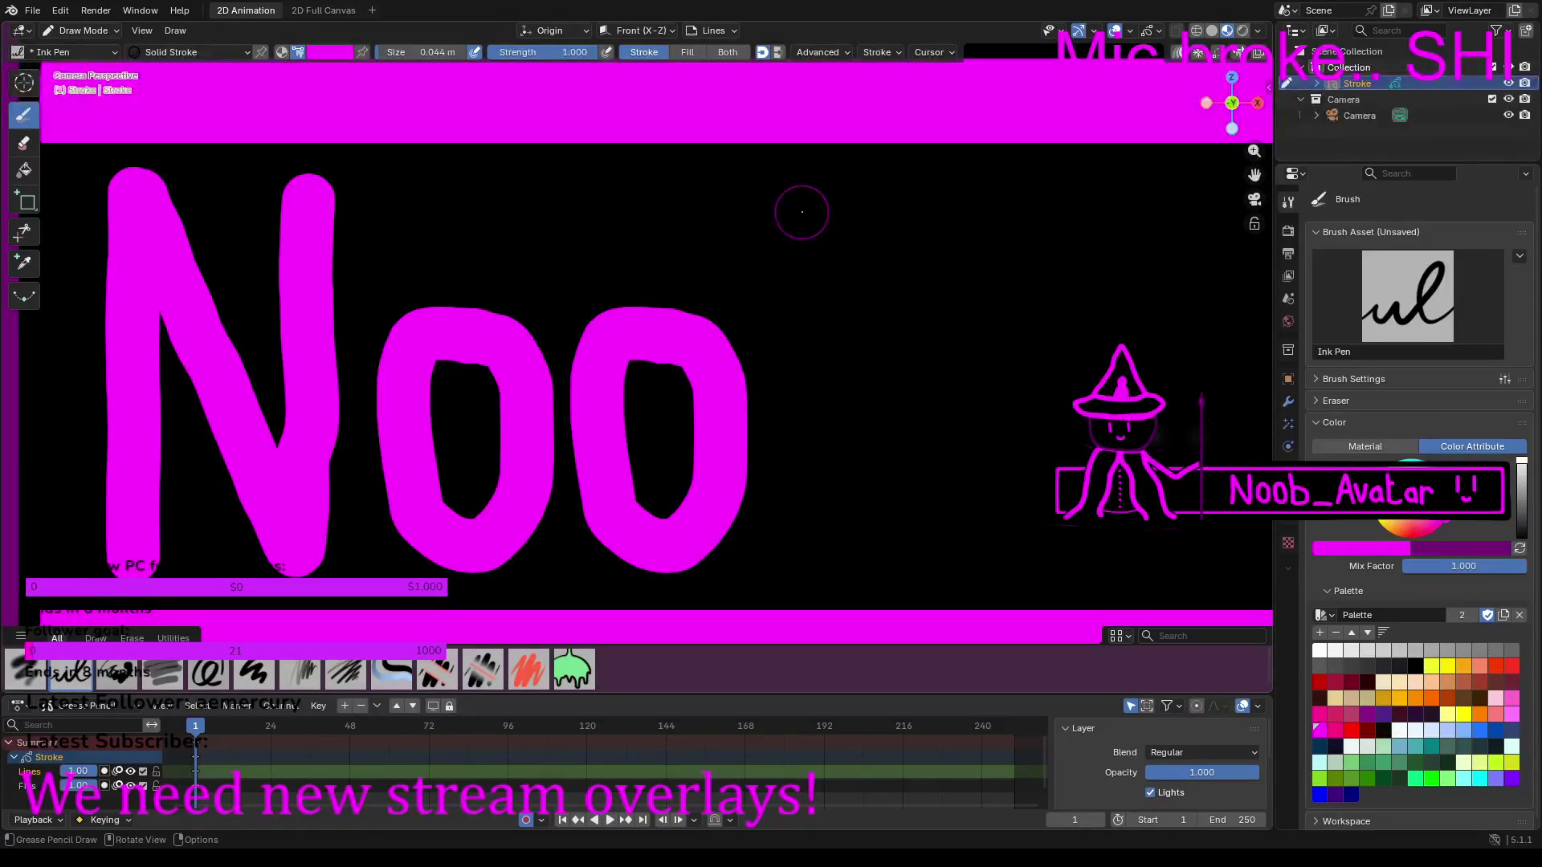
pyautogui.moveTo(816, 196); pyautogui.dragTo(817, 542)
pyautogui.moveTo(835, 344)
pyautogui.mouseDown()
pyautogui.moveTo(882, 344)
pyautogui.moveTo(932, 386)
pyautogui.moveTo(943, 460)
pyautogui.moveTo(936, 506)
pyautogui.moveTo(904, 543)
pyautogui.moveTo(862, 545)
pyautogui.mouseUp()
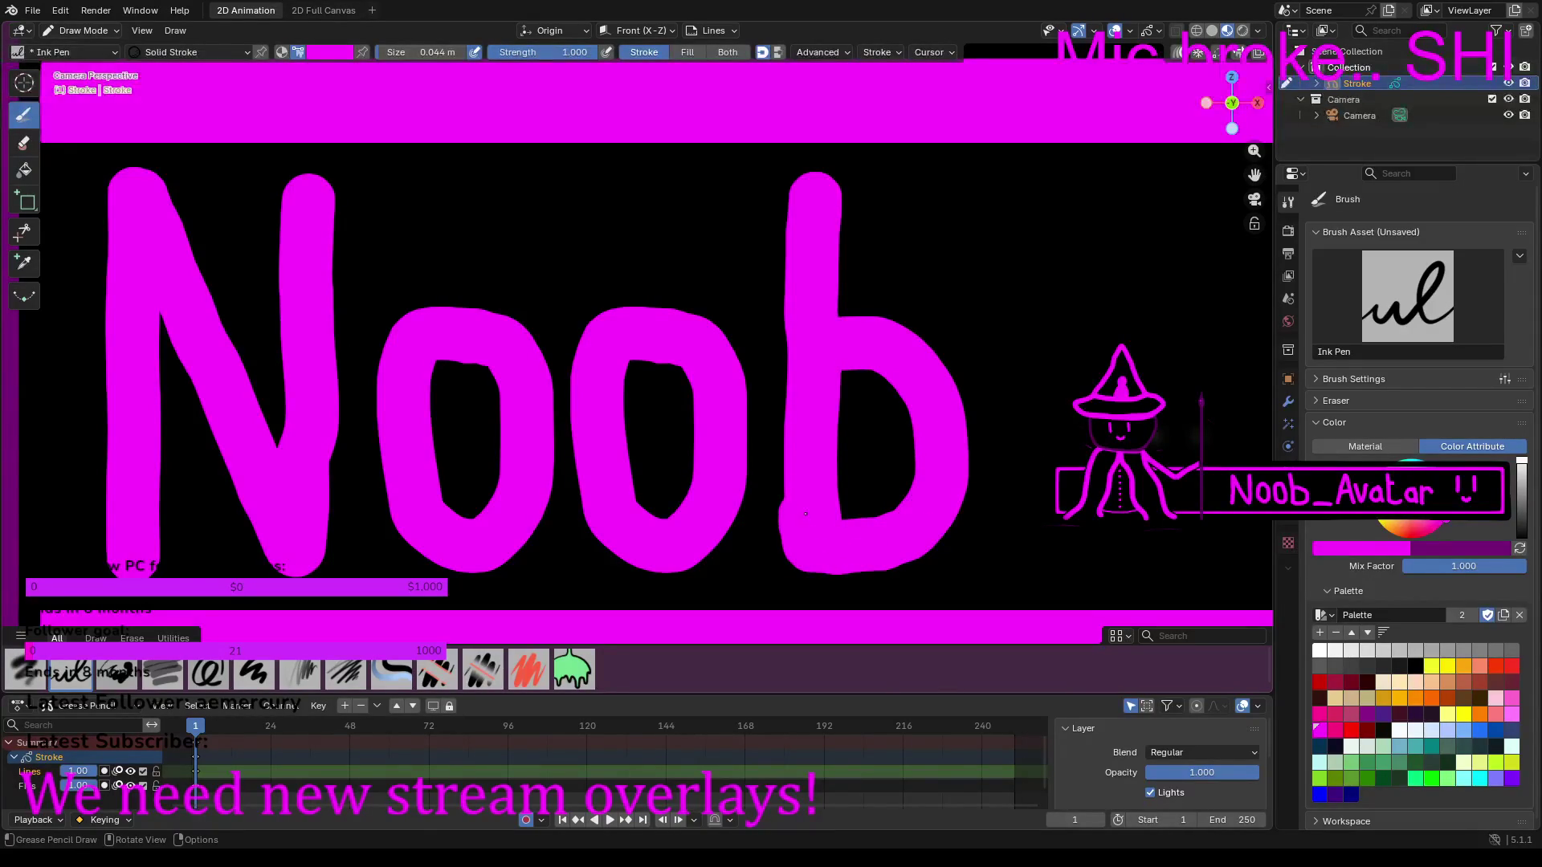
pyautogui.scroll(-5, 817, 475)
pyautogui.scroll(6, 881, 332)
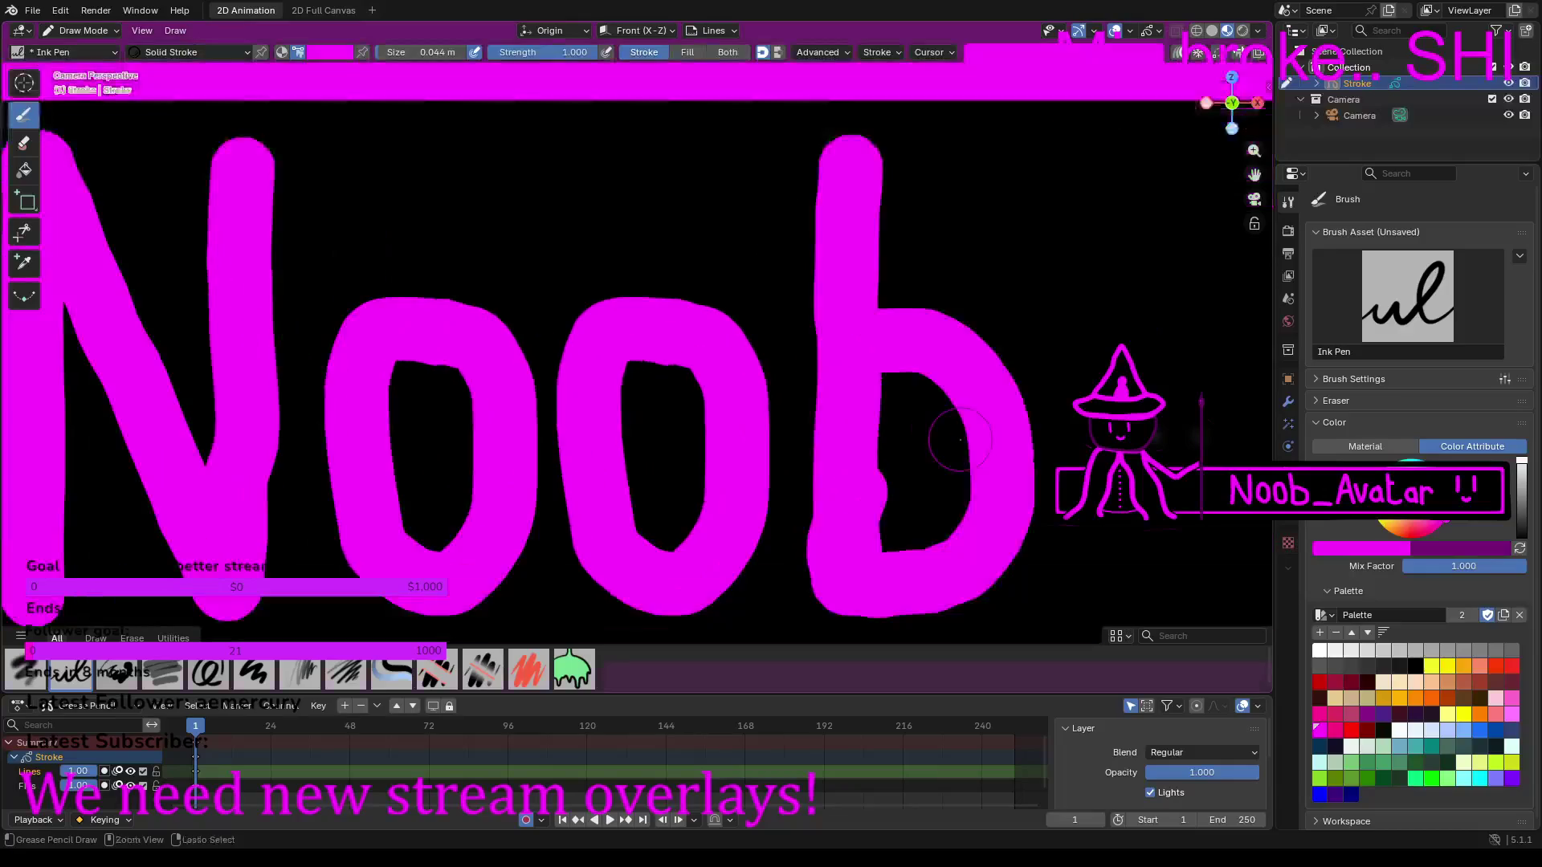
pyautogui.hotkey('ctrl', 'z')
pyautogui.moveTo(881, 331)
pyautogui.mouseDown()
pyautogui.moveTo(900, 322)
pyautogui.moveTo(956, 346)
pyautogui.moveTo(1020, 450)
pyautogui.moveTo(955, 574)
pyautogui.moveTo(874, 582)
pyautogui.mouseUp()
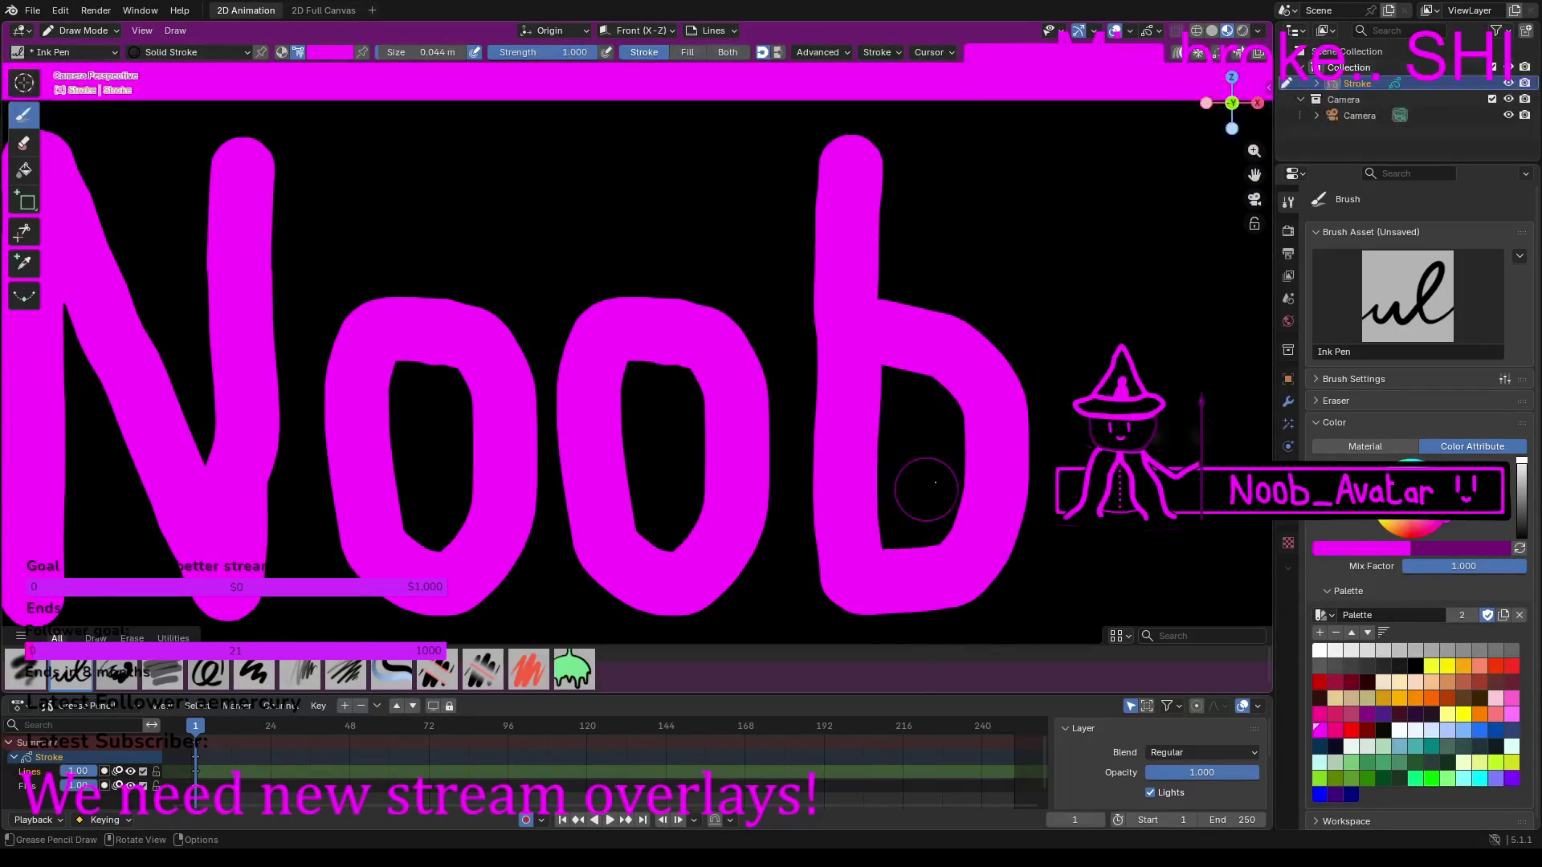
# Step: Stamp two dots after the b so the banner reads 'Noob..'
pyautogui.scroll(-10, 929, 568)
pyautogui.scroll(8, 924, 372)
pyautogui.scroll(2, 882, 374)
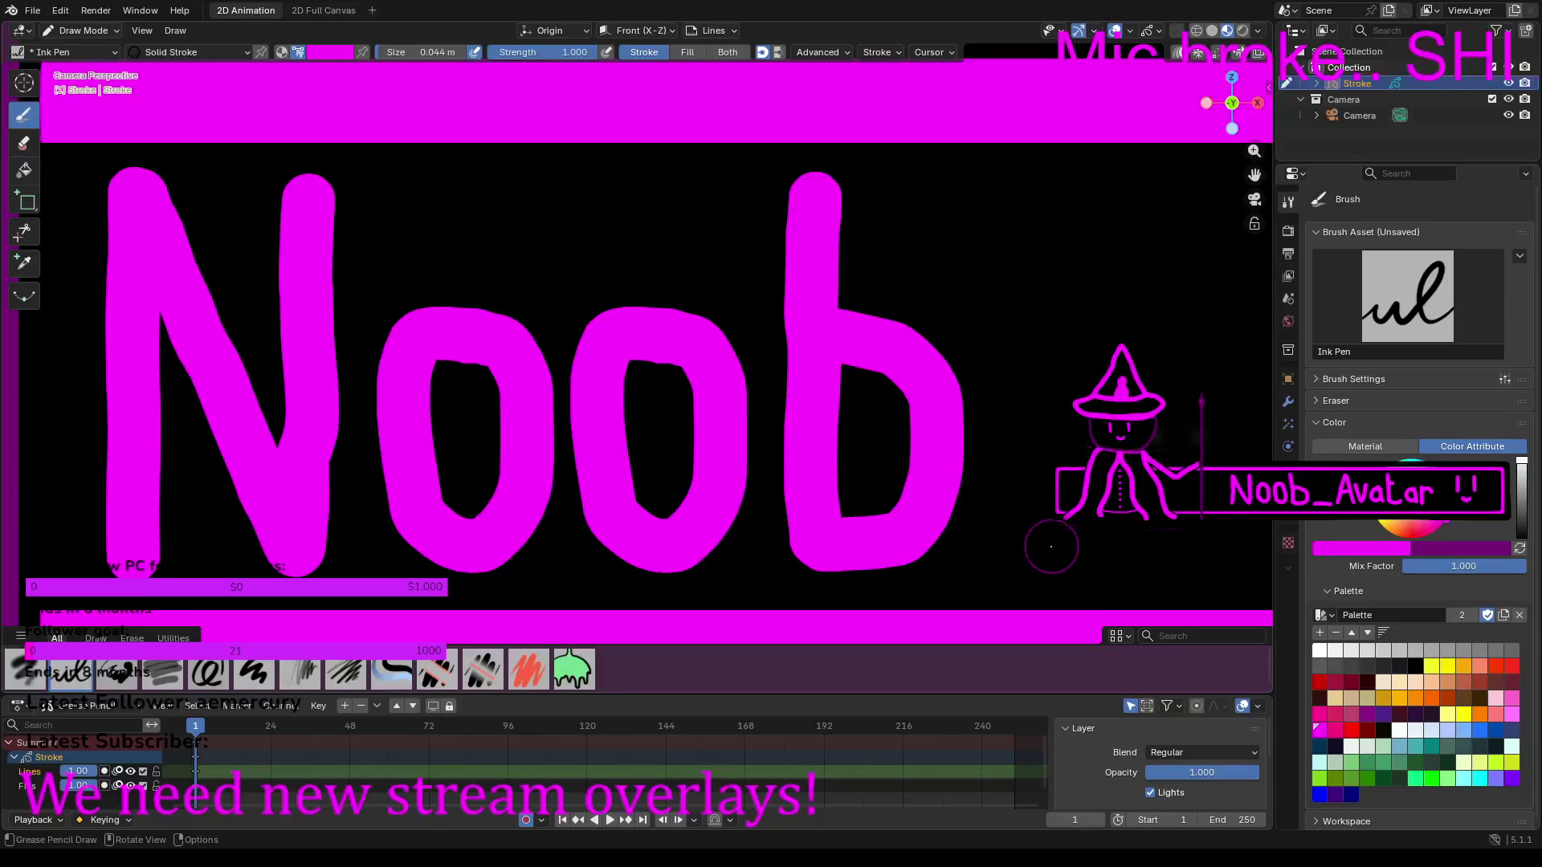
pyautogui.click(1010, 539)
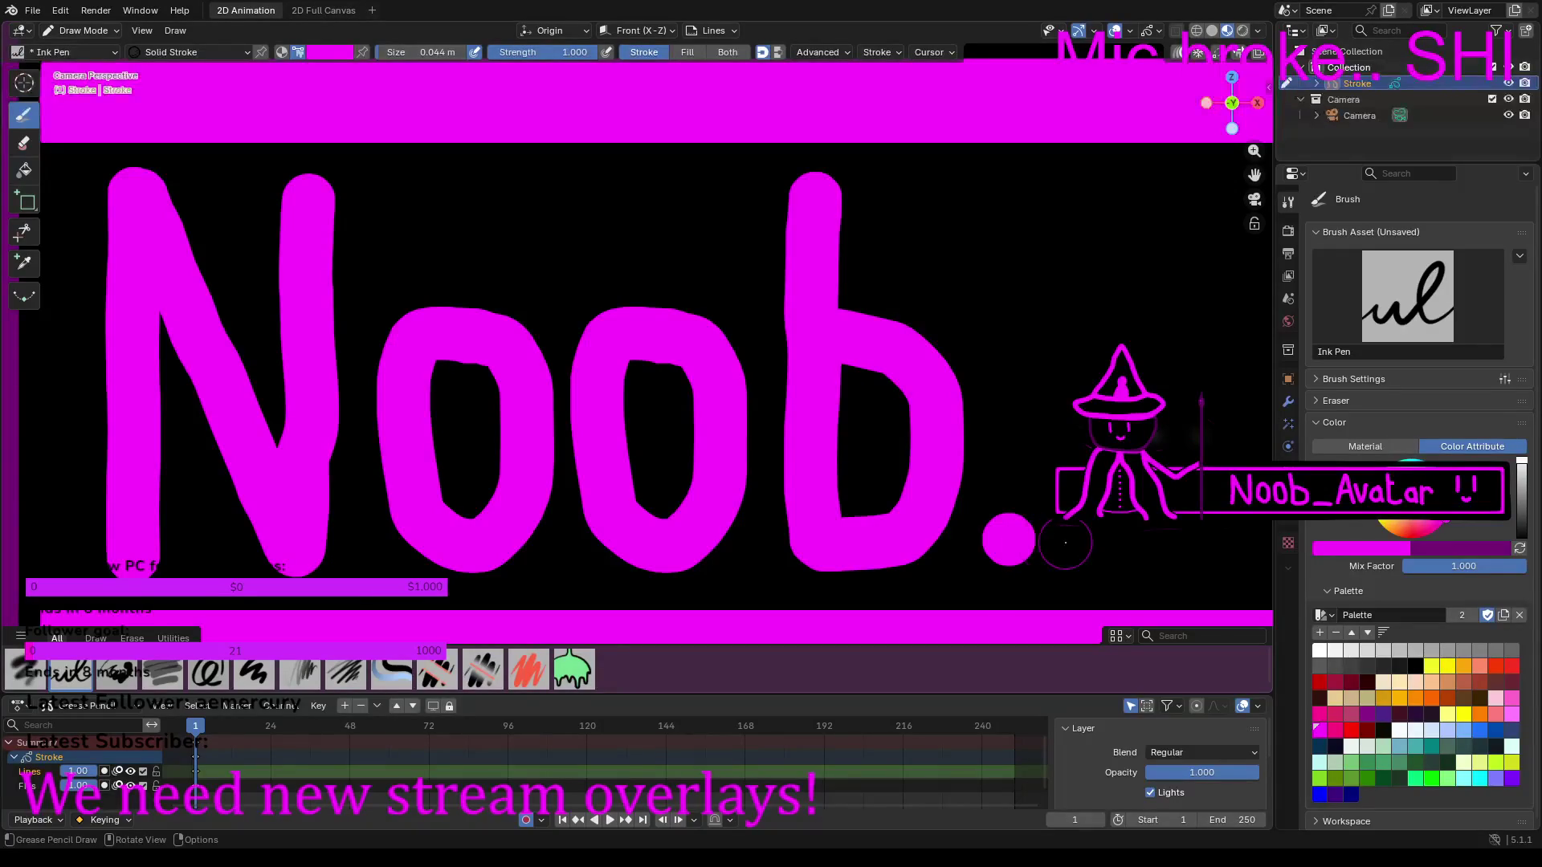
pyautogui.click(1068, 541)
pyautogui.scroll(-10, 1068, 541)
pyautogui.scroll(6, 998, 374)
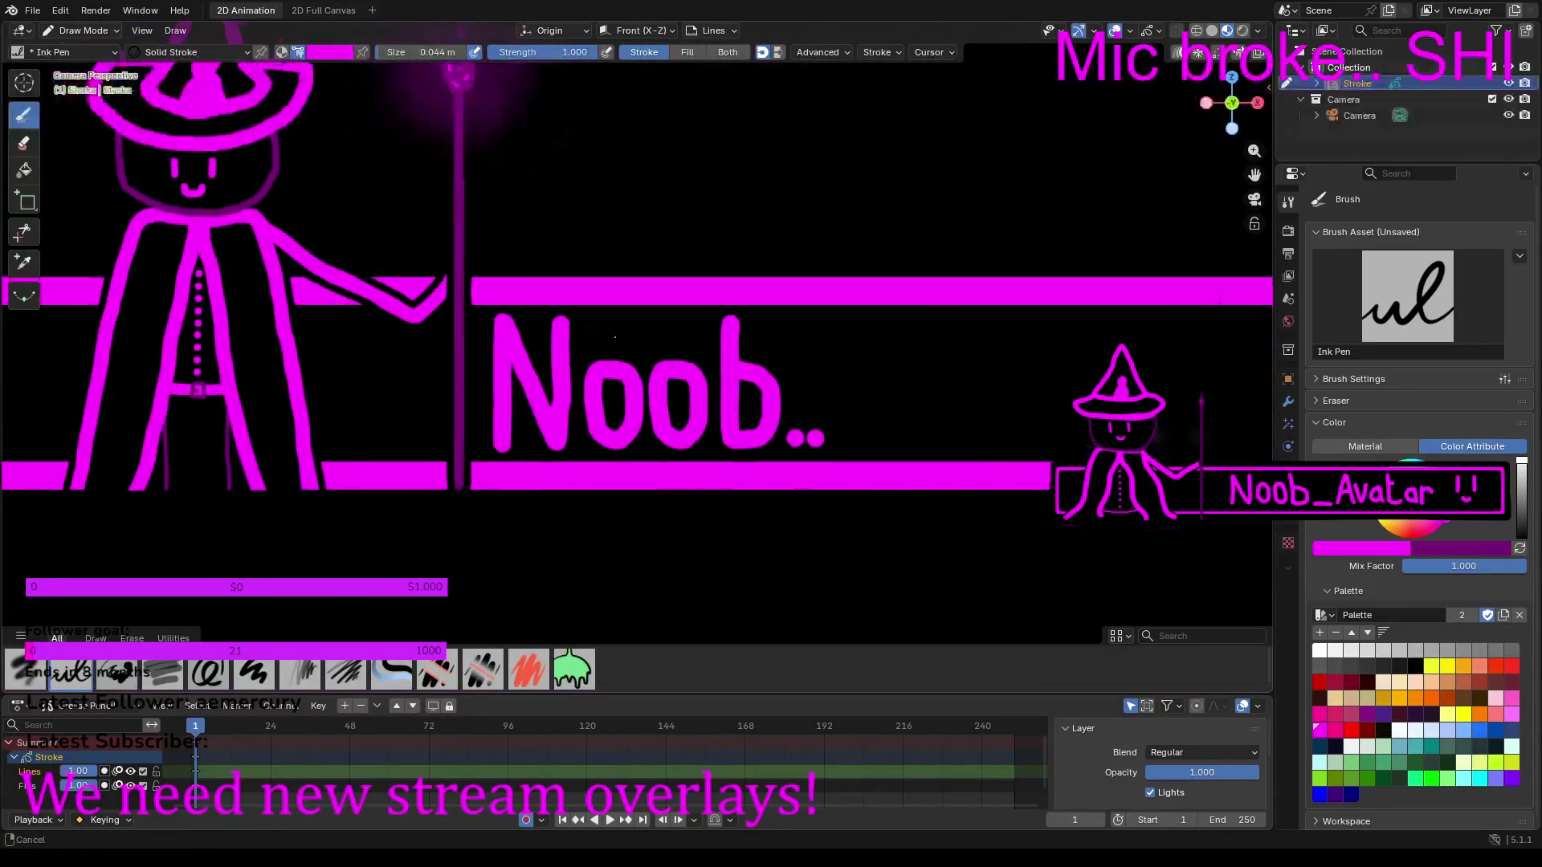
pyautogui.keyDown('shift'); pyautogui.moveTo(635, 321); pyautogui.dragTo(1044, 378, button='middle'); pyautogui.keyUp('shift')
pyautogui.scroll(-2, 1045, 377)
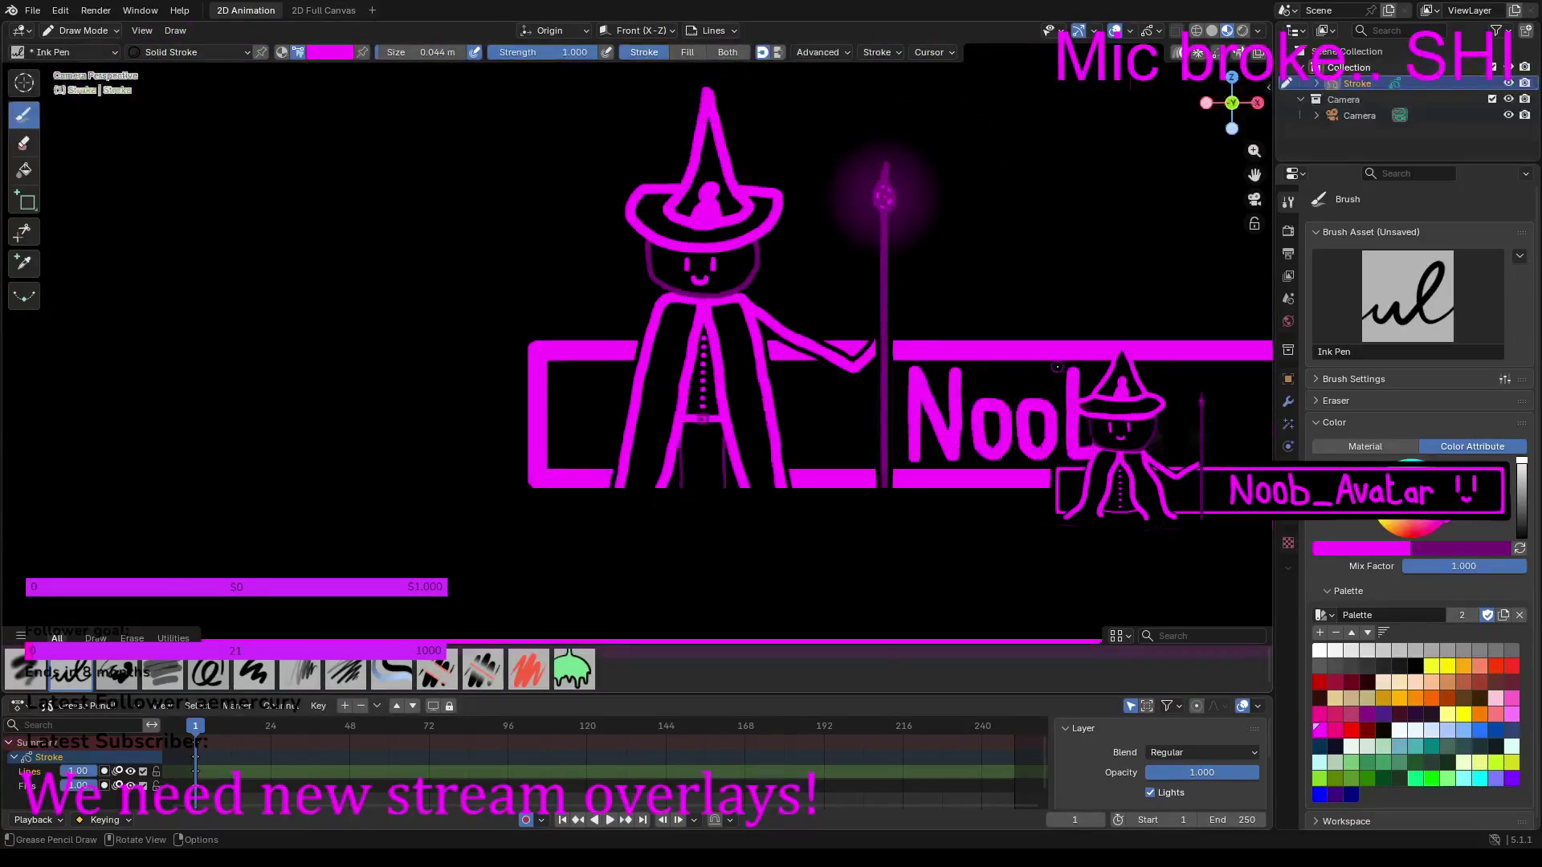
# Step: Pan and orbit around the overlay frame, then return to the camera view
pyautogui.scroll(-10, 1057, 368)
pyautogui.scroll(8, 739, 162)
pyautogui.moveTo(739, 162)
pyautogui.keyDown('shift'); pyautogui.mouseDown(button='middle')
pyautogui.moveTo(650, 345)
pyautogui.moveTo(416, 336)
pyautogui.mouseUp(button='middle'); pyautogui.keyUp('shift')
pyautogui.scroll(4, 721, 372)
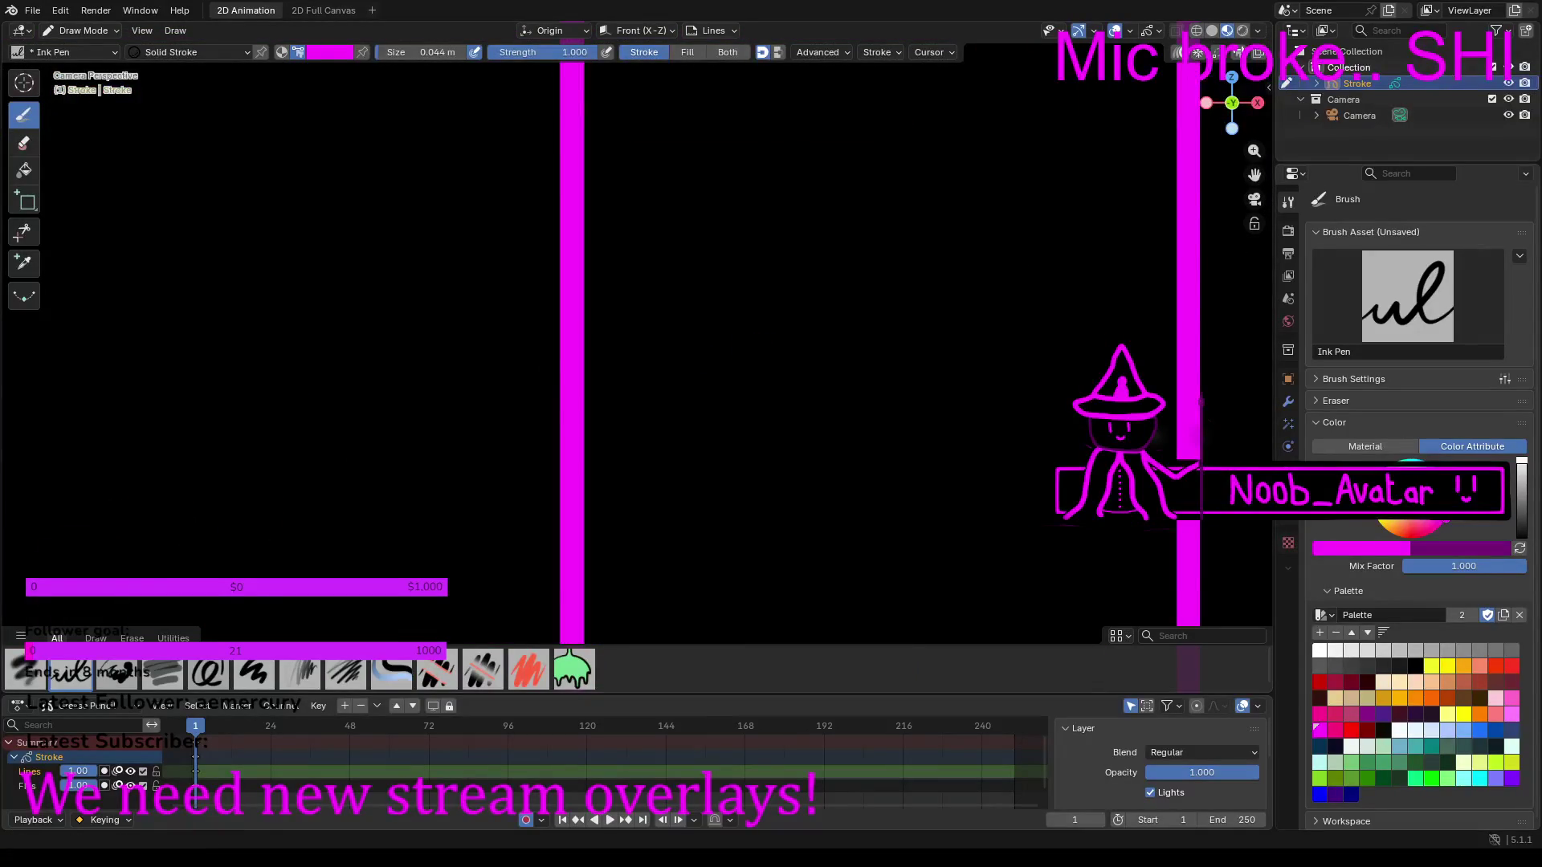
pyautogui.moveTo(751, 323); pyautogui.dragTo(747, 346, button='middle')
pyautogui.click(1254, 199)
pyautogui.scroll(-3, 820, 302)
pyautogui.scroll(3, 797, 220)
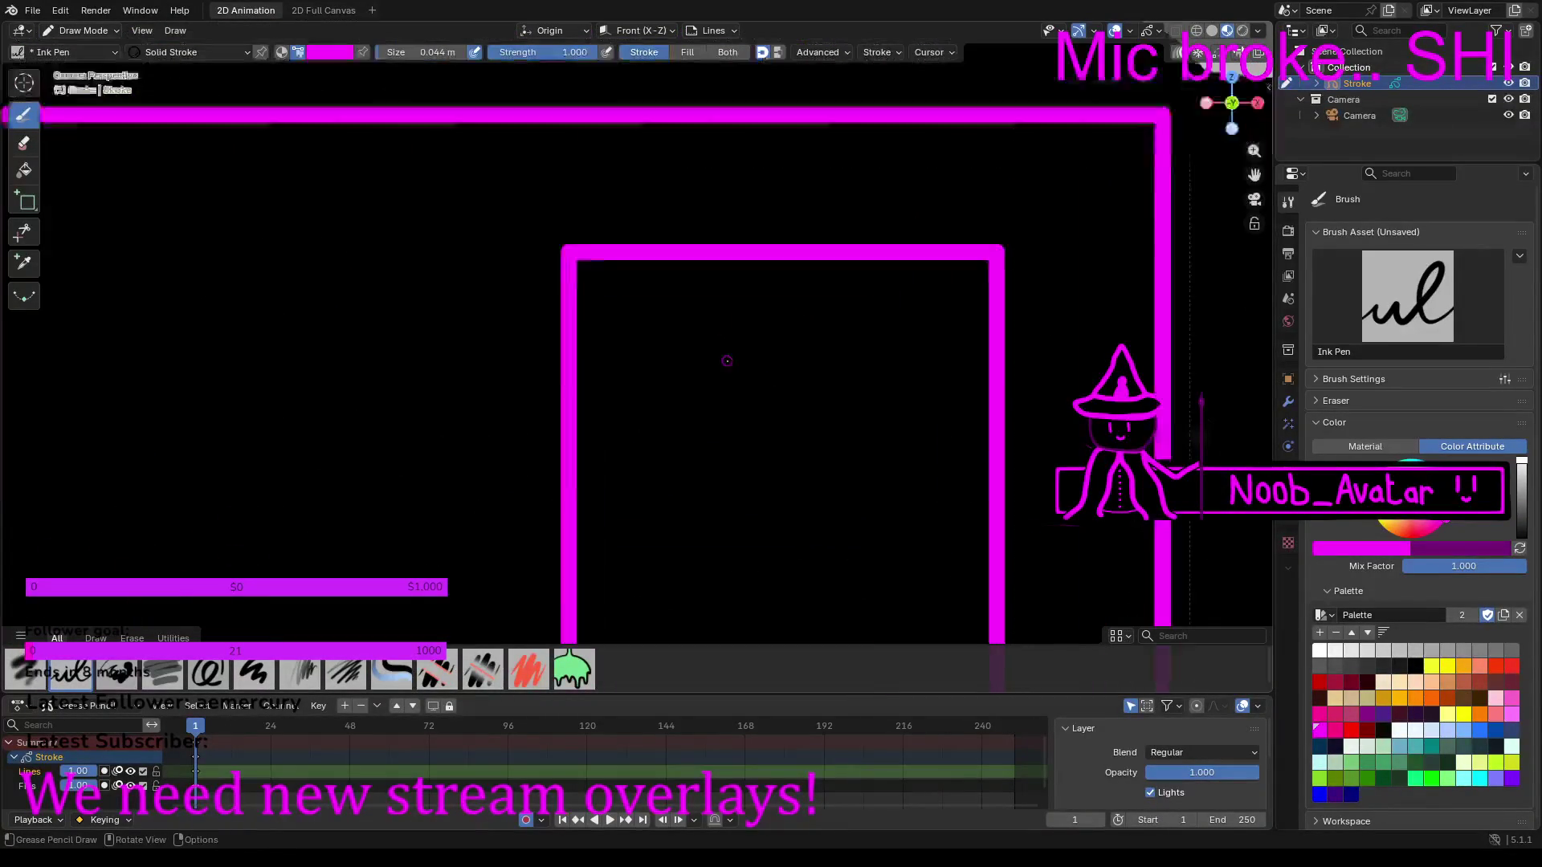
# Step: Draw a box spanning the frame's width, lower its middle bar slightly, and confirm it
pyautogui.click(27, 201)
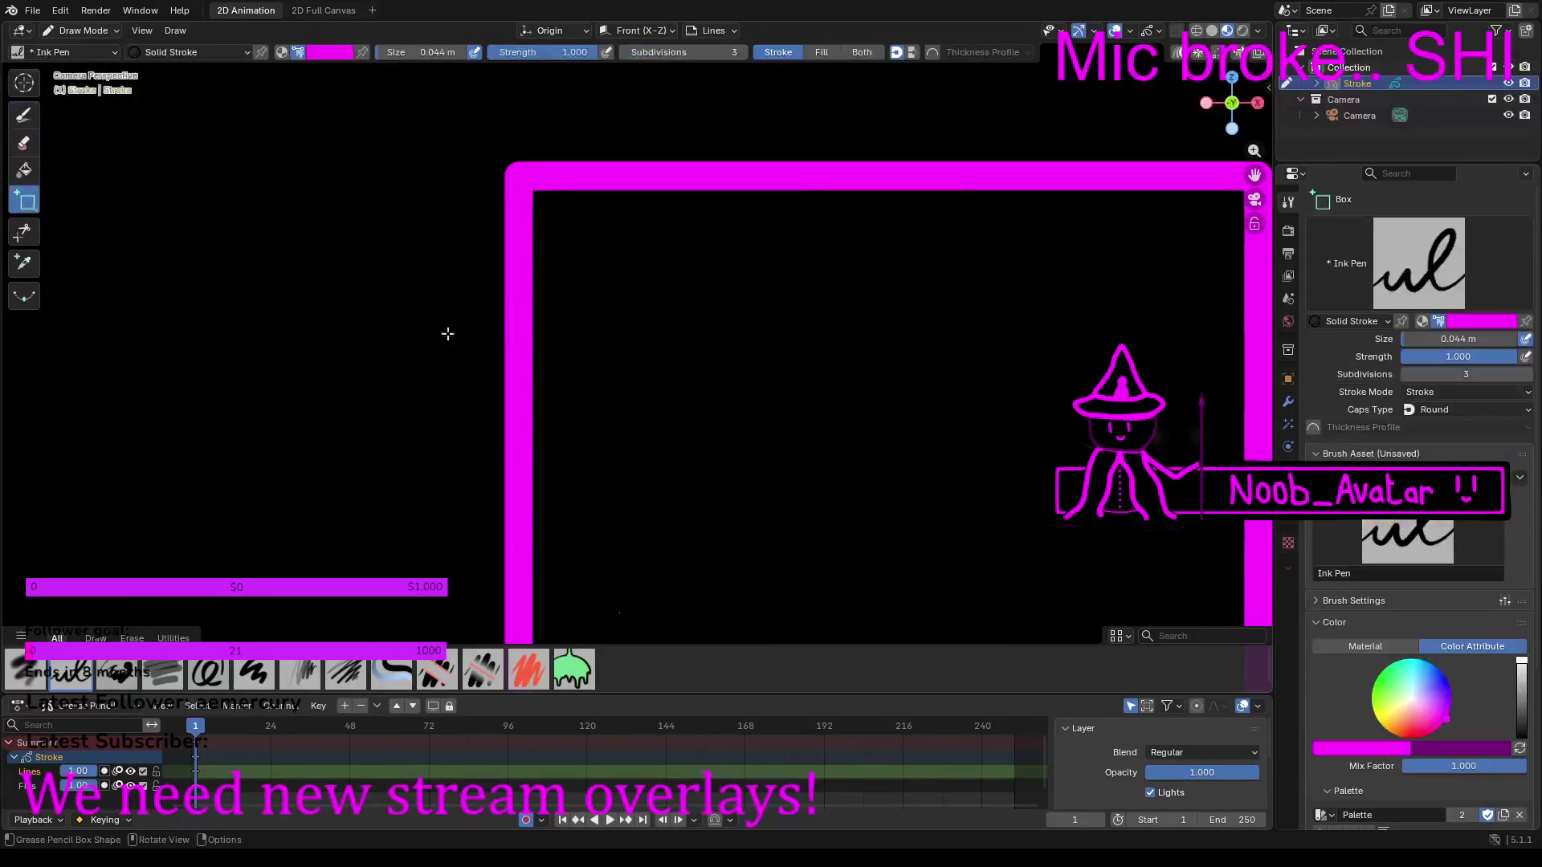
pyautogui.moveTo(524, 300)
pyautogui.mouseDown()
pyautogui.moveTo(1071, 335)
pyautogui.moveTo(1252, 309)
pyautogui.mouseUp()
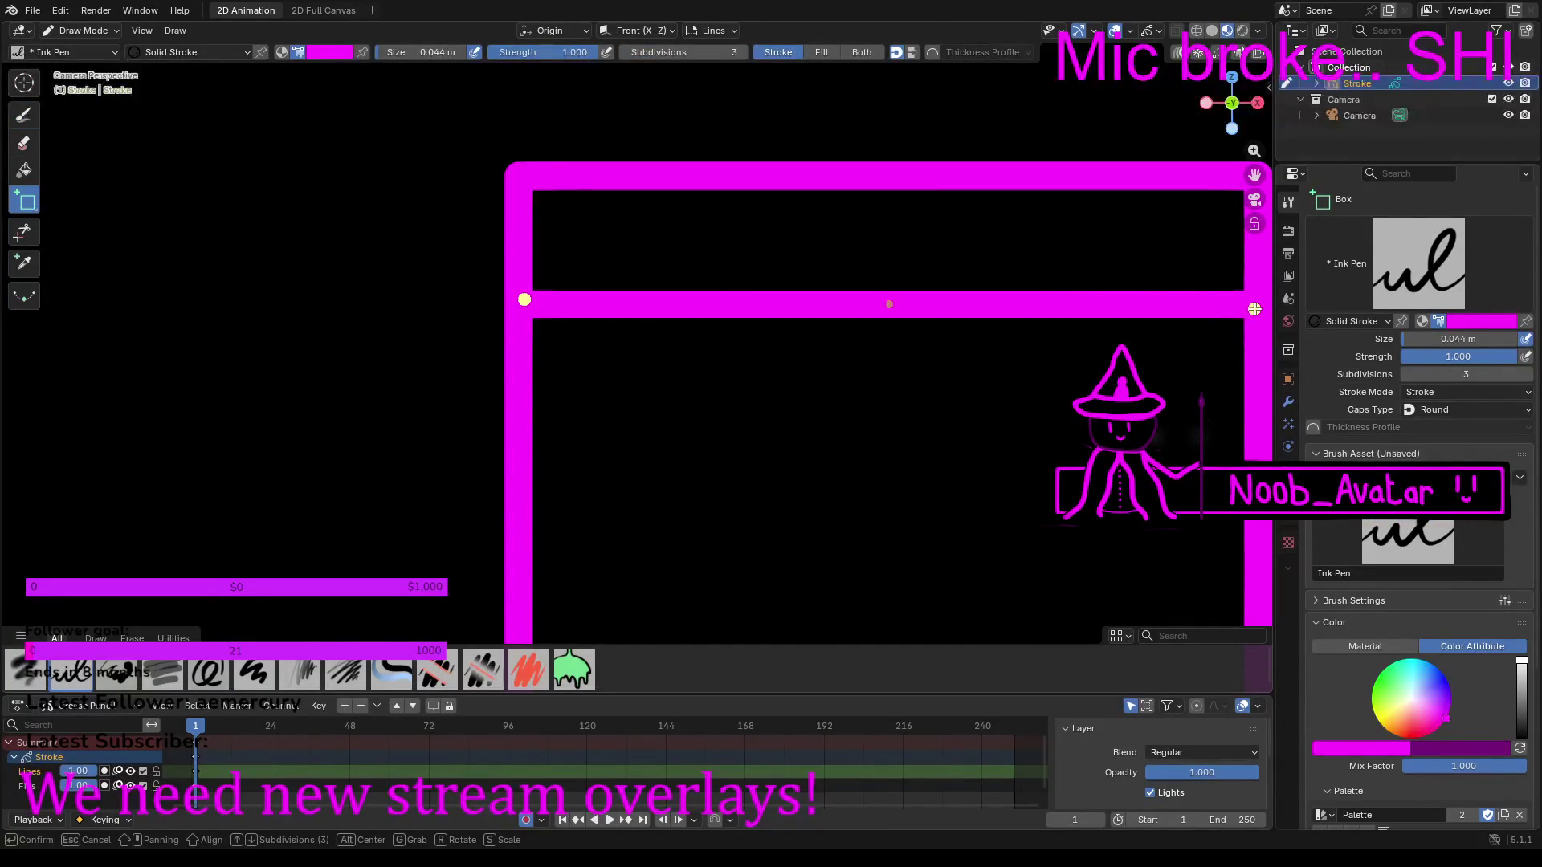
pyautogui.scroll(-3, 928, 257)
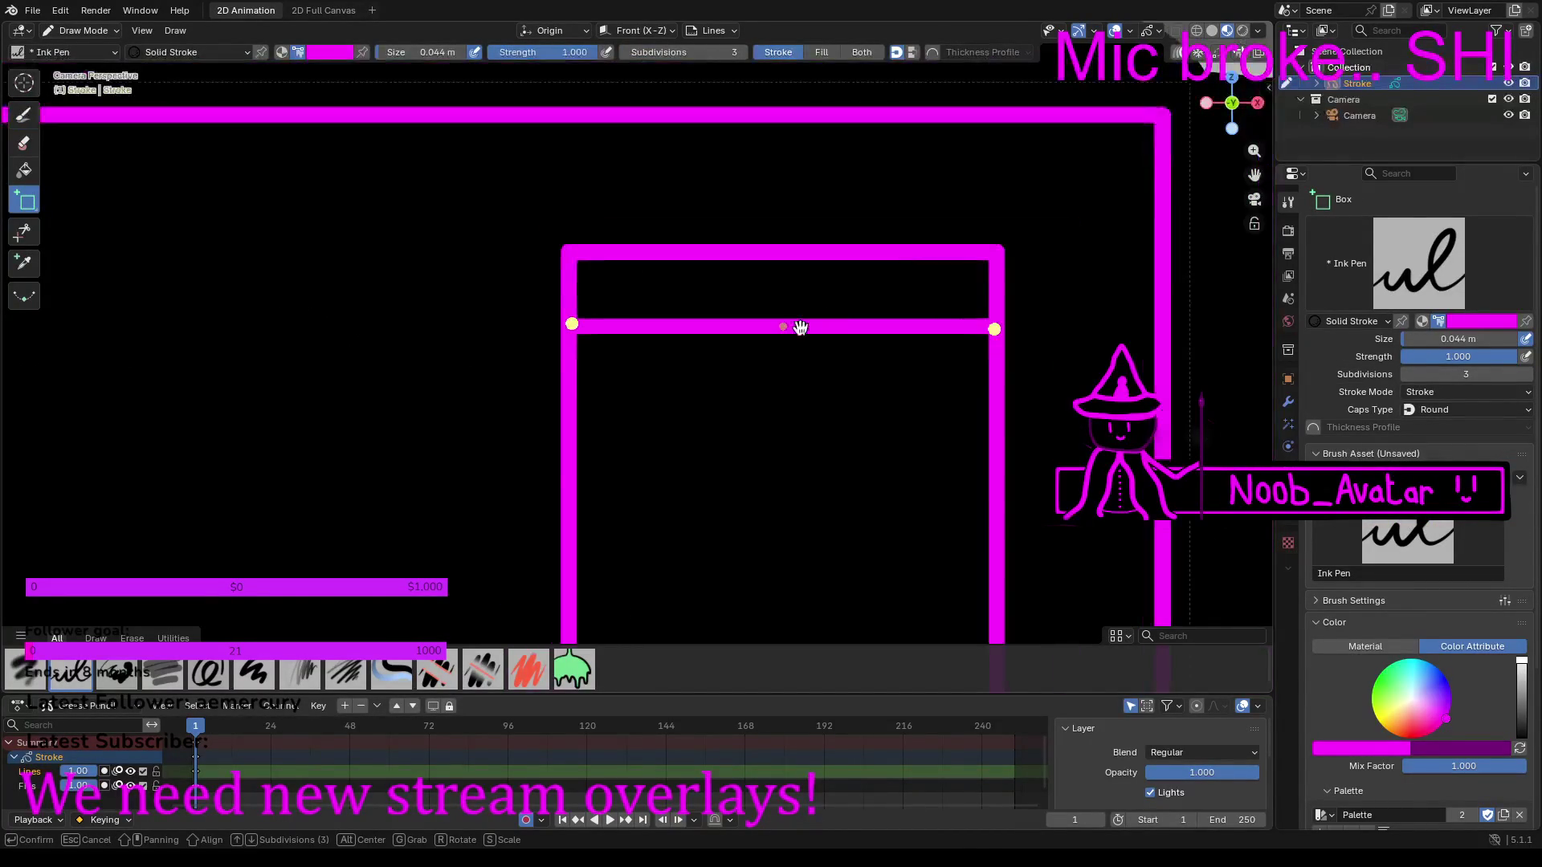
pyautogui.moveTo(786, 327); pyautogui.dragTo(778, 355)
pyautogui.scroll(-7, 779, 355)
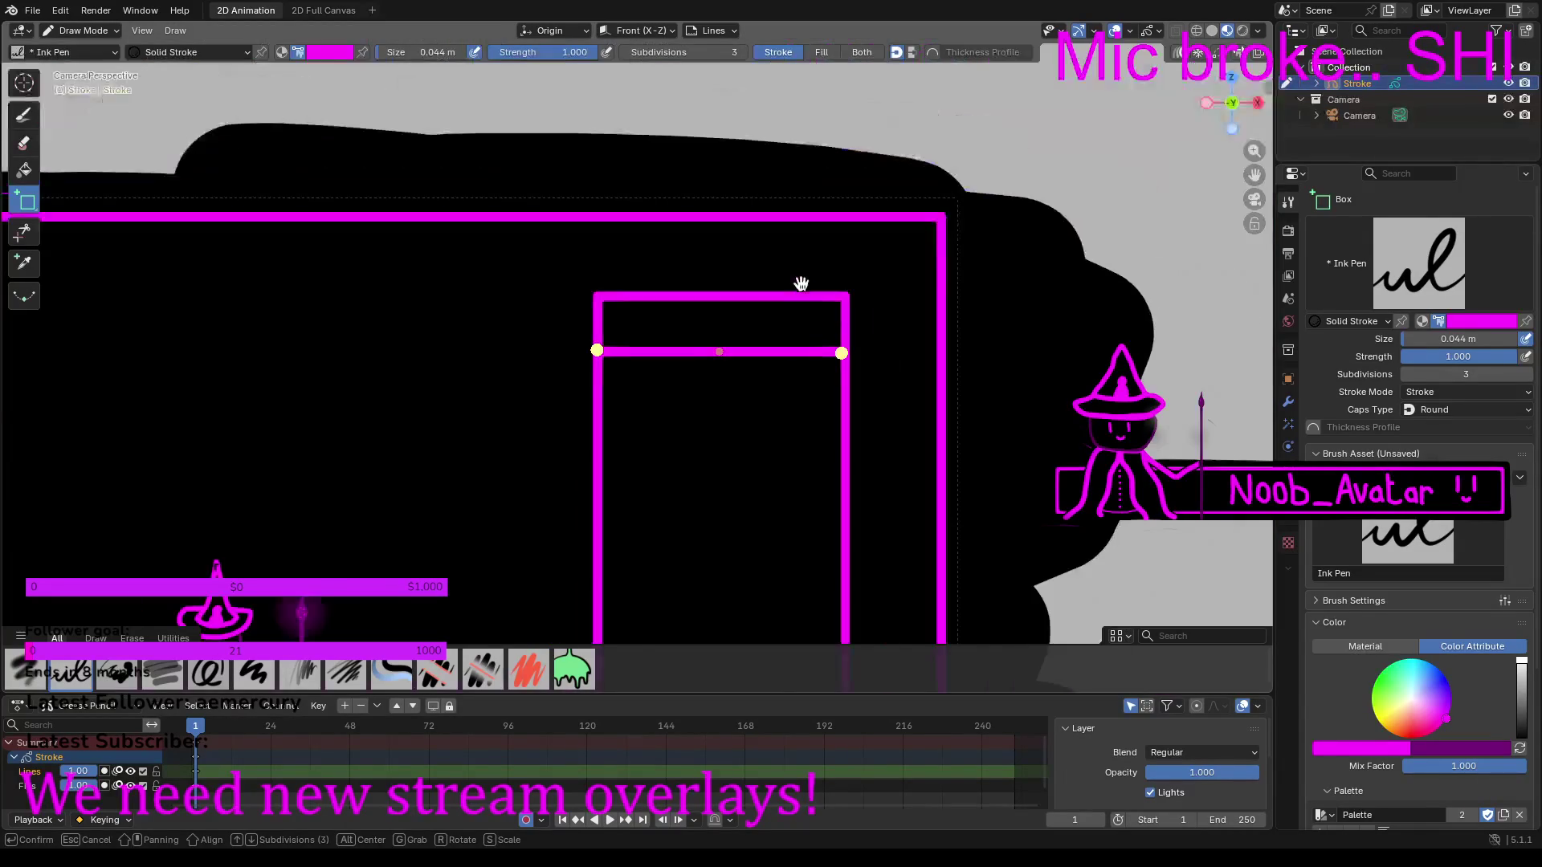
pyautogui.scroll(2, 725, 379)
pyautogui.scroll(7, 725, 379)
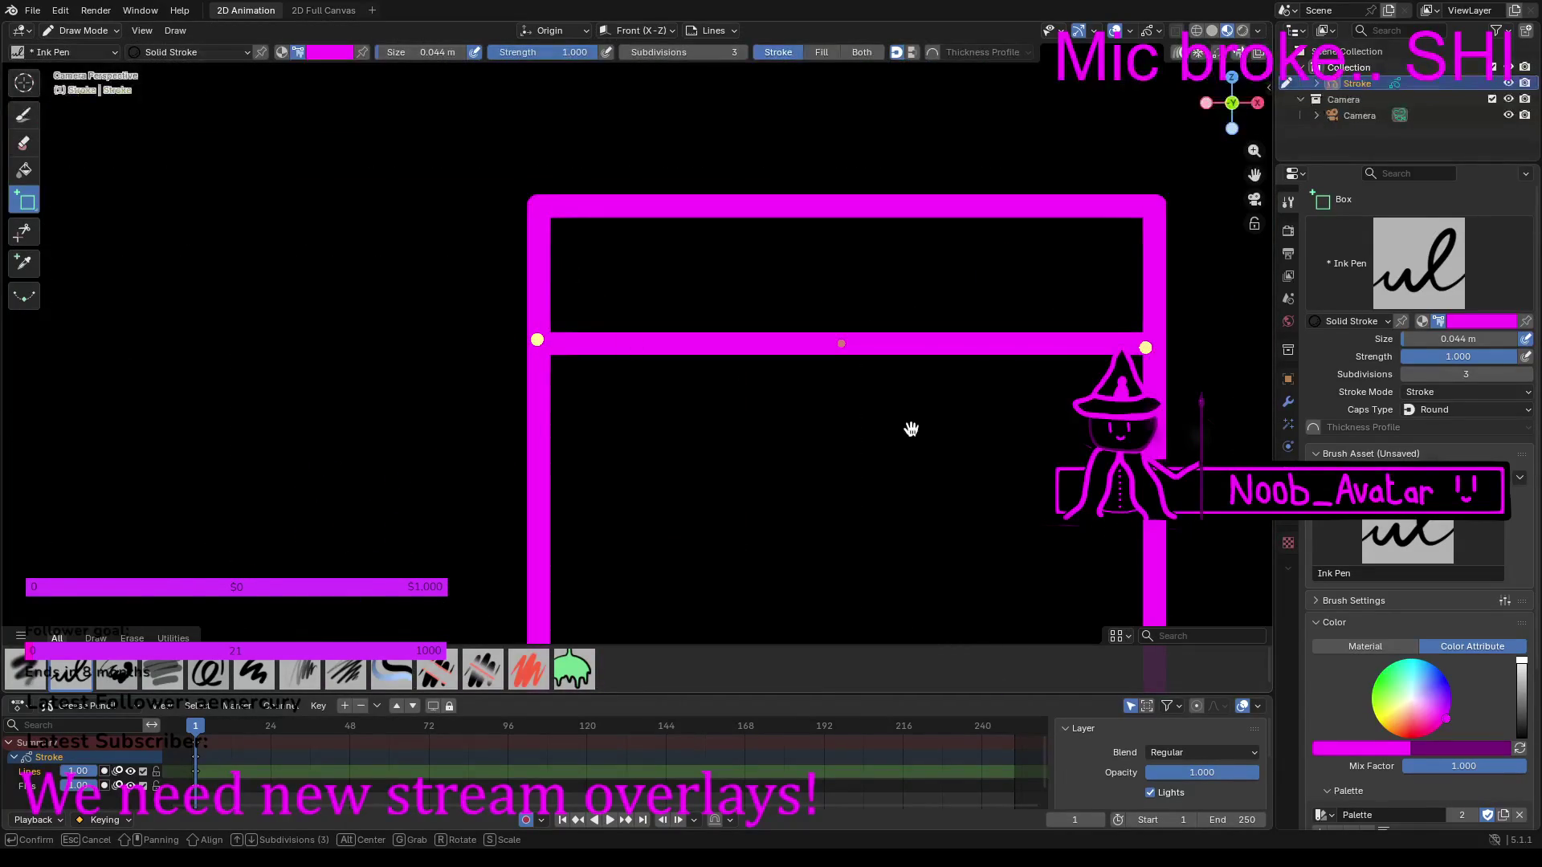
pyautogui.press('Return')
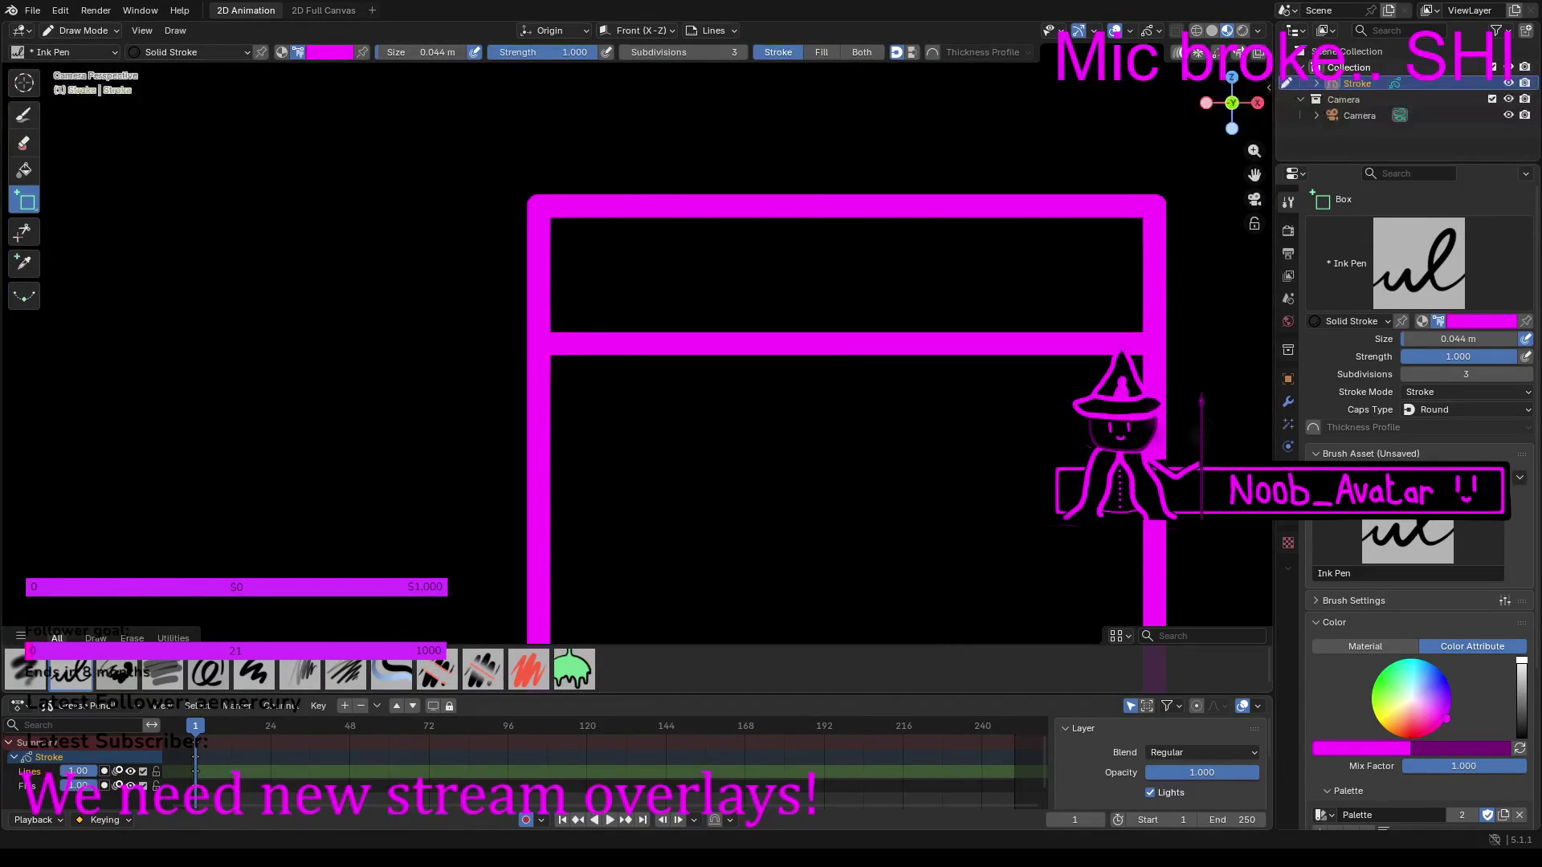
# Step: Look through the scene camera with Numpad 0 and zoom in on the chat panel's header strip
pyautogui.moveTo(707, 353); pyautogui.dragTo(637, 306, button='middle')
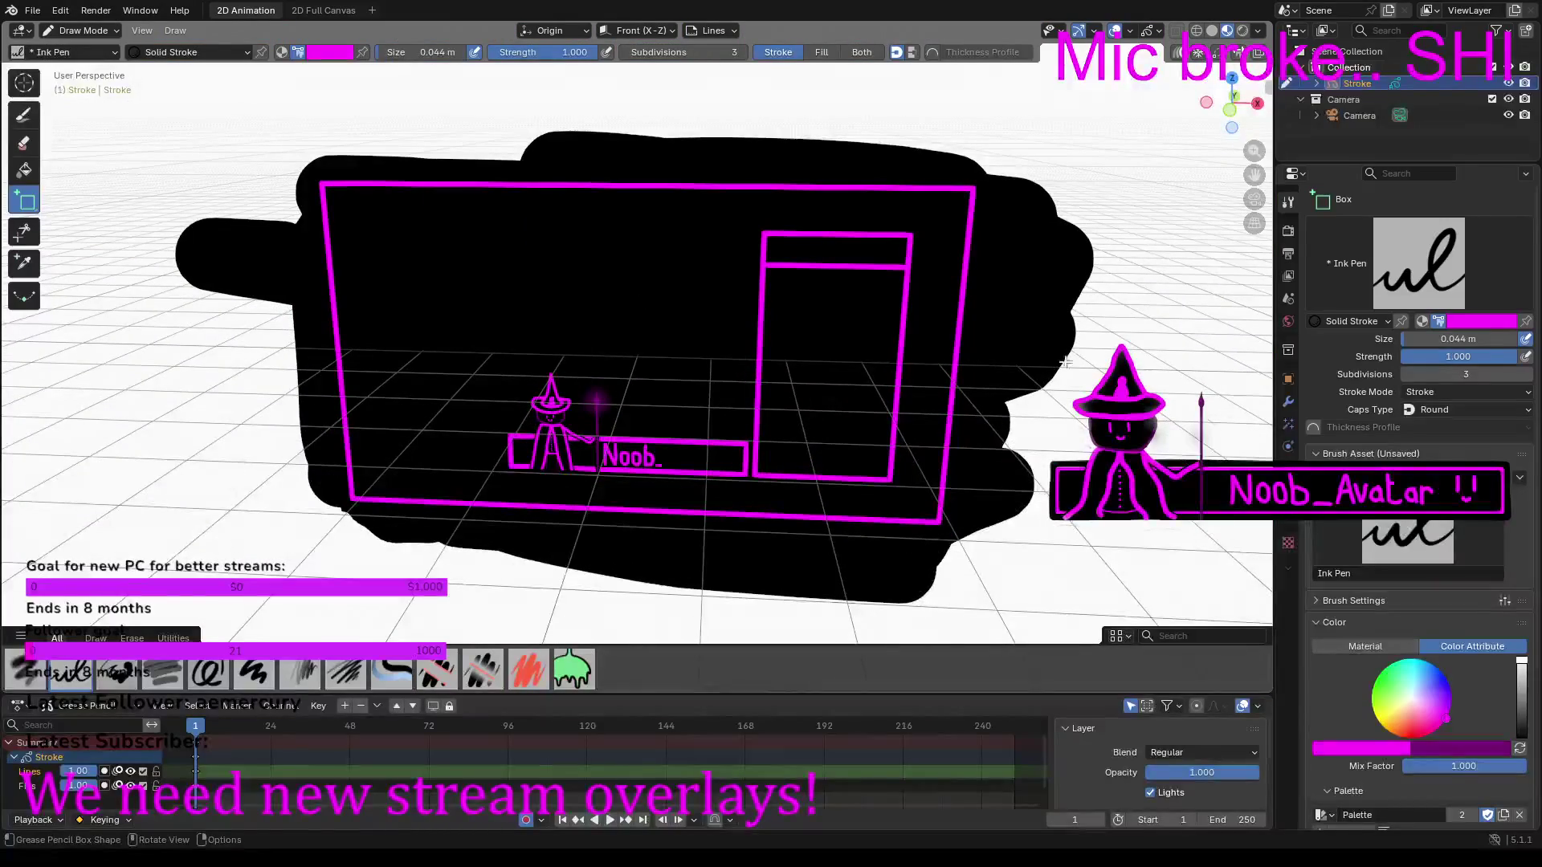
pyautogui.press('KP_0')
pyautogui.scroll(5, 825, 258)
pyautogui.scroll(3, 641, 350)
pyautogui.keyDown('shift'); pyautogui.moveTo(640, 350); pyautogui.dragTo(565, 372, button='middle'); pyautogui.keyUp('shift')
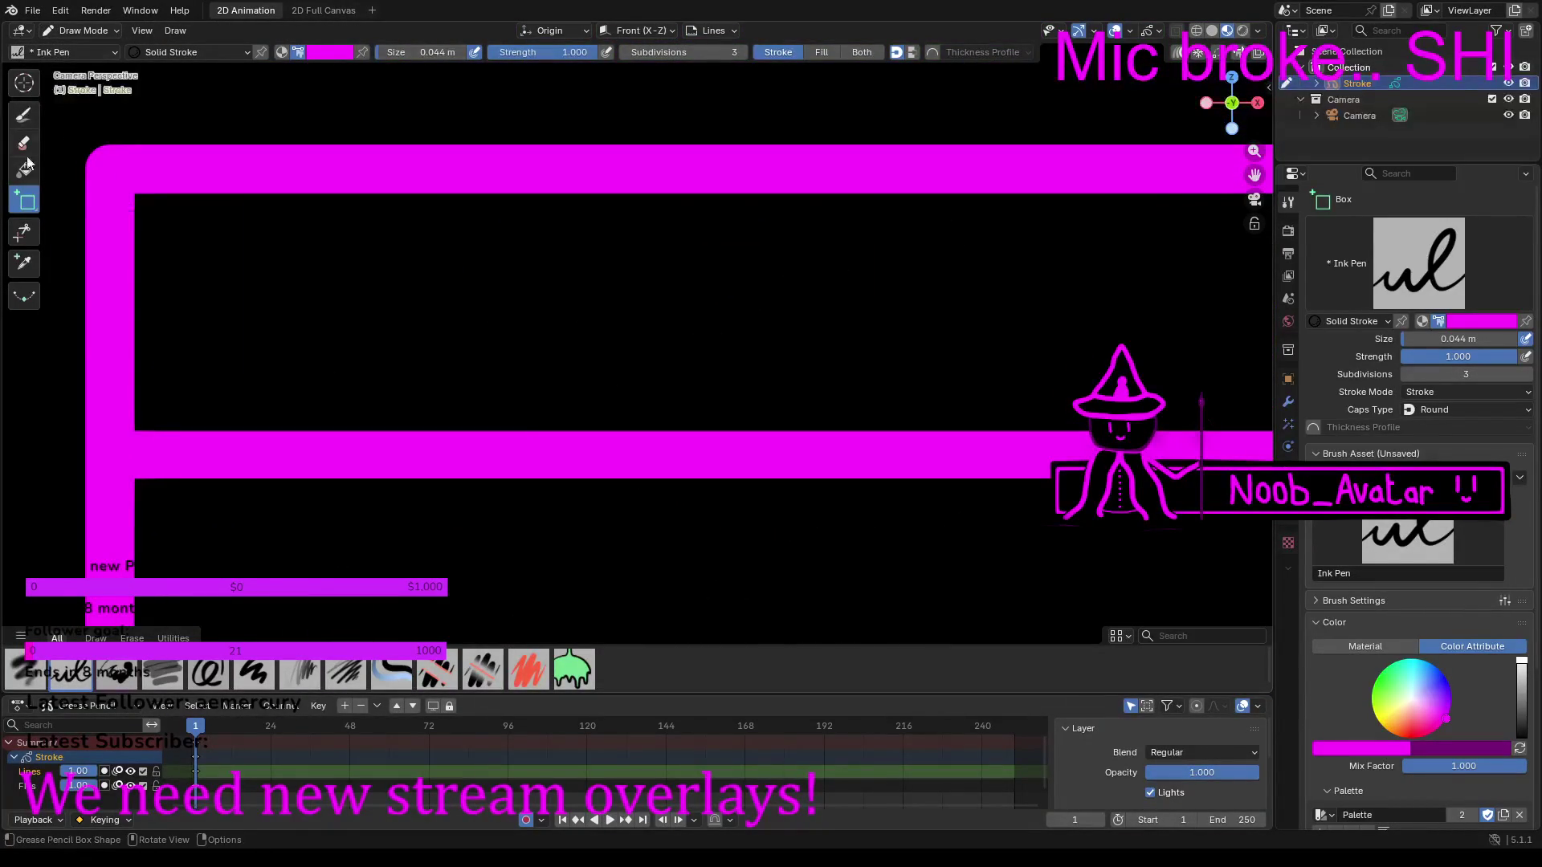
# Step: Hand-letter a magenta C and H in the header, redrawing the H's right upright
pyautogui.click(23, 117)
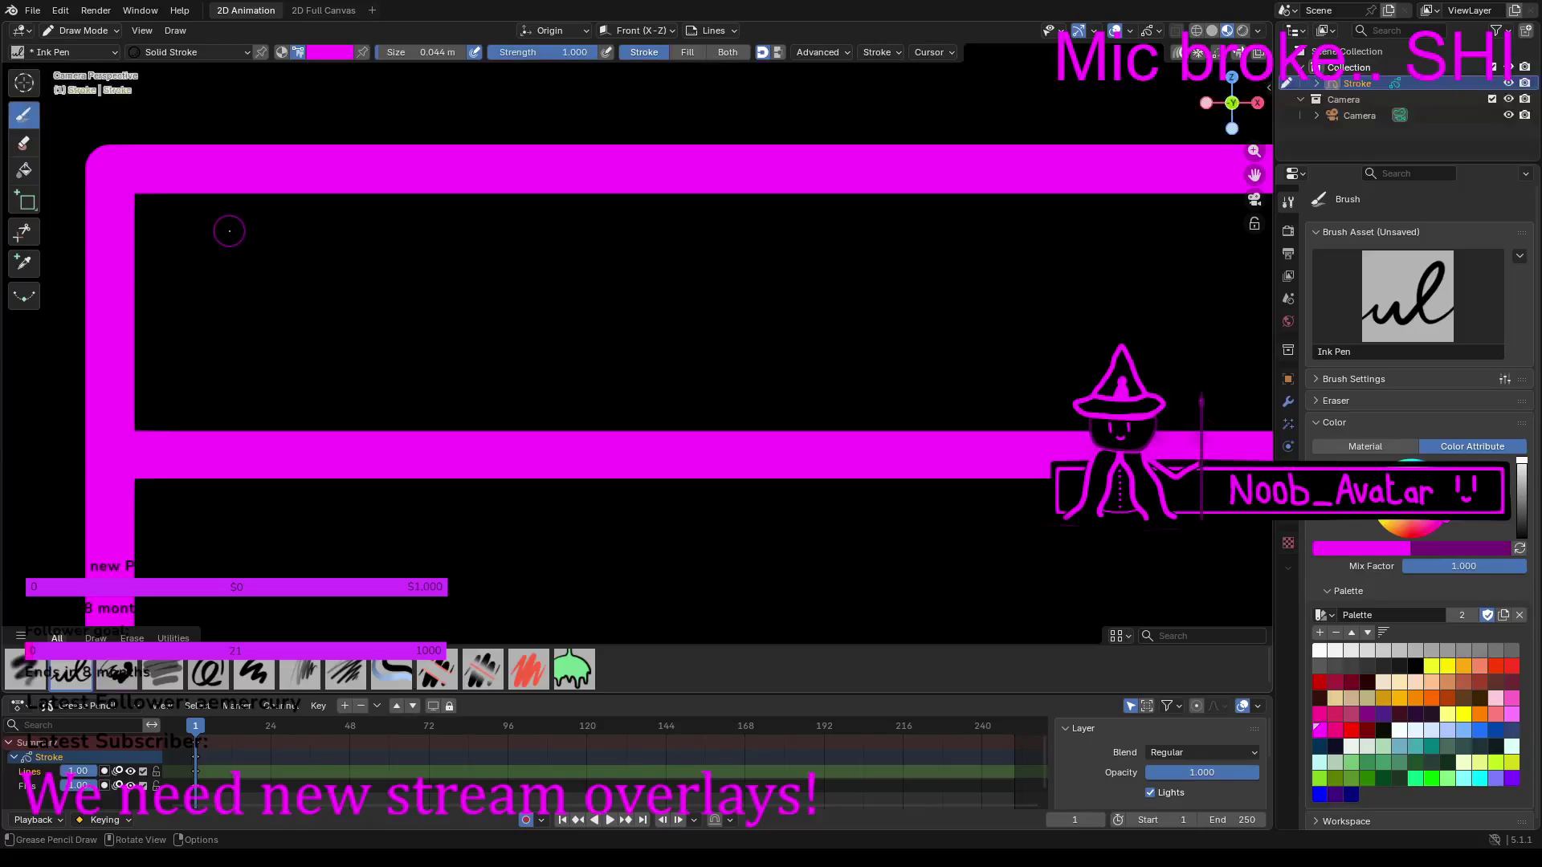
pyautogui.click(333, 224)
pyautogui.moveTo(302, 222)
pyautogui.mouseDown()
pyautogui.moveTo(255, 249)
pyautogui.moveTo(246, 303)
pyautogui.moveTo(270, 384)
pyautogui.moveTo(295, 405)
pyautogui.moveTo(319, 399)
pyautogui.mouseUp()
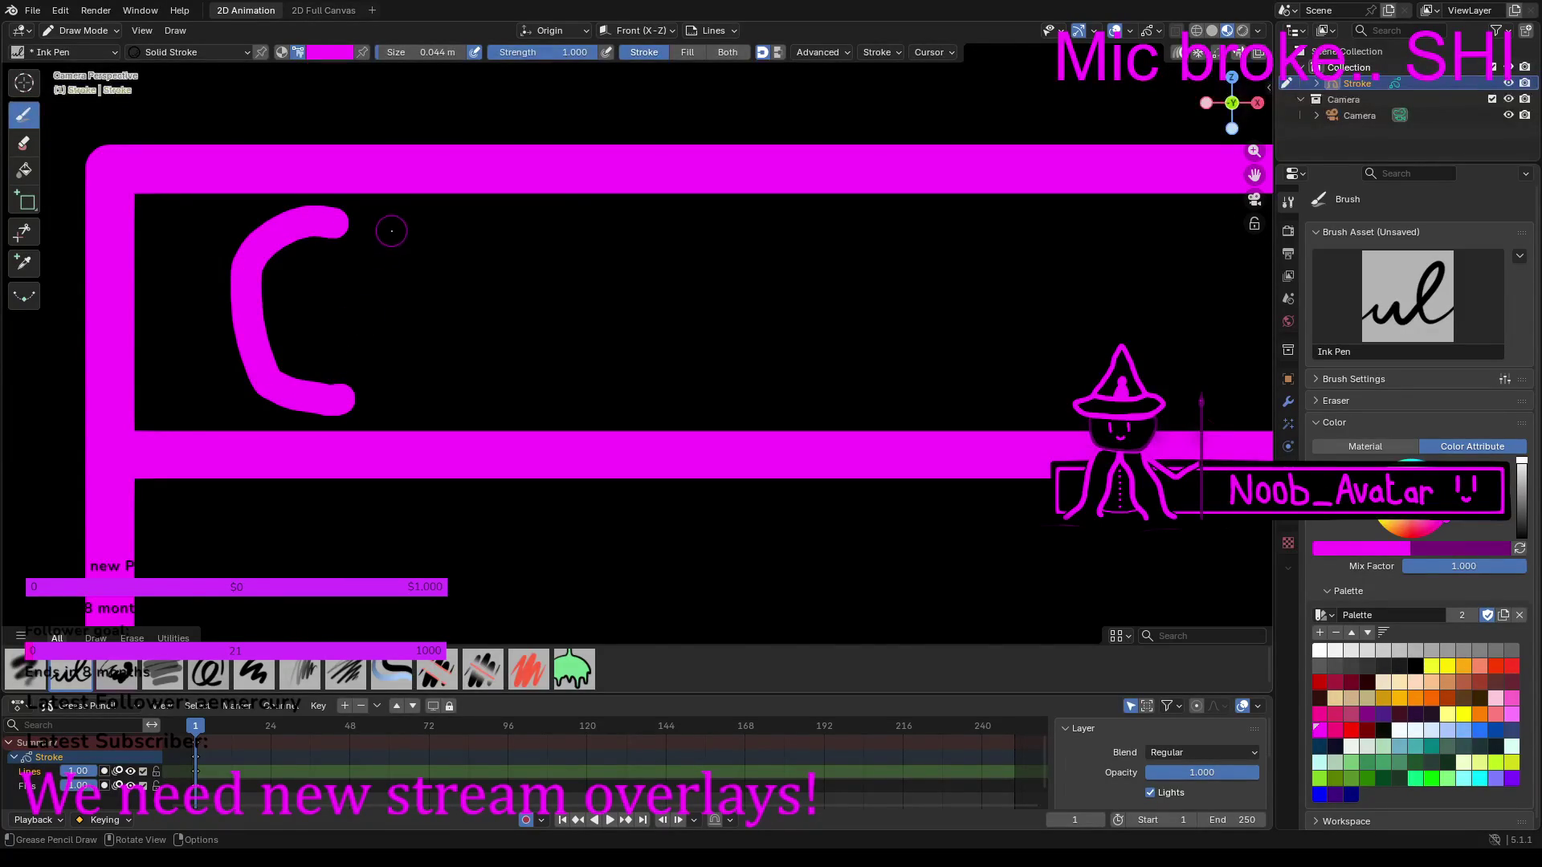
pyautogui.moveTo(386, 215); pyautogui.dragTo(391, 395)
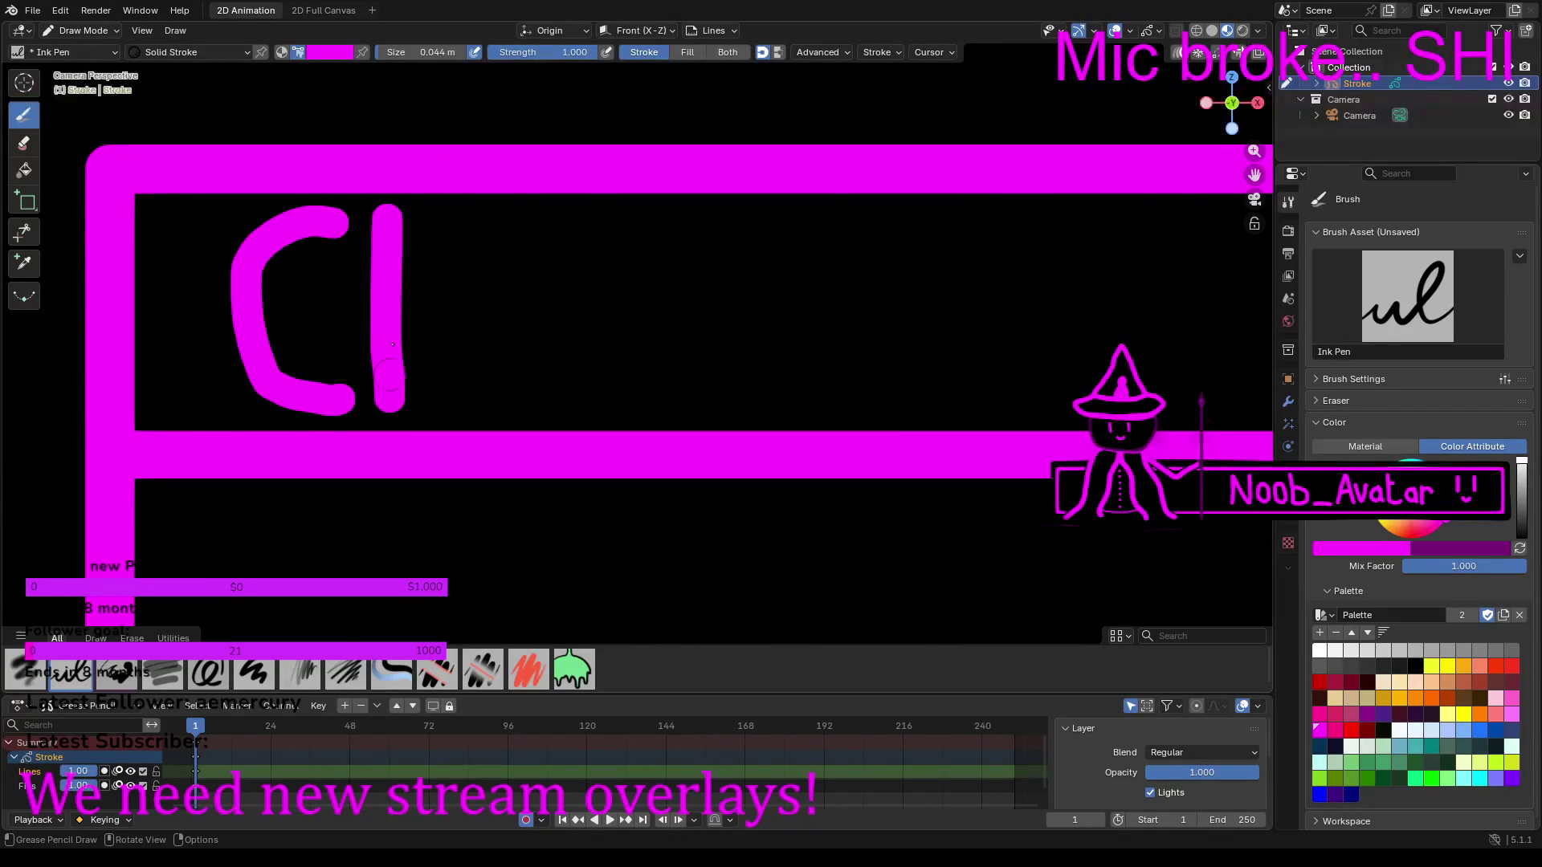
pyautogui.moveTo(402, 310); pyautogui.dragTo(411, 311)
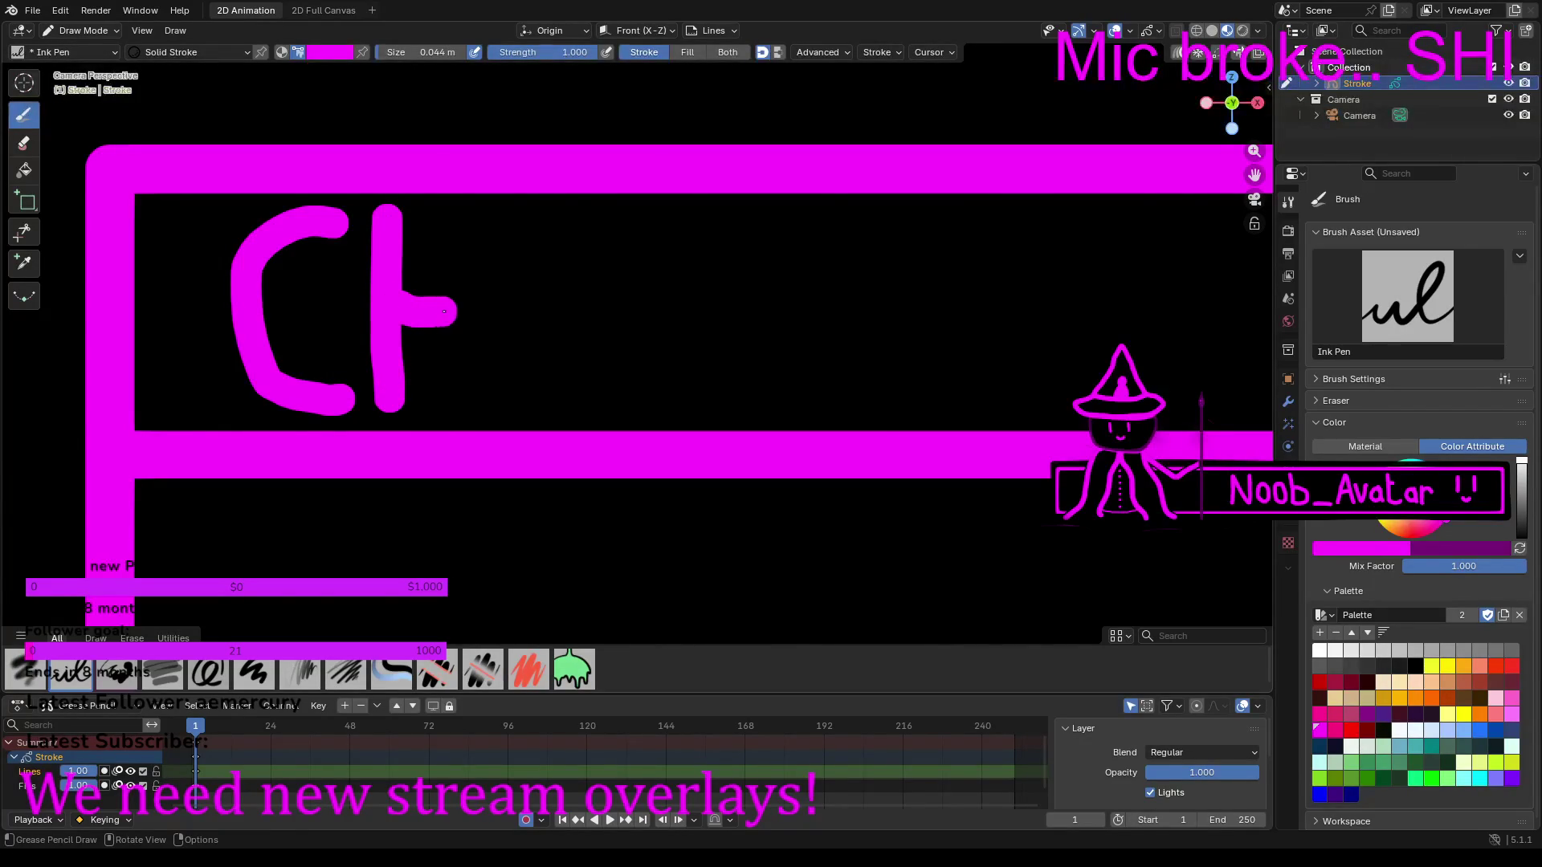
pyautogui.moveTo(470, 221); pyautogui.dragTo(469, 398)
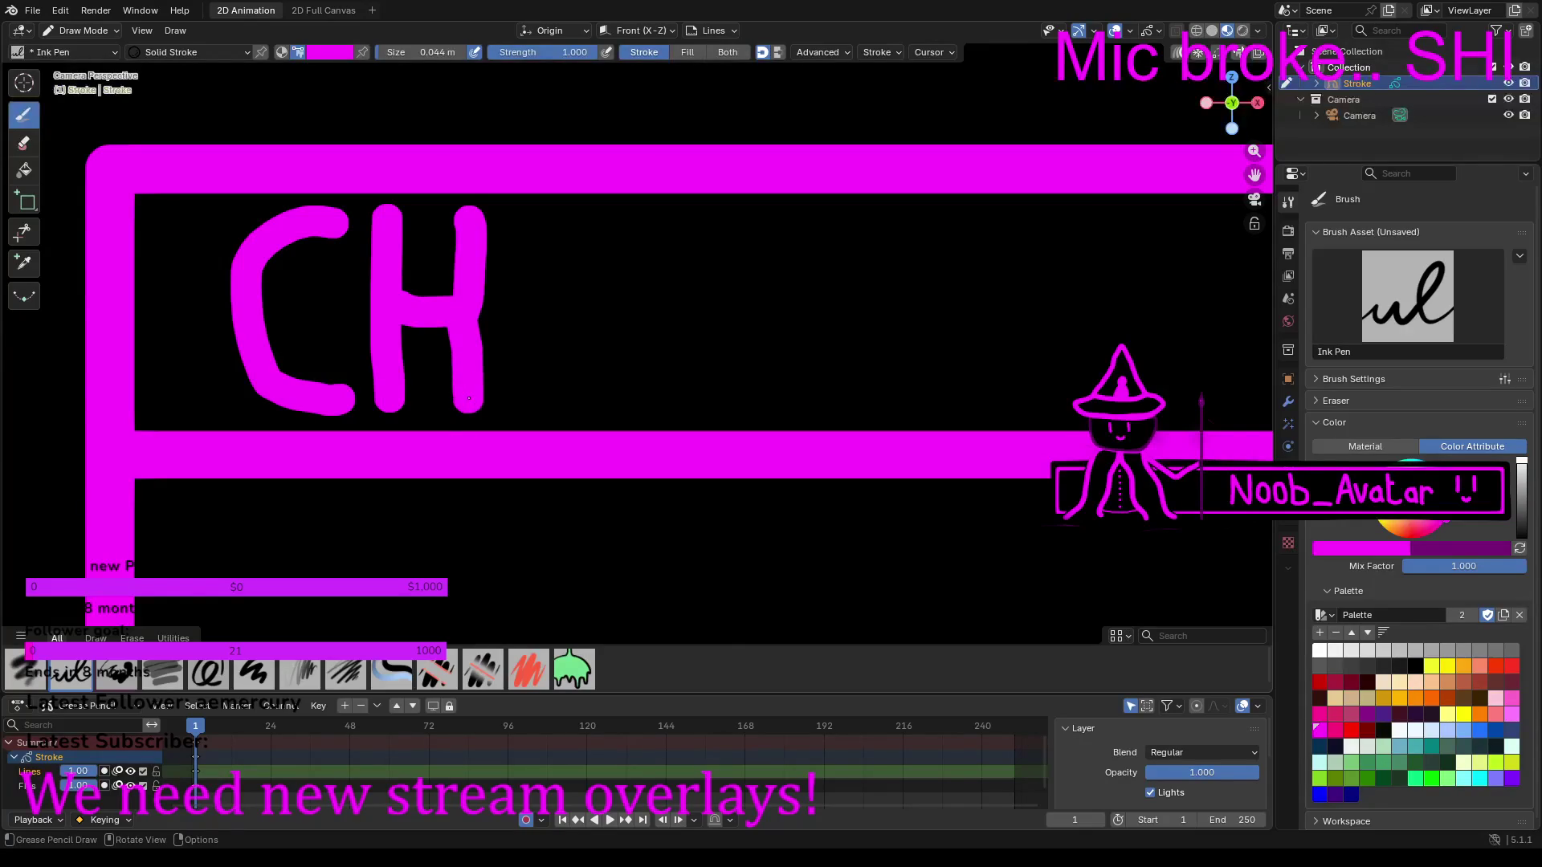
pyautogui.hotkey('ctrl', 'z')
pyautogui.moveTo(486, 219); pyautogui.dragTo(484, 365)
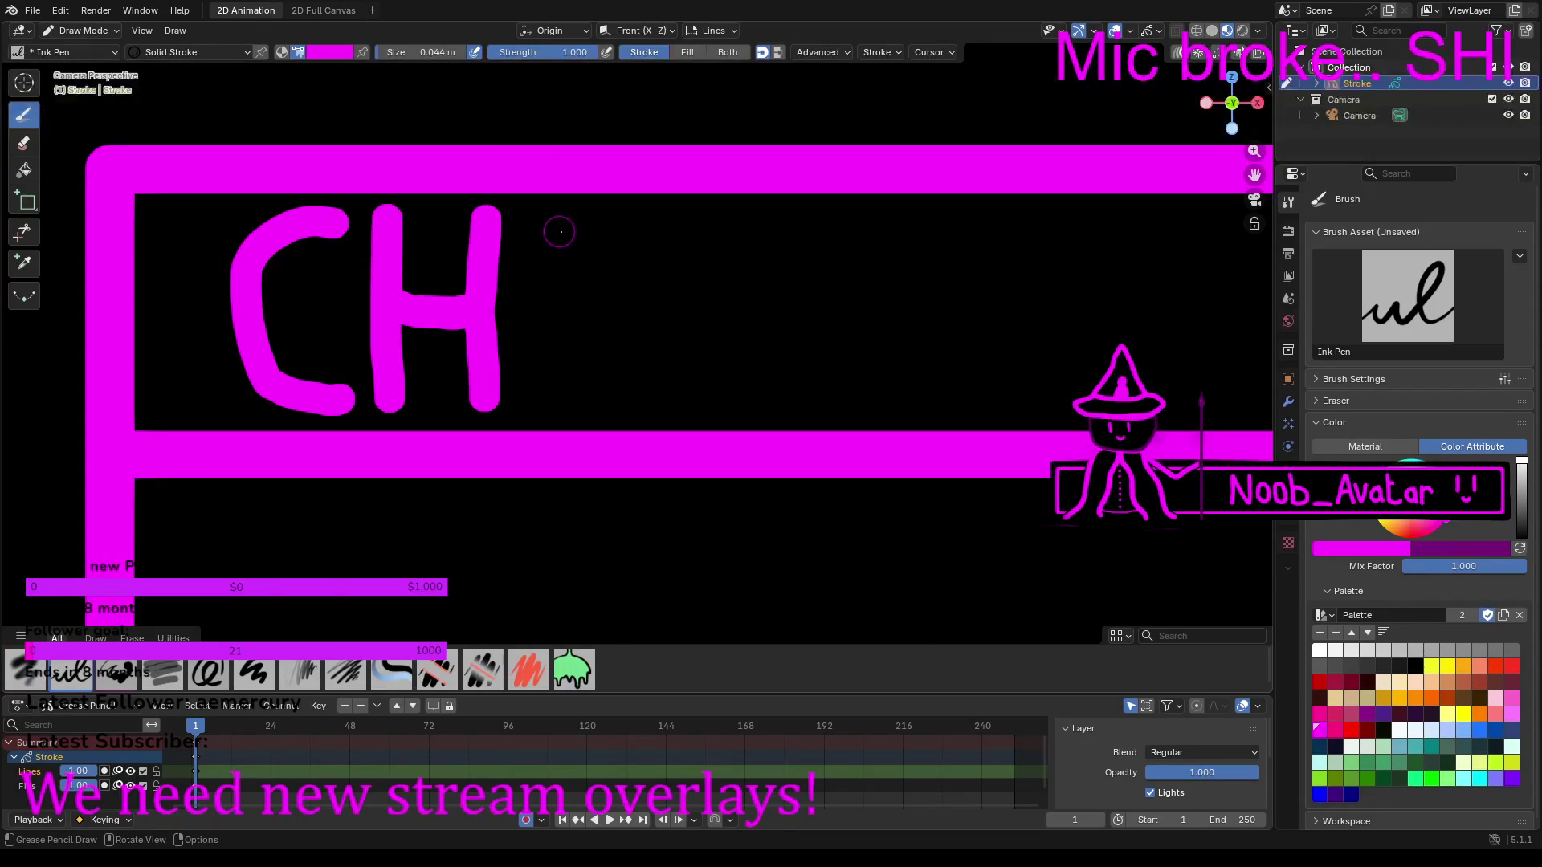
# Step: Add the A and T to complete the word CHAT
pyautogui.moveTo(584, 217); pyautogui.dragTo(537, 391)
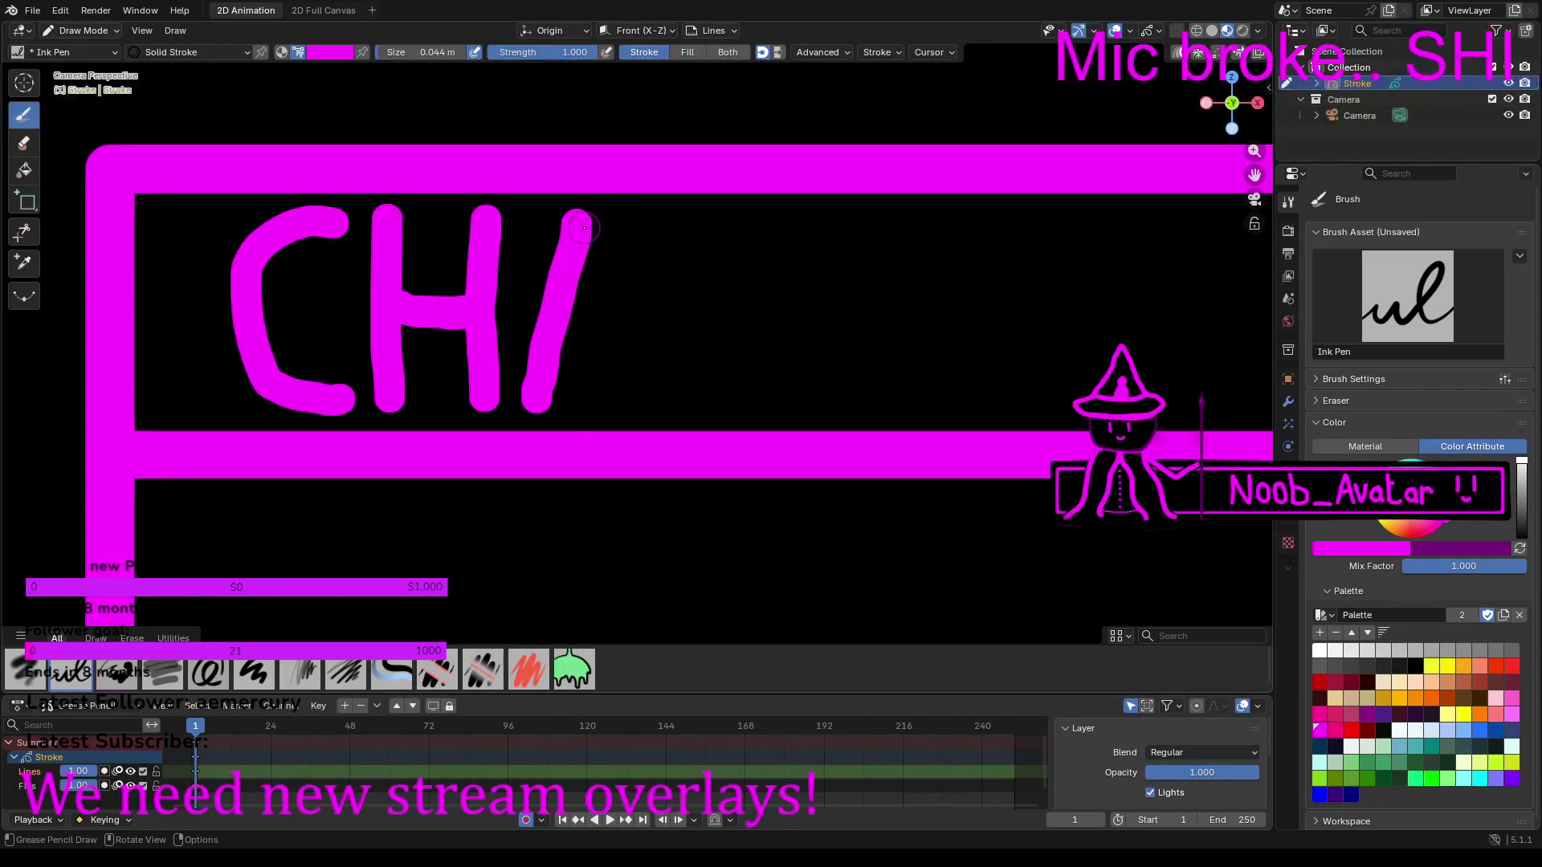
pyautogui.moveTo(589, 260)
pyautogui.mouseDown()
pyautogui.moveTo(621, 375)
pyautogui.moveTo(577, 330)
pyautogui.mouseUp()
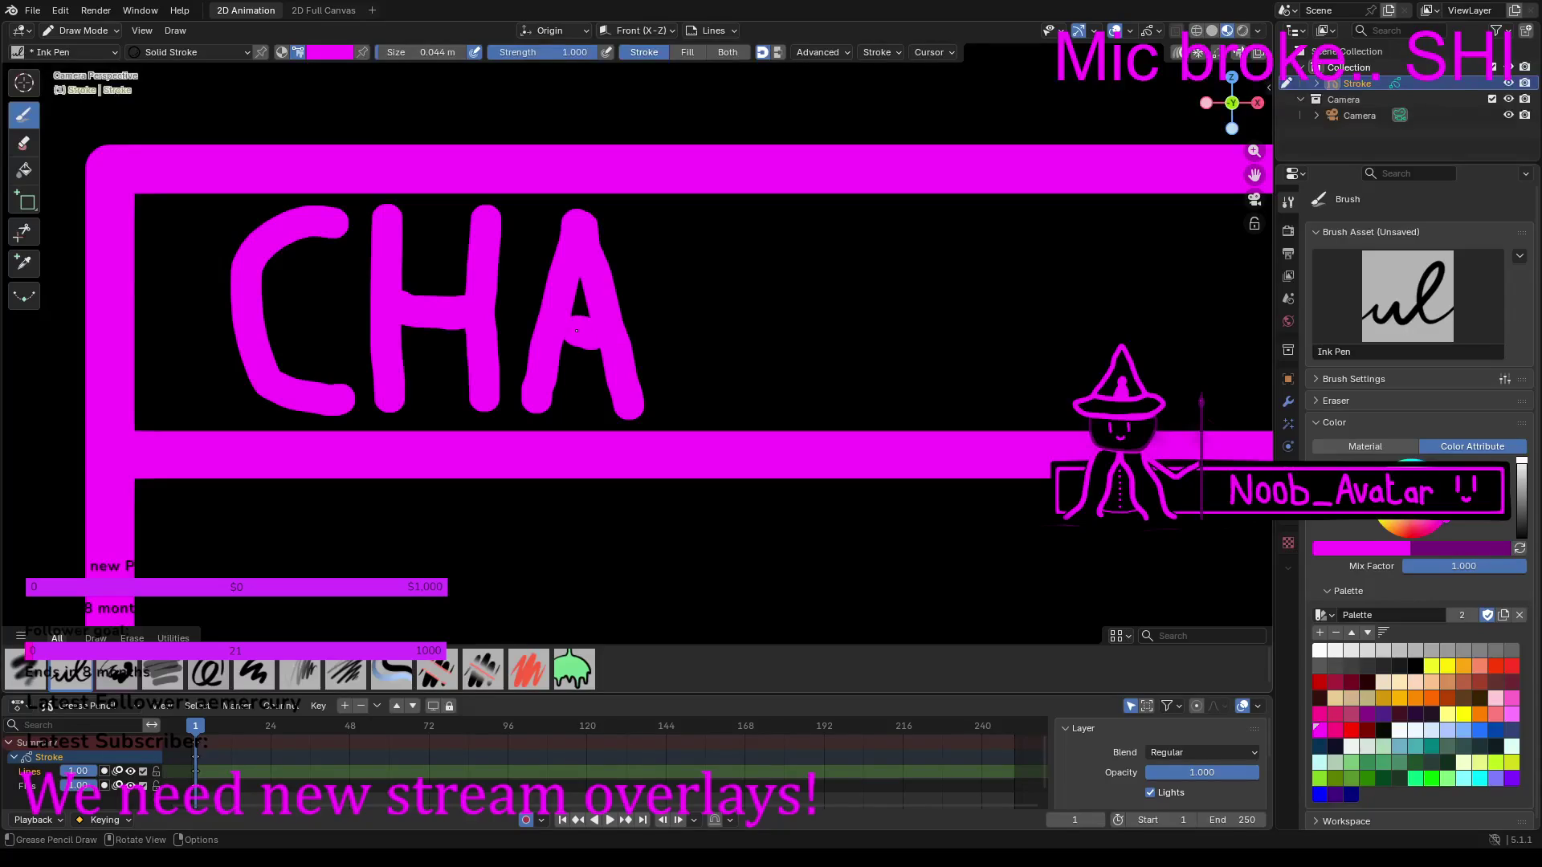
pyautogui.click(715, 226)
pyautogui.moveTo(716, 227); pyautogui.dragTo(714, 400)
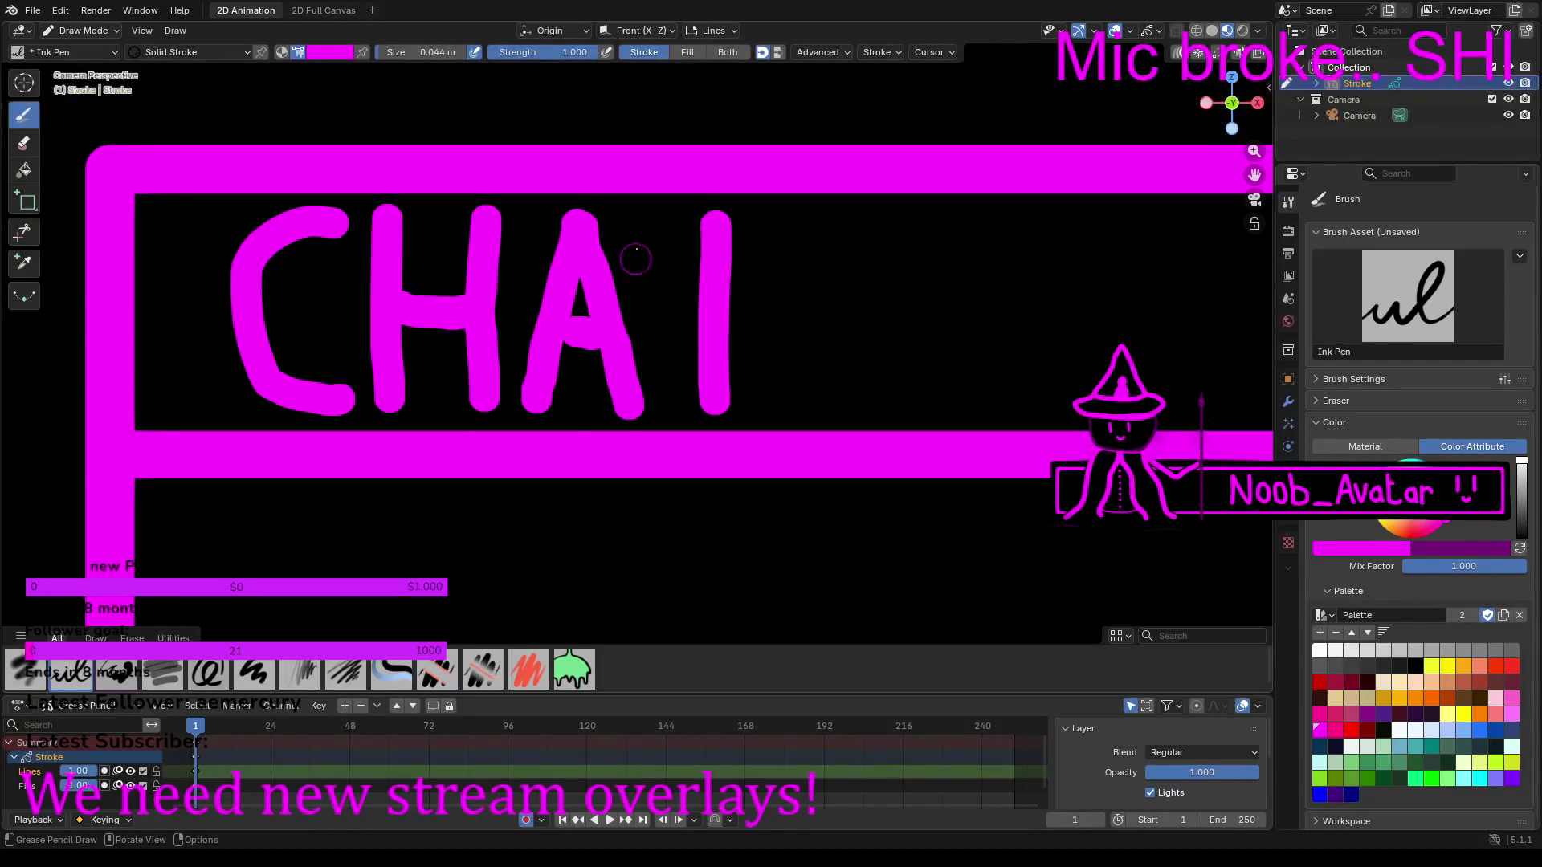
pyautogui.moveTo(654, 225); pyautogui.dragTo(776, 232)
pyautogui.scroll(-10, 779, 231)
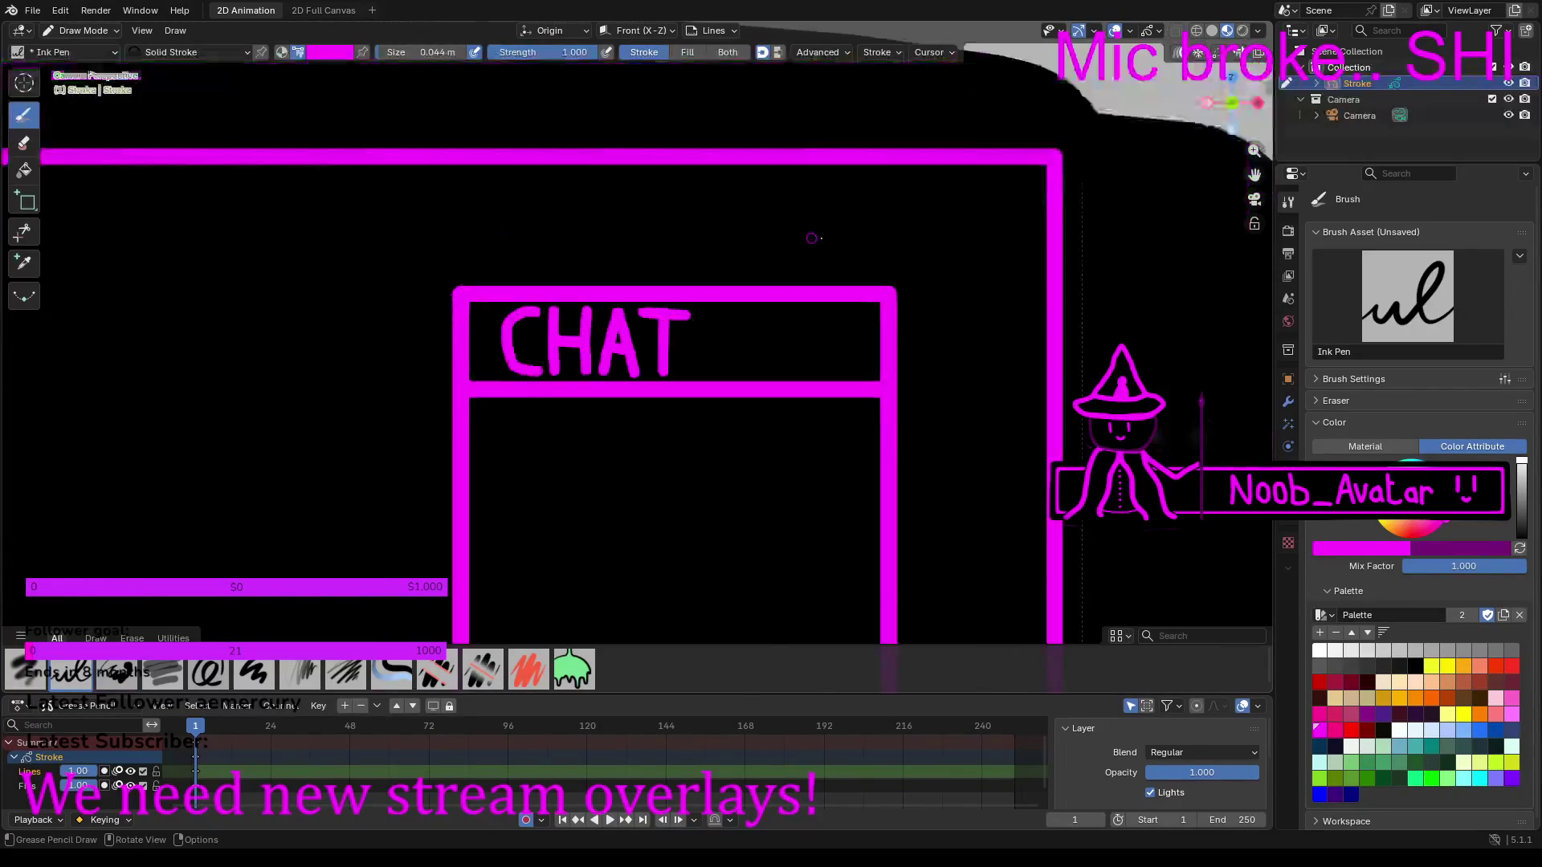
pyautogui.scroll(9, 506, 261)
pyautogui.click(84, 31)
pyautogui.click(80, 84)
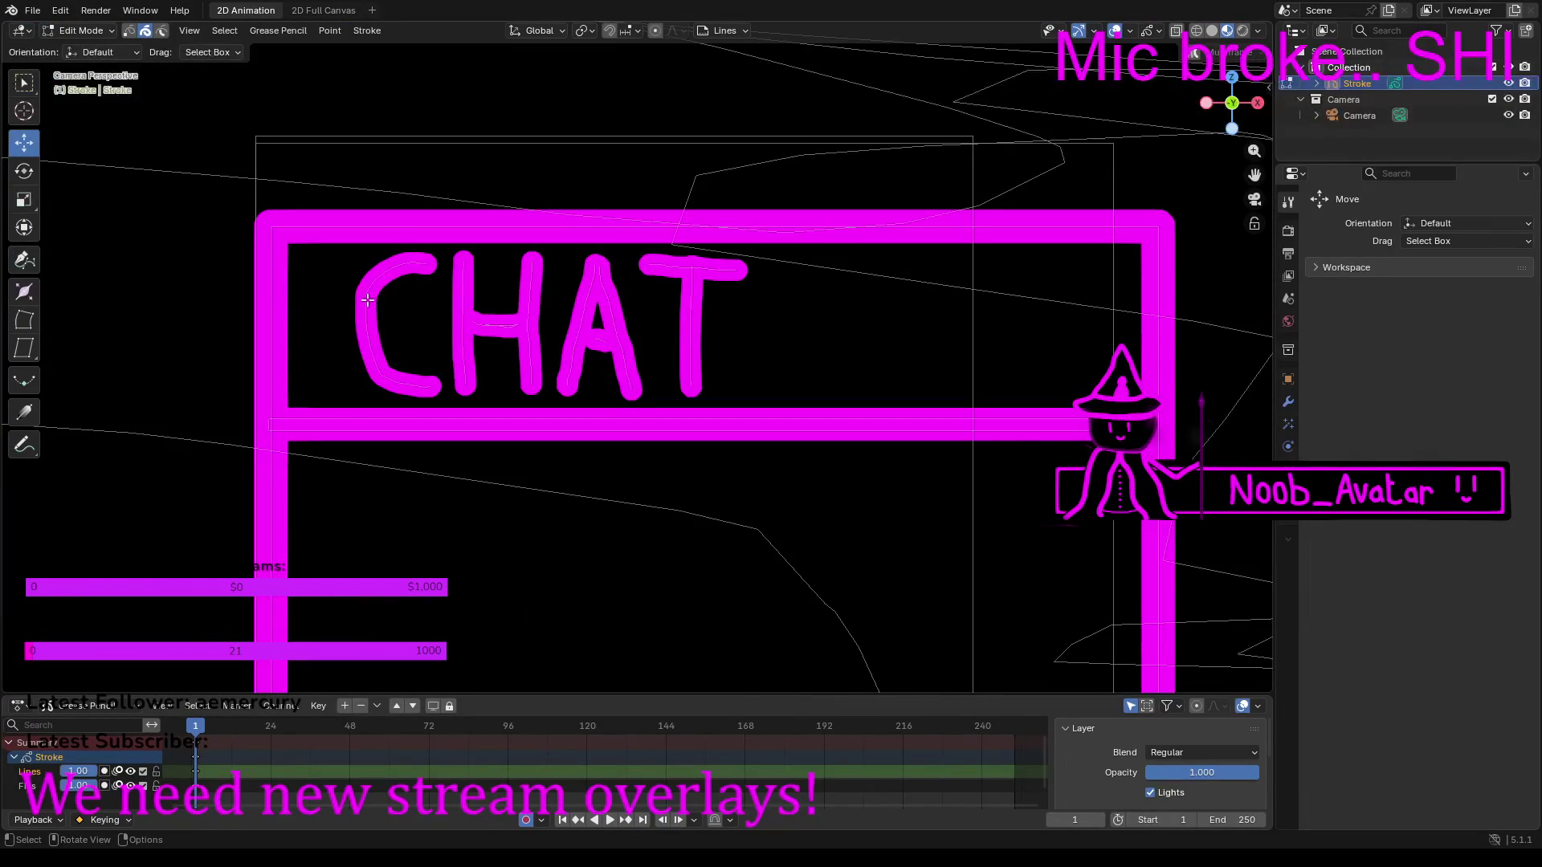
# Step: Select all the CHAT strokes, slide them right to centre them in the header, and return to Draw Mode
pyautogui.moveTo(354, 283)
pyautogui.mouseDown()
pyautogui.moveTo(757, 465)
pyautogui.moveTo(779, 369)
pyautogui.mouseUp()
pyautogui.moveTo(575, 333)
pyautogui.mouseDown()
pyautogui.moveTo(683, 339)
pyautogui.moveTo(564, 345)
pyautogui.mouseUp()
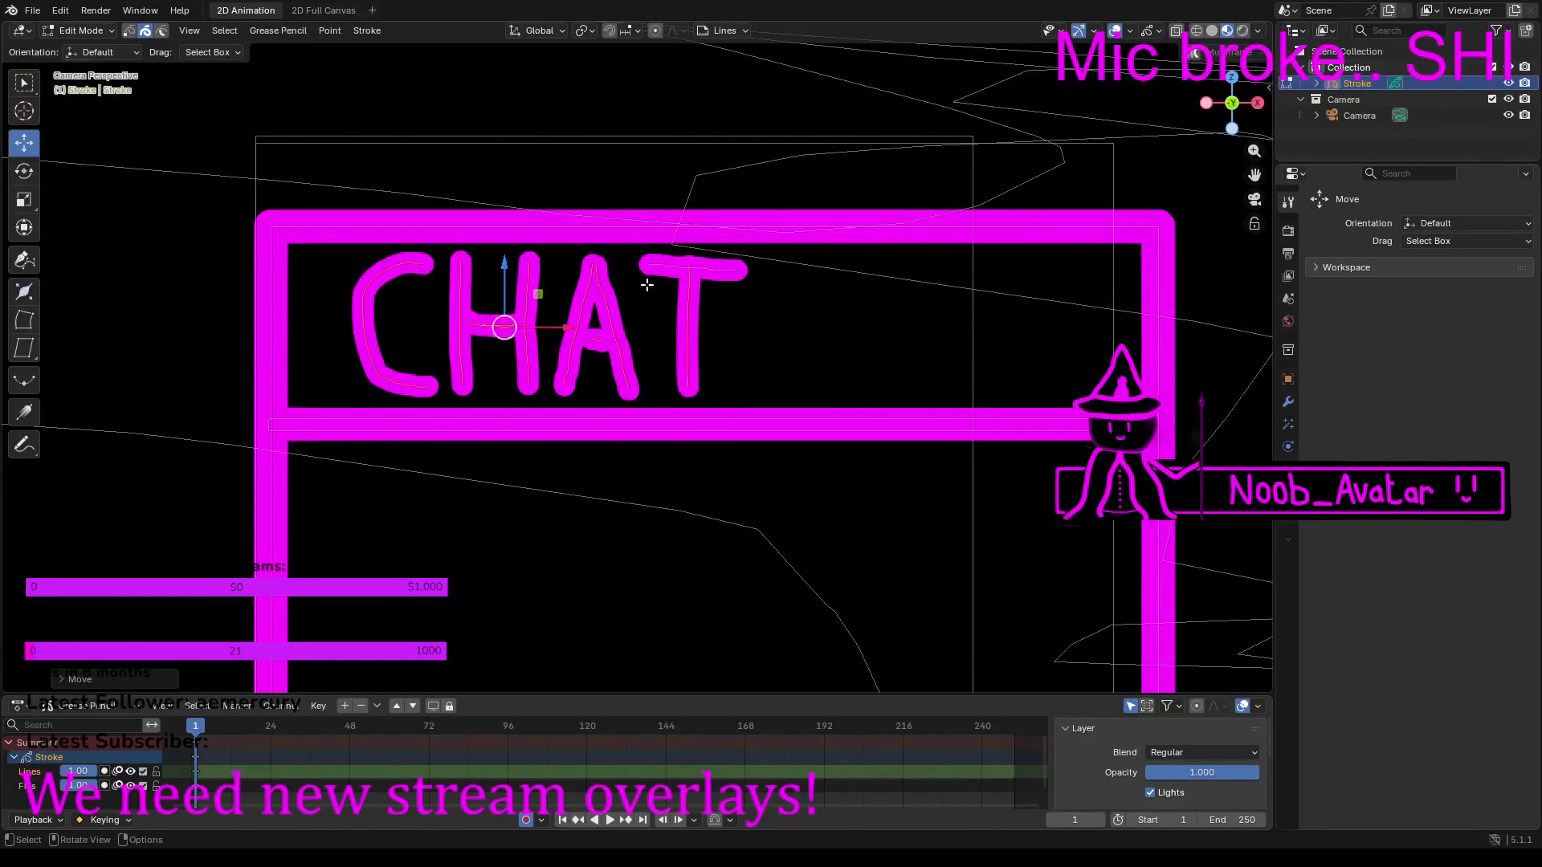
pyautogui.click(653, 265)
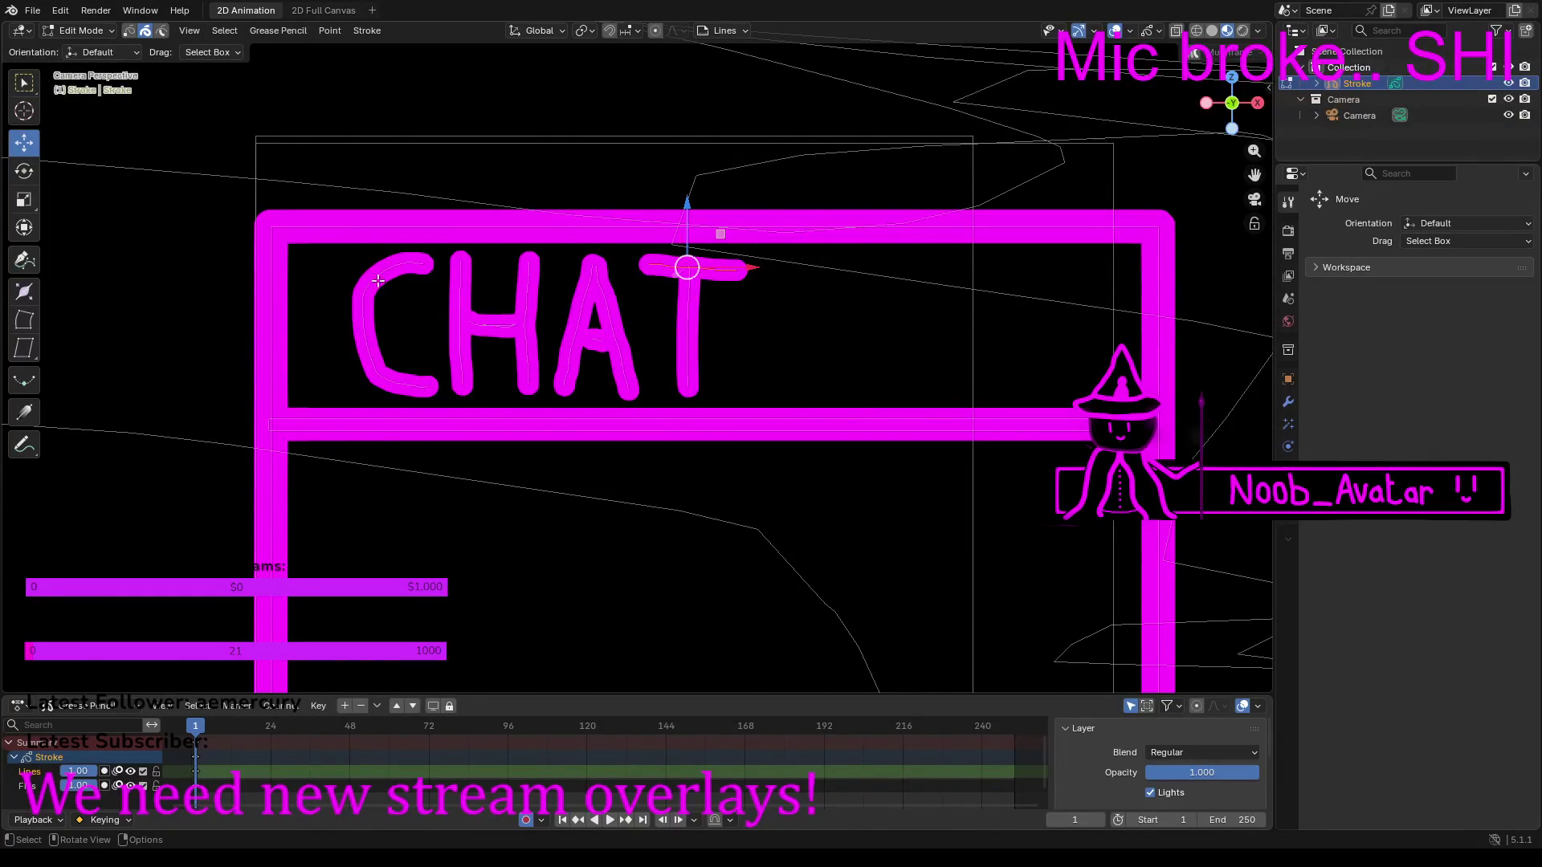
pyautogui.moveTo(335, 270); pyautogui.dragTo(800, 349)
pyautogui.moveTo(584, 321); pyautogui.dragTo(733, 363)
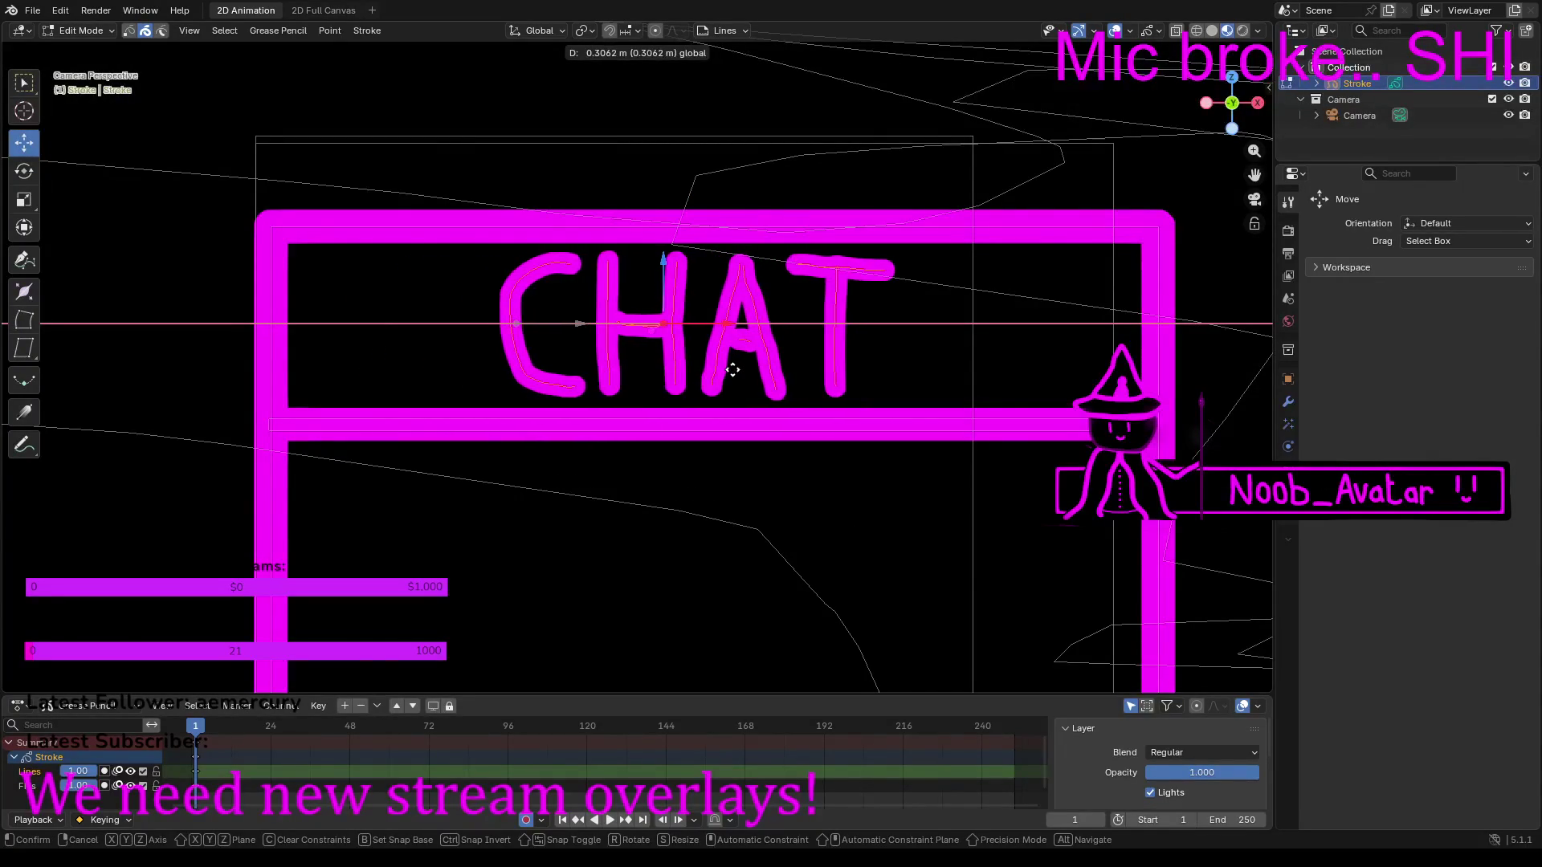
pyautogui.scroll(-4, 755, 330)
pyautogui.scroll(-5, 774, 298)
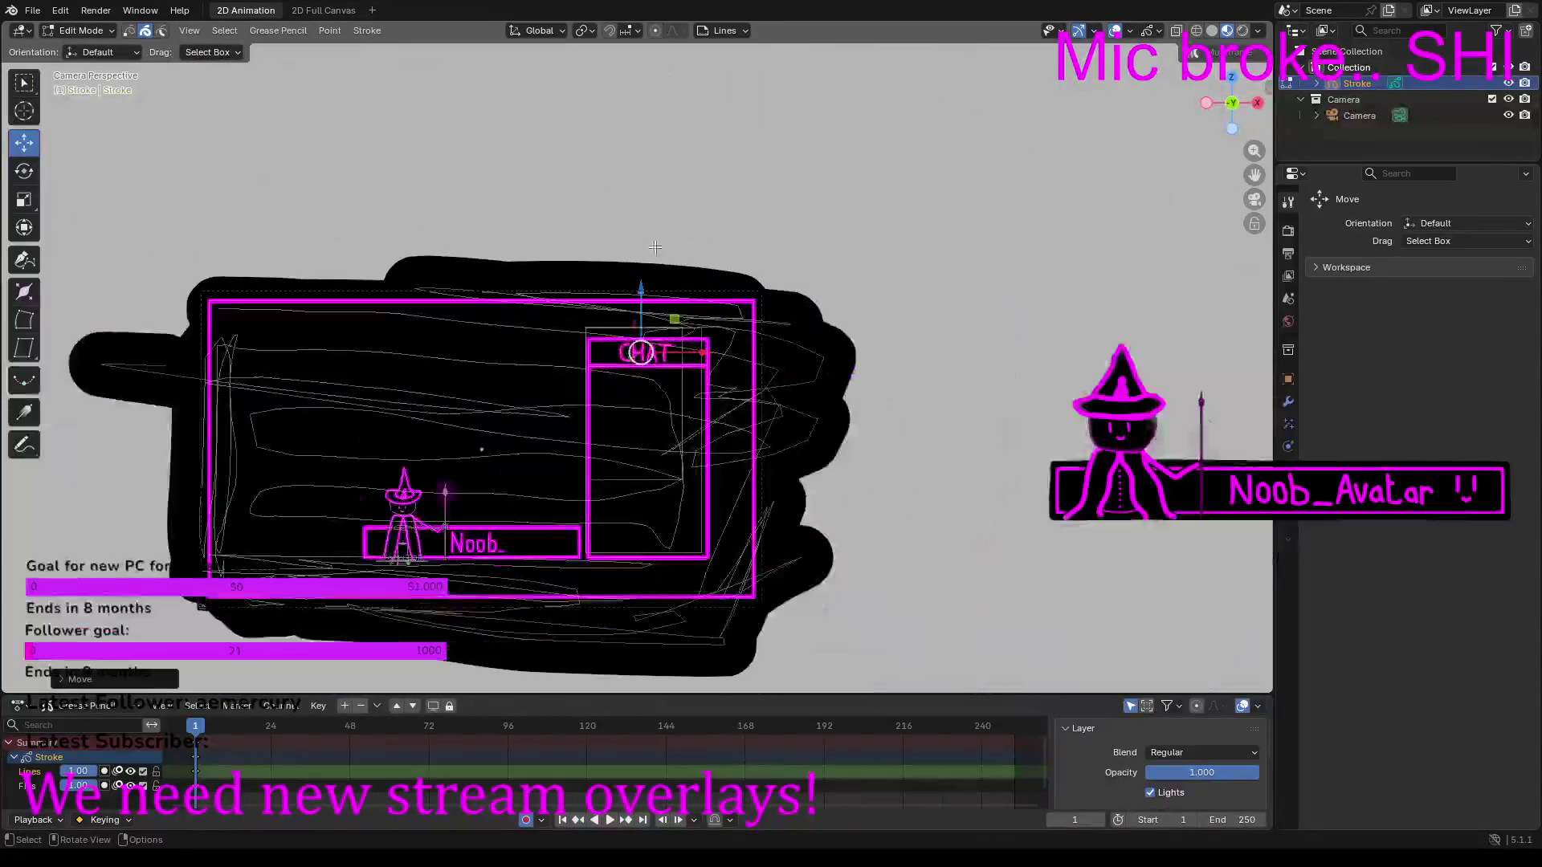
pyautogui.click(80, 30)
pyautogui.click(82, 102)
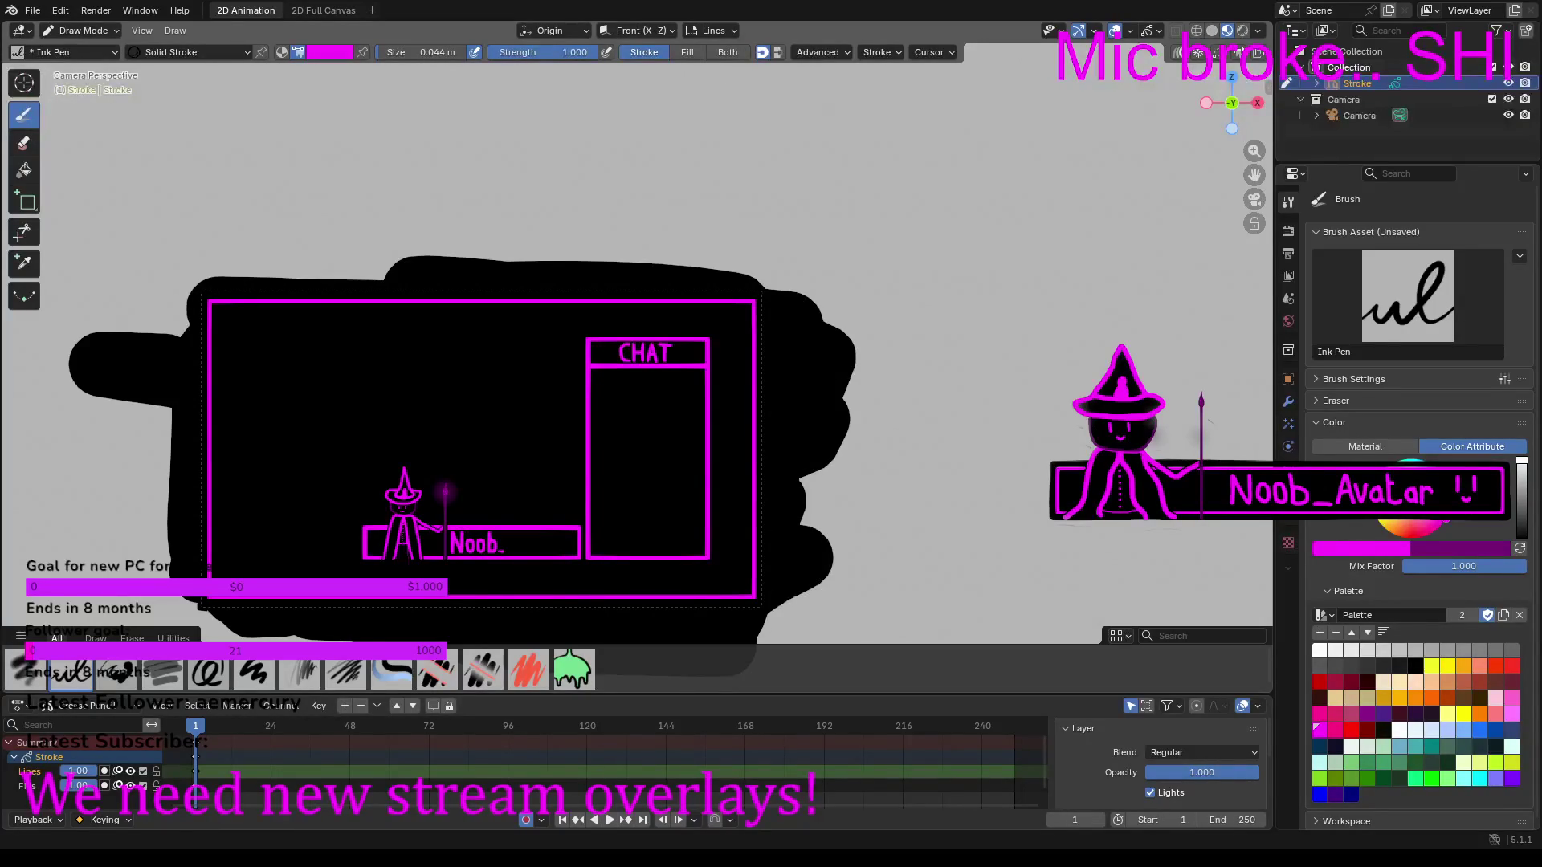
# Step: Zoom, pan and orbit to centre the CHAT panel, then frame the whole overlay through the camera (Numpad 0)
pyautogui.scroll(6, 554, 506)
pyautogui.moveTo(511, 486)
pyautogui.keyDown('shift'); pyautogui.mouseDown(button='middle')
pyautogui.moveTo(559, 428)
pyautogui.moveTo(828, 325)
pyautogui.mouseUp(button='middle'); pyautogui.keyUp('shift')
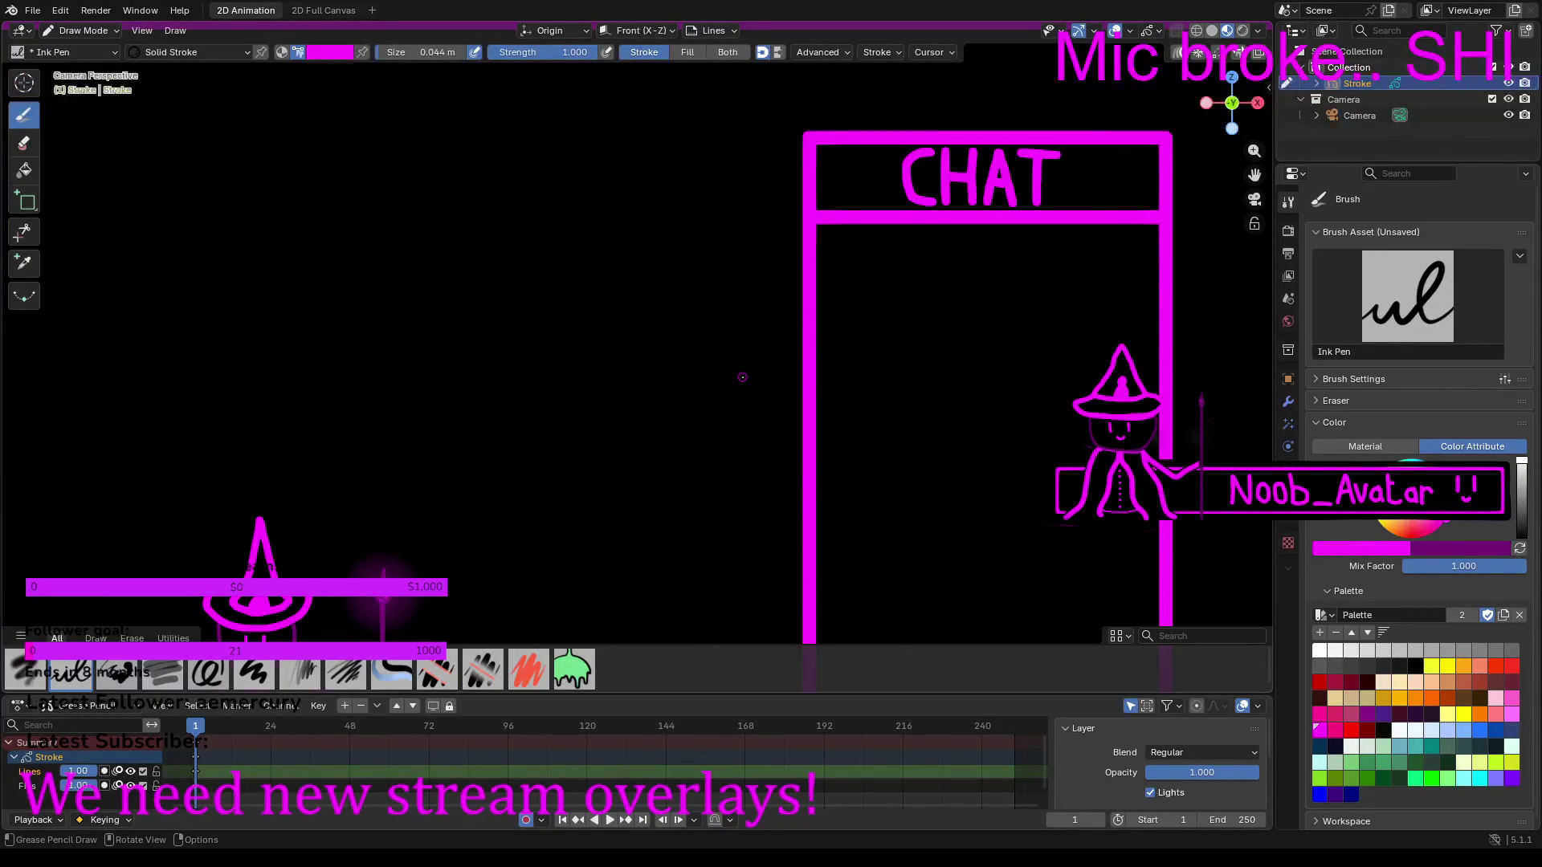
pyautogui.scroll(-6, 735, 401)
pyautogui.scroll(6, 691, 422)
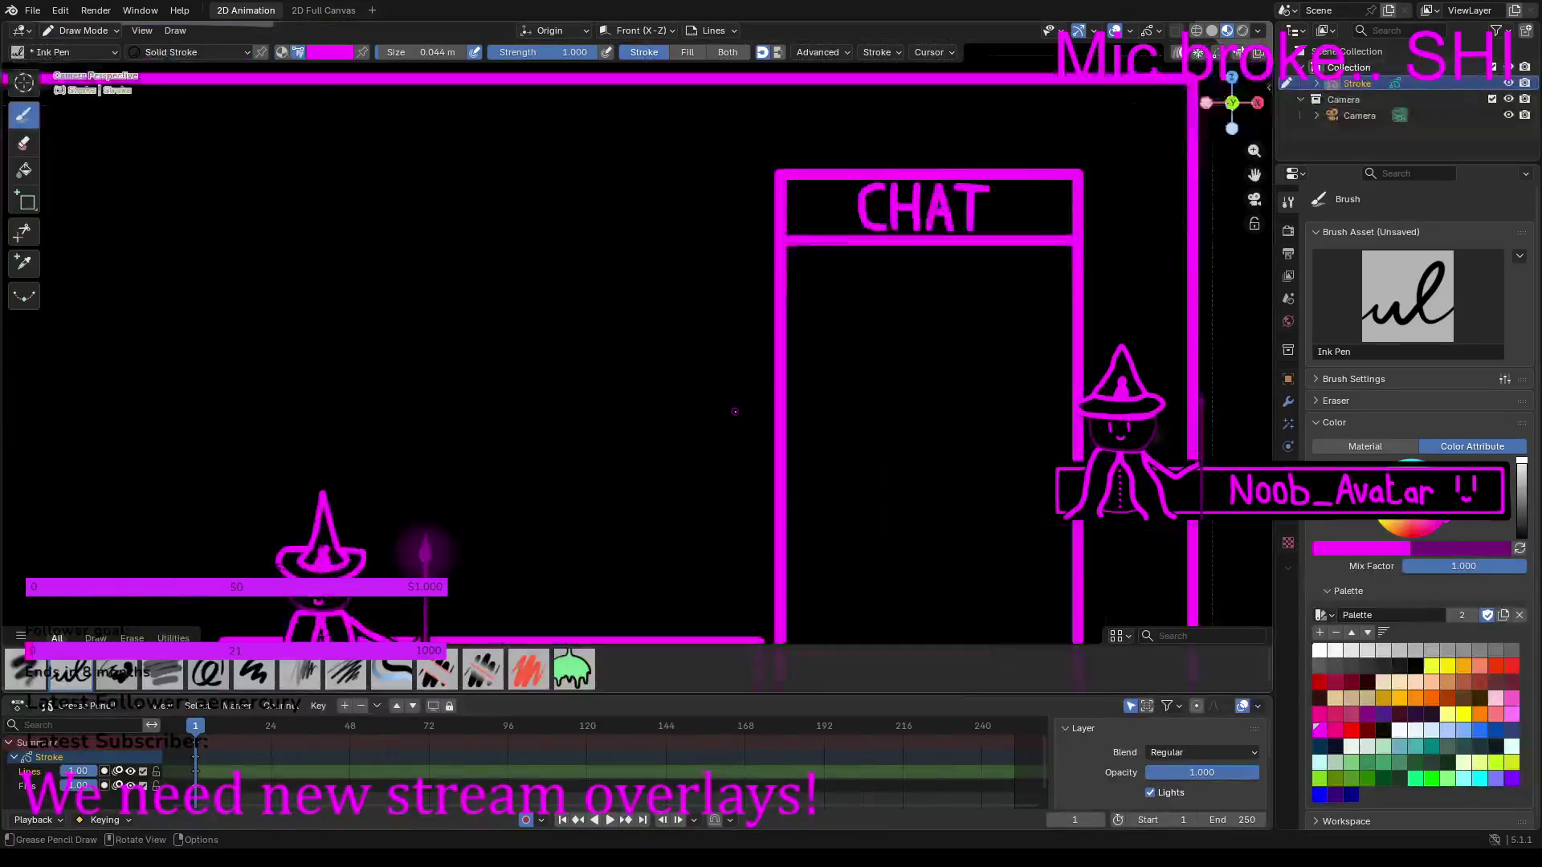
pyautogui.moveTo(711, 395)
pyautogui.mouseDown(button='middle')
pyautogui.moveTo(779, 104)
pyautogui.moveTo(840, 367)
pyautogui.mouseUp(button='middle')
pyautogui.press('KP_0')
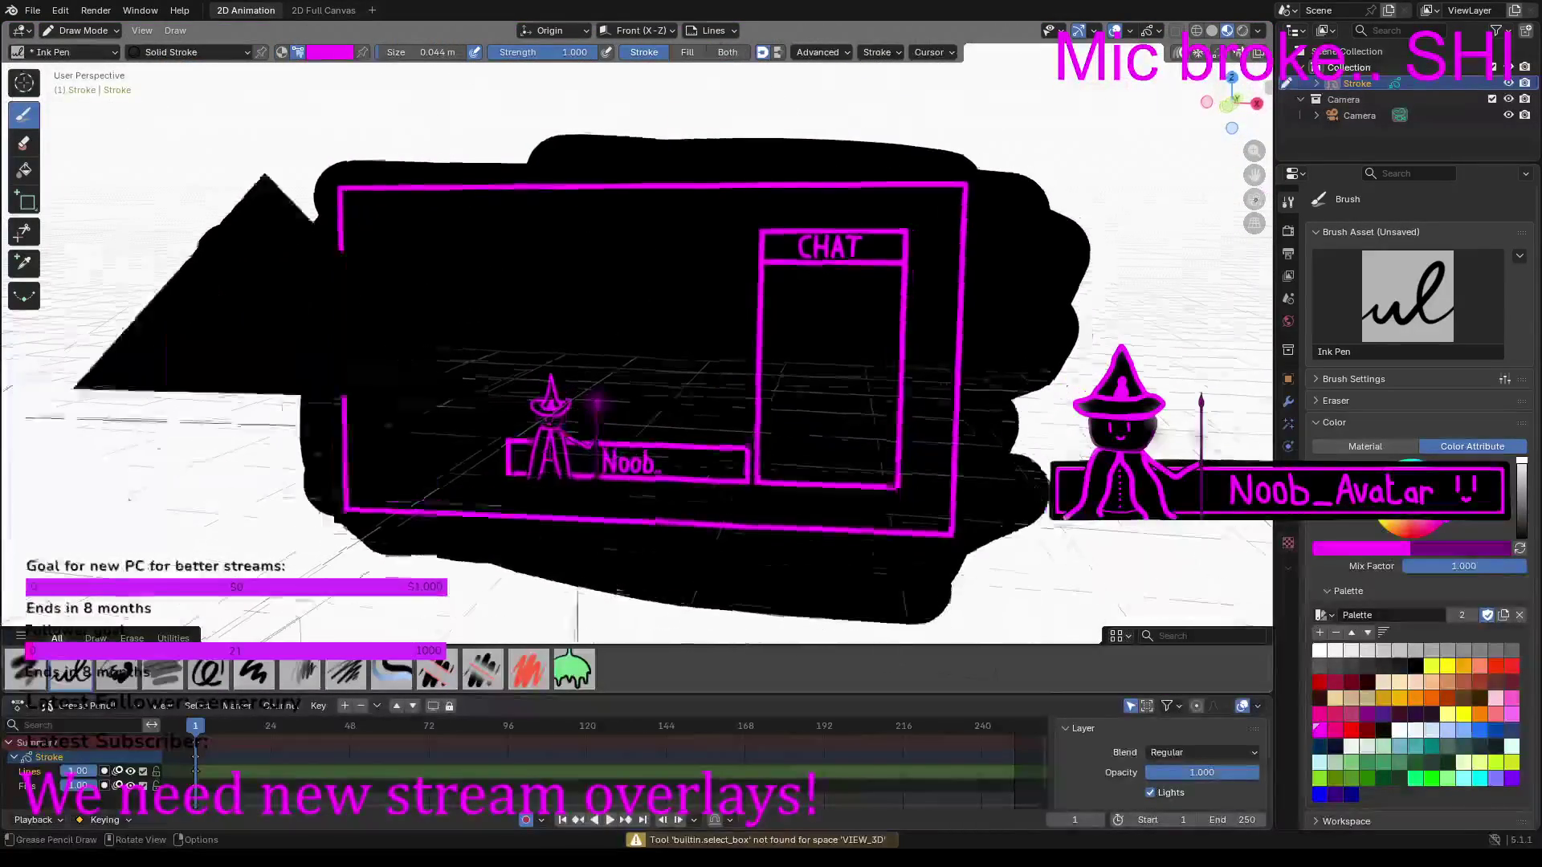
pyautogui.scroll(-5, 841, 367)
pyautogui.moveTo(803, 370)
pyautogui.keyDown('ctrl'); pyautogui.mouseDown(button='middle')
pyautogui.moveTo(788, 352)
pyautogui.moveTo(569, 459)
pyautogui.mouseUp(button='middle'); pyautogui.keyUp('ctrl')
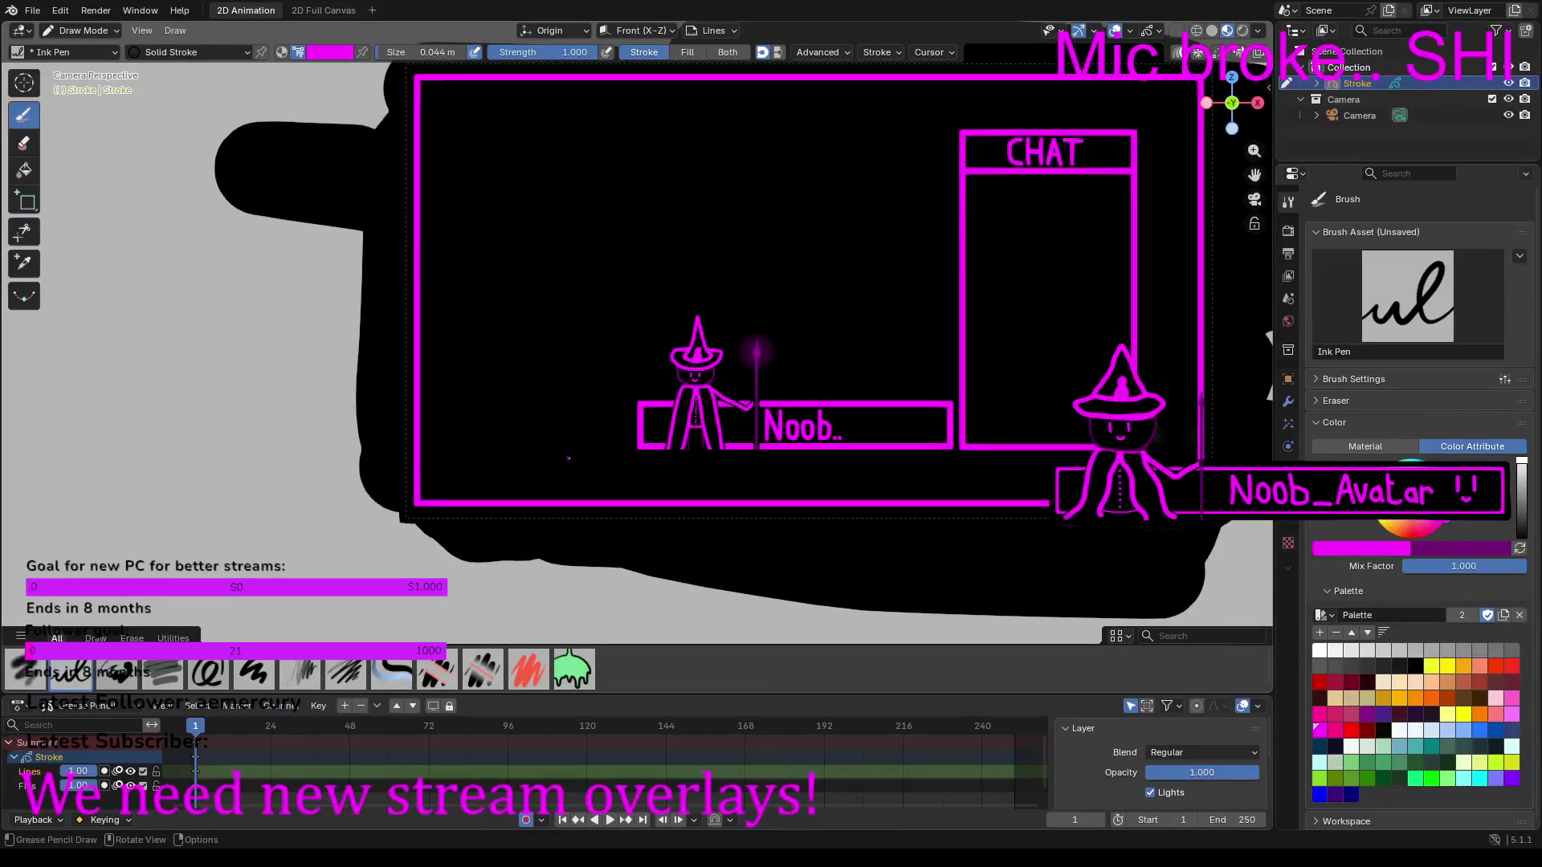
pyautogui.scroll(4, 650, 453)
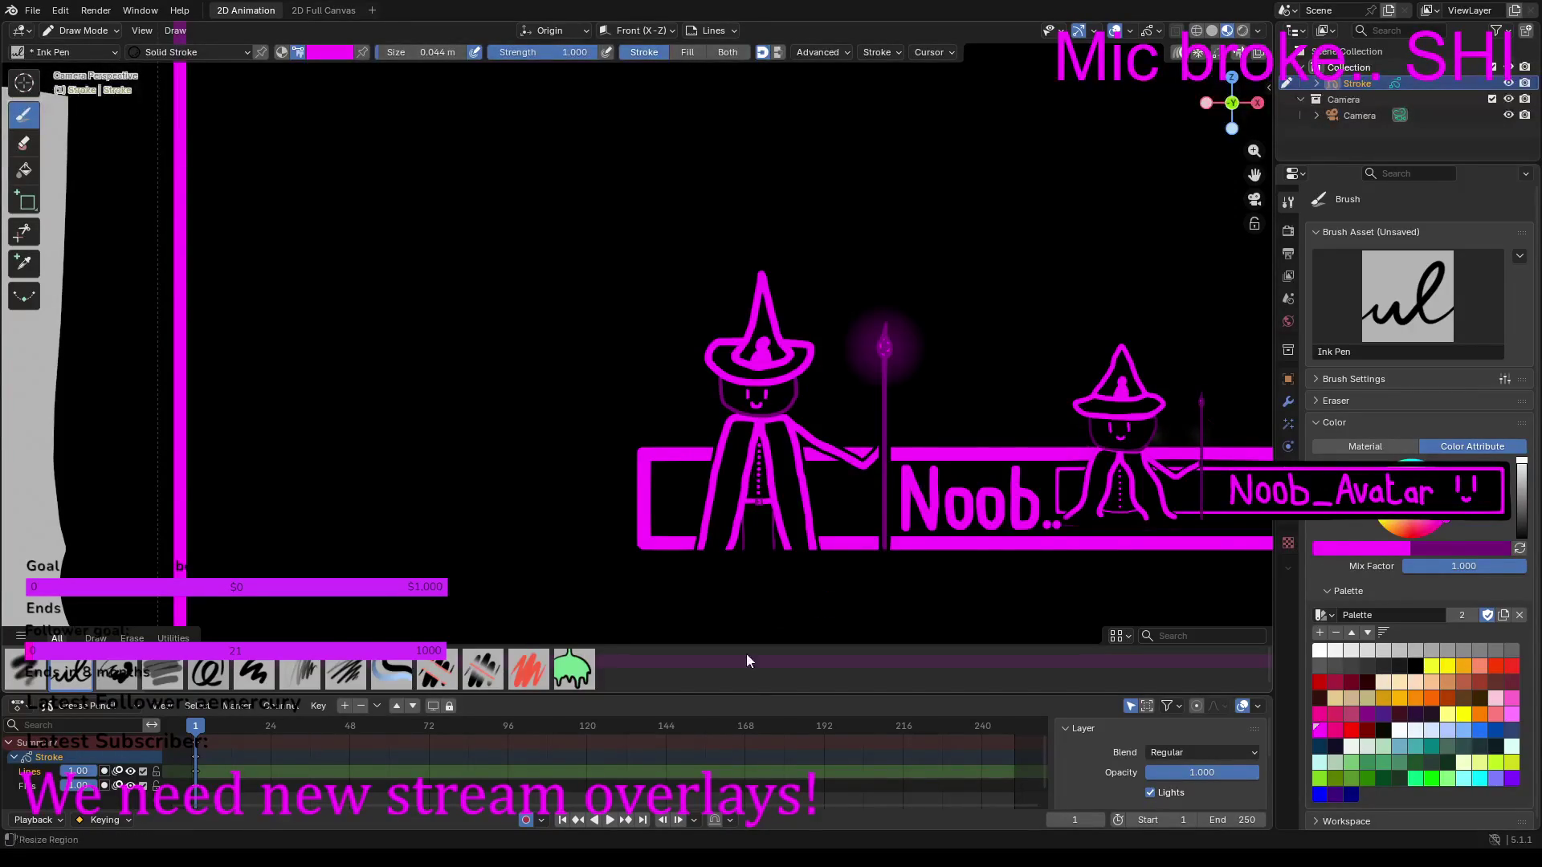
pyautogui.scroll(-3, 849, 428)
pyautogui.scroll(2, 849, 427)
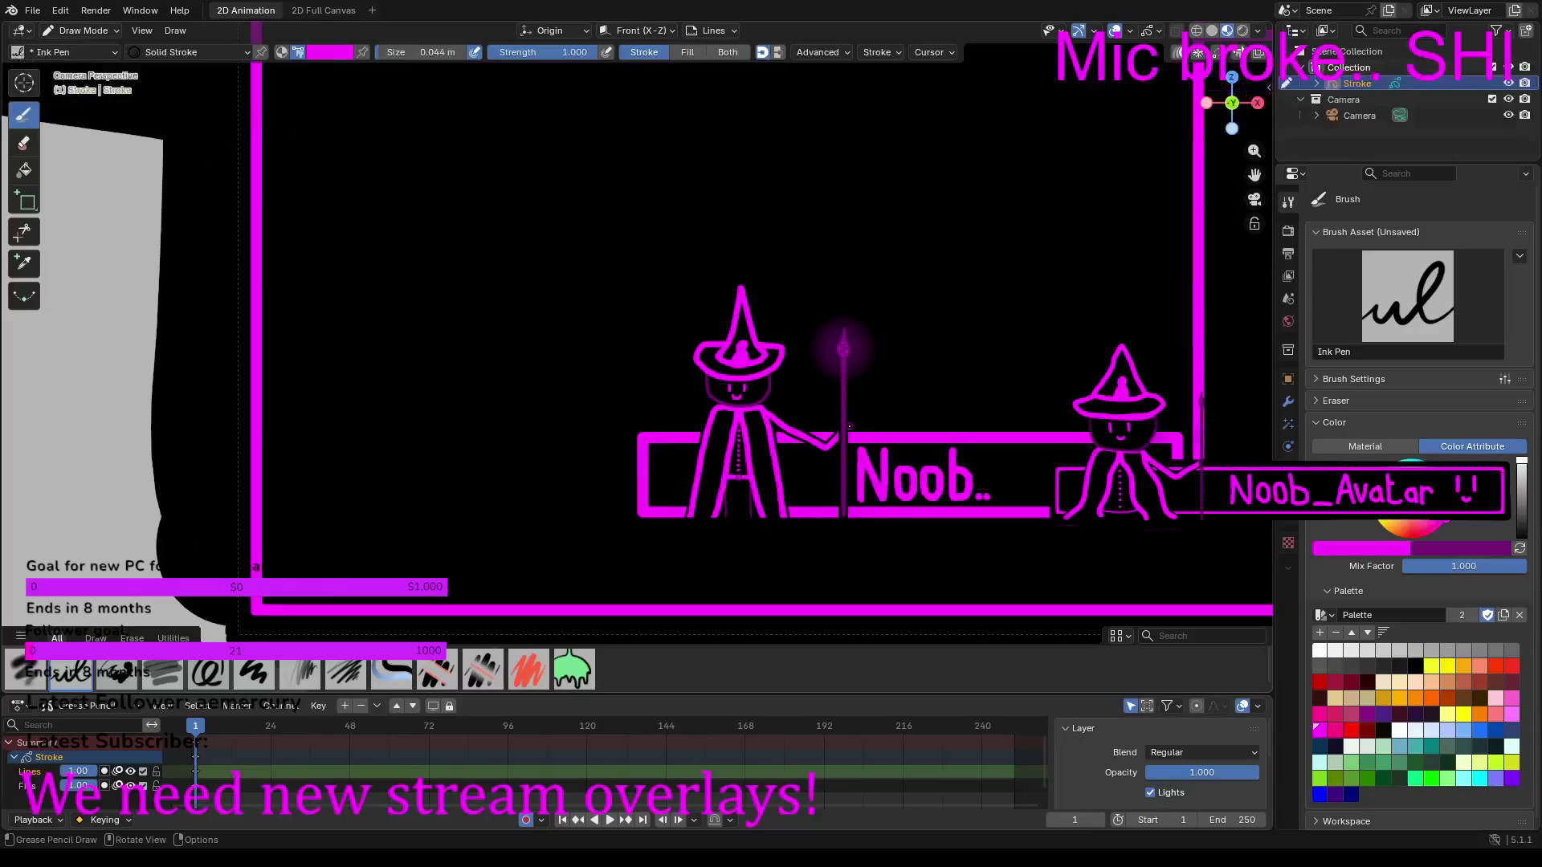
pyautogui.moveTo(849, 427); pyautogui.dragTo(866, 392, button='middle')
pyautogui.click(1255, 199)
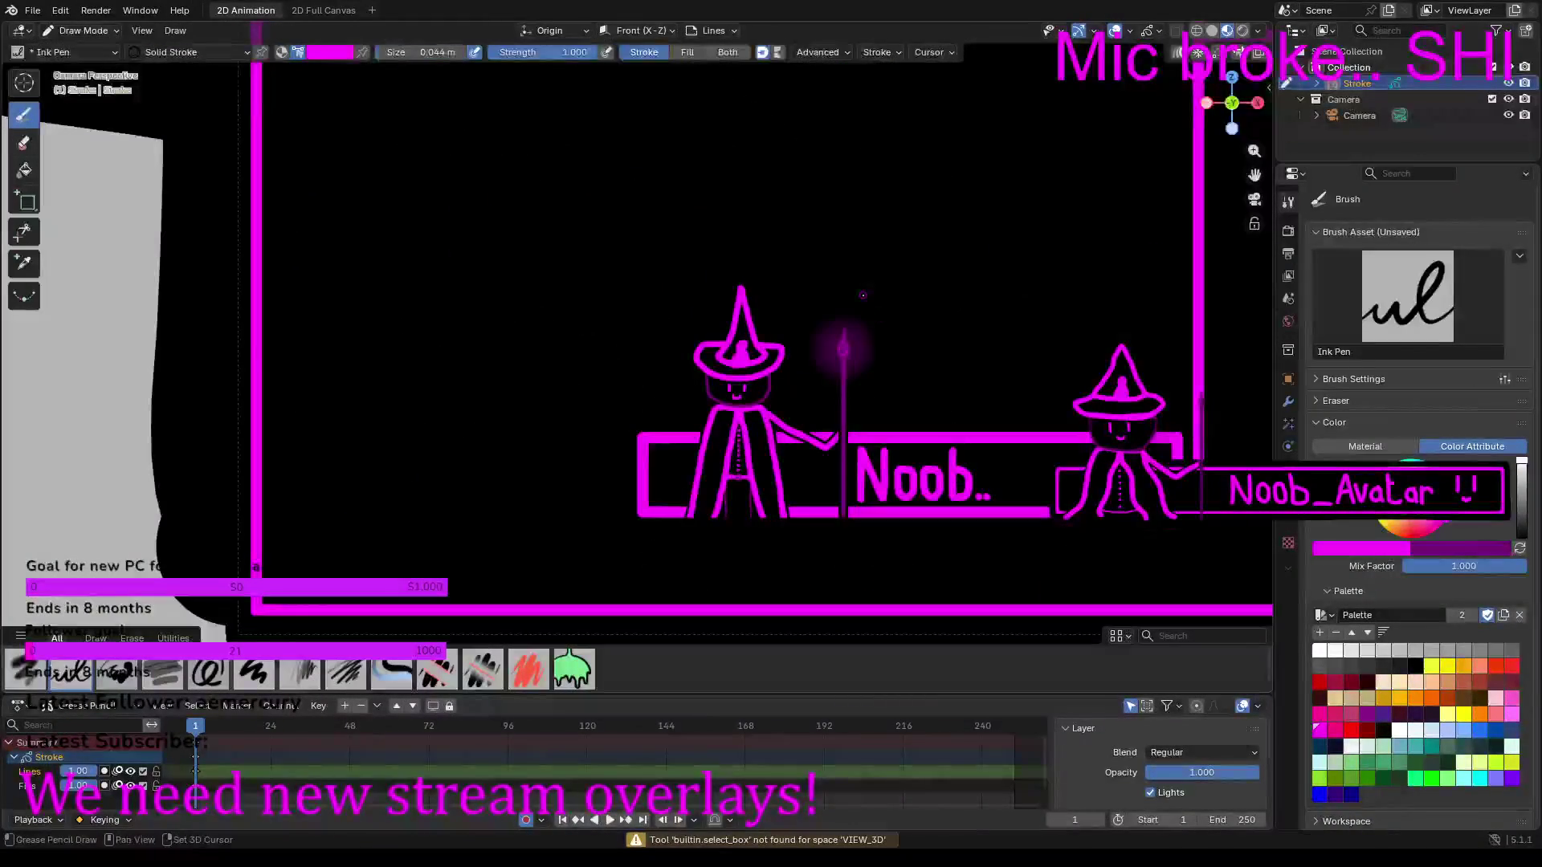
pyautogui.keyDown('shift'); pyautogui.moveTo(863, 295); pyautogui.dragTo(706, 456, button='middle'); pyautogui.keyUp('shift')
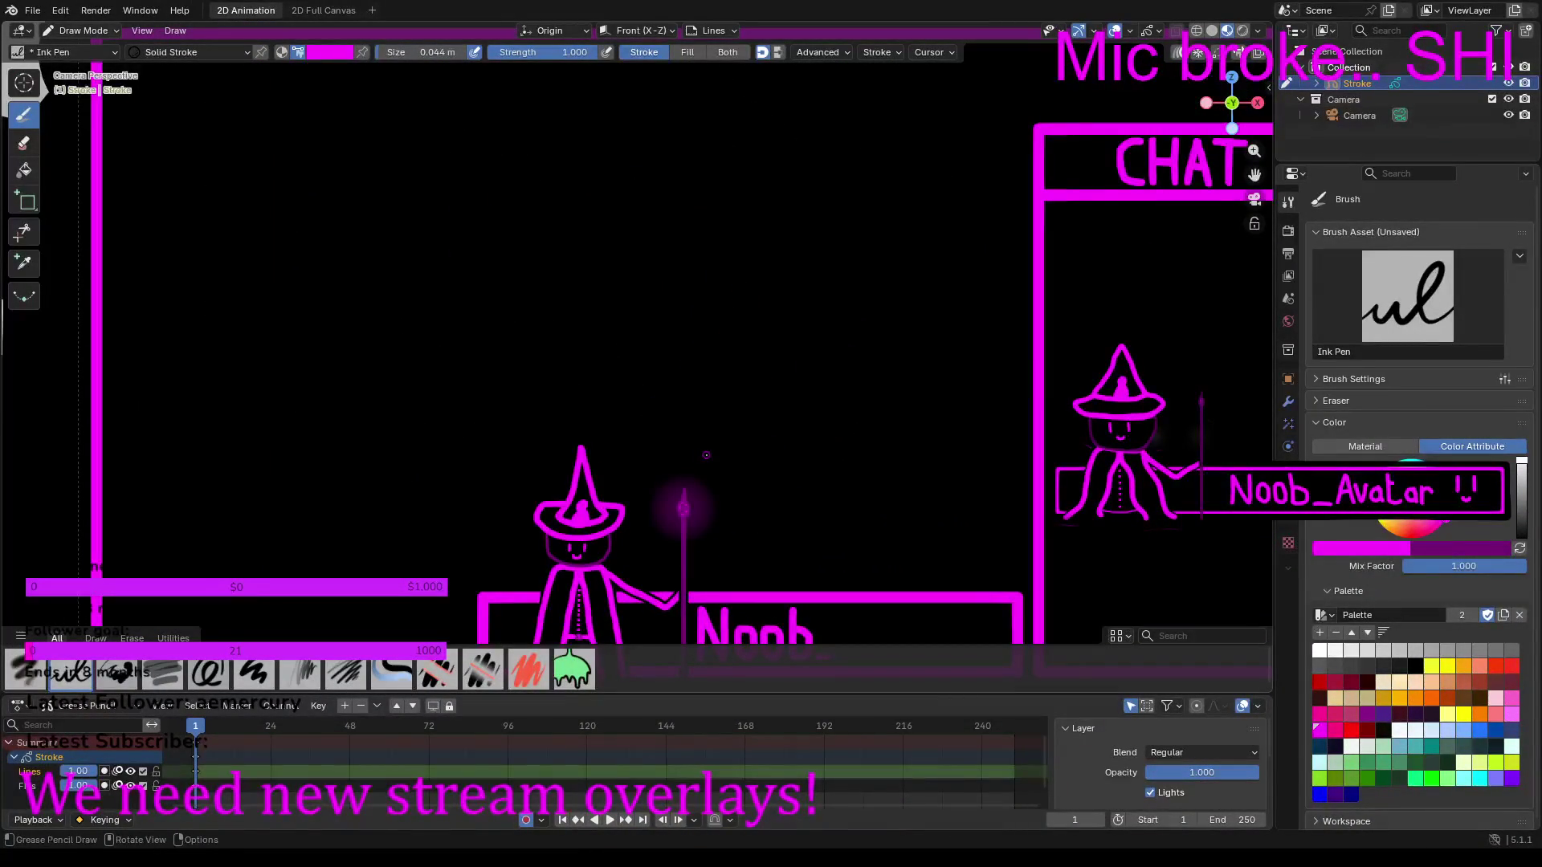
pyautogui.moveTo(447, 406)
pyautogui.keyDown('shift'); pyautogui.mouseDown(button='middle')
pyautogui.moveTo(669, 245)
pyautogui.moveTo(645, 137)
pyautogui.moveTo(666, 139)
pyautogui.mouseUp(button='middle'); pyautogui.keyUp('shift')
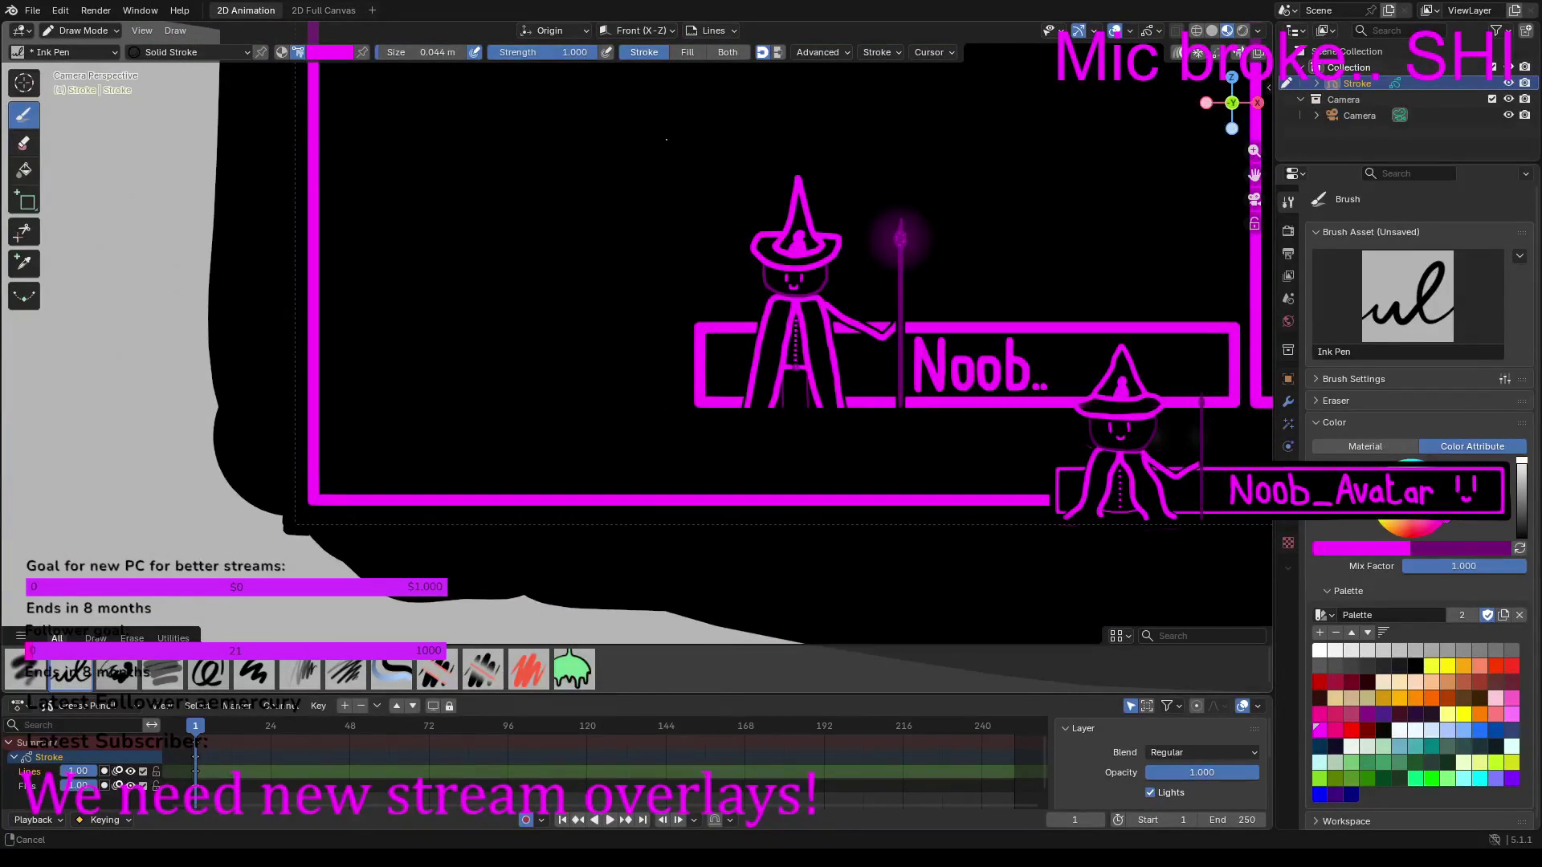
pyautogui.moveTo(567, 396)
pyautogui.keyDown('shift'); pyautogui.mouseDown(button='middle')
pyautogui.moveTo(471, 392)
pyautogui.moveTo(275, 295)
pyautogui.moveTo(351, 295)
pyautogui.mouseUp(button='middle'); pyautogui.keyUp('shift')
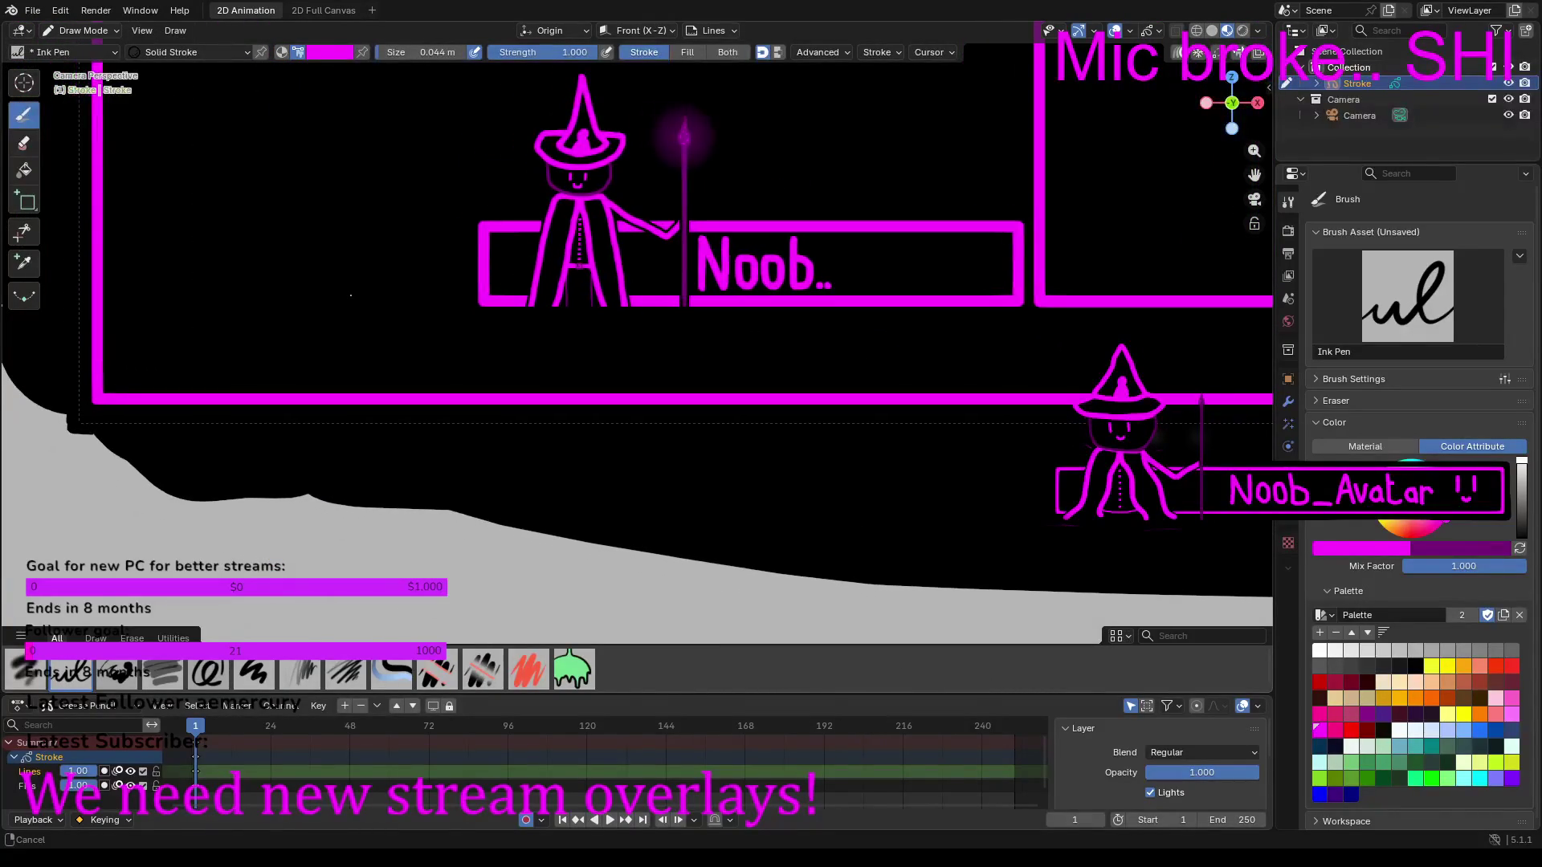
pyautogui.scroll(-6, 351, 295)
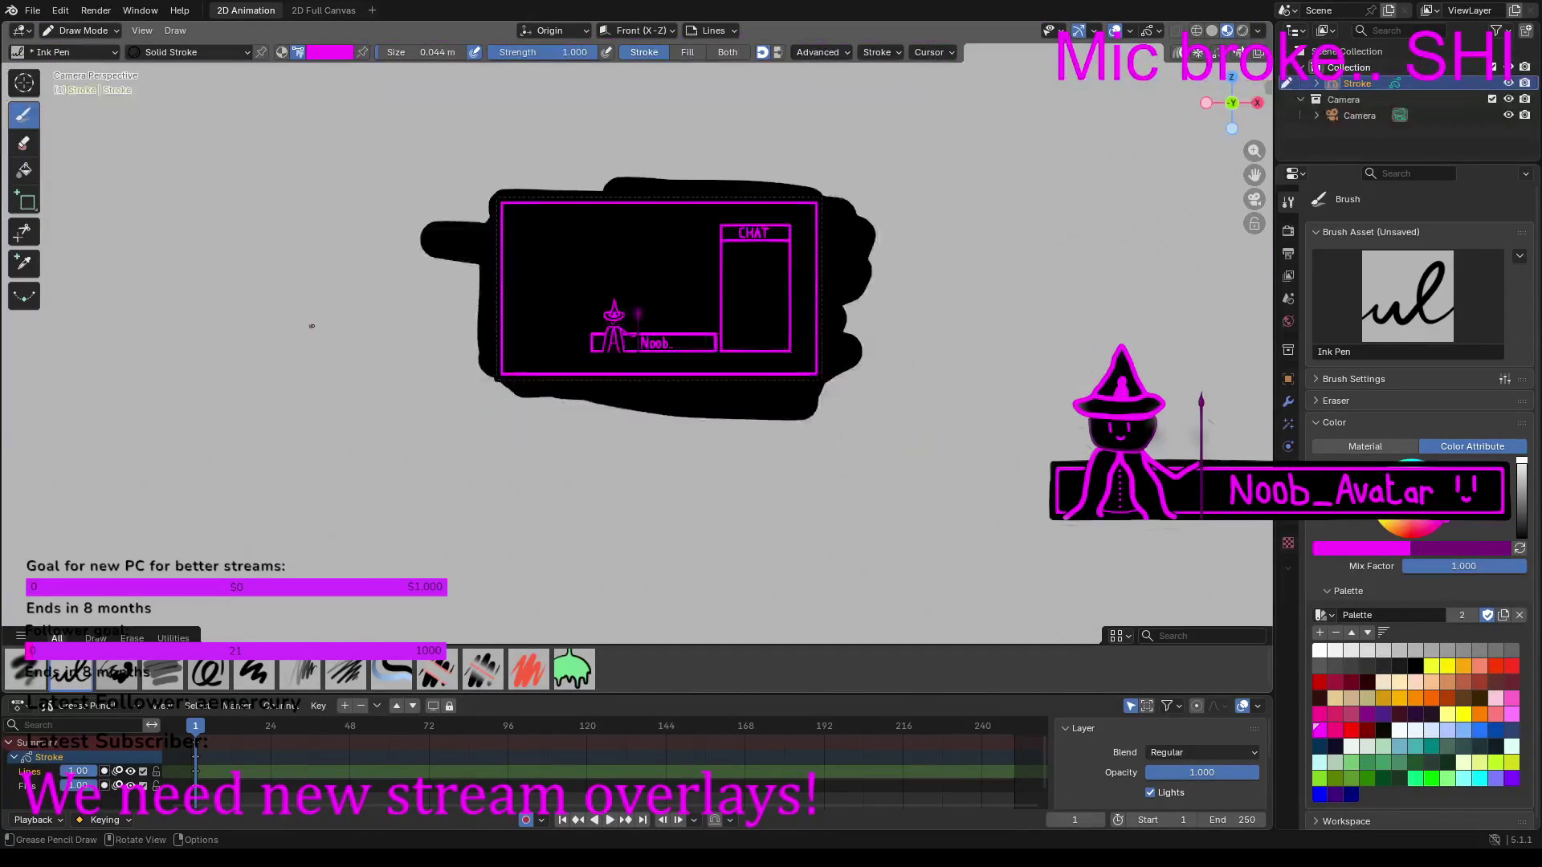
pyautogui.moveTo(677, 390)
pyautogui.keyDown('ctrl'); pyautogui.mouseDown(button='middle')
pyautogui.moveTo(683, 354)
pyautogui.moveTo(695, 378)
pyautogui.moveTo(718, 343)
pyautogui.mouseUp(button='middle'); pyautogui.keyUp('ctrl')
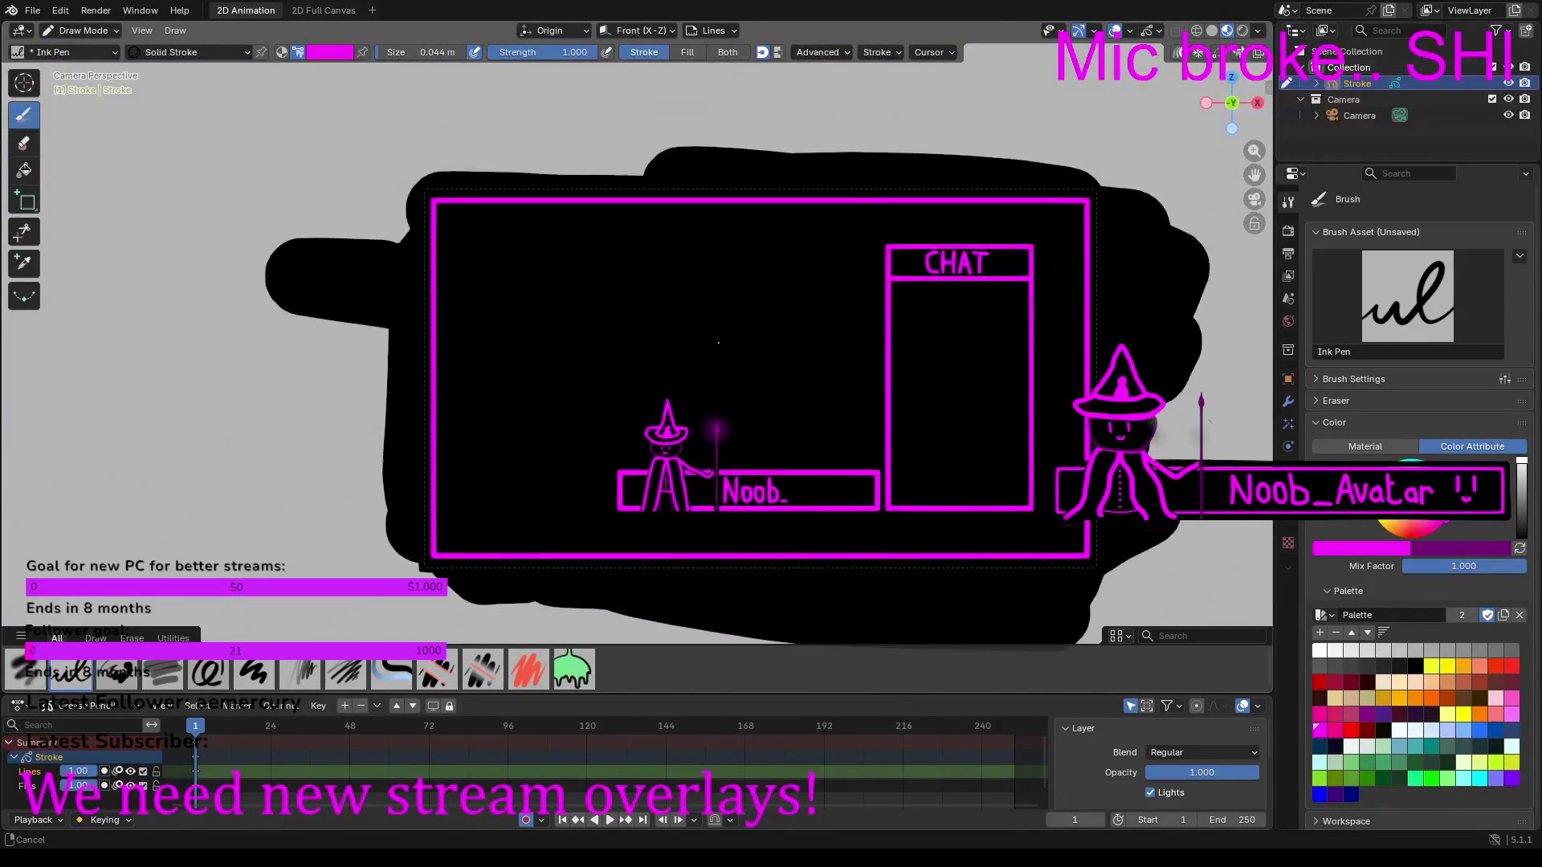
pyautogui.scroll(2, 707, 341)
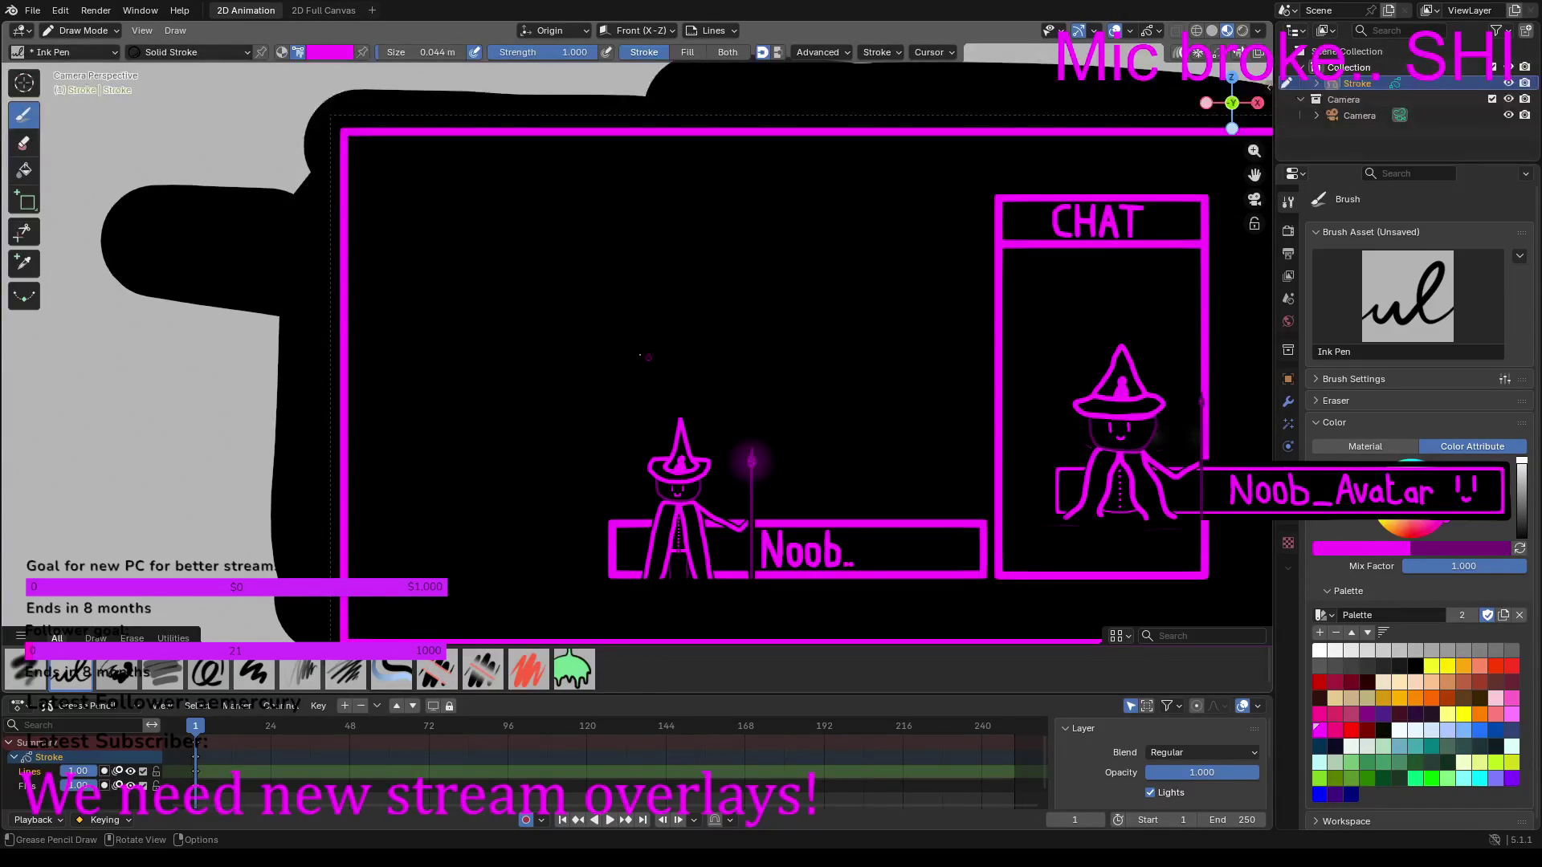
# Step: Draw a wide box above the witch banner, undo it, and switch to Edit Mode
pyautogui.click(26, 201)
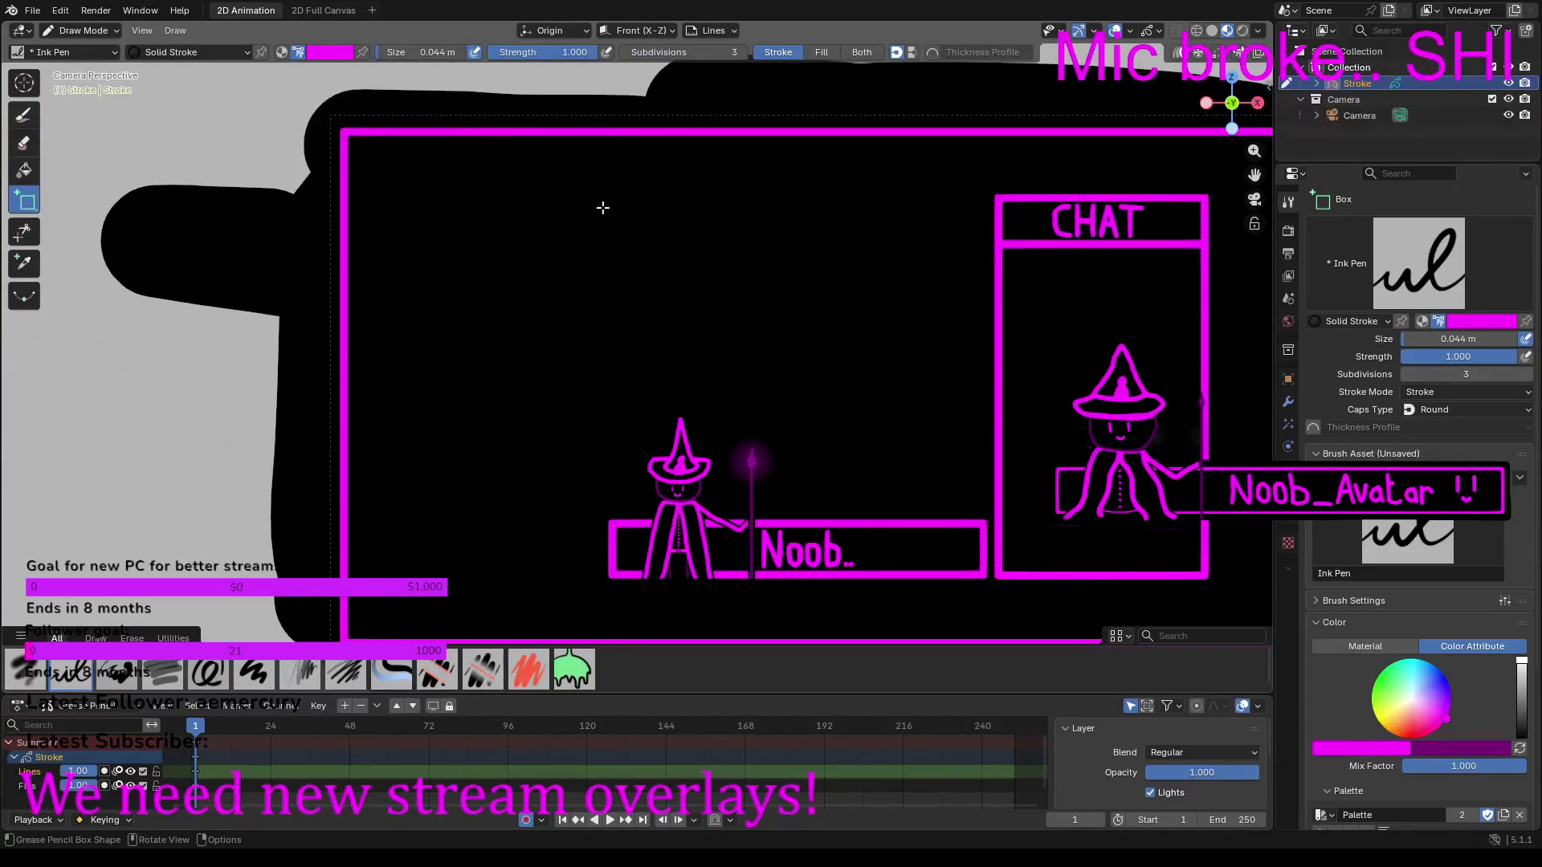
pyautogui.moveTo(612, 201)
pyautogui.mouseDown()
pyautogui.moveTo(731, 258)
pyautogui.moveTo(891, 257)
pyautogui.mouseUp()
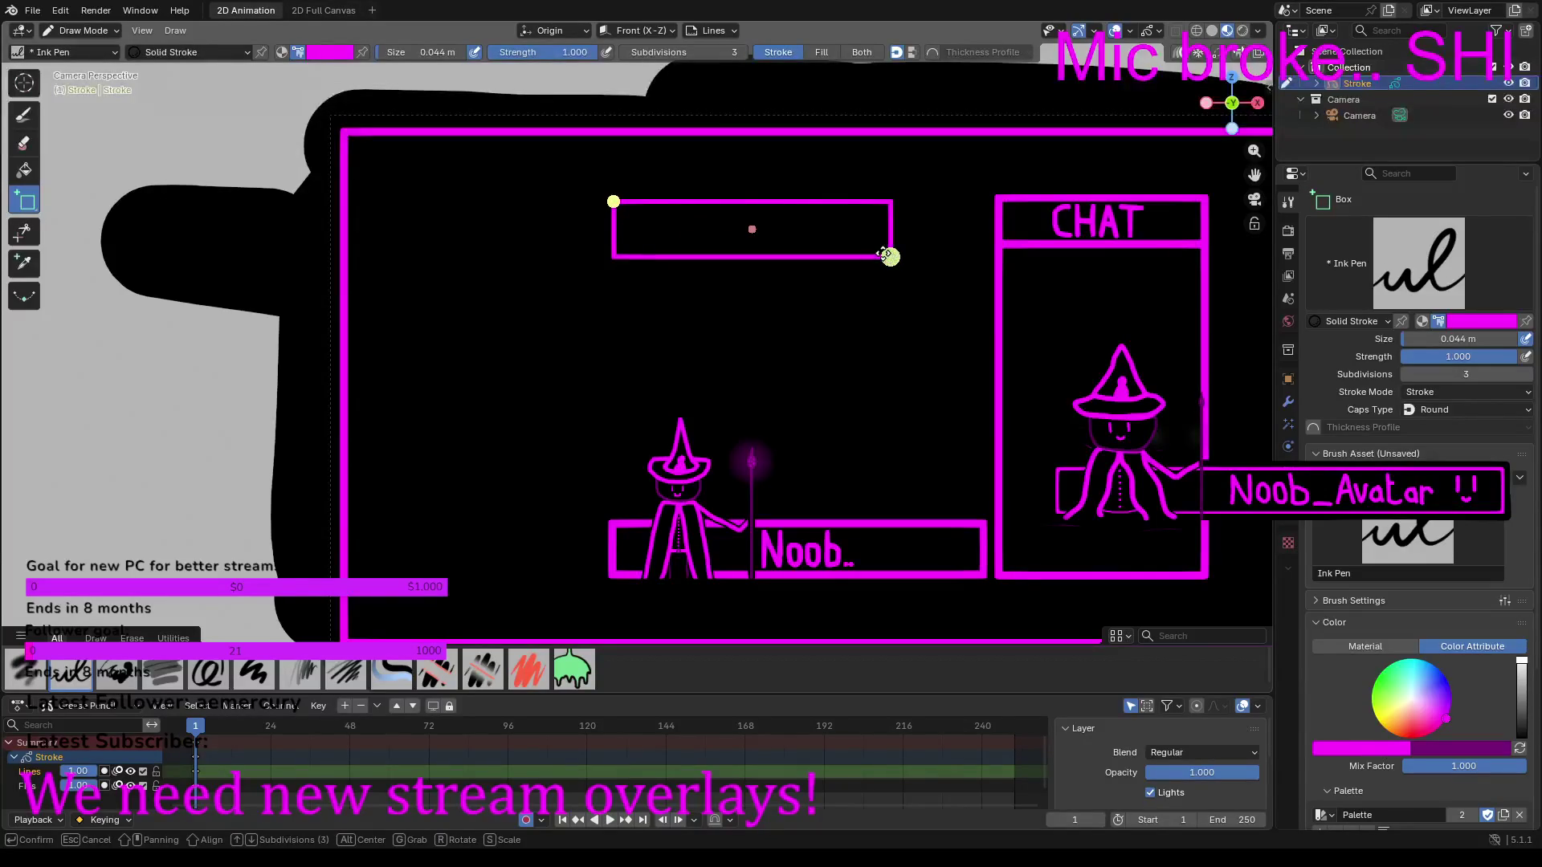
pyautogui.click(883, 254)
pyautogui.hotkey('ctrl', 'z')
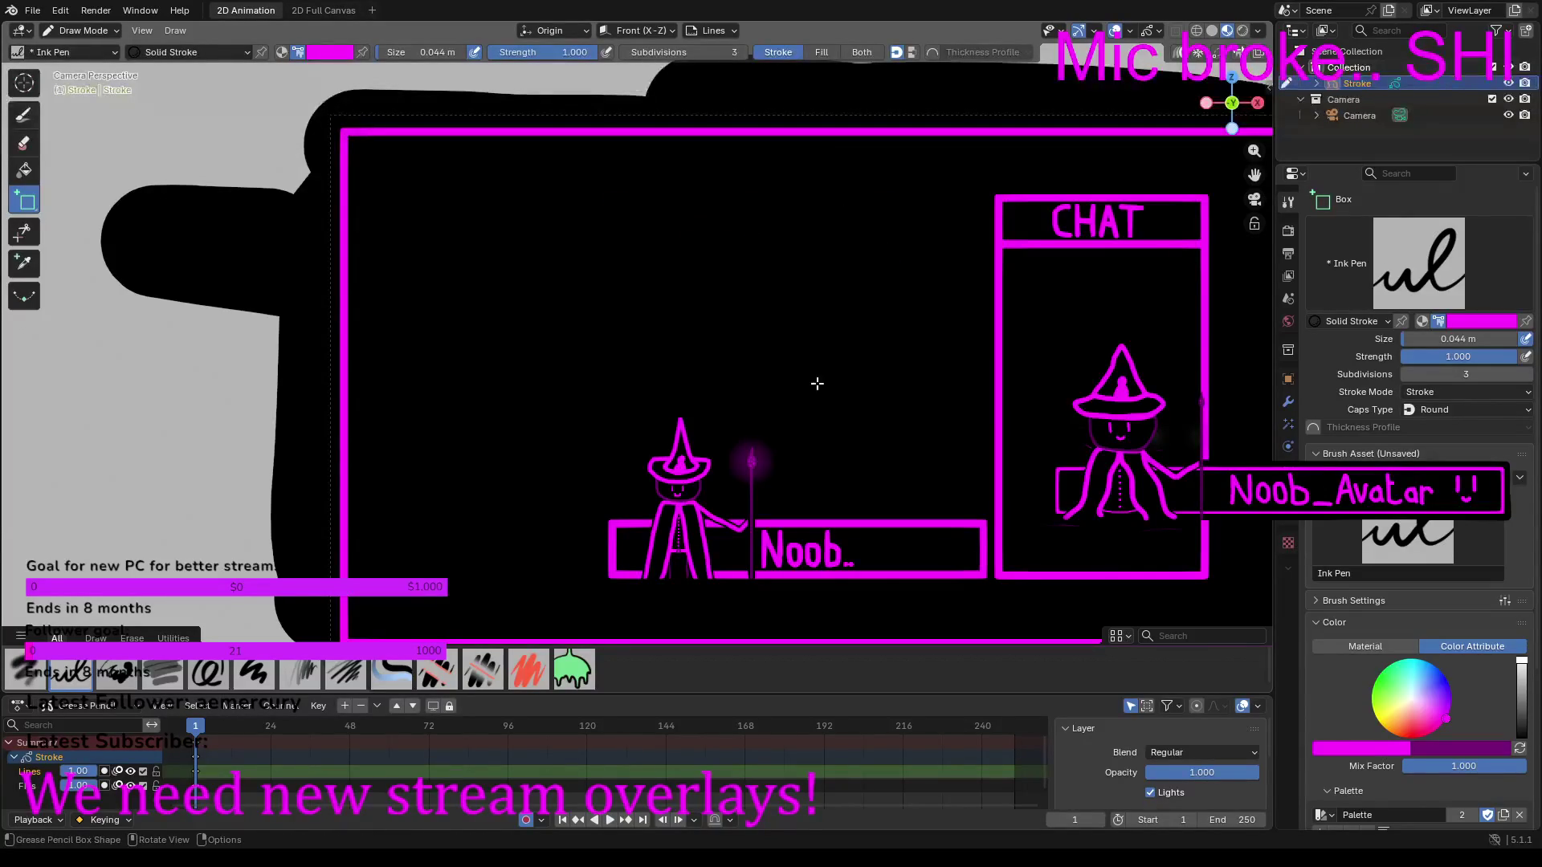
pyautogui.click(109, 30)
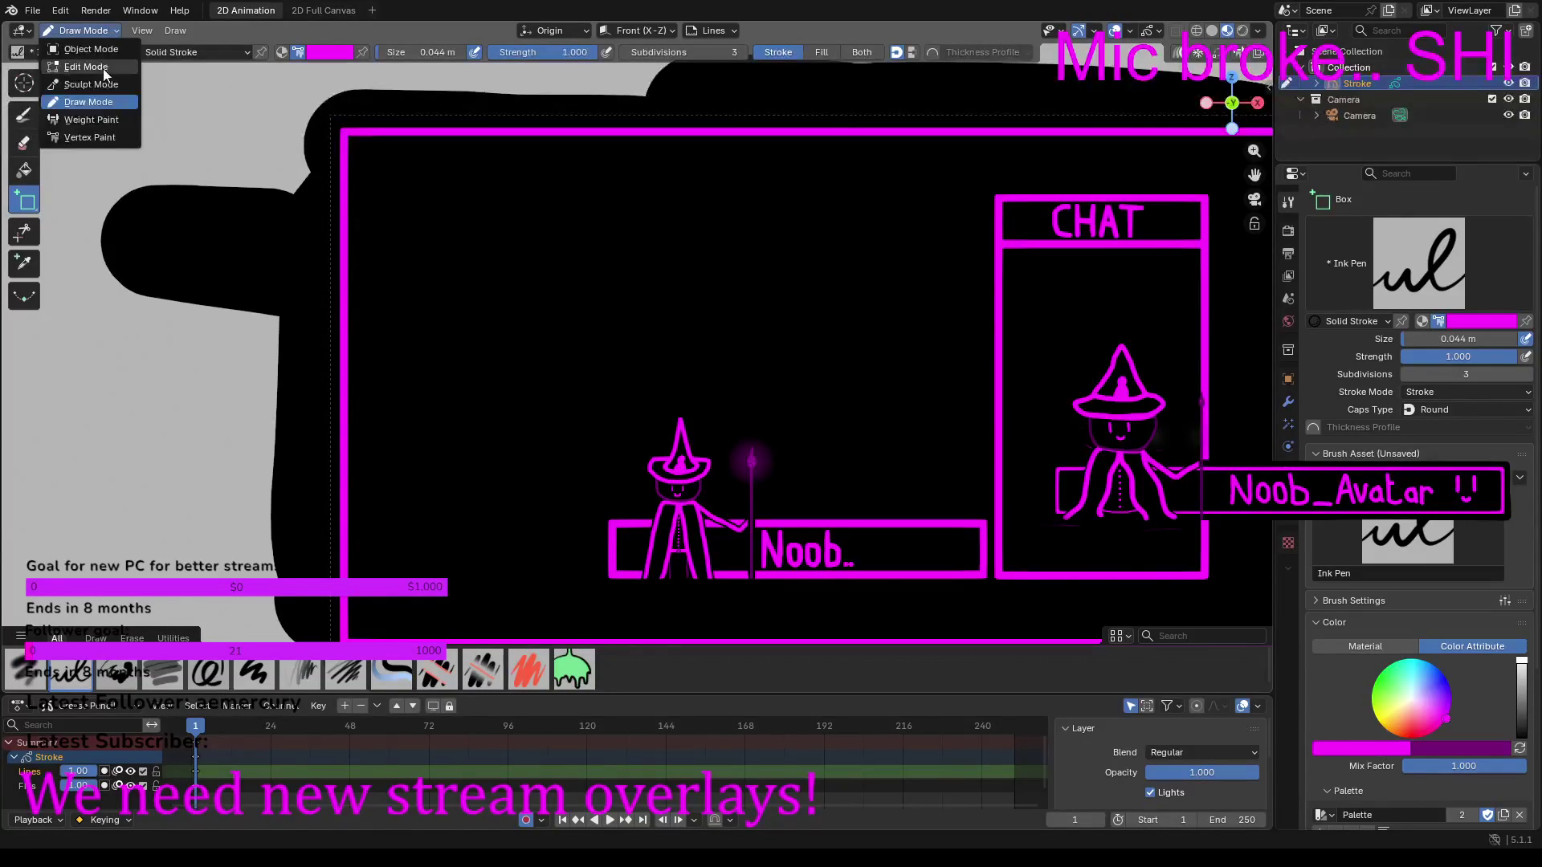
pyautogui.click(103, 67)
# Step: Select the frame stroke around the Noob.. banner and copy it
pyautogui.press('b')
pyautogui.moveTo(882, 517); pyautogui.dragTo(922, 591)
pyautogui.hotkey('alt', 'a')
pyautogui.scroll(4, 943, 592)
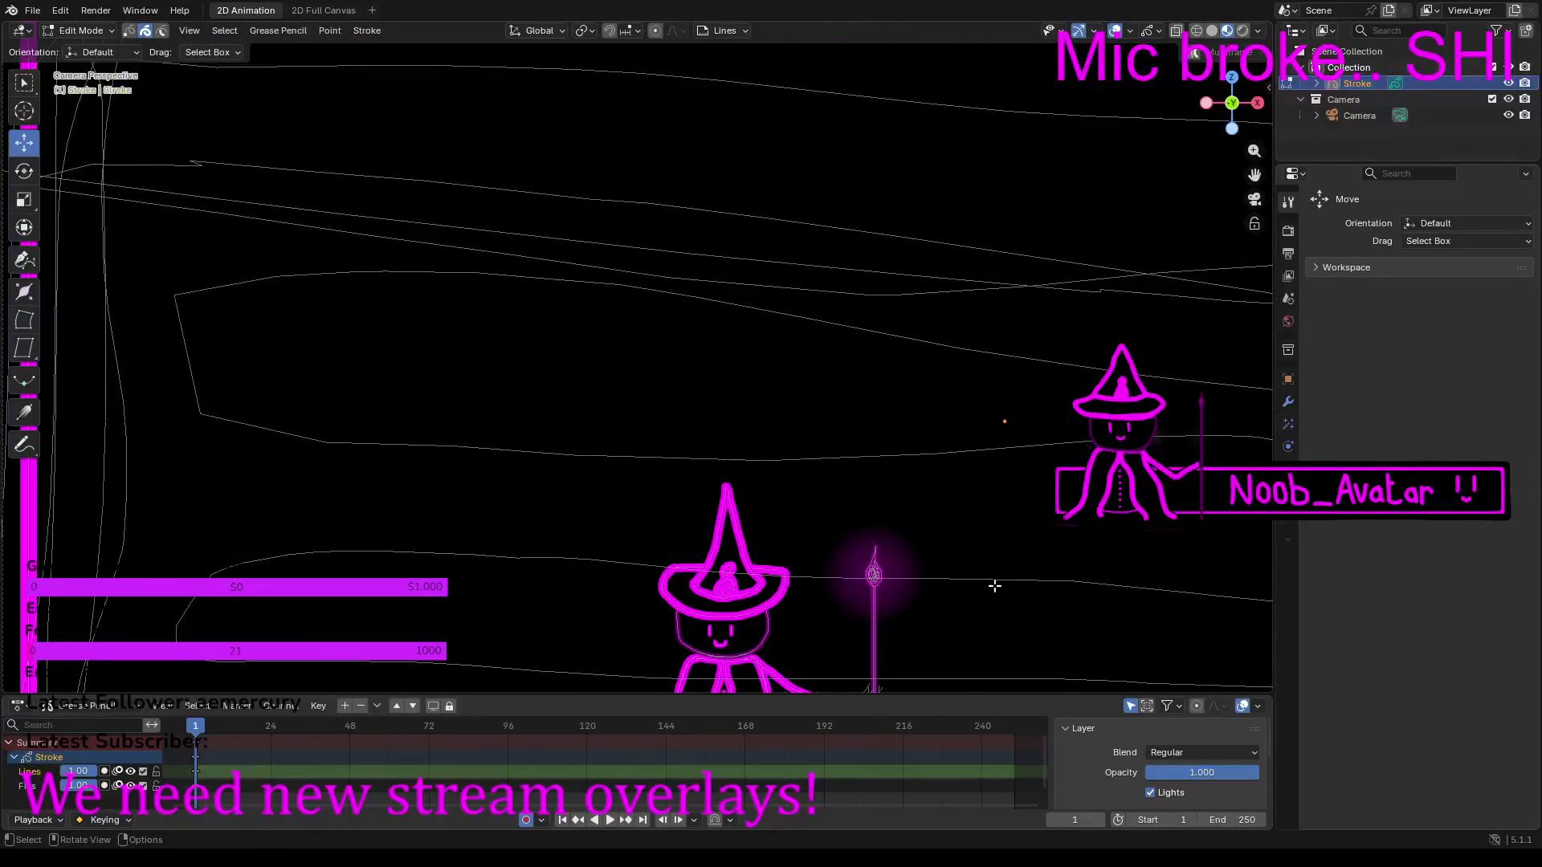
pyautogui.press('Home')
pyautogui.moveTo(822, 374); pyautogui.dragTo(857, 407)
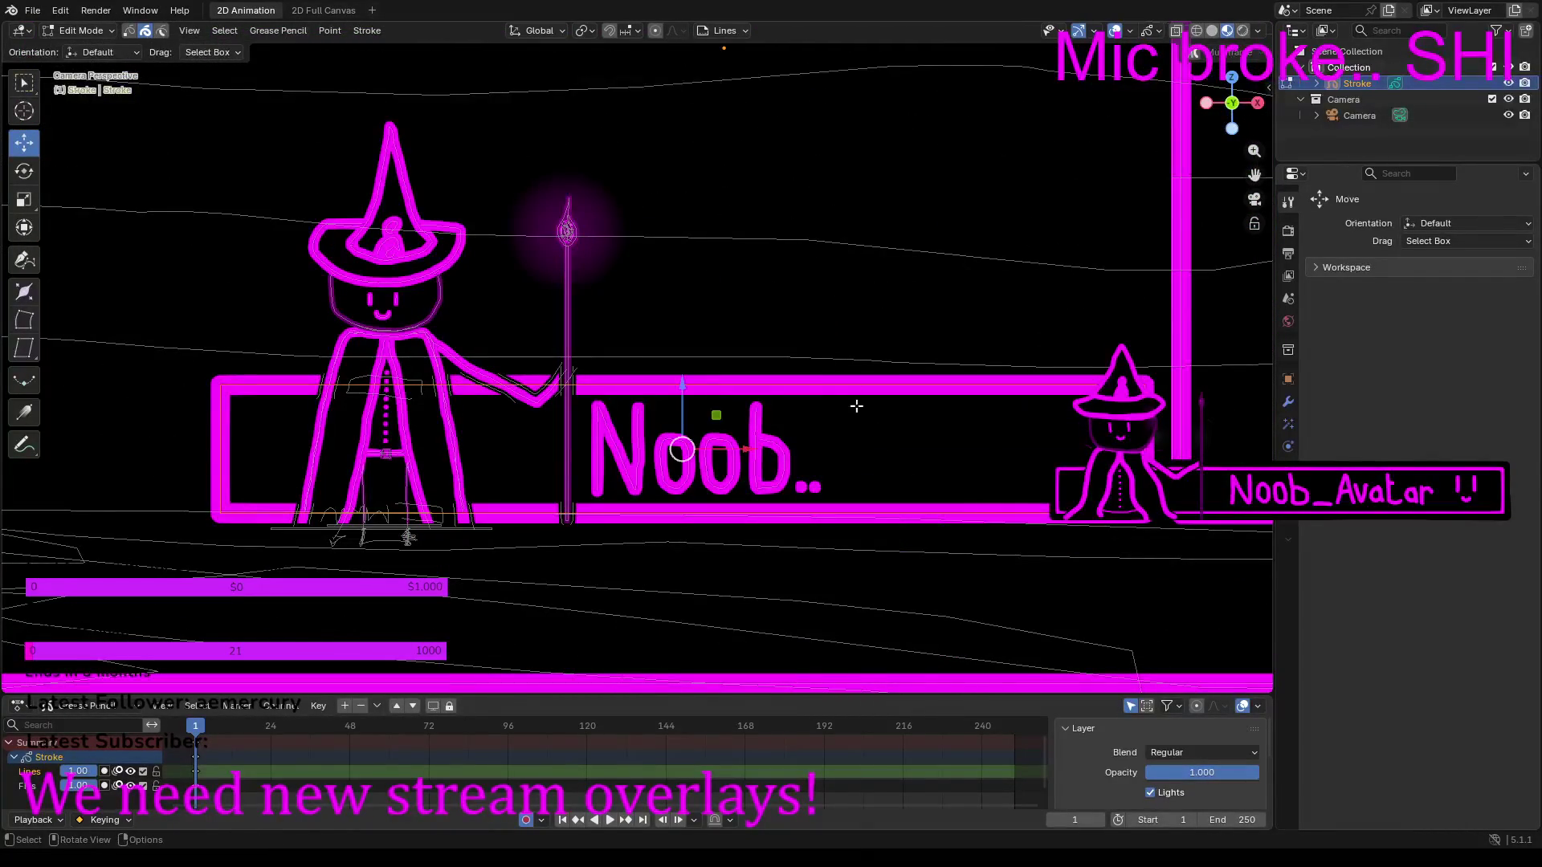
pyautogui.rightClick(754, 383)
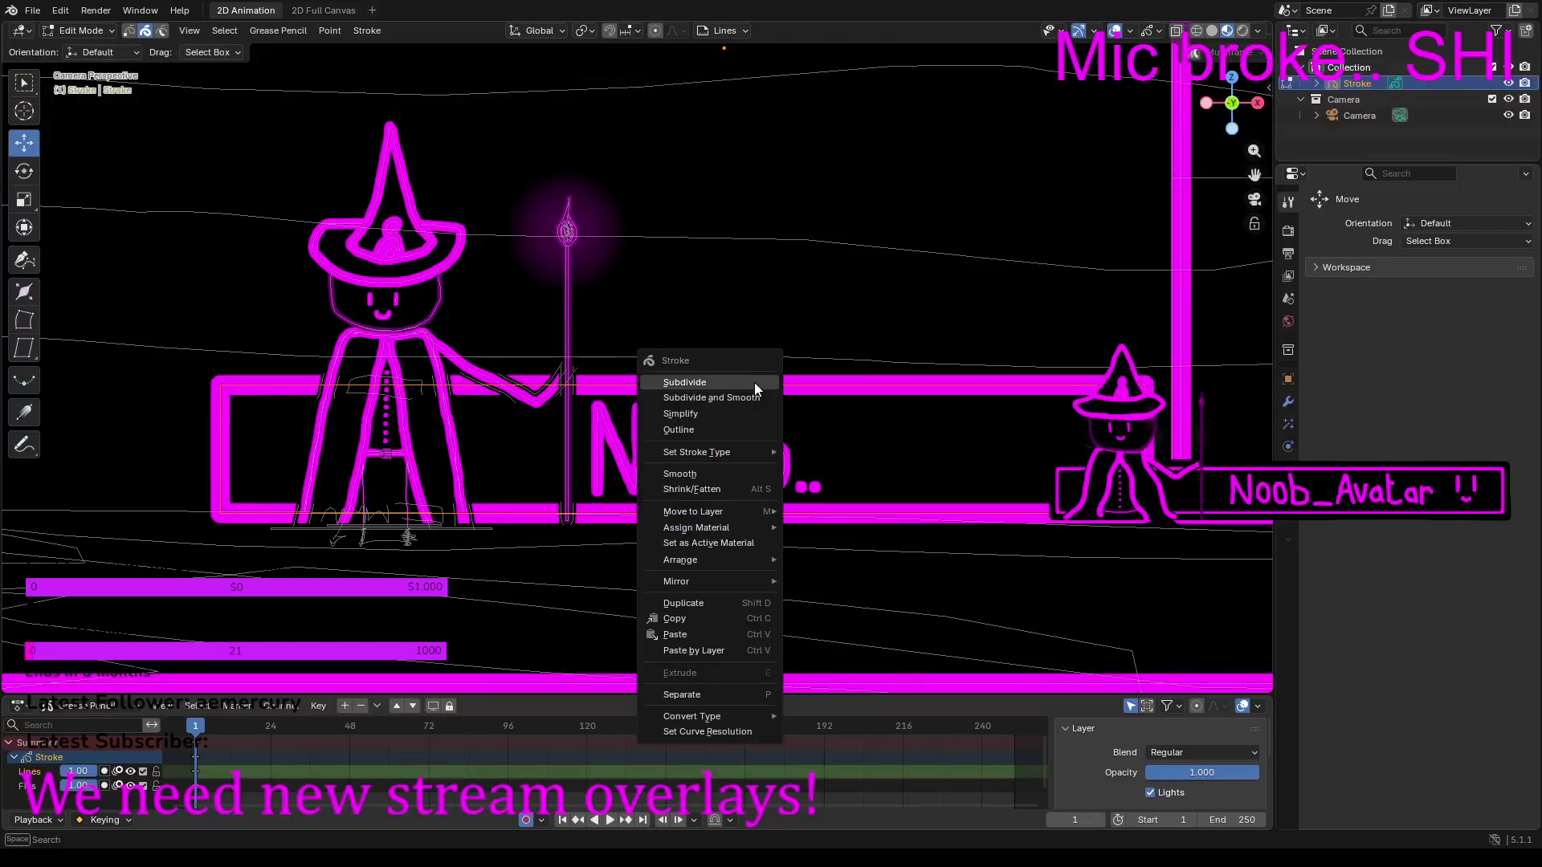
pyautogui.click(705, 622)
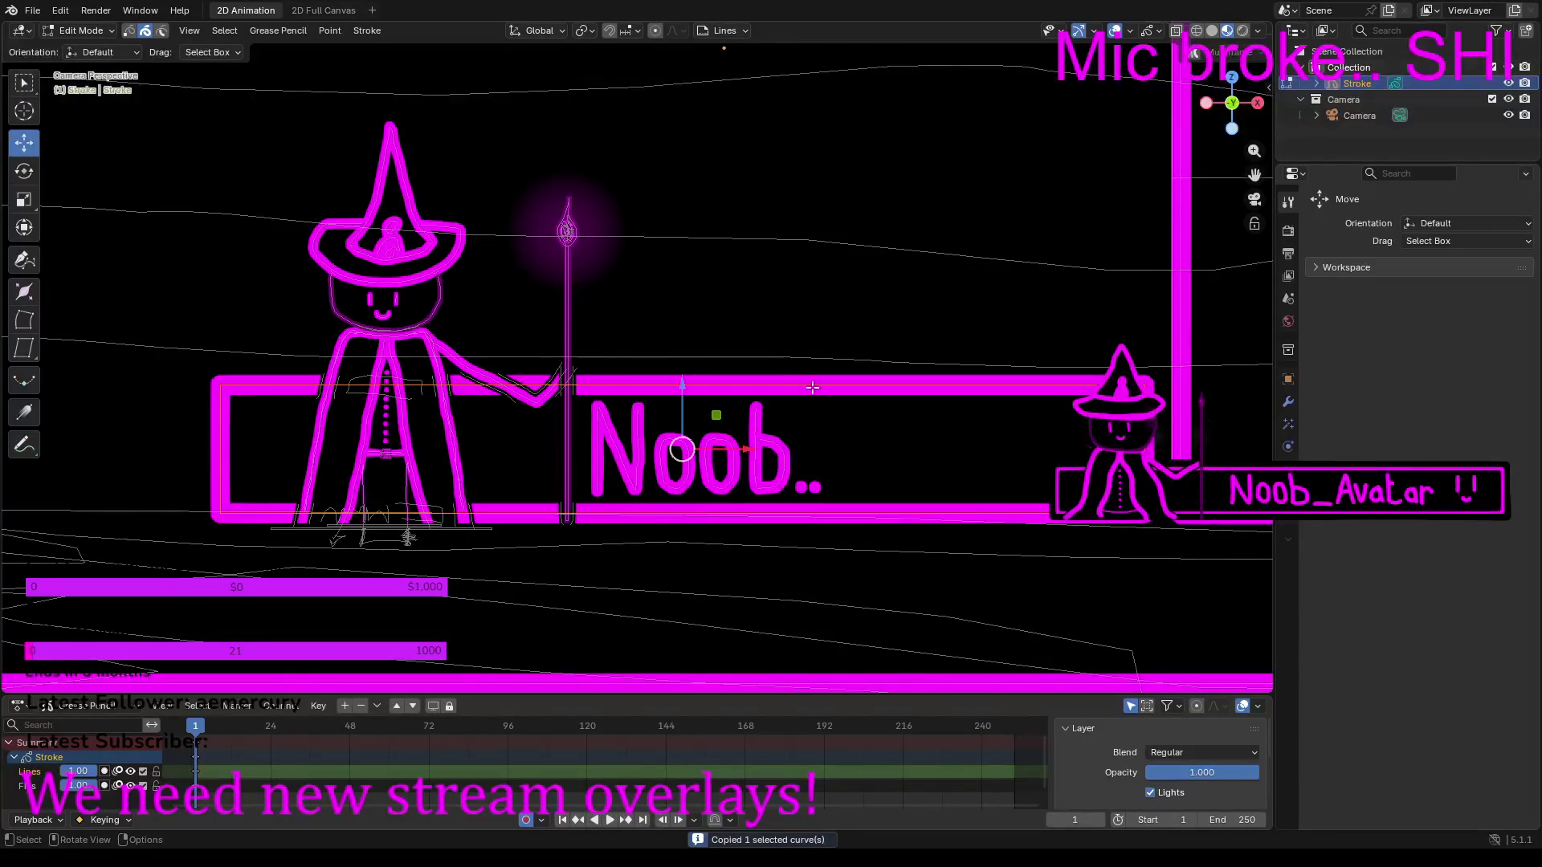
# Step: Paste the banner frame and raise the empty copy level with the CHAT panel's header
pyautogui.scroll(-5, 808, 389)
pyautogui.moveTo(802, 441)
pyautogui.mouseDown(button='middle')
pyautogui.moveTo(747, 478)
pyautogui.moveTo(774, 248)
pyautogui.moveTo(788, 368)
pyautogui.moveTo(763, 240)
pyautogui.moveTo(759, 439)
pyautogui.mouseUp(button='middle')
pyautogui.scroll(4, 744, 472)
pyautogui.rightClick(759, 439)
pyautogui.click(736, 457)
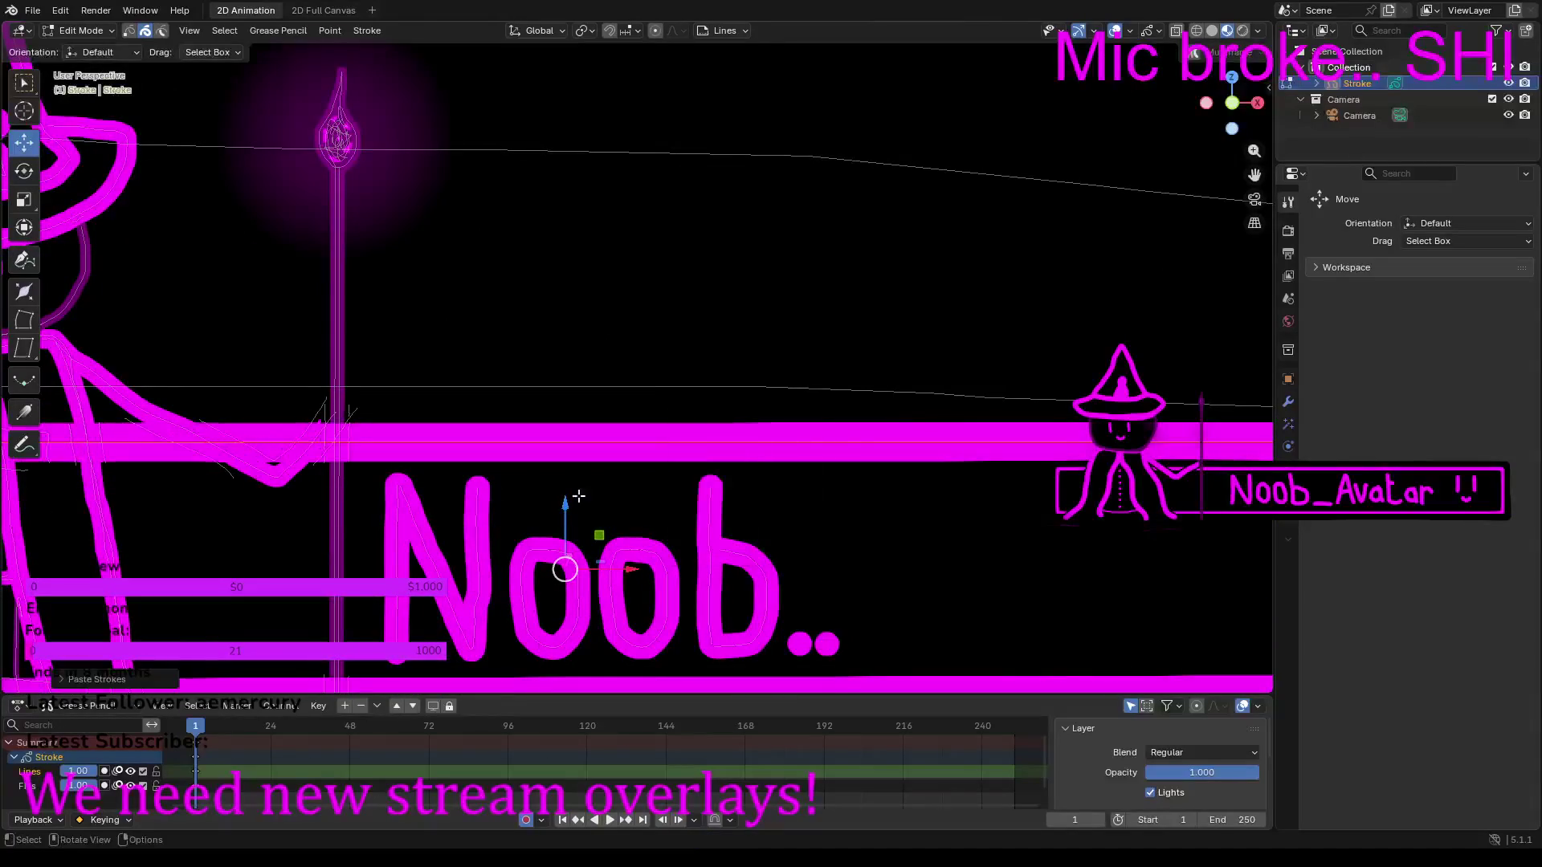
pyautogui.moveTo(566, 516)
pyautogui.mouseDown()
pyautogui.moveTo(568, 321)
pyautogui.moveTo(623, 179)
pyautogui.moveTo(641, 26)
pyautogui.mouseUp()
pyautogui.scroll(4, 826, 192)
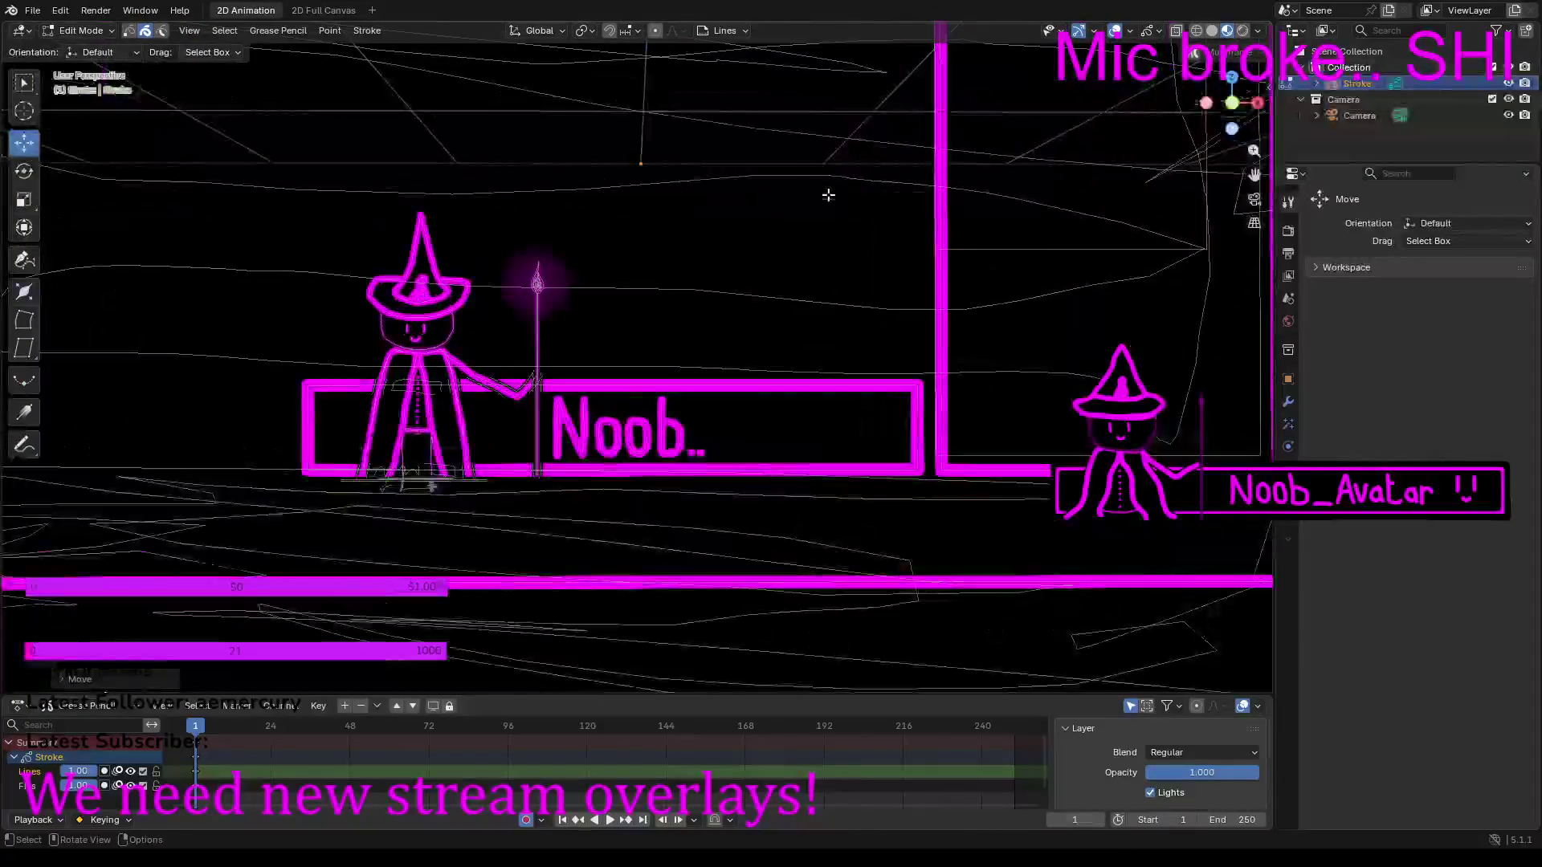
pyautogui.keyDown('shift'); pyautogui.moveTo(824, 150); pyautogui.dragTo(799, 573, button='middle'); pyautogui.keyUp('shift')
pyautogui.scroll(2, 869, 332)
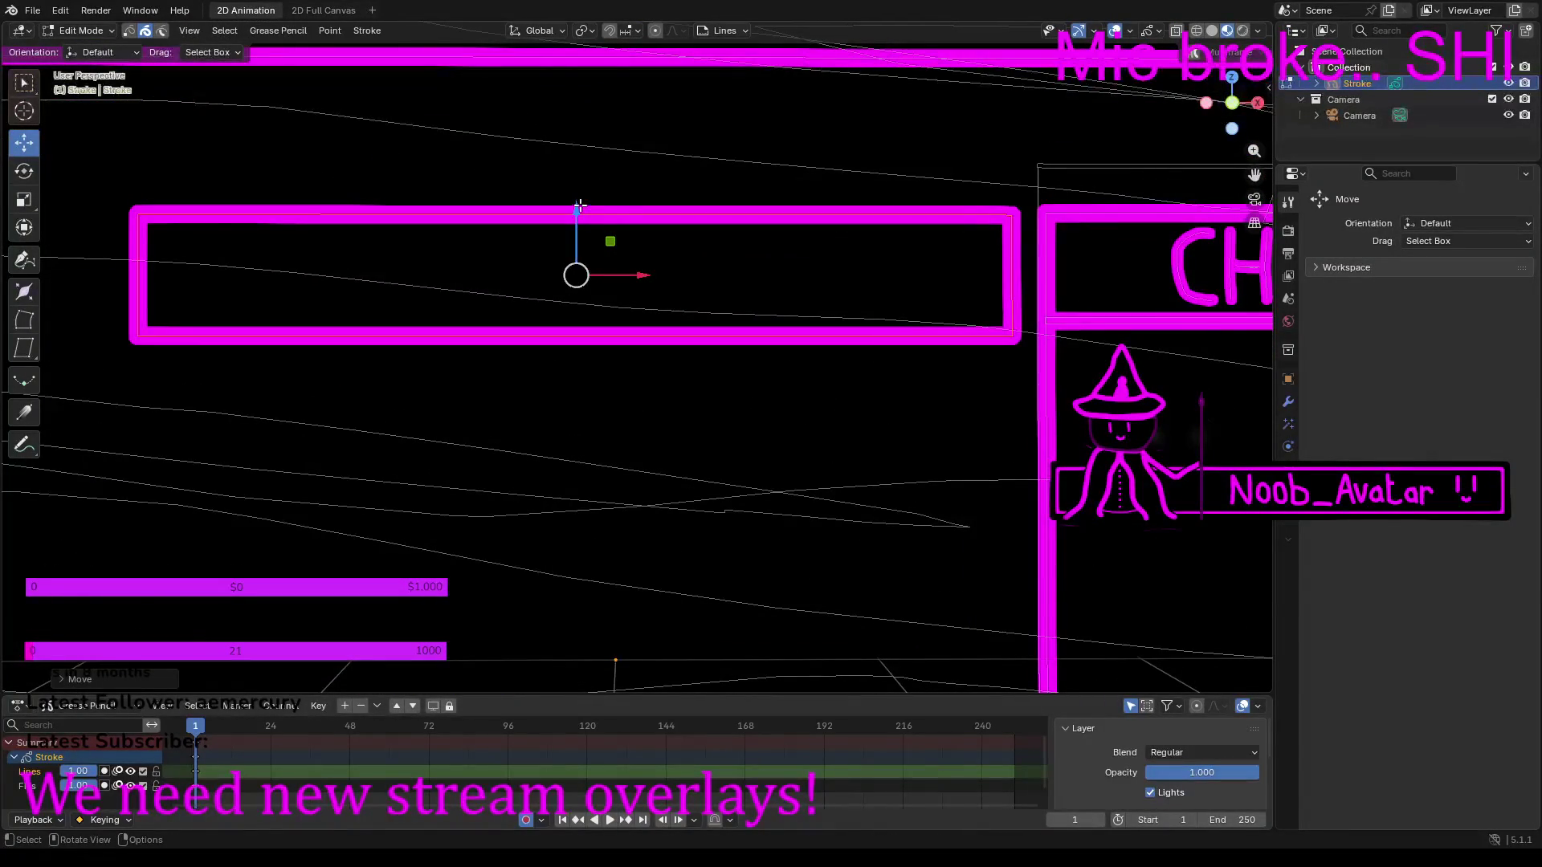
pyautogui.moveTo(579, 207); pyautogui.dragTo(577, 204)
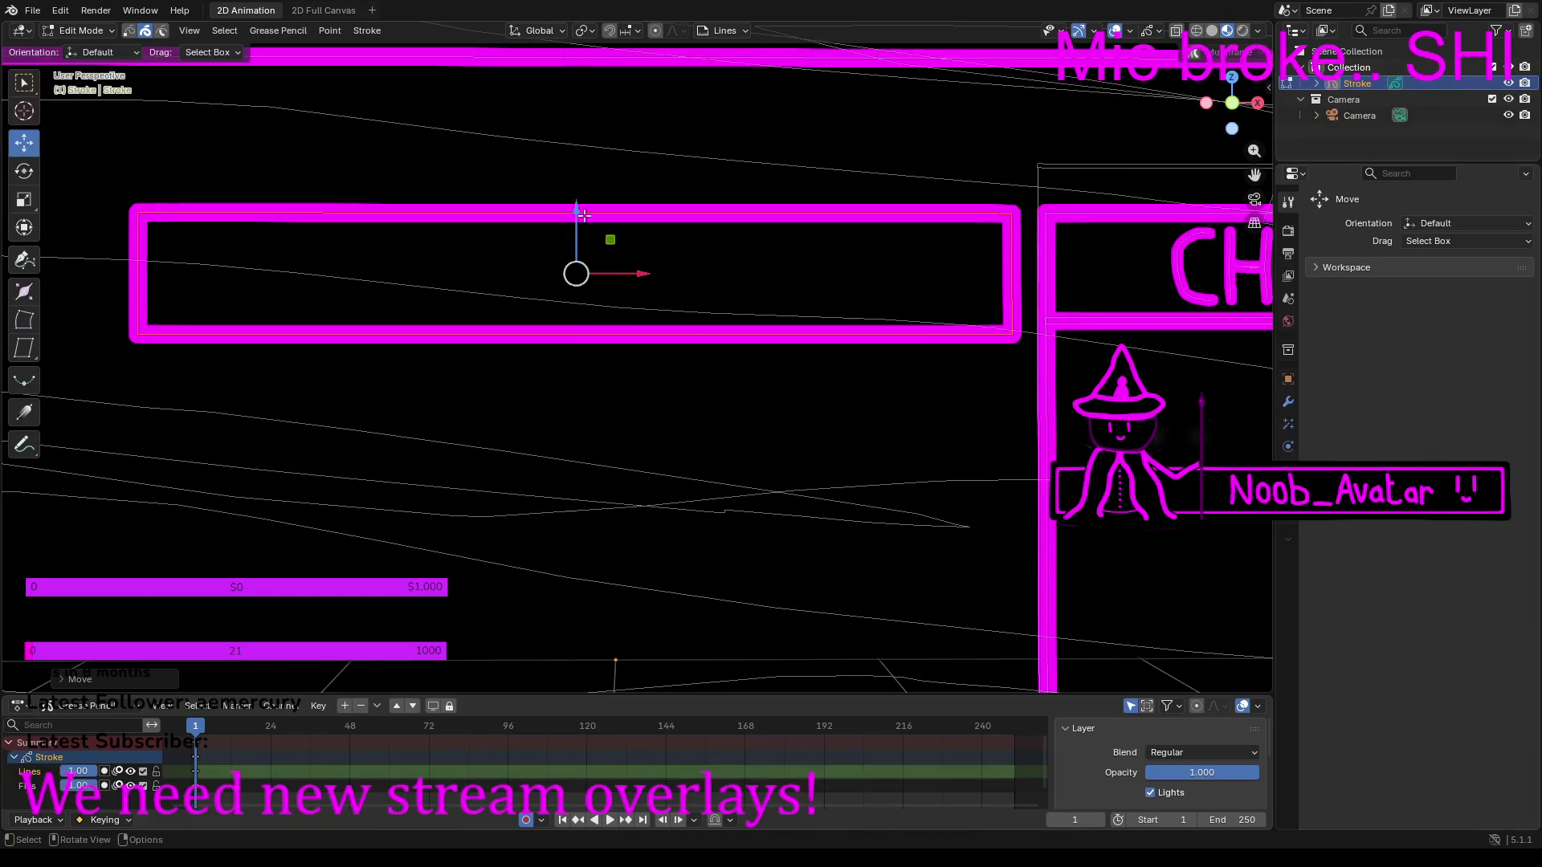
# Step: Paste a second banner frame under the top box, then nudge the top box down and right
pyautogui.rightClick(762, 452)
pyautogui.click(692, 450)
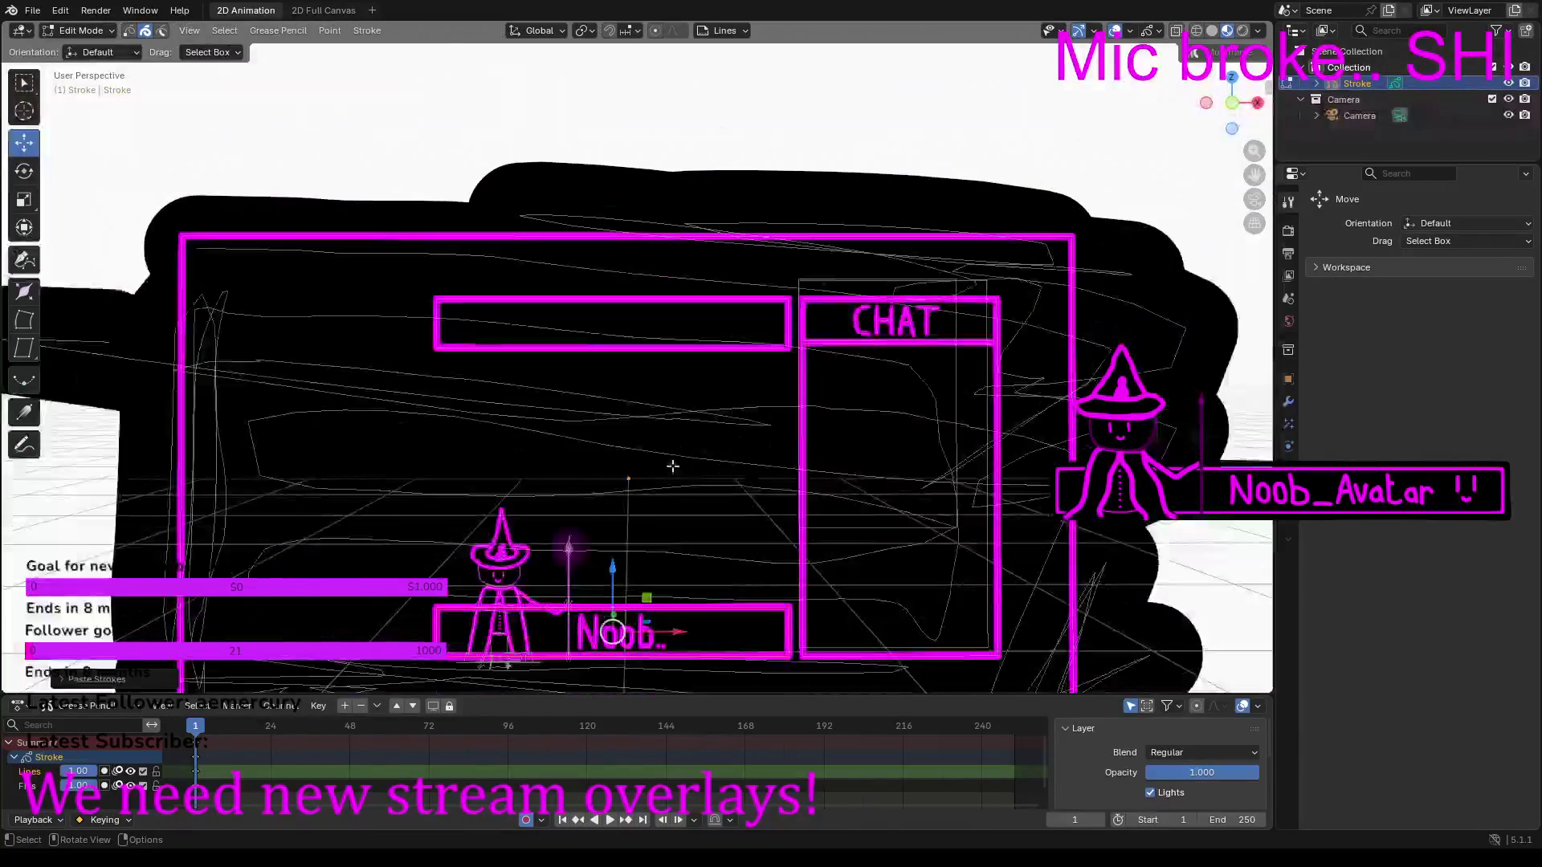
pyautogui.moveTo(613, 567); pyautogui.dragTo(589, 325)
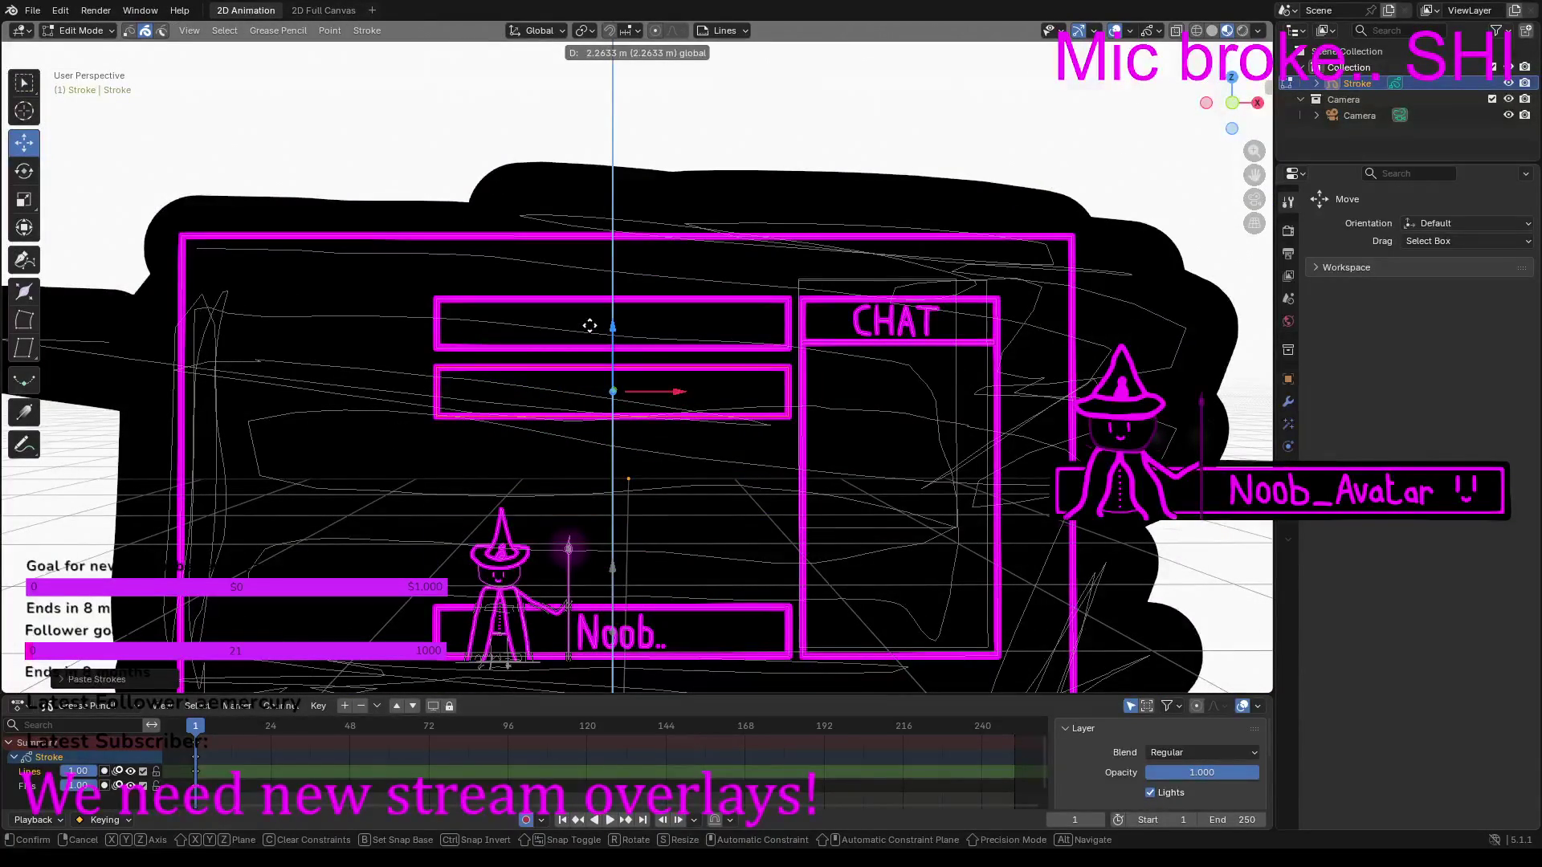
pyautogui.moveTo(590, 325); pyautogui.dragTo(596, 366)
pyautogui.moveTo(562, 286)
pyautogui.mouseDown()
pyautogui.moveTo(577, 308)
pyautogui.moveTo(614, 263)
pyautogui.moveTo(615, 305)
pyautogui.mouseUp()
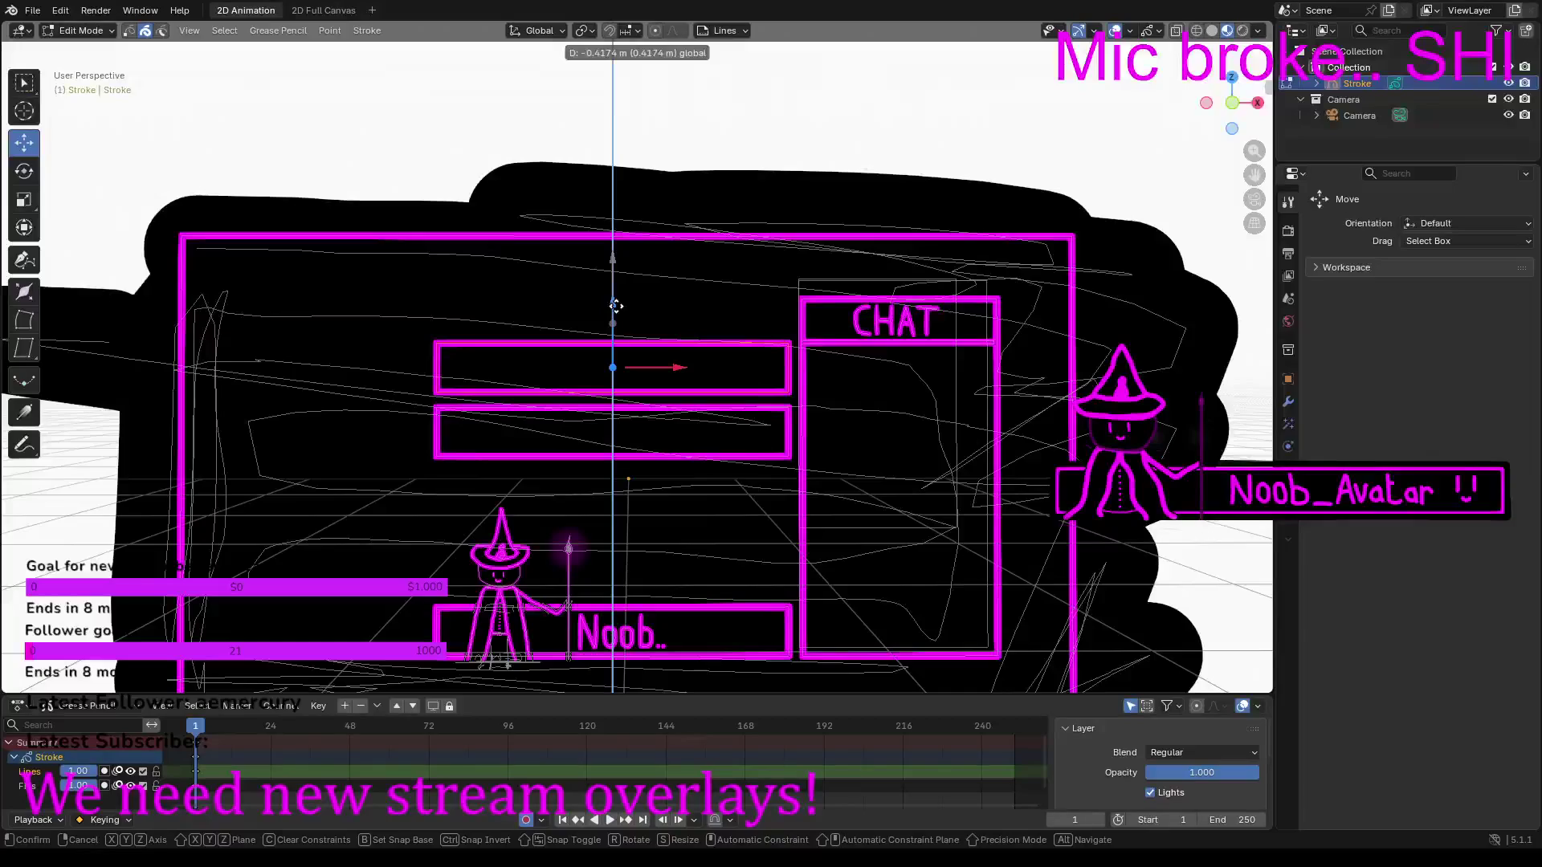
pyautogui.moveTo(615, 305); pyautogui.dragTo(613, 306)
pyautogui.moveTo(677, 371); pyautogui.dragTo(692, 370)
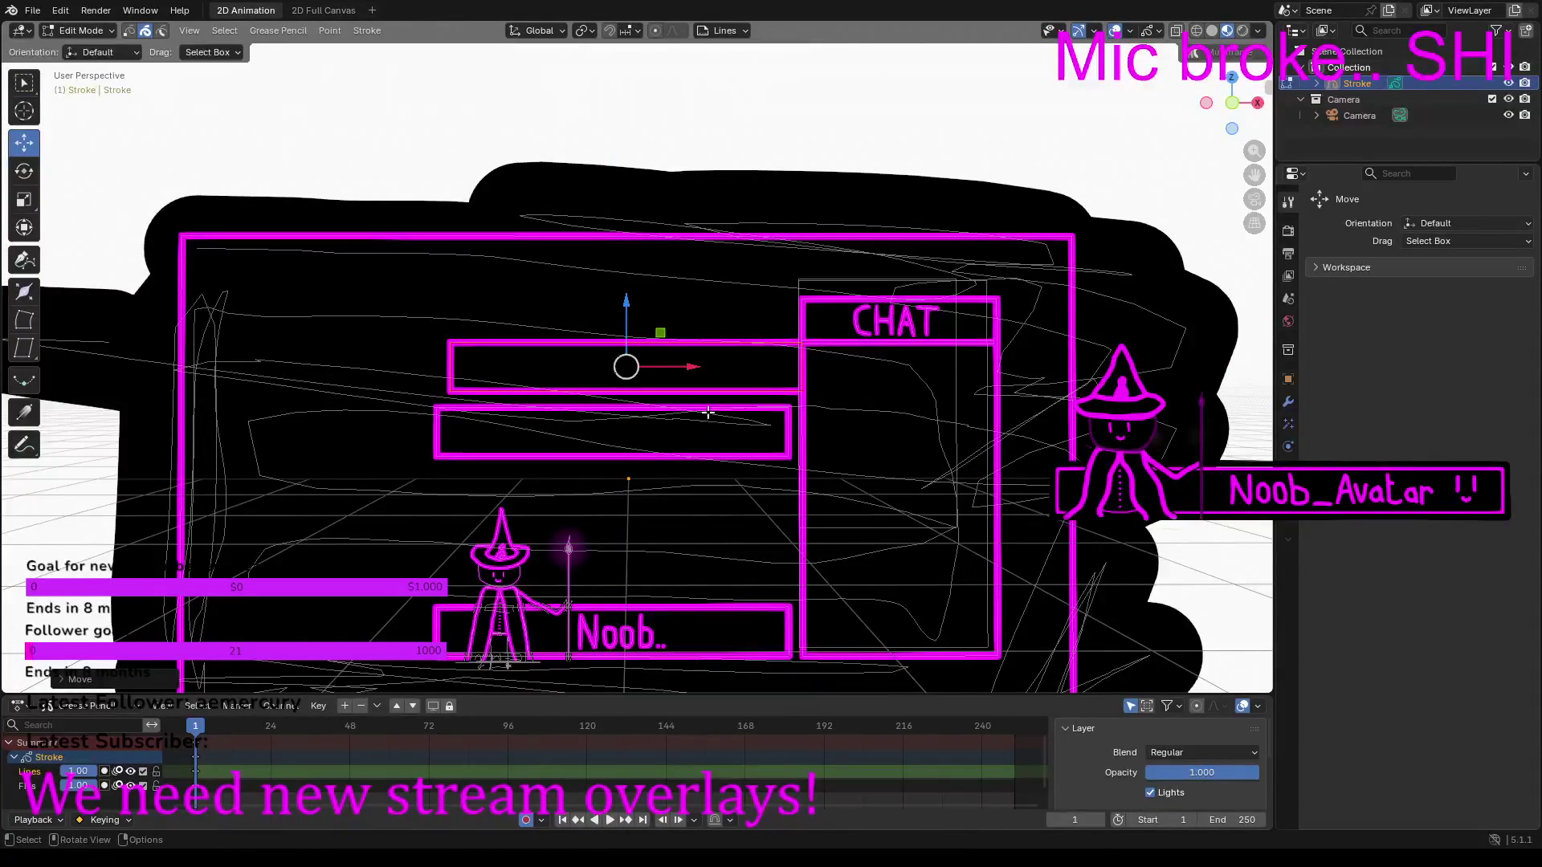
# Step: Raise the lower empty box to meet the upper one and align their edges along X
pyautogui.press('a')
pyautogui.press('g')
pyautogui.click(714, 410)
pyautogui.scroll(6, 725, 409)
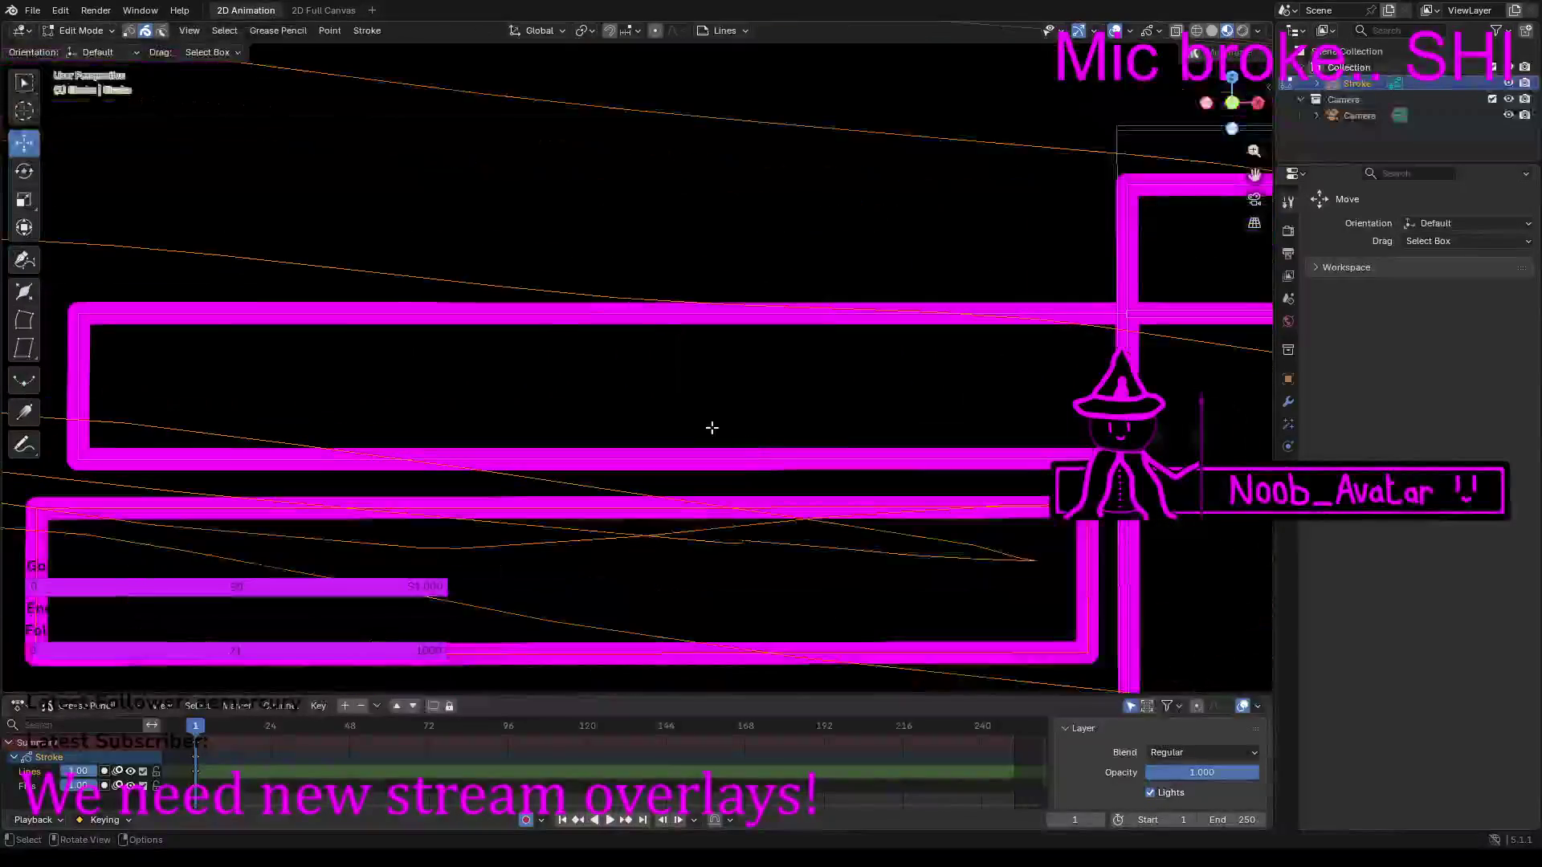
pyautogui.click(1081, 610)
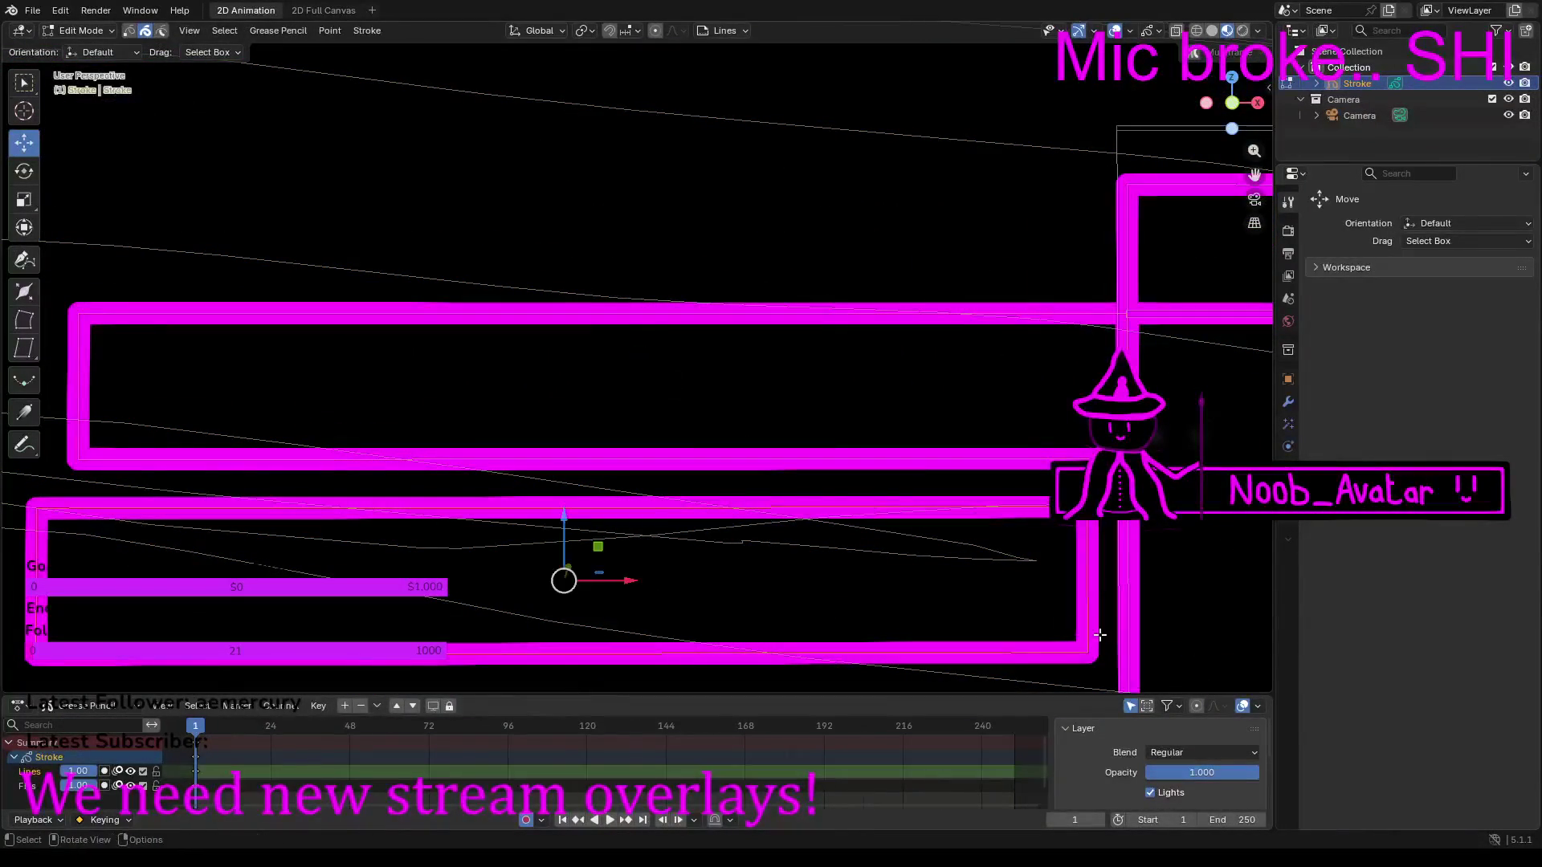
pyautogui.moveTo(566, 515); pyautogui.dragTo(599, 468)
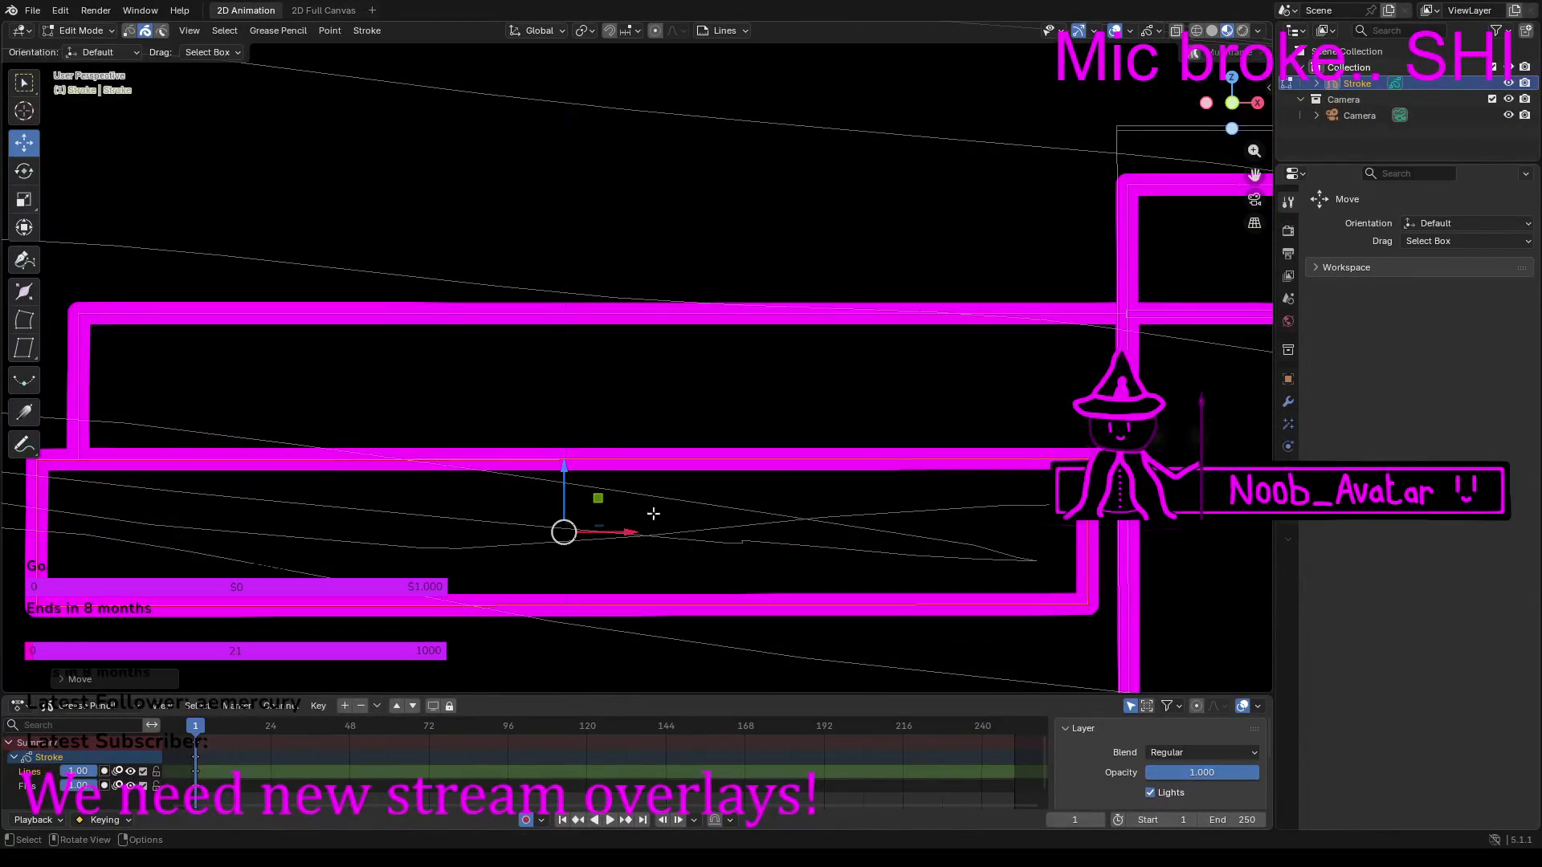
pyautogui.moveTo(636, 536); pyautogui.dragTo(678, 541)
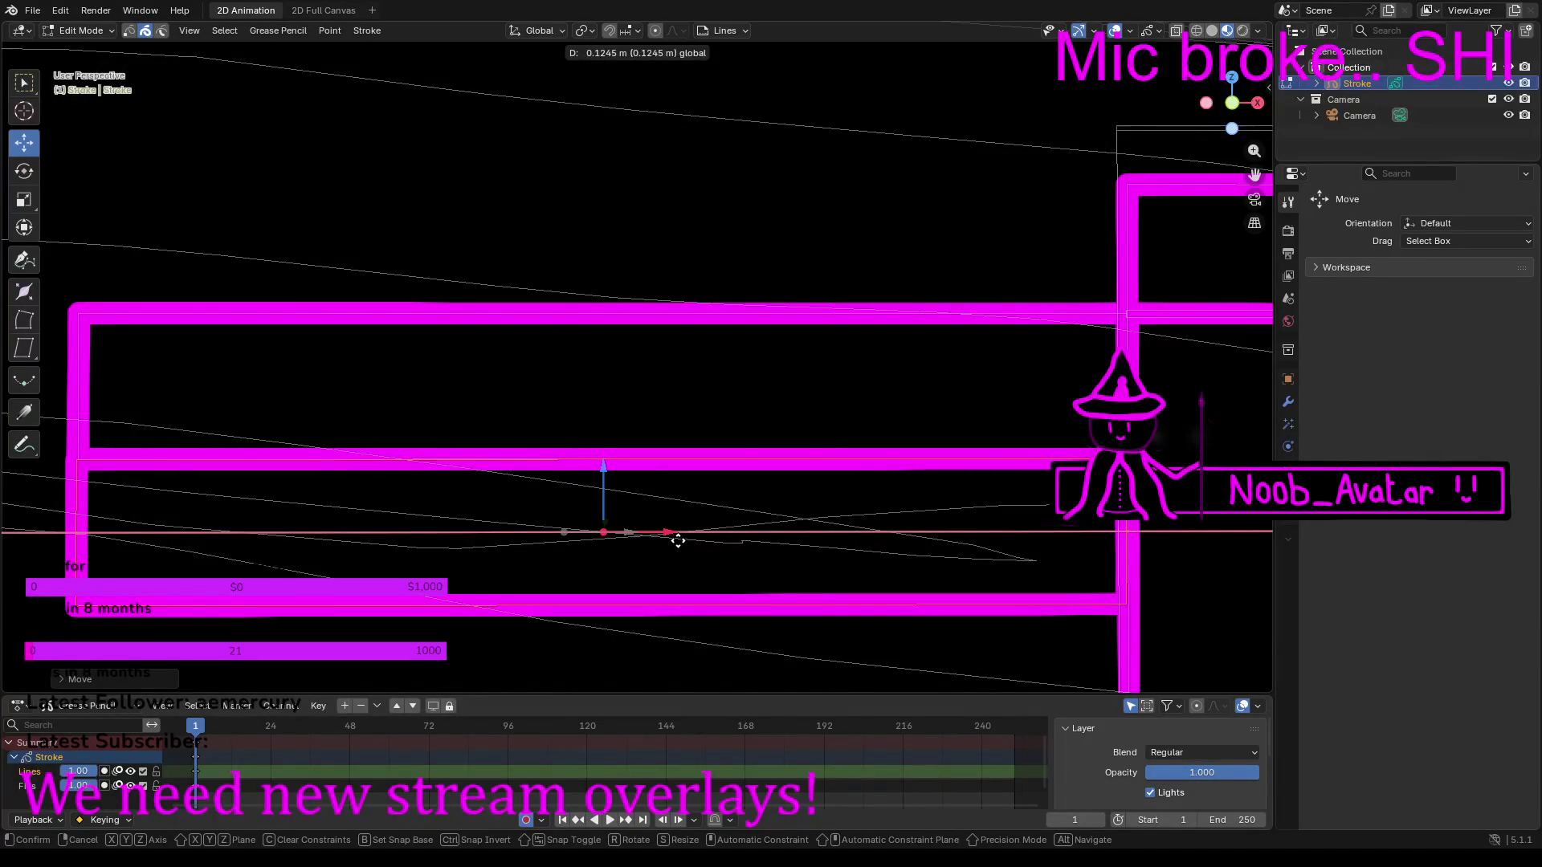
pyautogui.moveTo(679, 540); pyautogui.dragTo(676, 540)
# Step: Return to the camera view to check the stacked boxes against the CHAT panel
pyautogui.scroll(-6, 679, 530)
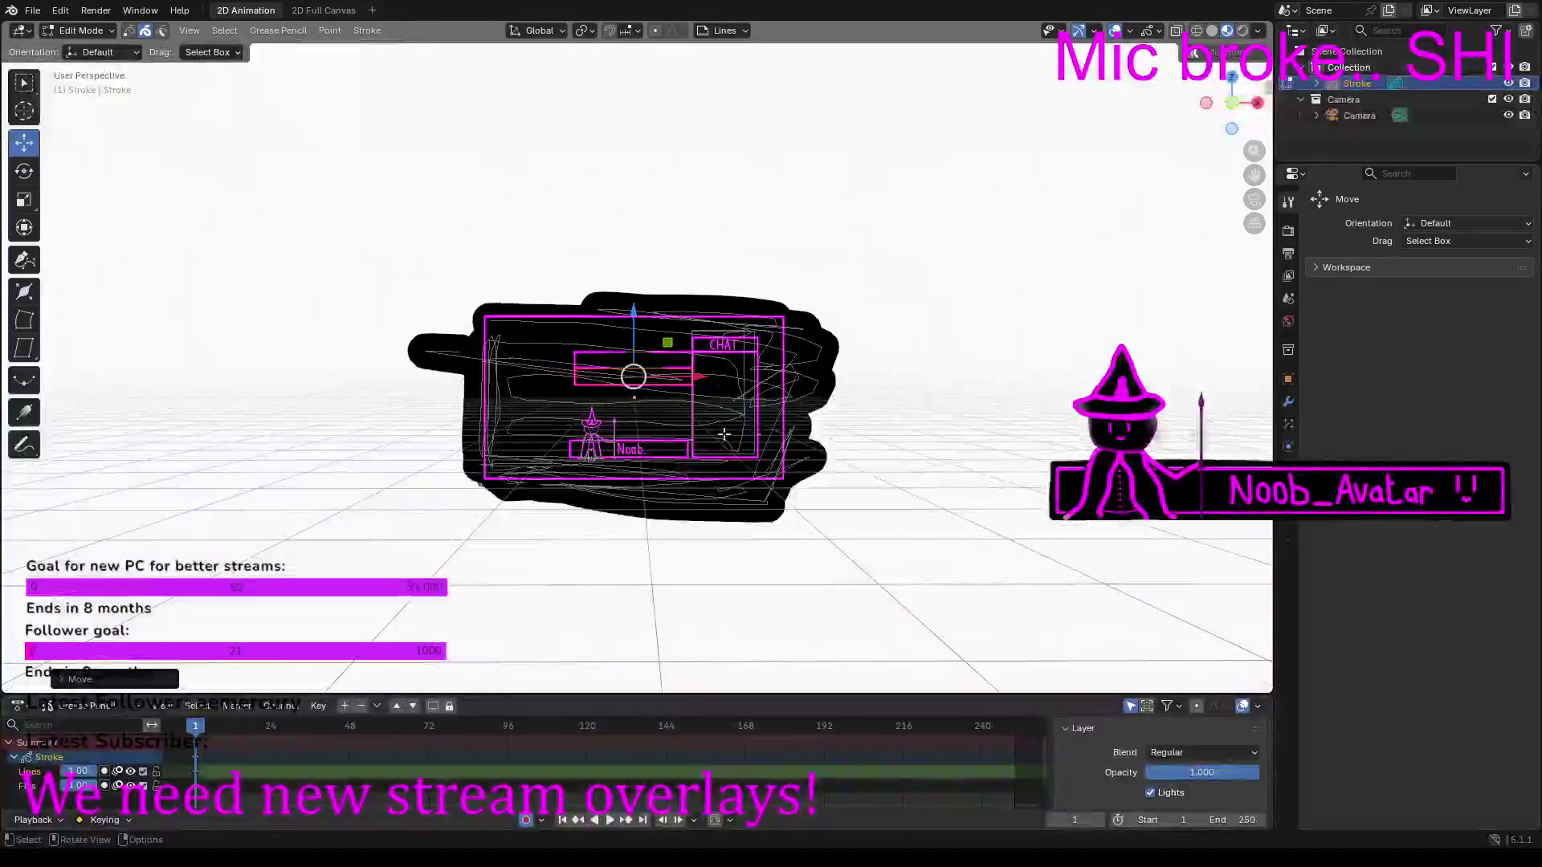
pyautogui.scroll(8, 924, 382)
pyautogui.scroll(-3, 911, 395)
pyautogui.scroll(-2, 911, 395)
pyautogui.scroll(4, 911, 395)
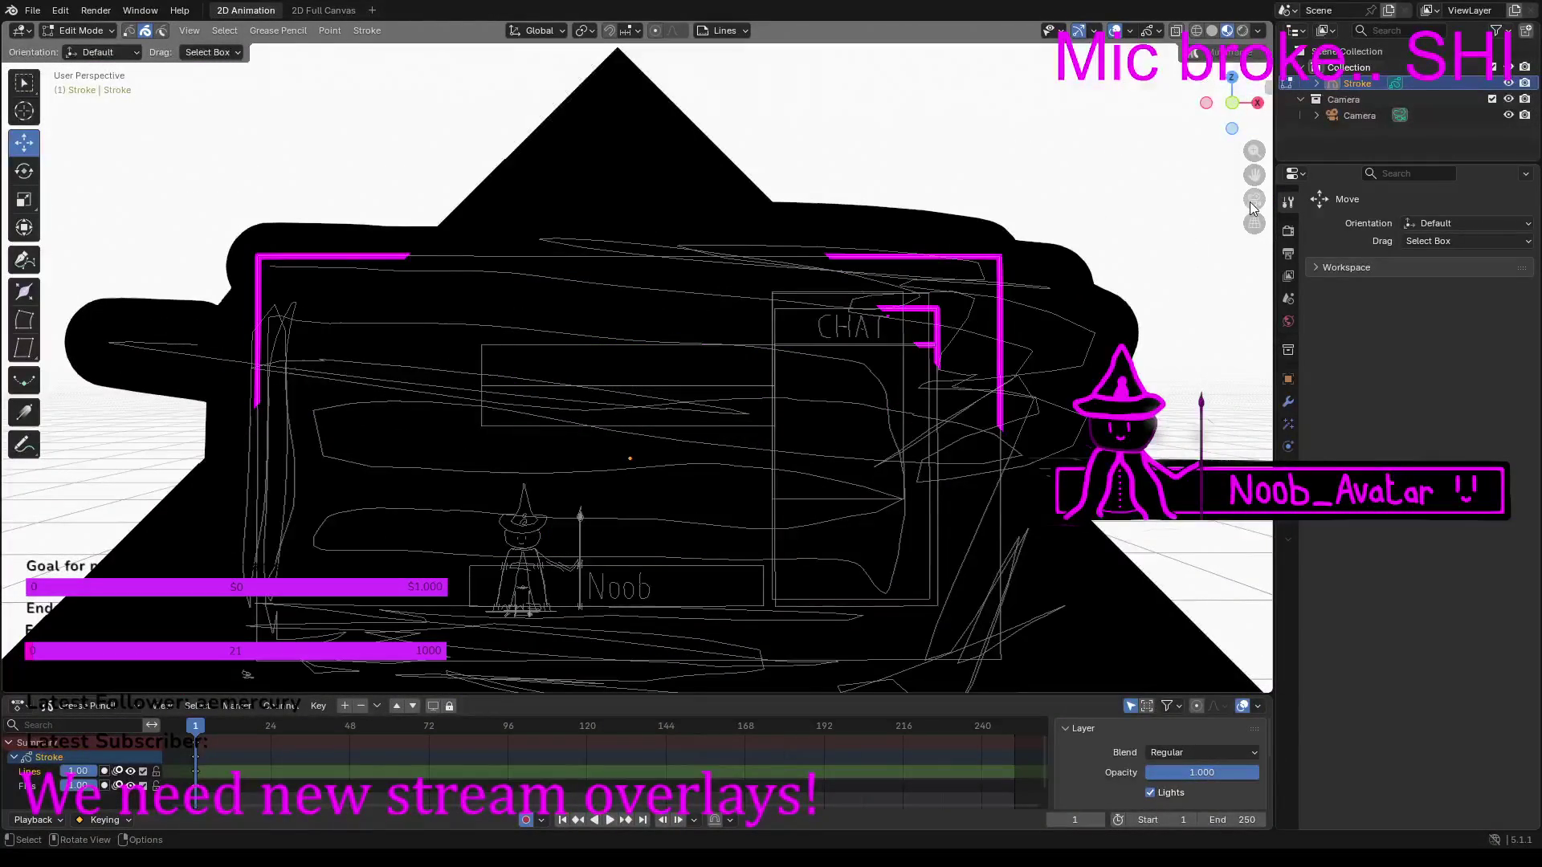
pyautogui.click(1251, 207)
pyautogui.scroll(-3, 801, 321)
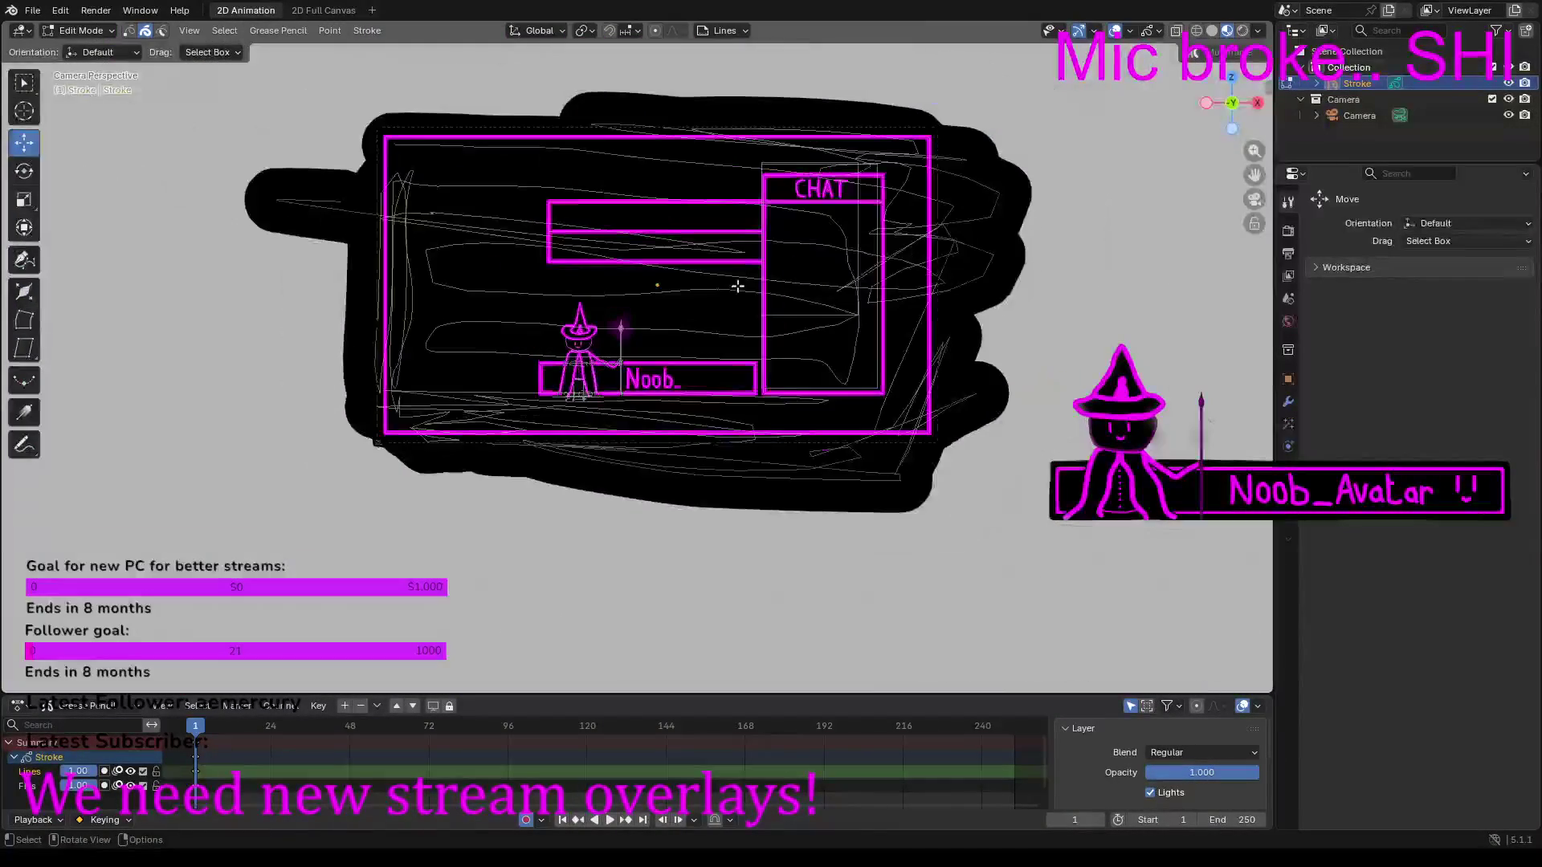
pyautogui.scroll(6, 699, 258)
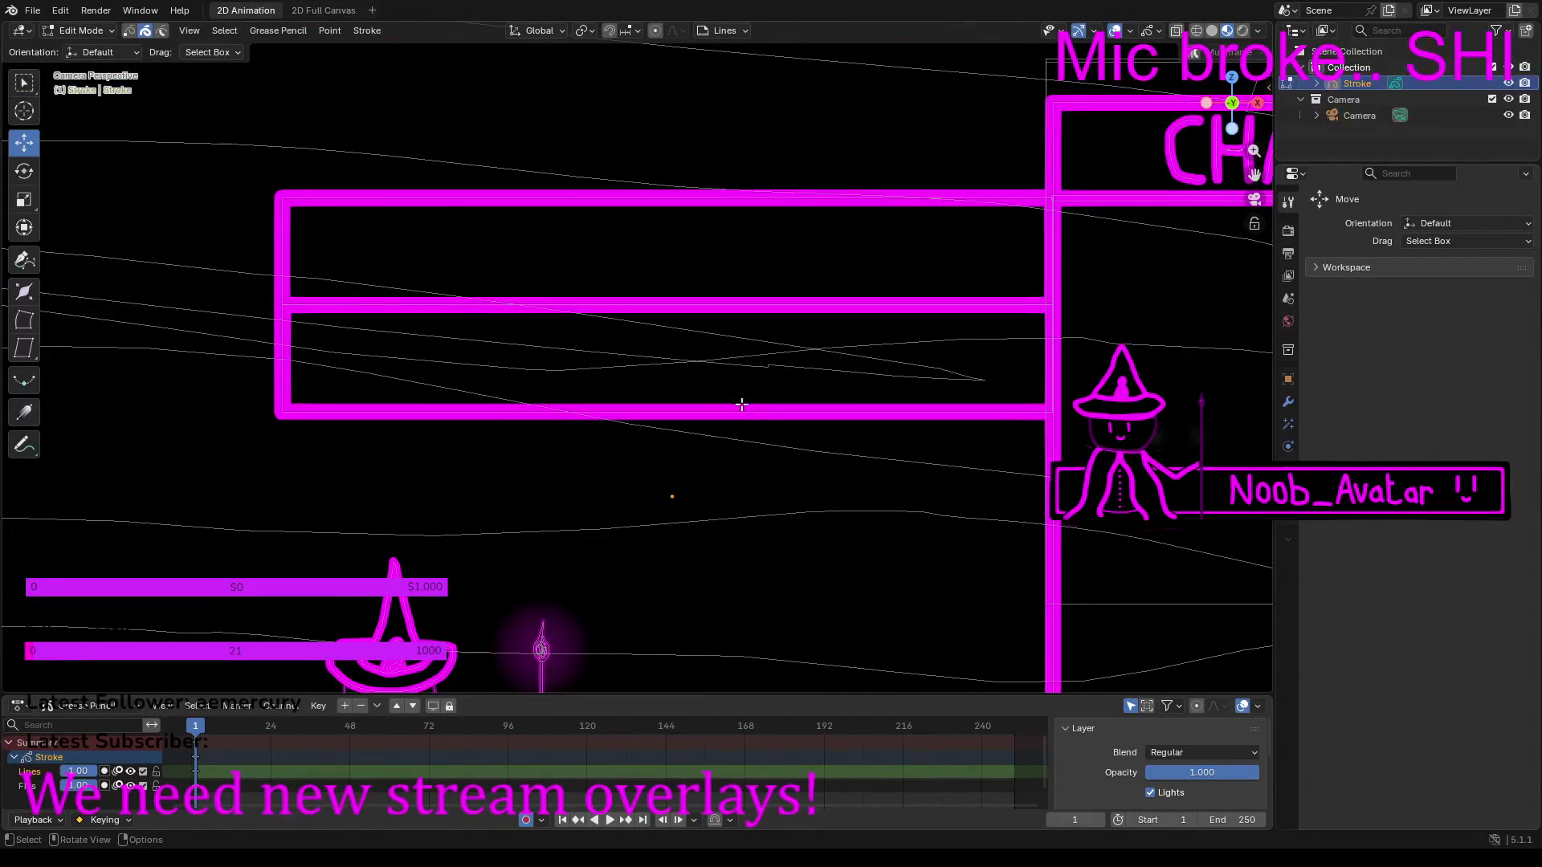
pyautogui.scroll(-4, 578, 375)
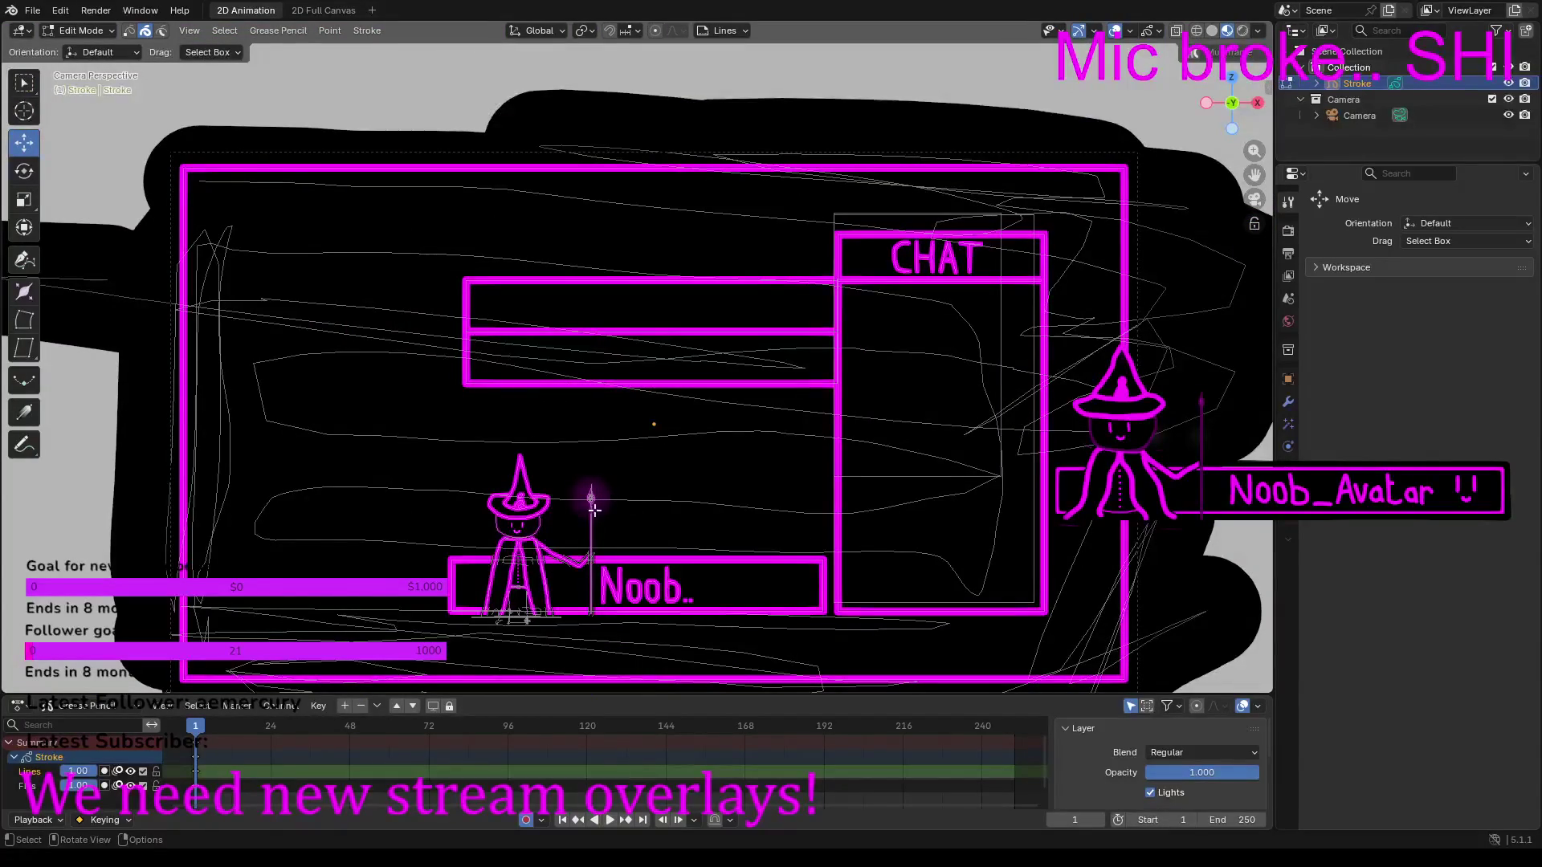
pyautogui.scroll(1, 586, 516)
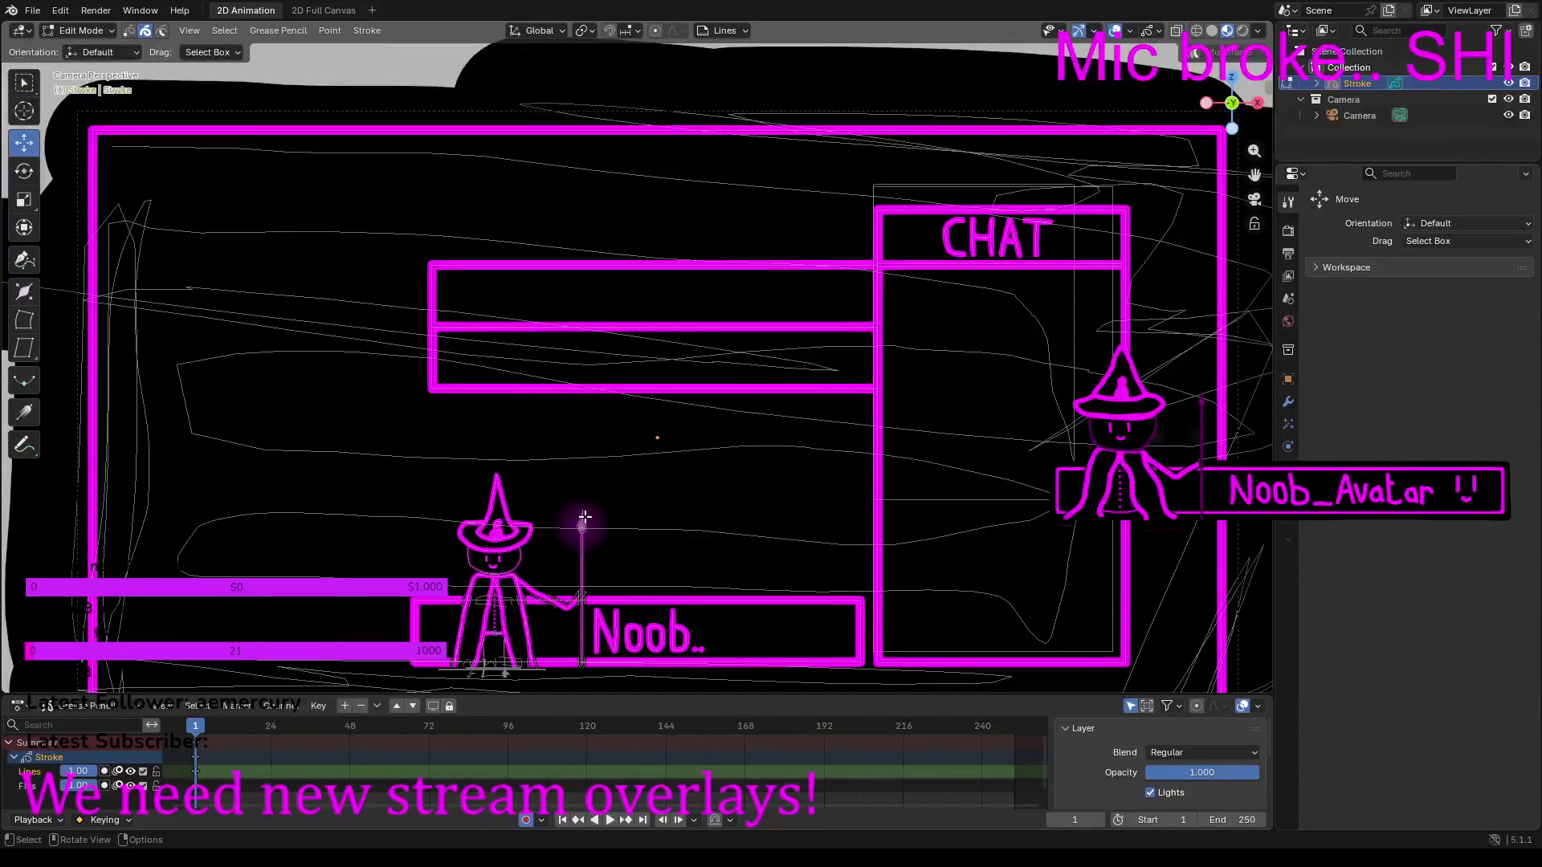
pyautogui.scroll(5, 721, 617)
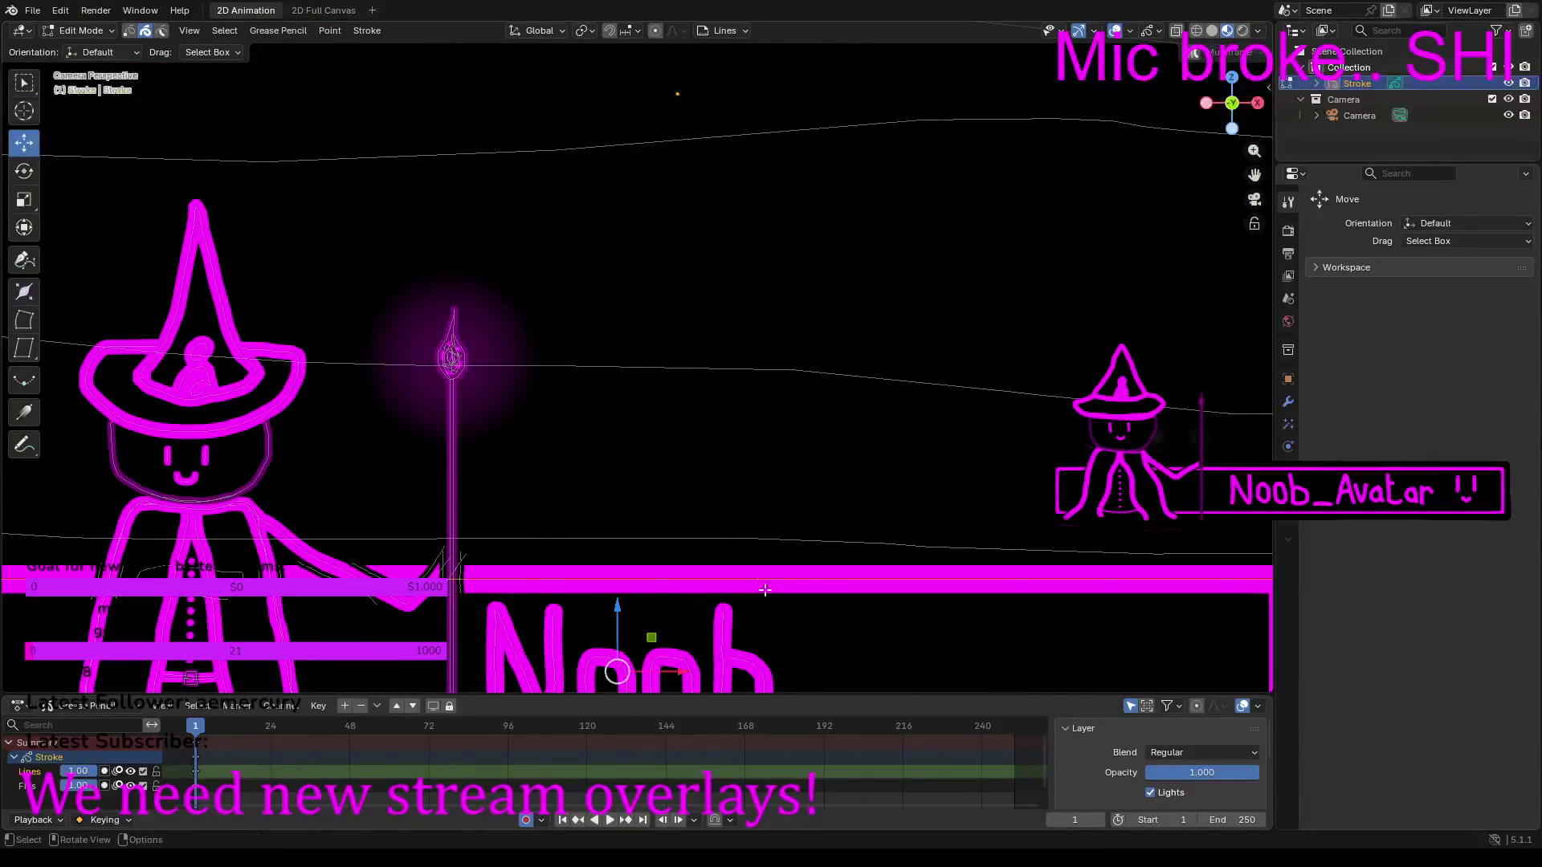
# Step: Move the Noob.. banner and wizard right along X until the banner touches the CHAT box
pyautogui.scroll(-4, 711, 535)
pyautogui.moveTo(682, 546); pyautogui.dragTo(714, 550)
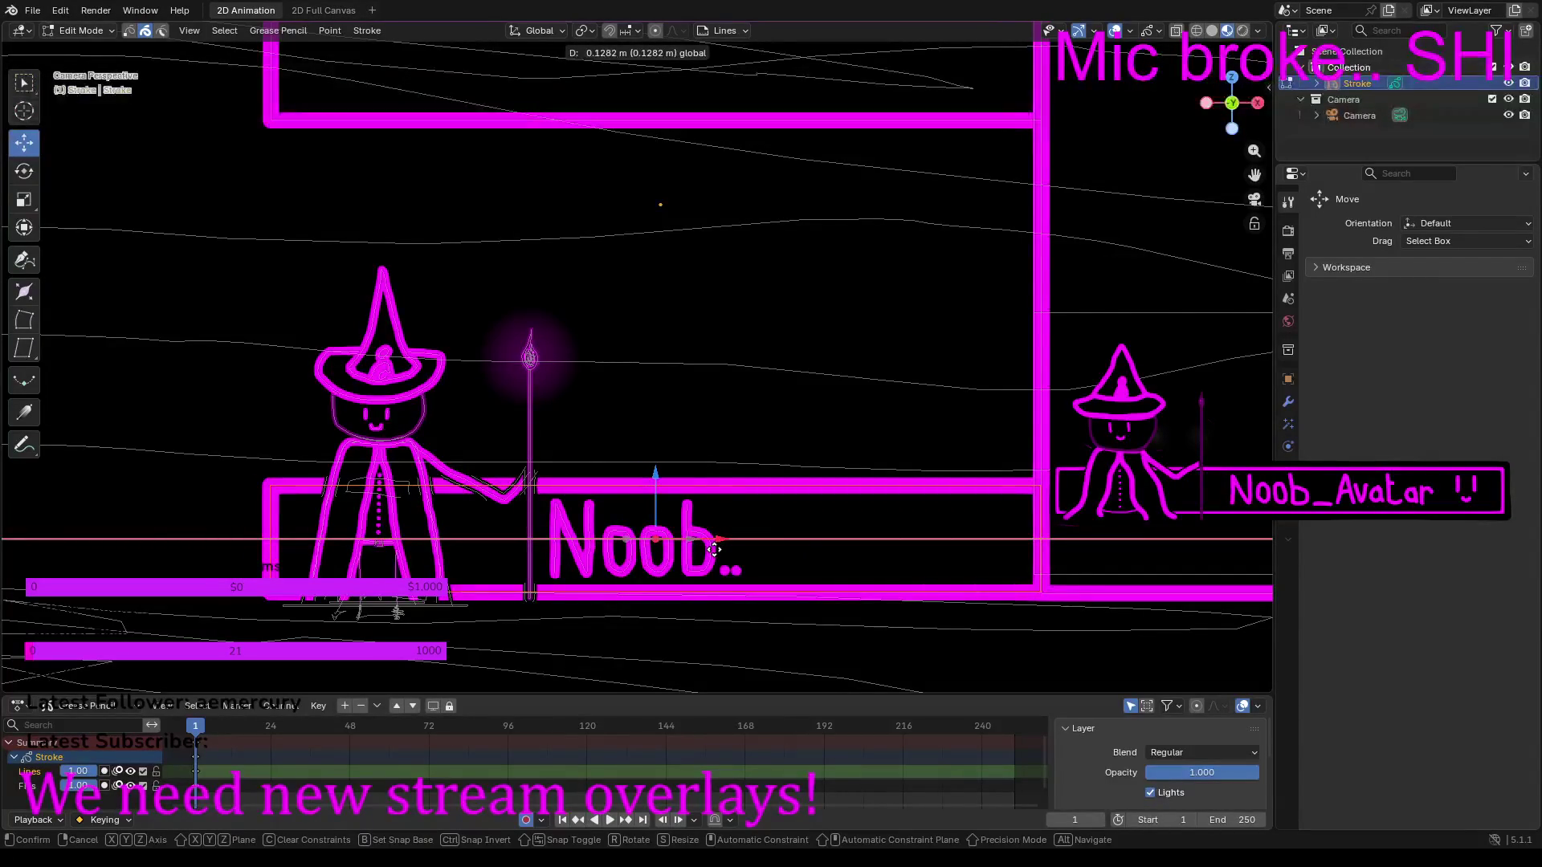
pyautogui.moveTo(715, 549); pyautogui.dragTo(714, 550)
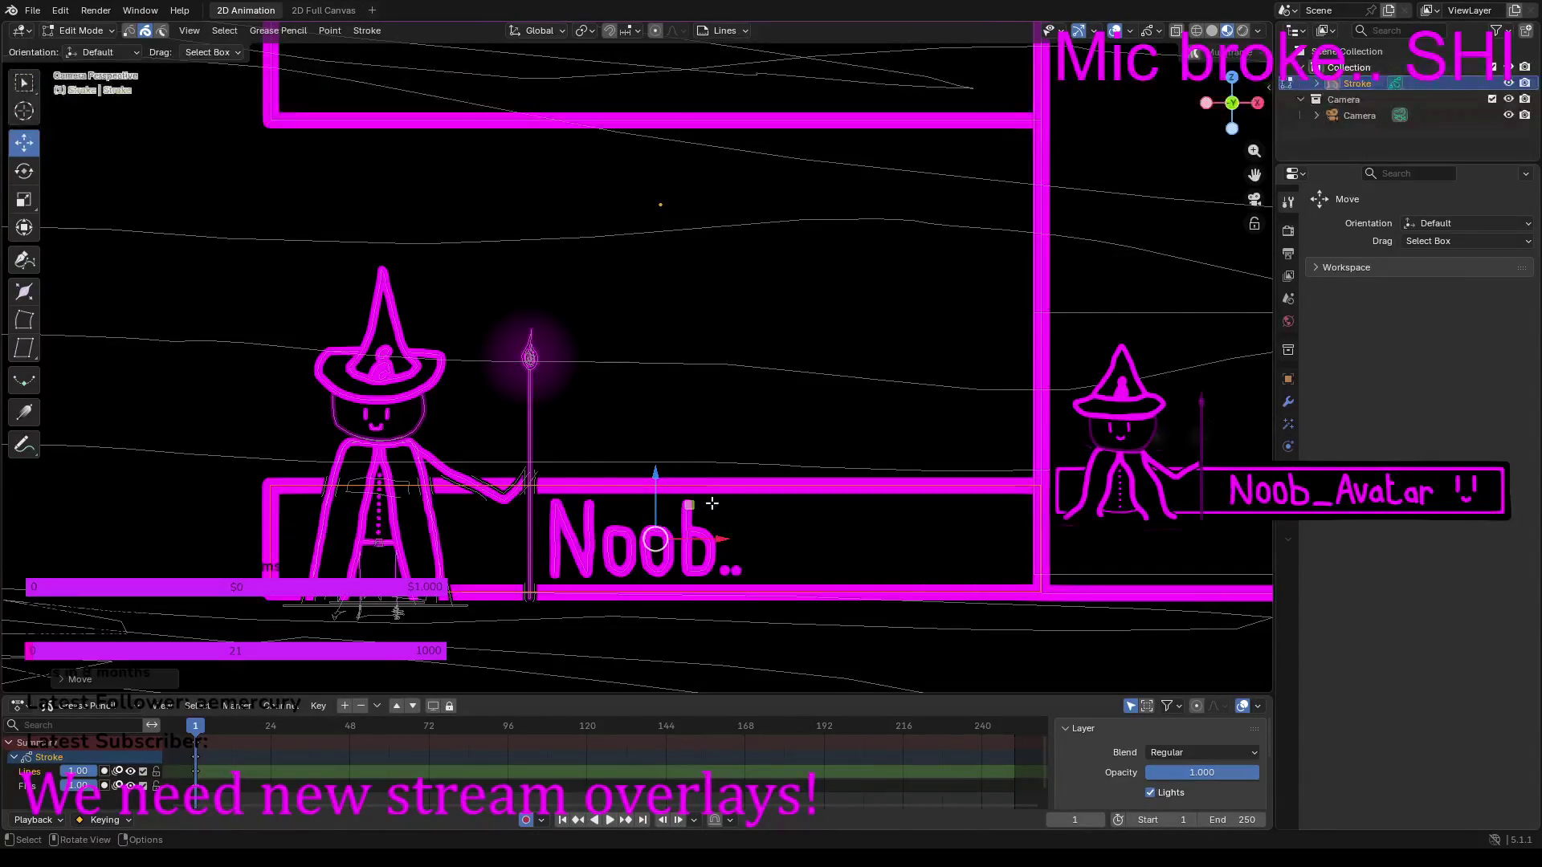
pyautogui.scroll(-8, 672, 398)
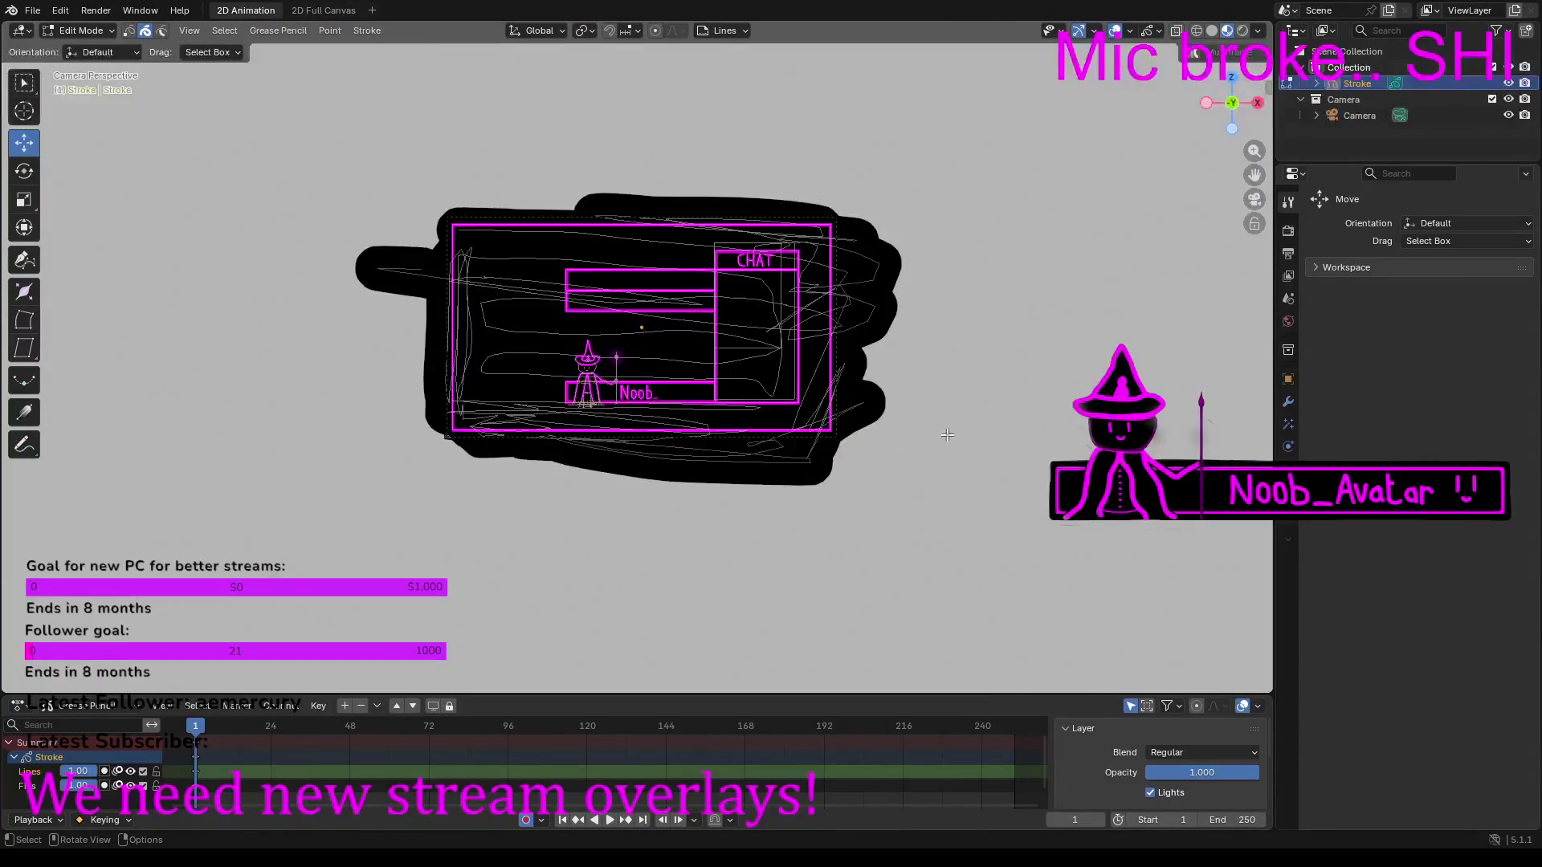
pyautogui.scroll(6, 771, 433)
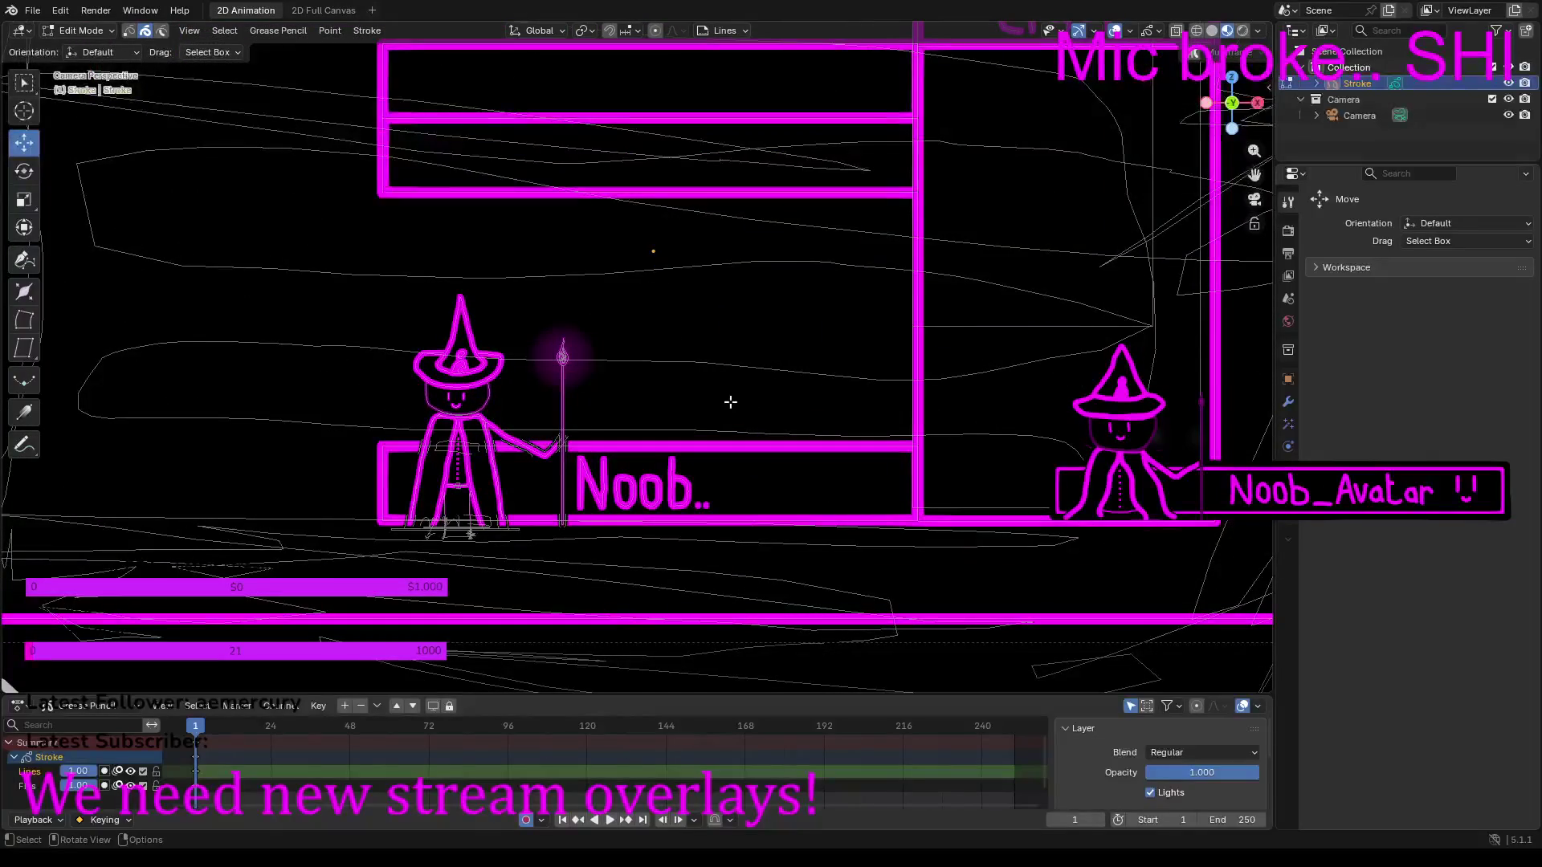
pyautogui.scroll(-3, 730, 403)
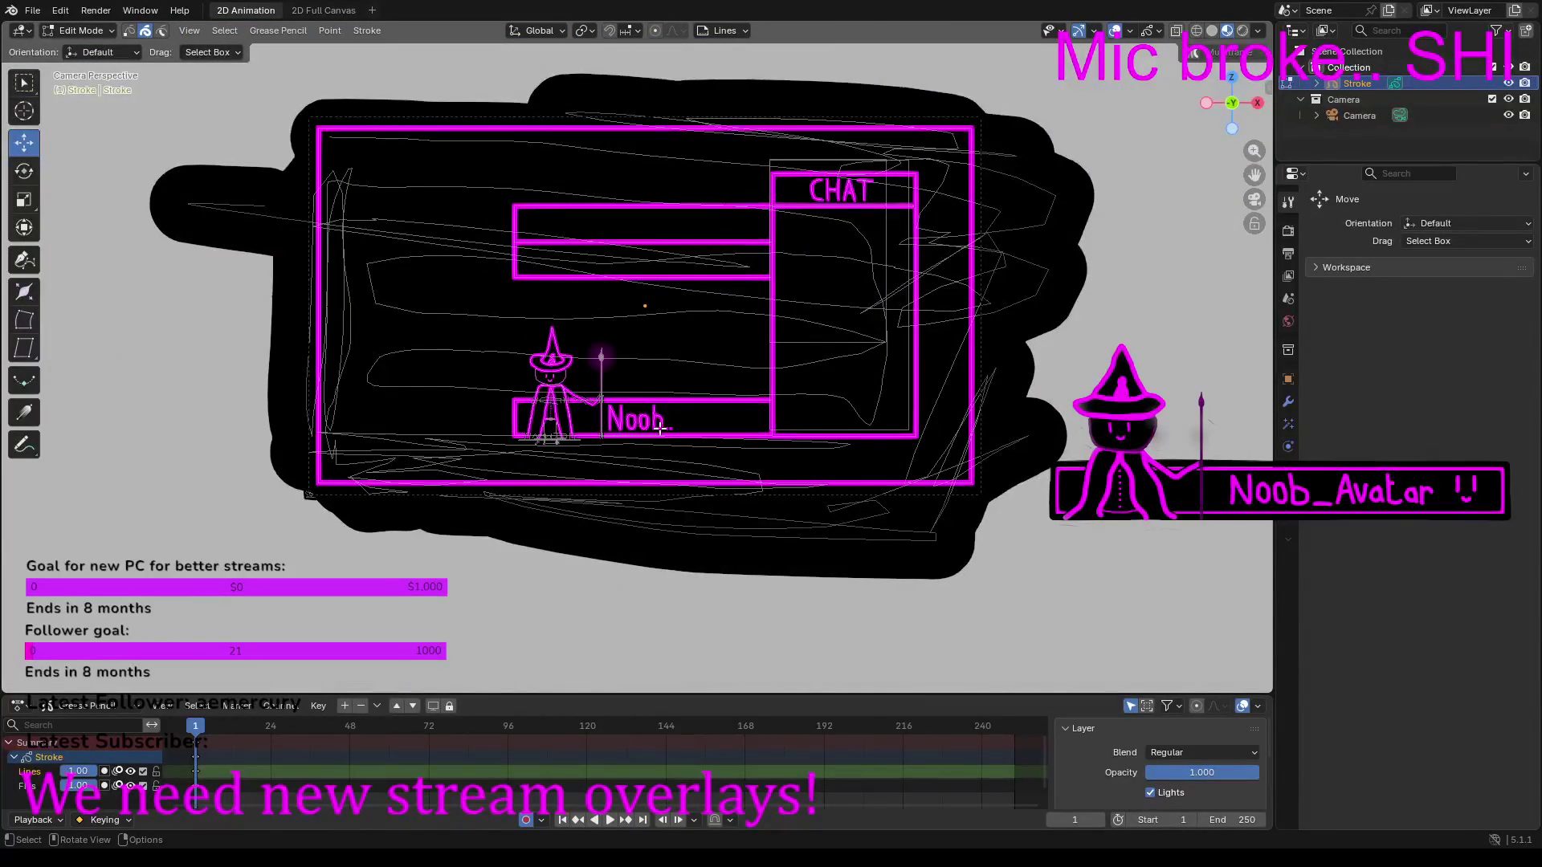
pyautogui.scroll(5, 659, 429)
pyautogui.scroll(3, 660, 429)
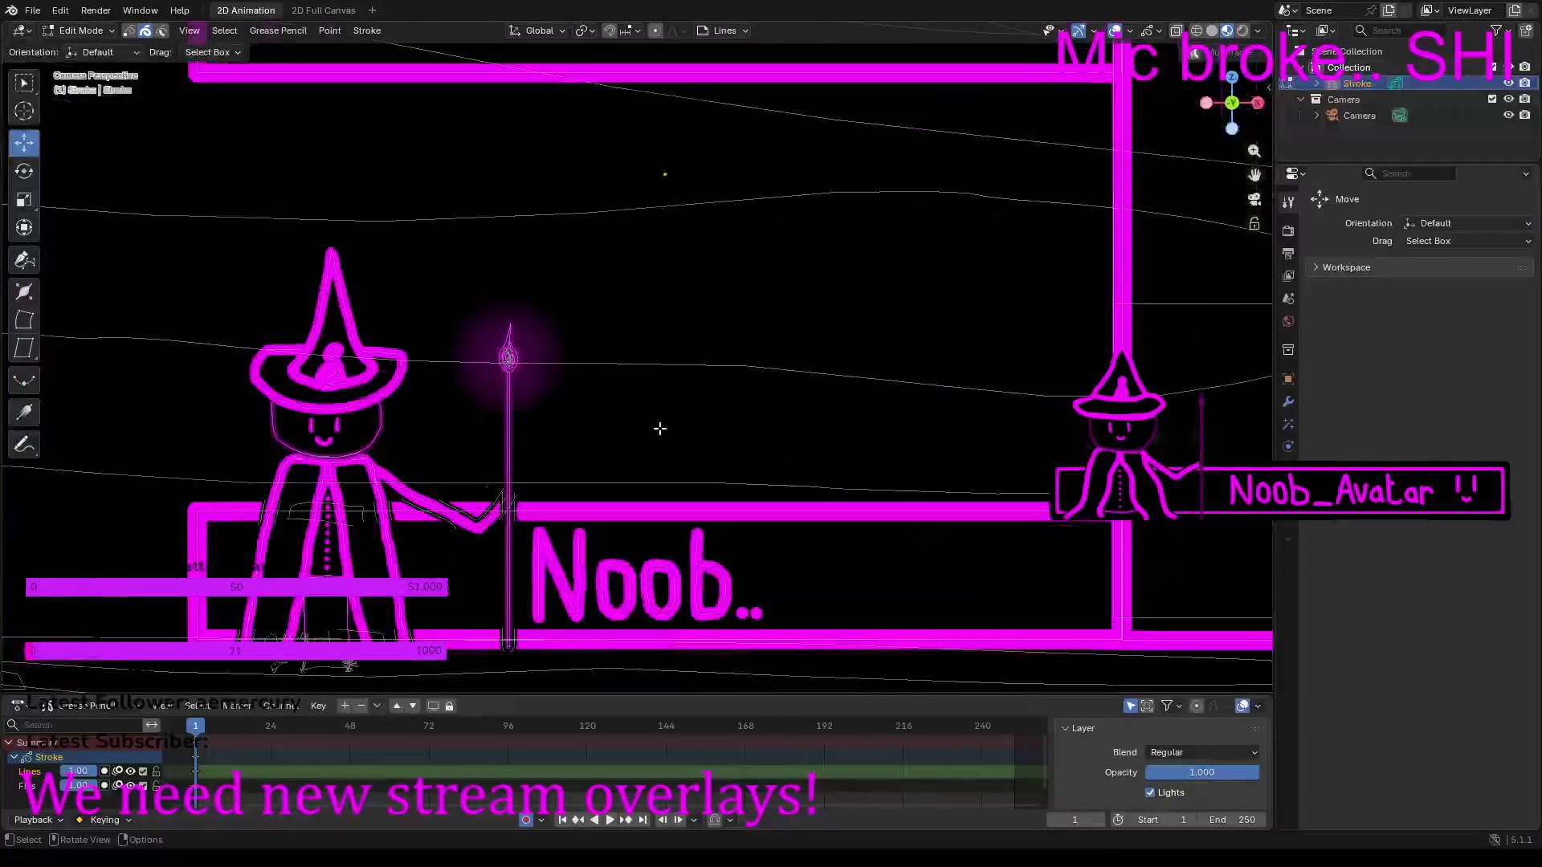
pyautogui.click(96, 32)
# Step: Return to Draw Mode and set up the Airbrush for freehand drawing at a larger size
pyautogui.click(88, 102)
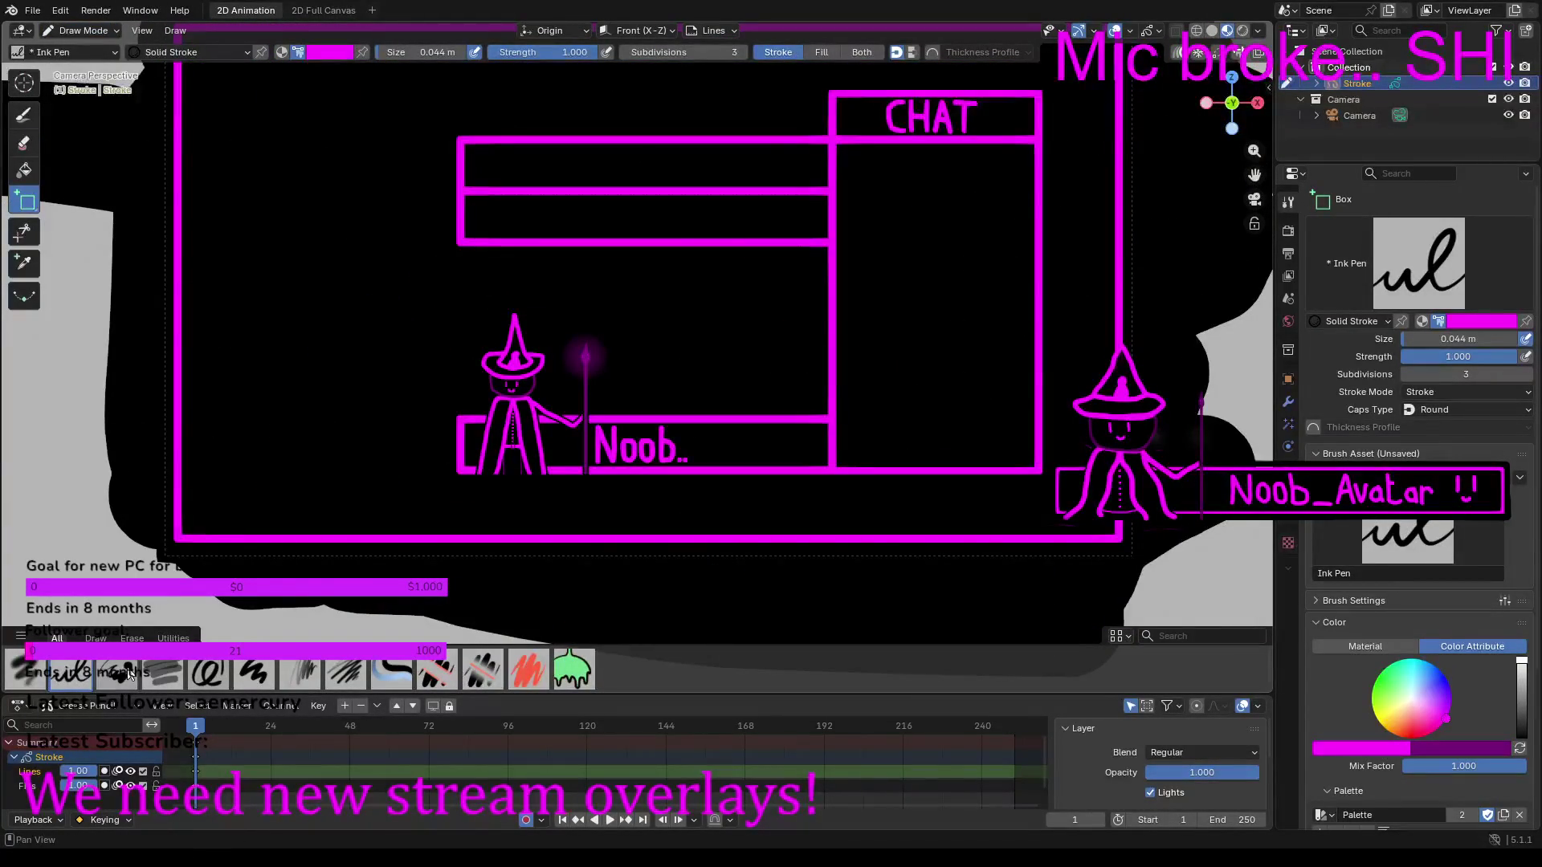
pyautogui.click(24, 670)
pyautogui.moveTo(440, 52); pyautogui.dragTo(462, 52)
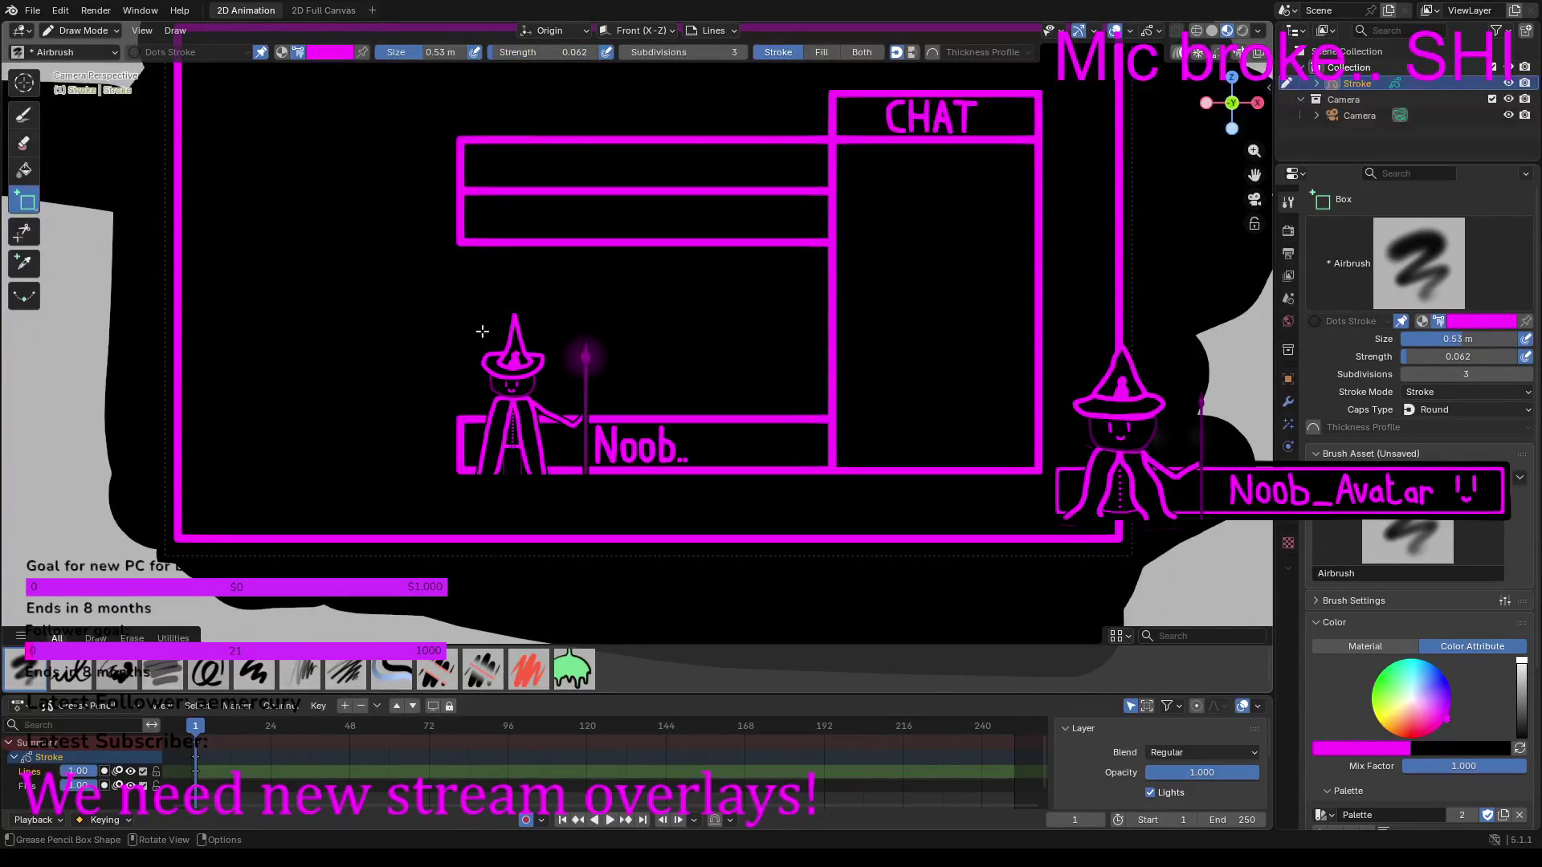
pyautogui.click(32, 118)
pyautogui.hotkey('ctrl', 'z')
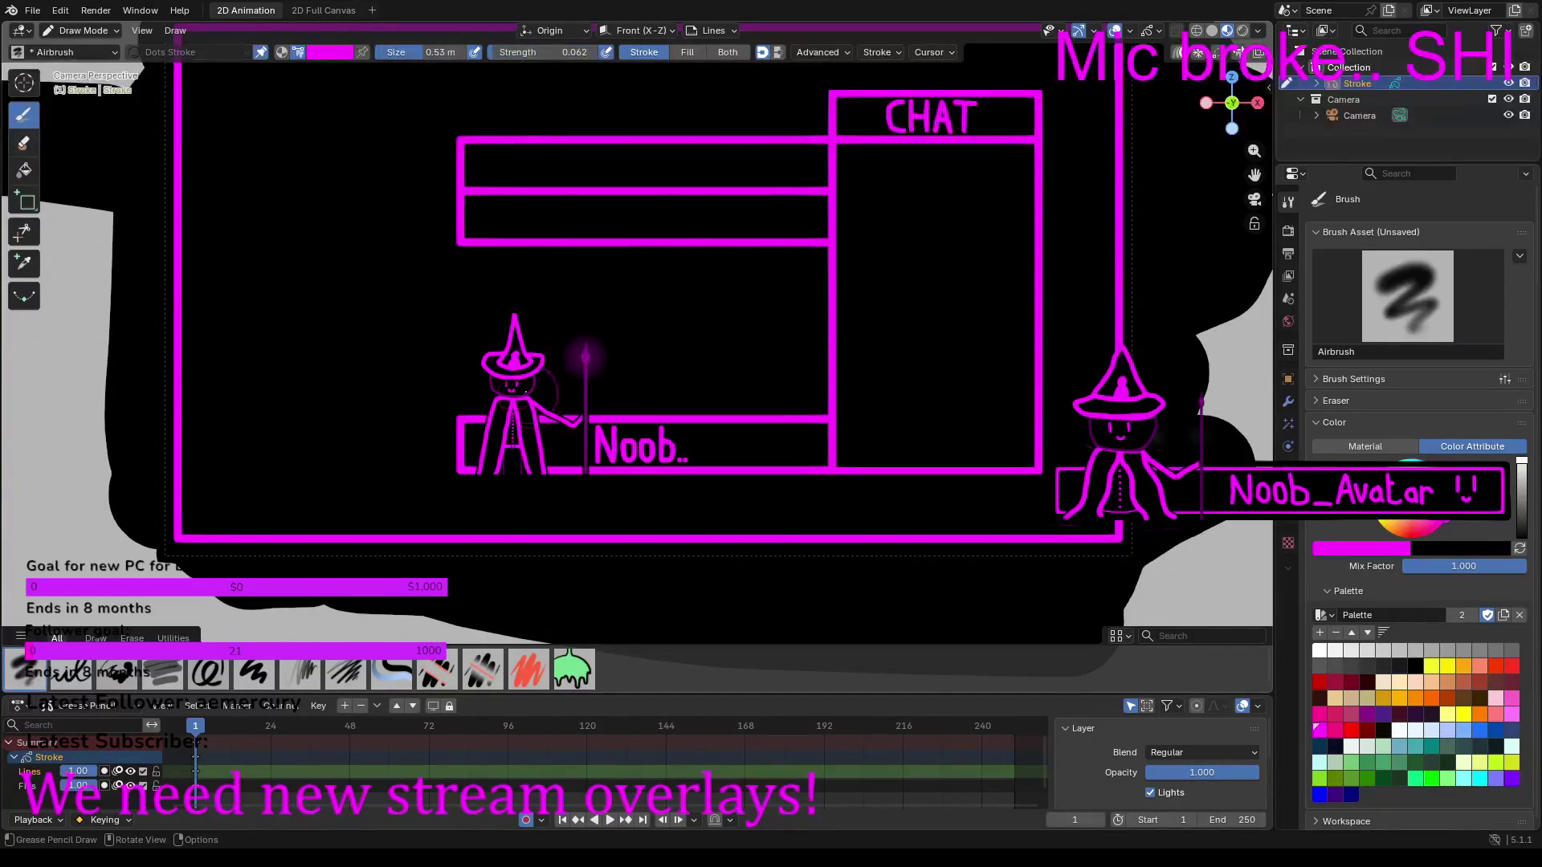
# Step: Dab magenta glow on the left witch's staff tip, enlarging the airbrush to about 0.89 m
pyautogui.click(584, 354)
pyautogui.moveTo(429, 52); pyautogui.dragTo(449, 52)
pyautogui.click(589, 357)
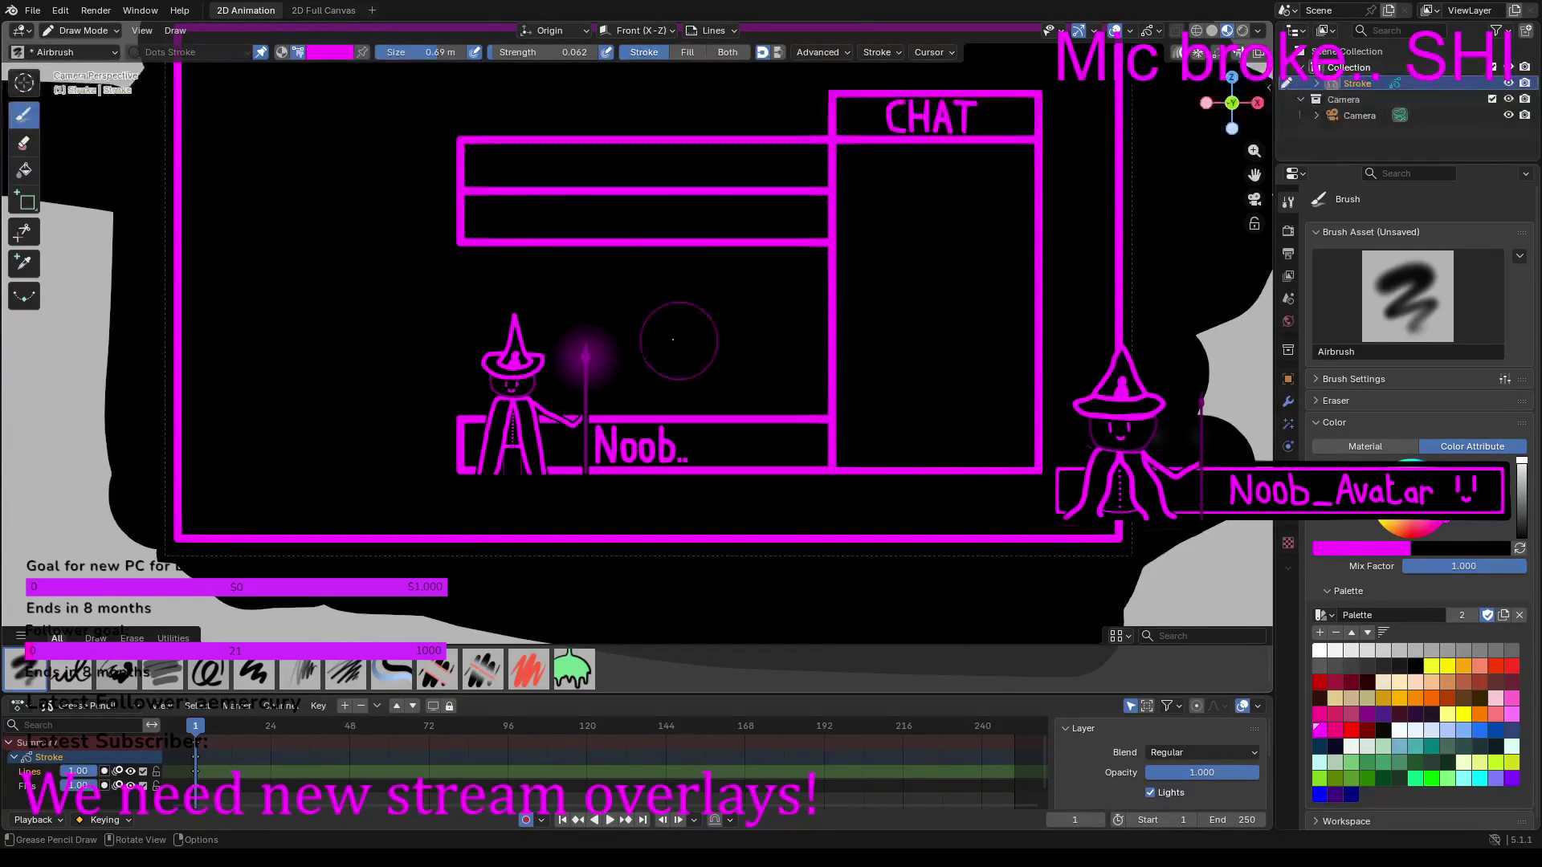
pyautogui.moveTo(424, 52); pyautogui.dragTo(438, 53)
pyautogui.click(587, 360)
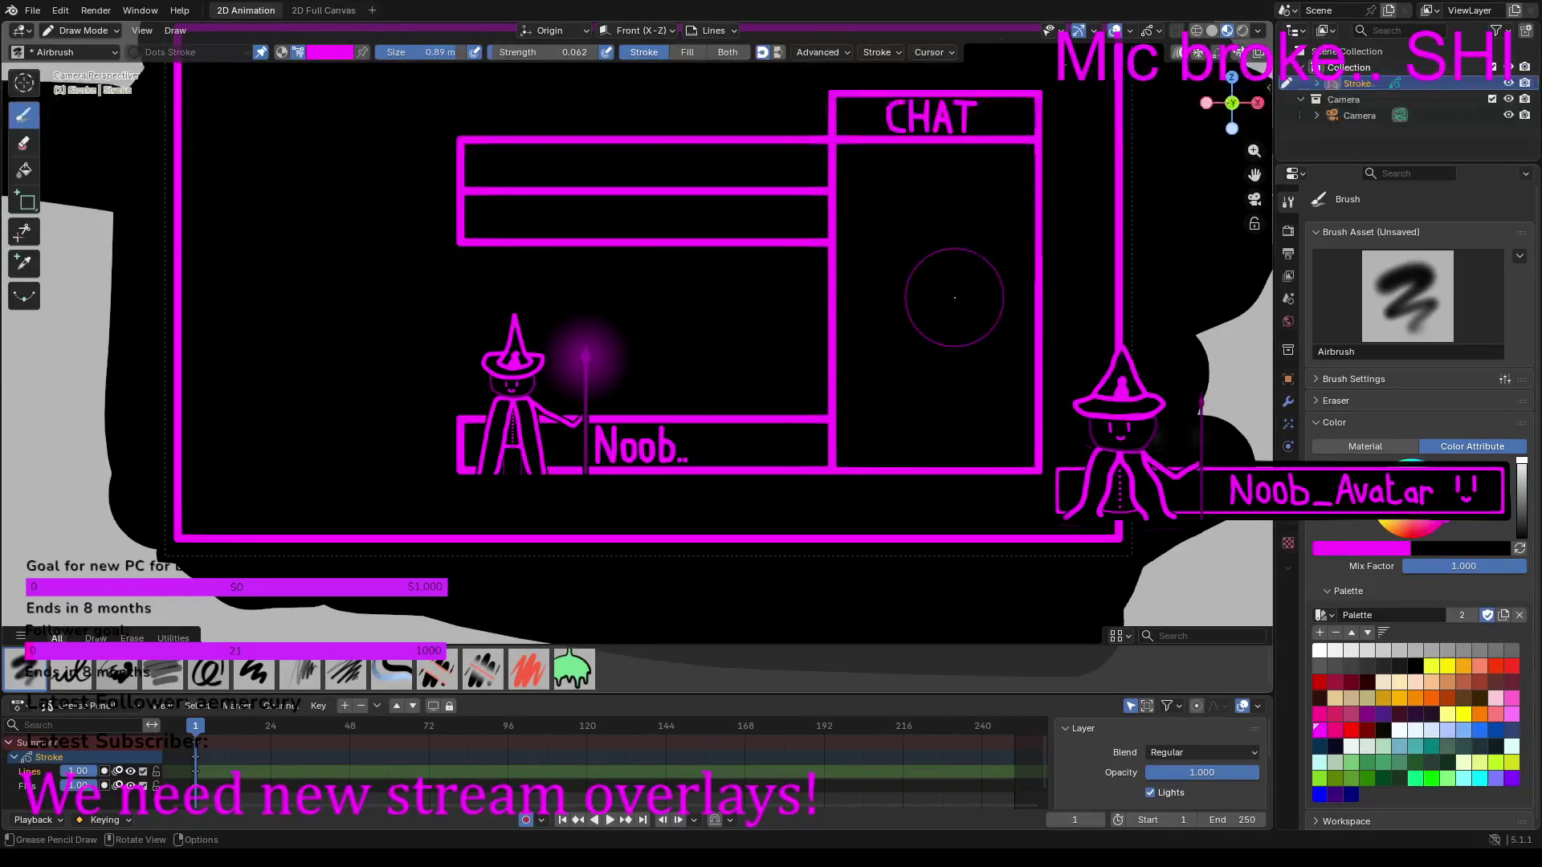
# Step: Airbrush a larger, brighter glow around the staff tip at 1 m size, 0.012 strength
pyautogui.scroll(-4, 954, 294)
pyautogui.scroll(5, 953, 296)
pyautogui.scroll(5, 954, 295)
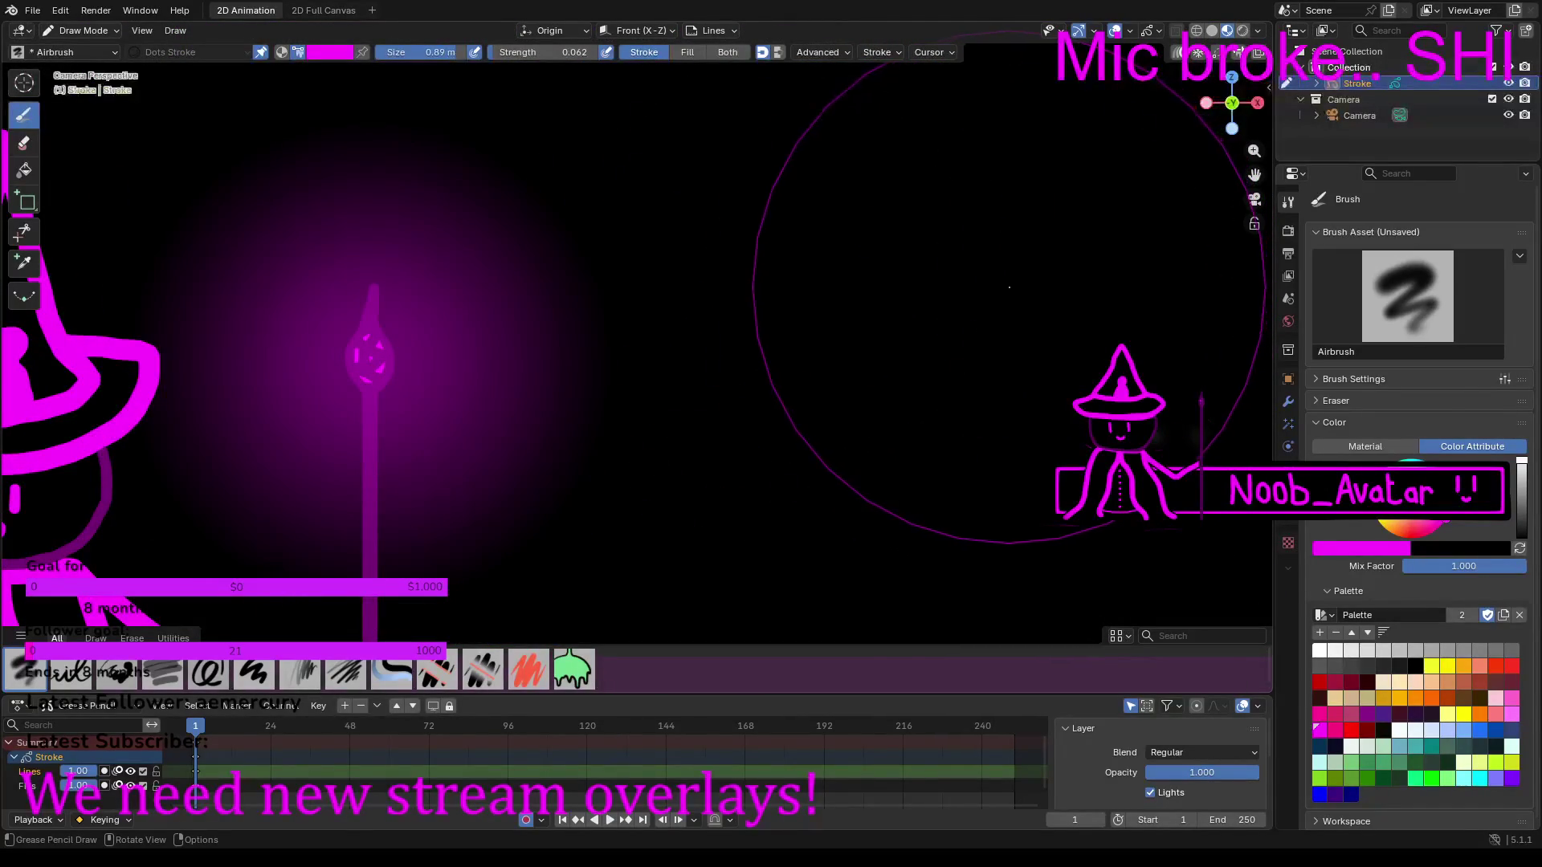
pyautogui.scroll(-5, 826, 297)
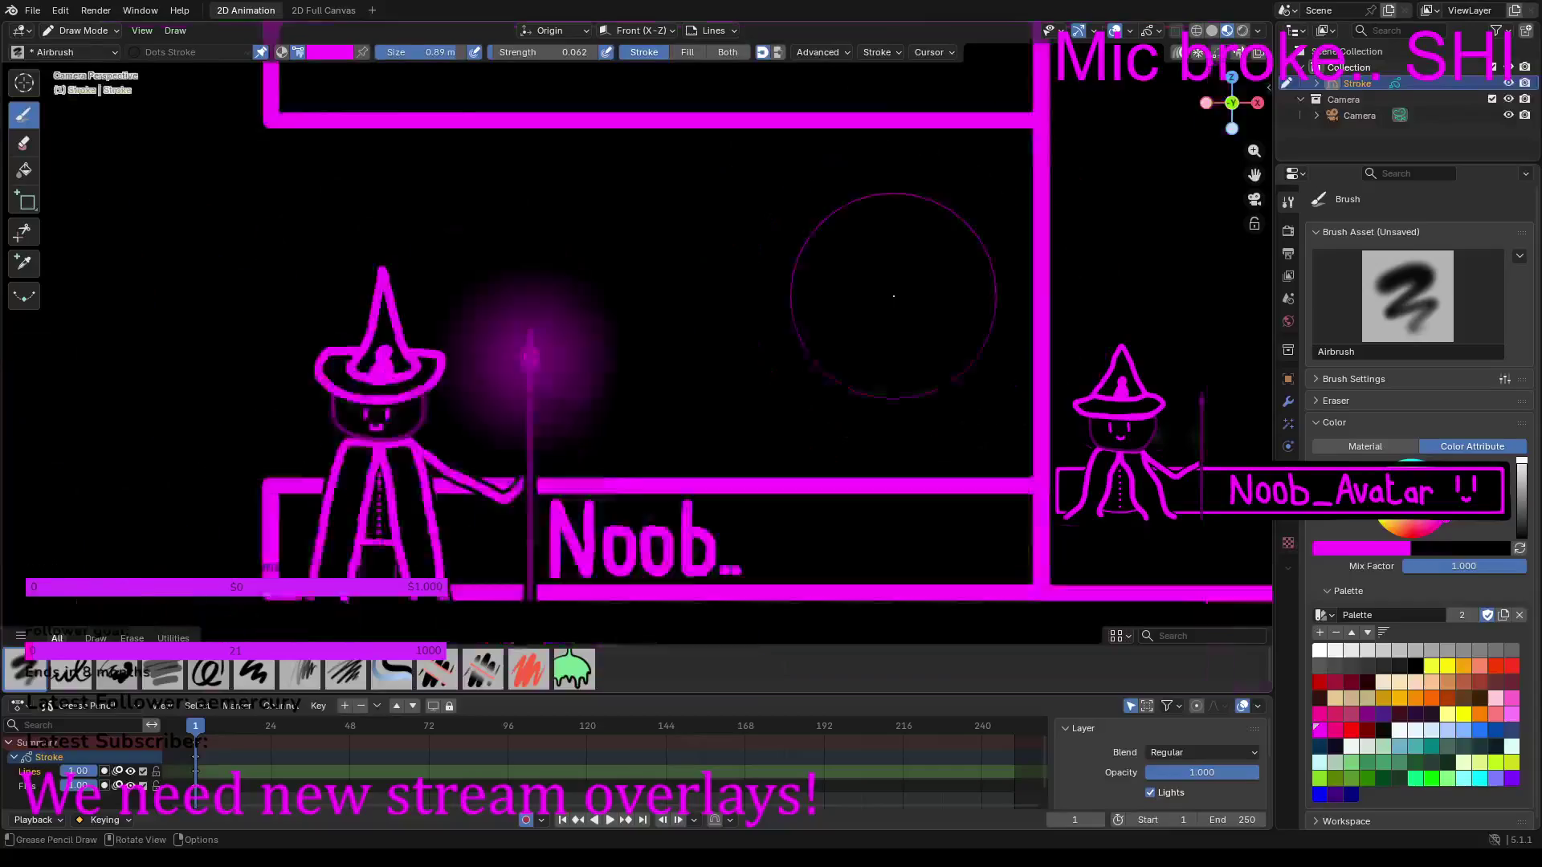
pyautogui.keyDown('ctrl'); pyautogui.scroll(11, 443, 58); pyautogui.keyUp('ctrl')
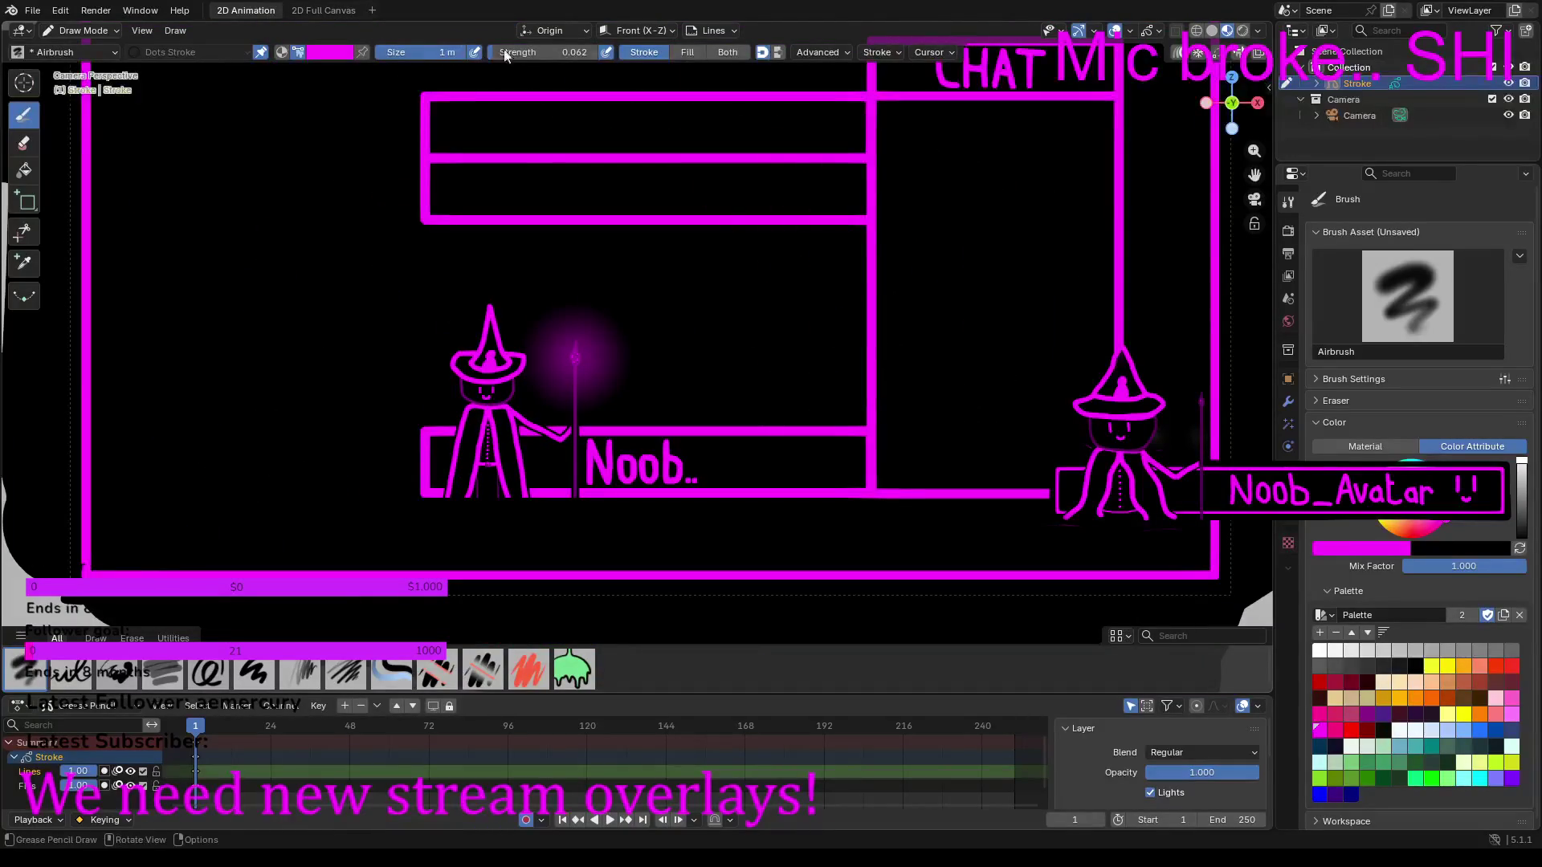
pyautogui.keyDown('ctrl'); pyautogui.scroll(-5, 489, 56); pyautogui.keyUp('ctrl')
pyautogui.moveTo(574, 358); pyautogui.dragTo(572, 352)
pyautogui.moveTo(543, 338); pyautogui.dragTo(548, 383)
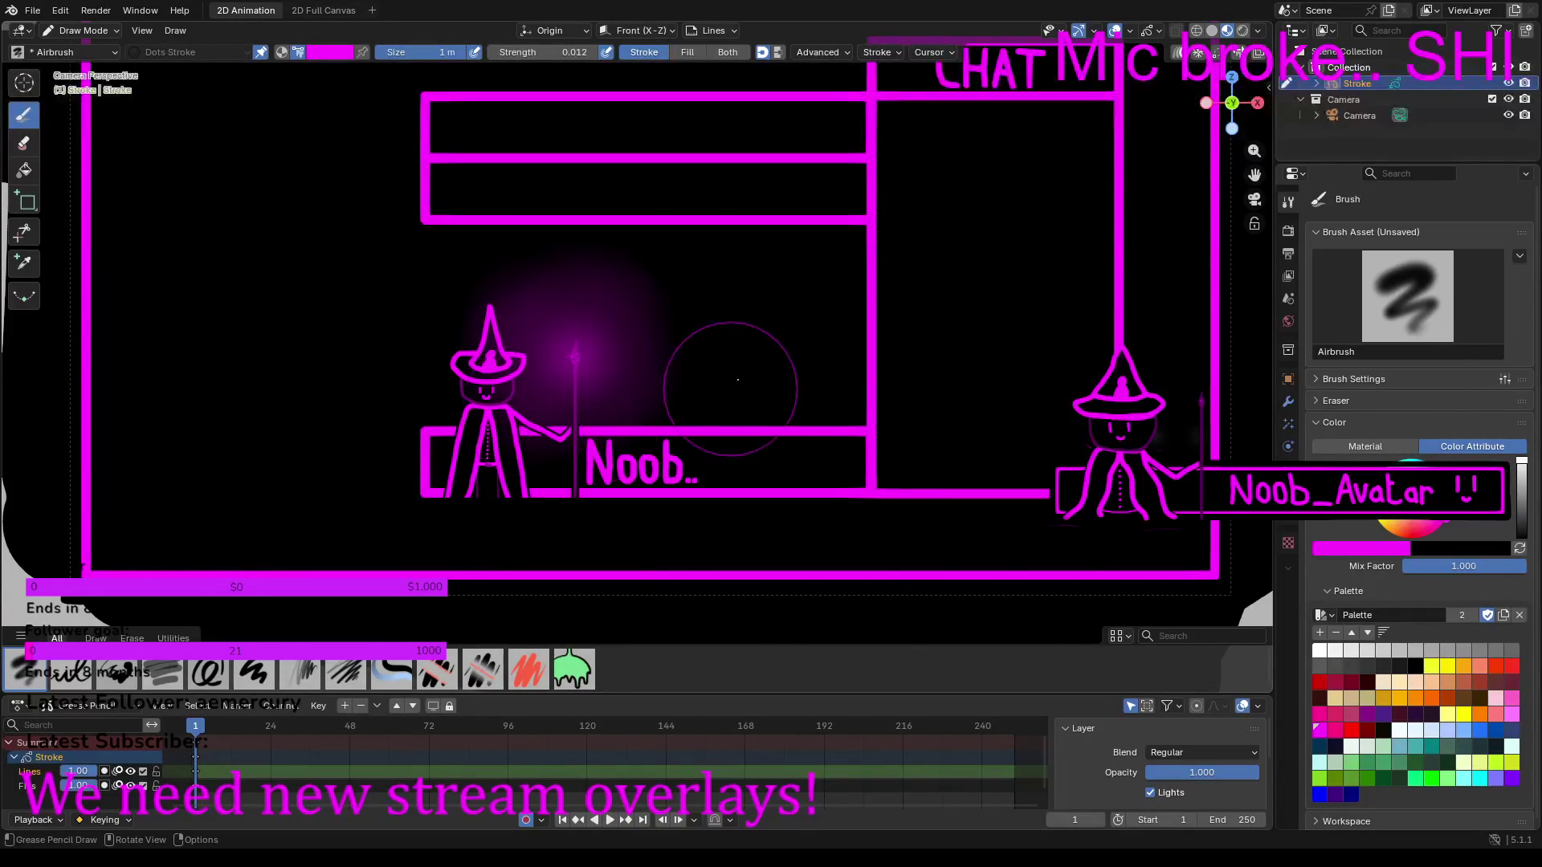
# Step: Airbrush a magenta glow along the large overlay frame's left inner edge
pyautogui.scroll(-8, 611, 386)
pyautogui.scroll(10, 820, 383)
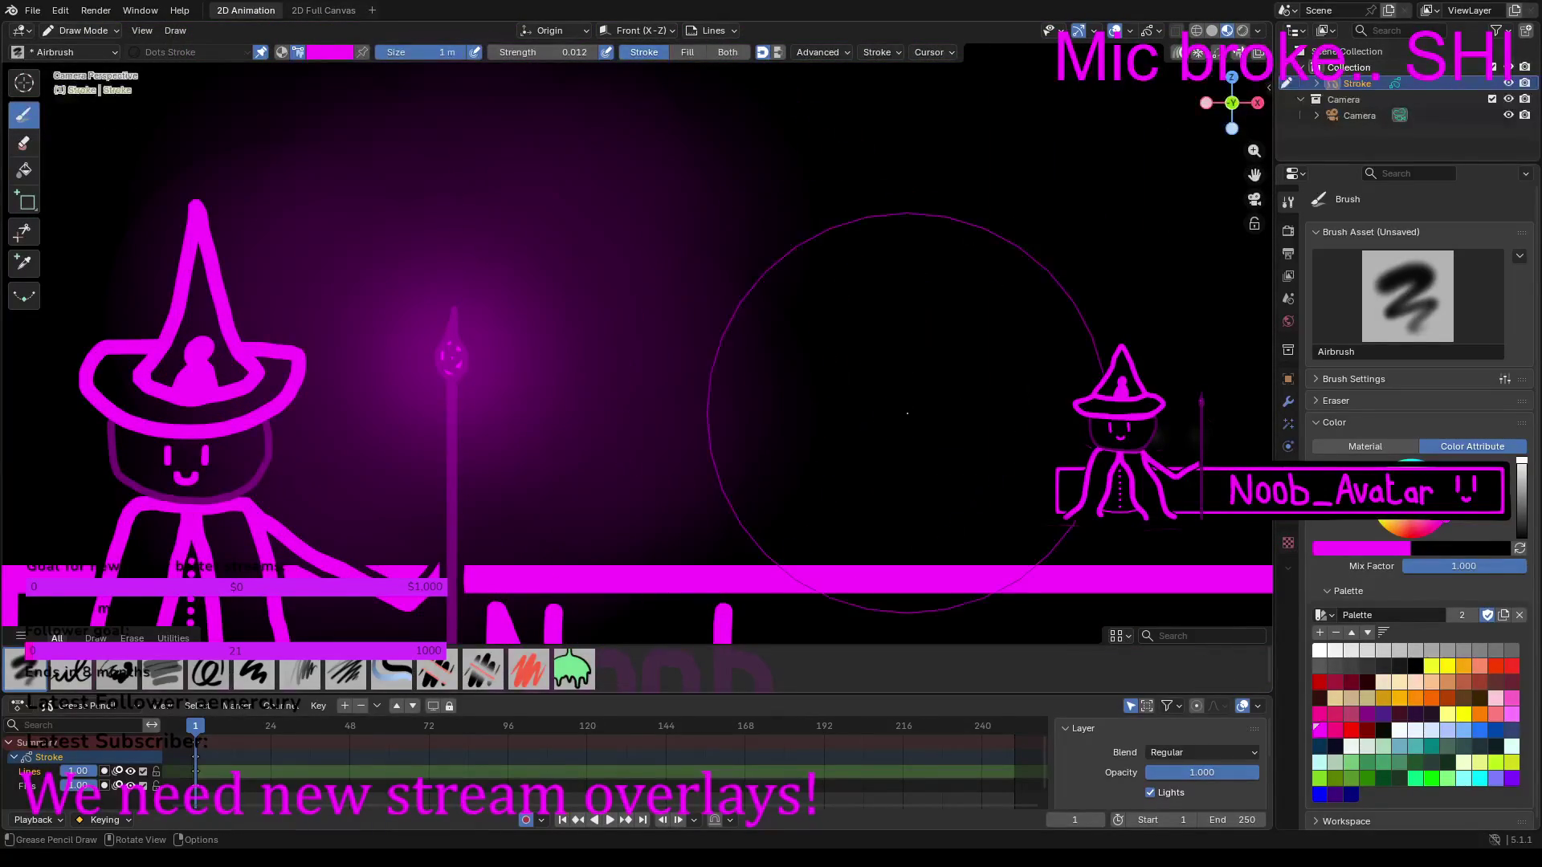
pyautogui.scroll(-3, 826, 345)
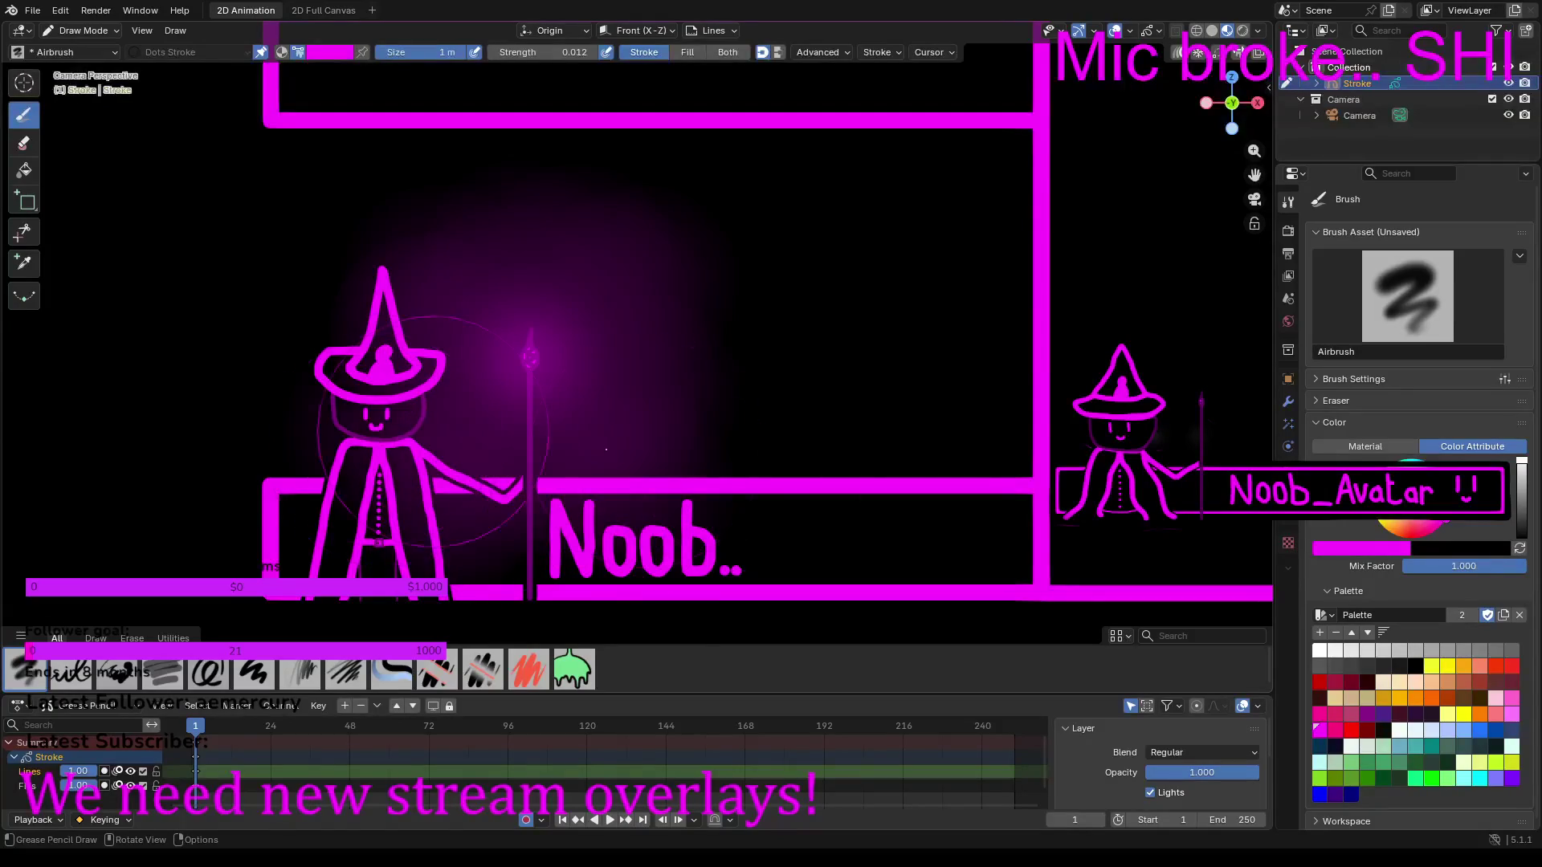
pyautogui.scroll(-5, 804, 450)
pyautogui.scroll(3, 842, 447)
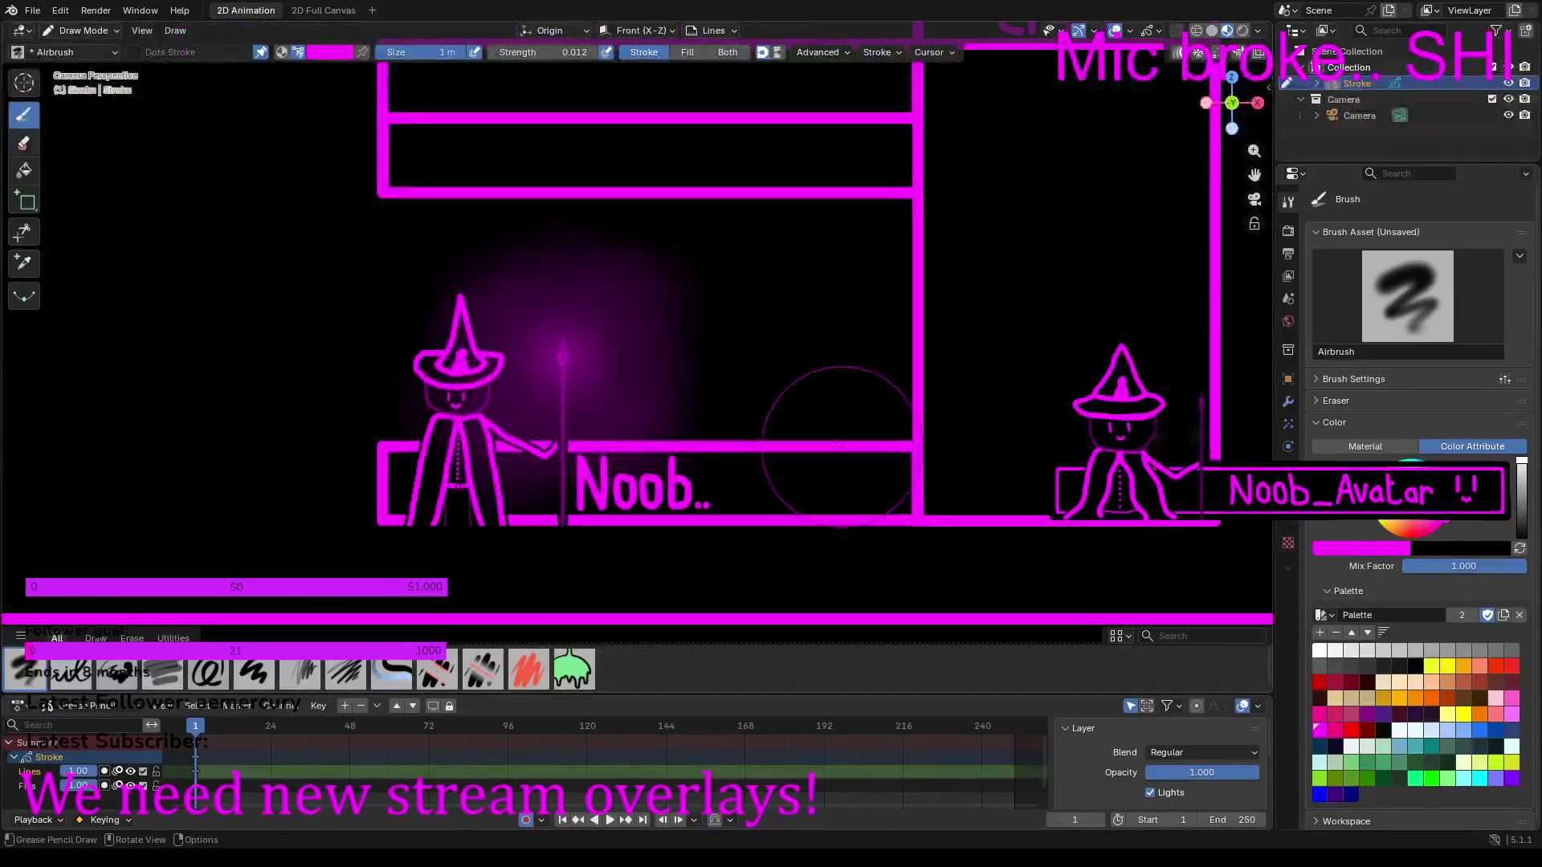
pyautogui.scroll(-4, 740, 379)
pyautogui.scroll(6, 934, 477)
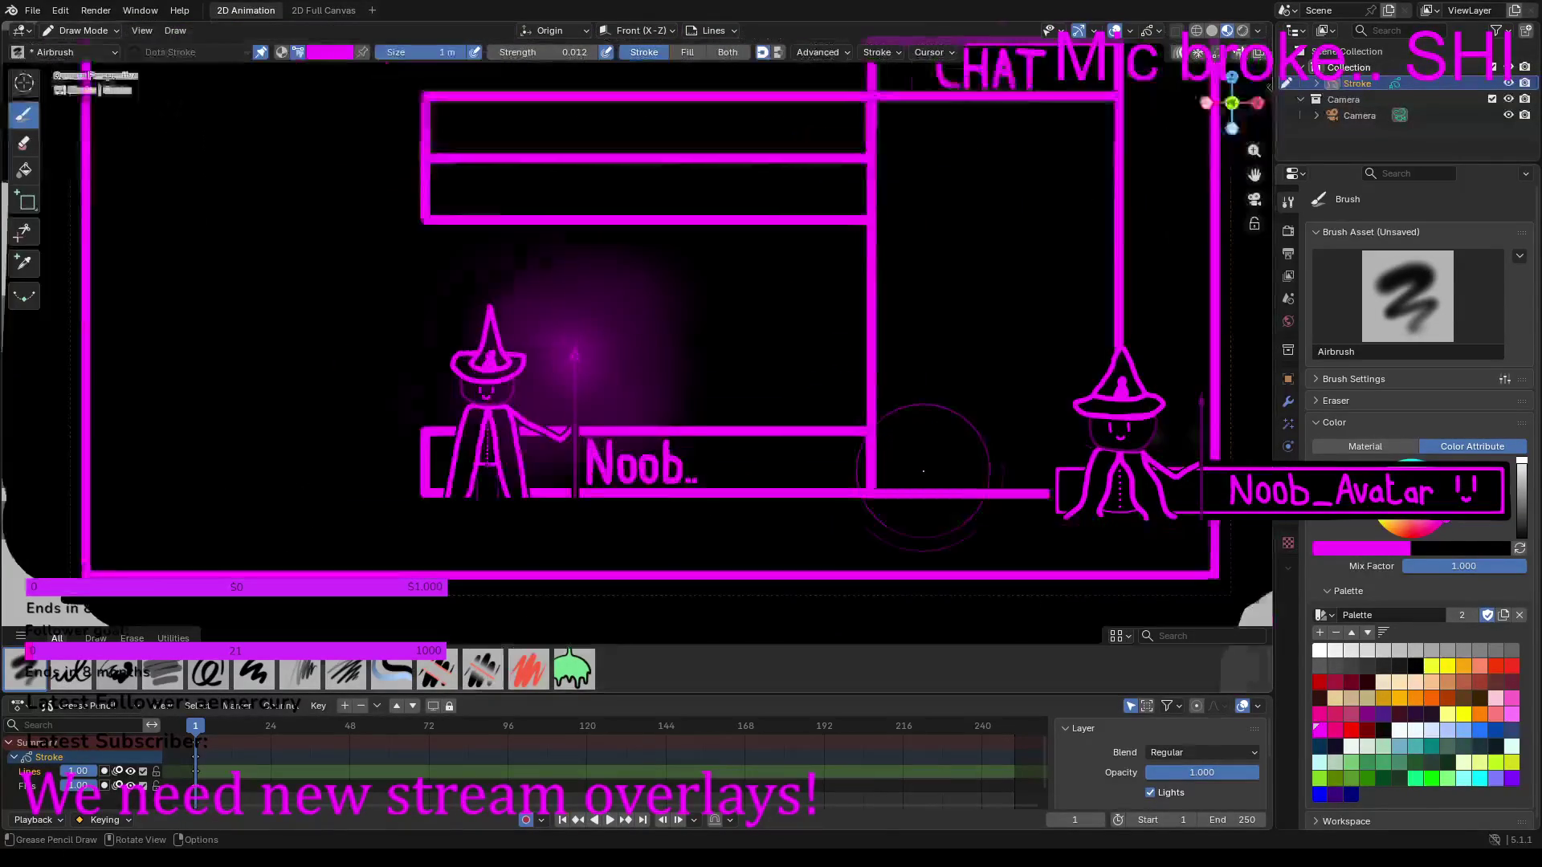
pyautogui.scroll(-3, 897, 464)
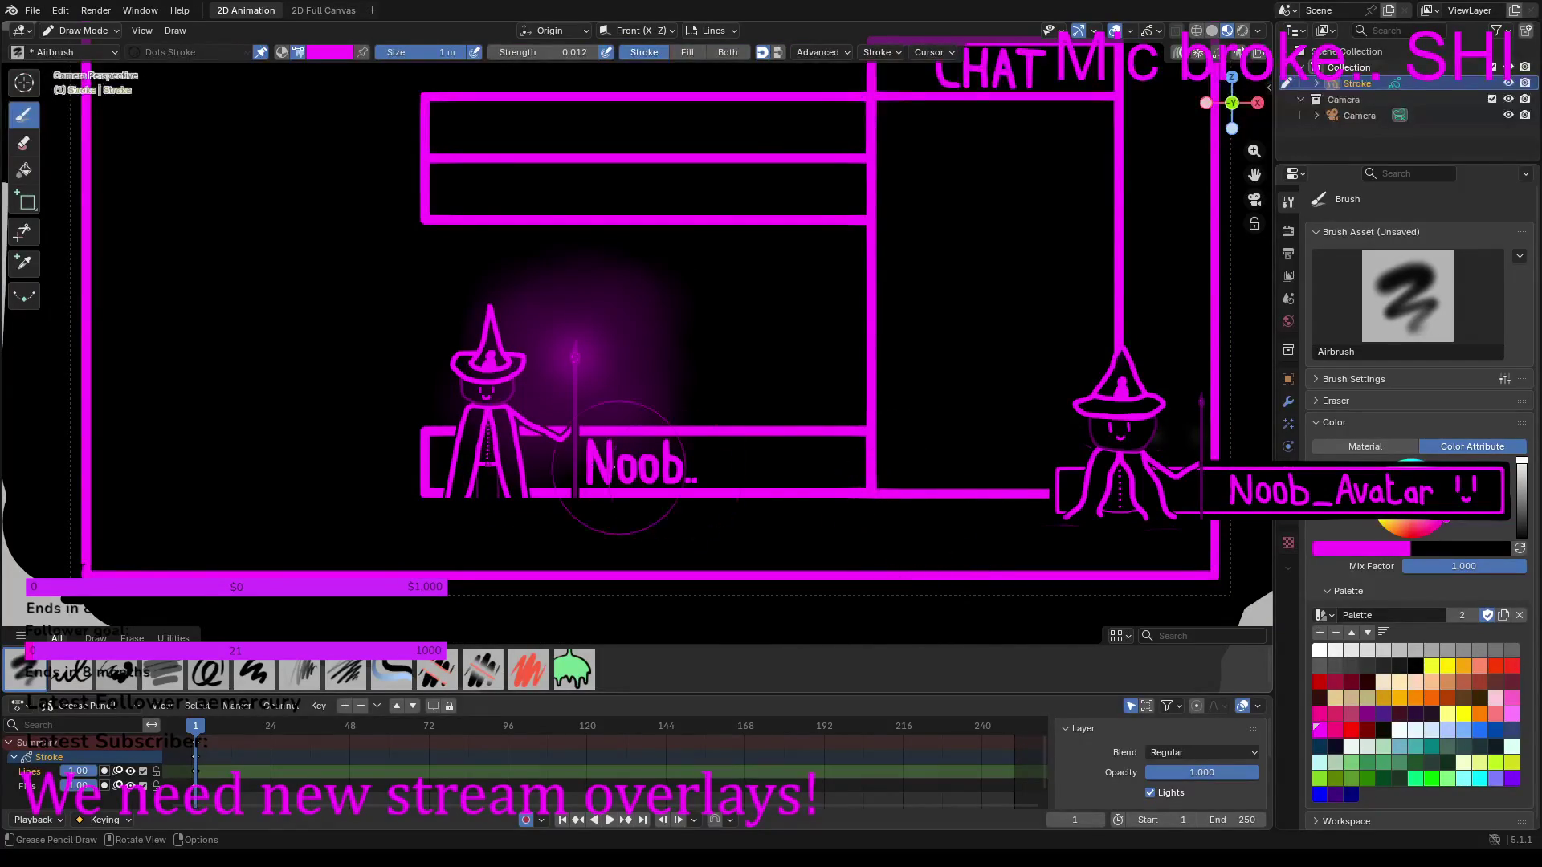
pyautogui.scroll(-2, 494, 456)
pyautogui.scroll(-1, 494, 456)
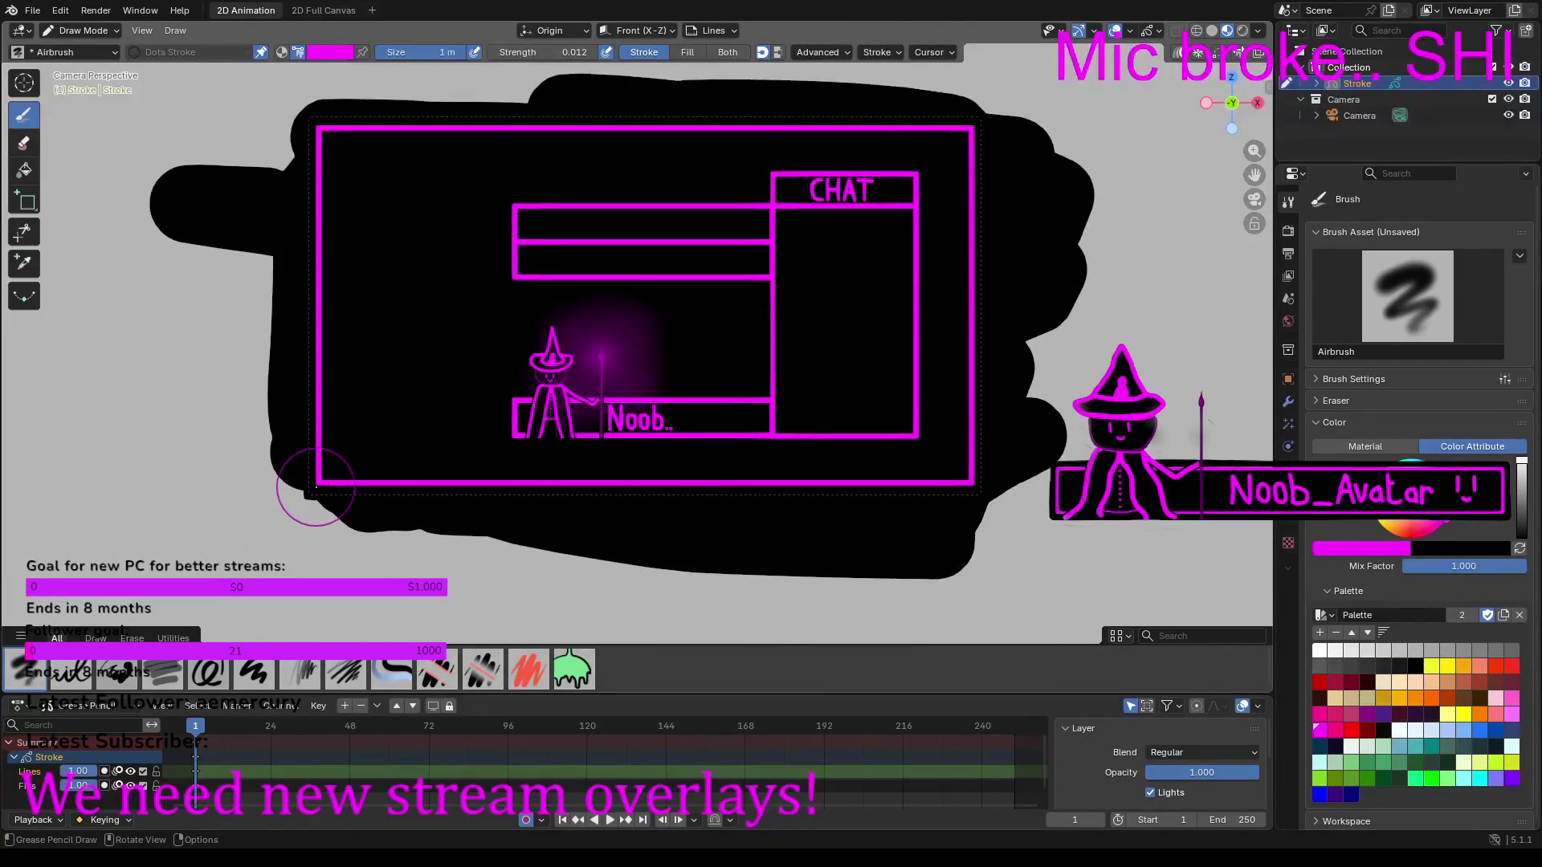
pyautogui.moveTo(314, 447)
pyautogui.mouseDown()
pyautogui.moveTo(318, 173)
pyautogui.moveTo(358, 132)
pyautogui.moveTo(973, 143)
pyautogui.moveTo(975, 480)
pyautogui.moveTo(338, 482)
pyautogui.moveTo(260, 420)
pyautogui.moveTo(287, 357)
pyautogui.moveTo(247, 251)
pyautogui.mouseUp()
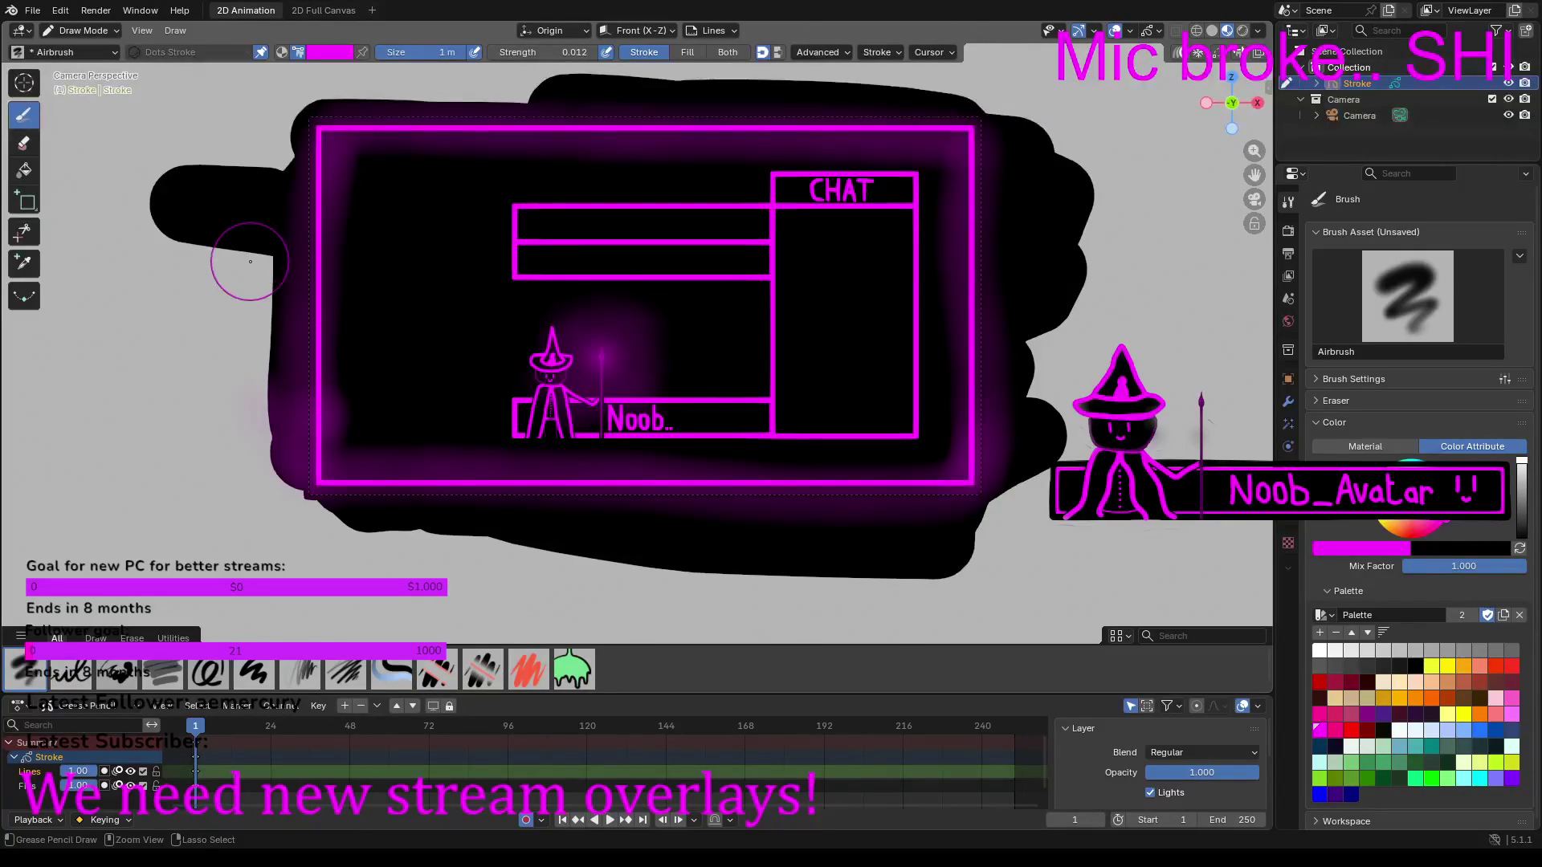
# Step: Undo the frame glow, drop airbrush strength to 0.007, and repaint glow inside the frame edges
pyautogui.hotkey('ctrl', 'z')
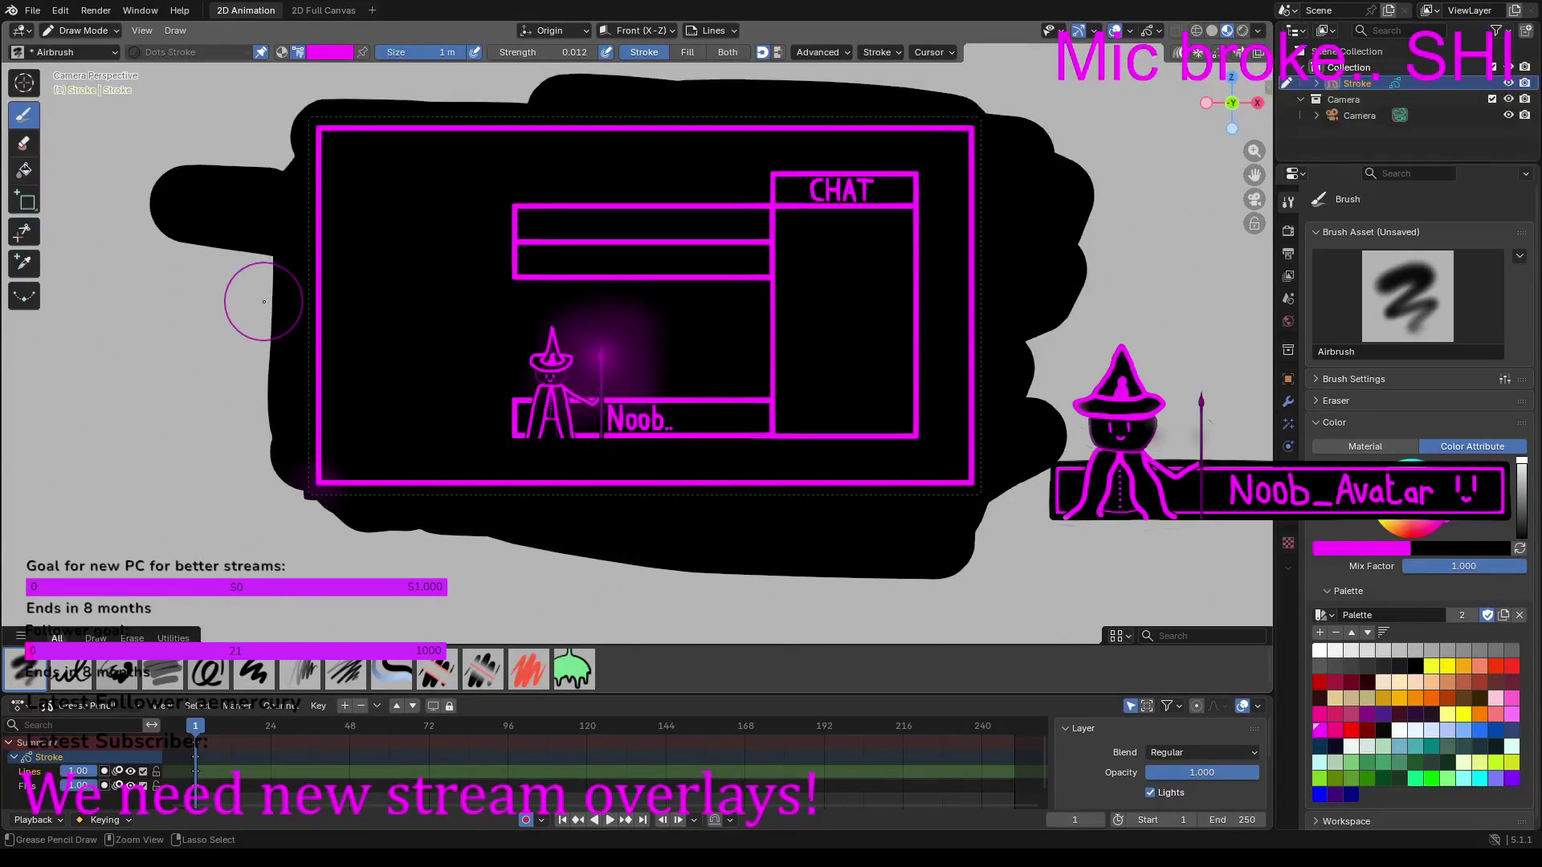
pyautogui.moveTo(542, 52); pyautogui.dragTo(488, 60)
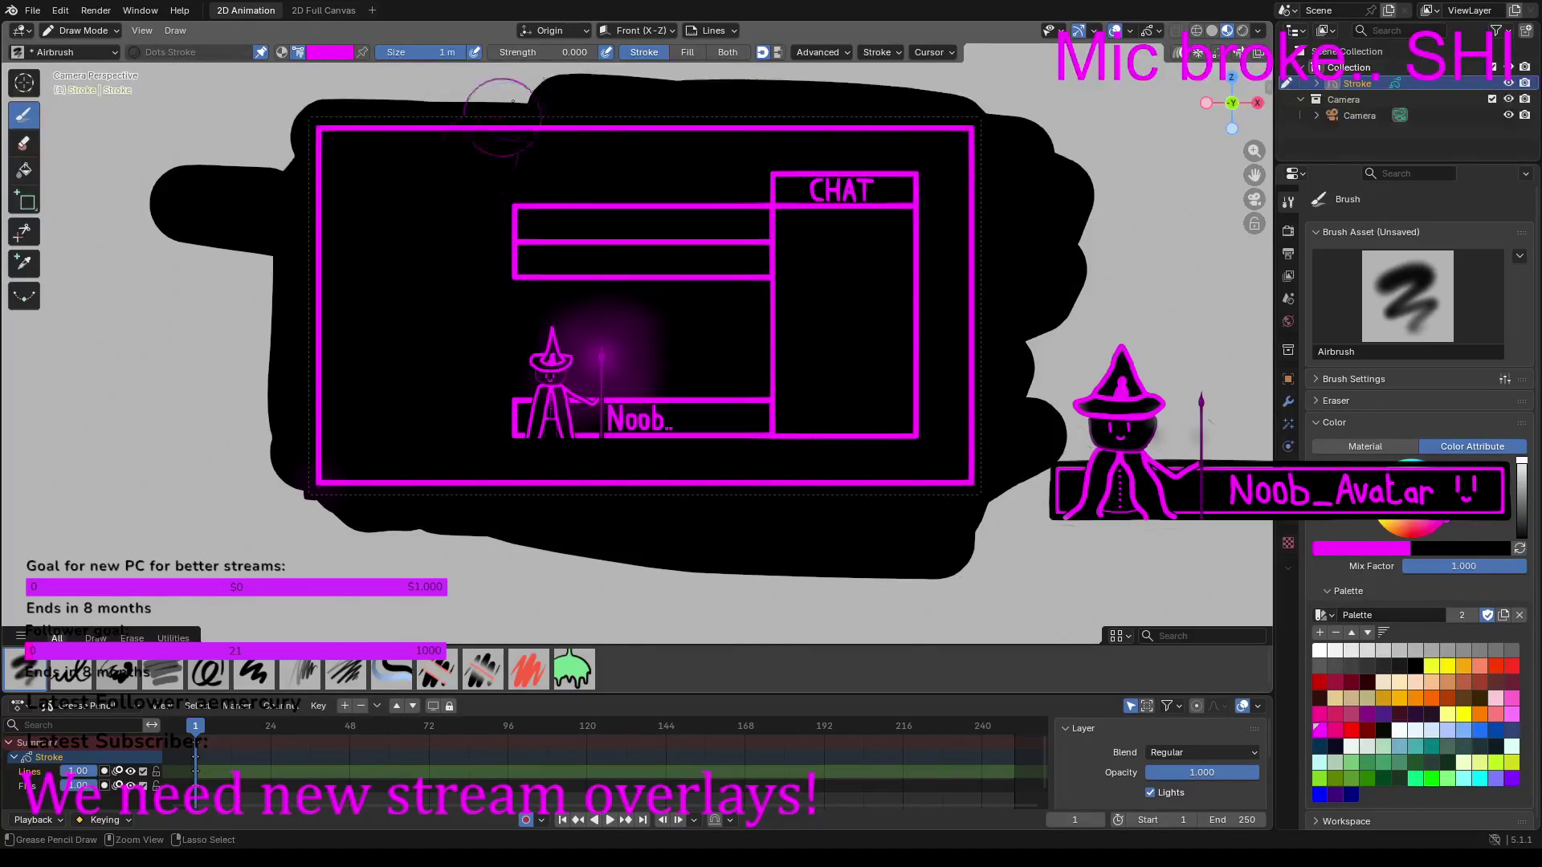
pyautogui.moveTo(496, 53); pyautogui.dragTo(492, 53)
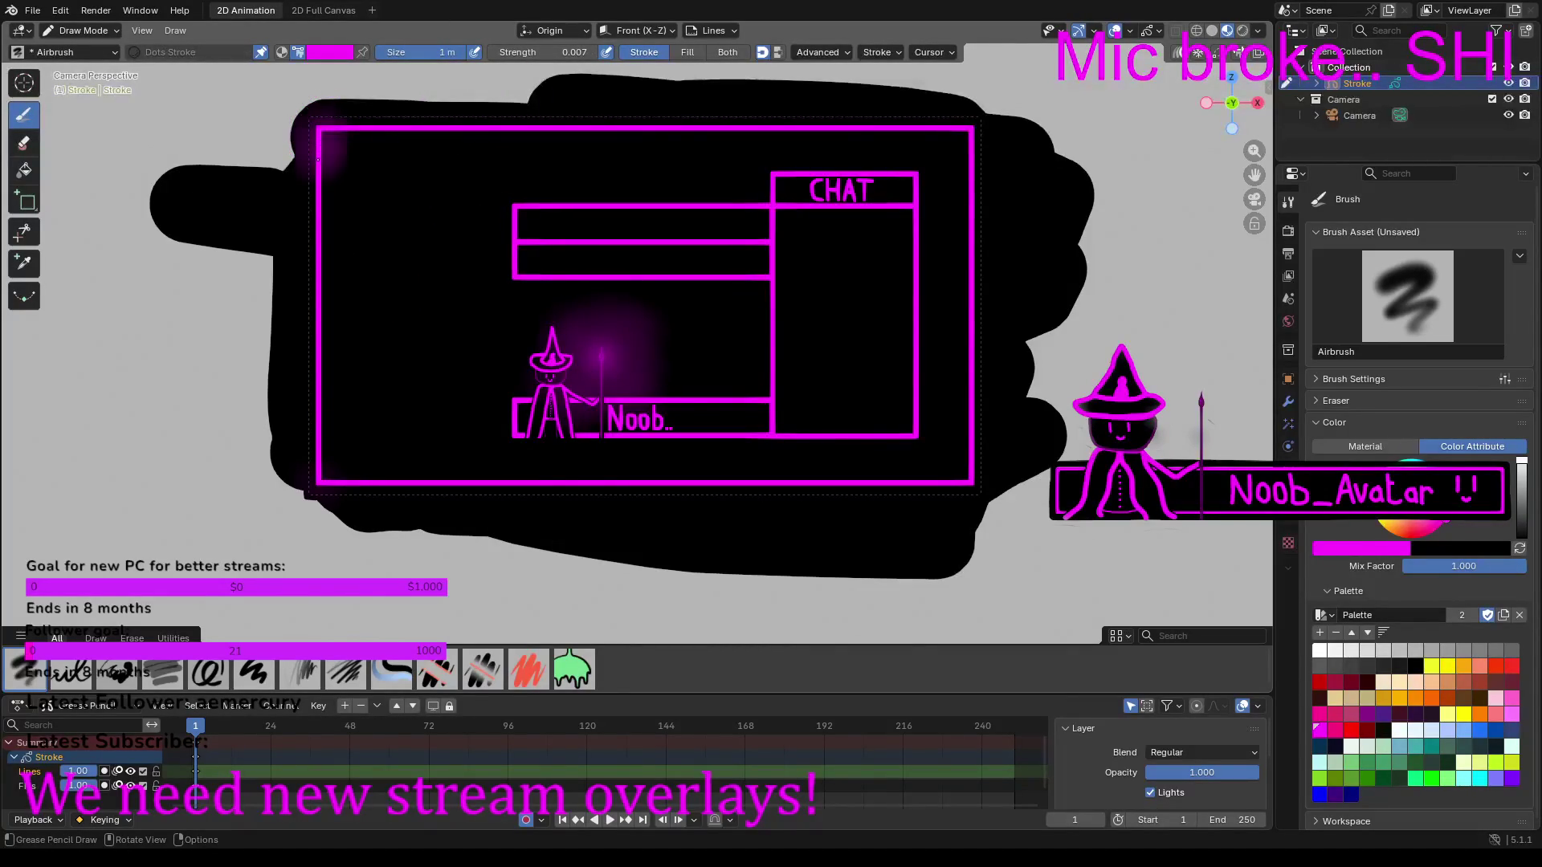
pyautogui.moveTo(316, 188)
pyautogui.mouseDown()
pyautogui.moveTo(318, 461)
pyautogui.moveTo(458, 490)
pyautogui.moveTo(956, 485)
pyautogui.moveTo(959, 124)
pyautogui.moveTo(294, 126)
pyautogui.mouseUp()
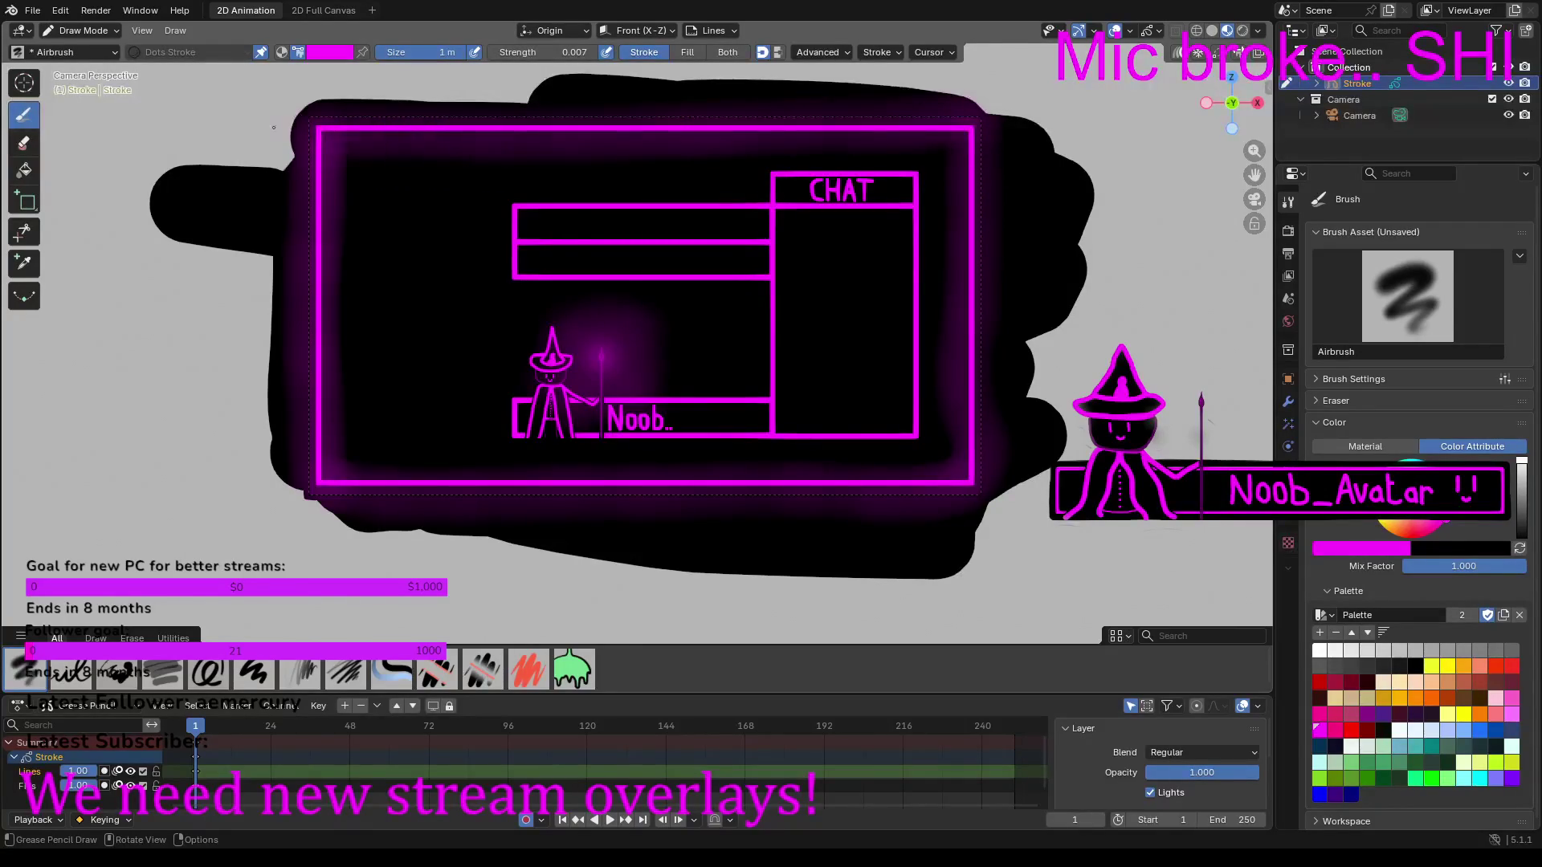
pyautogui.scroll(3, 1077, 518)
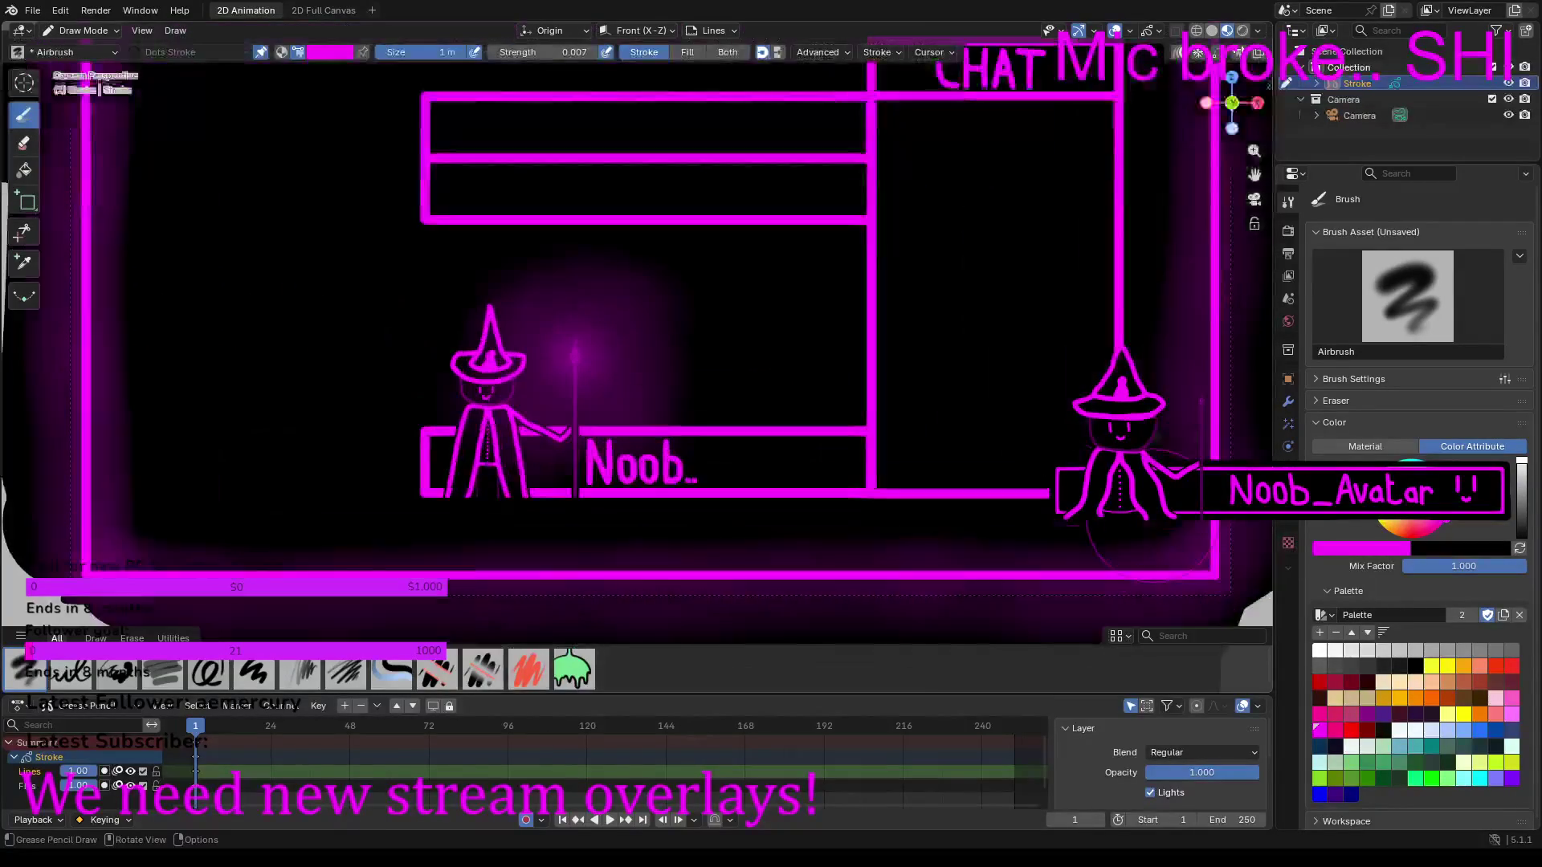
# Step: Shrink the airbrush to 0.56 m and glow the upper bar, CHAT box corner and middle divider
pyautogui.scroll(1, 912, 327)
pyautogui.moveTo(417, 45); pyautogui.dragTo(384, 45)
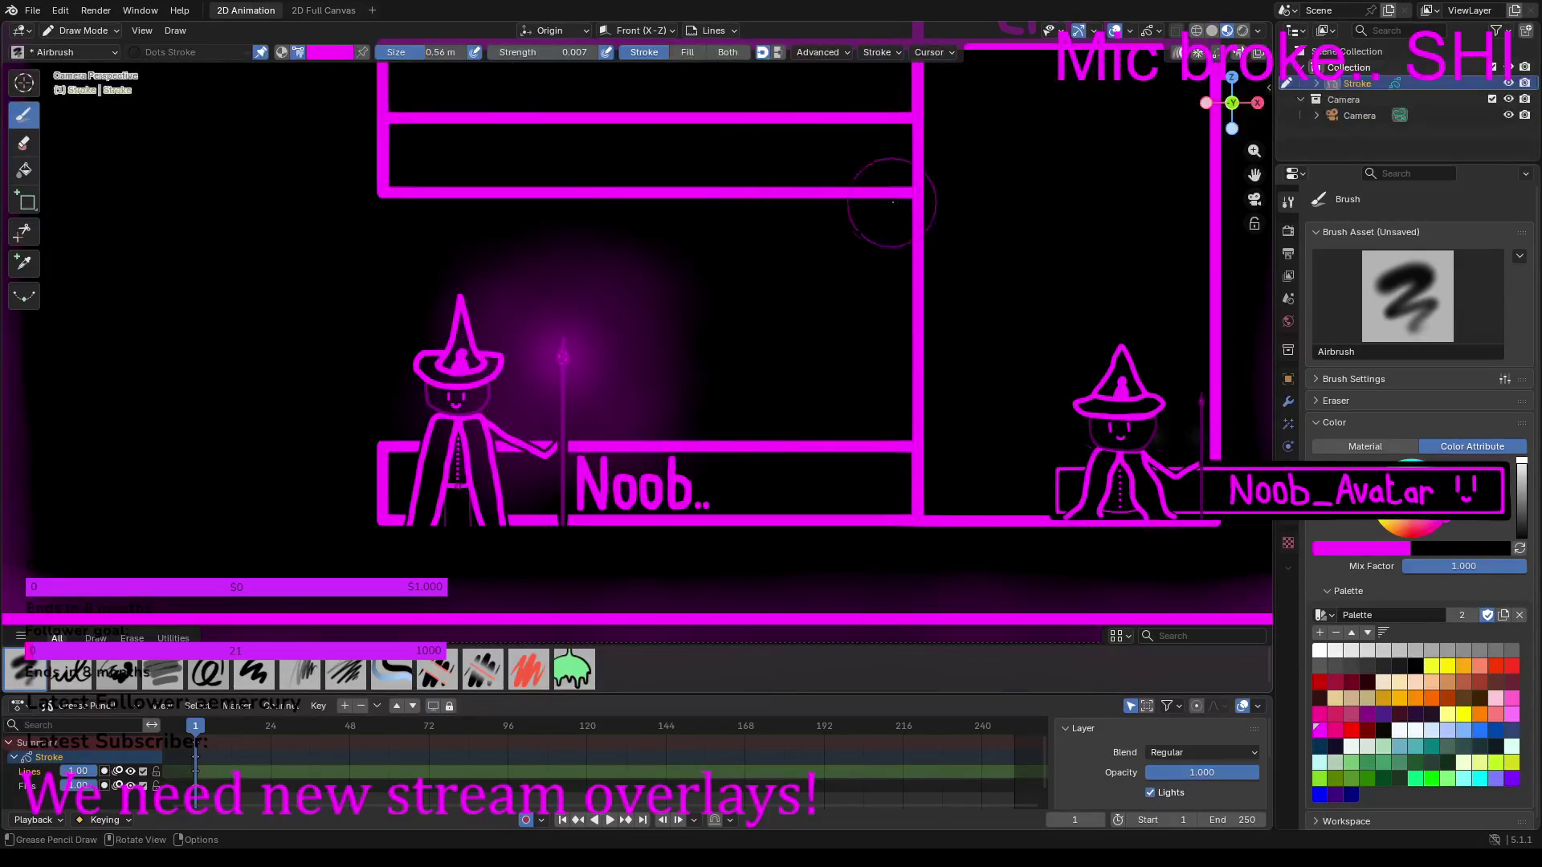
pyautogui.moveTo(923, 196)
pyautogui.mouseDown()
pyautogui.moveTo(434, 183)
pyautogui.moveTo(379, 159)
pyautogui.moveTo(382, 84)
pyautogui.mouseUp()
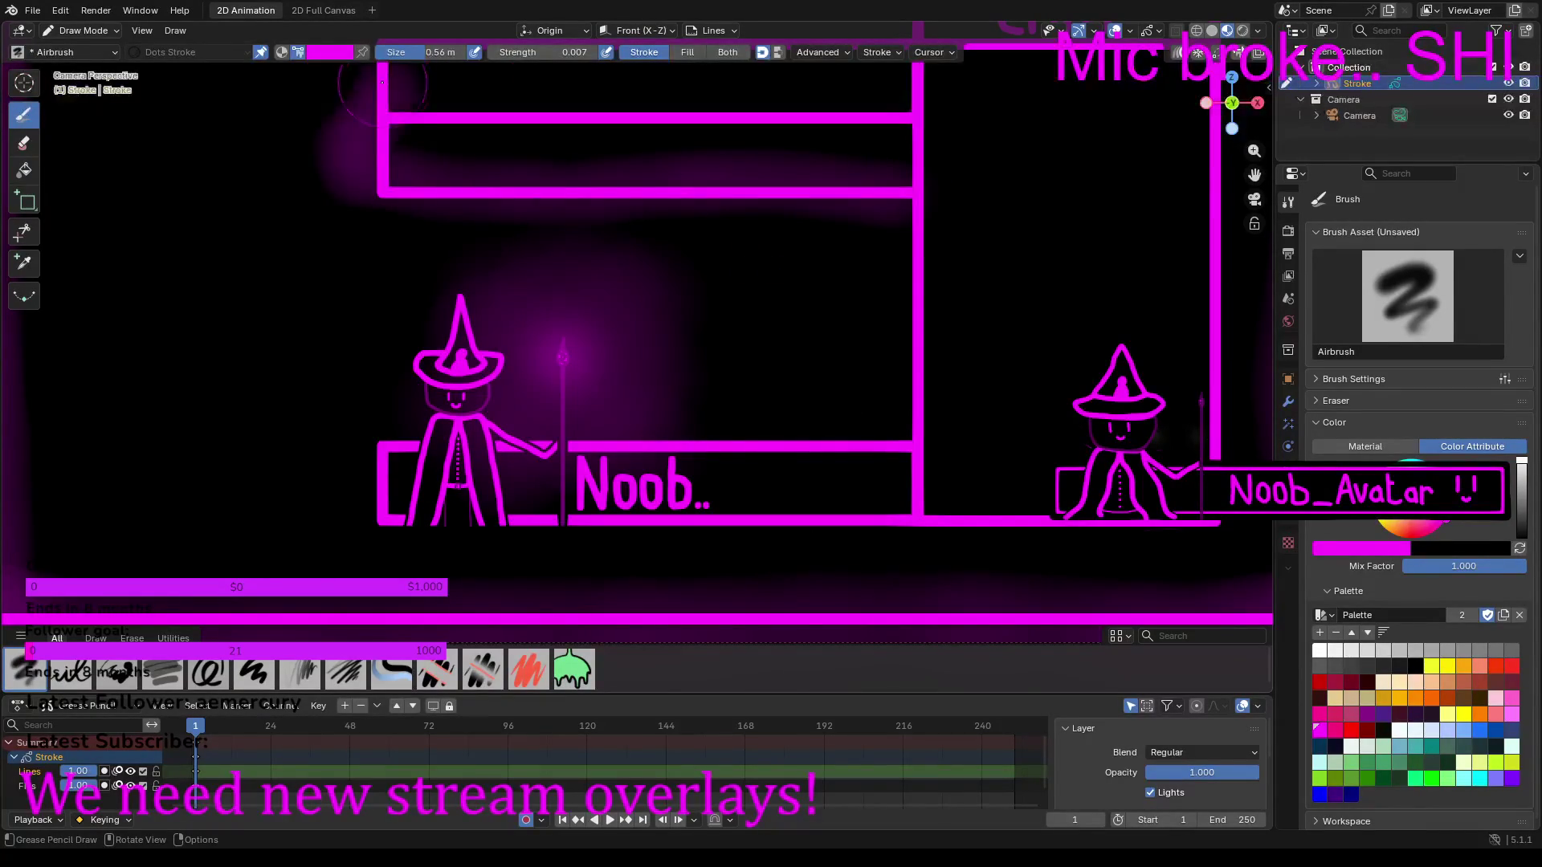
pyautogui.scroll(-2, 383, 84)
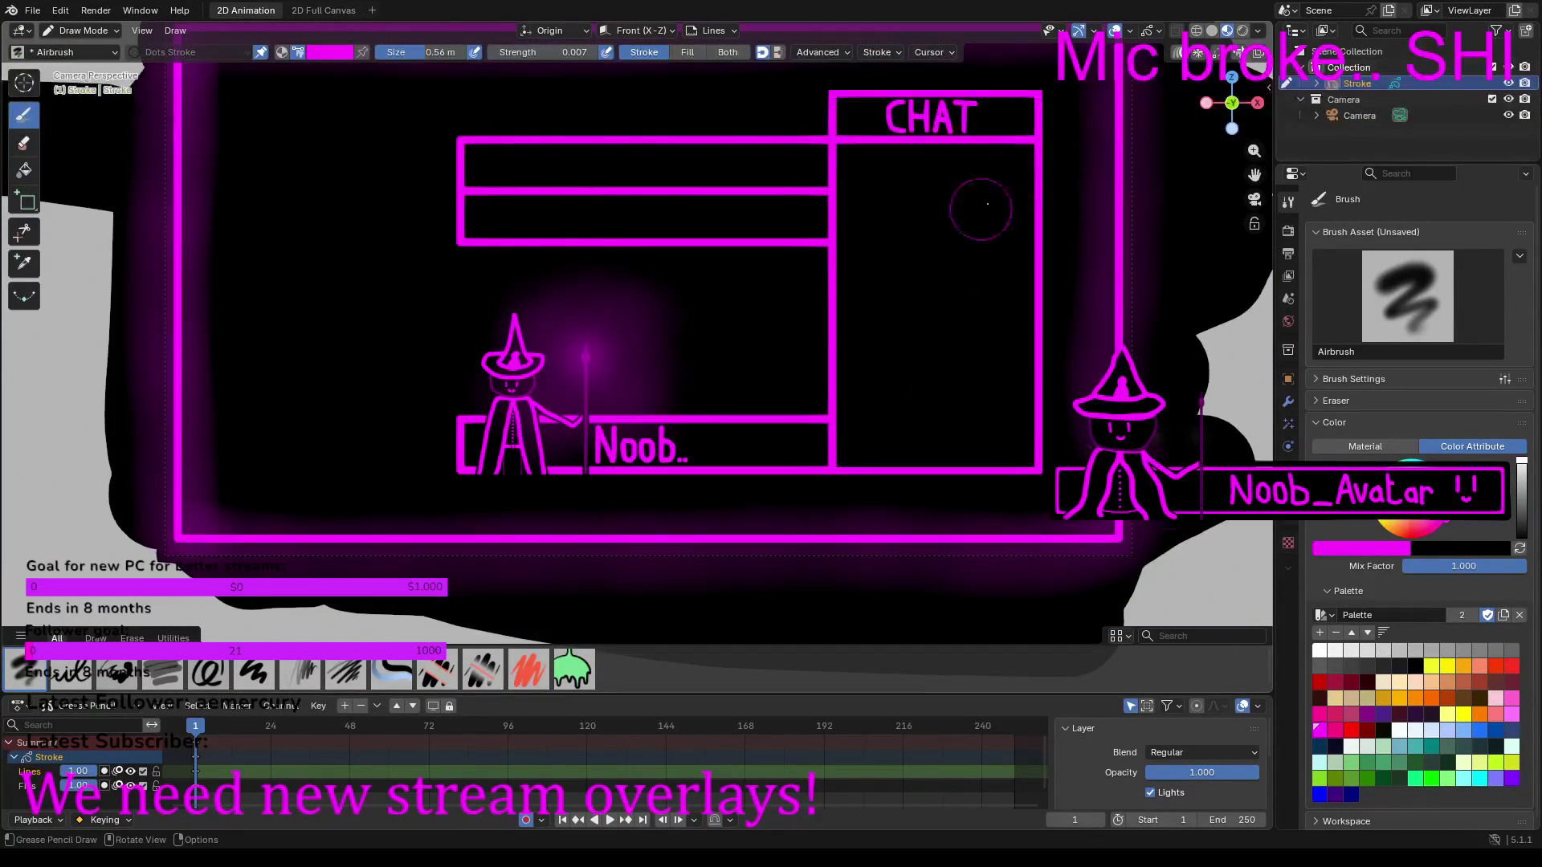
pyautogui.moveTo(1048, 108)
pyautogui.mouseDown()
pyautogui.moveTo(1036, 89)
pyautogui.moveTo(1041, 474)
pyautogui.moveTo(450, 470)
pyautogui.moveTo(434, 417)
pyautogui.moveTo(820, 423)
pyautogui.moveTo(832, 371)
pyautogui.moveTo(833, 235)
pyautogui.moveTo(459, 234)
pyautogui.moveTo(461, 141)
pyautogui.moveTo(611, 141)
pyautogui.moveTo(1039, 95)
pyautogui.moveTo(956, 143)
pyautogui.moveTo(853, 138)
pyautogui.mouseUp()
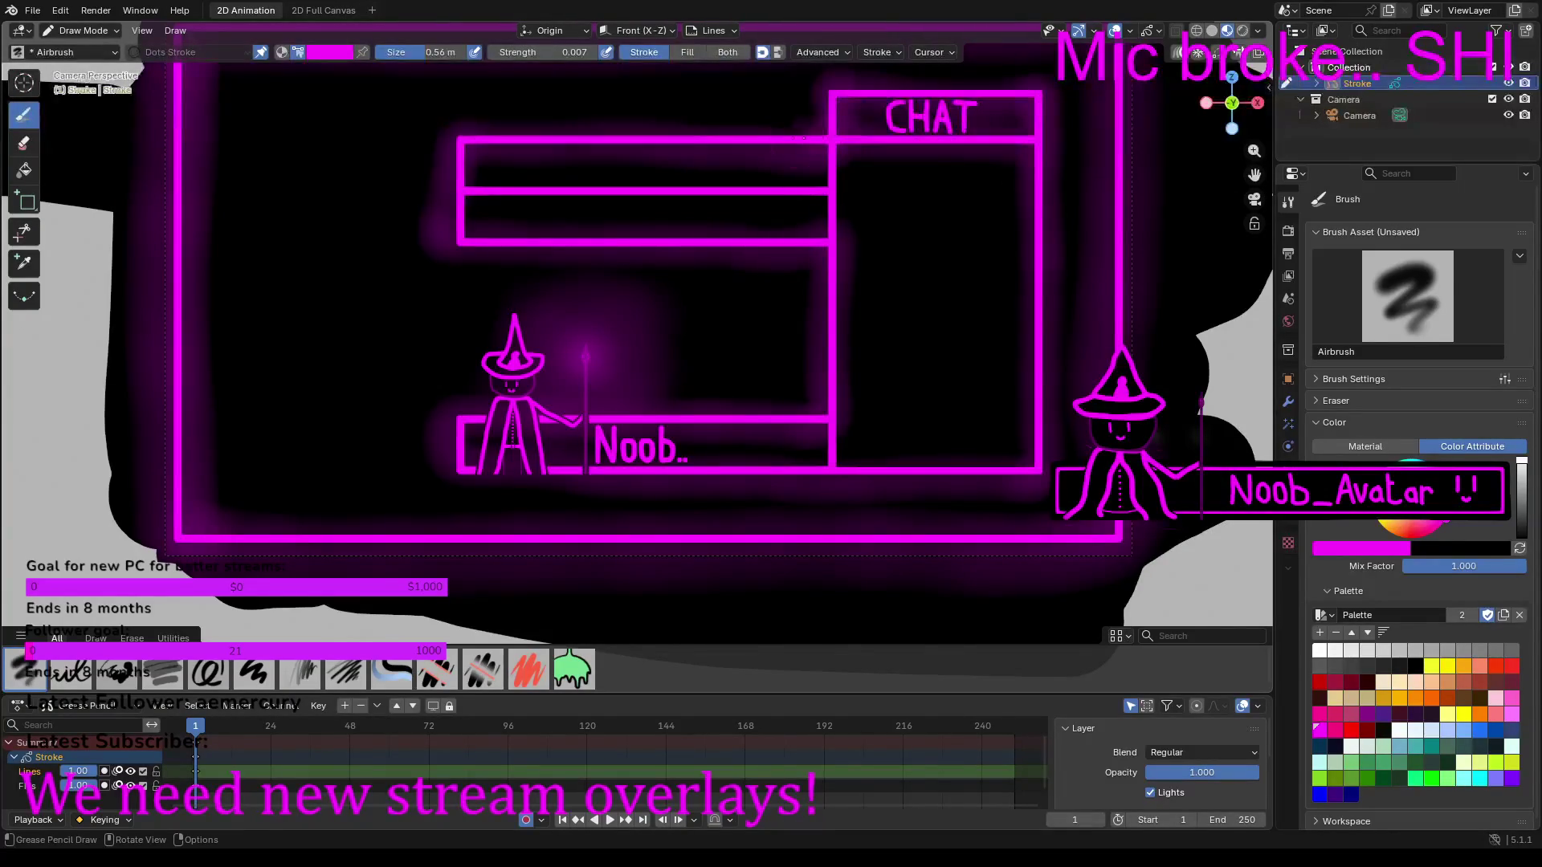
pyautogui.moveTo(813, 190)
pyautogui.mouseDown()
pyautogui.moveTo(827, 193)
pyautogui.moveTo(486, 194)
pyautogui.mouseUp()
# Step: Airbrush the lower bar, undo, then repaint the glow along the lower and upper bars
pyautogui.scroll(-3, 870, 268)
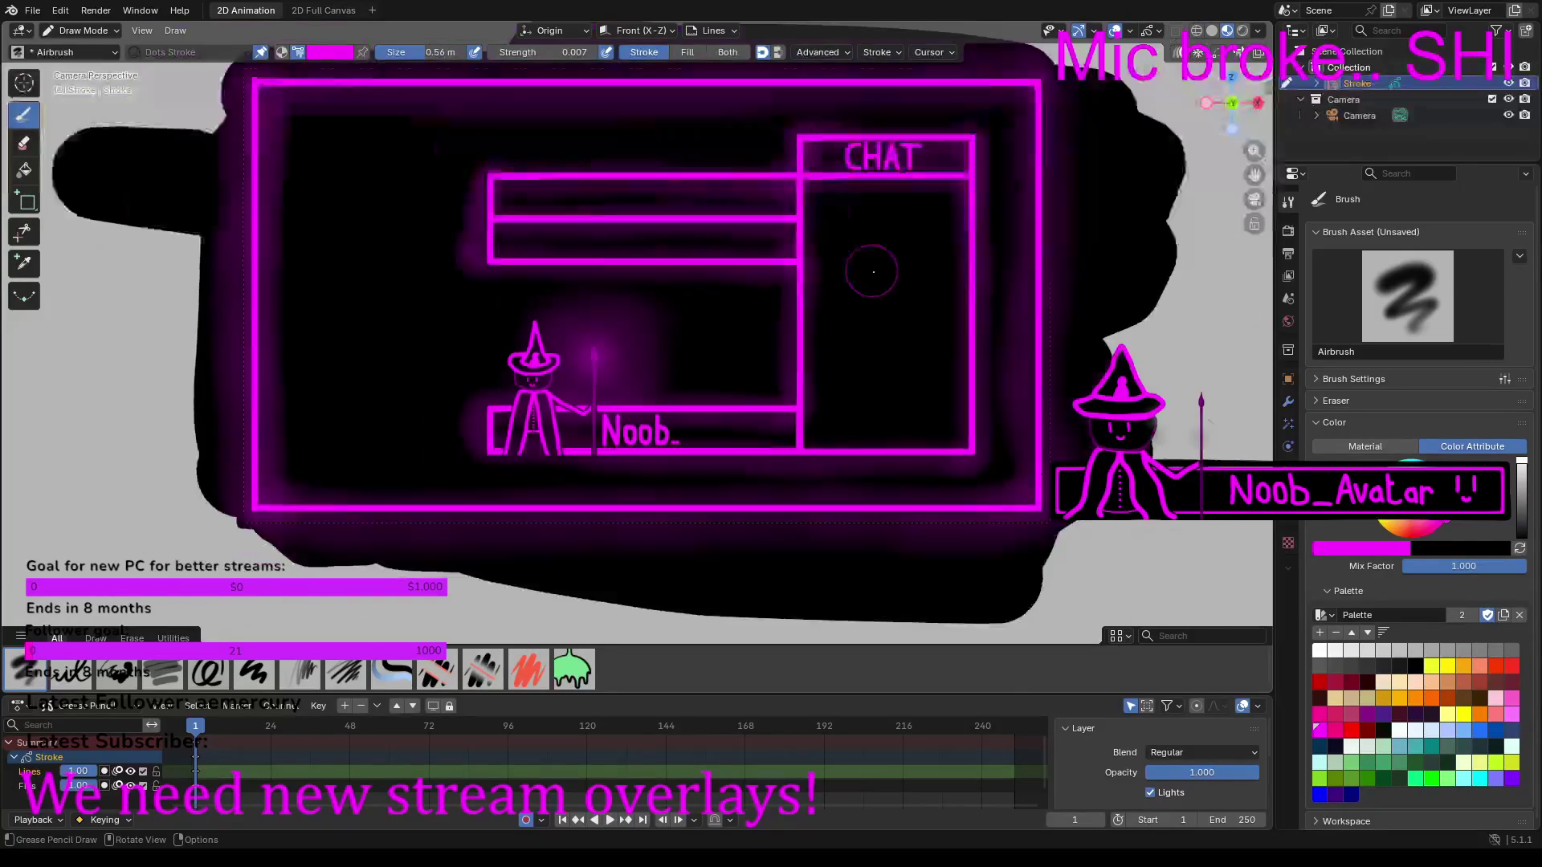
pyautogui.scroll(4, 929, 408)
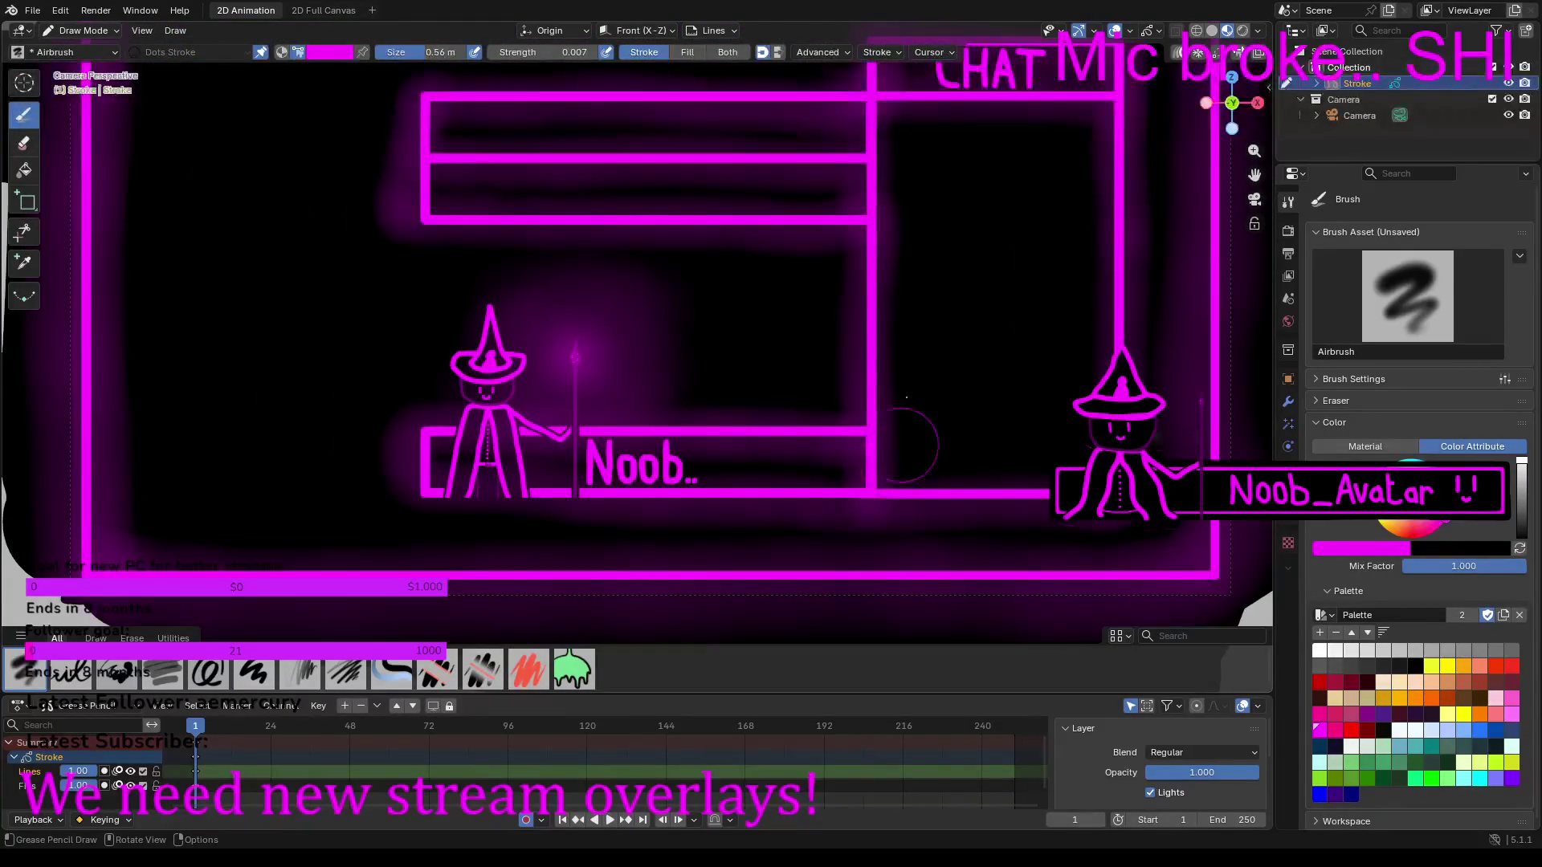
pyautogui.scroll(-1, 960, 212)
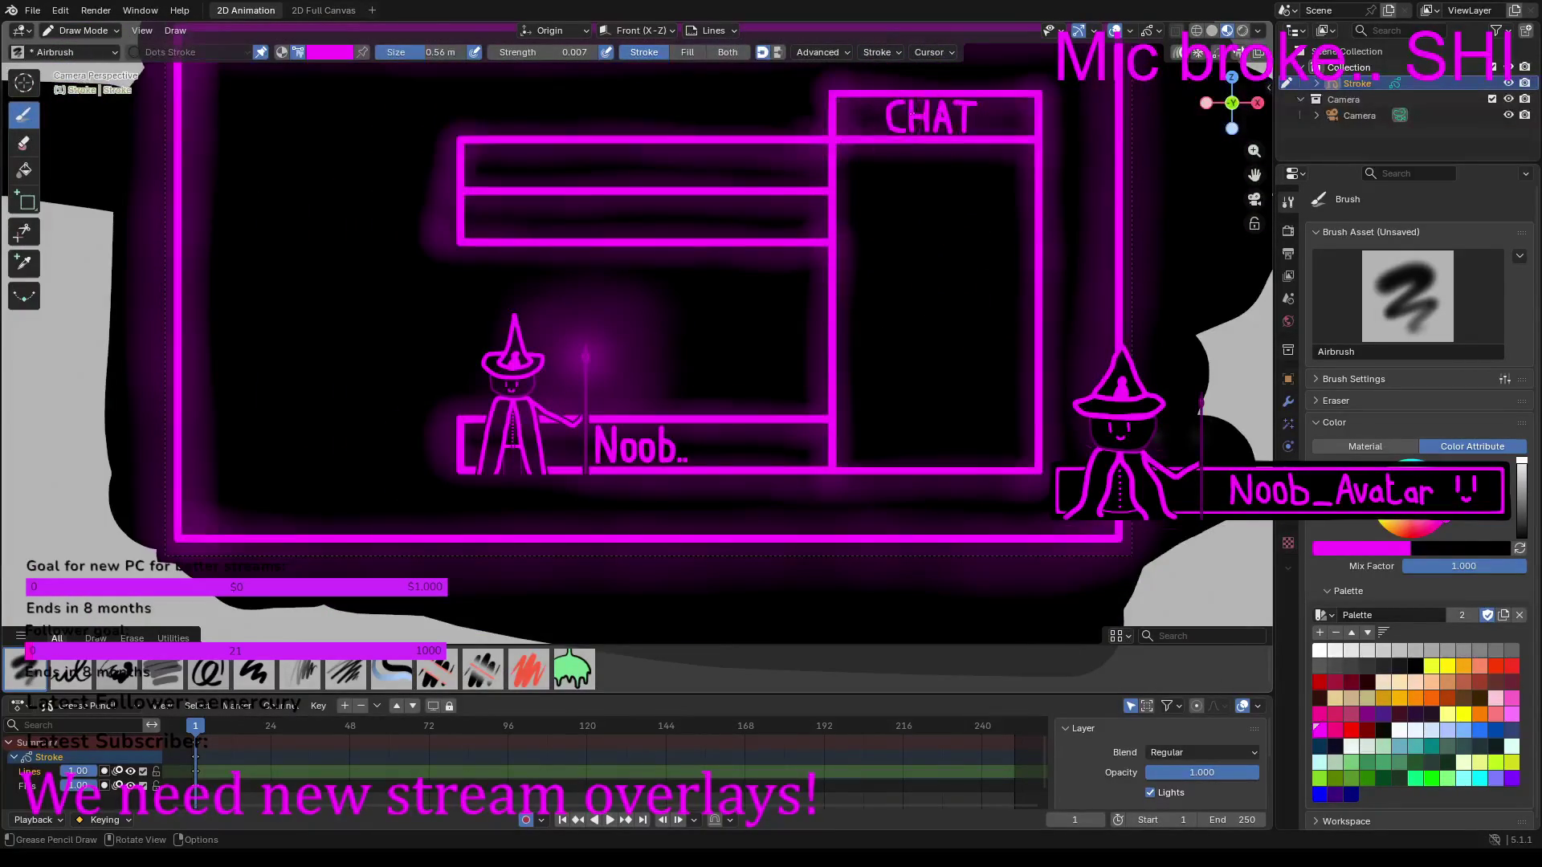
pyautogui.scroll(-1, 1029, 203)
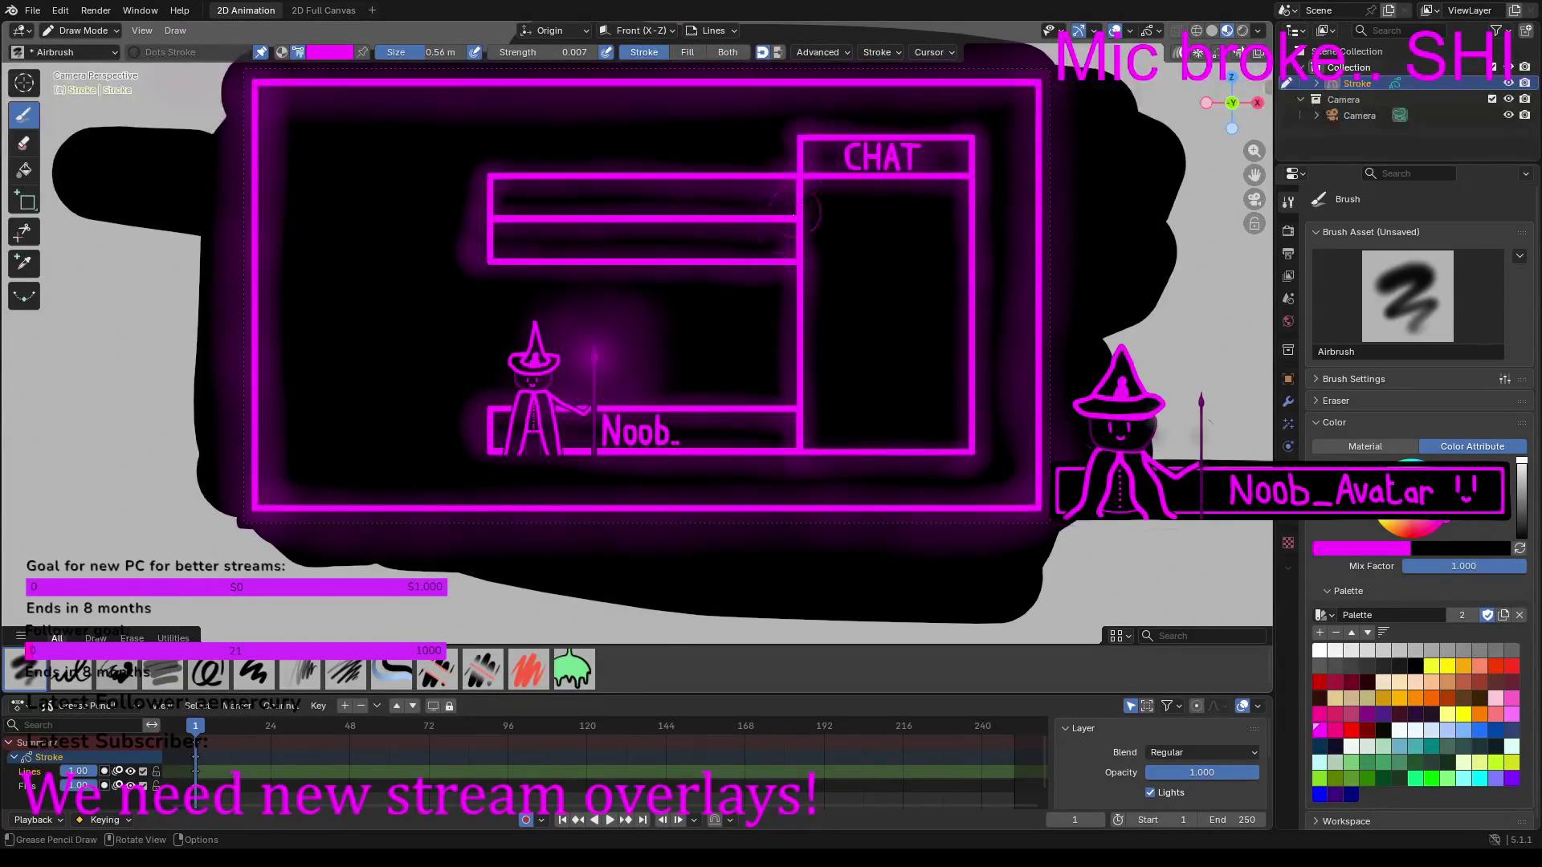
pyautogui.moveTo(756, 246)
pyautogui.mouseDown()
pyautogui.moveTo(514, 240)
pyautogui.moveTo(594, 204)
pyautogui.moveTo(755, 202)
pyautogui.moveTo(578, 200)
pyautogui.moveTo(654, 215)
pyautogui.mouseUp()
pyautogui.hotkey('ctrl', 'z')
pyautogui.hotkey('ctrl', 'z')
pyautogui.moveTo(773, 242); pyautogui.dragTo(503, 250)
pyautogui.moveTo(526, 197); pyautogui.dragTo(795, 202)
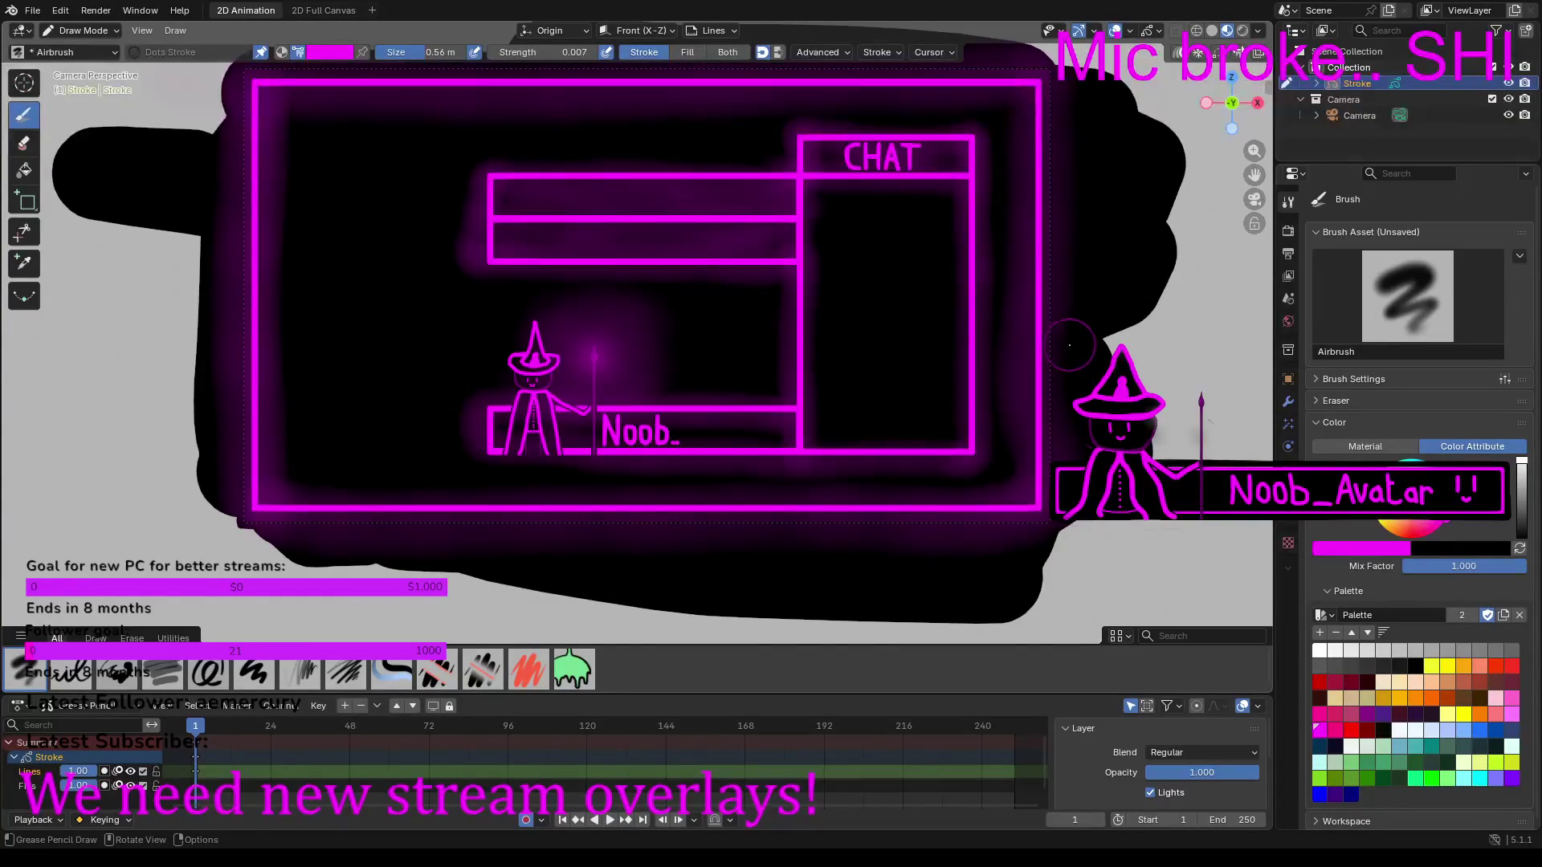
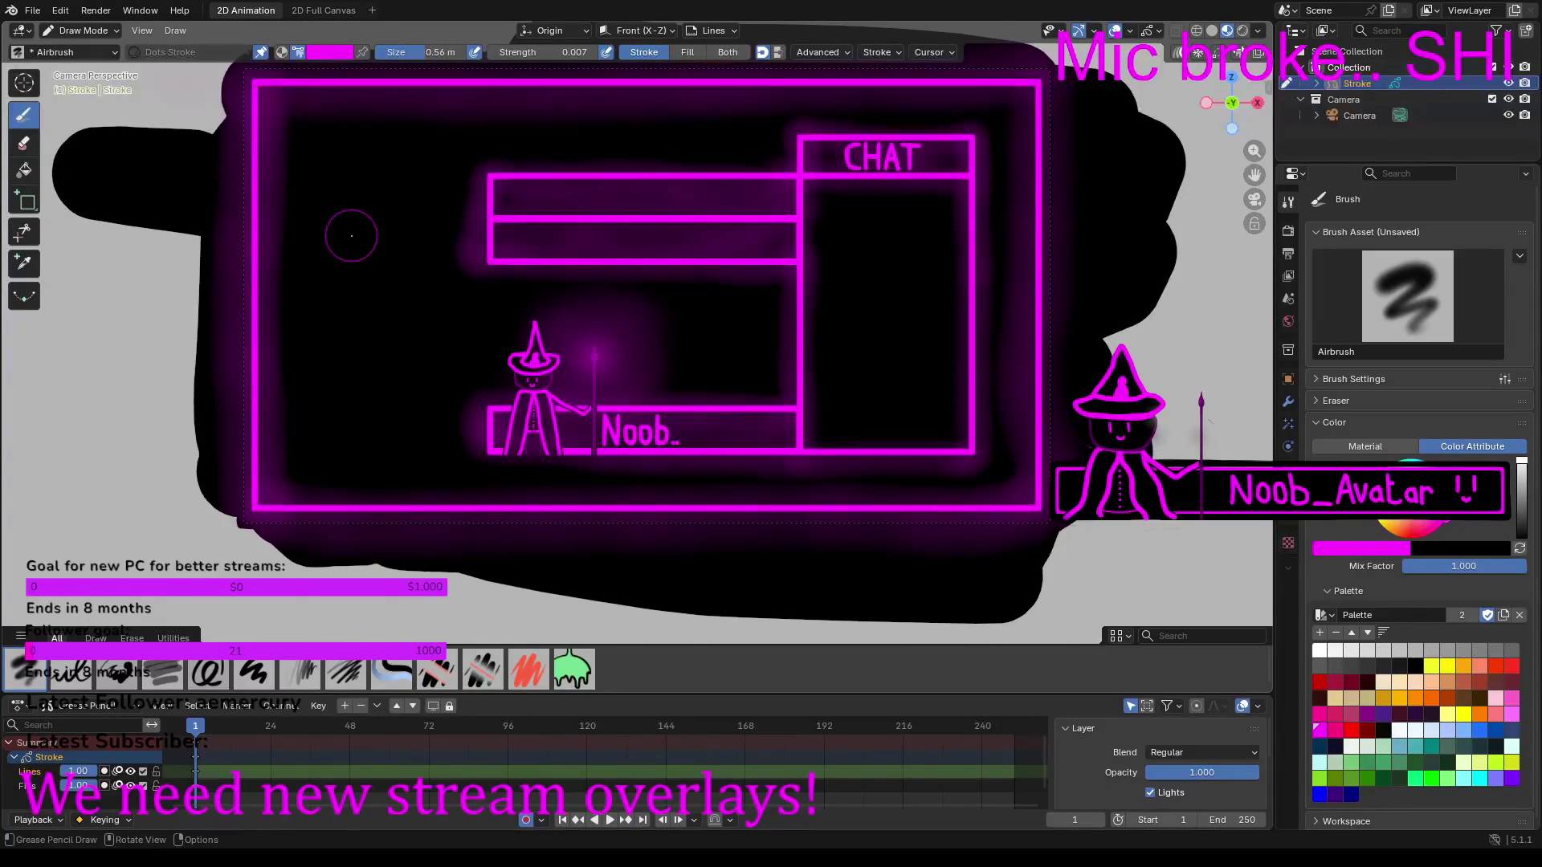
# Step: Zoom in on the top of the overlay frame and select the Ink Pen brush
pyautogui.scroll(4, 351, 237)
pyautogui.moveTo(372, 258)
pyautogui.keyDown('ctrl'); pyautogui.mouseDown(button='middle')
pyautogui.moveTo(571, 500)
pyautogui.moveTo(431, 292)
pyautogui.moveTo(396, 190)
pyautogui.moveTo(539, 380)
pyautogui.moveTo(557, 310)
pyautogui.mouseUp(button='middle'); pyautogui.keyUp('ctrl')
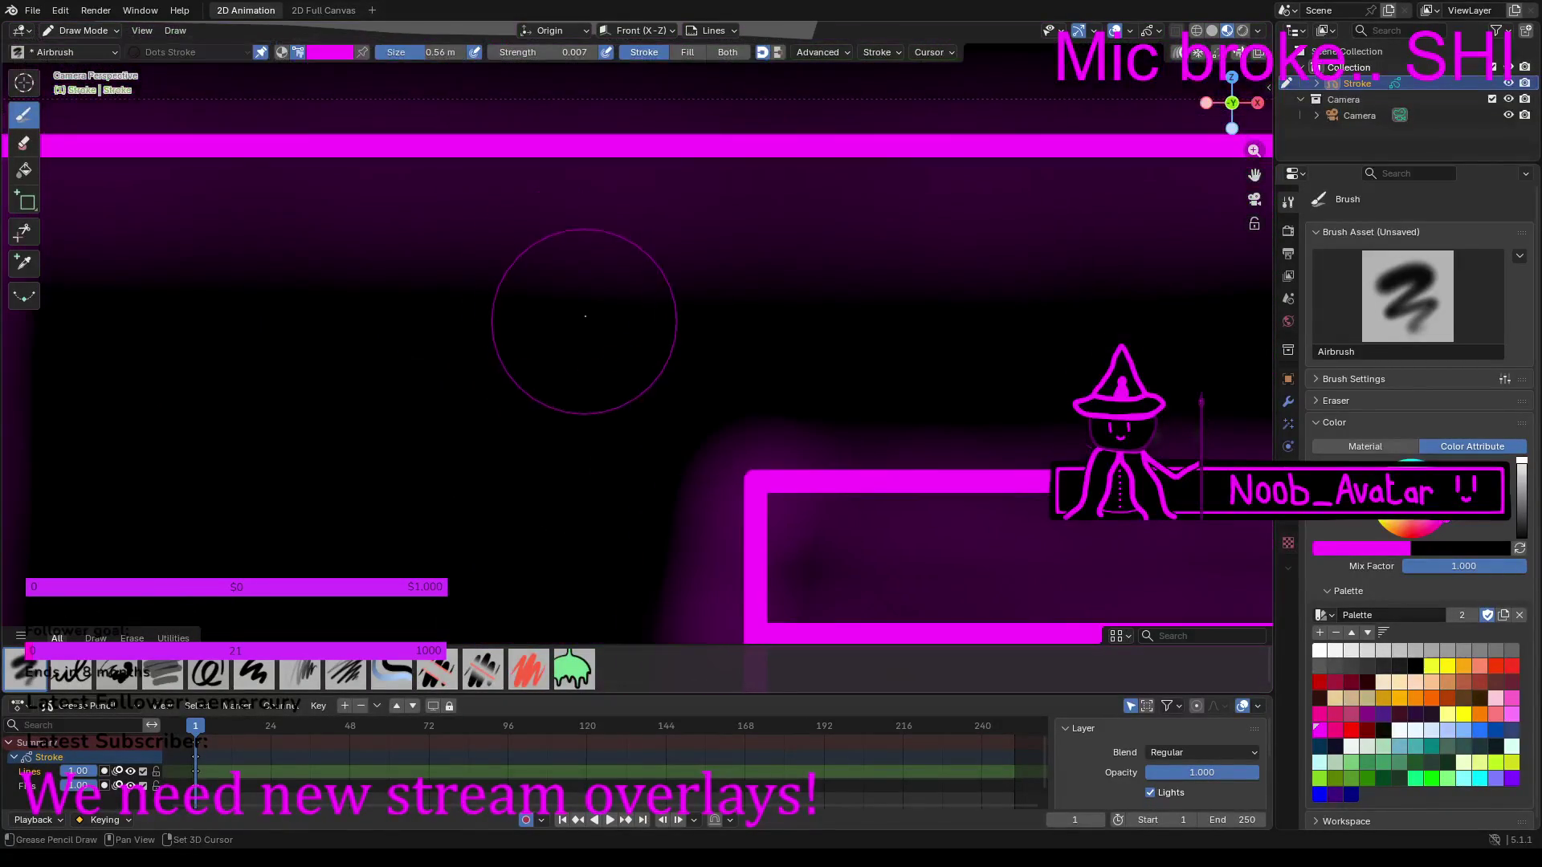
pyautogui.click(87, 670)
pyautogui.scroll(2, 513, 300)
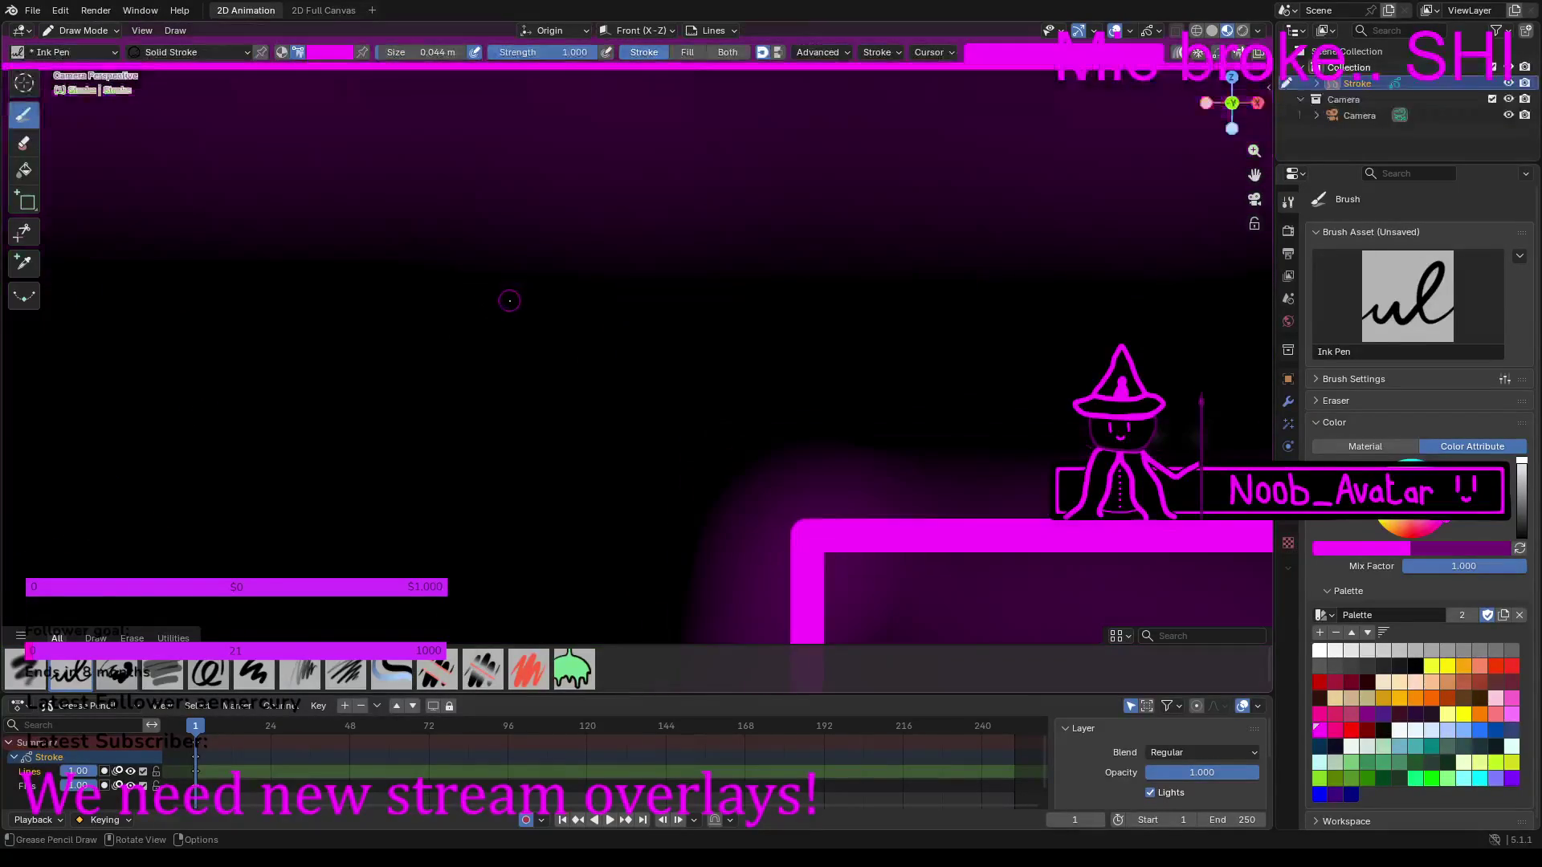
pyautogui.moveTo(863, 285)
pyautogui.keyDown('ctrl'); pyautogui.mouseDown(button='middle')
pyautogui.moveTo(562, 354)
pyautogui.moveTo(516, 334)
pyautogui.moveTo(609, 302)
pyautogui.moveTo(577, 254)
pyautogui.mouseUp(button='middle'); pyautogui.keyUp('ctrl')
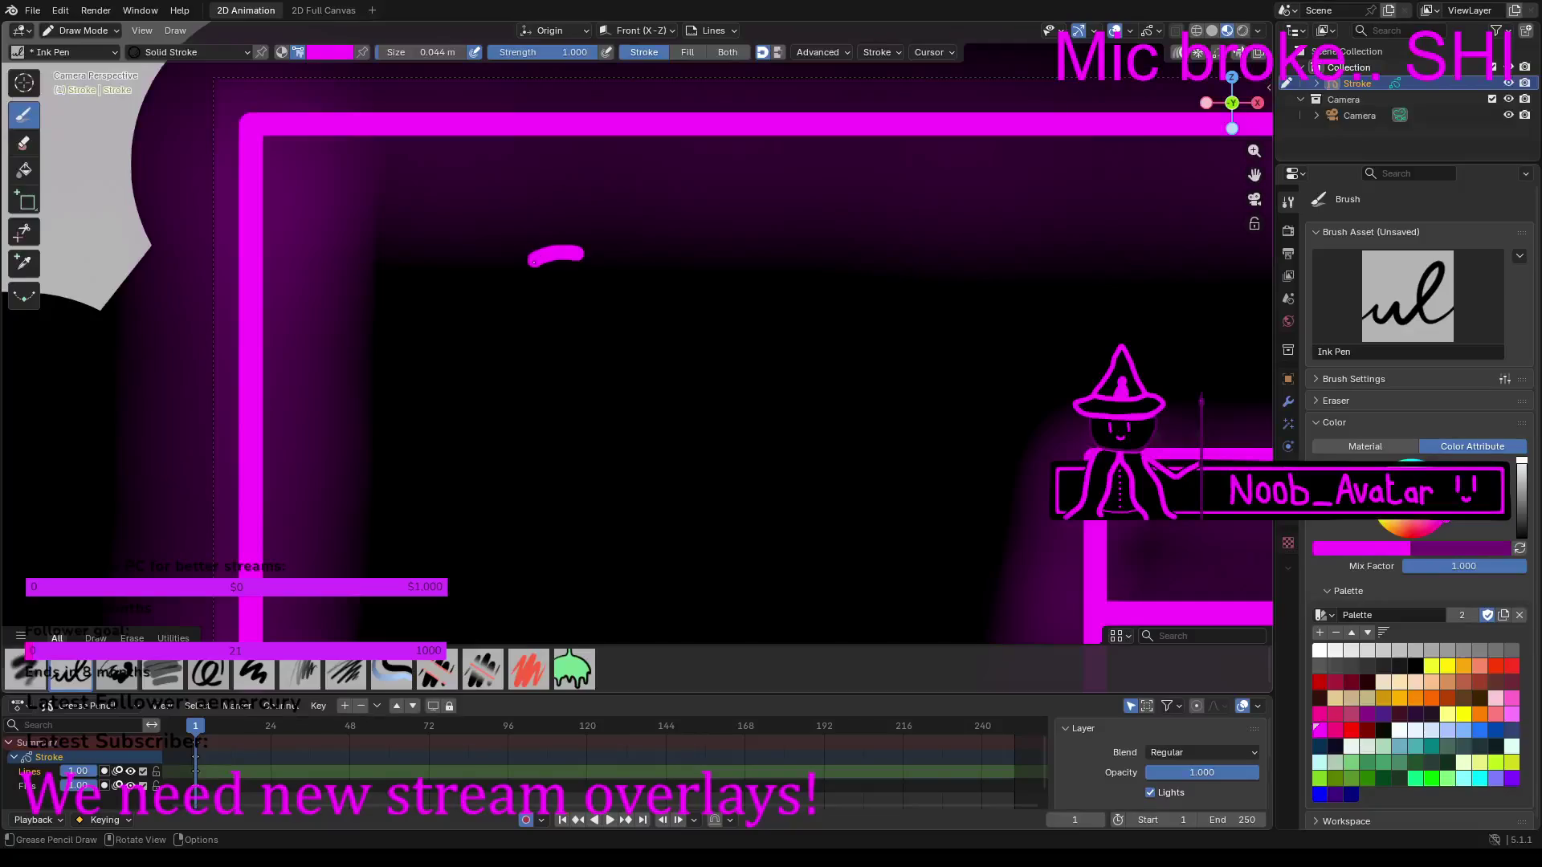
# Step: Hand-letter the word 'Stream' in magenta ink with freehand strokes
pyautogui.moveTo(526, 295)
pyautogui.mouseDown()
pyautogui.moveTo(585, 323)
pyautogui.moveTo(595, 362)
pyautogui.moveTo(511, 385)
pyautogui.mouseUp()
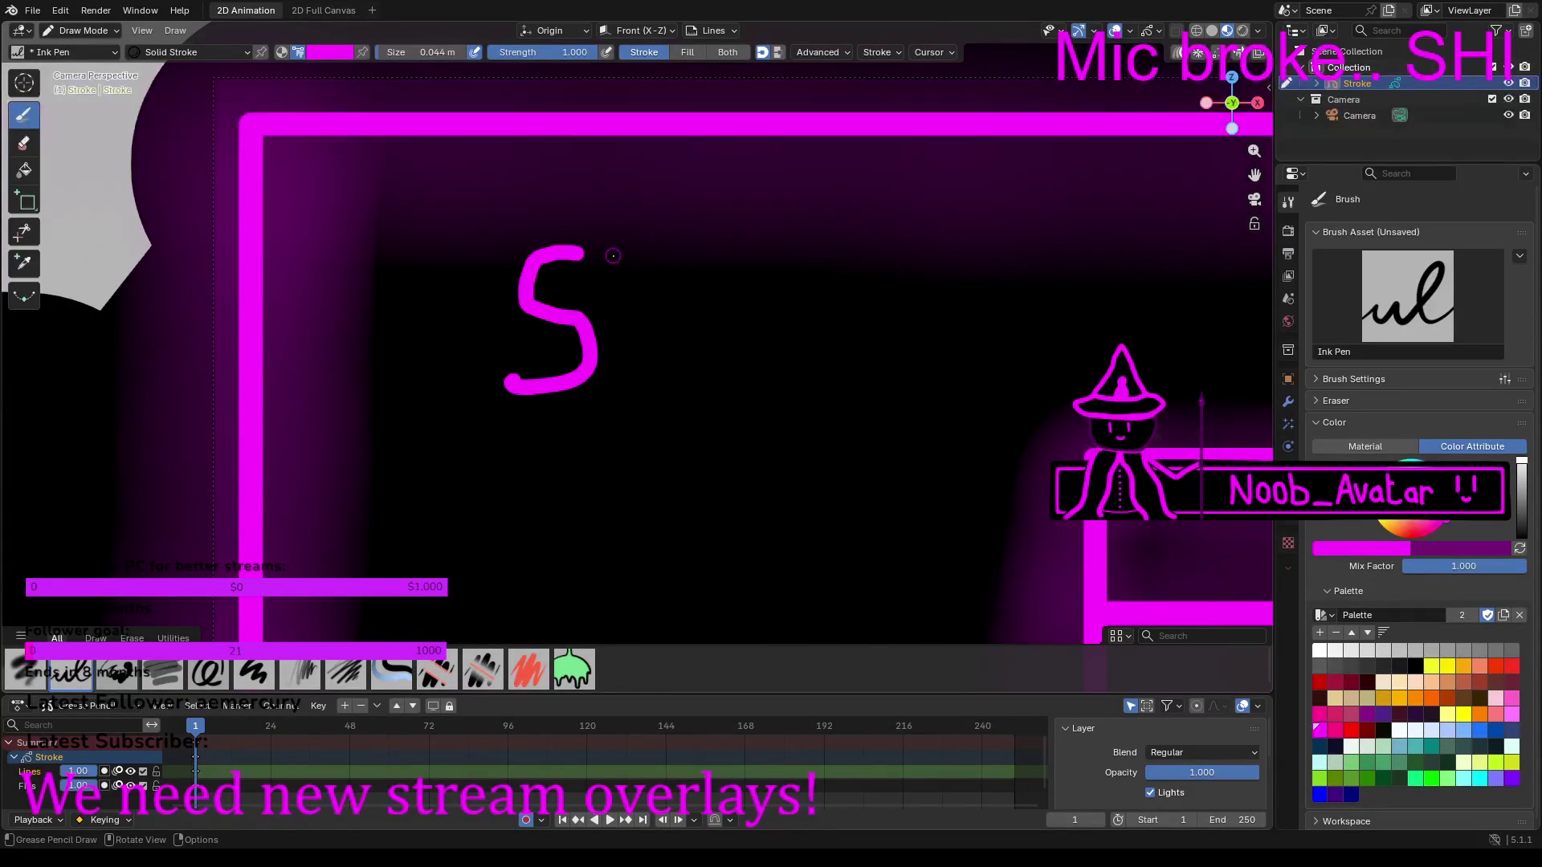
pyautogui.moveTo(614, 272)
pyautogui.mouseDown()
pyautogui.moveTo(625, 353)
pyautogui.moveTo(645, 368)
pyautogui.mouseUp()
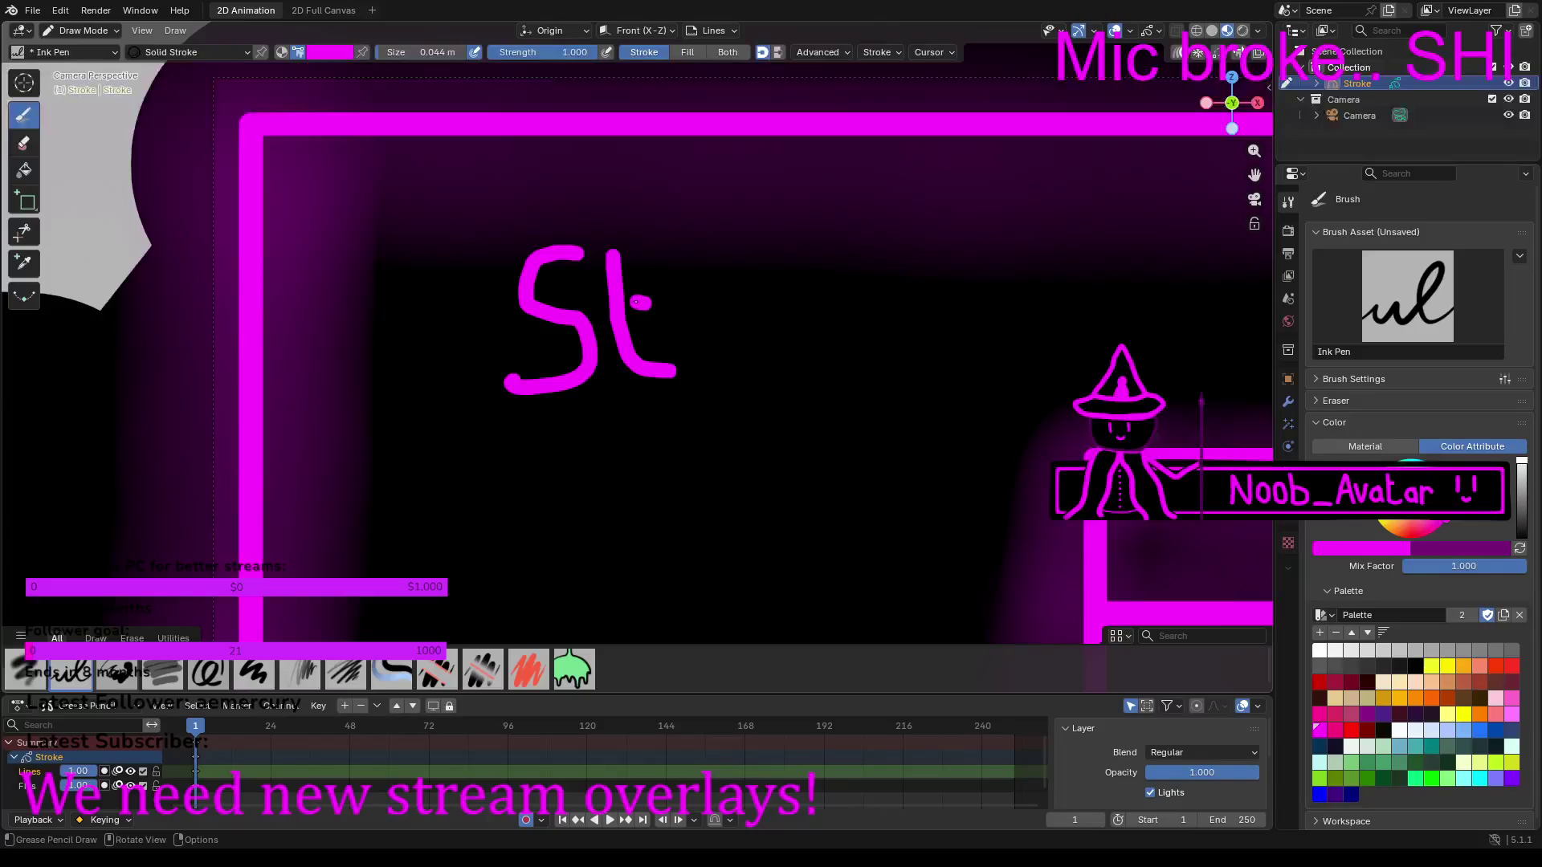
pyautogui.moveTo(698, 309)
pyautogui.mouseDown()
pyautogui.moveTo(705, 351)
pyautogui.moveTo(746, 316)
pyautogui.moveTo(806, 318)
pyautogui.moveTo(784, 300)
pyautogui.moveTo(761, 330)
pyautogui.moveTo(792, 377)
pyautogui.moveTo(832, 371)
pyautogui.mouseUp()
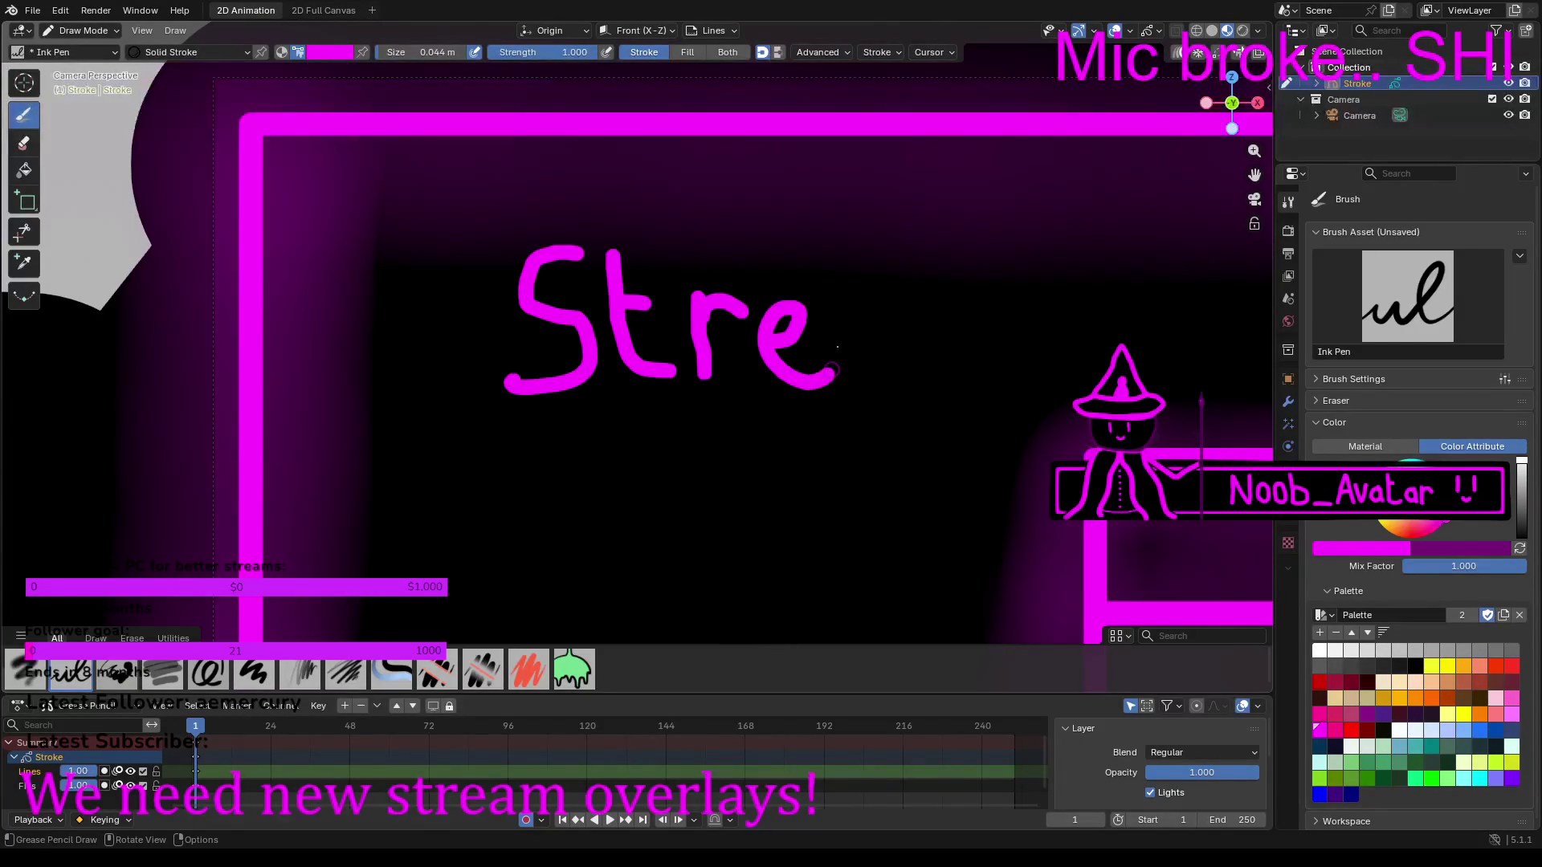
pyautogui.moveTo(899, 329); pyautogui.dragTo(897, 294)
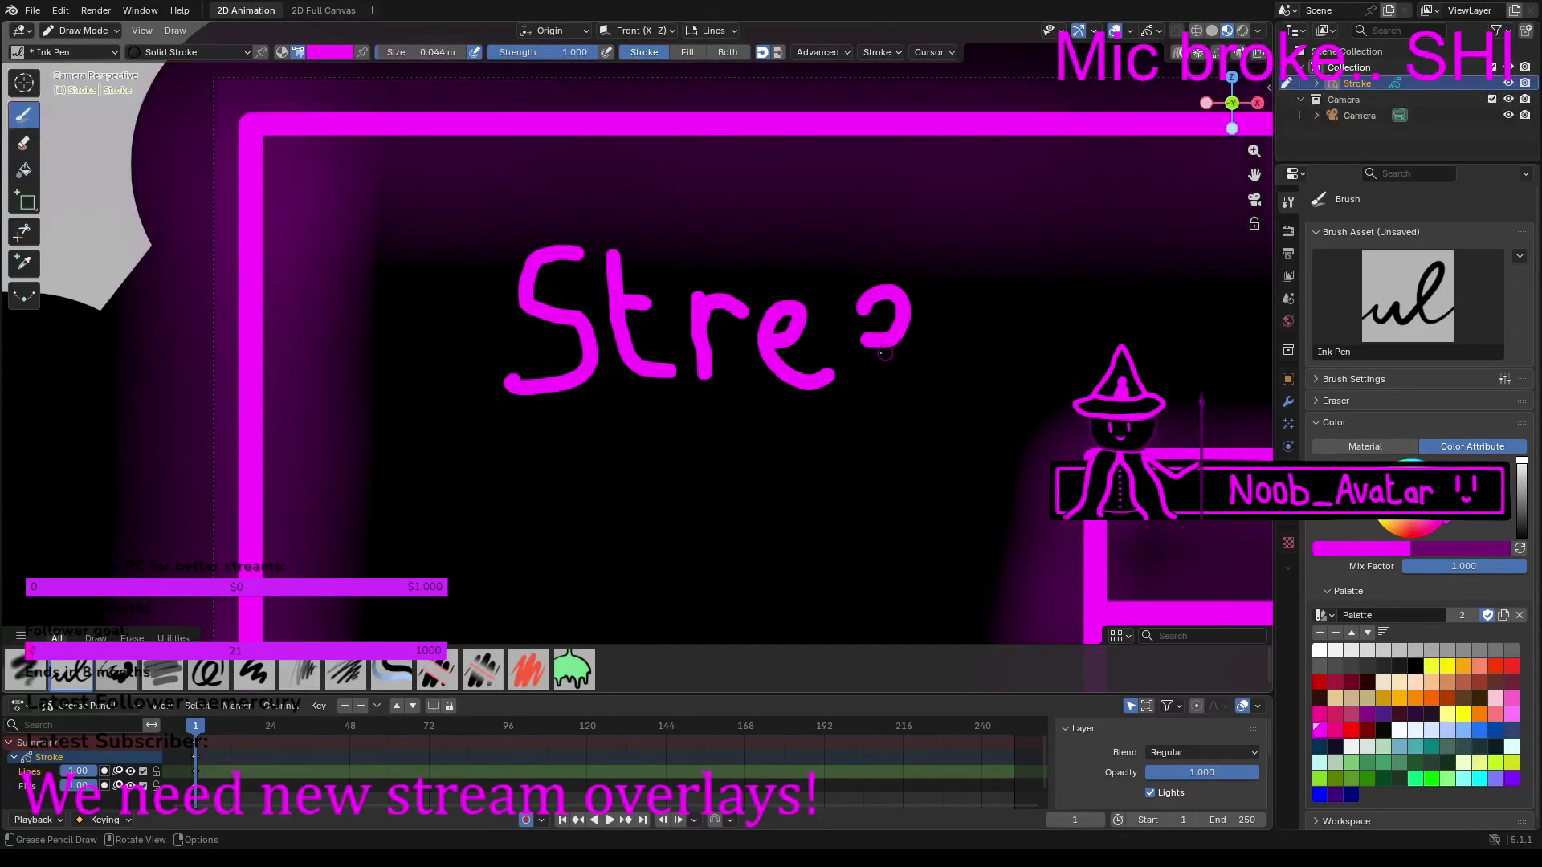
pyautogui.moveTo(861, 361)
pyautogui.mouseDown()
pyautogui.moveTo(885, 384)
pyautogui.moveTo(897, 340)
pyautogui.mouseUp()
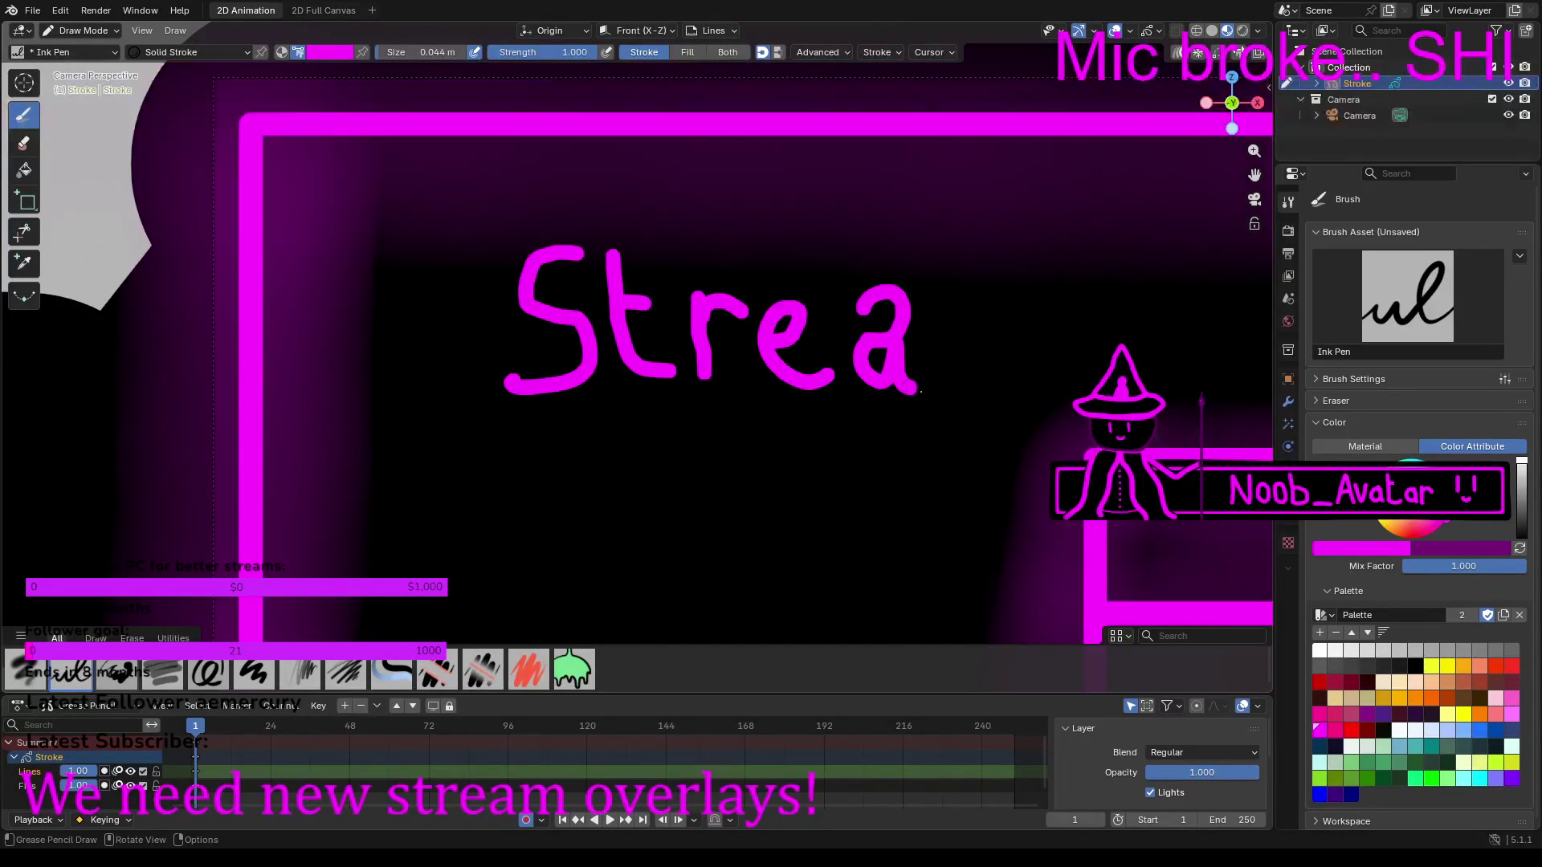
pyautogui.moveTo(937, 302); pyautogui.dragTo(948, 392)
pyautogui.moveTo(967, 303)
pyautogui.mouseDown()
pyautogui.moveTo(1002, 393)
pyautogui.moveTo(999, 319)
pyautogui.moveTo(1025, 301)
pyautogui.moveTo(1056, 394)
pyautogui.mouseUp()
pyautogui.scroll(-5, 1057, 394)
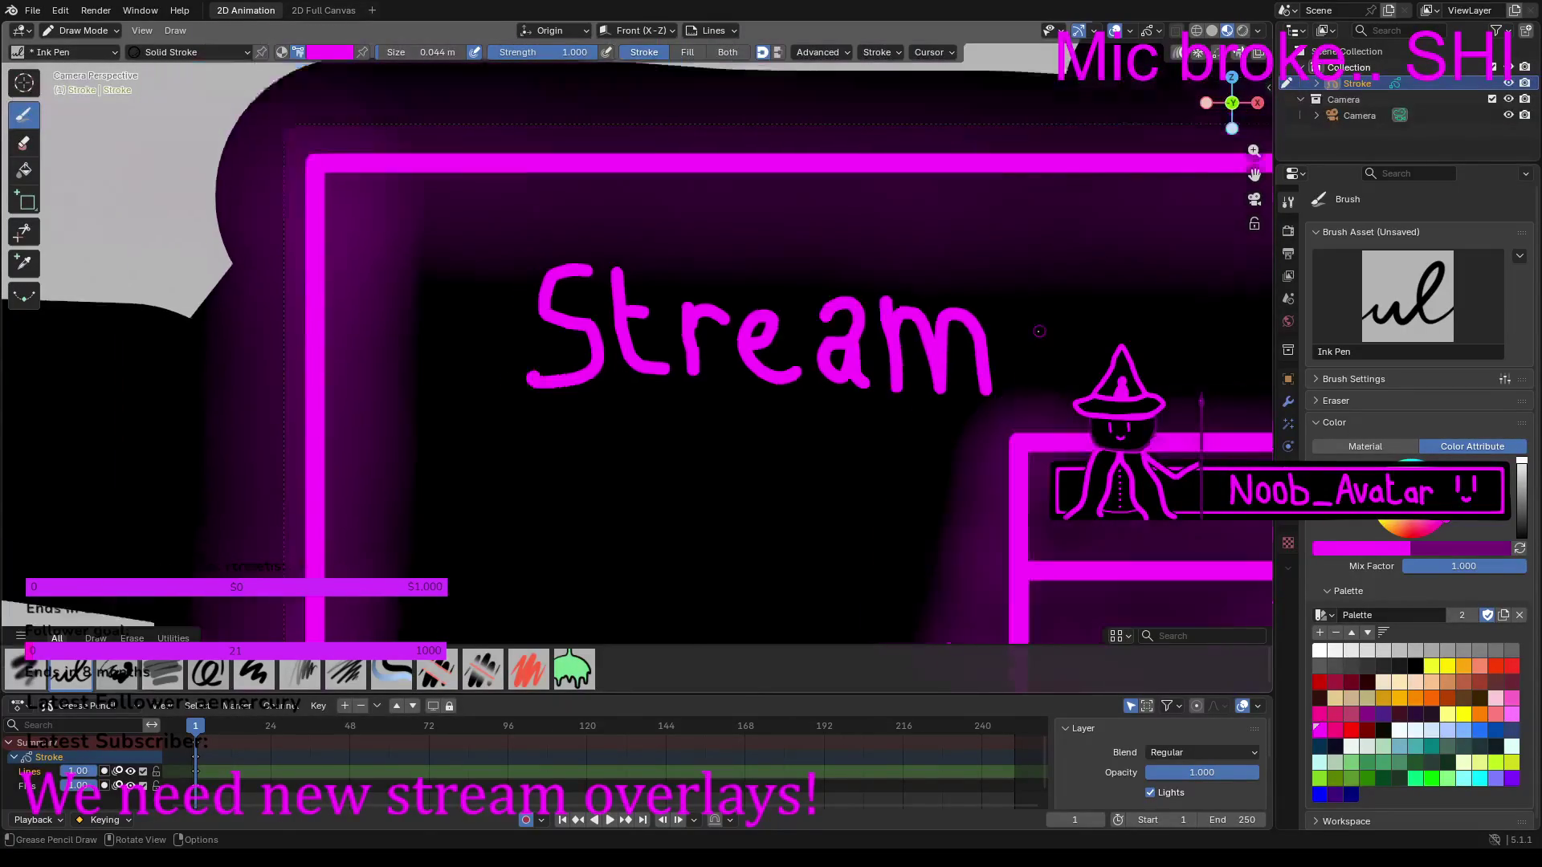
# Step: Pan past 'Stream' and hand-letter 'Start' as the second word
pyautogui.scroll(4, 938, 354)
pyautogui.keyDown('shift'); pyautogui.moveTo(938, 354); pyautogui.dragTo(508, 324, button='middle'); pyautogui.keyUp('shift')
pyautogui.scroll(3, 572, 299)
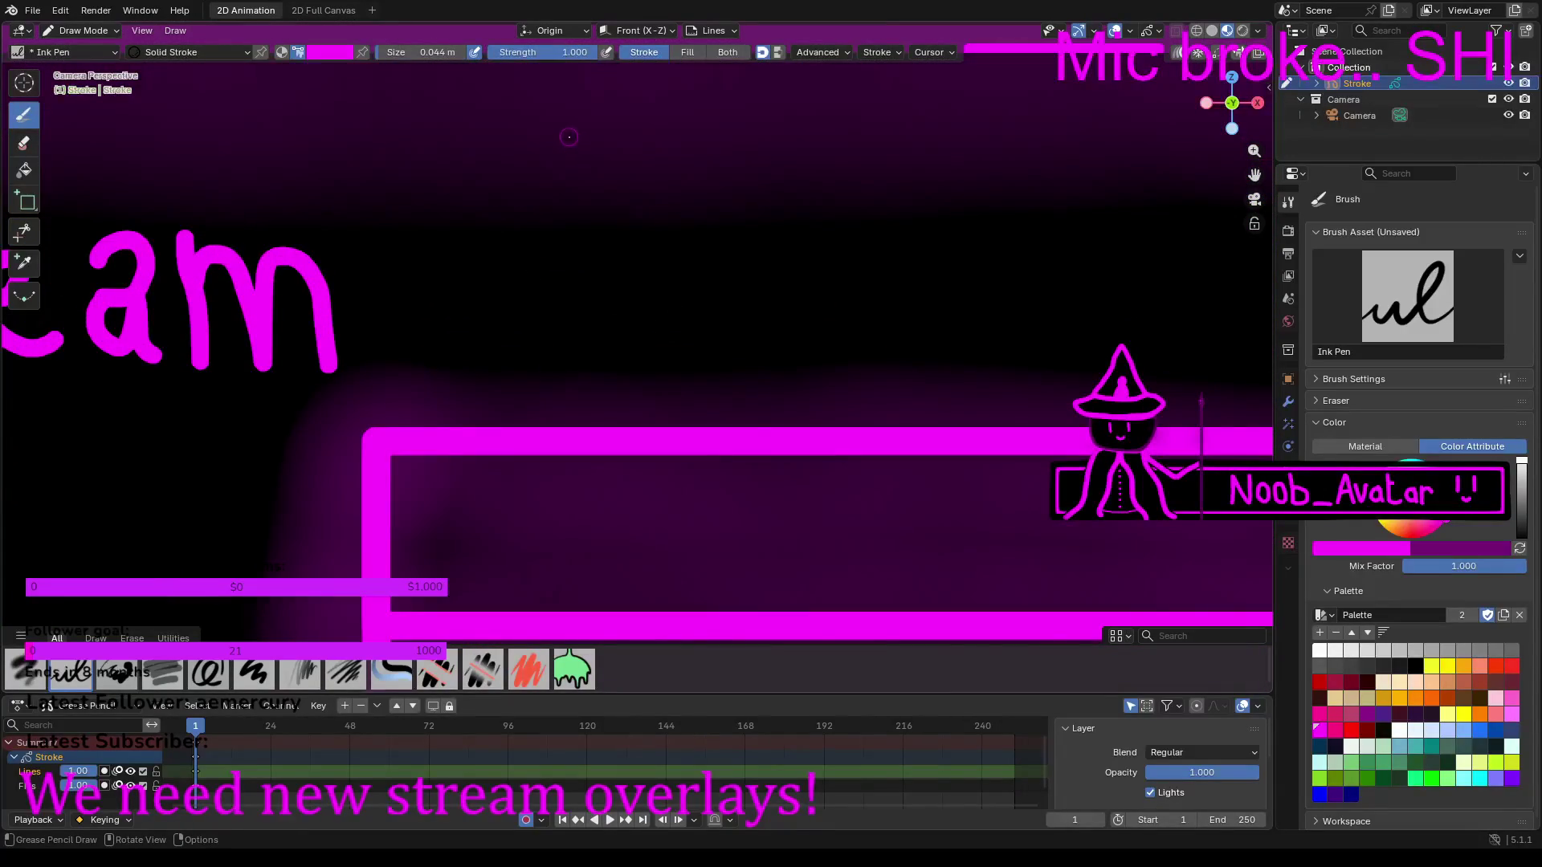
pyautogui.moveTo(556, 124)
pyautogui.mouseDown()
pyautogui.moveTo(474, 132)
pyautogui.moveTo(418, 181)
pyautogui.moveTo(462, 217)
pyautogui.moveTo(571, 243)
pyautogui.moveTo(591, 336)
pyautogui.moveTo(425, 348)
pyautogui.mouseUp()
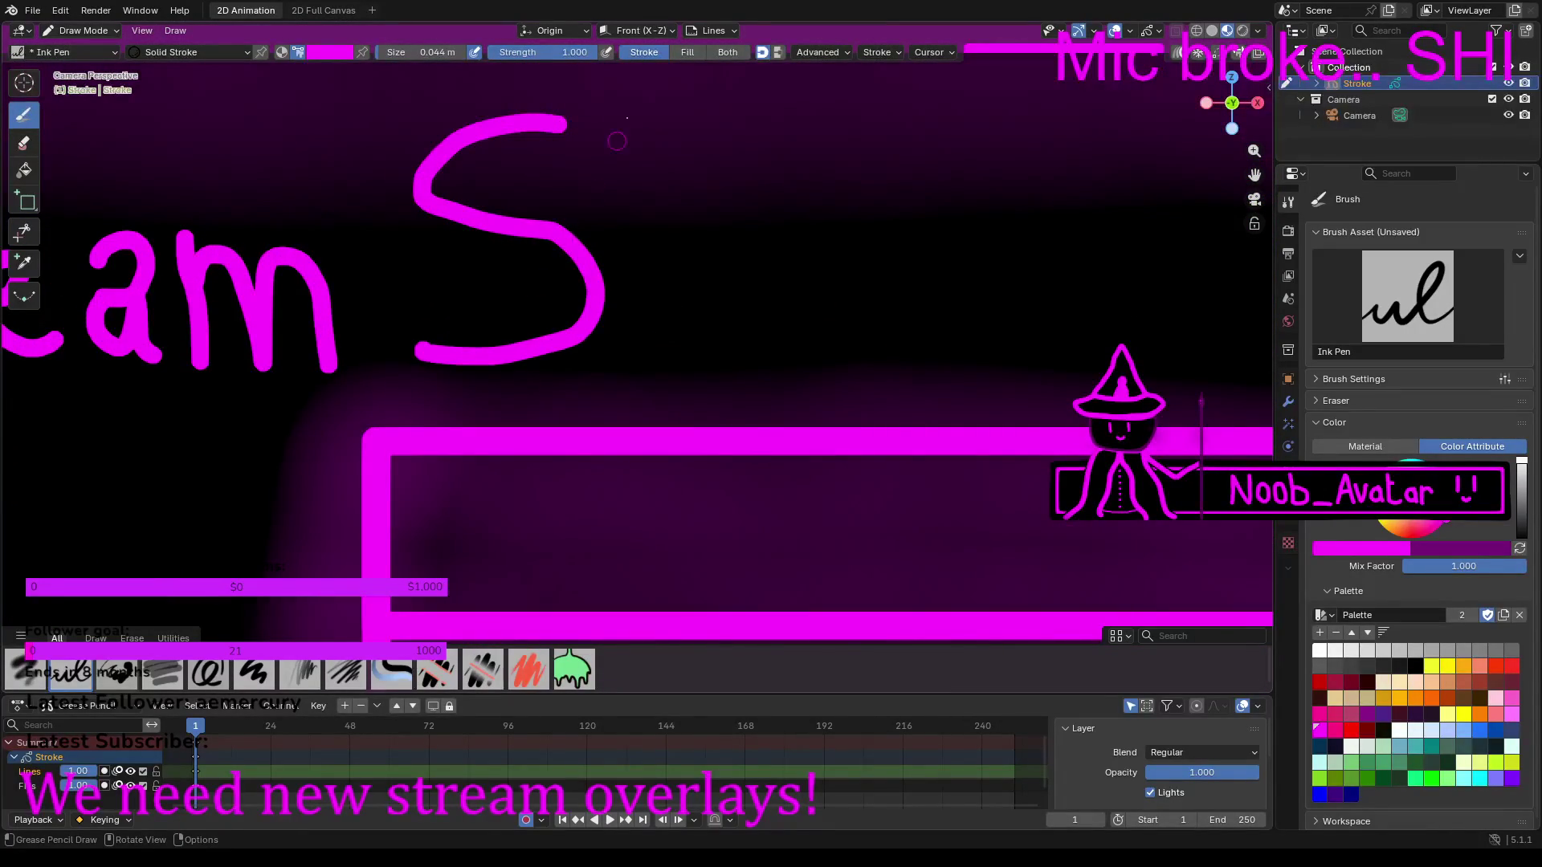
pyautogui.moveTo(621, 121)
pyautogui.mouseDown()
pyautogui.moveTo(635, 331)
pyautogui.moveTo(691, 345)
pyautogui.moveTo(707, 321)
pyautogui.mouseUp()
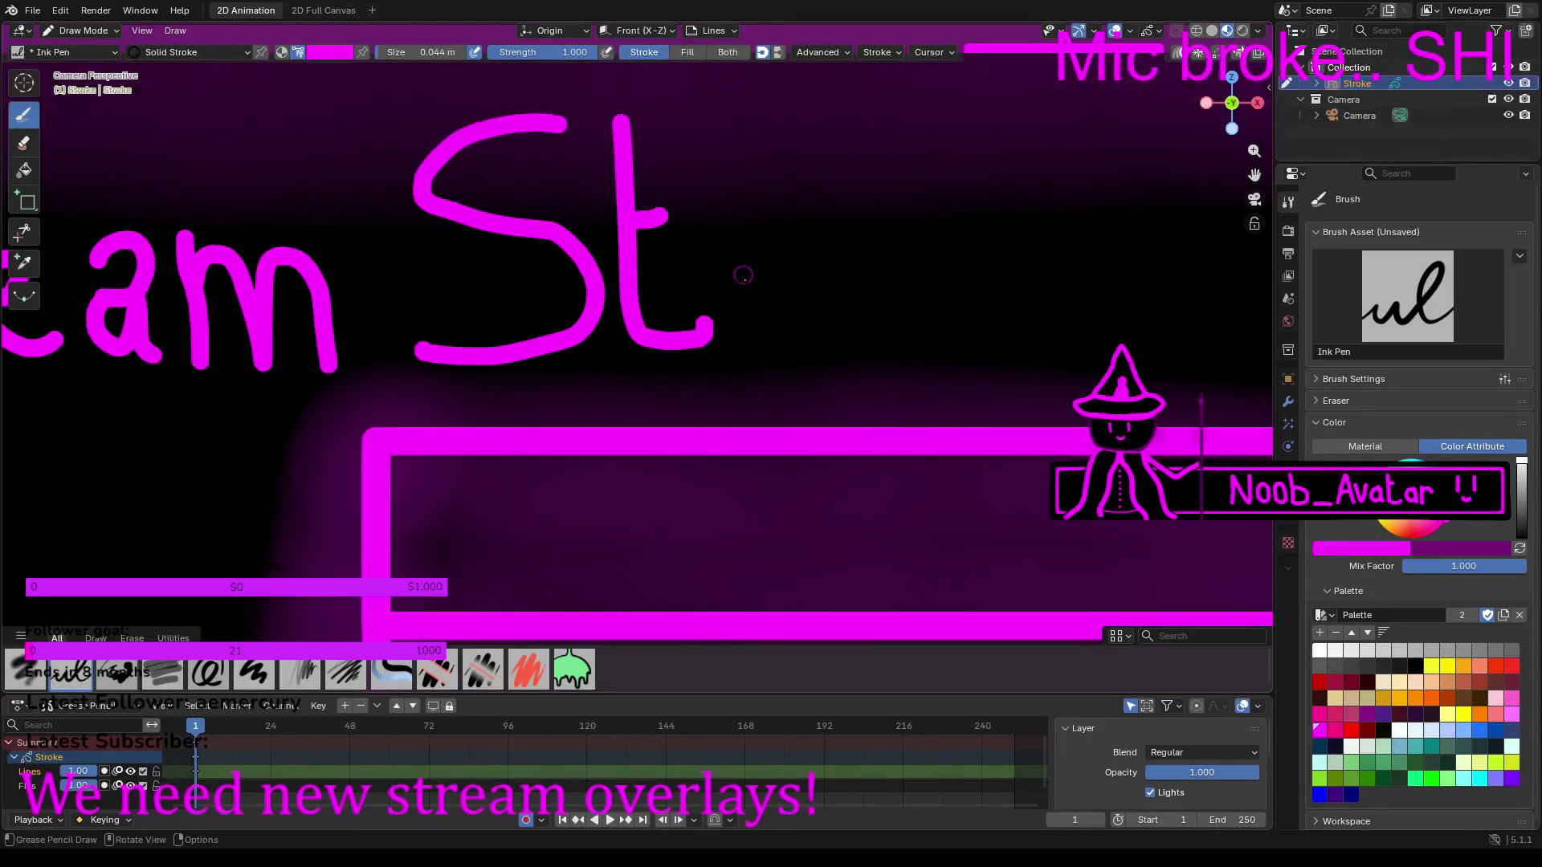
pyautogui.moveTo(753, 219)
pyautogui.mouseDown()
pyautogui.moveTo(778, 201)
pyautogui.moveTo(819, 237)
pyautogui.moveTo(823, 276)
pyautogui.moveTo(739, 310)
pyautogui.moveTo(762, 344)
pyautogui.moveTo(811, 344)
pyautogui.moveTo(818, 286)
pyautogui.moveTo(829, 354)
pyautogui.mouseUp()
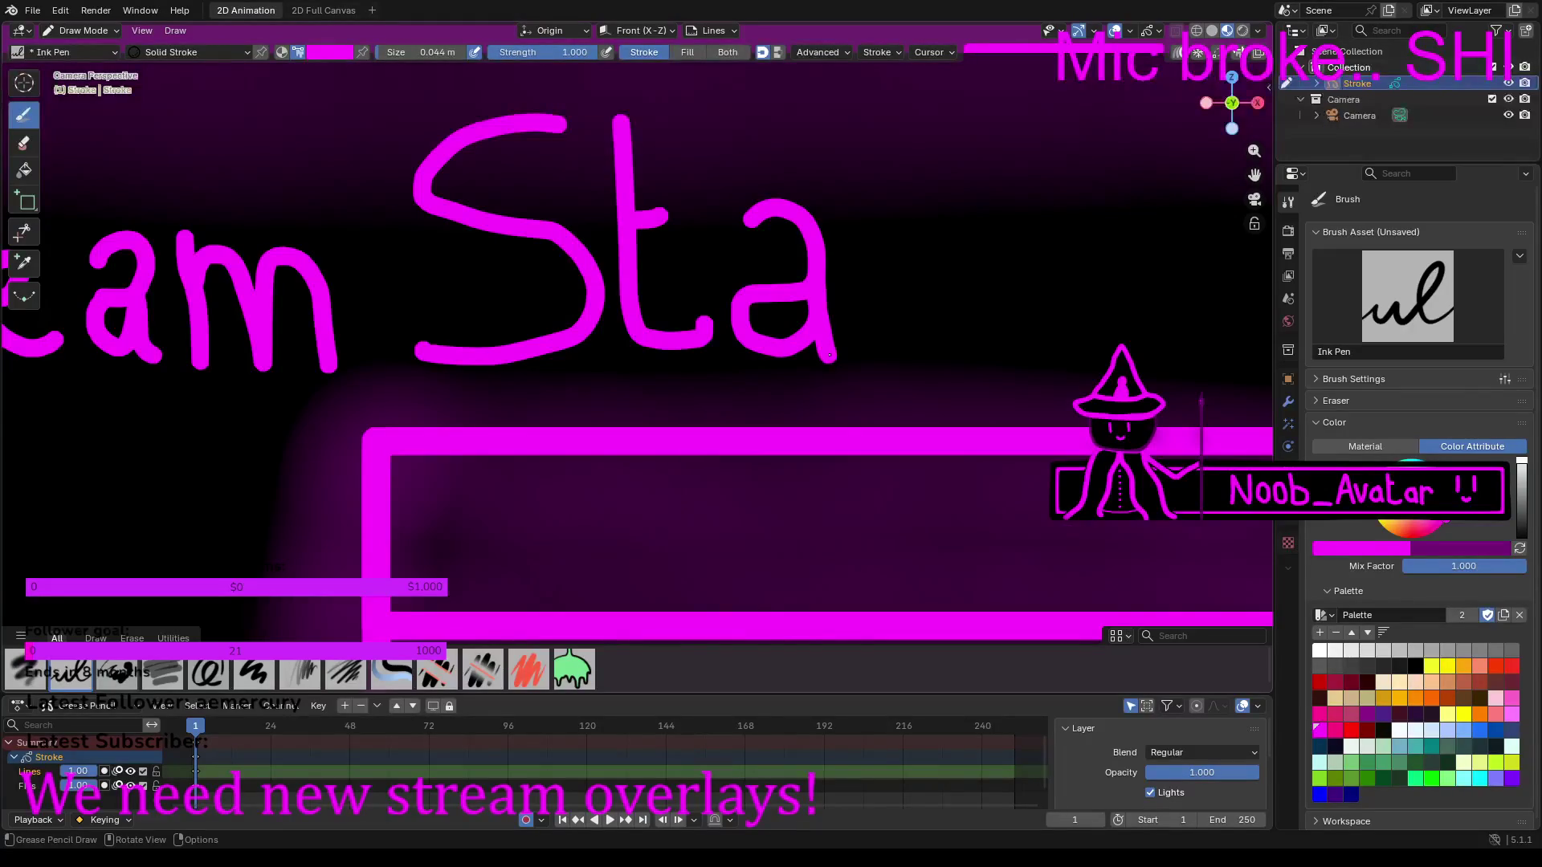
pyautogui.moveTo(858, 207); pyautogui.dragTo(870, 342)
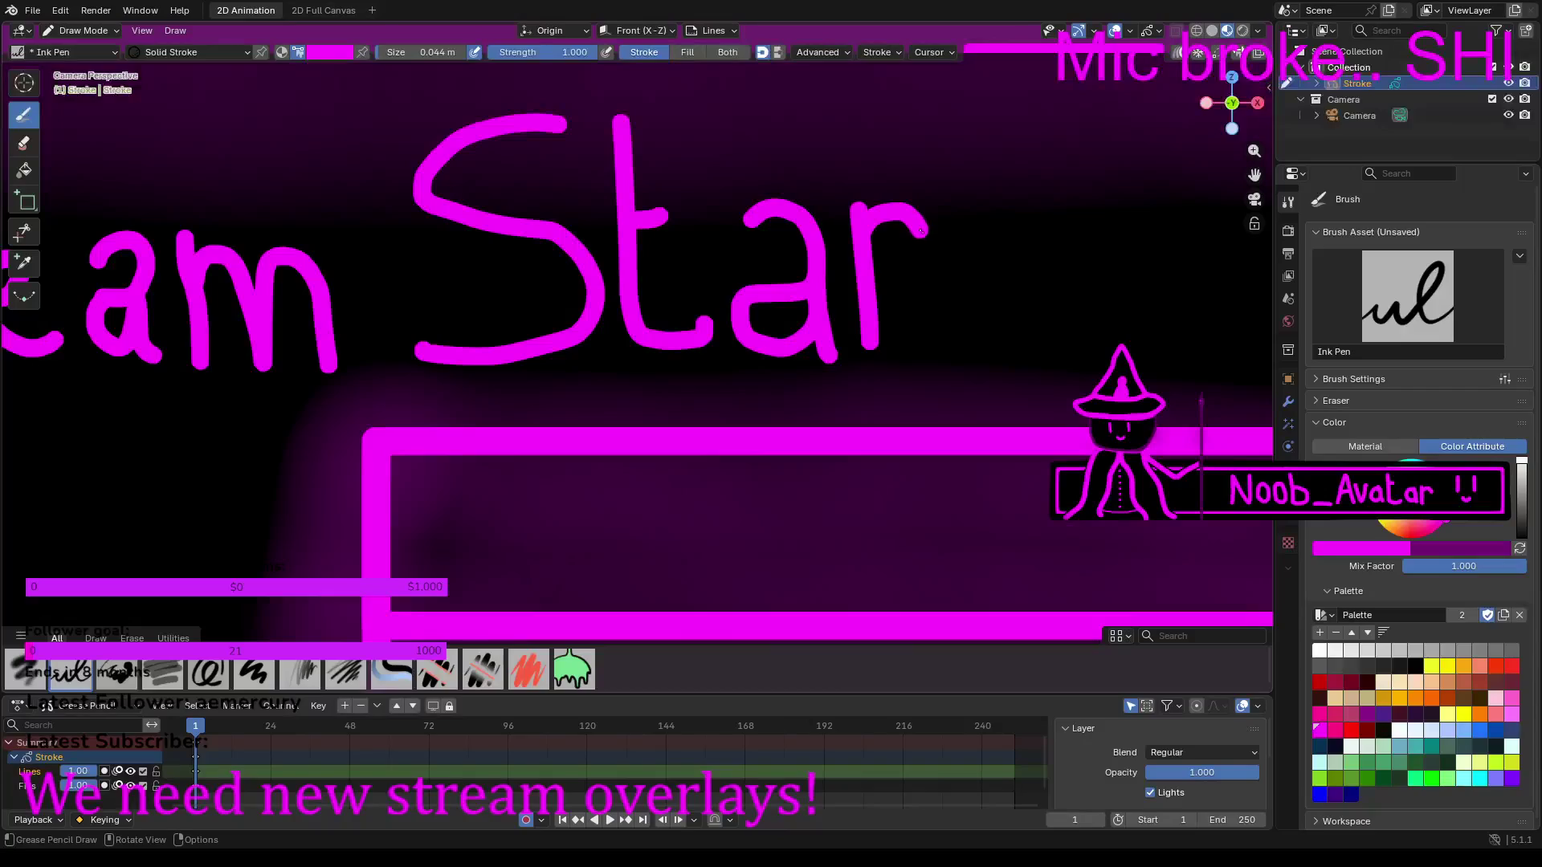
pyautogui.moveTo(952, 110)
pyautogui.mouseDown()
pyautogui.moveTo(963, 302)
pyautogui.moveTo(989, 350)
pyautogui.moveTo(1028, 347)
pyautogui.moveTo(1047, 323)
pyautogui.mouseUp()
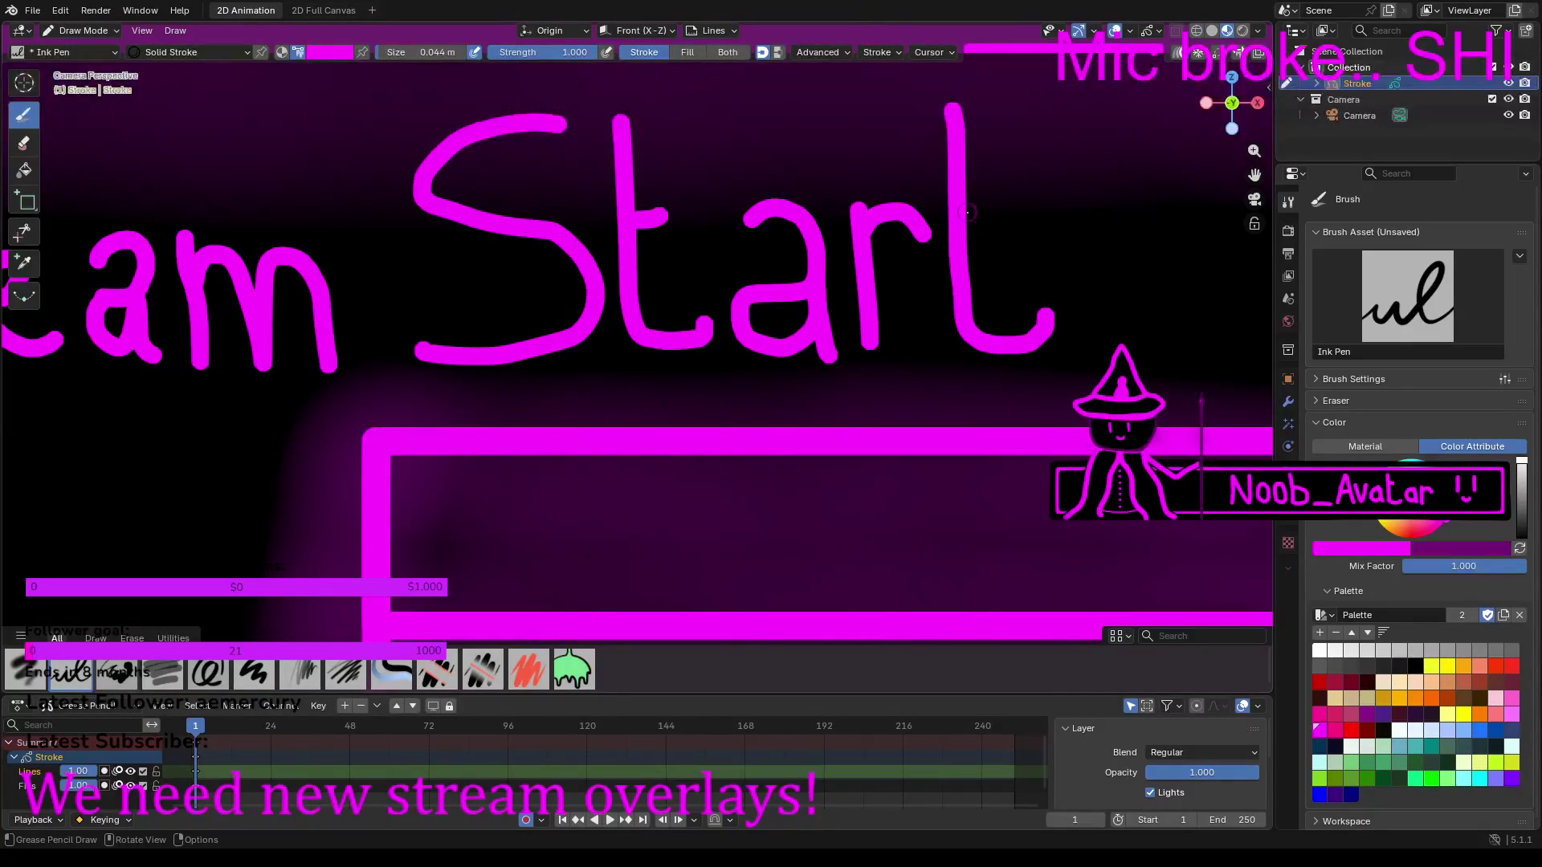
# Step: Add the letters 'in' so the second word reads 'Startin'
pyautogui.keyDown('shift'); pyautogui.moveTo(988, 224); pyautogui.dragTo(393, 291, button='middle'); pyautogui.keyUp('shift')
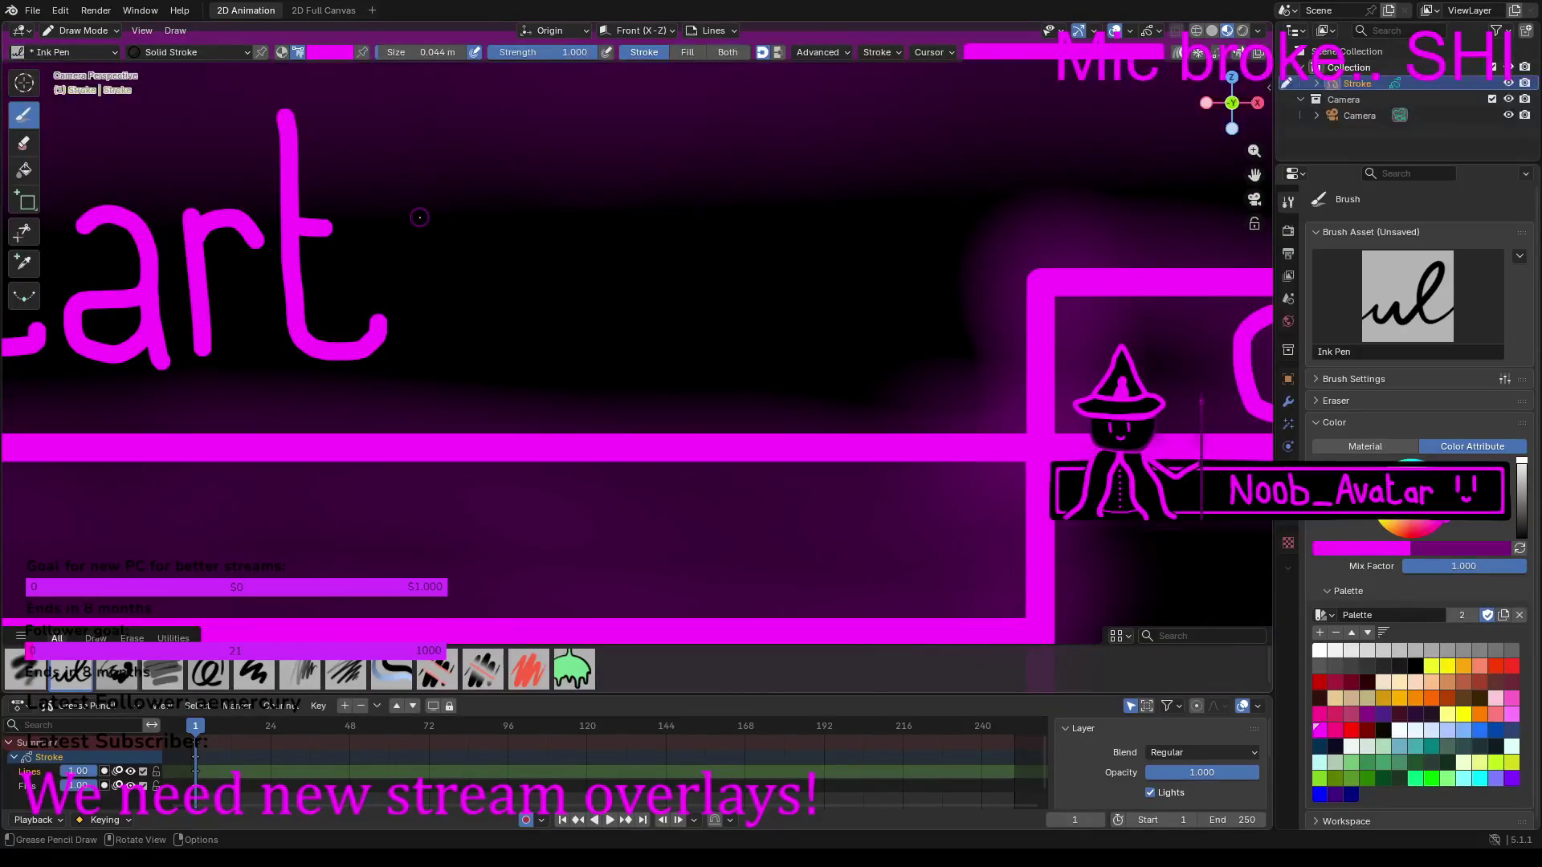
pyautogui.moveTo(419, 224); pyautogui.dragTo(431, 358)
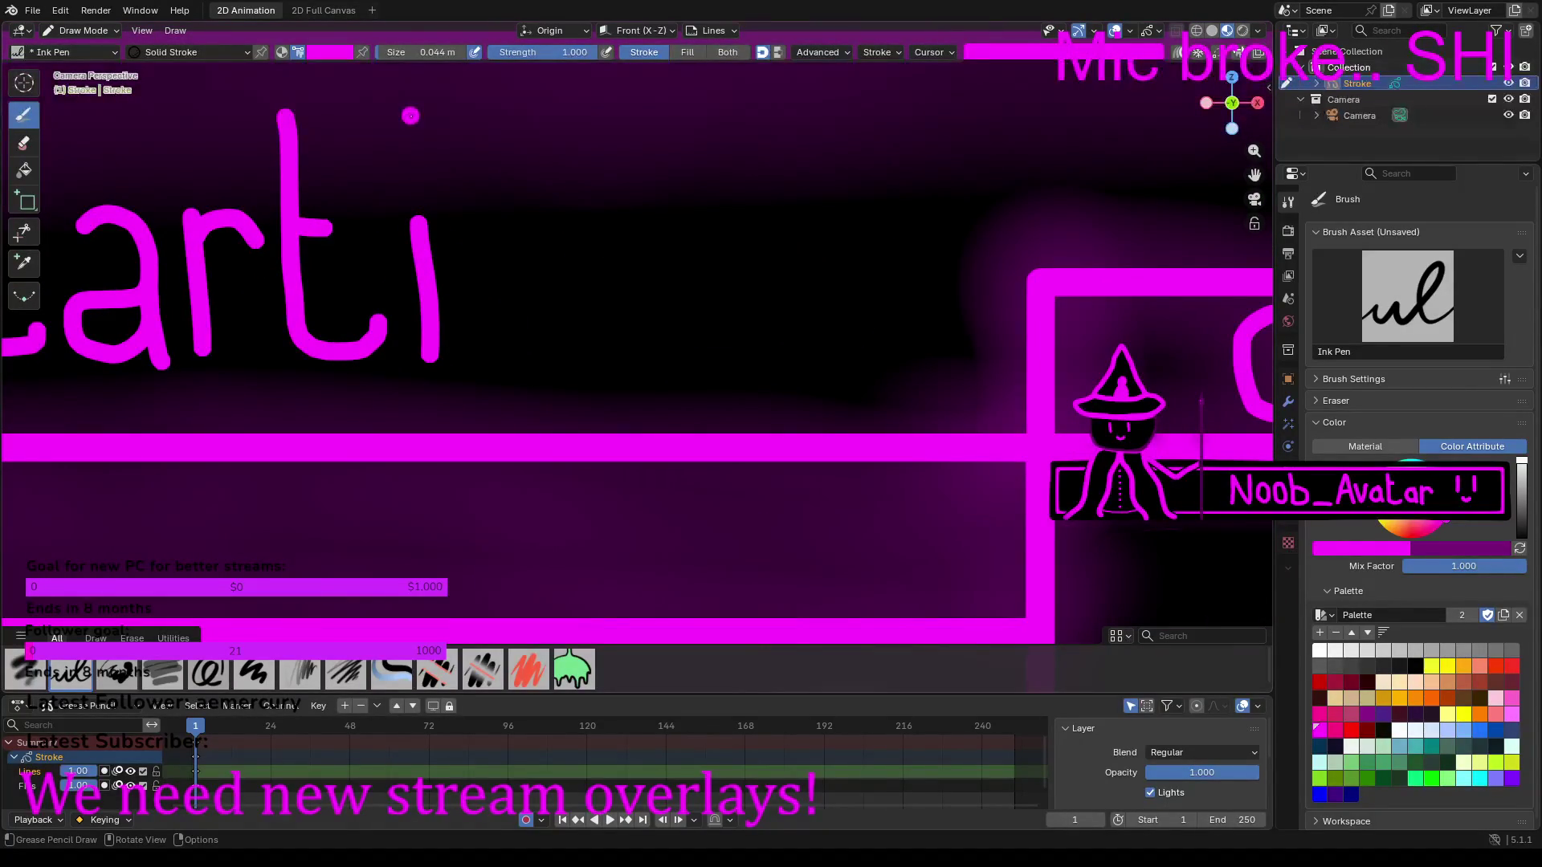
pyautogui.moveTo(468, 233); pyautogui.dragTo(470, 367)
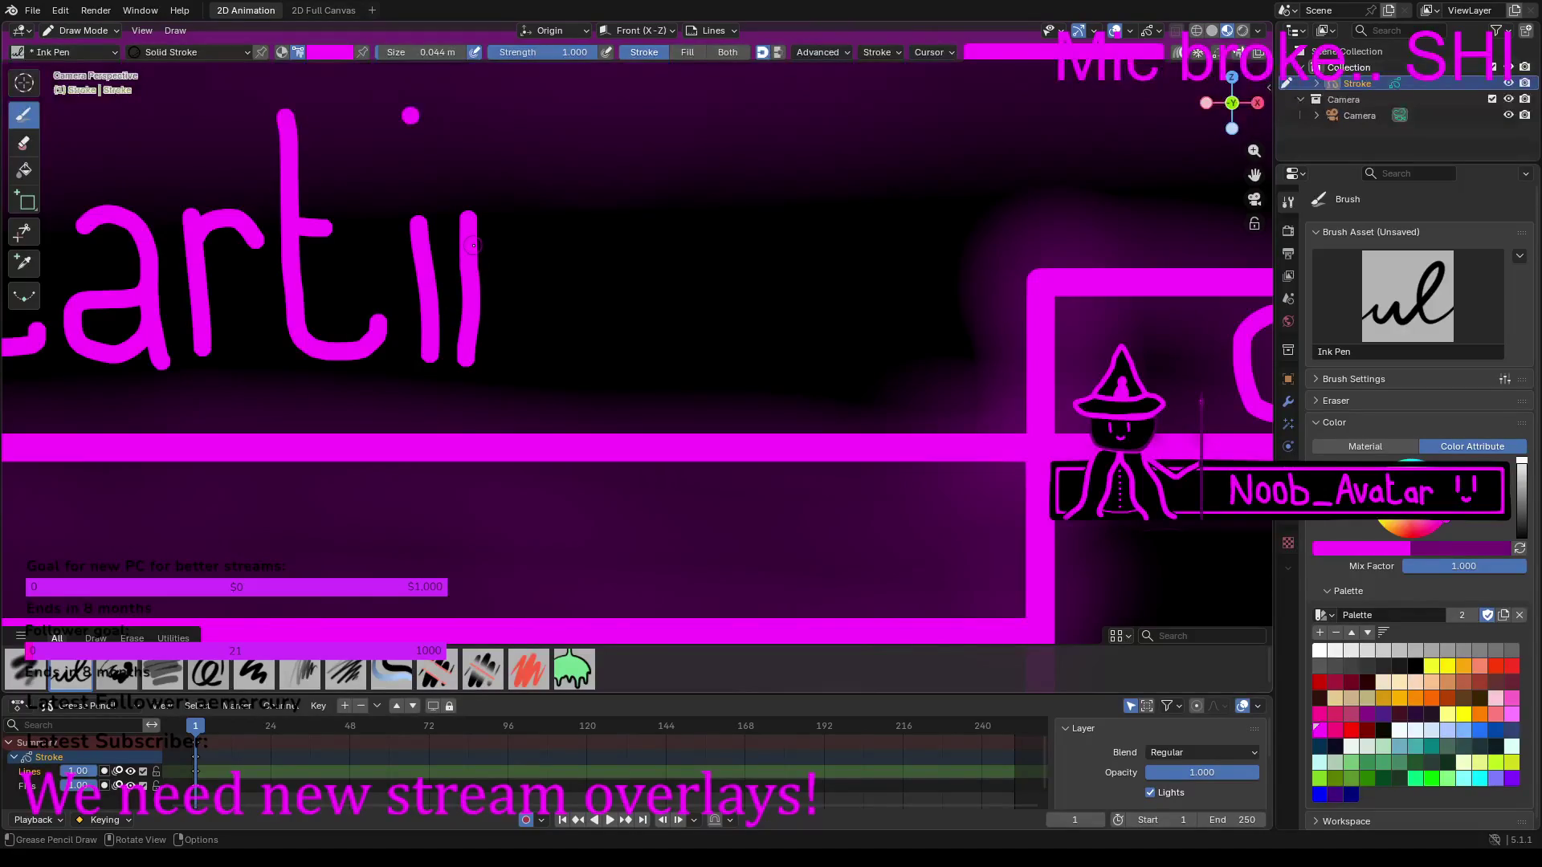
pyautogui.moveTo(491, 232)
pyautogui.mouseDown()
pyautogui.moveTo(543, 245)
pyautogui.moveTo(550, 365)
pyautogui.mouseUp()
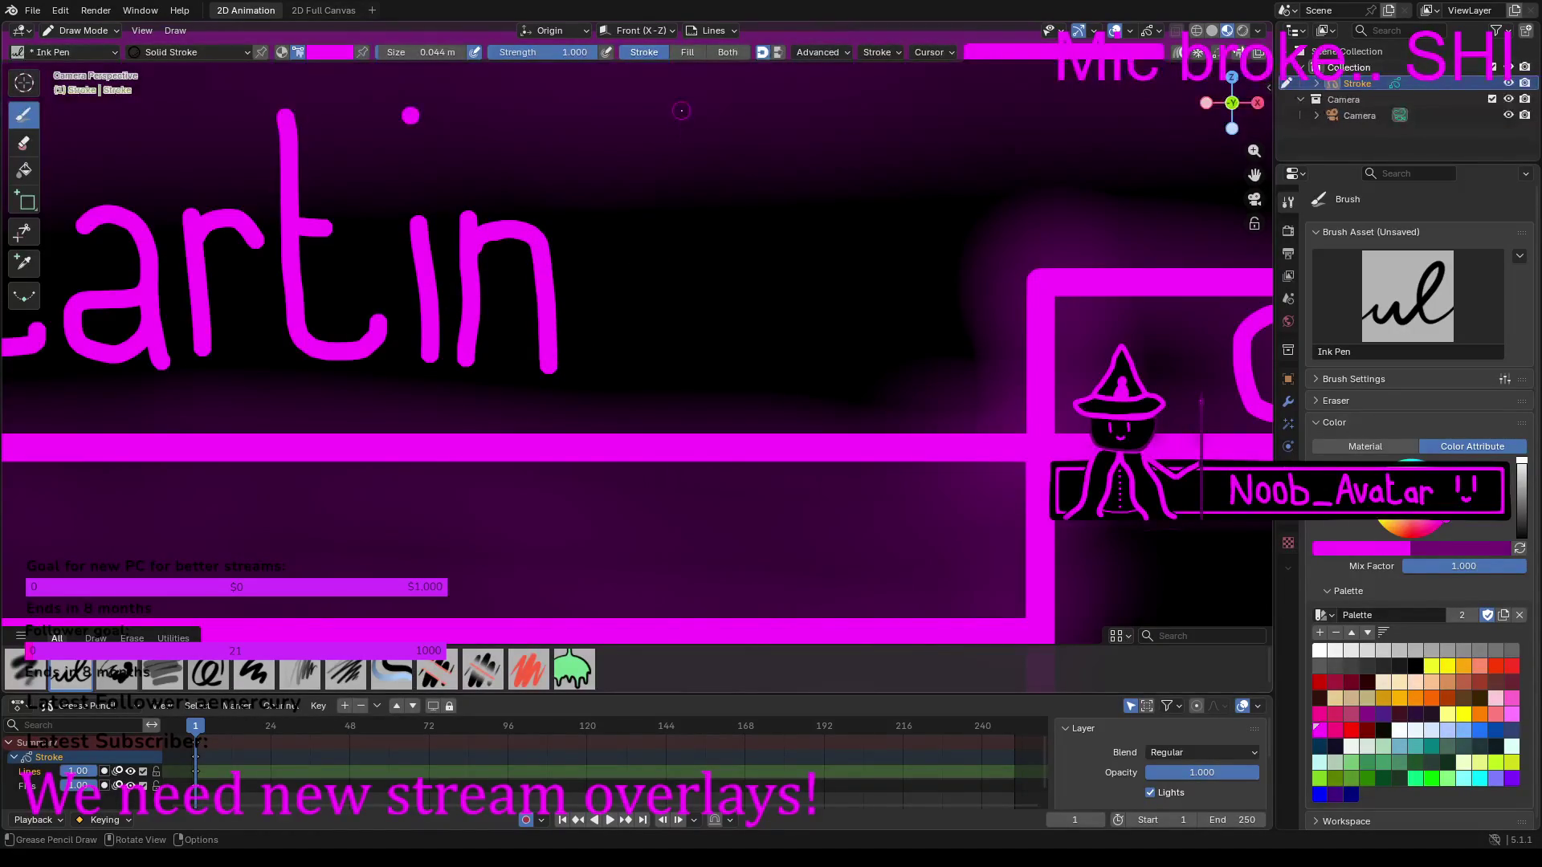
# Step: Write 'Soo' as the third word, undoing and redrawing a misdrawn S
pyautogui.moveTo(660, 112)
pyautogui.mouseDown()
pyautogui.moveTo(594, 135)
pyautogui.moveTo(581, 175)
pyautogui.moveTo(699, 230)
pyautogui.mouseUp()
pyautogui.hotkey('ctrl', 'z')
pyautogui.moveTo(740, 99)
pyautogui.mouseDown()
pyautogui.moveTo(657, 129)
pyautogui.moveTo(627, 176)
pyautogui.moveTo(654, 233)
pyautogui.moveTo(745, 255)
pyautogui.moveTo(727, 354)
pyautogui.moveTo(667, 373)
pyautogui.moveTo(617, 363)
pyautogui.mouseUp()
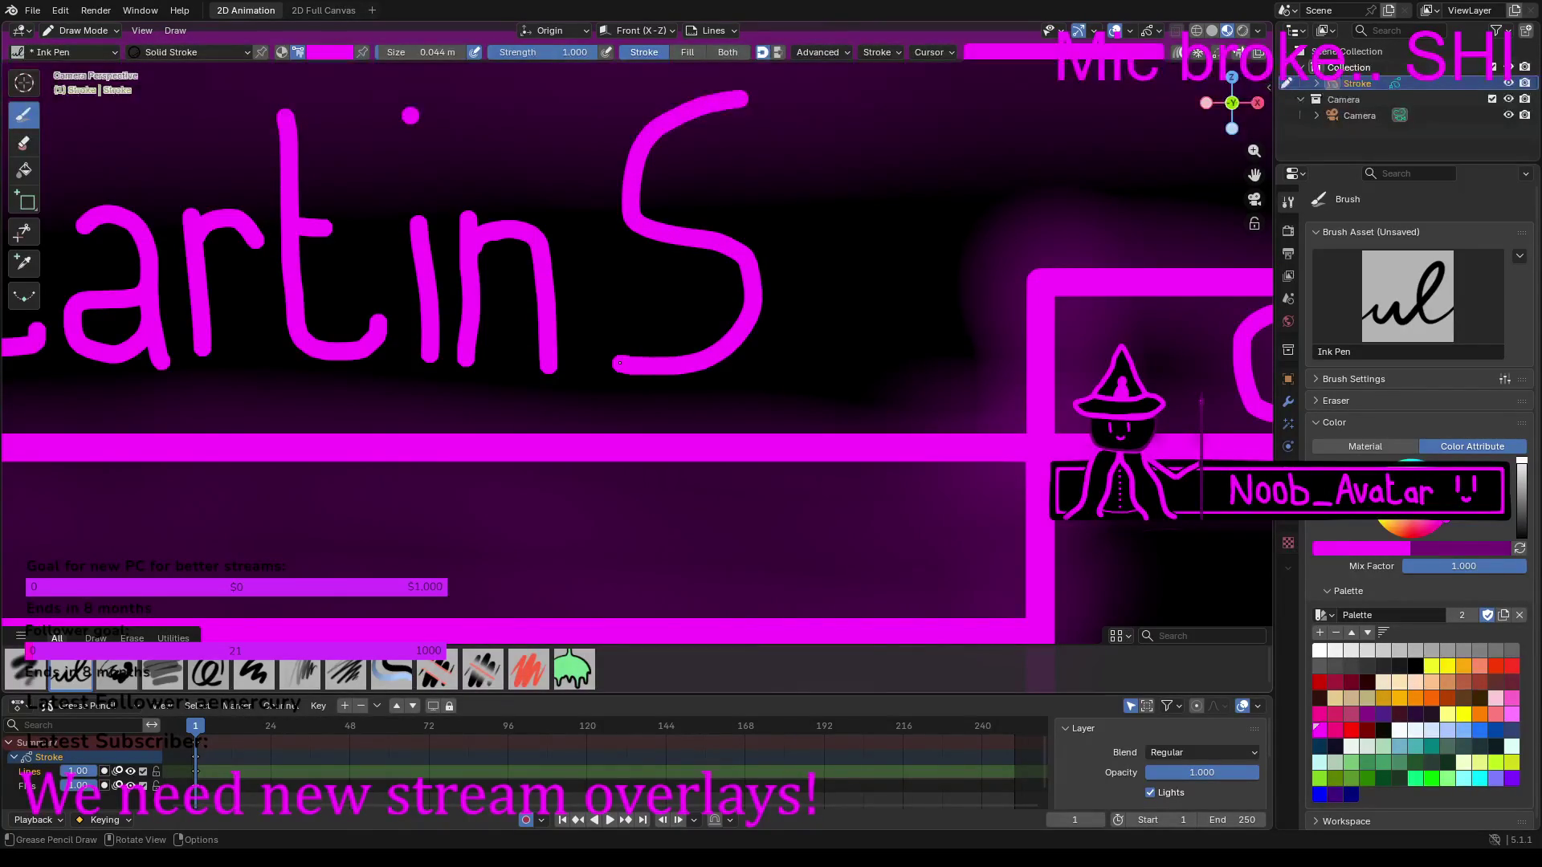
pyautogui.moveTo(824, 244)
pyautogui.mouseDown()
pyautogui.moveTo(786, 291)
pyautogui.moveTo(795, 357)
pyautogui.moveTo(859, 353)
pyautogui.moveTo(858, 270)
pyautogui.moveTo(827, 242)
pyautogui.mouseUp()
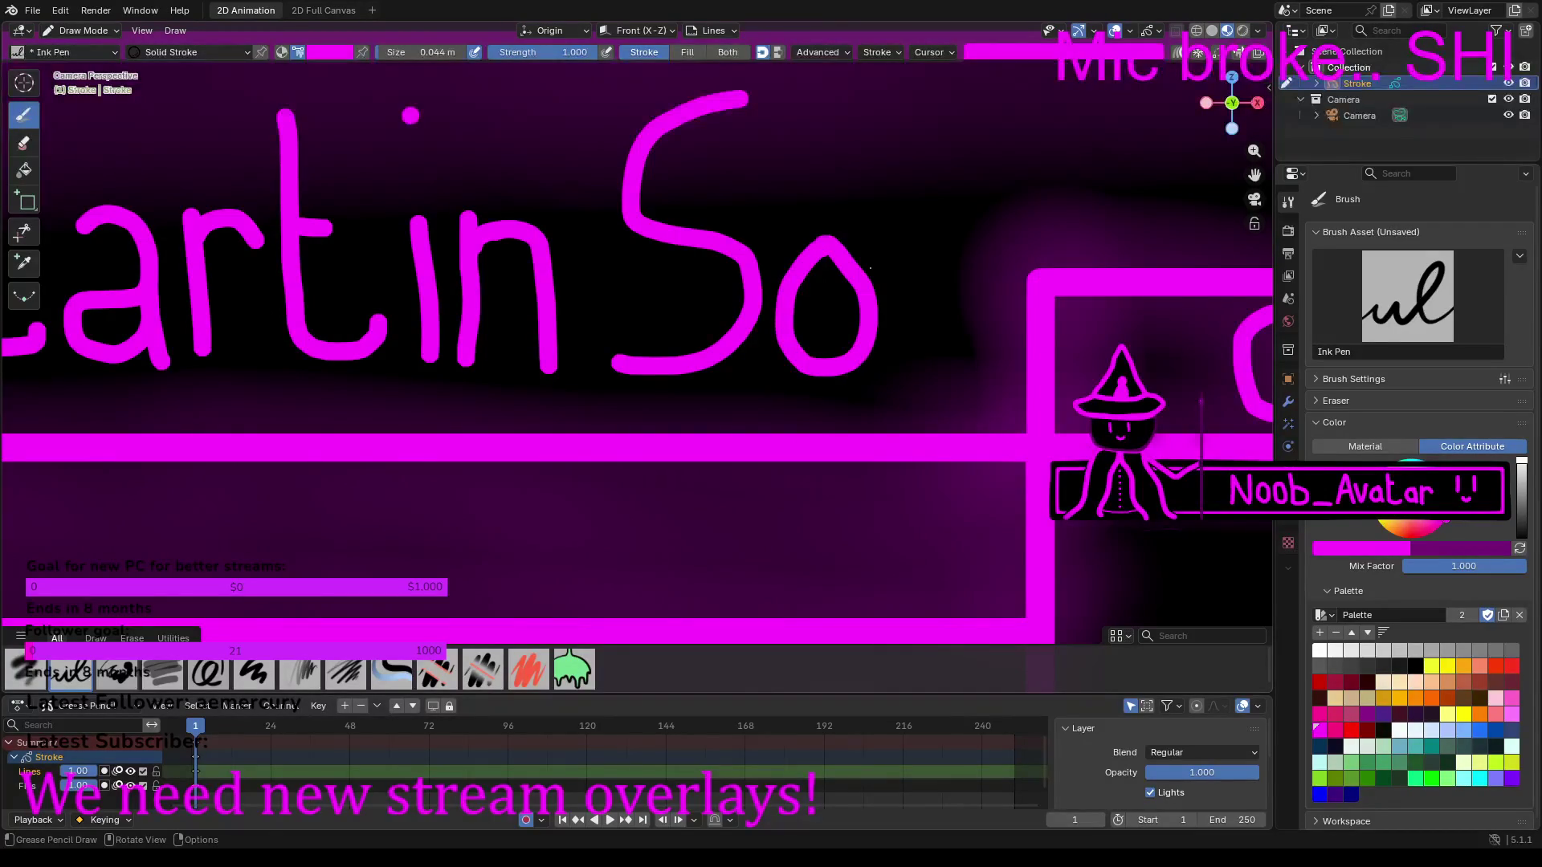
pyautogui.moveTo(915, 251)
pyautogui.mouseDown()
pyautogui.moveTo(962, 366)
pyautogui.moveTo(996, 289)
pyautogui.moveTo(954, 229)
pyautogui.moveTo(920, 257)
pyautogui.mouseUp()
pyautogui.scroll(-5, 912, 219)
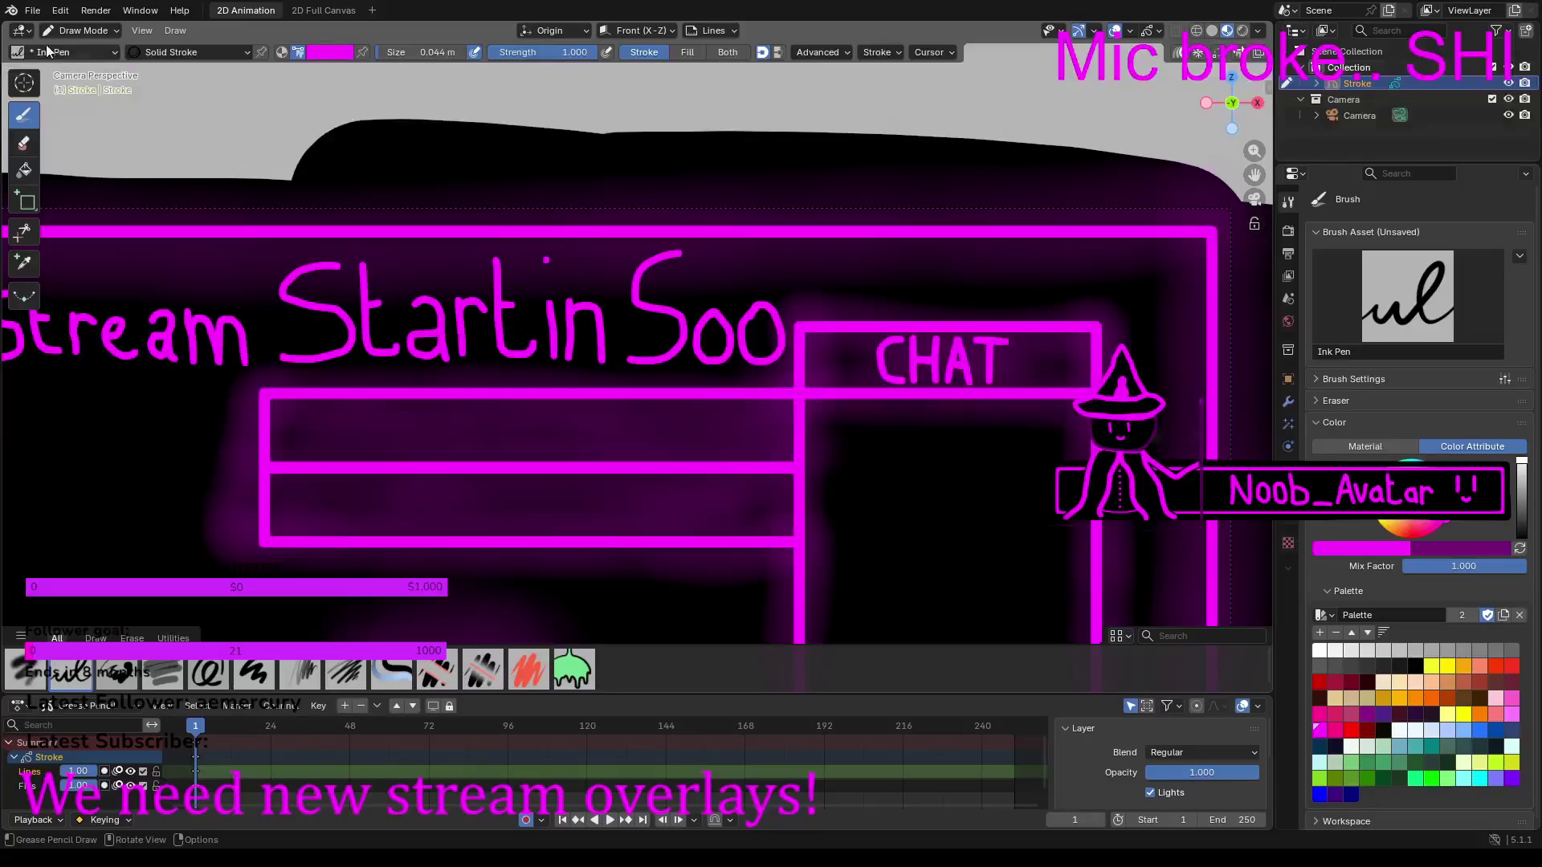
# Step: Switch to Edit Mode and select the S stroke at the start of 'Stream'
pyautogui.click(94, 29)
pyautogui.click(86, 67)
pyautogui.scroll(5, 338, 318)
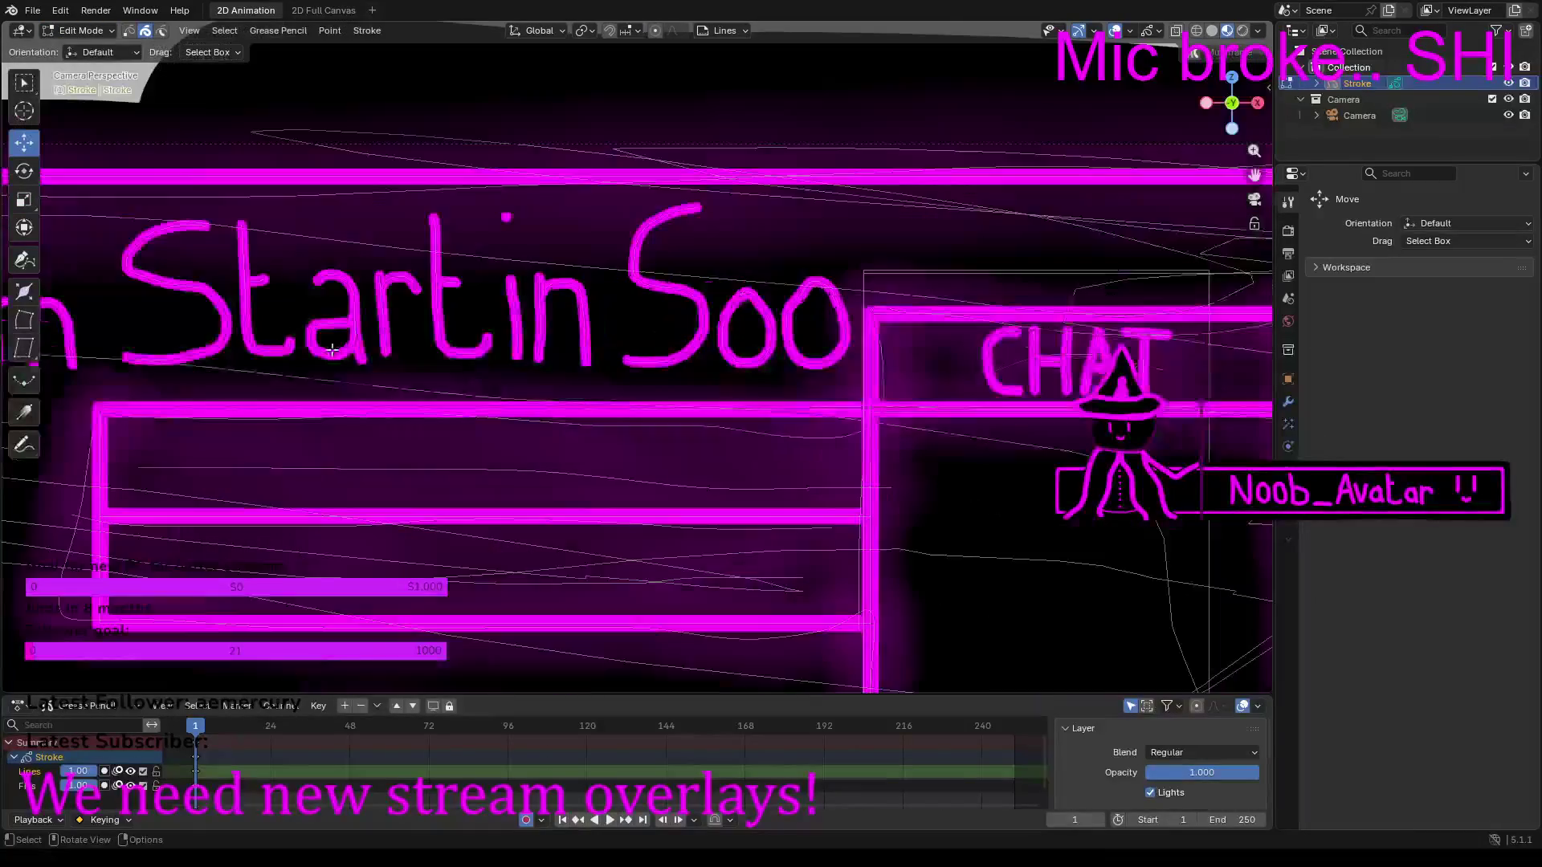
pyautogui.moveTo(338, 318)
pyautogui.keyDown('shift'); pyautogui.mouseDown(button='middle')
pyautogui.moveTo(310, 300)
pyautogui.moveTo(795, 293)
pyautogui.mouseUp(button='middle'); pyautogui.keyUp('shift')
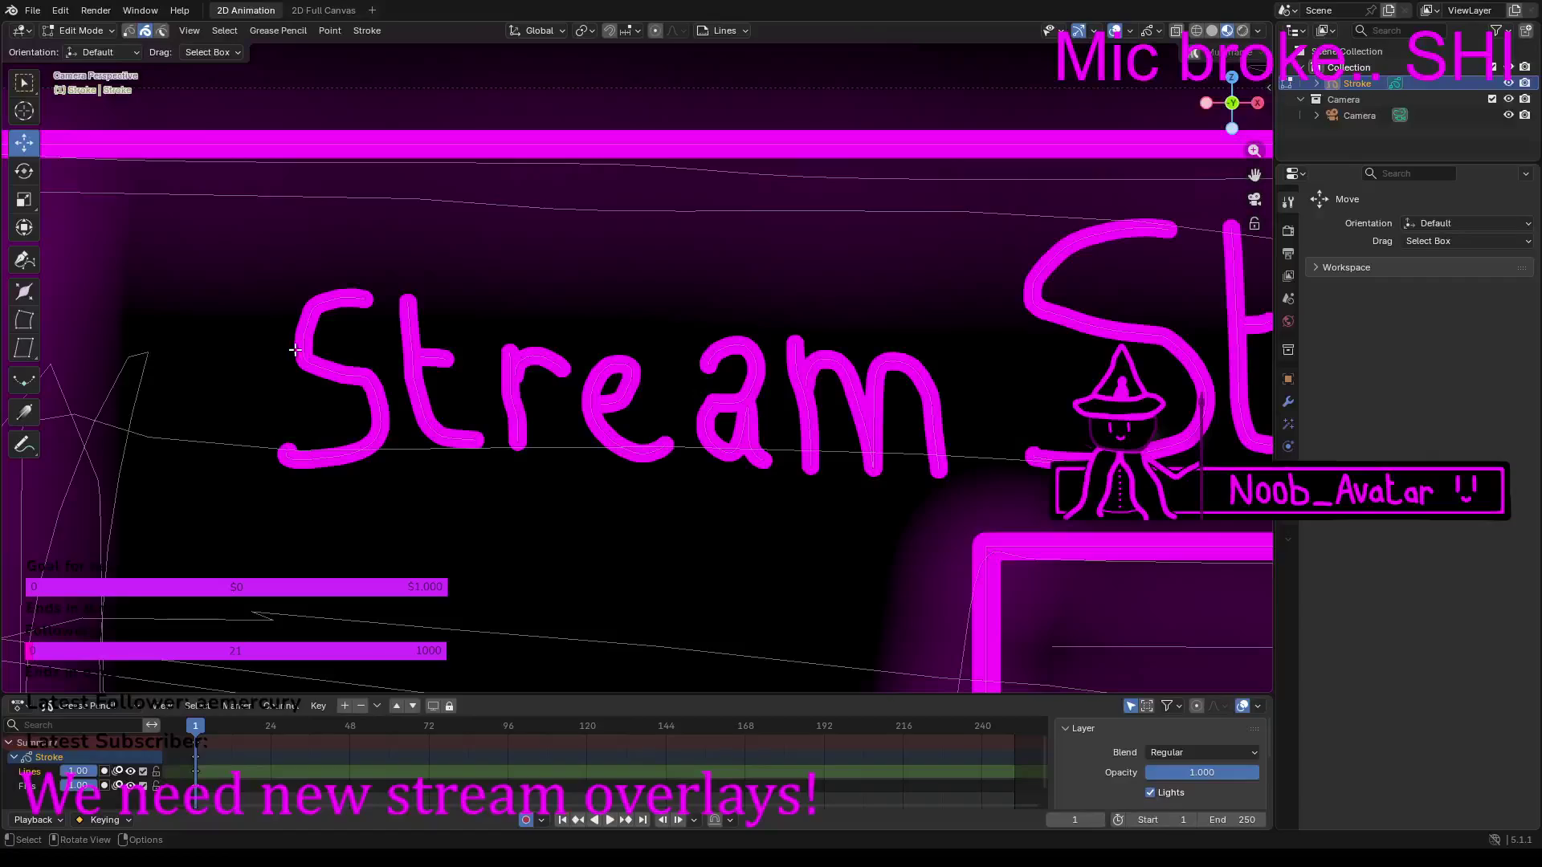
pyautogui.click(363, 380)
pyautogui.click(425, 366)
pyautogui.click(313, 366)
pyautogui.press('b')
pyautogui.press('Escape')
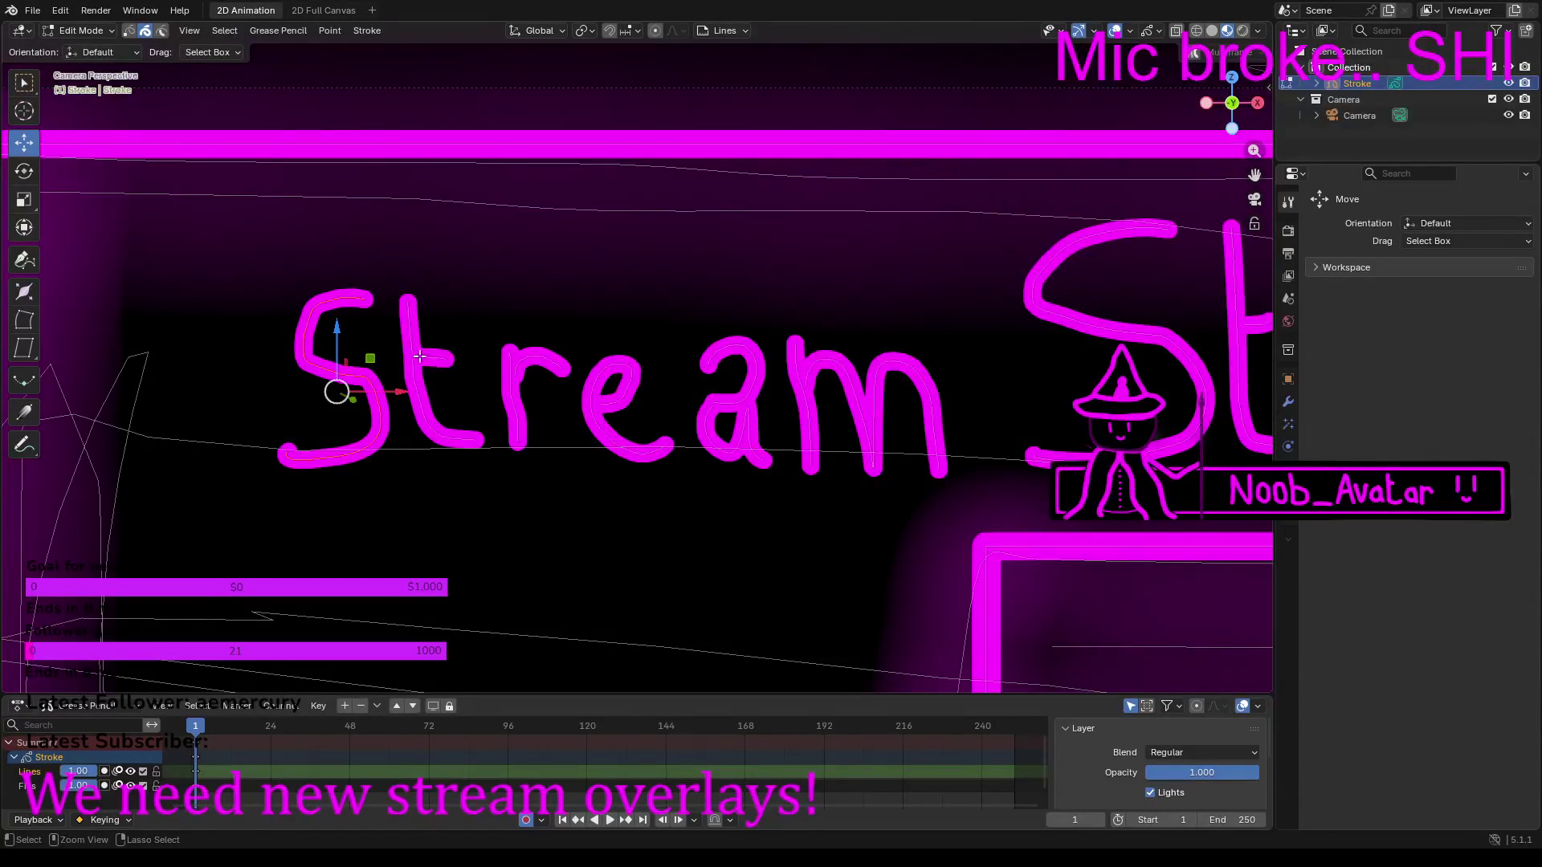
# Step: Box-select all the 'Stream Startin Soo' strokes and slide them left along X
pyautogui.scroll(-1, 266, 308)
pyautogui.moveTo(301, 316)
pyautogui.mouseDown()
pyautogui.moveTo(573, 397)
pyautogui.moveTo(1245, 405)
pyautogui.mouseUp()
pyautogui.scroll(-3, 1202, 408)
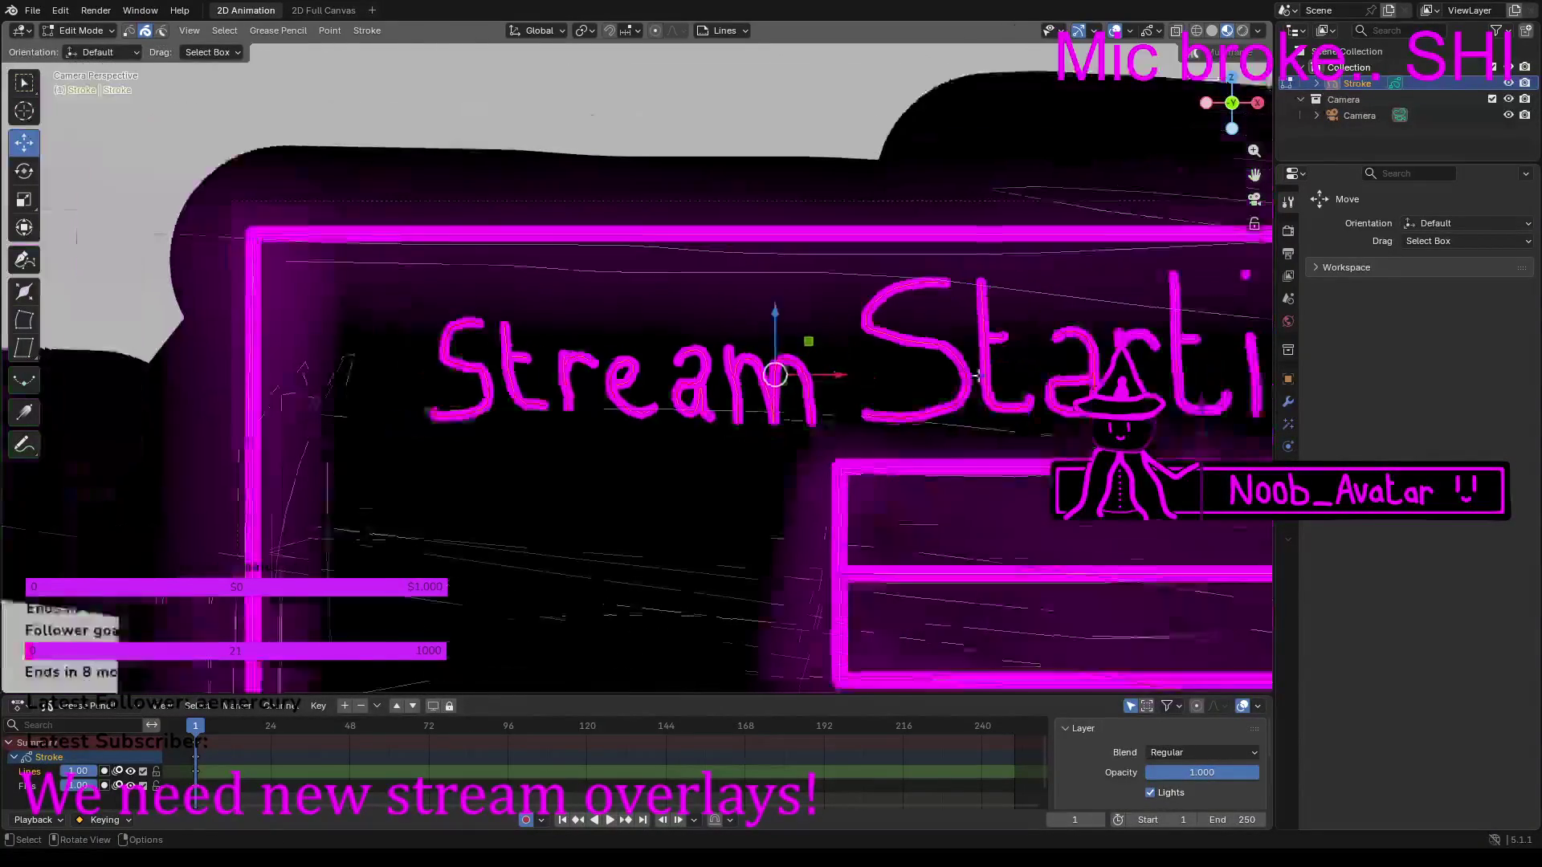
pyautogui.scroll(-2, 913, 384)
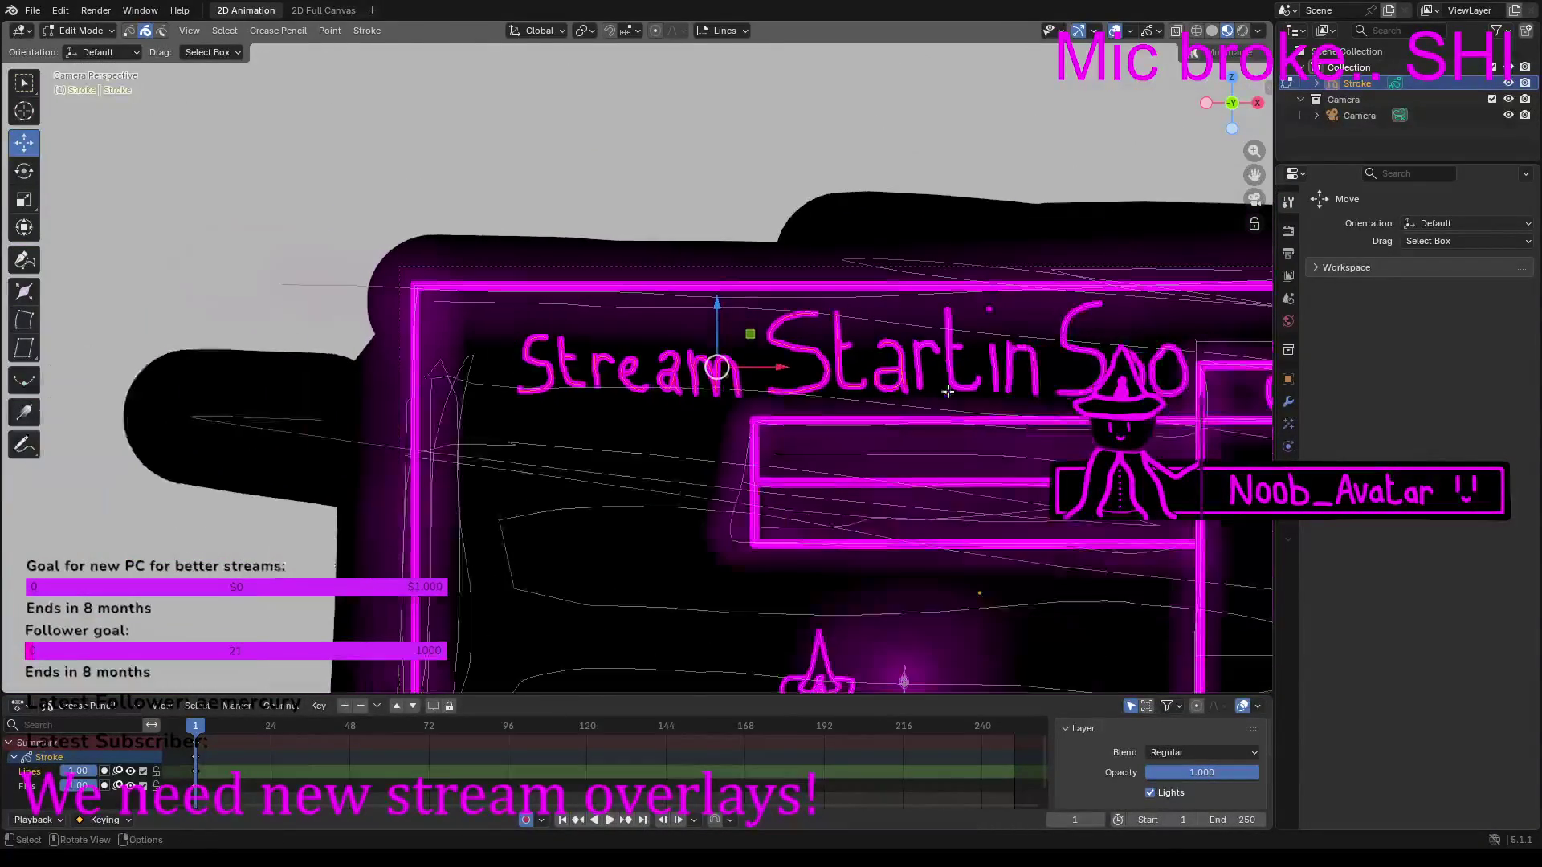
pyautogui.scroll(-1, 803, 391)
pyautogui.keyDown('ctrl'); pyautogui.hscroll(2, 803, 391); pyautogui.keyUp('ctrl')
pyautogui.moveTo(246, 336); pyautogui.dragTo(246, 336)
pyautogui.moveTo(677, 376)
pyautogui.mouseDown()
pyautogui.moveTo(855, 381)
pyautogui.moveTo(826, 362)
pyautogui.mouseUp()
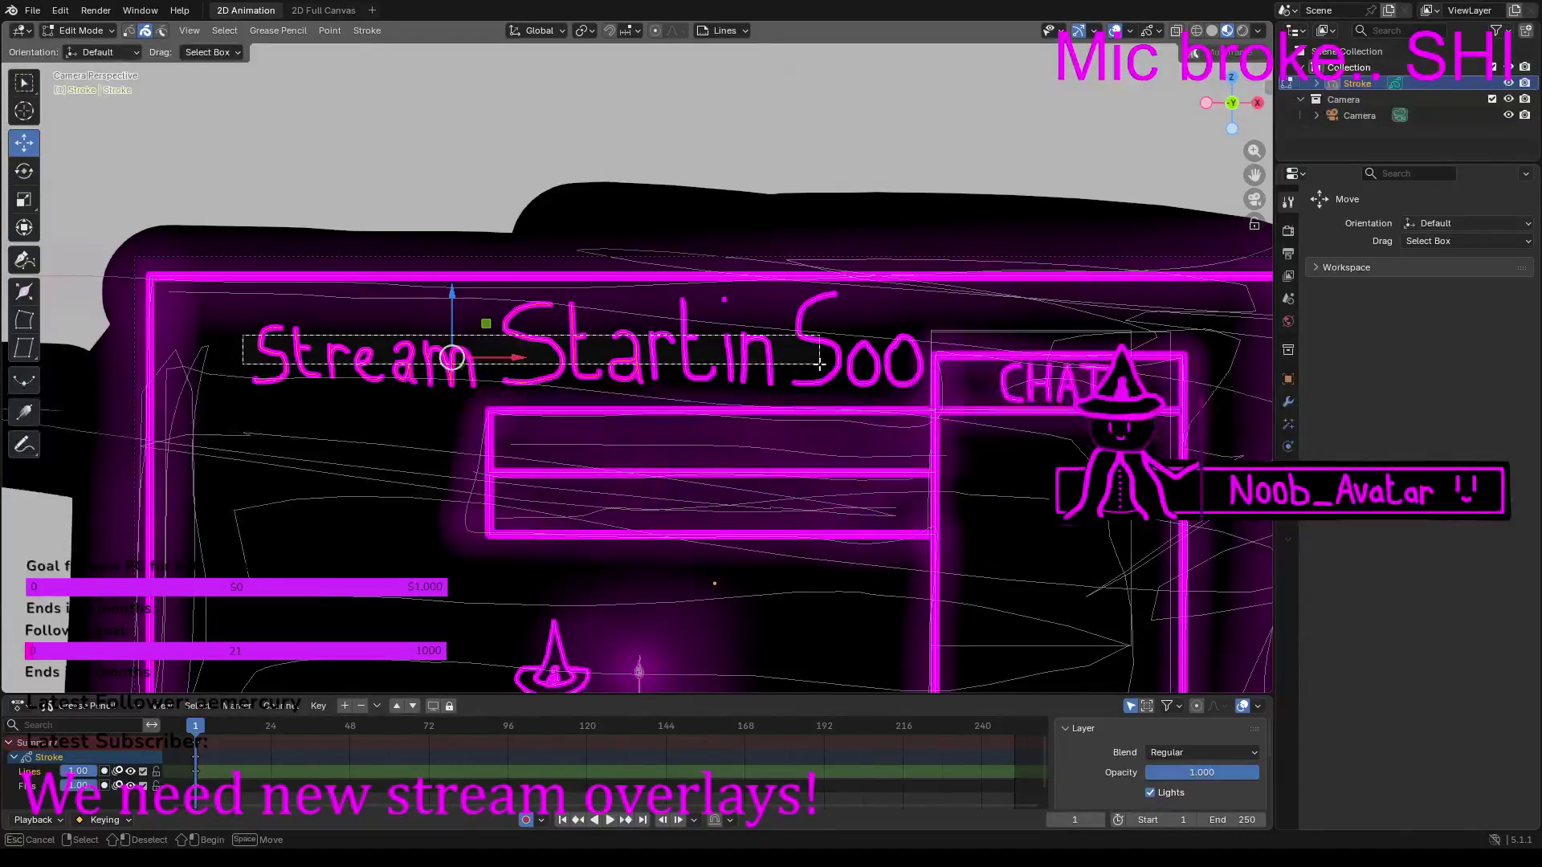
pyautogui.moveTo(248, 337)
pyautogui.mouseDown()
pyautogui.moveTo(213, 344)
pyautogui.moveTo(261, 349)
pyautogui.mouseUp()
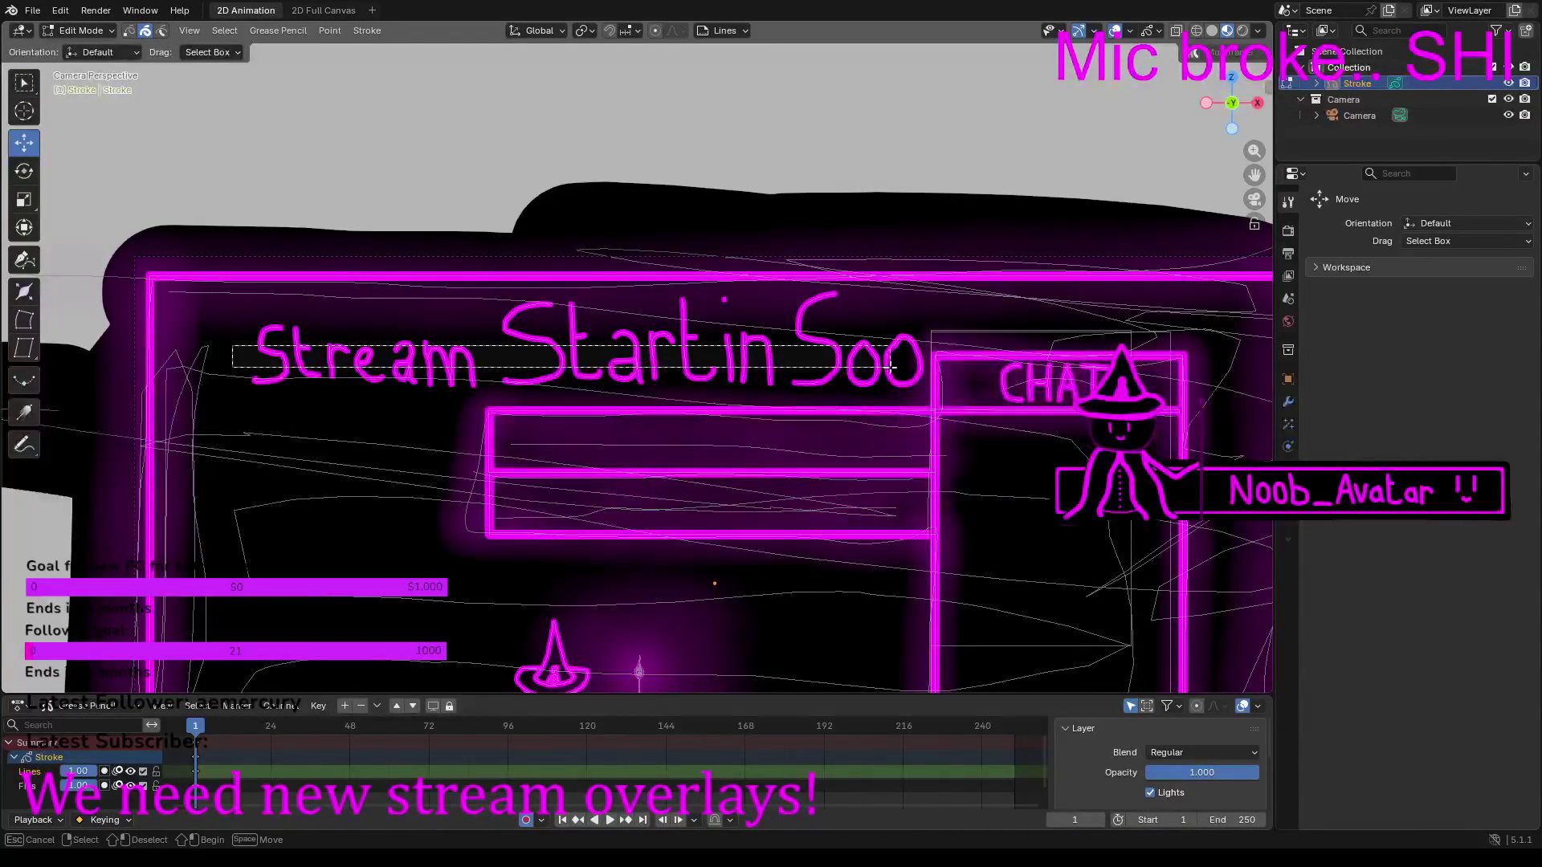
pyautogui.moveTo(897, 371); pyautogui.dragTo(876, 379)
pyautogui.moveTo(659, 365); pyautogui.dragTo(574, 356)
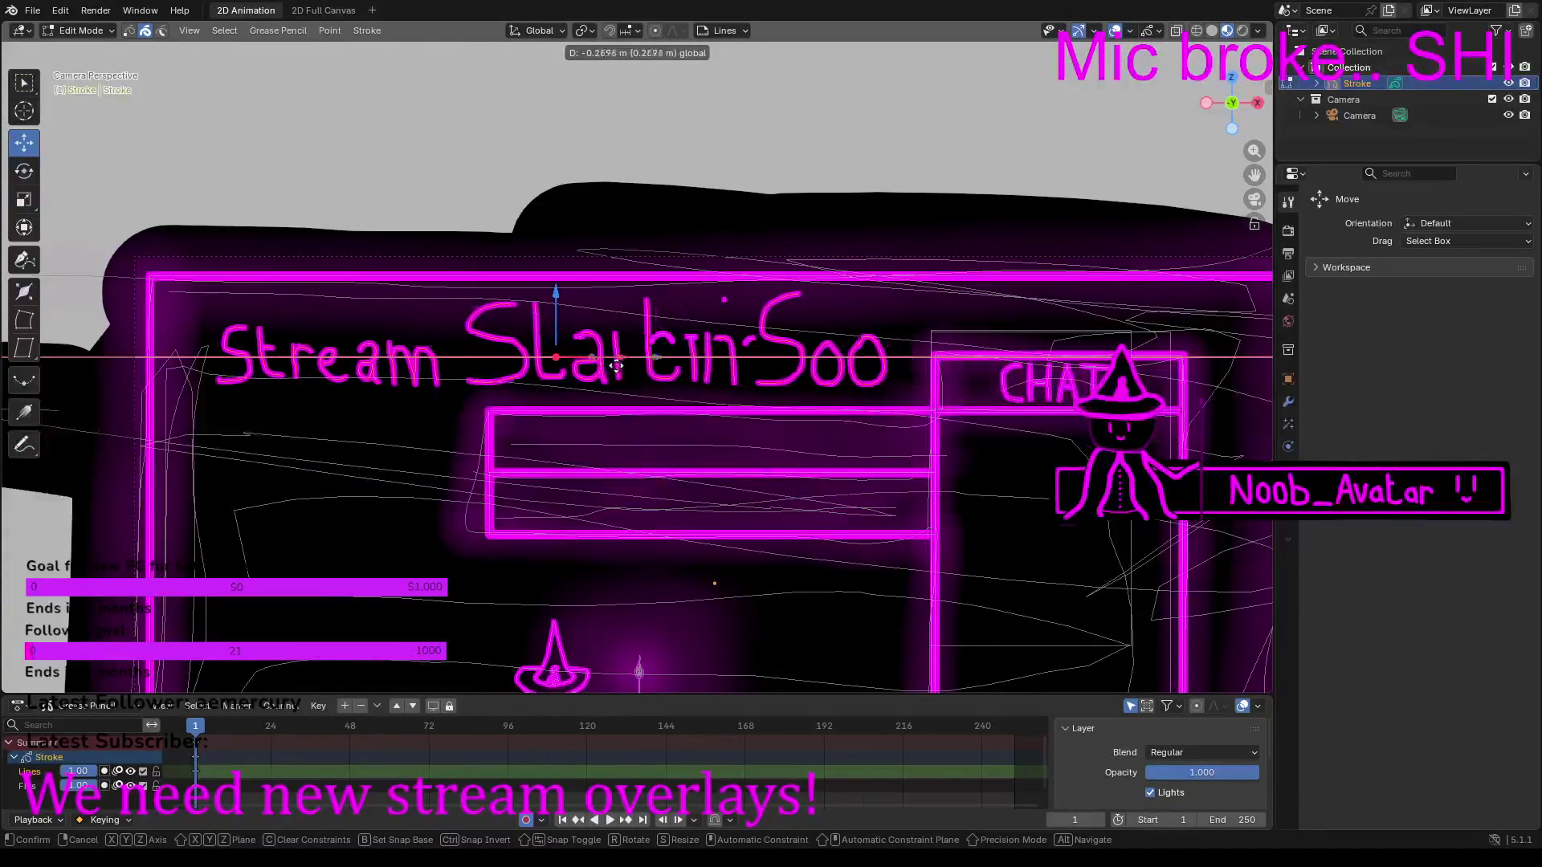
pyautogui.moveTo(592, 362)
pyautogui.mouseDown()
pyautogui.moveTo(573, 368)
pyautogui.moveTo(697, 379)
pyautogui.moveTo(654, 383)
pyautogui.mouseUp()
# Step: Nudge the selected strokes right, then add the r, a and t letter strokes to the selection
pyautogui.scroll(9, 605, 345)
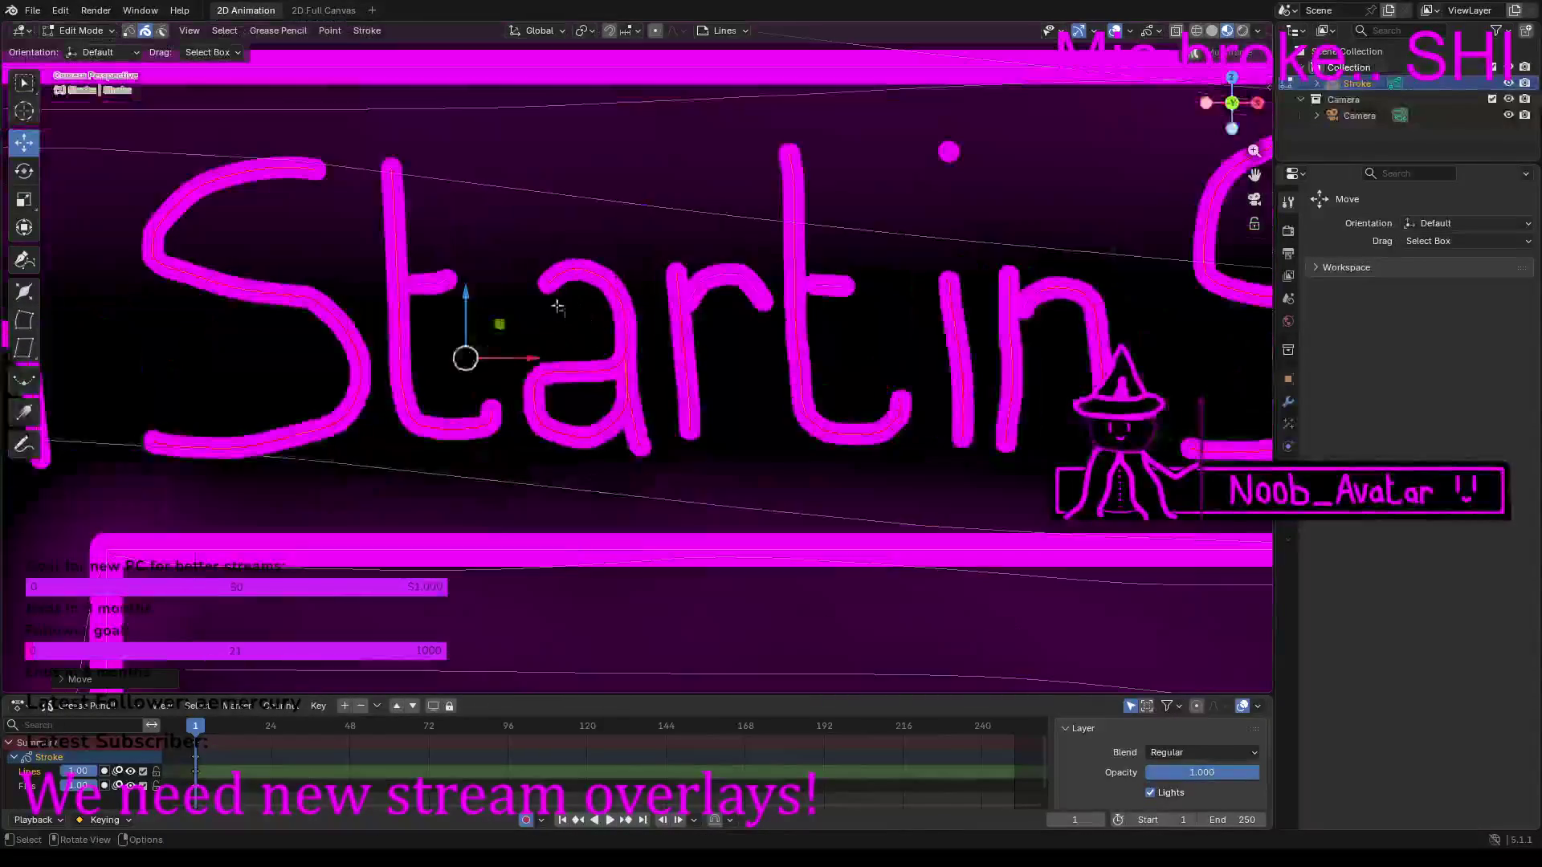
pyautogui.moveTo(460, 367); pyautogui.dragTo(470, 359)
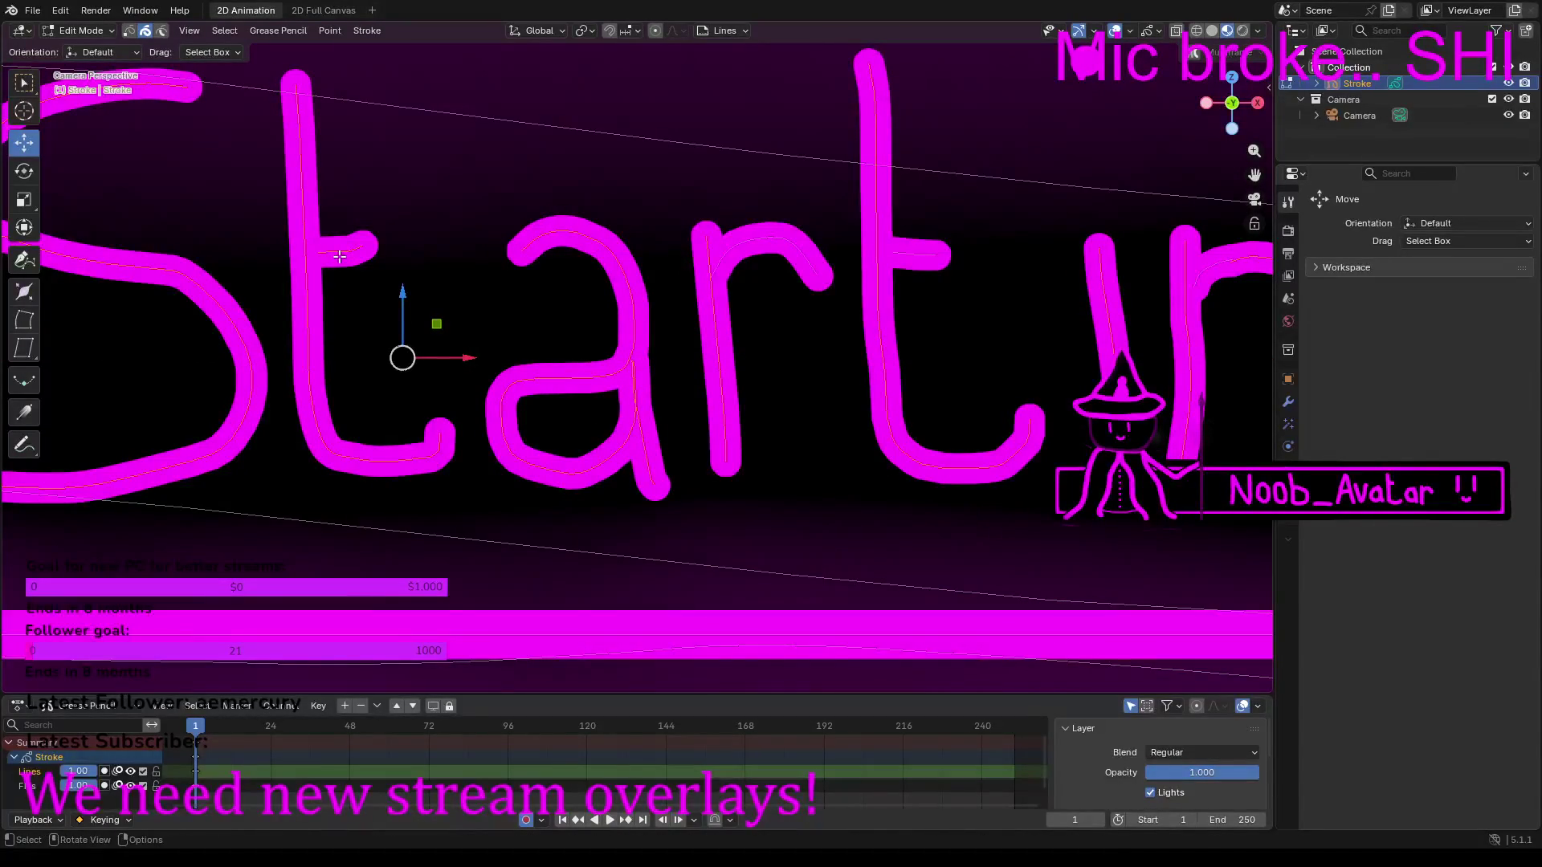
pyautogui.click(768, 251)
pyautogui.click(708, 276)
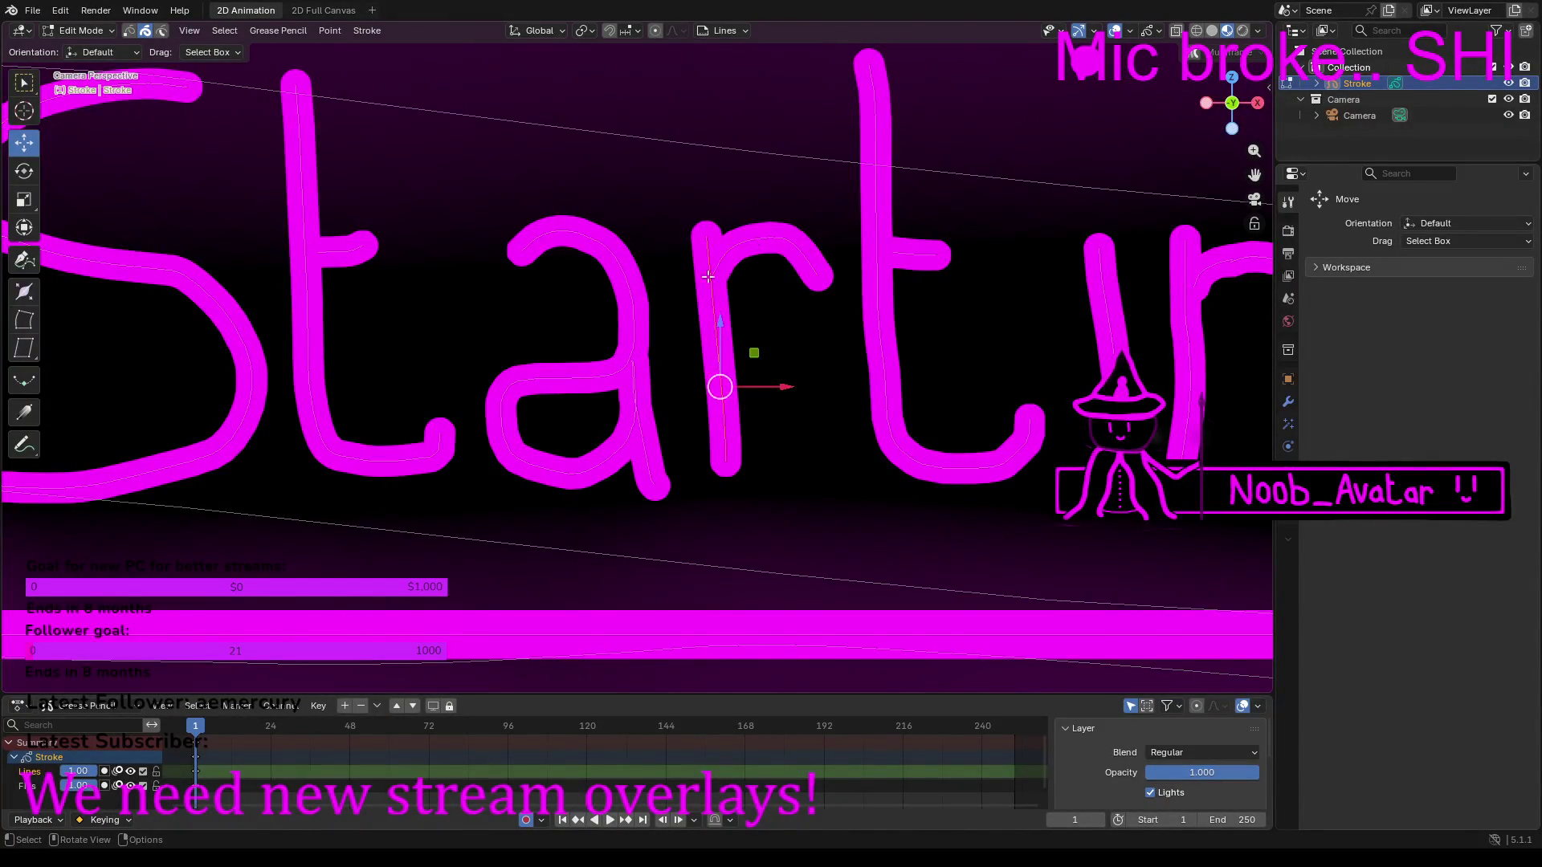
pyautogui.keyDown('shift'); pyautogui.click(747, 255); pyautogui.keyUp('shift')
pyautogui.keyDown('shift'); pyautogui.click(633, 323); pyautogui.keyUp('shift')
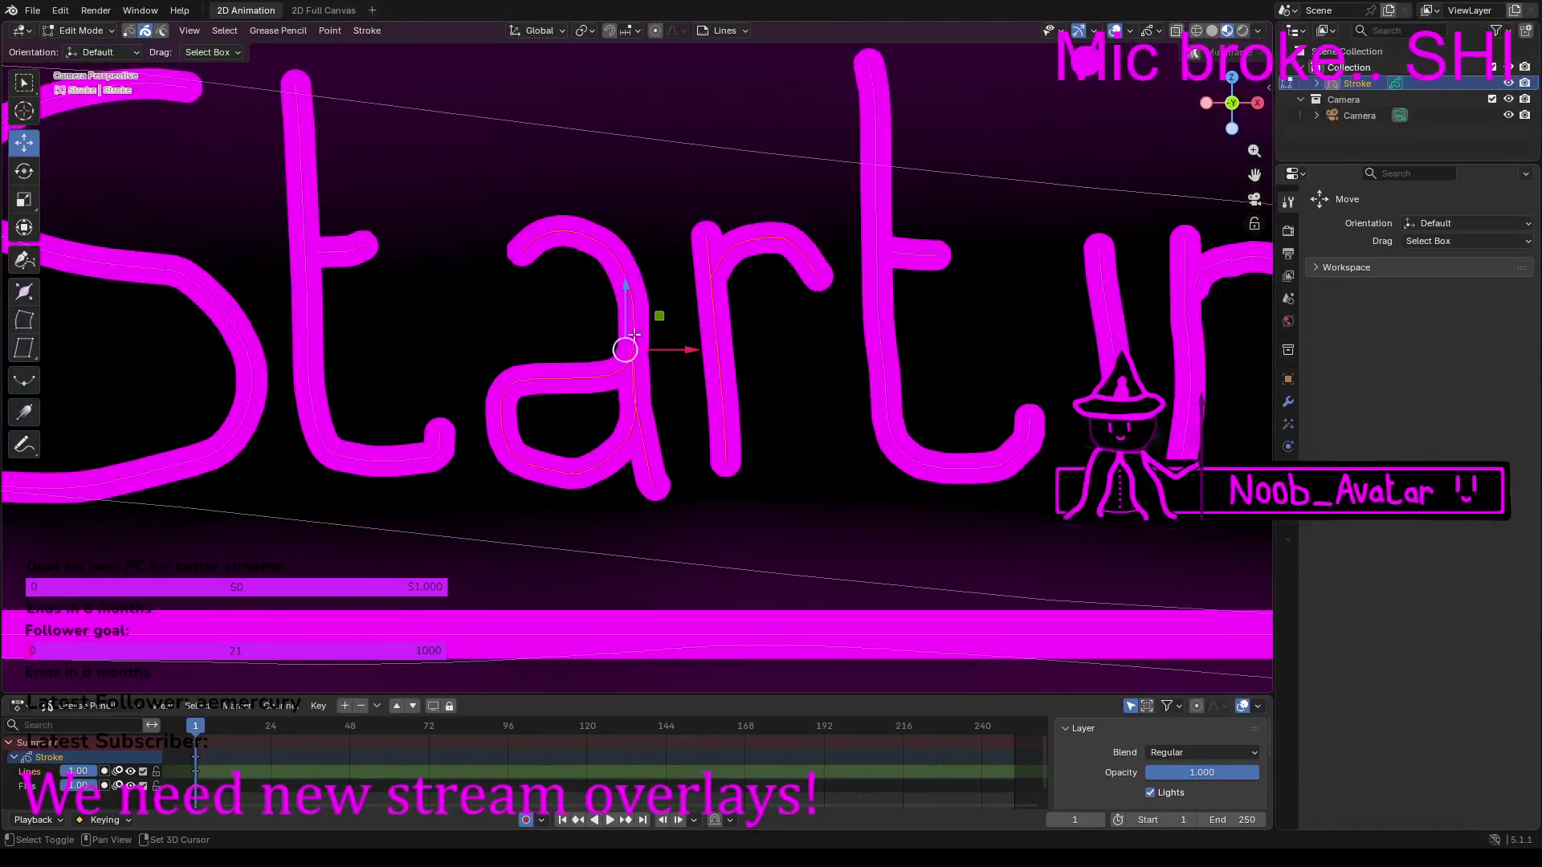
pyautogui.keyDown('shift'); pyautogui.click(345, 255); pyautogui.keyUp('shift')
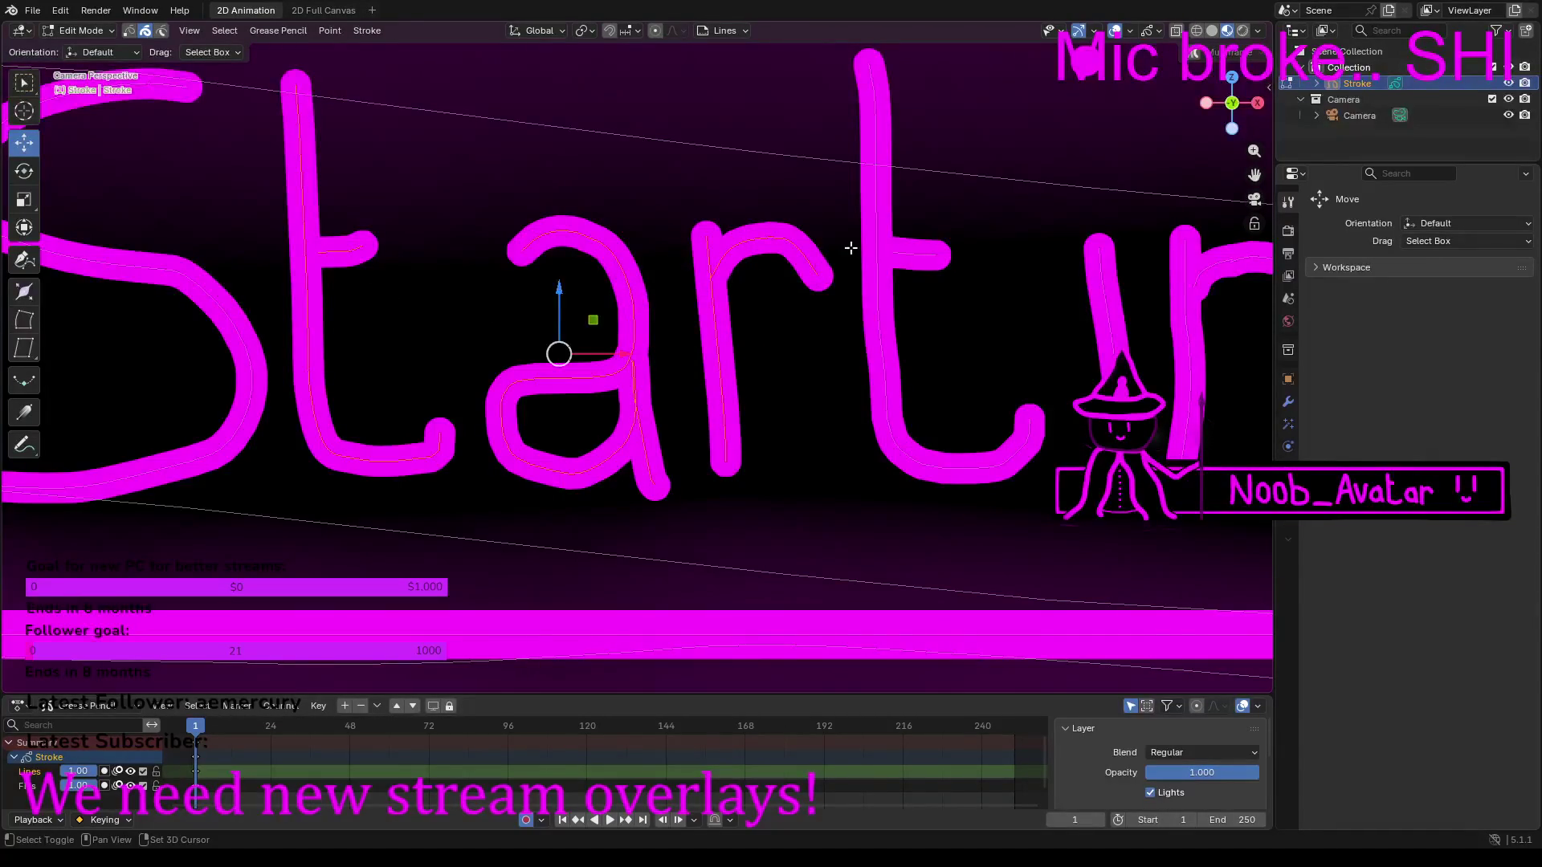
pyautogui.keyDown('shift'); pyautogui.click(876, 242); pyautogui.keyUp('shift')
pyautogui.keyDown('shift'); pyautogui.click(918, 253); pyautogui.keyUp('shift')
pyautogui.keyDown('shift'); pyautogui.click(1101, 60); pyautogui.keyUp('shift')
pyautogui.keyDown('shift'); pyautogui.click(1105, 306); pyautogui.keyUp('shift')
pyautogui.keyDown('shift'); pyautogui.click(1200, 282); pyautogui.keyUp('shift')
pyautogui.keyDown('shift'); pyautogui.click(1224, 261); pyautogui.keyUp('shift')
# Step: Move the selected title letter strokes slightly left
pyautogui.scroll(-4, 1102, 290)
pyautogui.scroll(5, 953, 292)
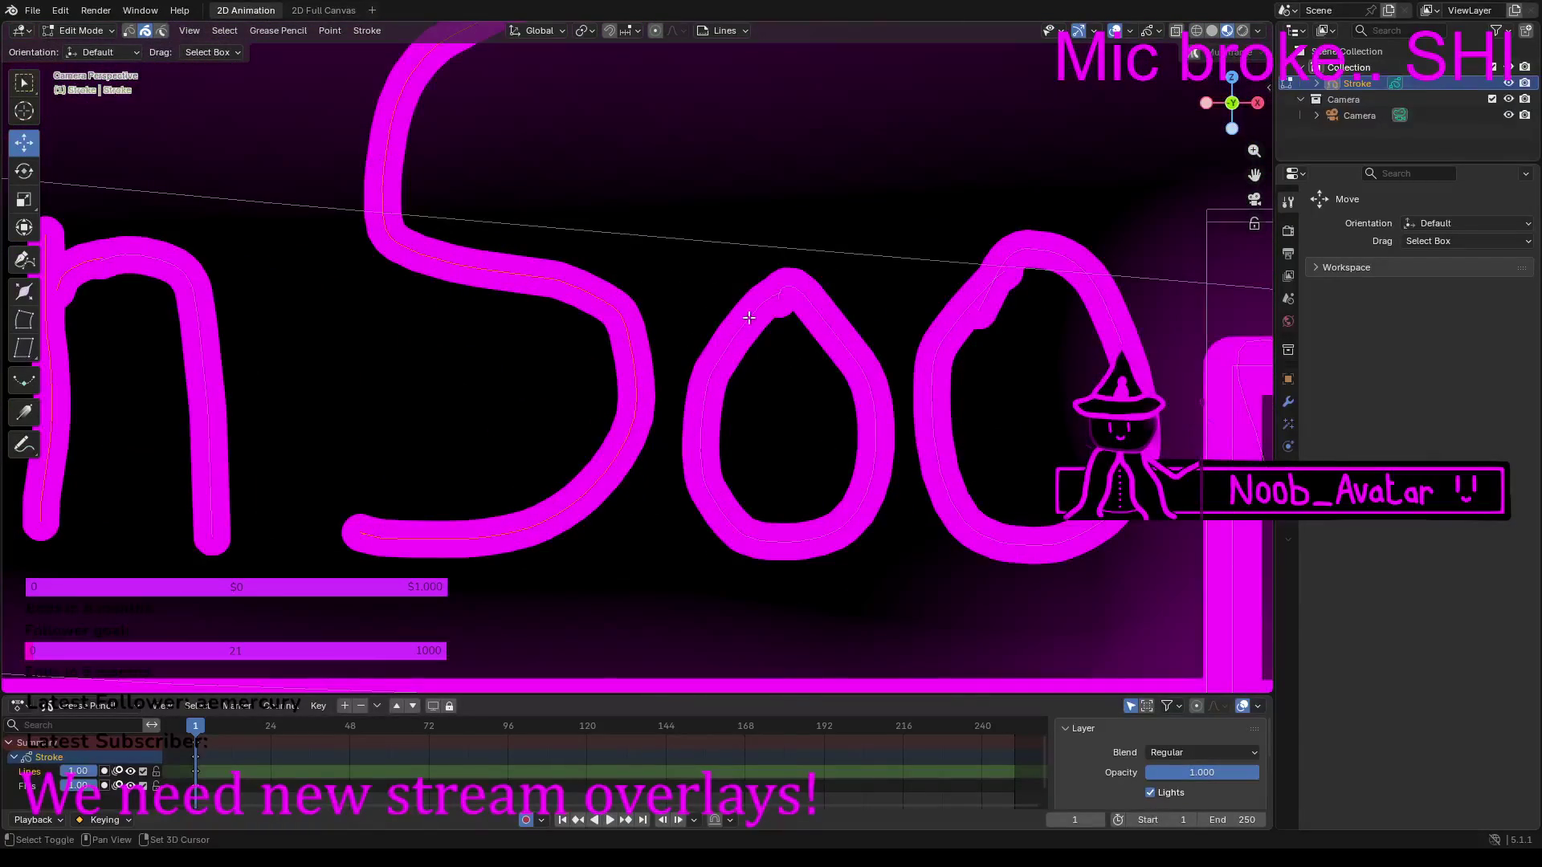
pyautogui.scroll(-6, 973, 309)
pyautogui.keyDown('shift'); pyautogui.moveTo(499, 344); pyautogui.dragTo(1036, 321, button='middle'); pyautogui.keyUp('shift')
pyautogui.scroll(7, 667, 343)
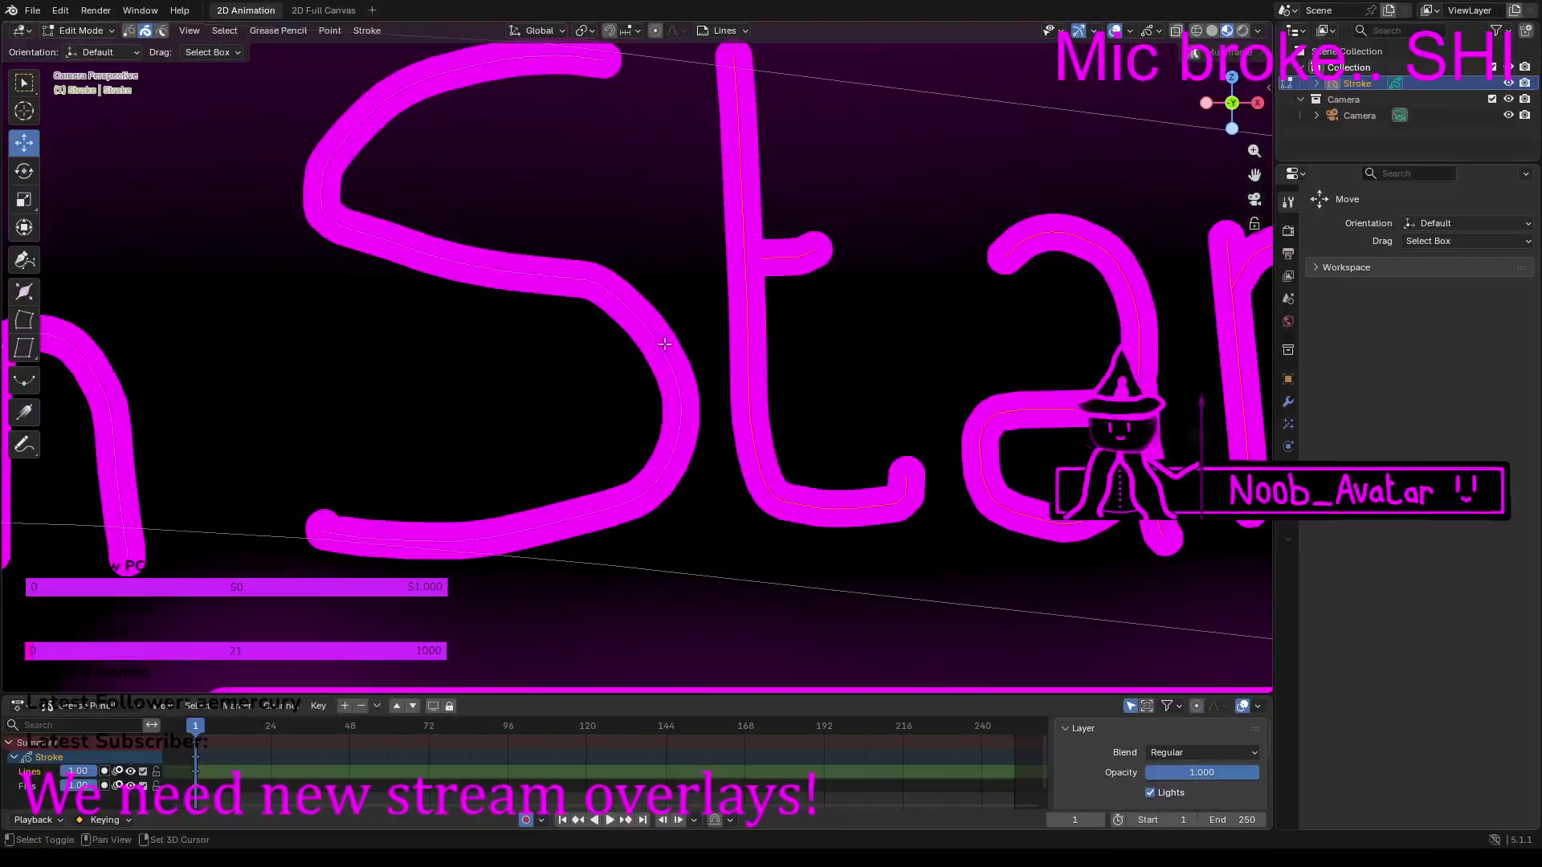
pyautogui.scroll(-1, 461, 314)
pyautogui.hscroll(-5, 474, 338)
pyautogui.scroll(1, 479, 361)
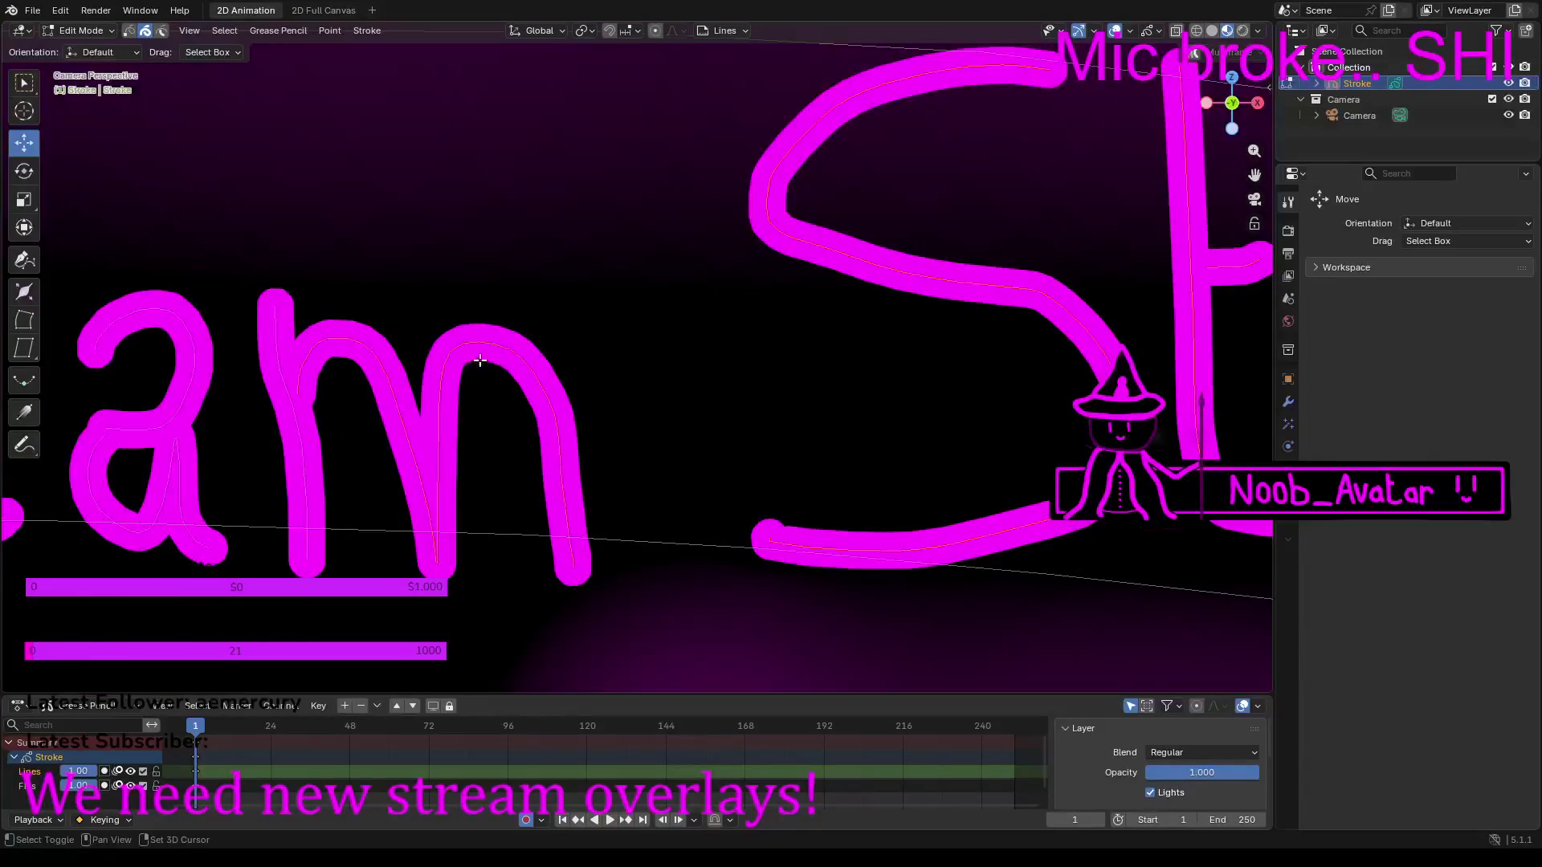
pyautogui.keyDown('shift'); pyautogui.moveTo(243, 346); pyautogui.dragTo(678, 317, button='middle'); pyautogui.keyUp('shift')
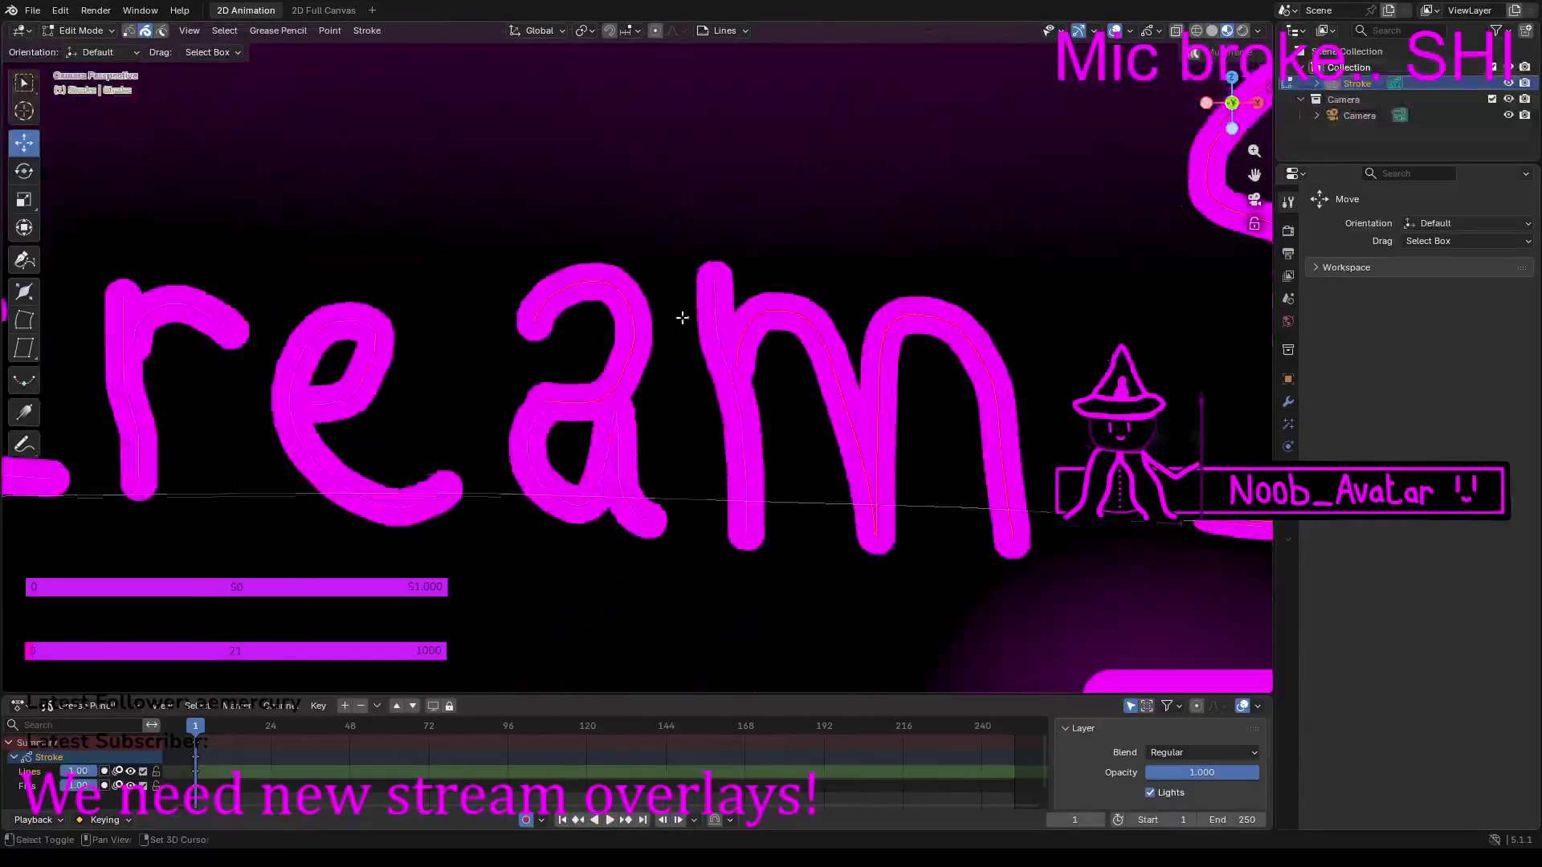
pyautogui.keyDown('shift'); pyautogui.moveTo(448, 348); pyautogui.dragTo(681, 361, button='middle'); pyautogui.keyUp('shift')
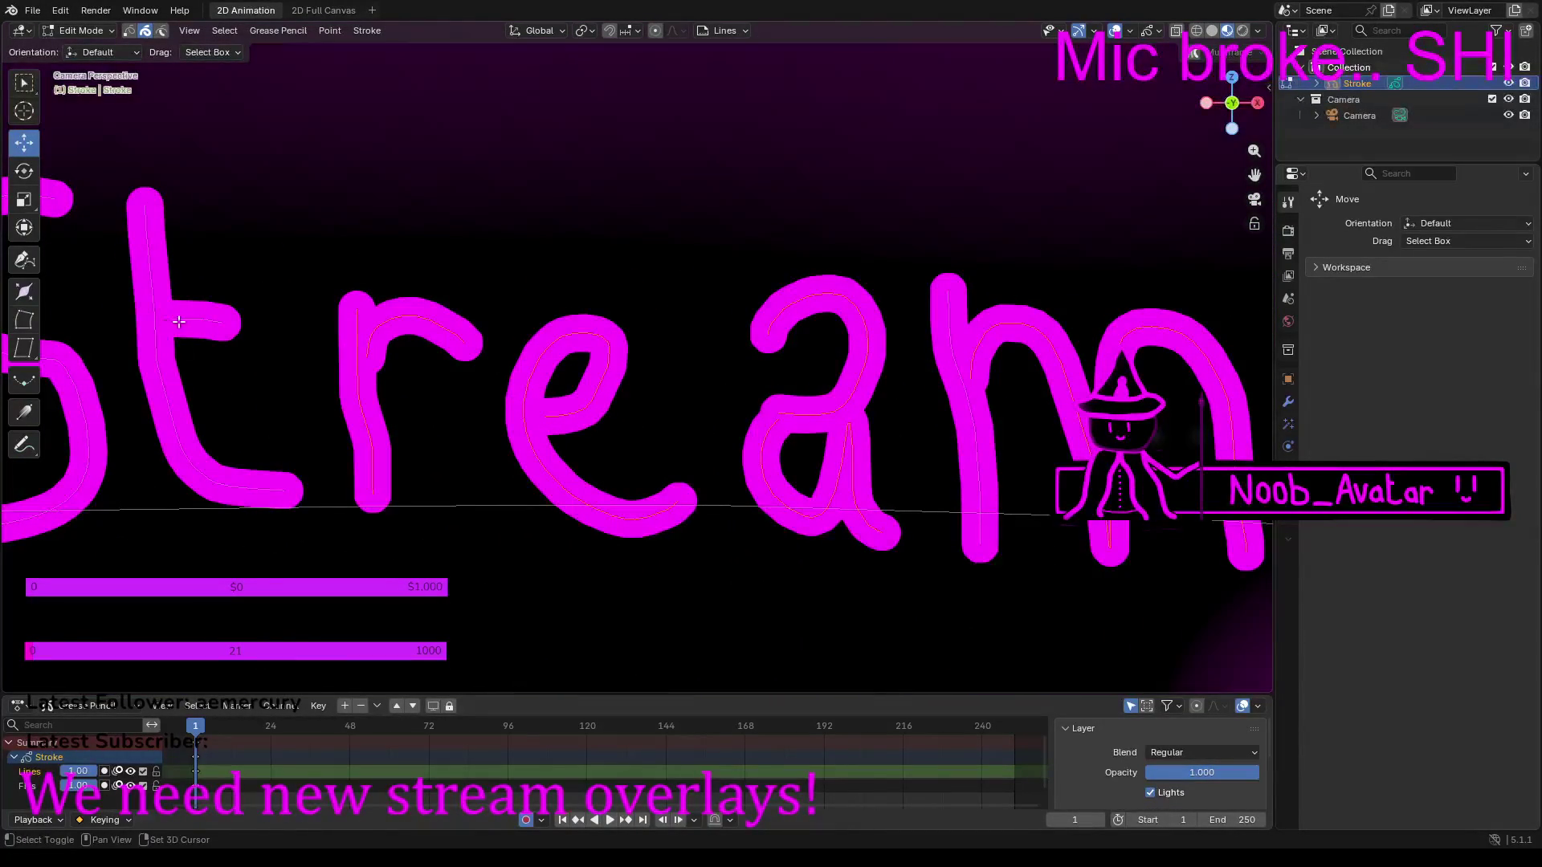
pyautogui.keyDown('shift'); pyautogui.moveTo(306, 300); pyautogui.dragTo(648, 311, button='middle'); pyautogui.keyUp('shift')
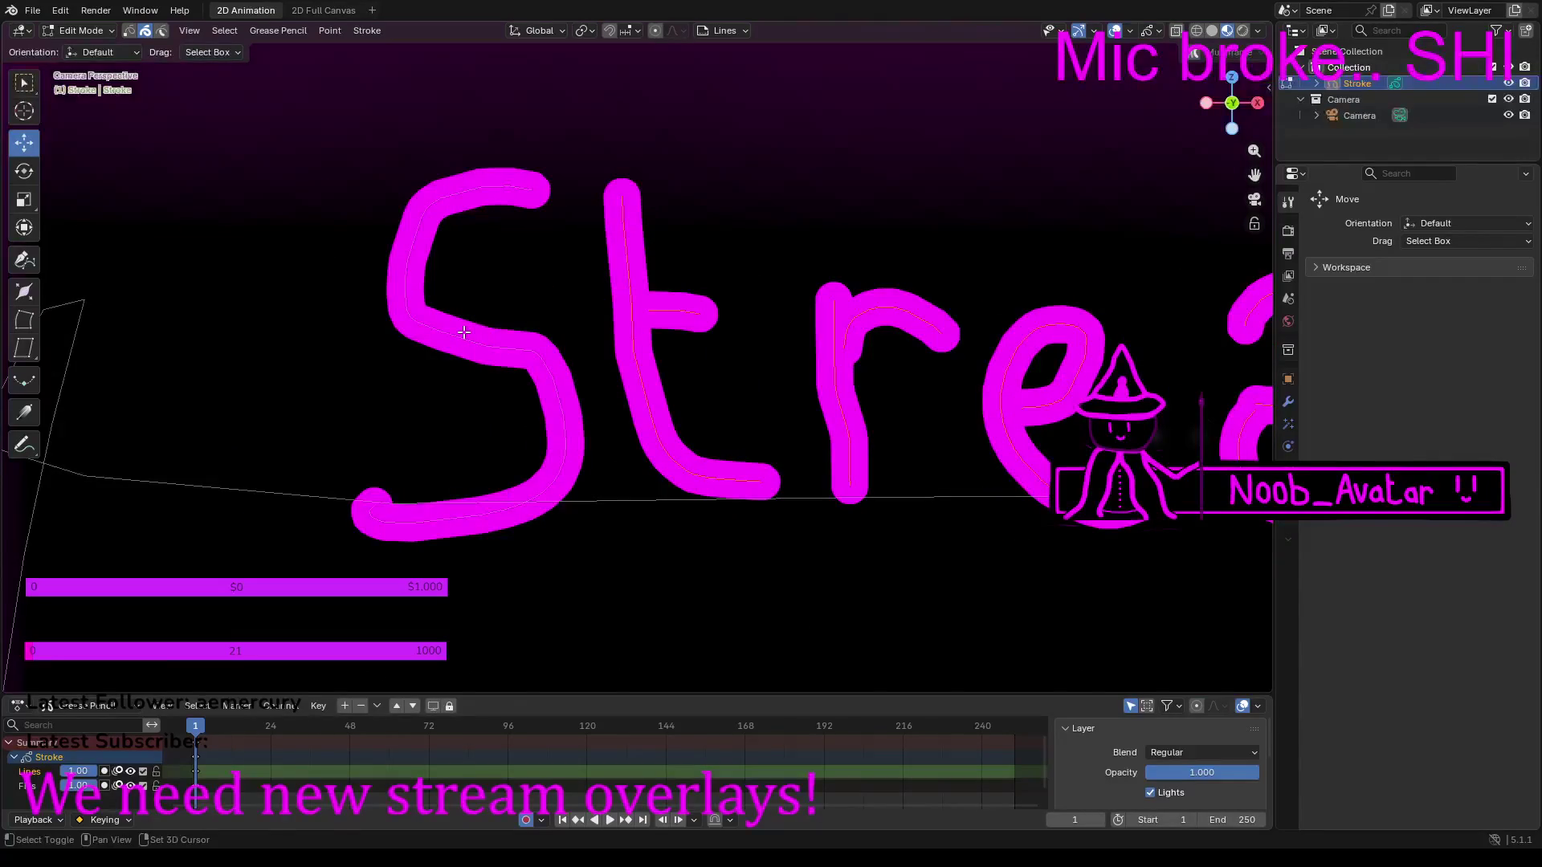
pyautogui.scroll(-10, 532, 345)
pyautogui.moveTo(1002, 364); pyautogui.dragTo(994, 367)
# Step: Undo the last move and redo it with the selected strokes locked to the X axis
pyautogui.scroll(10, 605, 359)
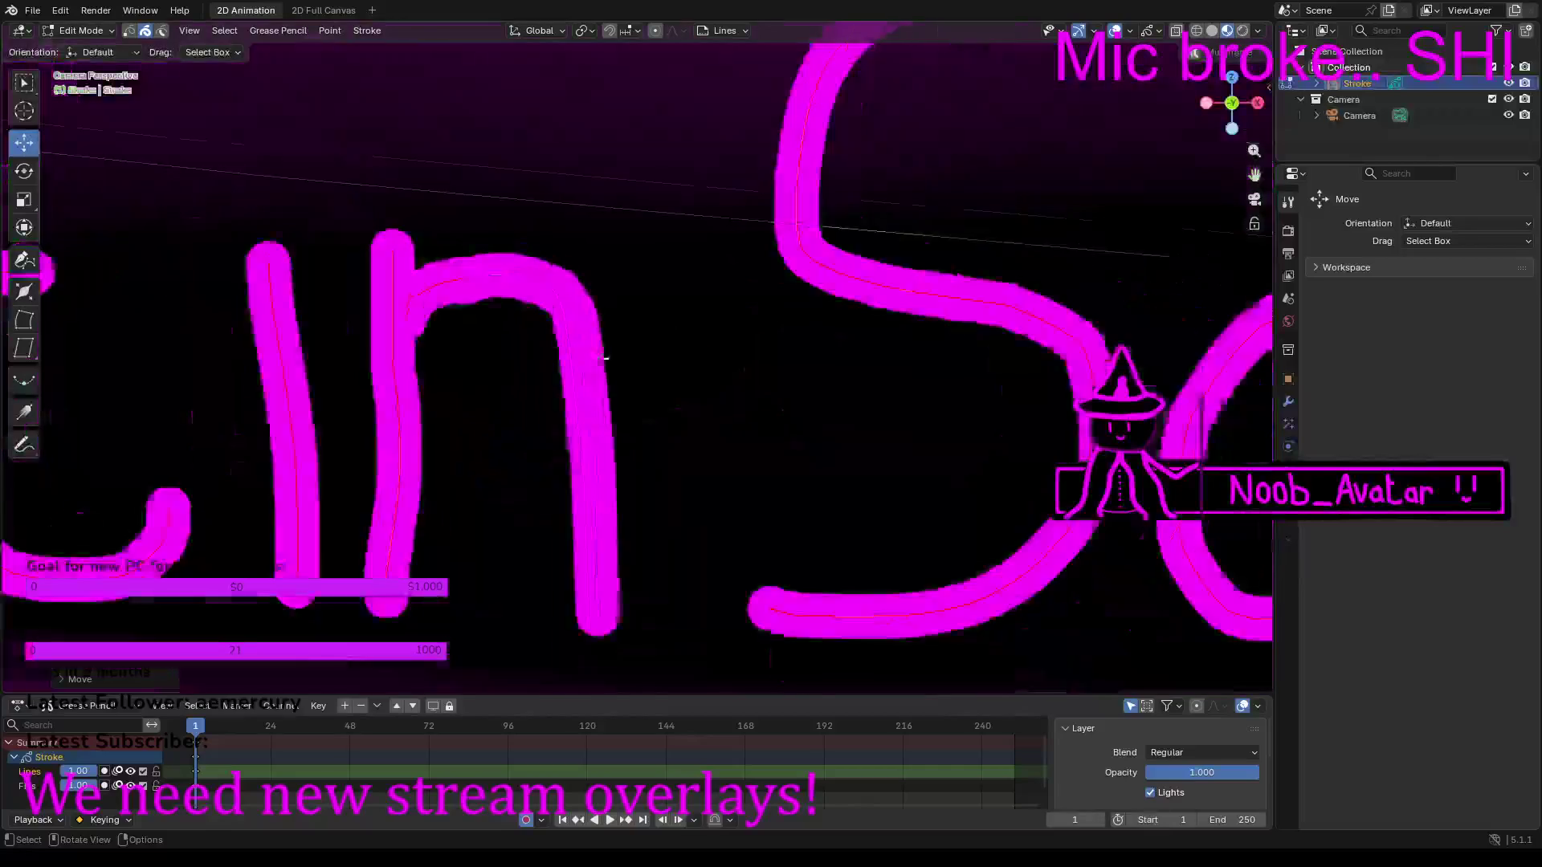
pyautogui.scroll(-10, 604, 358)
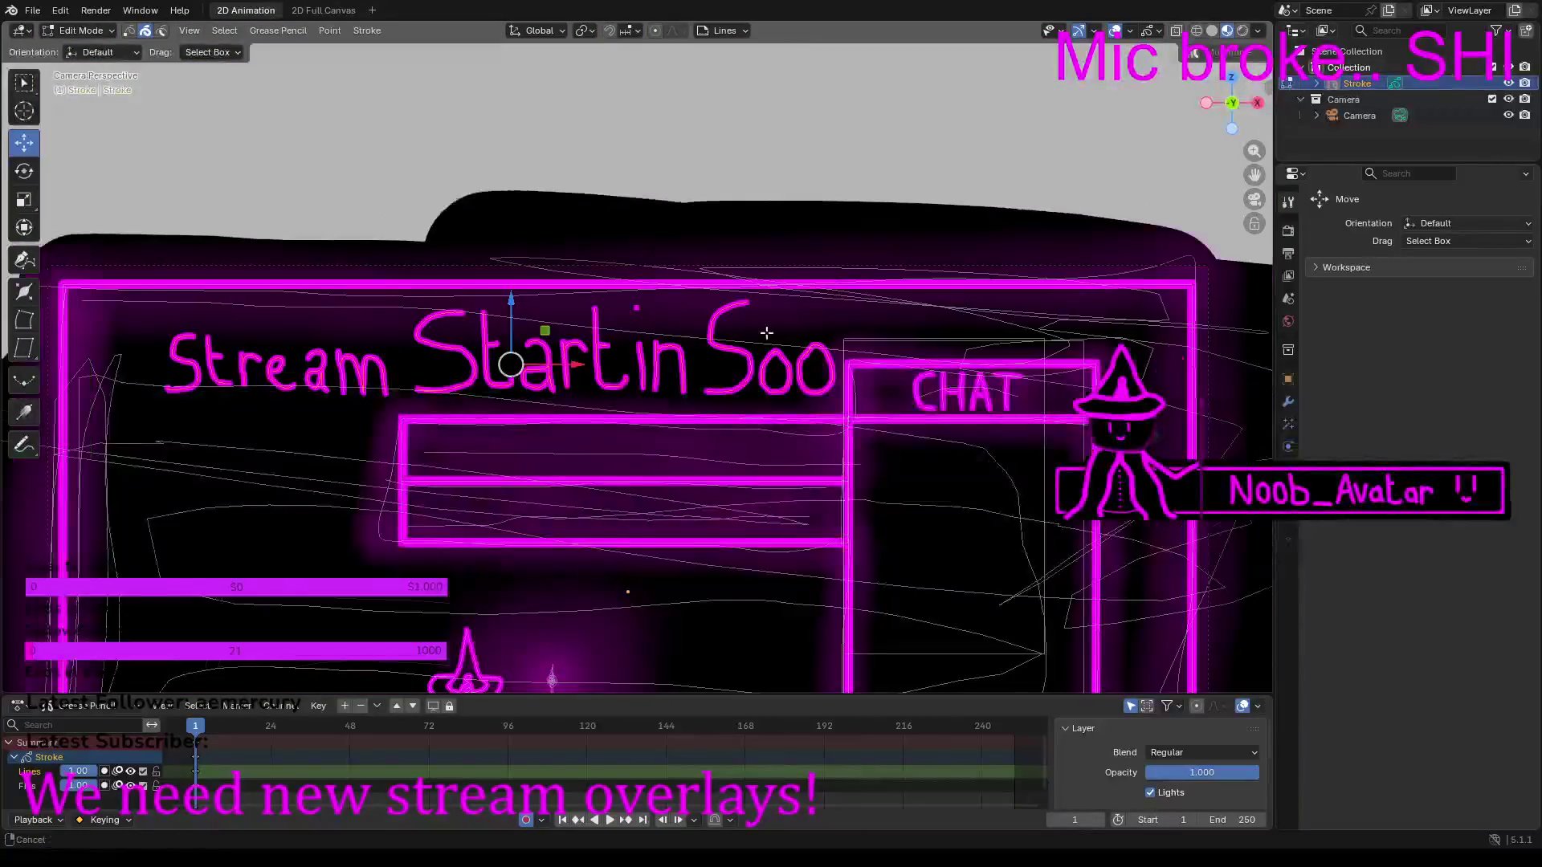
pyautogui.keyDown('shift'); pyautogui.moveTo(767, 333); pyautogui.dragTo(869, 327, button='middle'); pyautogui.keyUp('shift')
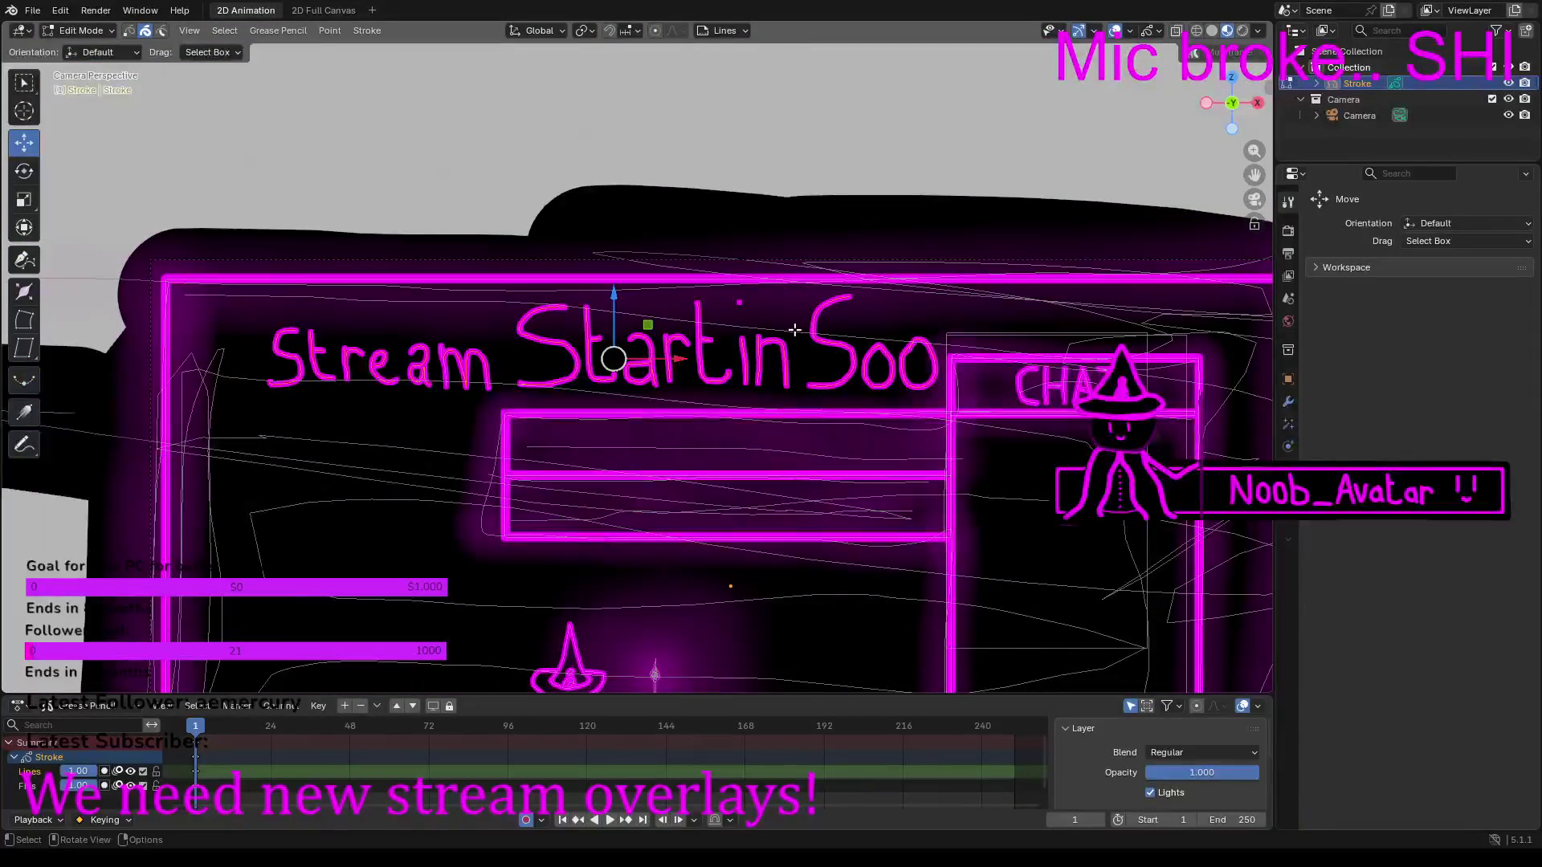
pyautogui.moveTo(669, 365)
pyautogui.mouseDown()
pyautogui.moveTo(639, 366)
pyautogui.moveTo(678, 367)
pyautogui.mouseUp()
pyautogui.scroll(3, 544, 367)
pyautogui.keyDown('shift'); pyautogui.moveTo(299, 384); pyautogui.dragTo(610, 384, button='middle'); pyautogui.keyUp('shift')
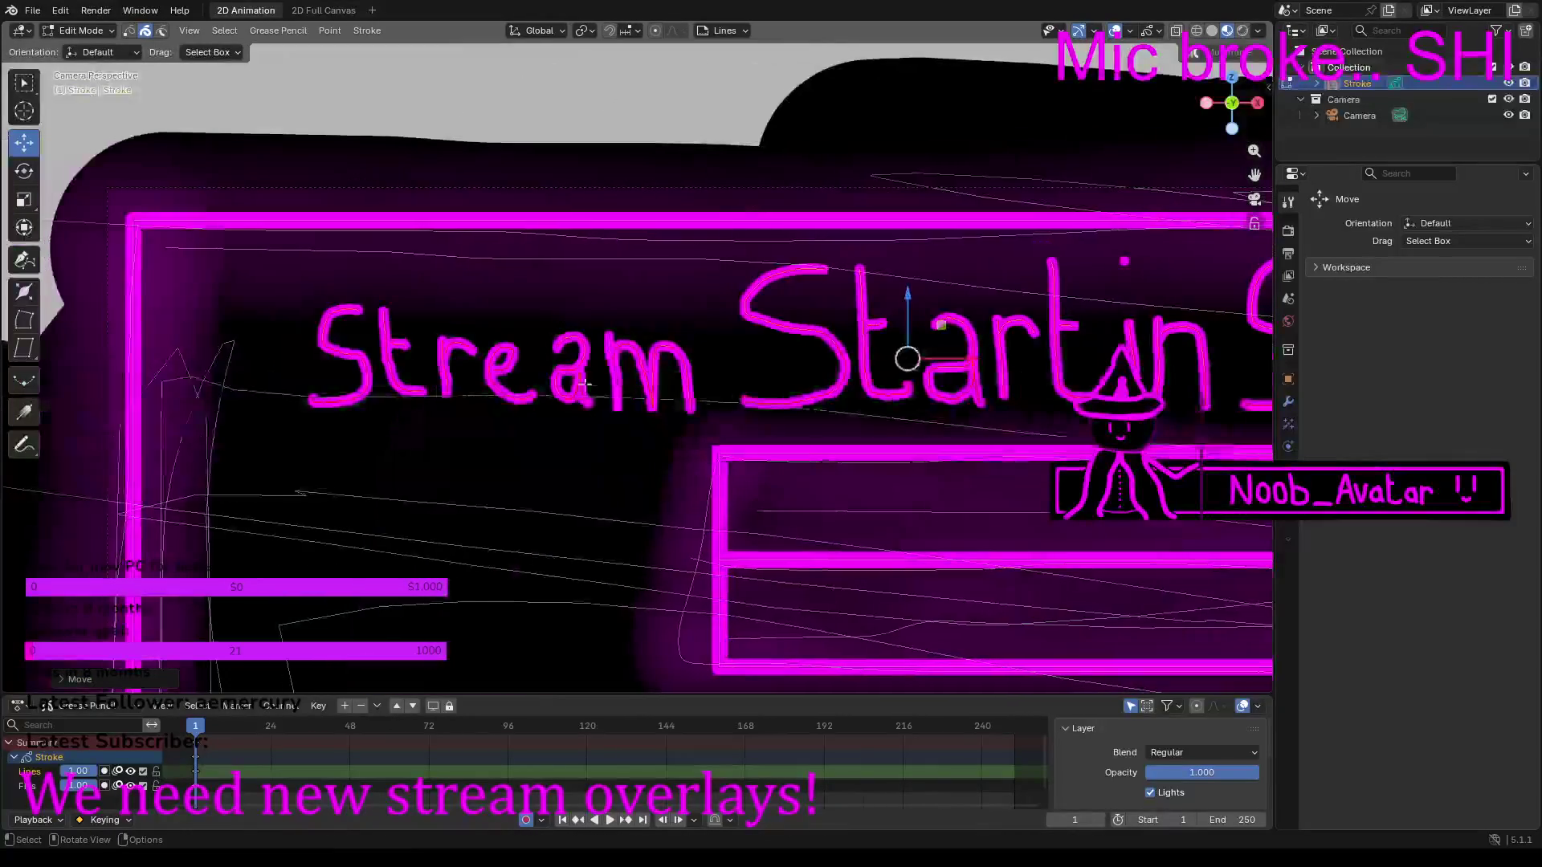
pyautogui.hotkey('ctrl', 'z')
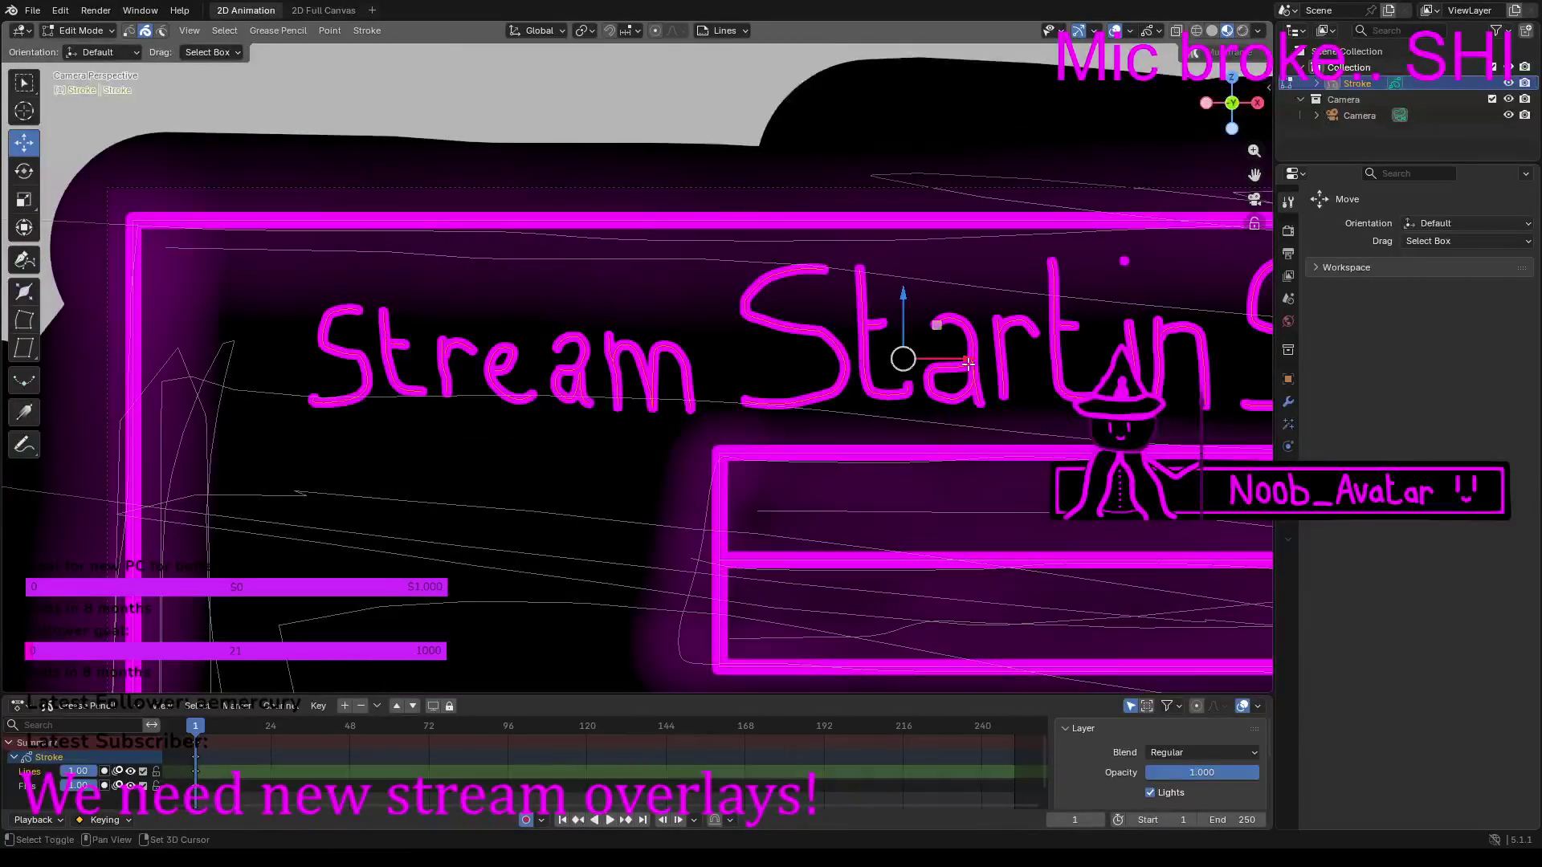
pyautogui.moveTo(967, 363)
pyautogui.keyDown('shift'); pyautogui.mouseDown()
pyautogui.moveTo(932, 365)
pyautogui.moveTo(1025, 359)
pyautogui.moveTo(620, 344)
pyautogui.moveTo(712, 354)
pyautogui.moveTo(647, 328)
pyautogui.moveTo(612, 276)
pyautogui.mouseUp(); pyautogui.keyUp('shift')
pyautogui.hotkey('shift', 'x')
pyautogui.moveTo(568, 203)
pyautogui.mouseDown()
pyautogui.moveTo(562, 334)
pyautogui.moveTo(734, 346)
pyautogui.mouseUp()
pyautogui.press('x')
# Step: Shift-select both o strokes of 'Soo' and slide them right to widen the gap
pyautogui.scroll(-3, 880, 345)
pyautogui.scroll(4, 797, 437)
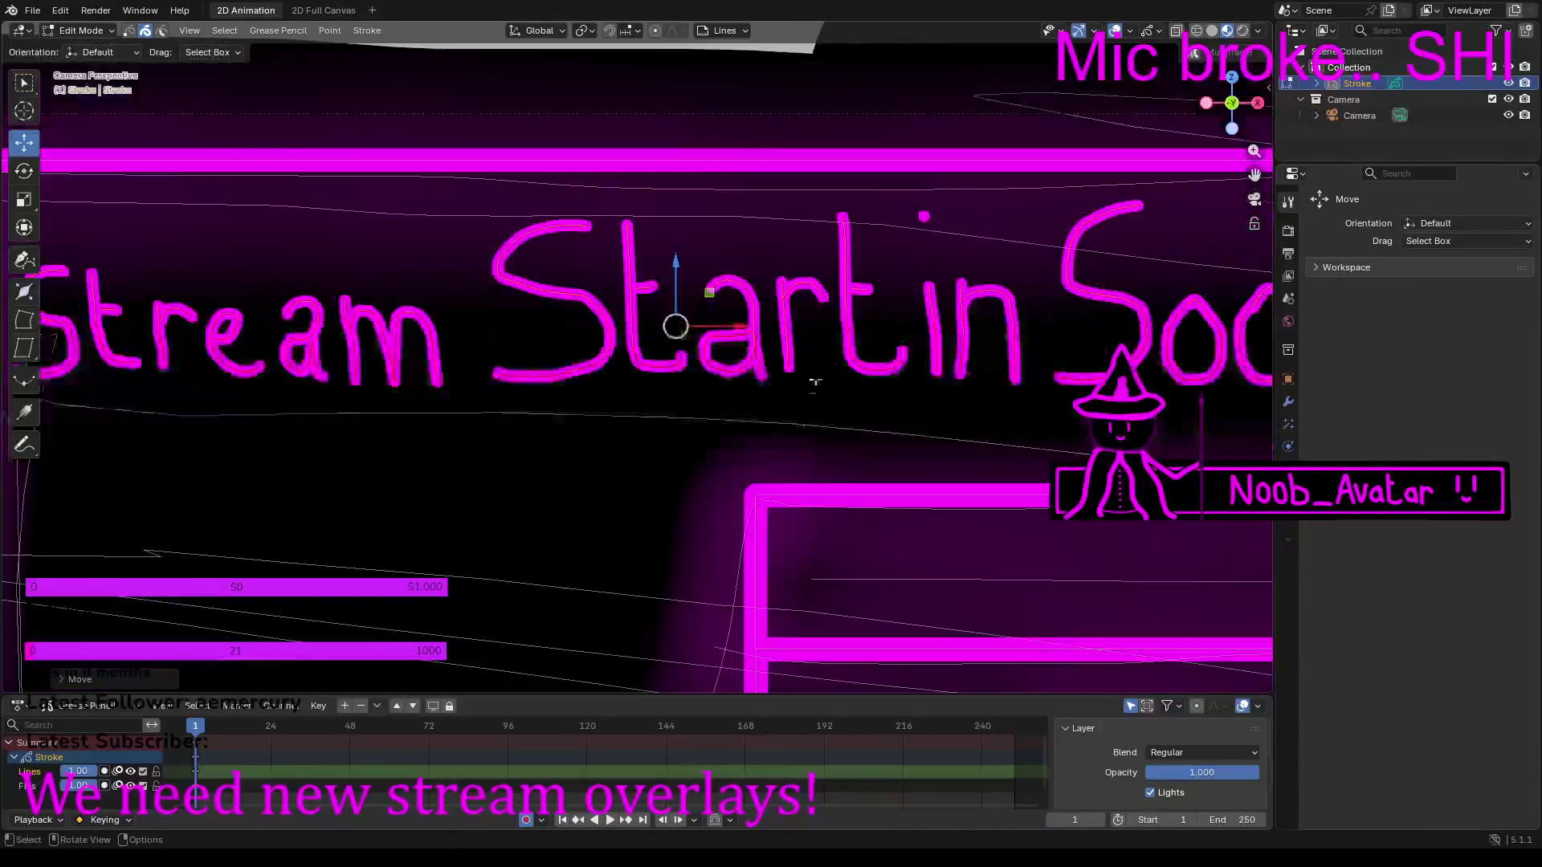
pyautogui.scroll(8, 929, 400)
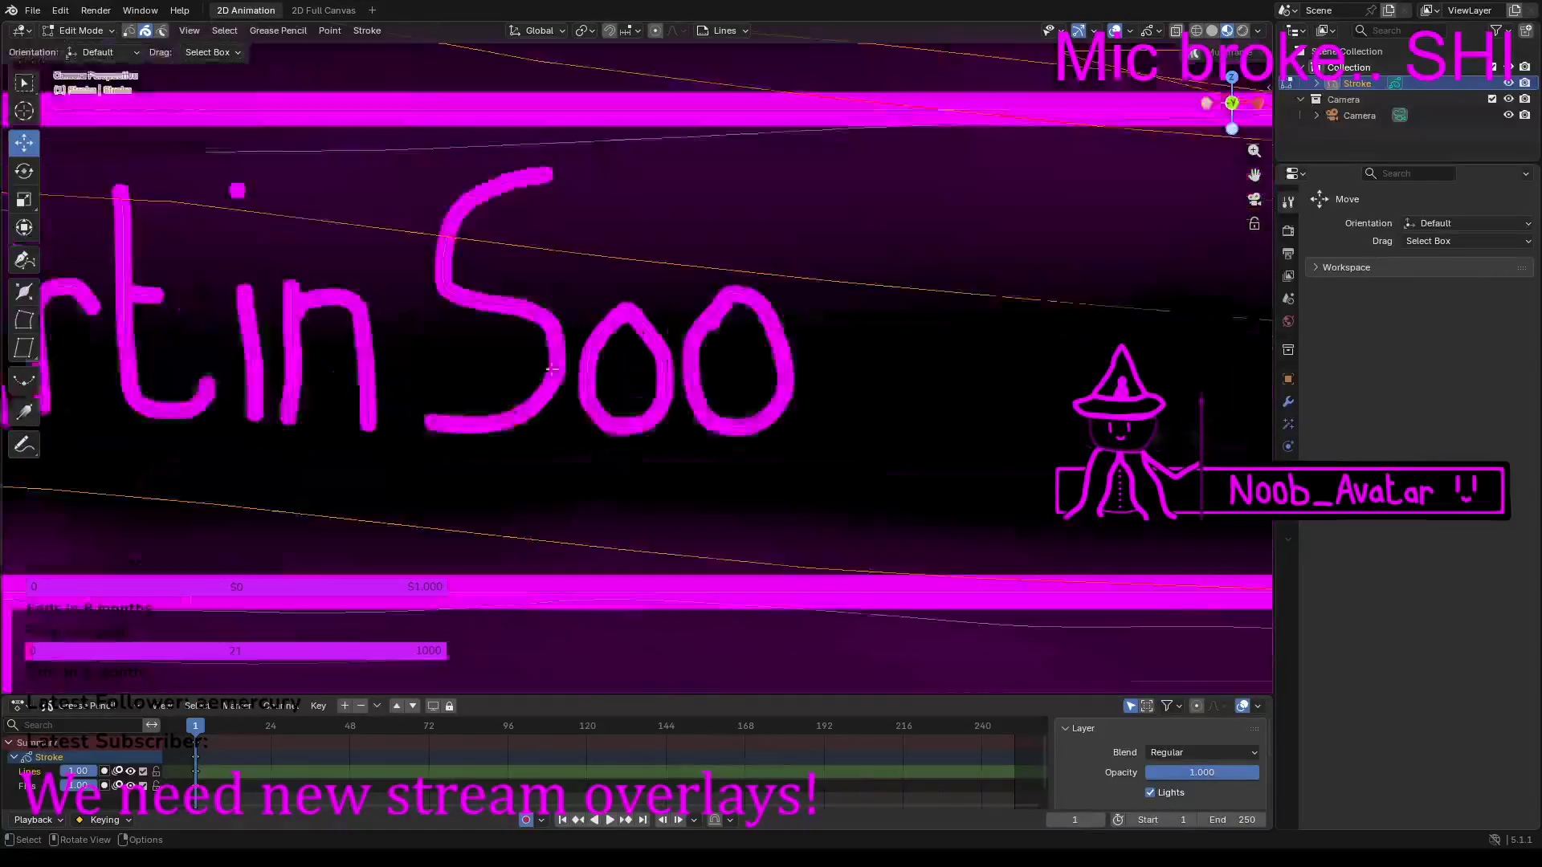
pyautogui.press('shift')
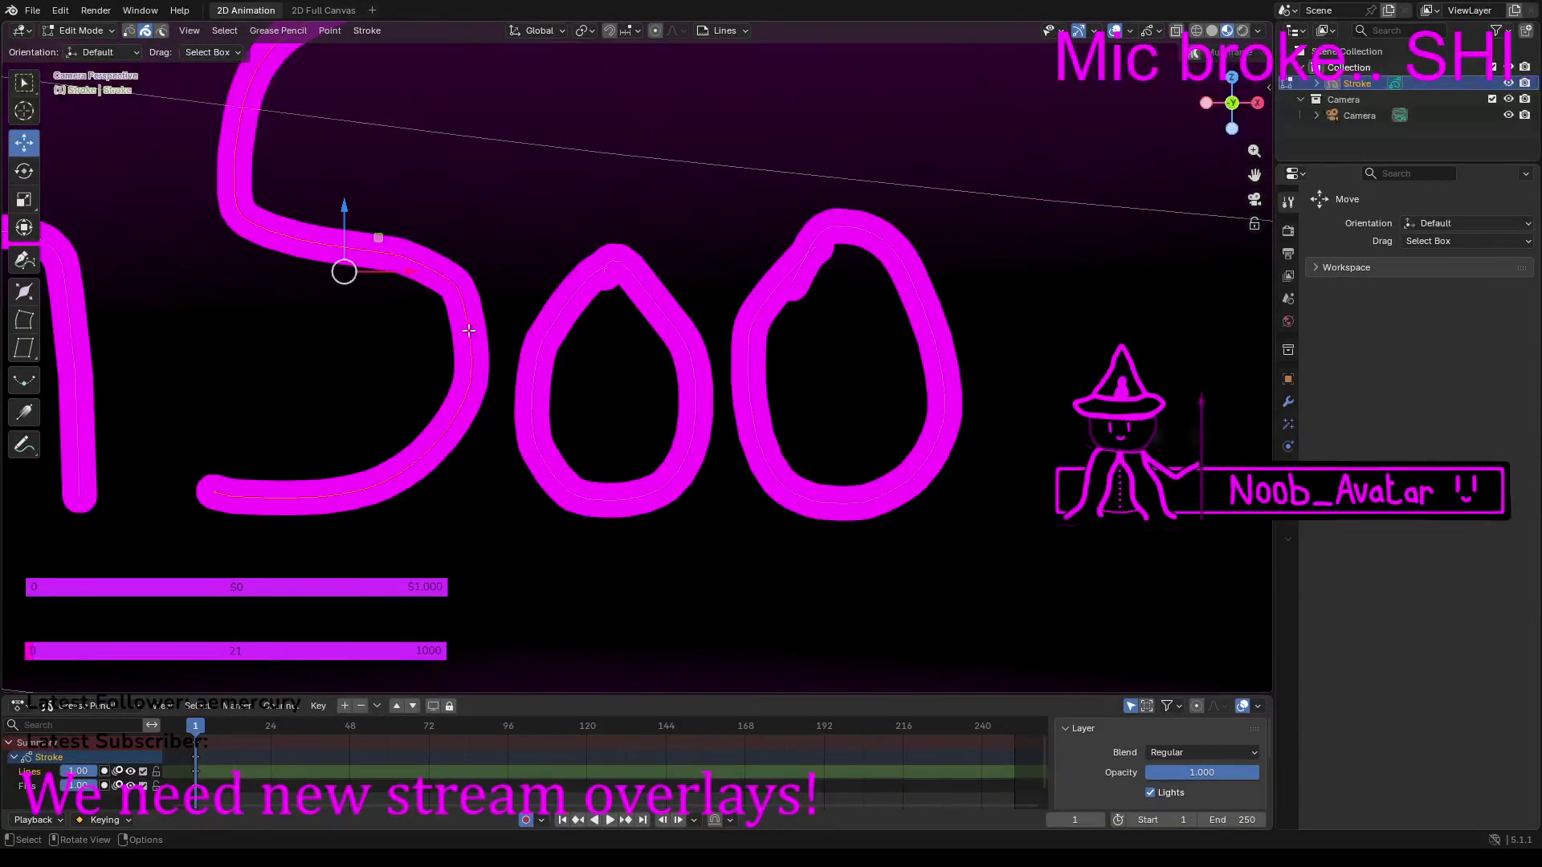
pyautogui.keyDown('shift'); pyautogui.click(567, 323); pyautogui.keyUp('shift')
pyautogui.keyDown('shift'); pyautogui.click(756, 328); pyautogui.keyUp('shift')
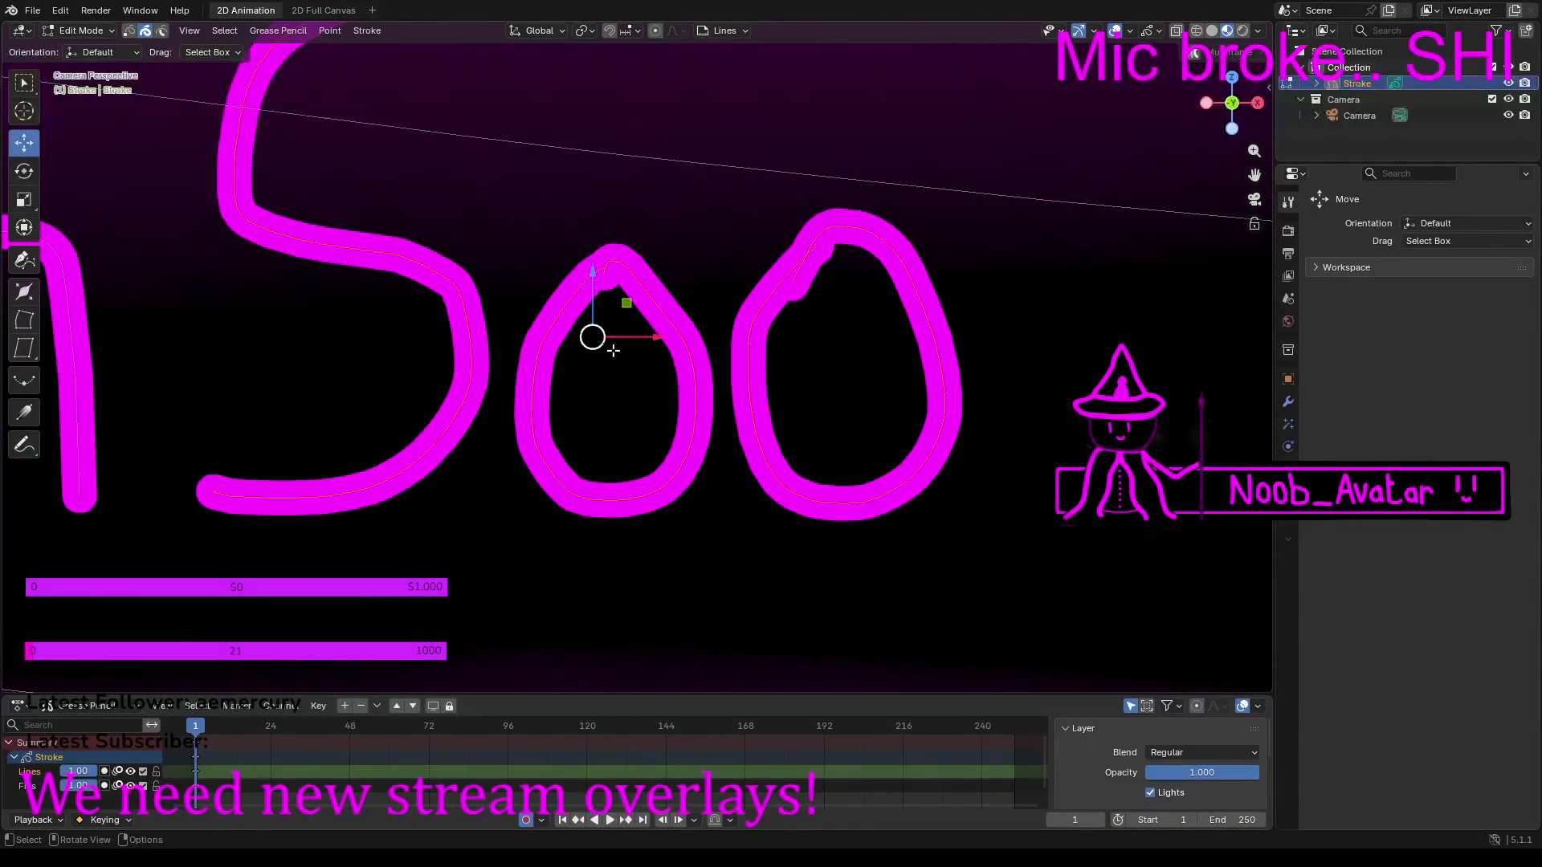
pyautogui.moveTo(660, 337); pyautogui.dragTo(886, 324)
pyautogui.scroll(-4, 885, 325)
pyautogui.scroll(2, 730, 310)
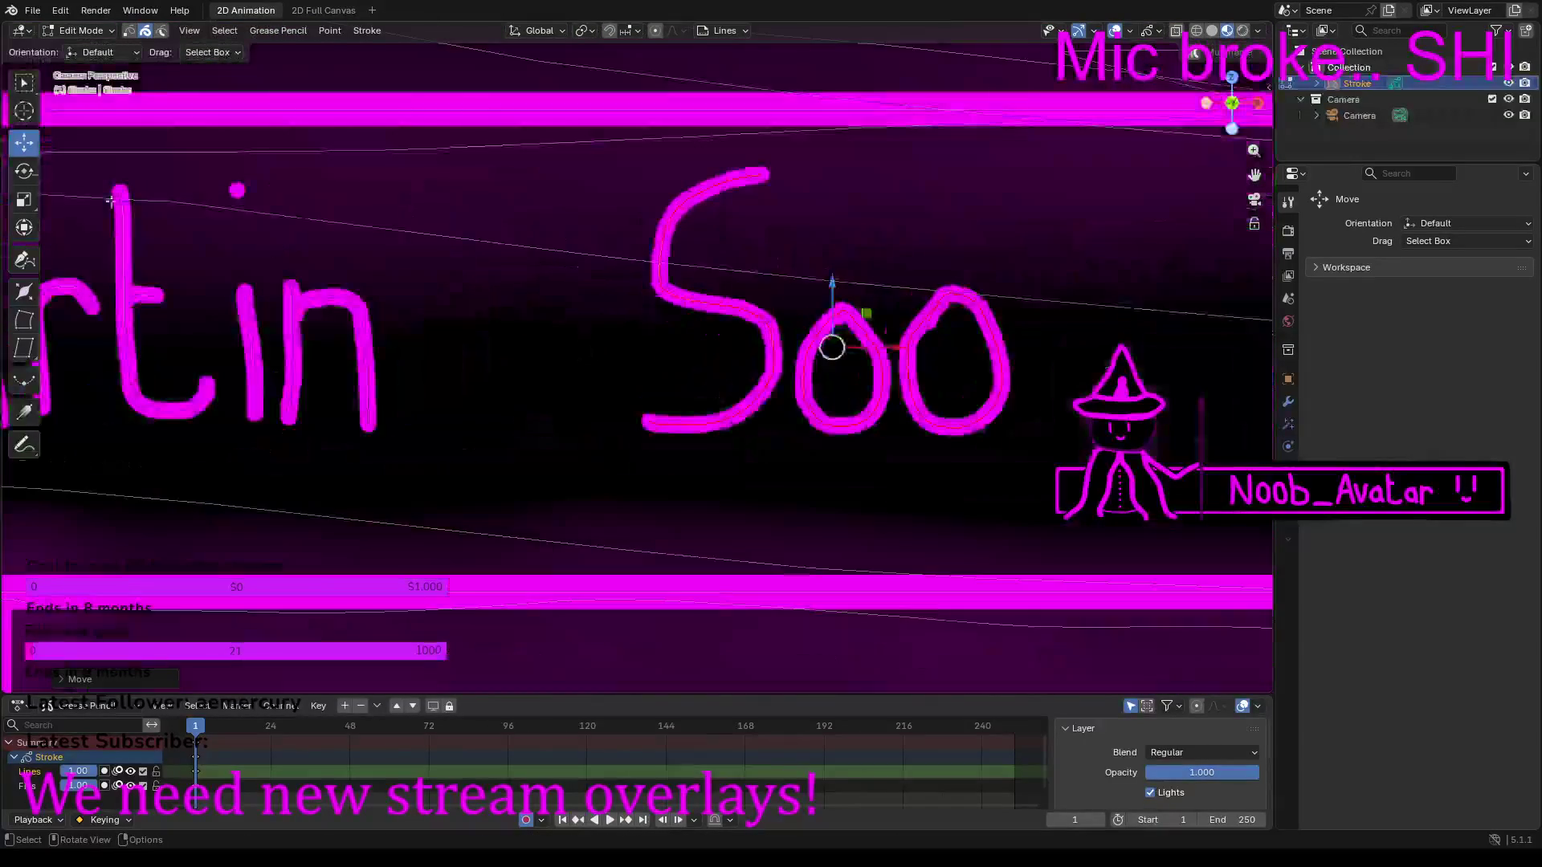
pyautogui.click(64, 29)
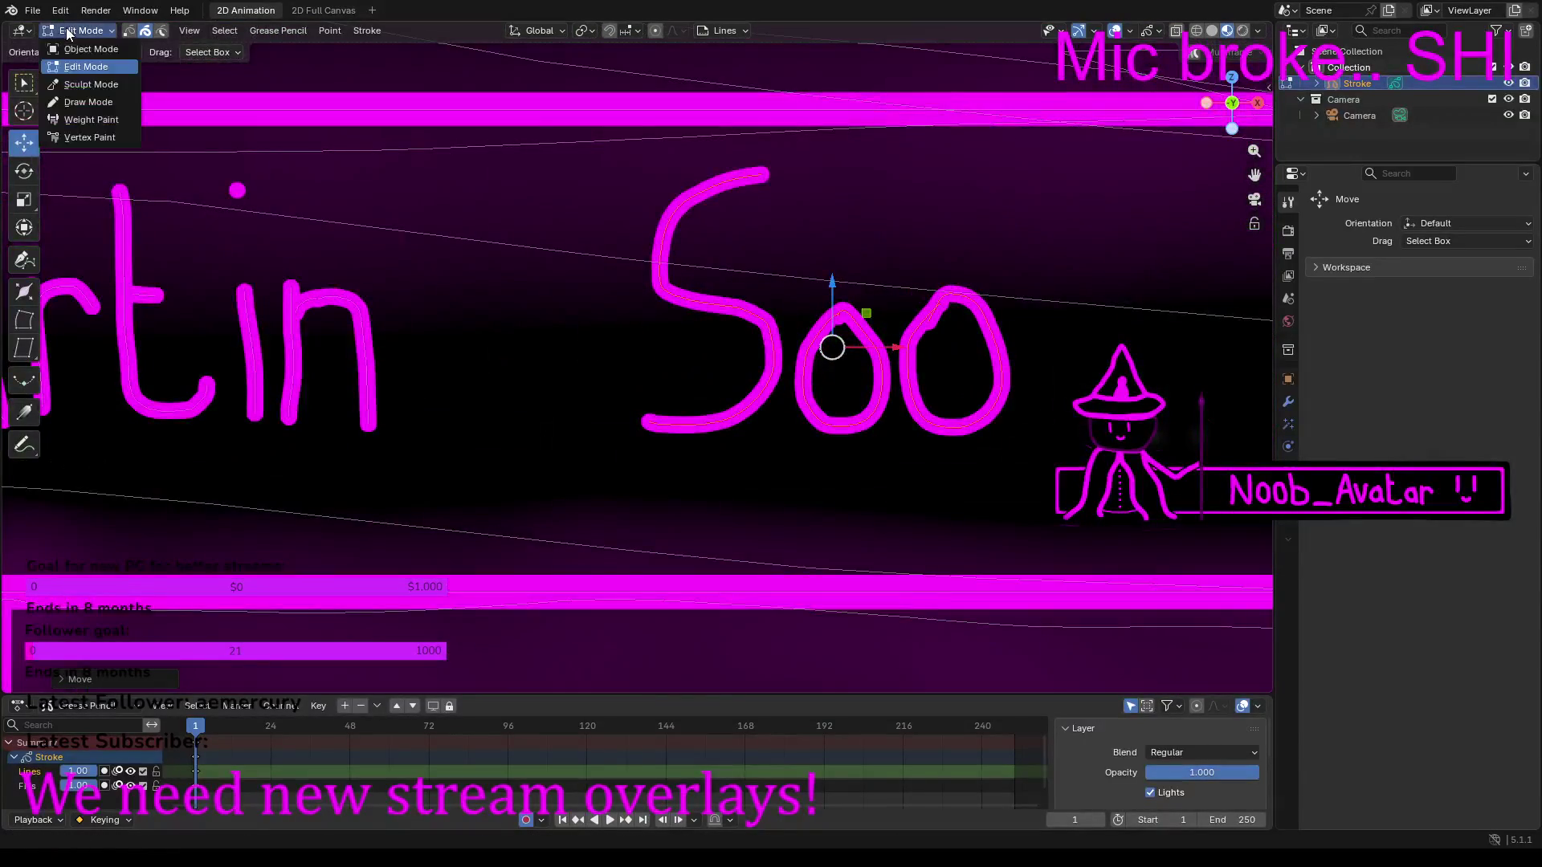
# Step: Switch to Draw Mode and hand-draw a g after 'Startin' with a hooked tail
pyautogui.click(79, 103)
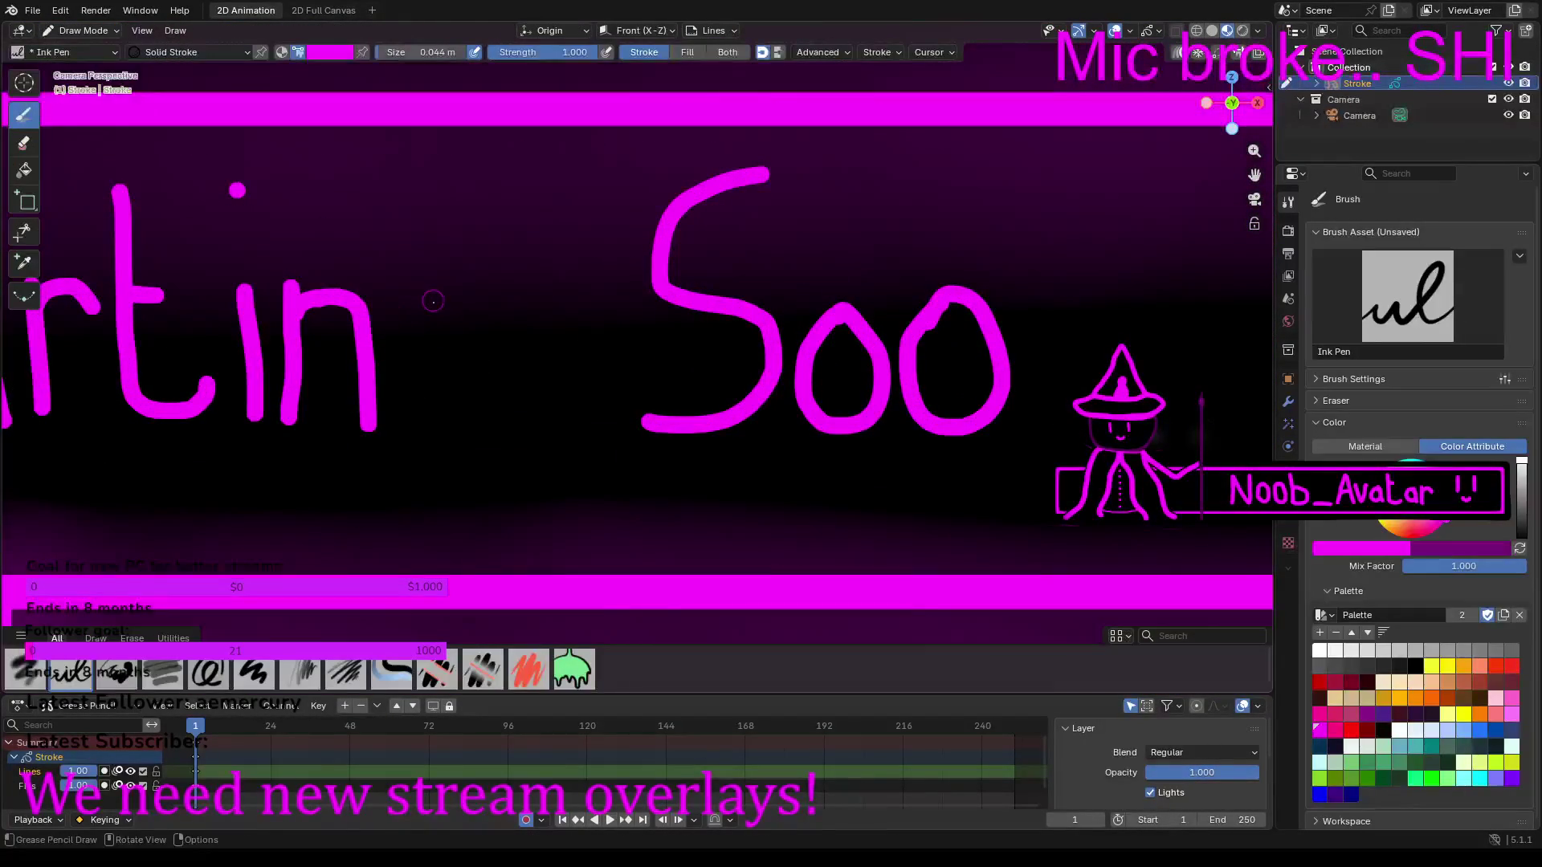
pyautogui.scroll(3, 447, 325)
pyautogui.keyDown('shift'); pyautogui.moveTo(426, 262); pyautogui.dragTo(902, 372, button='middle'); pyautogui.keyUp('shift')
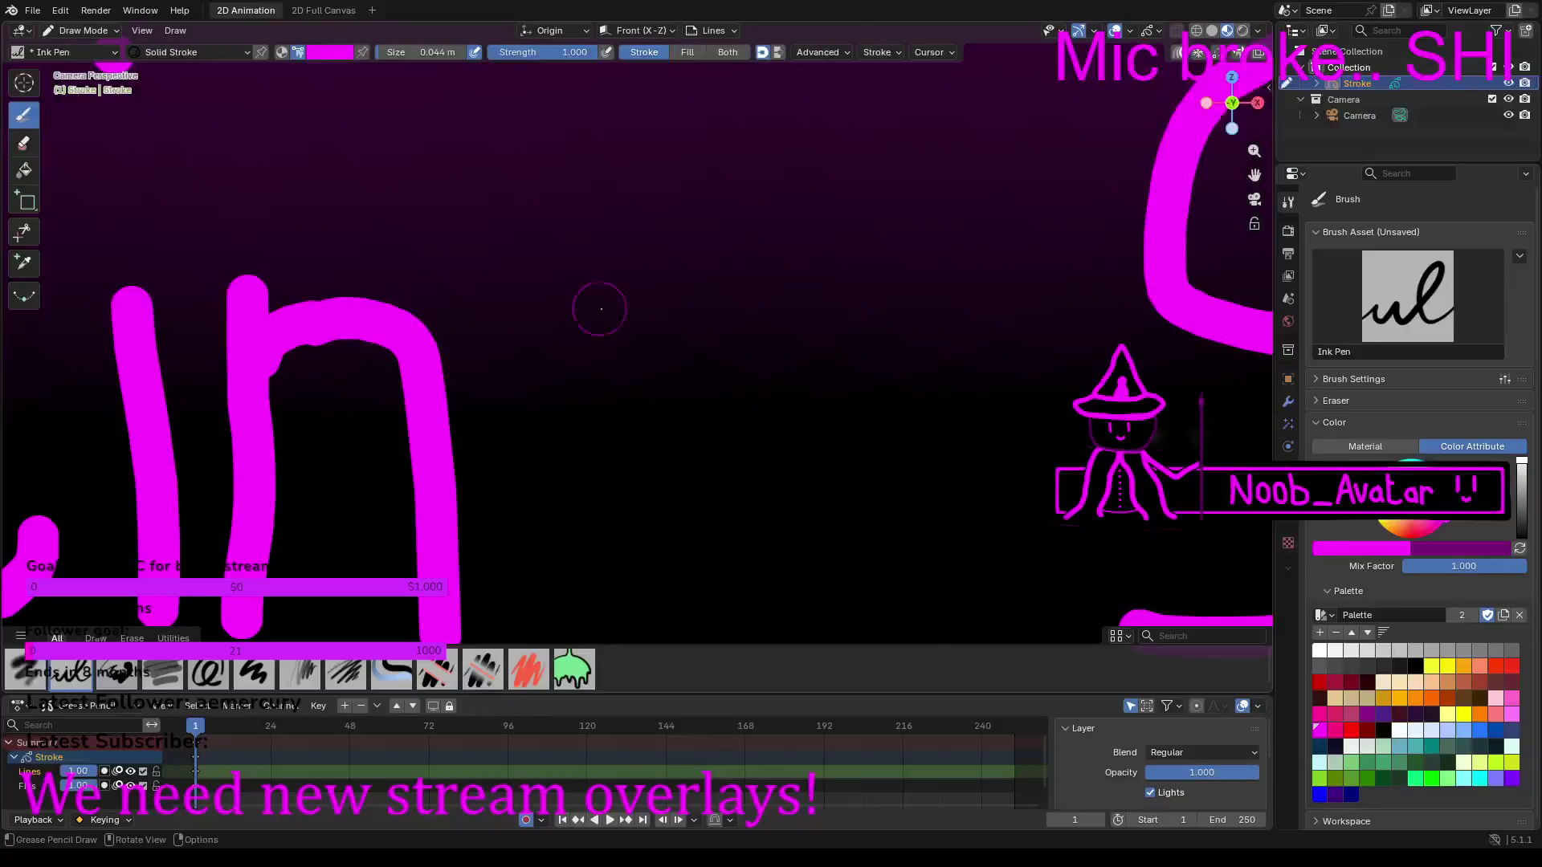
pyautogui.moveTo(665, 309)
pyautogui.mouseDown()
pyautogui.moveTo(565, 311)
pyautogui.moveTo(533, 349)
pyautogui.moveTo(532, 413)
pyautogui.moveTo(606, 456)
pyautogui.moveTo(660, 441)
pyautogui.moveTo(688, 399)
pyautogui.moveTo(691, 300)
pyautogui.mouseUp()
pyautogui.moveTo(698, 387); pyautogui.dragTo(702, 498)
pyautogui.scroll(-3, 705, 498)
pyautogui.keyDown('shift'); pyautogui.moveTo(705, 498); pyautogui.dragTo(686, 253, button='middle'); pyautogui.keyUp('shift')
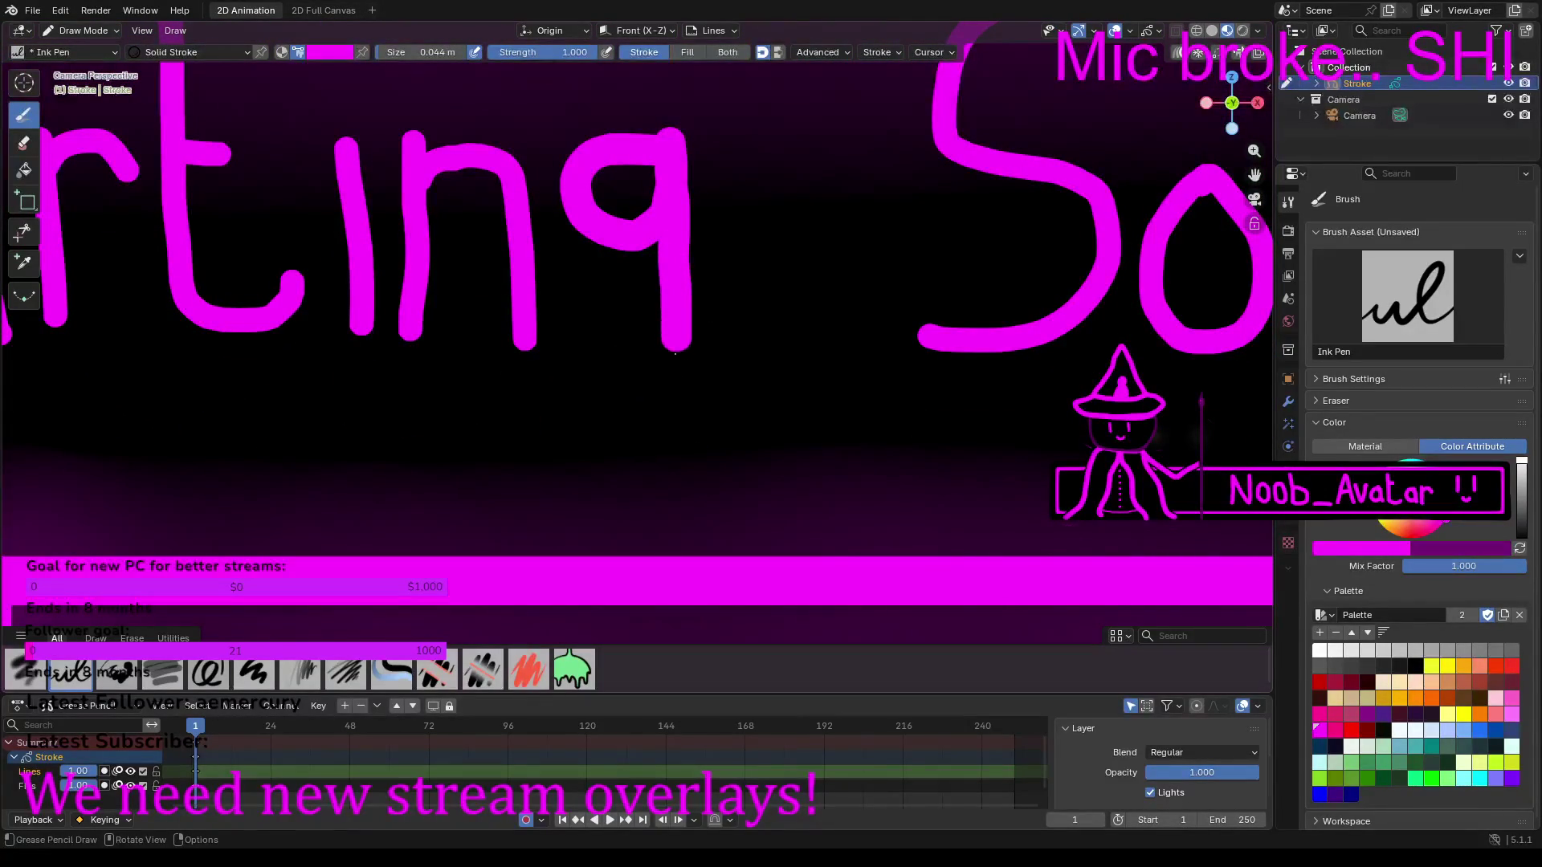
pyautogui.moveTo(675, 348); pyautogui.dragTo(653, 396)
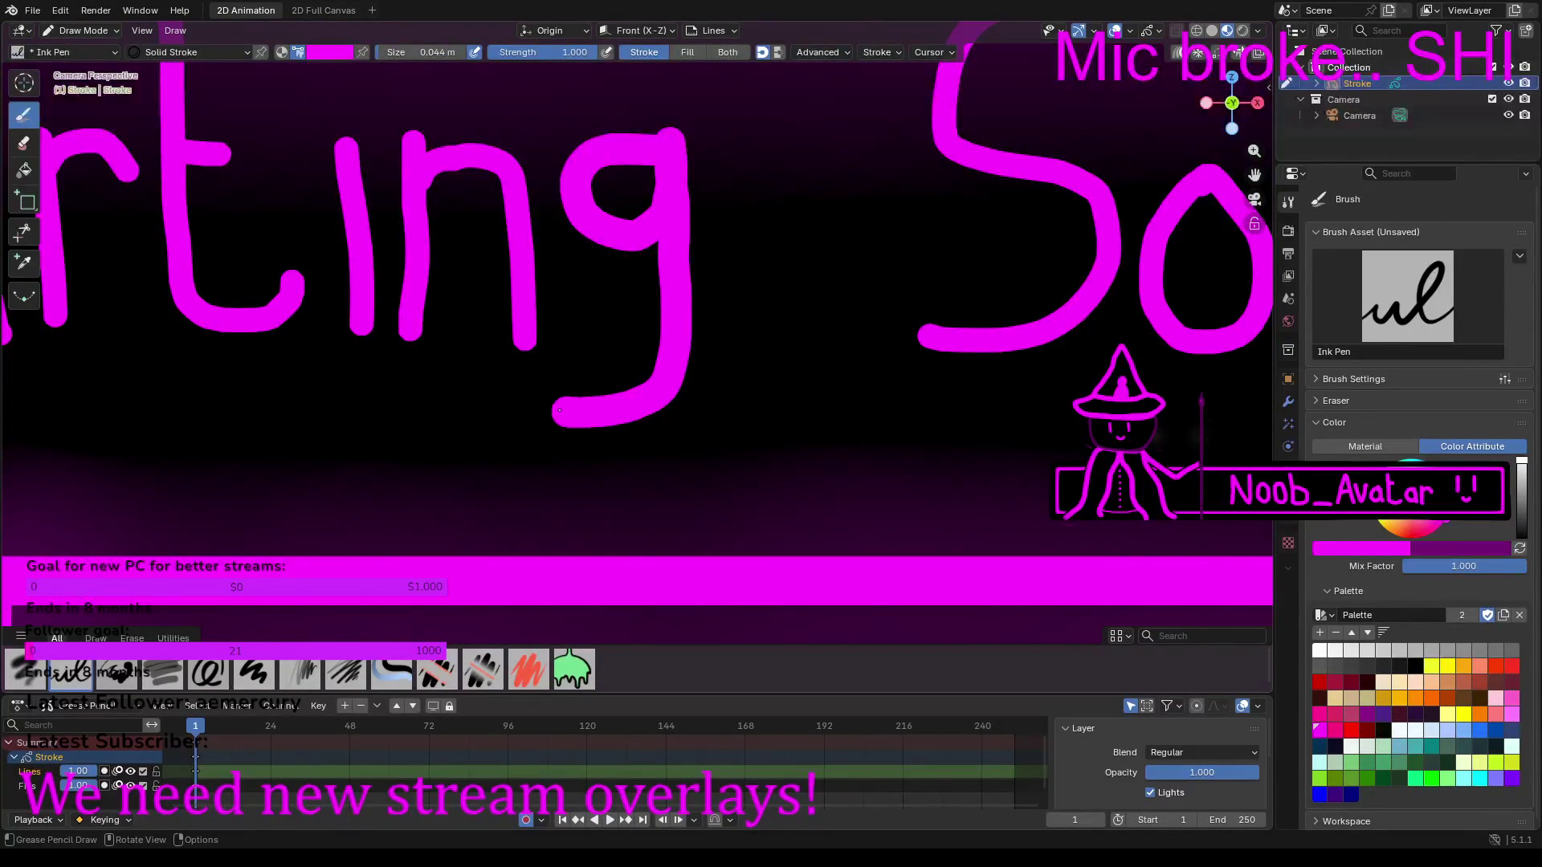
# Step: Draw an n after 'Soo' to complete 'Soon', then zoom out to view the whole overlay
pyautogui.scroll(-5, 566, 416)
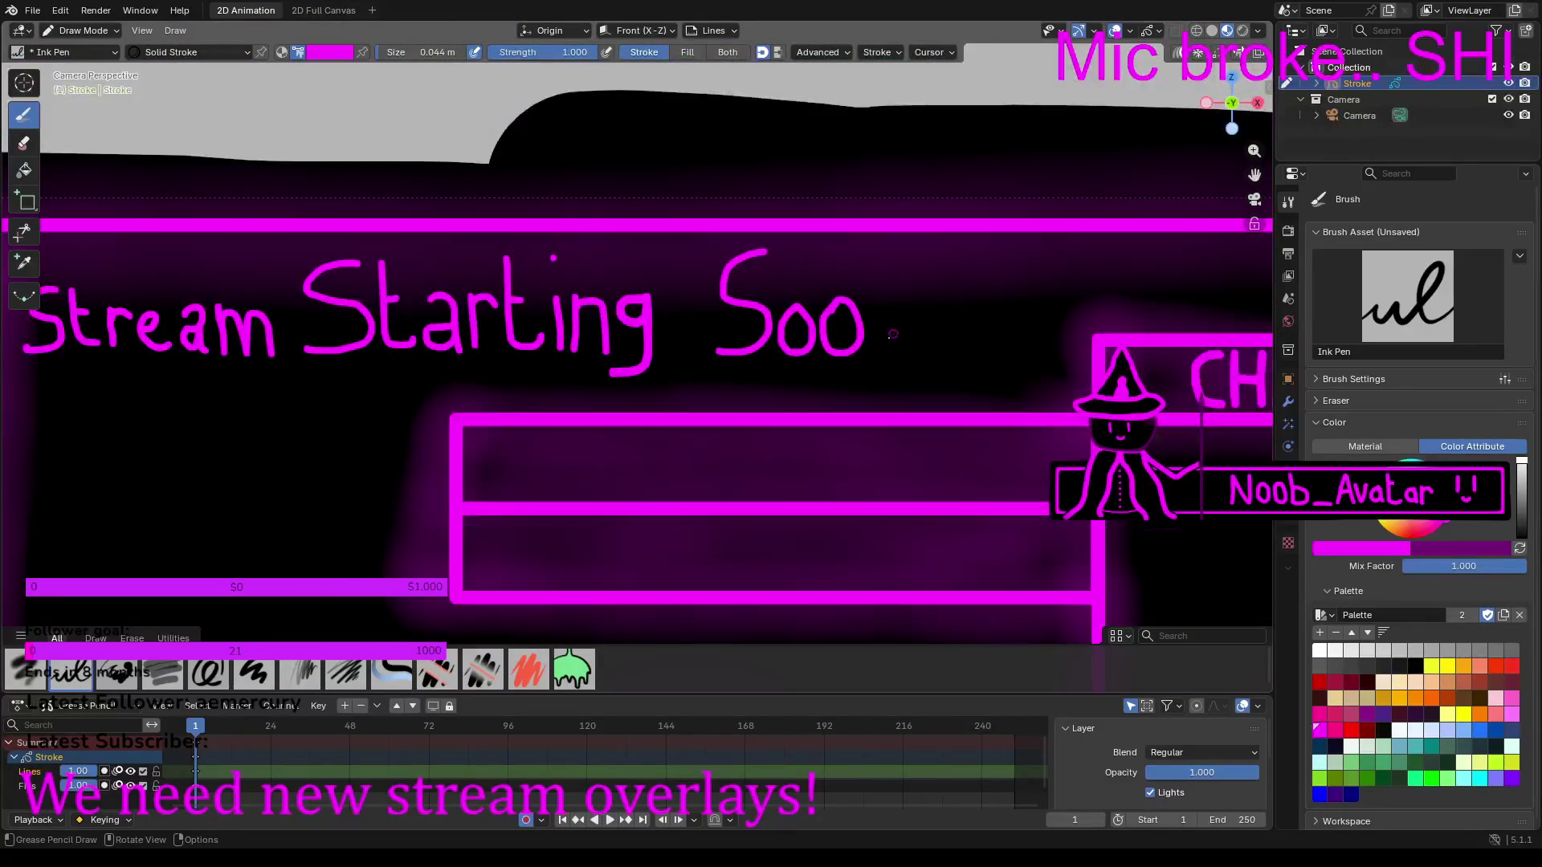
pyautogui.scroll(5, 886, 353)
pyautogui.keyDown('ctrl'); pyautogui.scroll(-10, 886, 353); pyautogui.keyUp('ctrl')
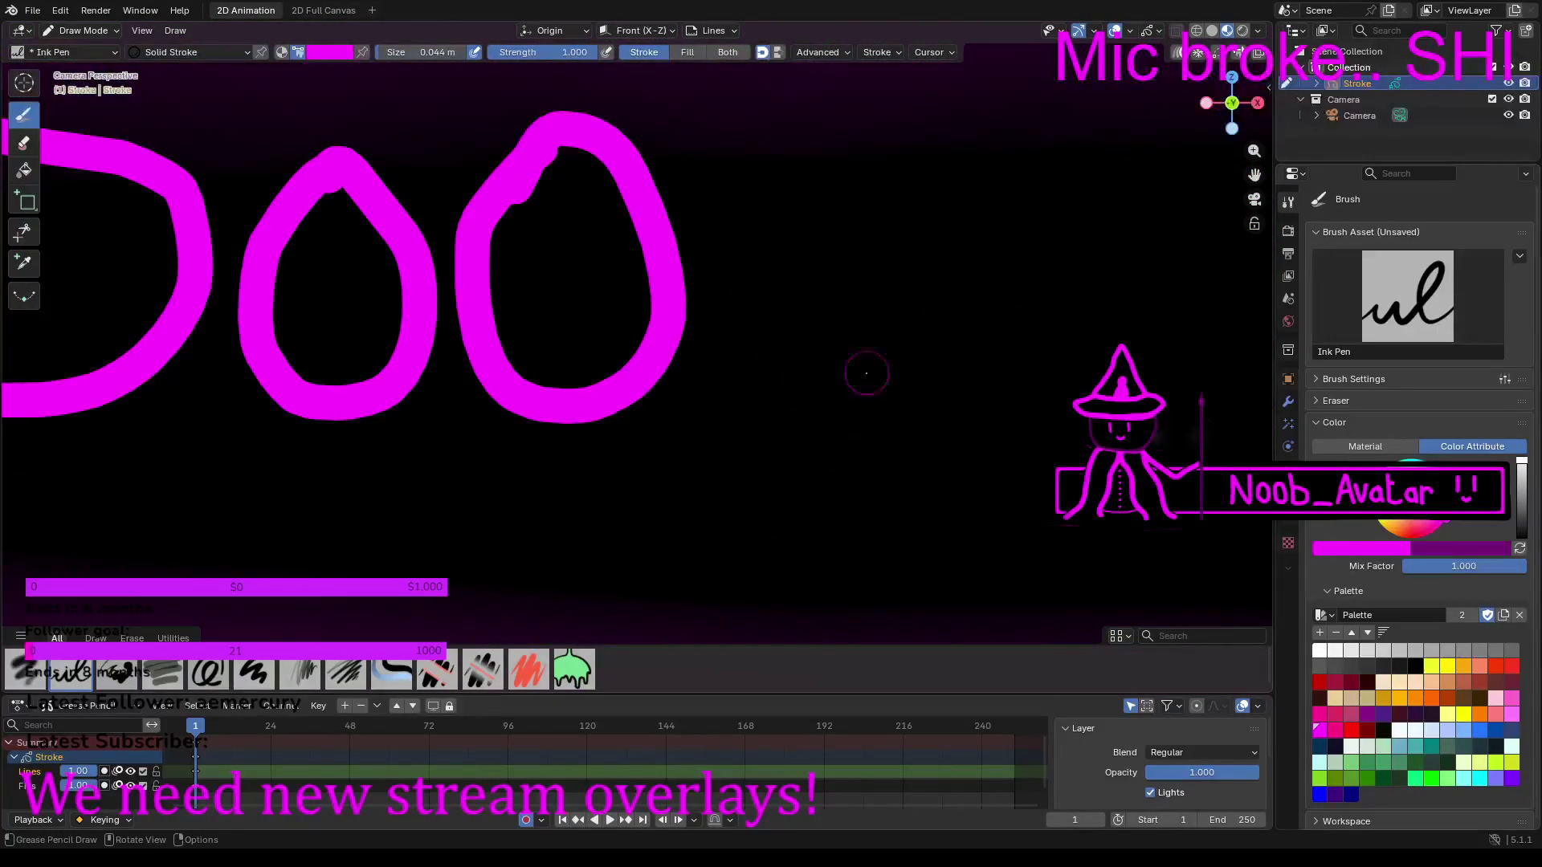
pyautogui.moveTo(729, 401)
pyautogui.mouseDown()
pyautogui.moveTo(750, 127)
pyautogui.moveTo(890, 181)
pyautogui.moveTo(923, 233)
pyautogui.moveTo(944, 382)
pyautogui.mouseUp()
pyautogui.keyDown('shift'); pyautogui.moveTo(932, 402); pyautogui.dragTo(1301, 470, button='middle'); pyautogui.keyUp('shift')
pyautogui.scroll(-6, 640, 322)
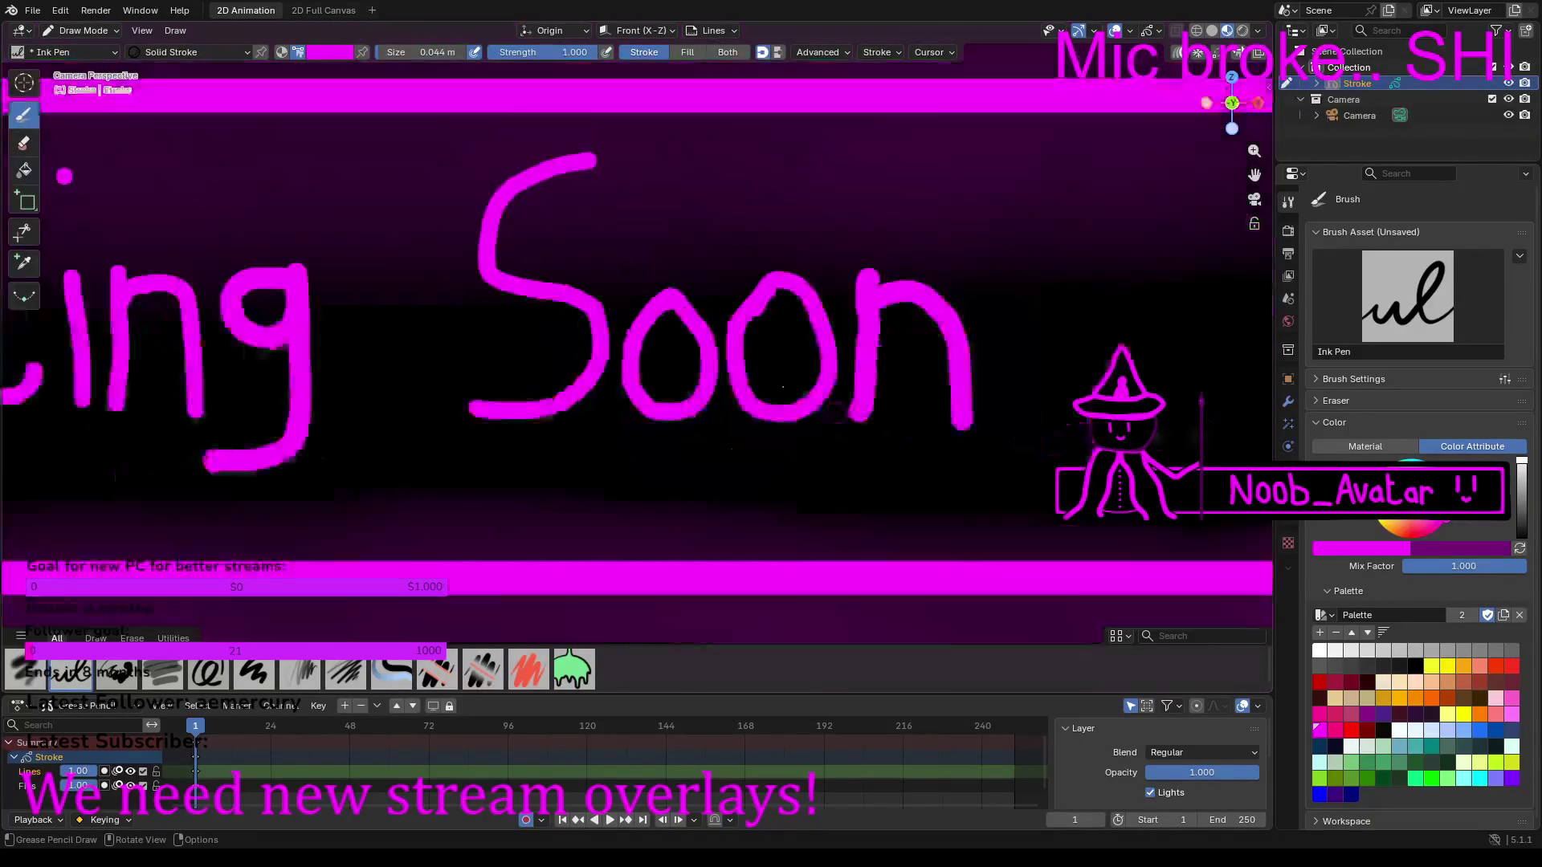
pyautogui.keyDown('shift'); pyautogui.moveTo(97, 381); pyautogui.dragTo(683, 397, button='middle'); pyautogui.keyUp('shift')
pyautogui.scroll(8, 682, 398)
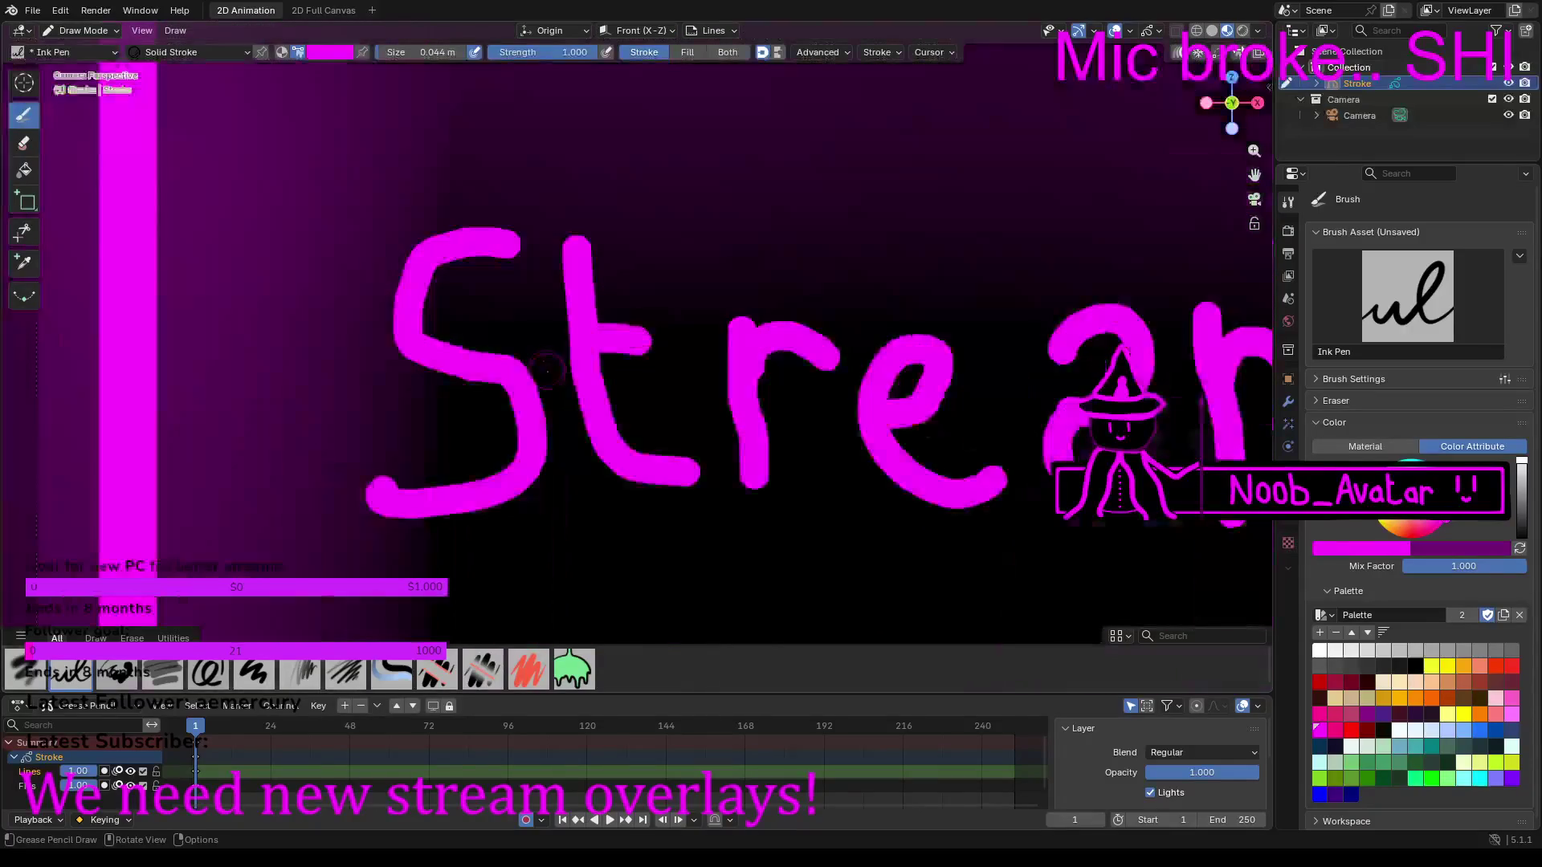
pyautogui.click(24, 144)
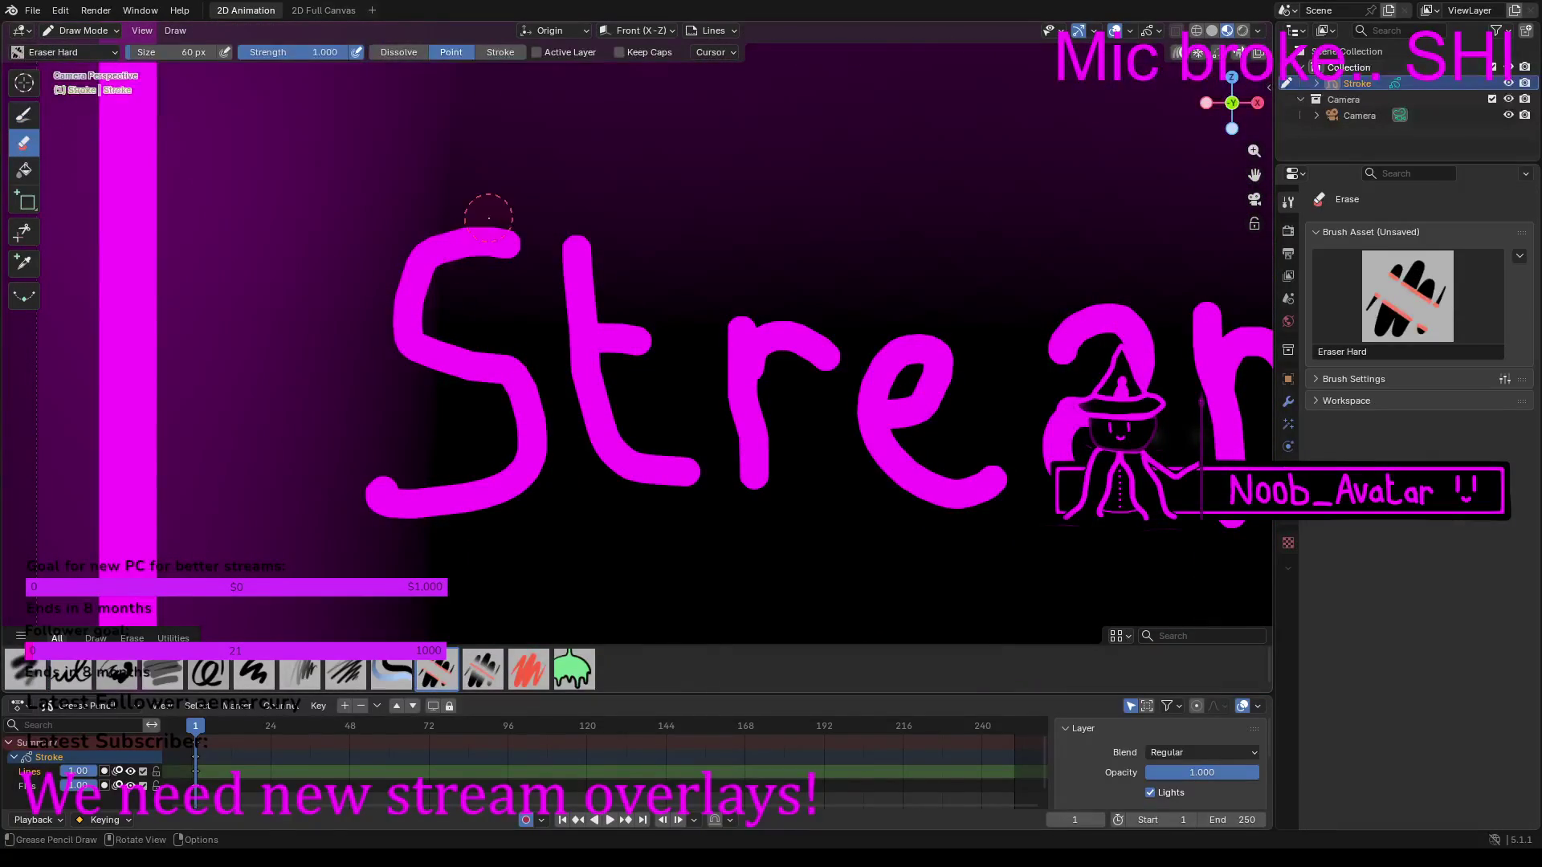
pyautogui.moveTo(476, 245)
pyautogui.mouseDown()
pyautogui.moveTo(426, 257)
pyautogui.moveTo(410, 306)
pyautogui.moveTo(511, 397)
pyautogui.moveTo(514, 453)
pyautogui.moveTo(441, 503)
pyautogui.moveTo(396, 504)
pyautogui.mouseUp()
pyautogui.click(24, 114)
pyautogui.moveTo(492, 104)
pyautogui.mouseDown()
pyautogui.moveTo(379, 116)
pyautogui.moveTo(283, 187)
pyautogui.moveTo(318, 259)
pyautogui.moveTo(486, 318)
pyautogui.moveTo(524, 411)
pyautogui.moveTo(457, 470)
pyautogui.moveTo(273, 460)
pyautogui.mouseUp()
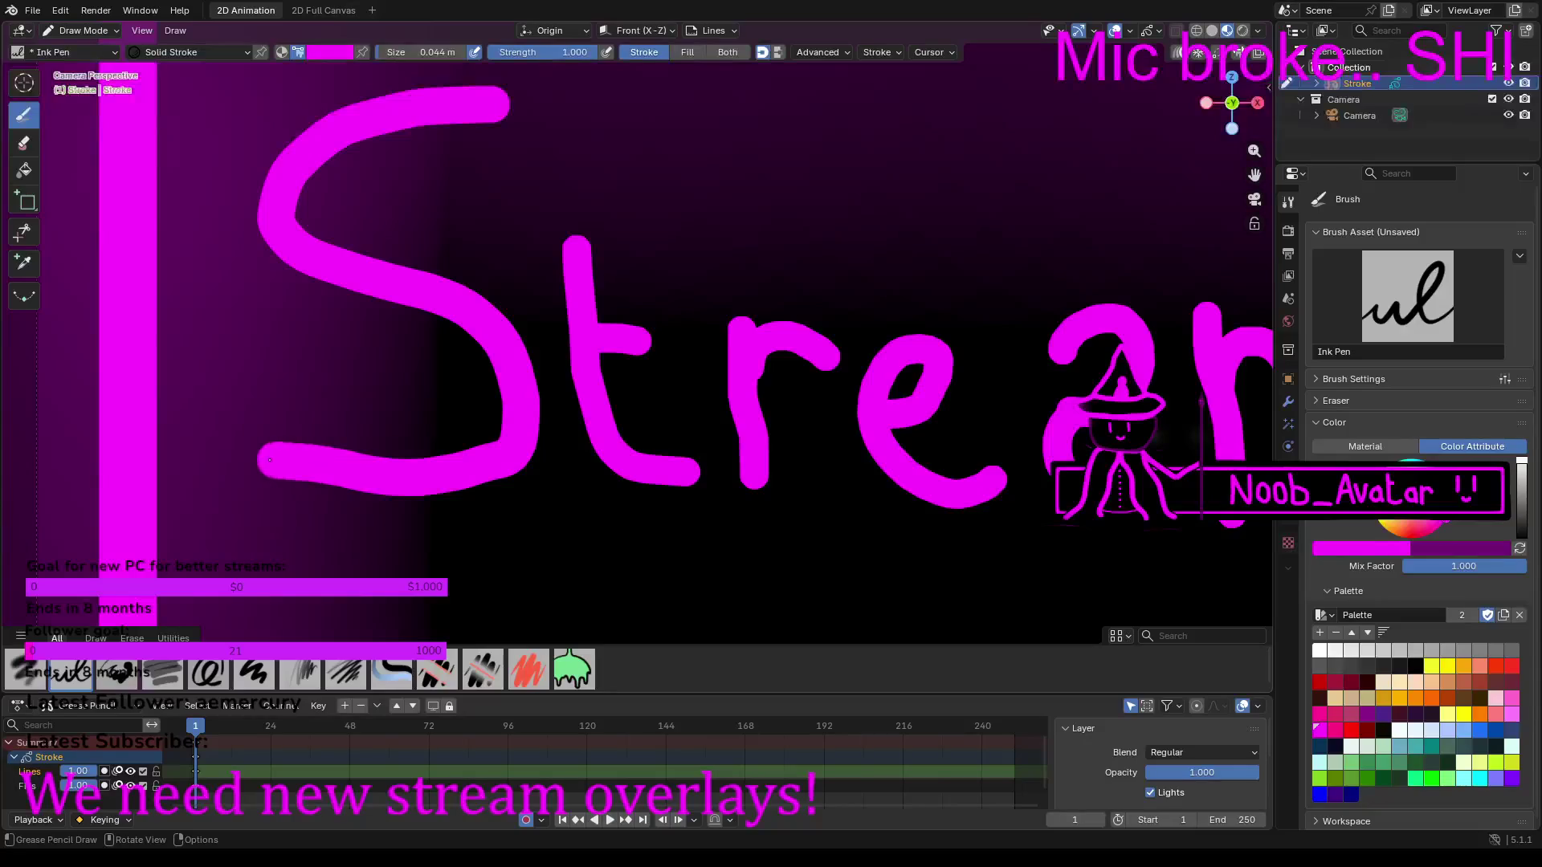
pyautogui.scroll(-10, 314, 437)
pyautogui.scroll(1, 1052, 396)
pyautogui.scroll(1, 1053, 396)
pyautogui.scroll(-2, 1053, 396)
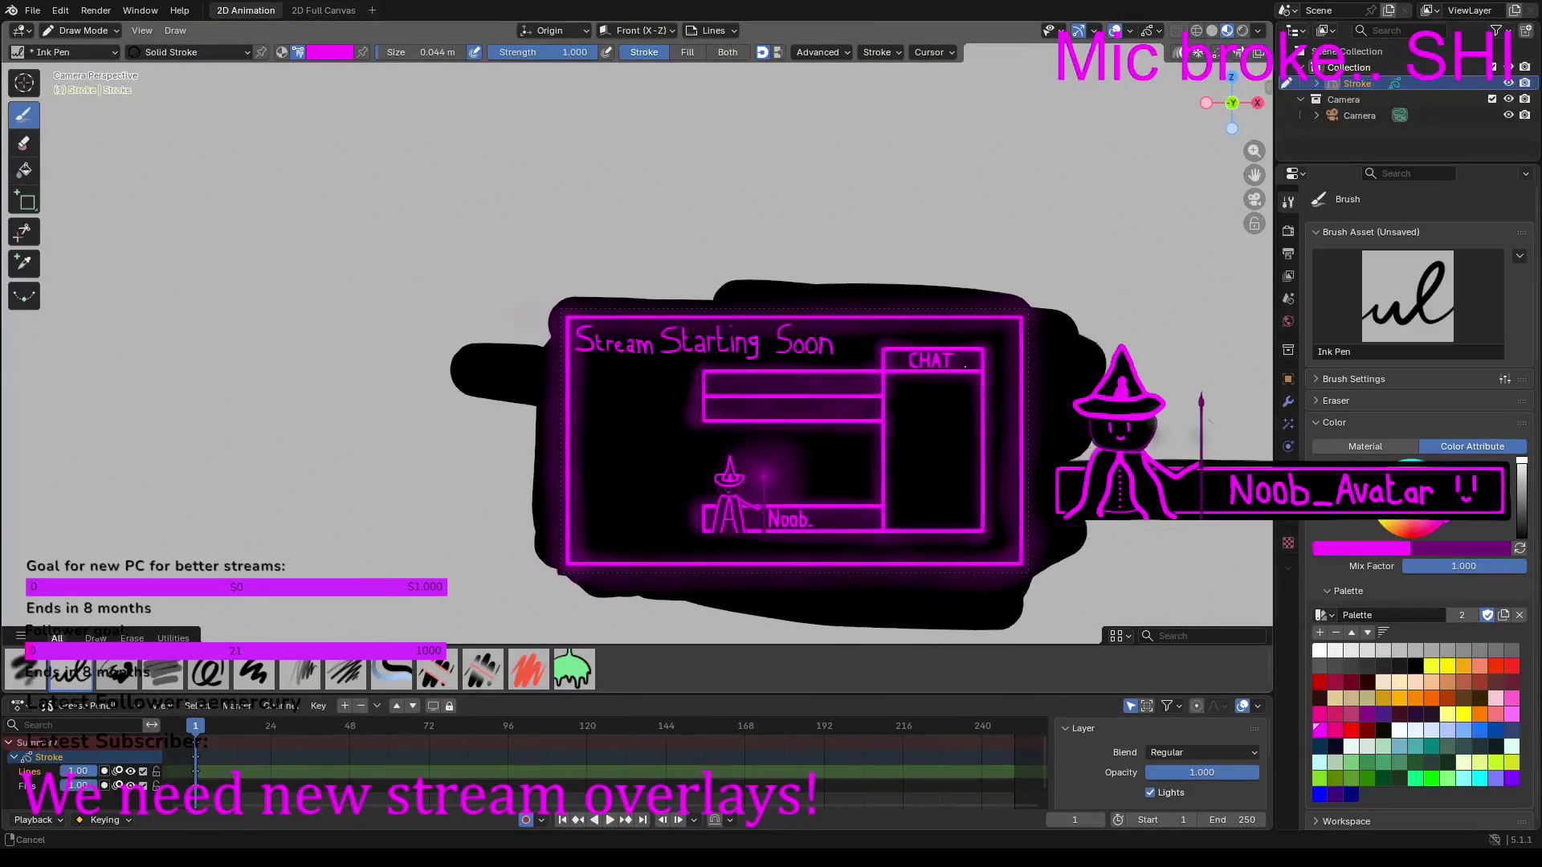
pyautogui.scroll(3, 543, 344)
pyautogui.scroll(3, 543, 344)
pyautogui.keyDown('shift'); pyautogui.moveTo(73, 74); pyautogui.dragTo(587, 228, button='middle'); pyautogui.keyUp('shift')
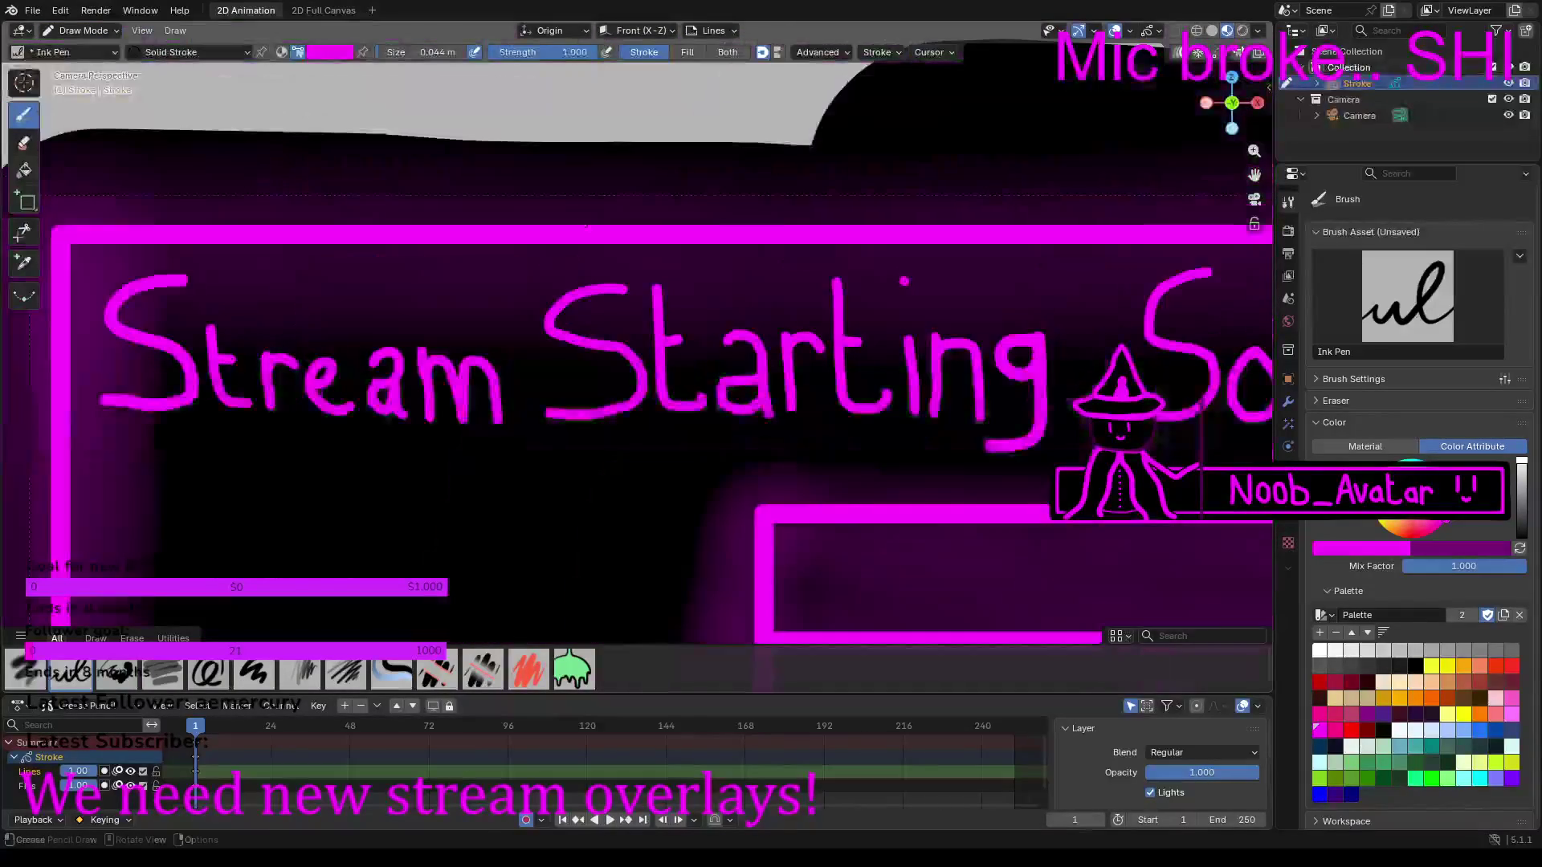
pyautogui.click(64, 31)
# Step: Switch the overlay to Edit Mode and return to the camera view
pyautogui.click(89, 68)
pyautogui.scroll(2, 386, 361)
pyautogui.scroll(1, 568, 334)
pyautogui.keyDown('ctrl'); pyautogui.scroll(5, 206, 327); pyautogui.keyUp('ctrl')
pyautogui.scroll(2, 570, 321)
pyautogui.keyDown('ctrl'); pyautogui.scroll(2, 562, 326); pyautogui.keyUp('ctrl')
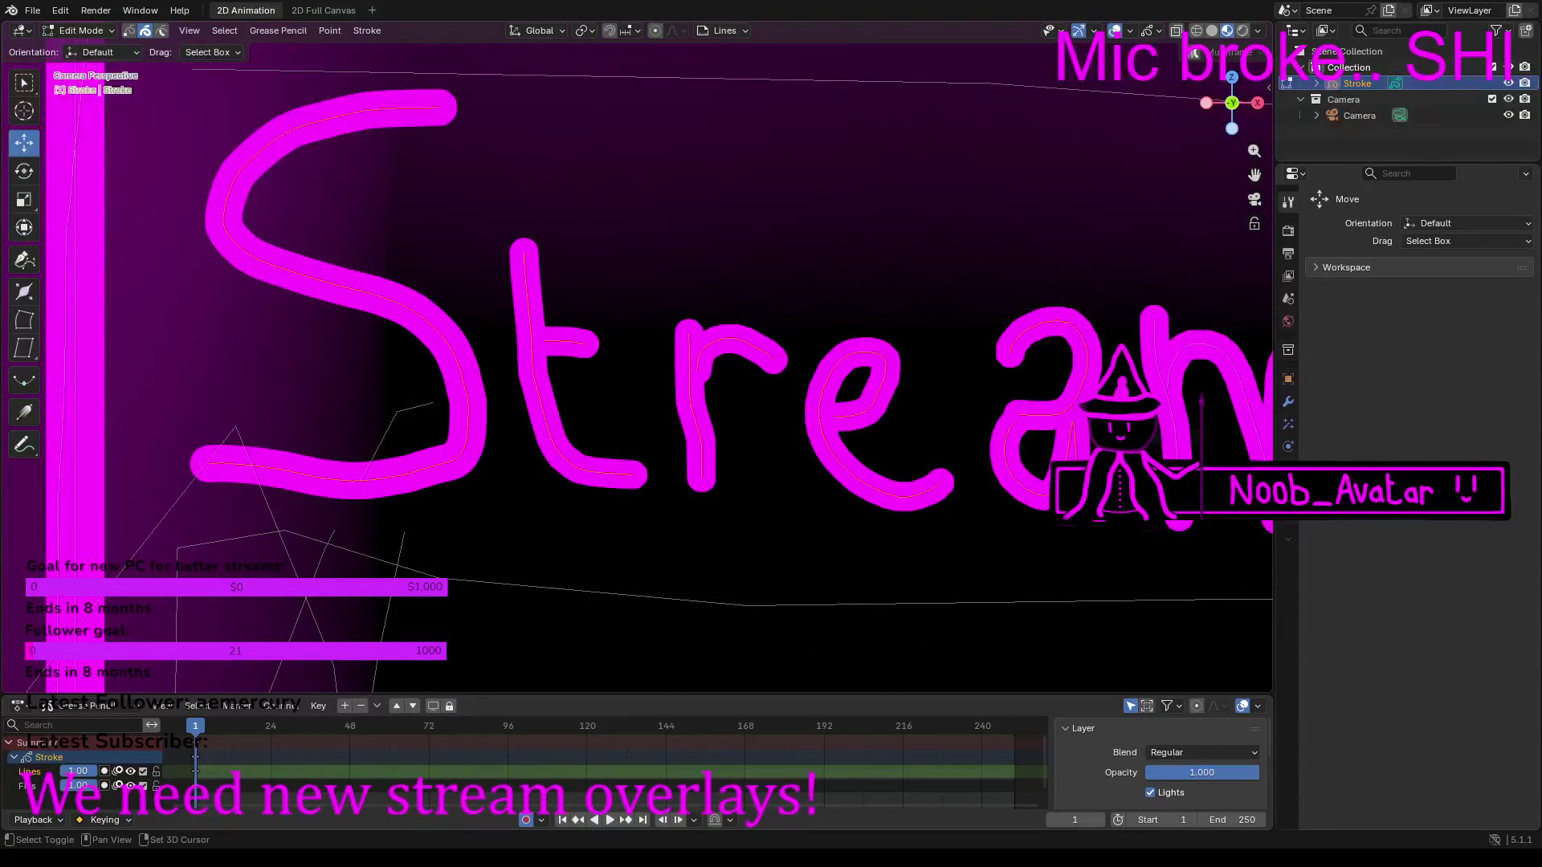
pyautogui.moveTo(1185, 408); pyautogui.dragTo(1249, 211, button='middle')
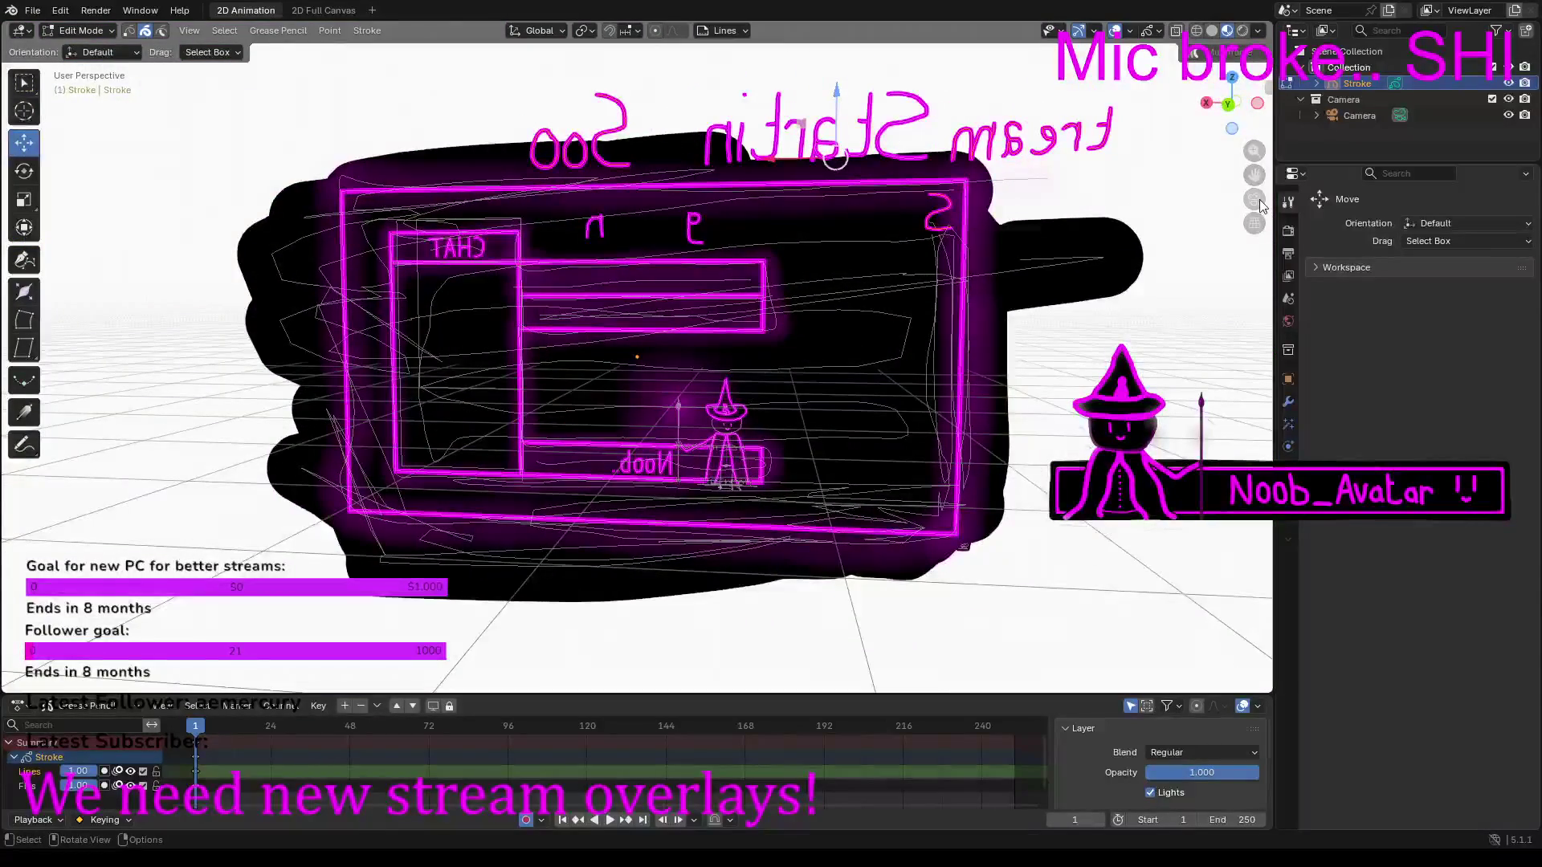
pyautogui.click(1253, 203)
# Step: Shift-select the a, r, t and g strokes of 'Starting'
pyautogui.moveTo(990, 328)
pyautogui.keyDown('shift'); pyautogui.mouseDown(button='middle')
pyautogui.moveTo(540, 251)
pyautogui.moveTo(496, 262)
pyautogui.mouseUp(button='middle'); pyautogui.keyUp('shift')
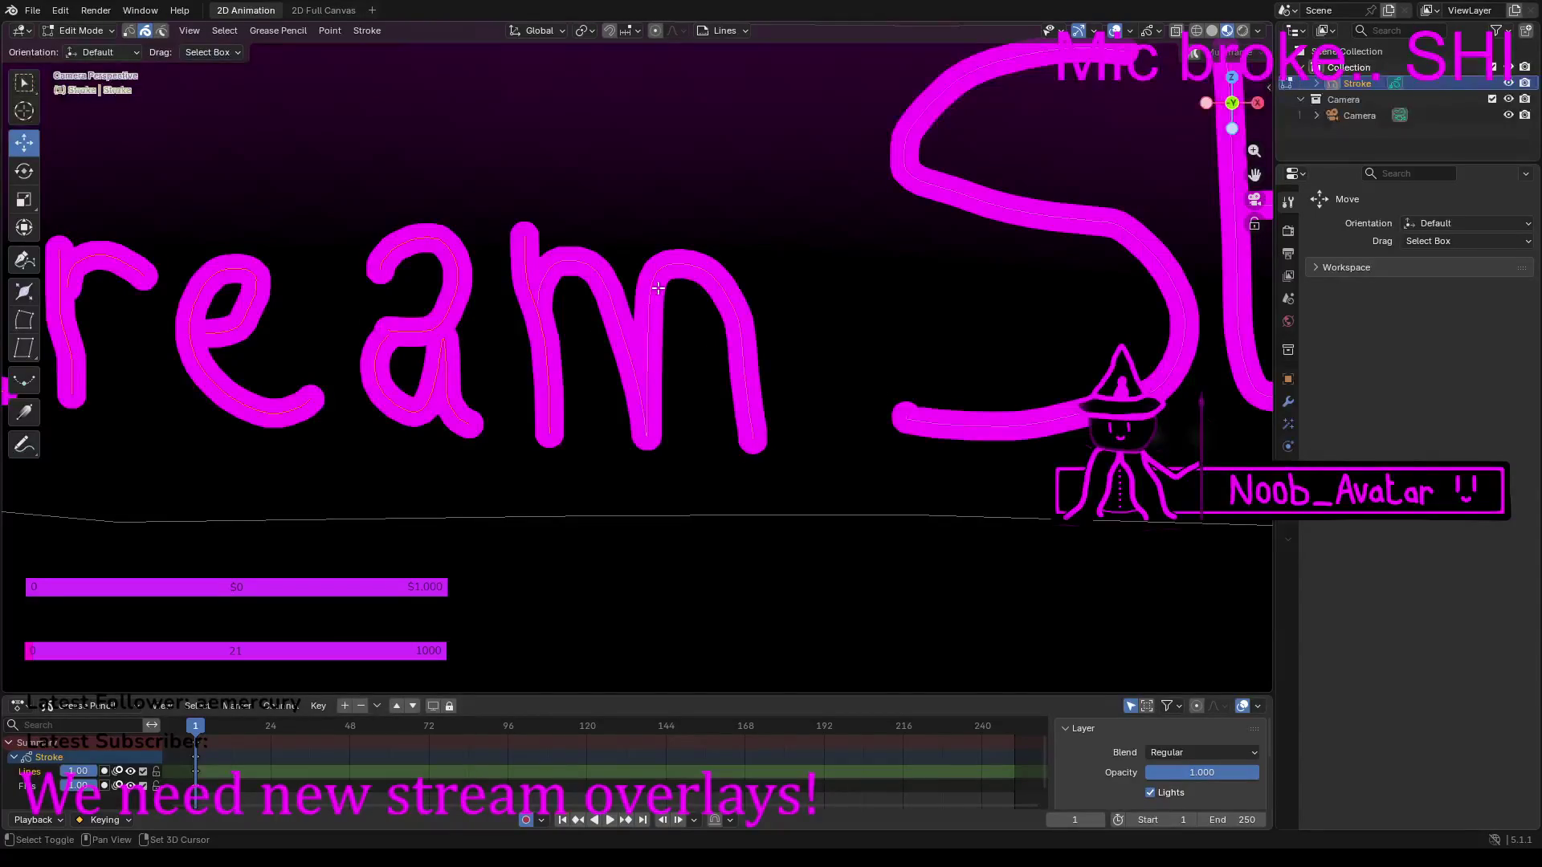
pyautogui.keyDown('shift'); pyautogui.moveTo(1101, 244); pyautogui.dragTo(506, 326, button='middle'); pyautogui.keyUp('shift')
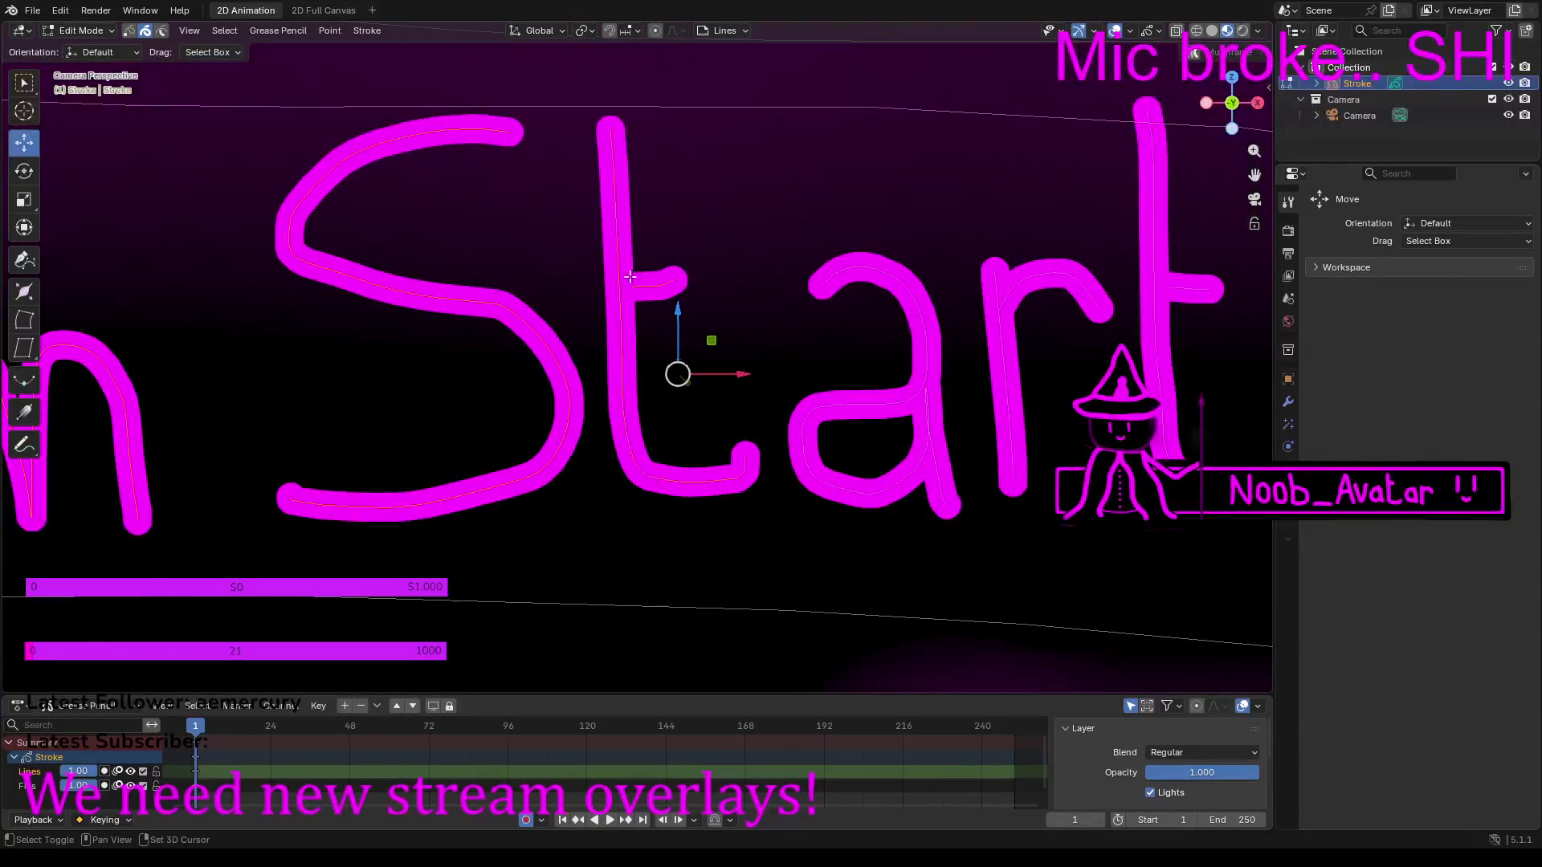
pyautogui.keyDown('shift'); pyautogui.click(902, 404); pyautogui.keyUp('shift')
pyautogui.keyDown('shift'); pyautogui.click(996, 342); pyautogui.keyUp('shift')
pyautogui.keyDown('shift'); pyautogui.click(1033, 277); pyautogui.keyUp('shift')
pyautogui.keyDown('shift'); pyautogui.click(1169, 287); pyautogui.keyUp('shift')
pyautogui.keyDown('shift'); pyautogui.moveTo(1166, 284); pyautogui.dragTo(498, 160, button='middle'); pyautogui.keyUp('shift')
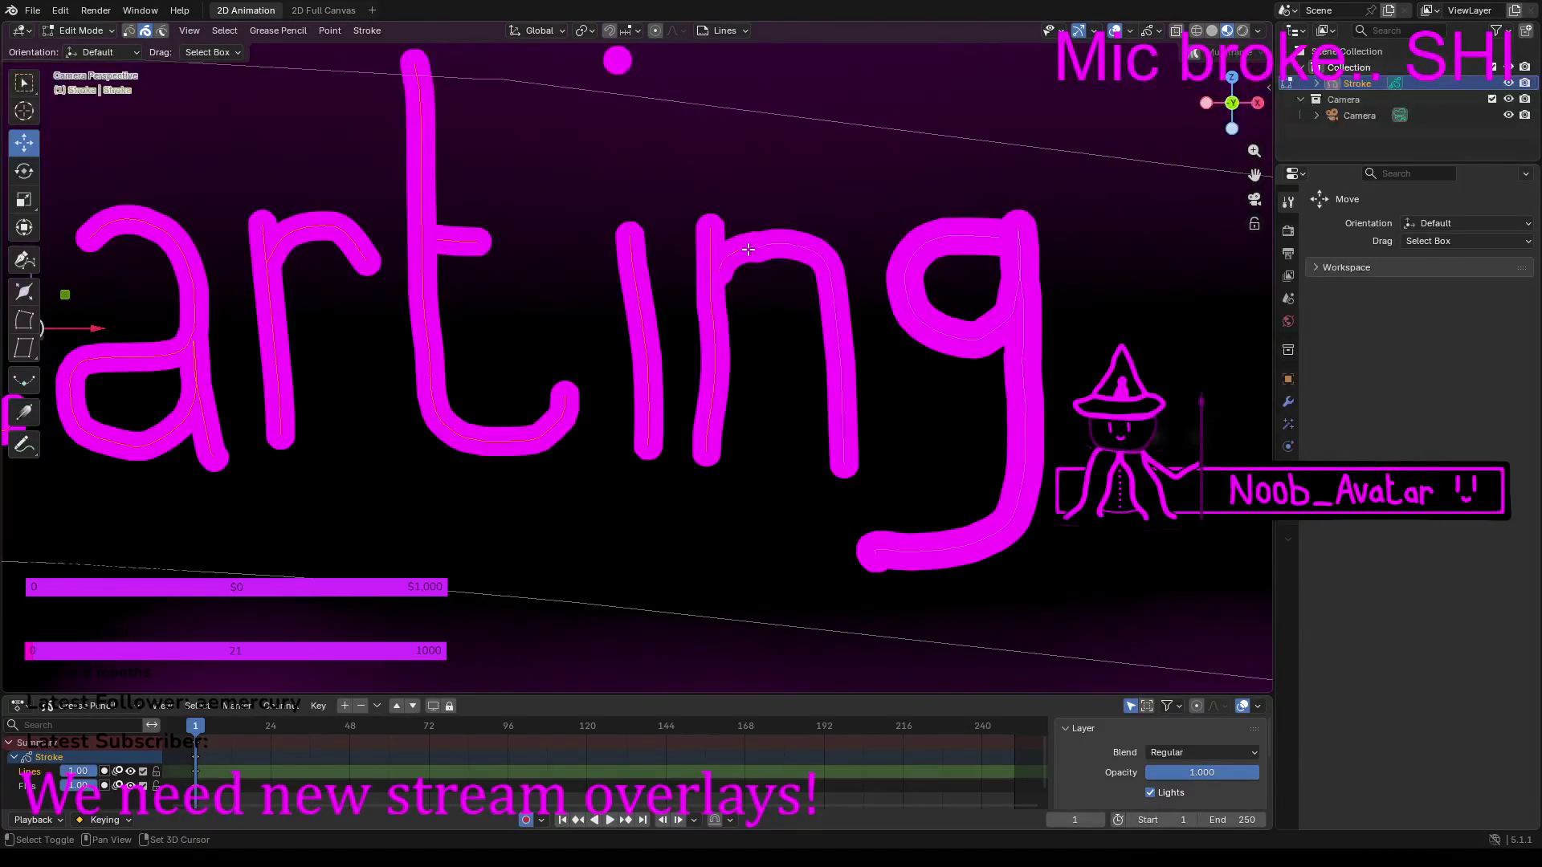
pyautogui.keyDown('shift'); pyautogui.click(916, 265); pyautogui.keyUp('shift')
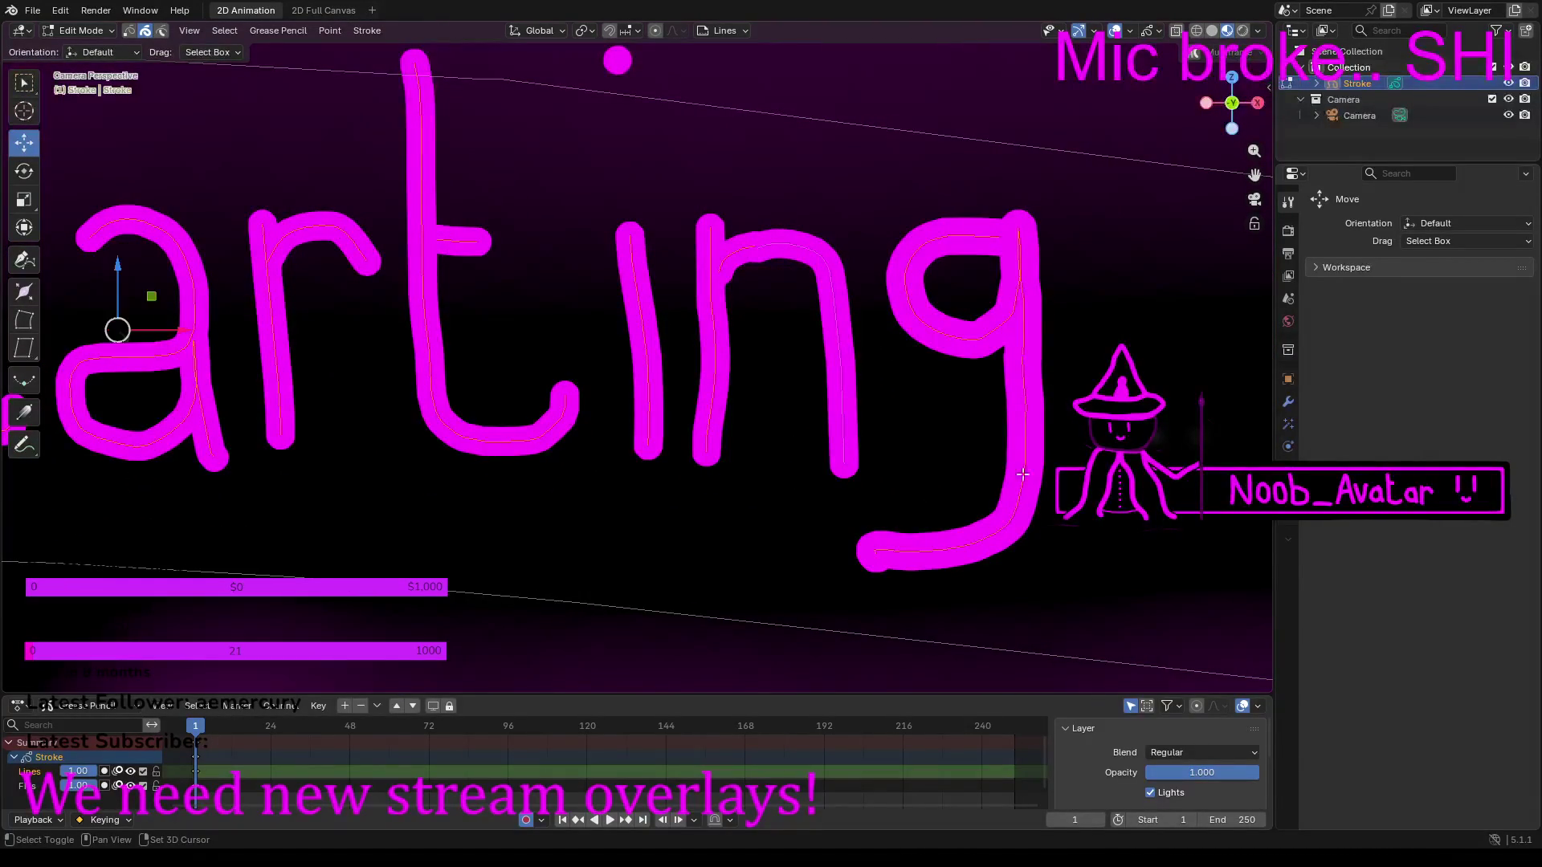
# Step: Pan along to 'Soon' and nudge the selected title strokes slightly
pyautogui.scroll(-4, 1012, 442)
pyautogui.keyDown('shift'); pyautogui.moveTo(1068, 432); pyautogui.dragTo(713, 441, button='middle'); pyautogui.keyUp('shift')
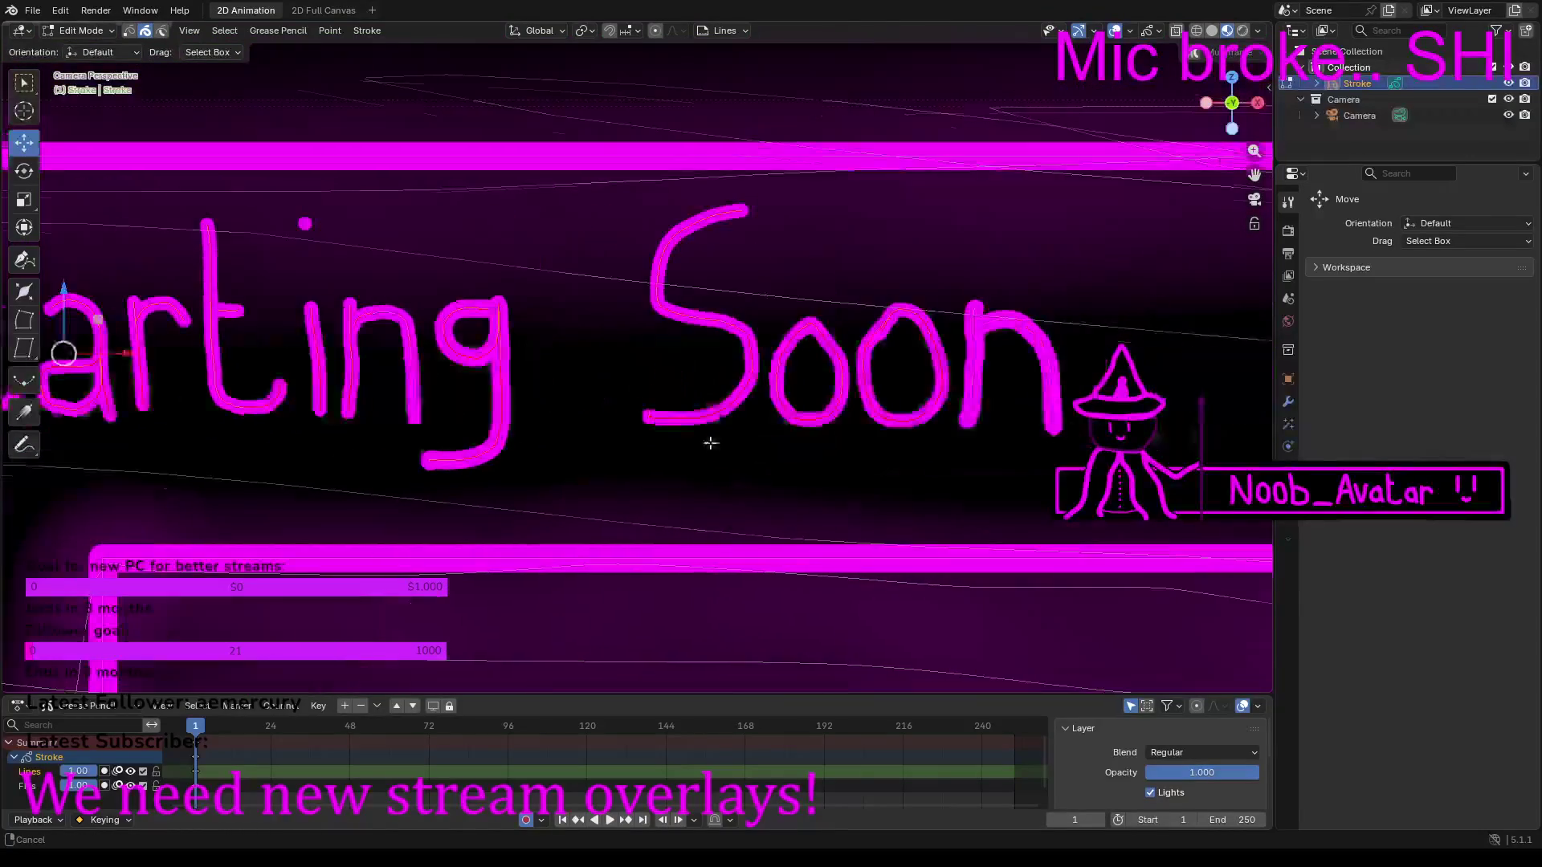
pyautogui.scroll(5, 699, 402)
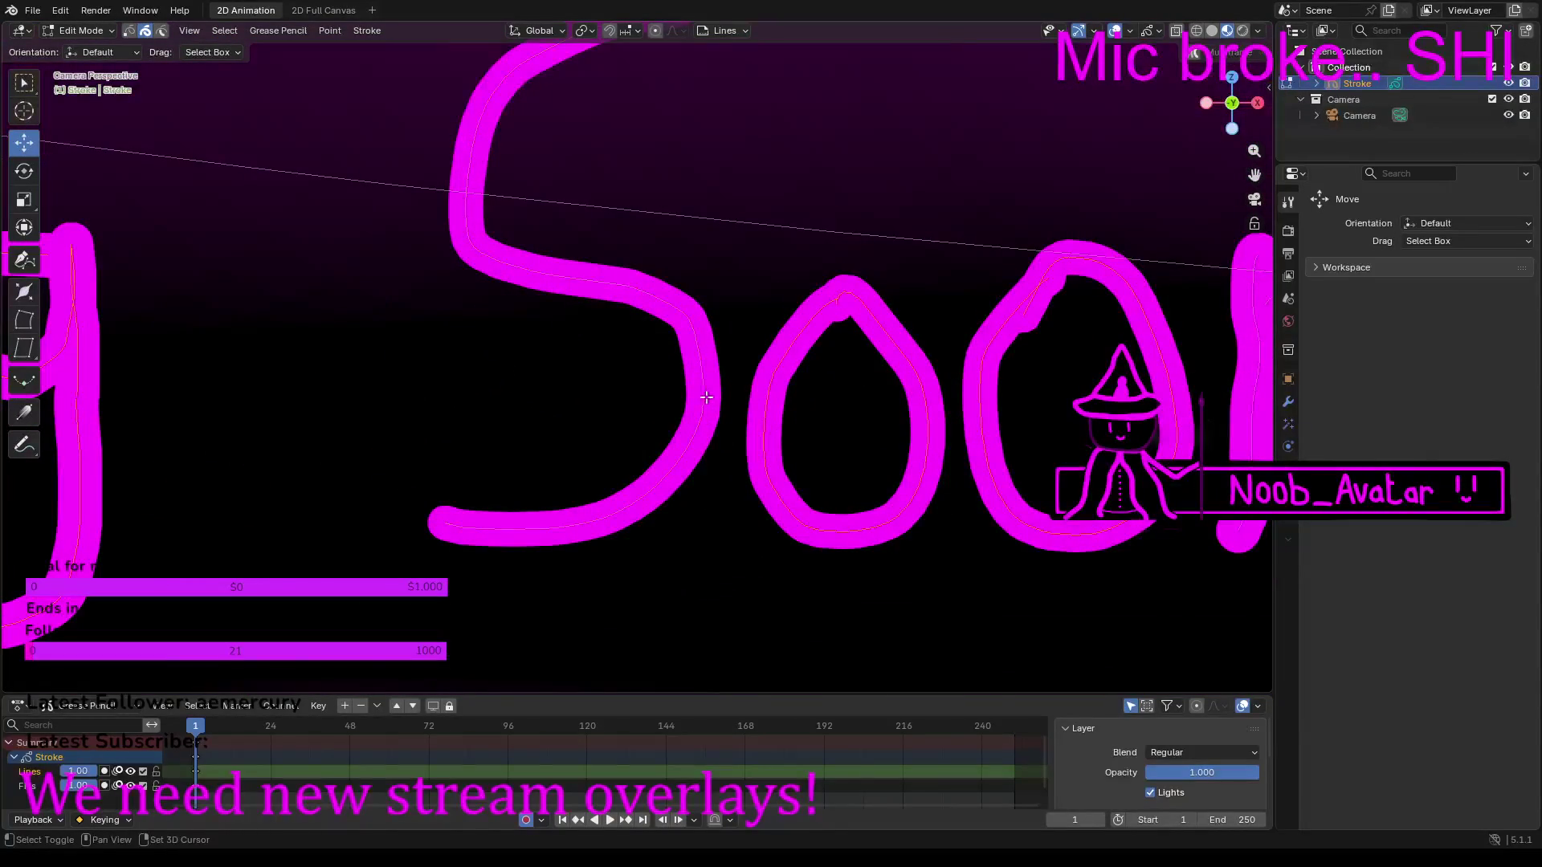
pyautogui.keyDown('shift'); pyautogui.moveTo(867, 398); pyautogui.dragTo(313, 358, button='middle'); pyautogui.keyUp('shift')
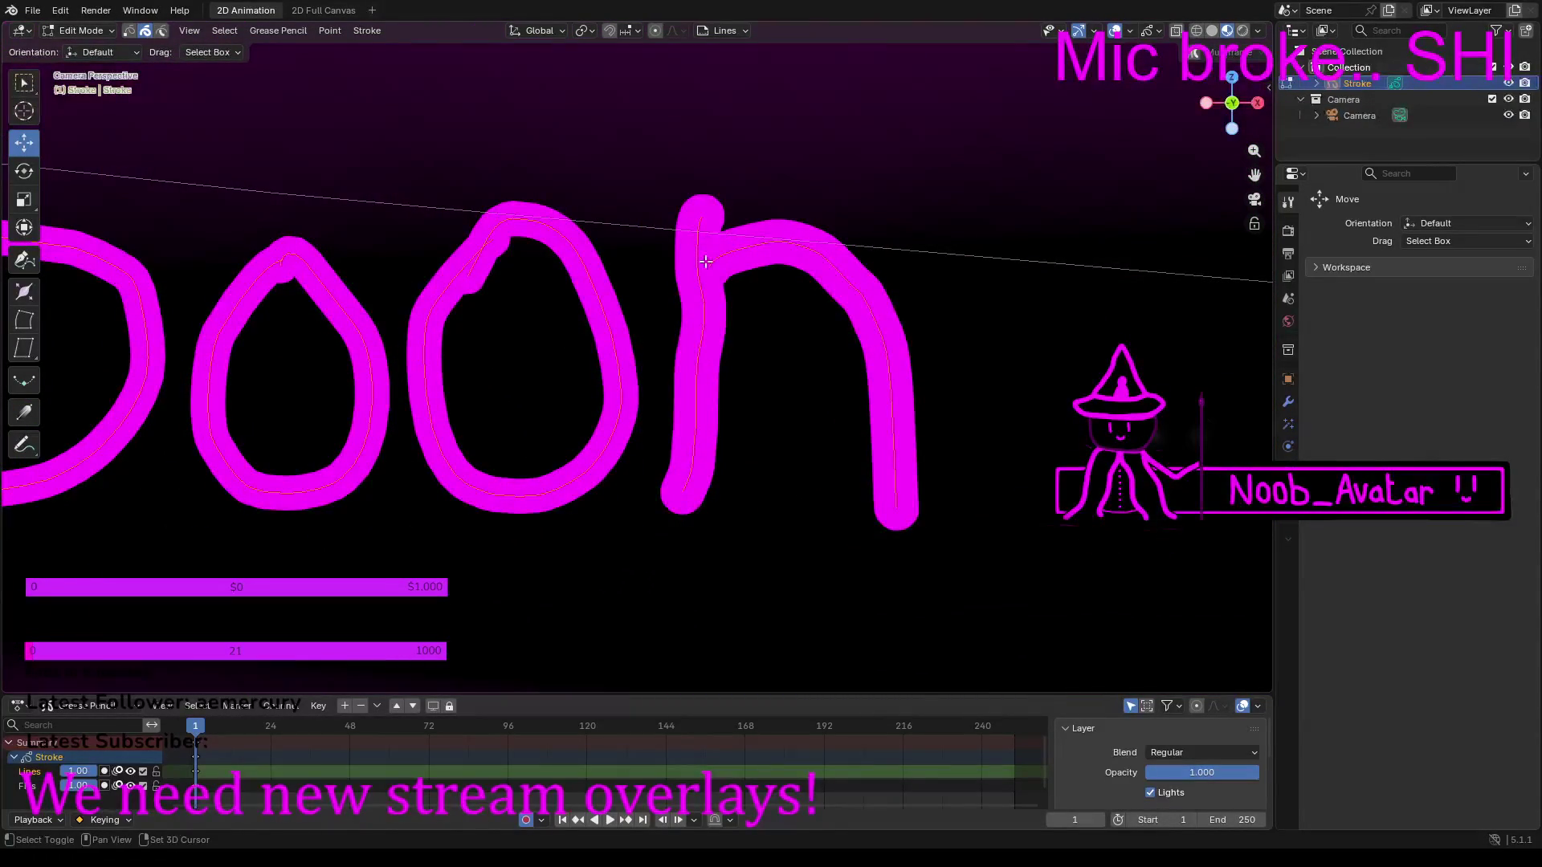
pyautogui.scroll(-7, 654, 276)
pyautogui.moveTo(517, 361); pyautogui.dragTo(538, 344)
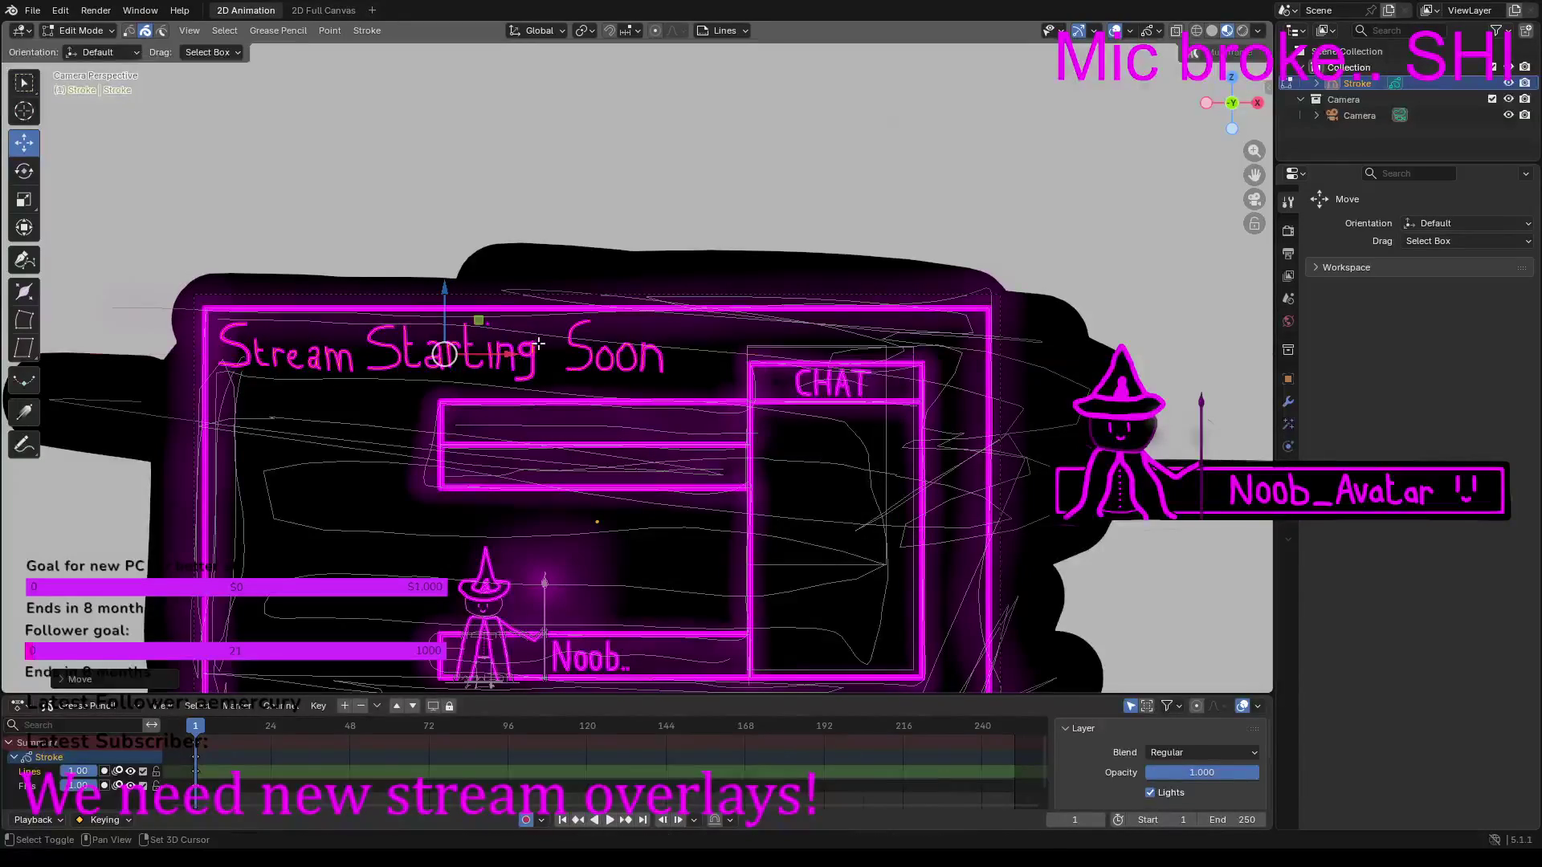
# Step: Select stroke points on the n and the other letters of Soon
pyautogui.scroll(8, 538, 344)
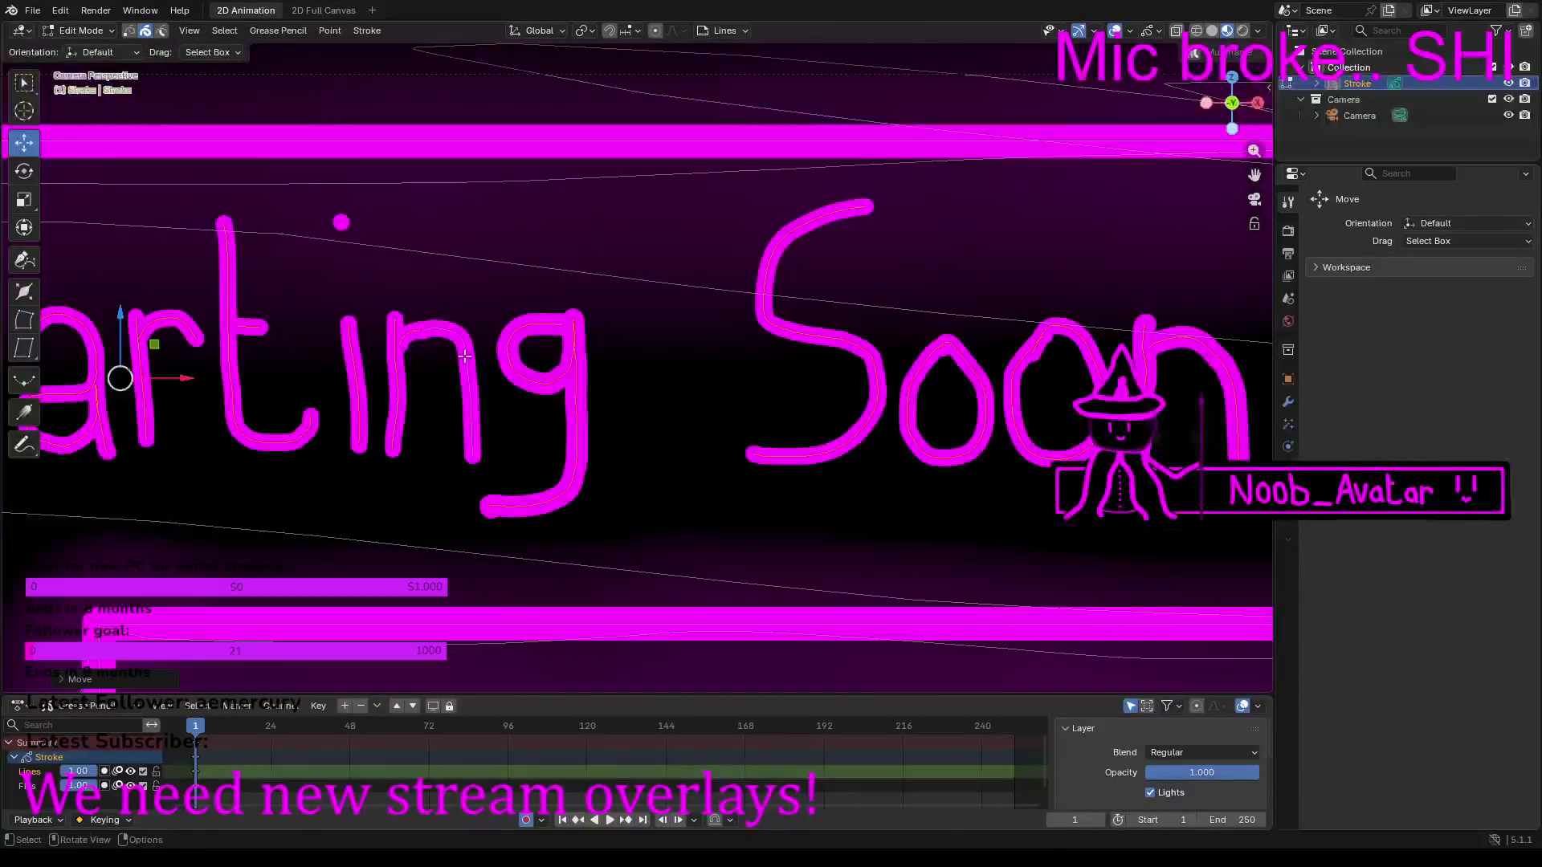
pyautogui.click(467, 345)
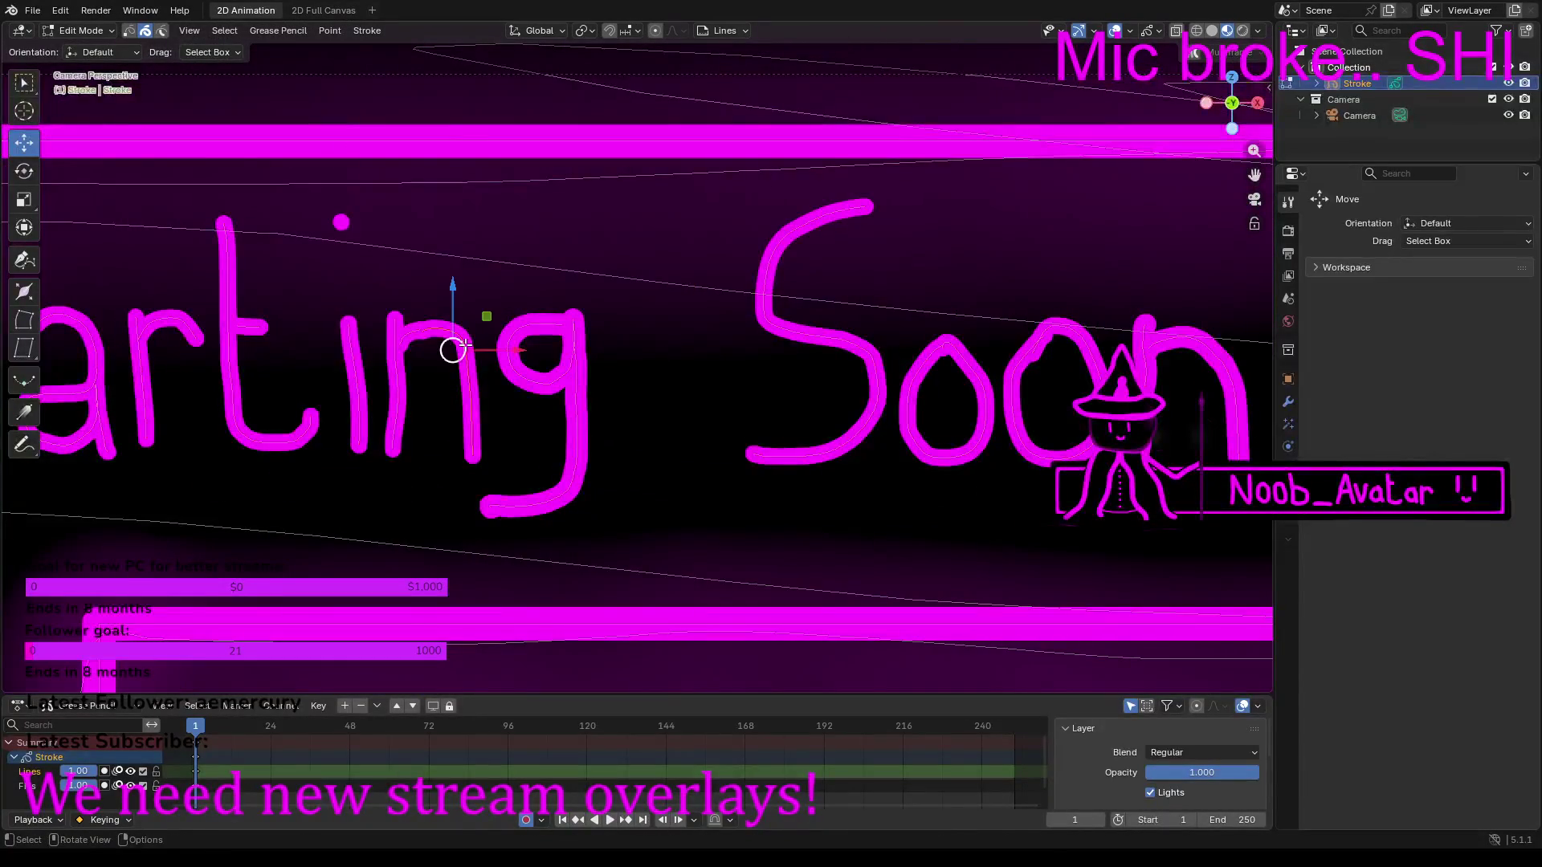
pyautogui.click(404, 343)
pyautogui.click(416, 305)
pyautogui.click(418, 365)
pyautogui.keyDown('shift'); pyautogui.click(861, 366); pyautogui.keyUp('shift')
pyautogui.keyDown('shift'); pyautogui.click(1013, 364); pyautogui.keyUp('shift')
pyautogui.keyDown('shift'); pyautogui.click(1036, 363); pyautogui.keyUp('shift')
pyautogui.keyDown('shift'); pyautogui.click(1149, 356); pyautogui.keyUp('shift')
pyautogui.keyDown('shift'); pyautogui.click(1133, 351); pyautogui.keyUp('shift')
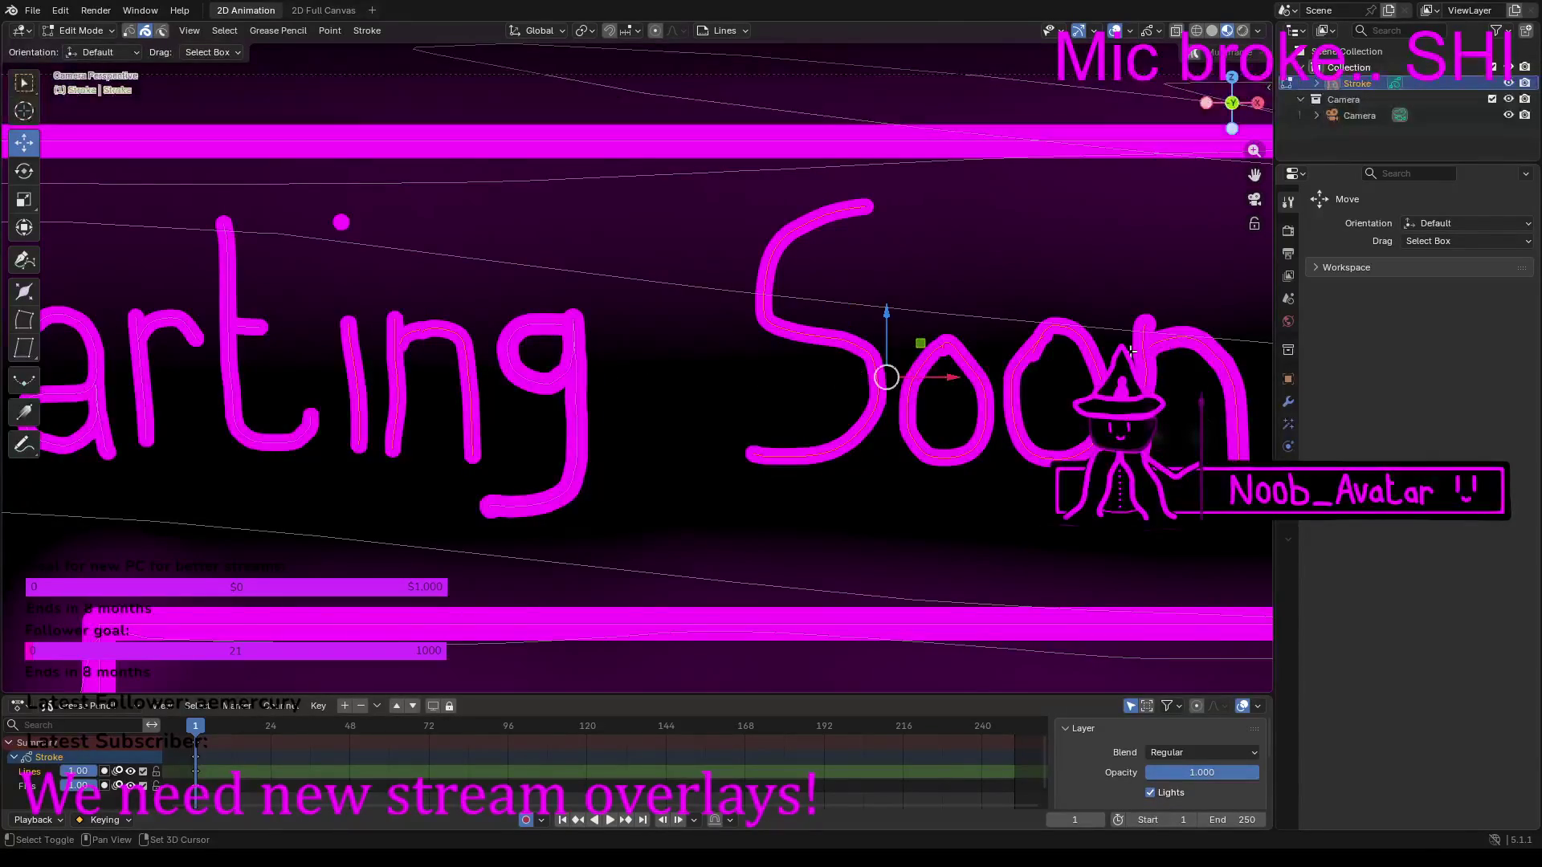
pyautogui.keyDown('shift'); pyautogui.click(247, 328); pyautogui.keyUp('shift')
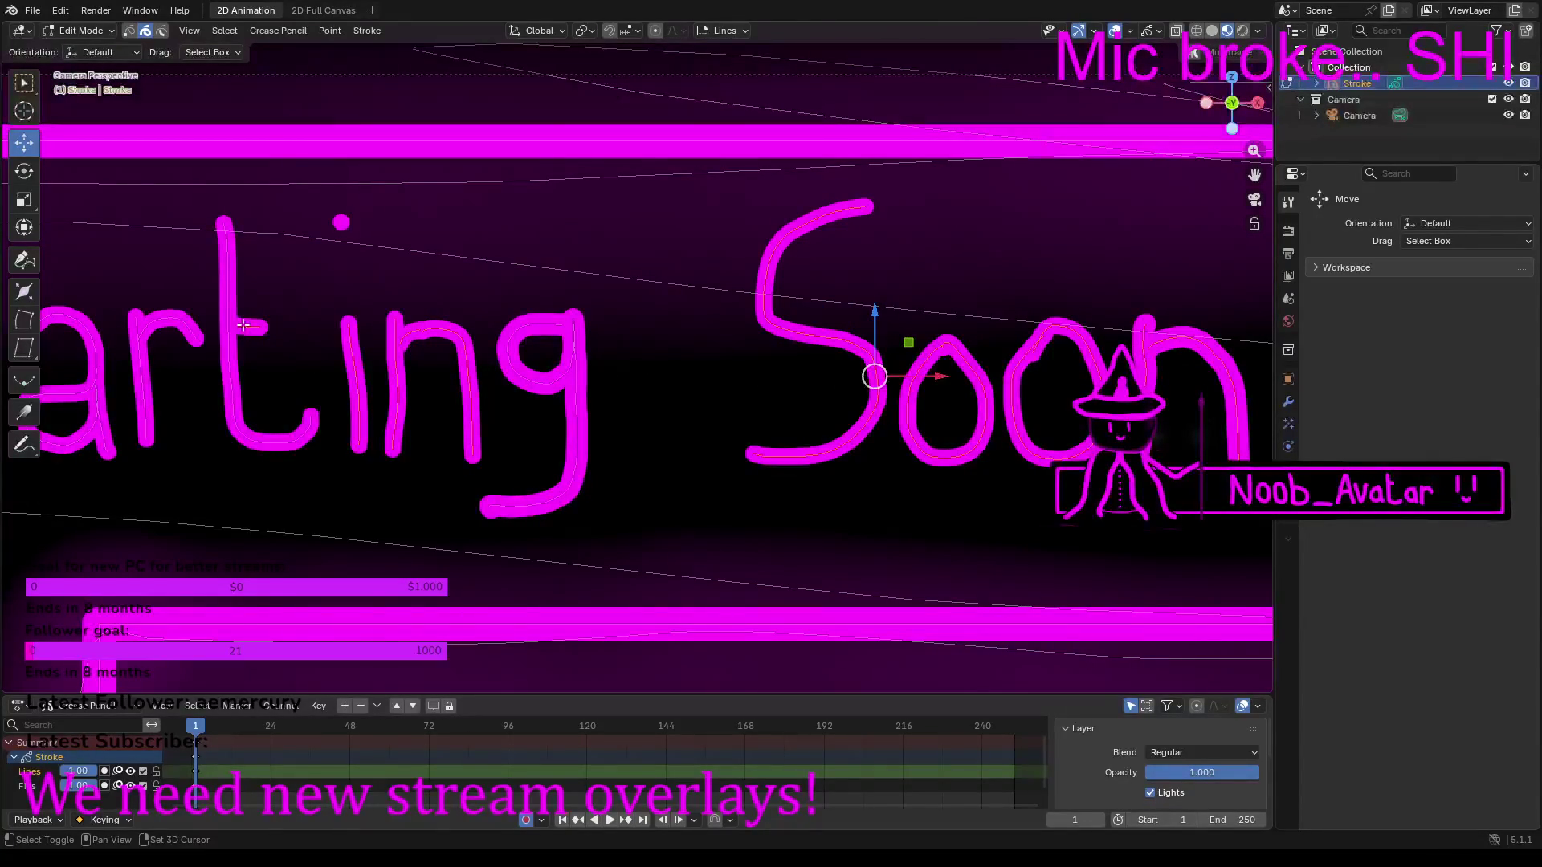
pyautogui.keyDown('shift'); pyautogui.click(448, 343); pyautogui.keyUp('shift')
pyautogui.keyDown('shift'); pyautogui.click(550, 348); pyautogui.keyUp('shift')
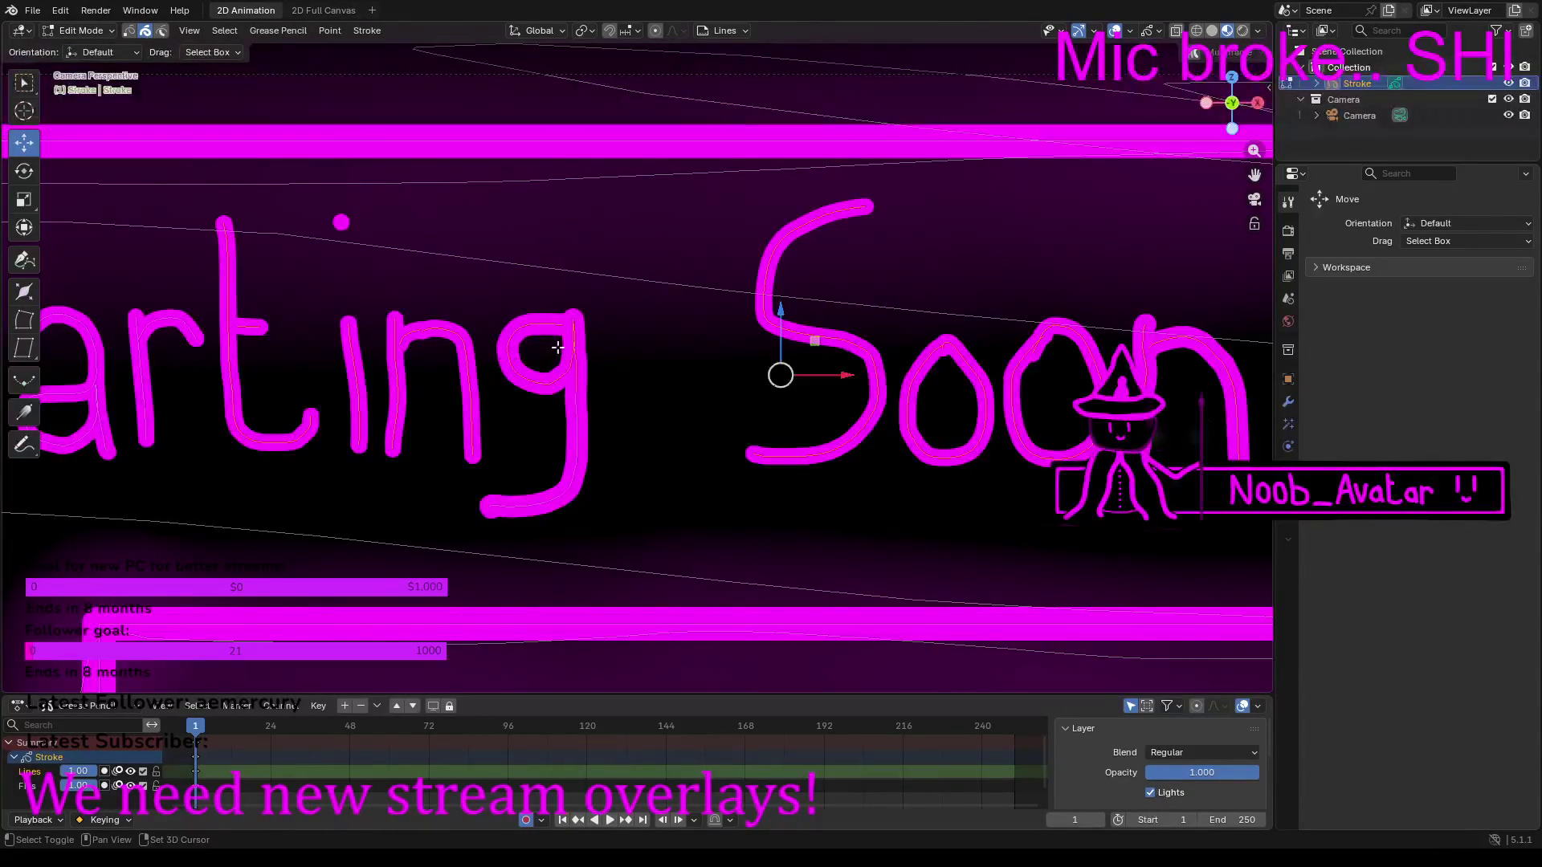
pyautogui.keyDown('shift'); pyautogui.click(576, 406); pyautogui.keyUp('shift')
# Step: Add the Starting strokes to the selection, then frame the word Stream
pyautogui.moveTo(886, 456)
pyautogui.keyDown('shift'); pyautogui.mouseDown(button='middle')
pyautogui.moveTo(908, 502)
pyautogui.moveTo(613, 472)
pyautogui.moveTo(980, 432)
pyautogui.mouseUp(button='middle'); pyautogui.keyUp('shift')
pyautogui.keyDown('shift'); pyautogui.moveTo(411, 407); pyautogui.dragTo(677, 360, button='middle'); pyautogui.keyUp('shift')
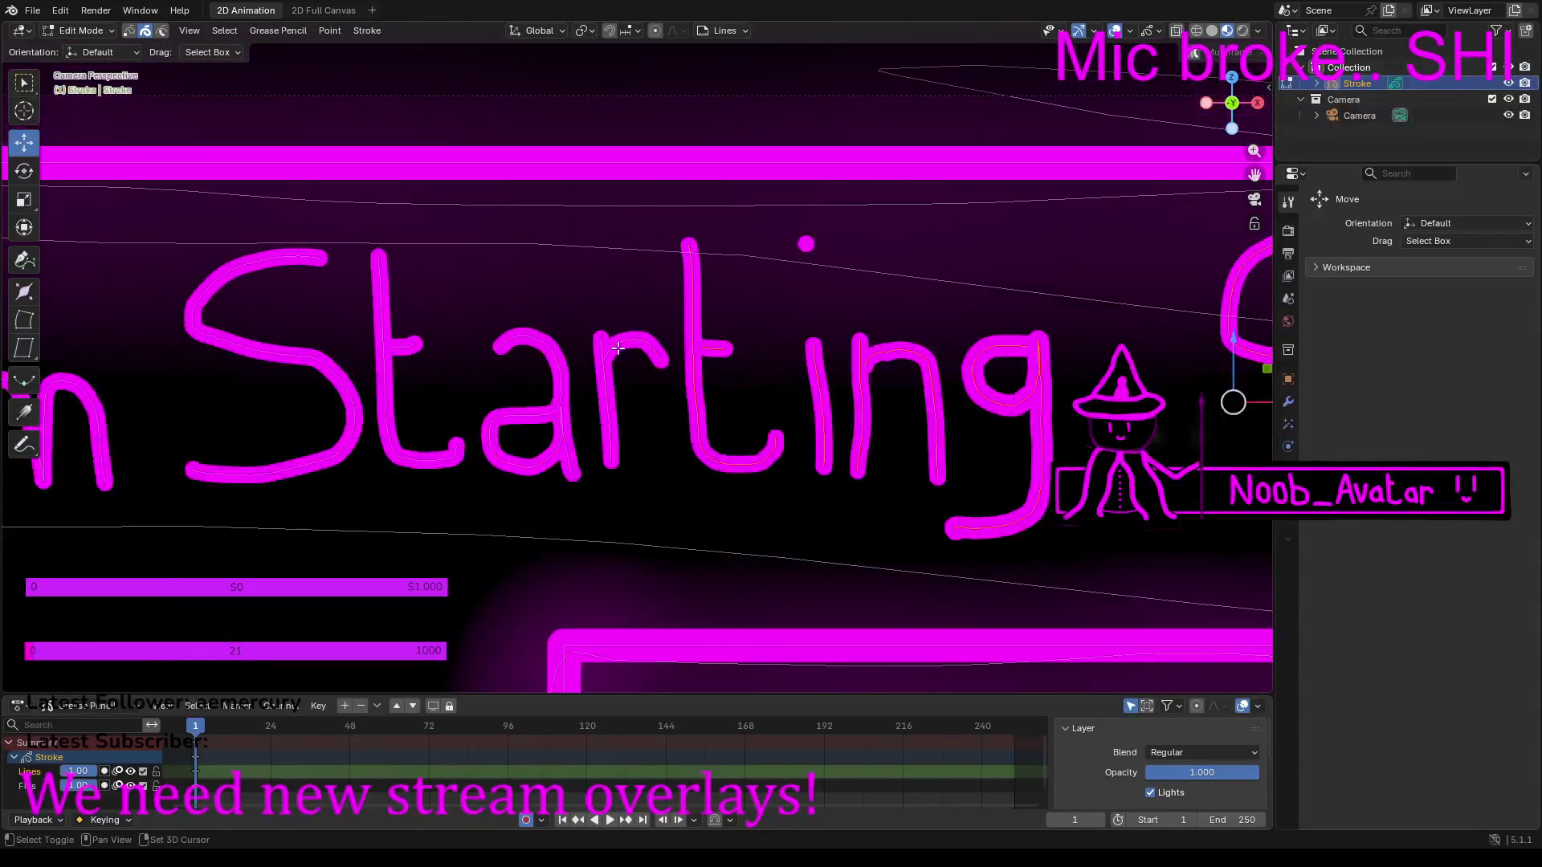
pyautogui.keyDown('shift'); pyautogui.click(603, 399); pyautogui.keyUp('shift')
pyautogui.keyDown('shift'); pyautogui.click(515, 436); pyautogui.keyUp('shift')
pyautogui.keyDown('shift'); pyautogui.click(404, 359); pyautogui.keyUp('shift')
pyautogui.keyDown('shift'); pyautogui.click(351, 398); pyautogui.keyUp('shift')
pyautogui.keyDown('shift'); pyautogui.moveTo(96, 377); pyautogui.dragTo(545, 396, button='middle'); pyautogui.keyUp('shift')
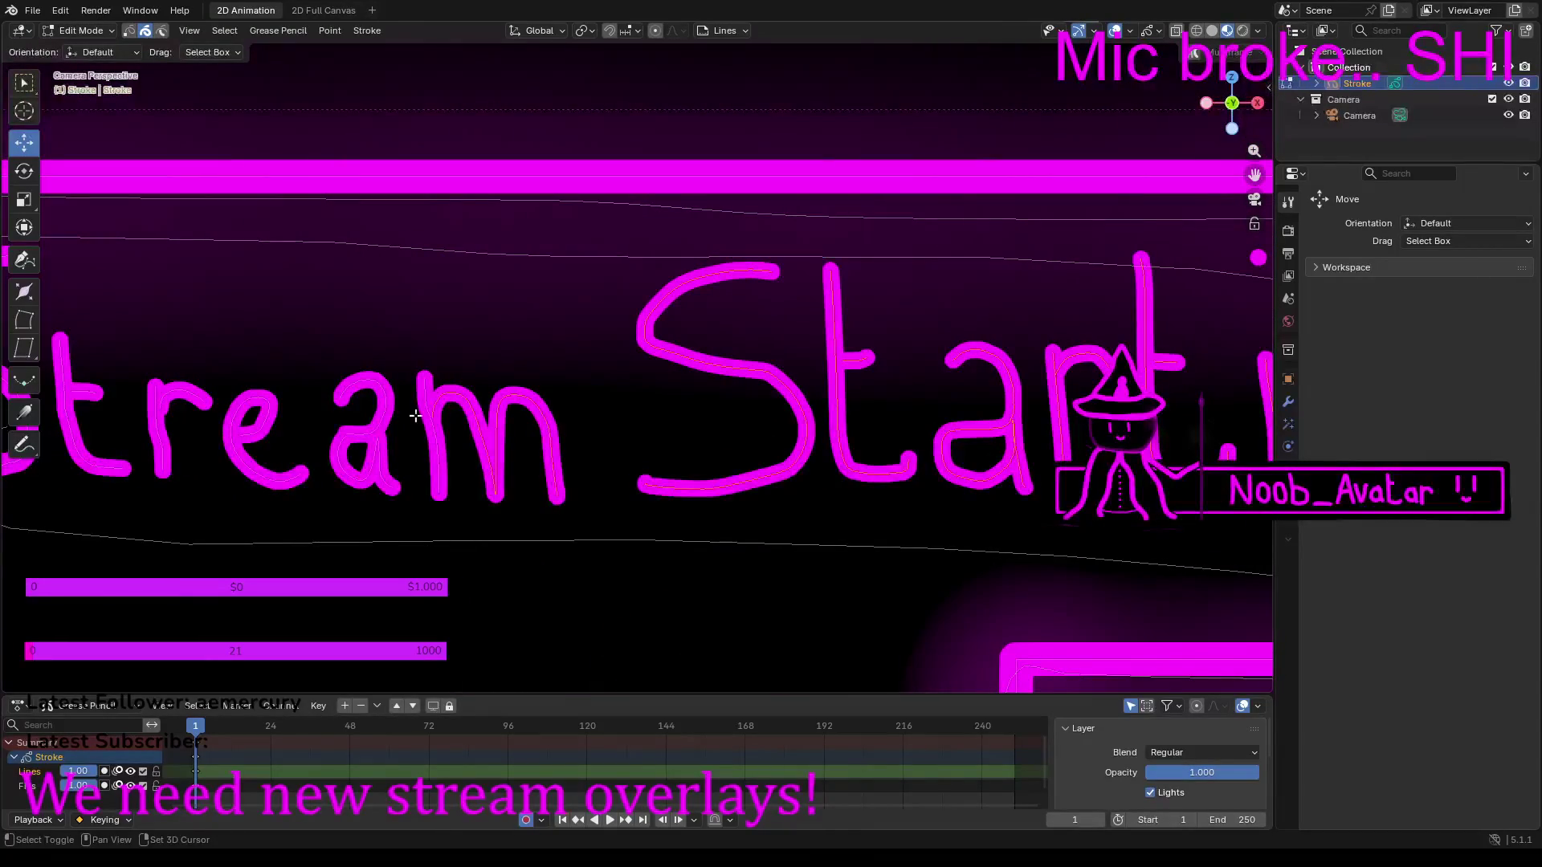
pyautogui.moveTo(380, 434)
pyautogui.keyDown('shift'); pyautogui.mouseDown(button='middle')
pyautogui.moveTo(458, 402)
pyautogui.moveTo(608, 434)
pyautogui.mouseUp(button='middle'); pyautogui.keyUp('shift')
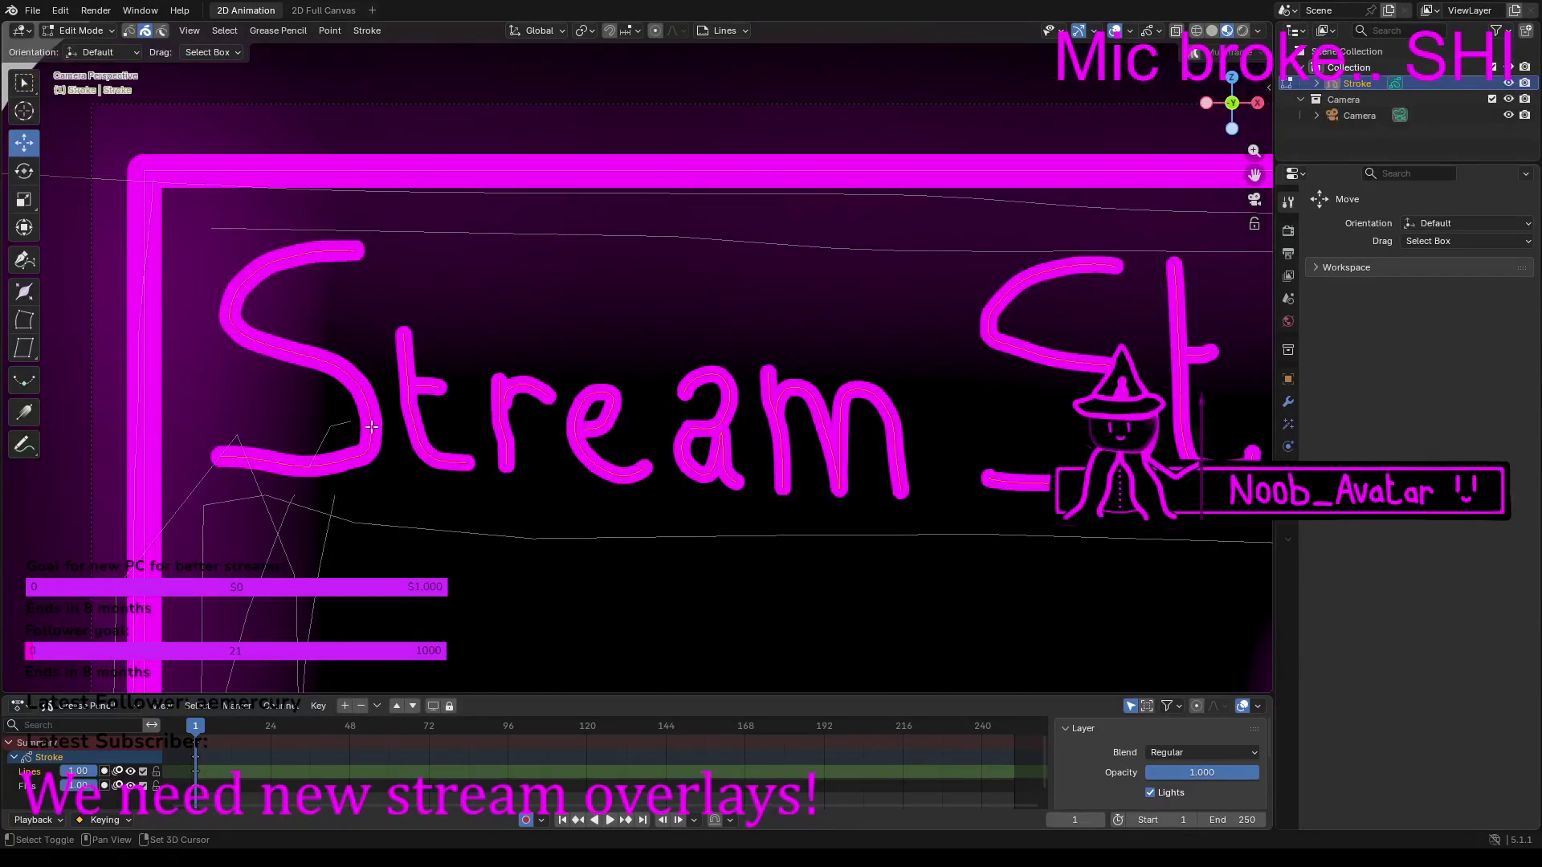
pyautogui.scroll(-6, 438, 419)
# Step: Move the selected title strokes sideways along the X axis
pyautogui.moveTo(908, 371)
pyautogui.mouseDown()
pyautogui.moveTo(911, 330)
pyautogui.moveTo(912, 373)
pyautogui.moveTo(990, 374)
pyautogui.moveTo(900, 375)
pyautogui.moveTo(1061, 382)
pyautogui.moveTo(1016, 391)
pyautogui.mouseUp()
pyautogui.keyDown('shift'); pyautogui.moveTo(1017, 391); pyautogui.dragTo(666, 344, button='middle'); pyautogui.keyUp('shift')
pyautogui.press('g')
pyautogui.hotkey('shift', 'x')
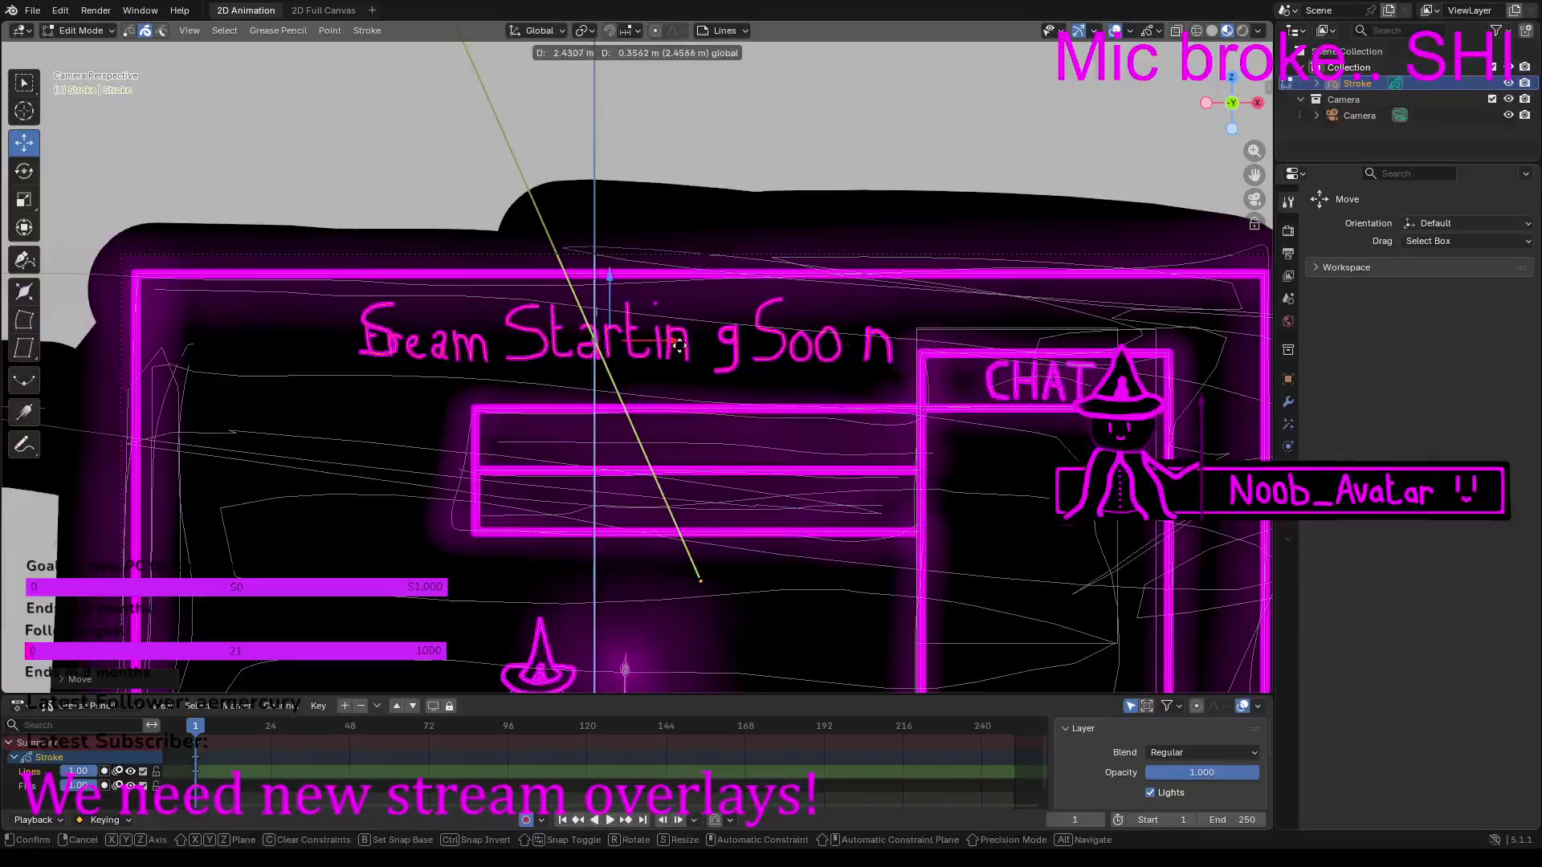
pyautogui.press('x')
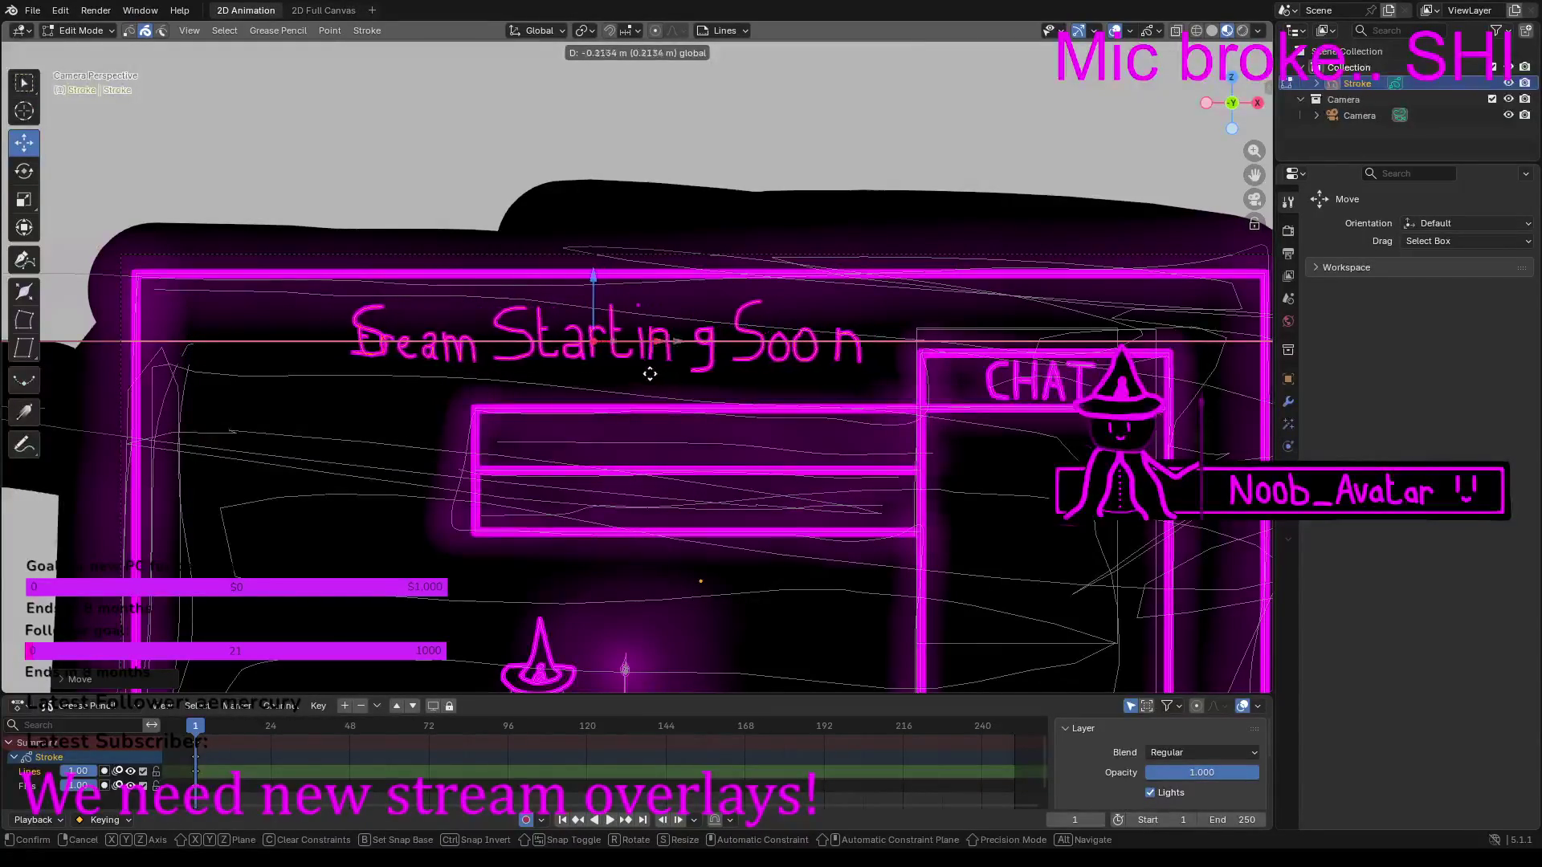
pyautogui.click(641, 379)
# Step: Slide the g left so it rejoins Startin
pyautogui.scroll(5, 642, 379)
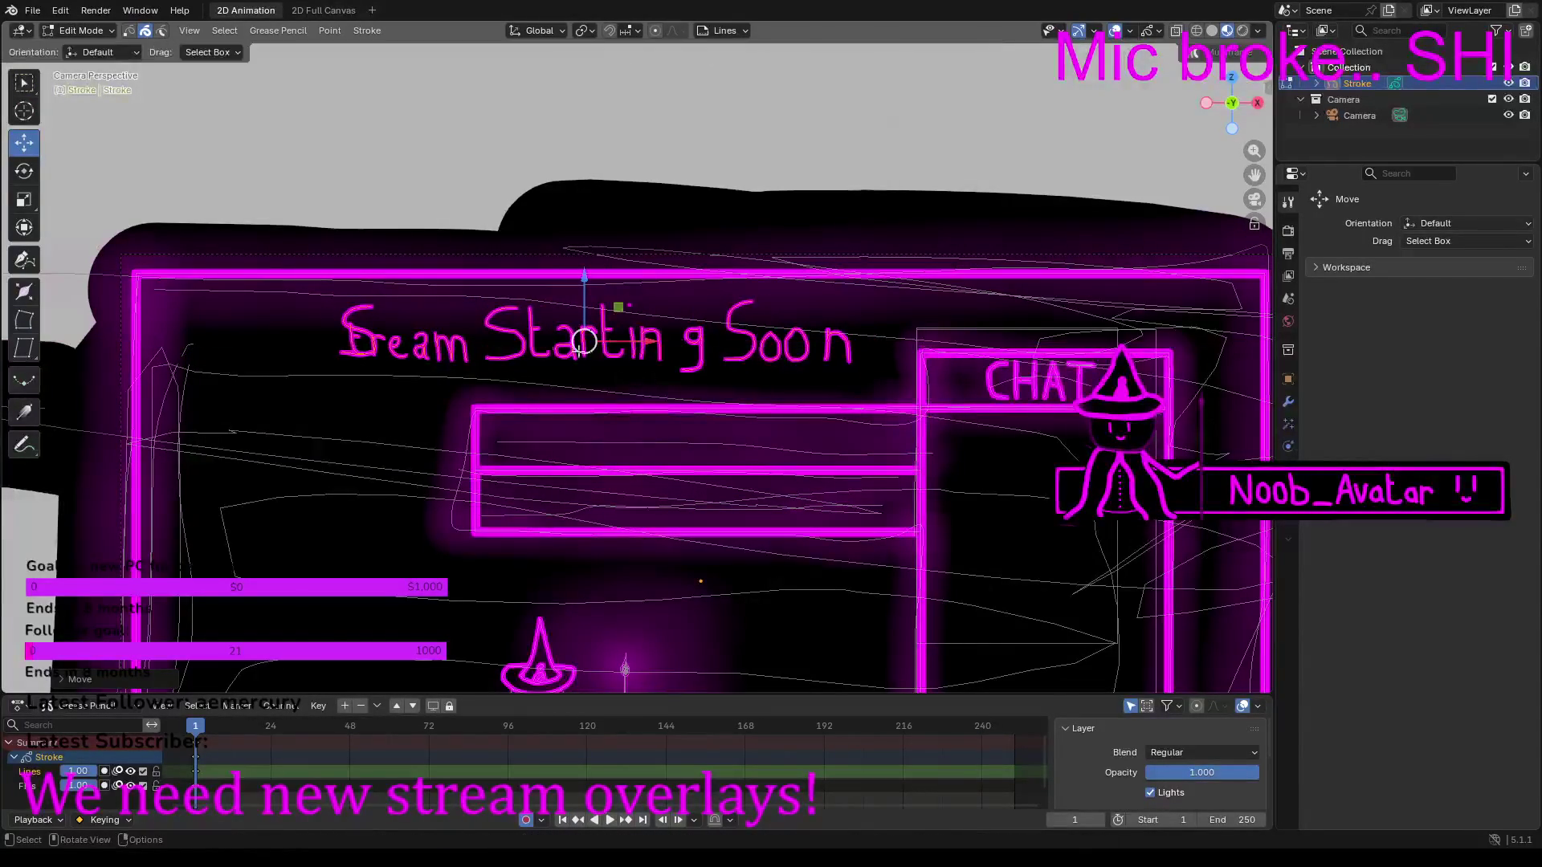
pyautogui.click(783, 317)
pyautogui.moveTo(835, 330); pyautogui.dragTo(791, 332)
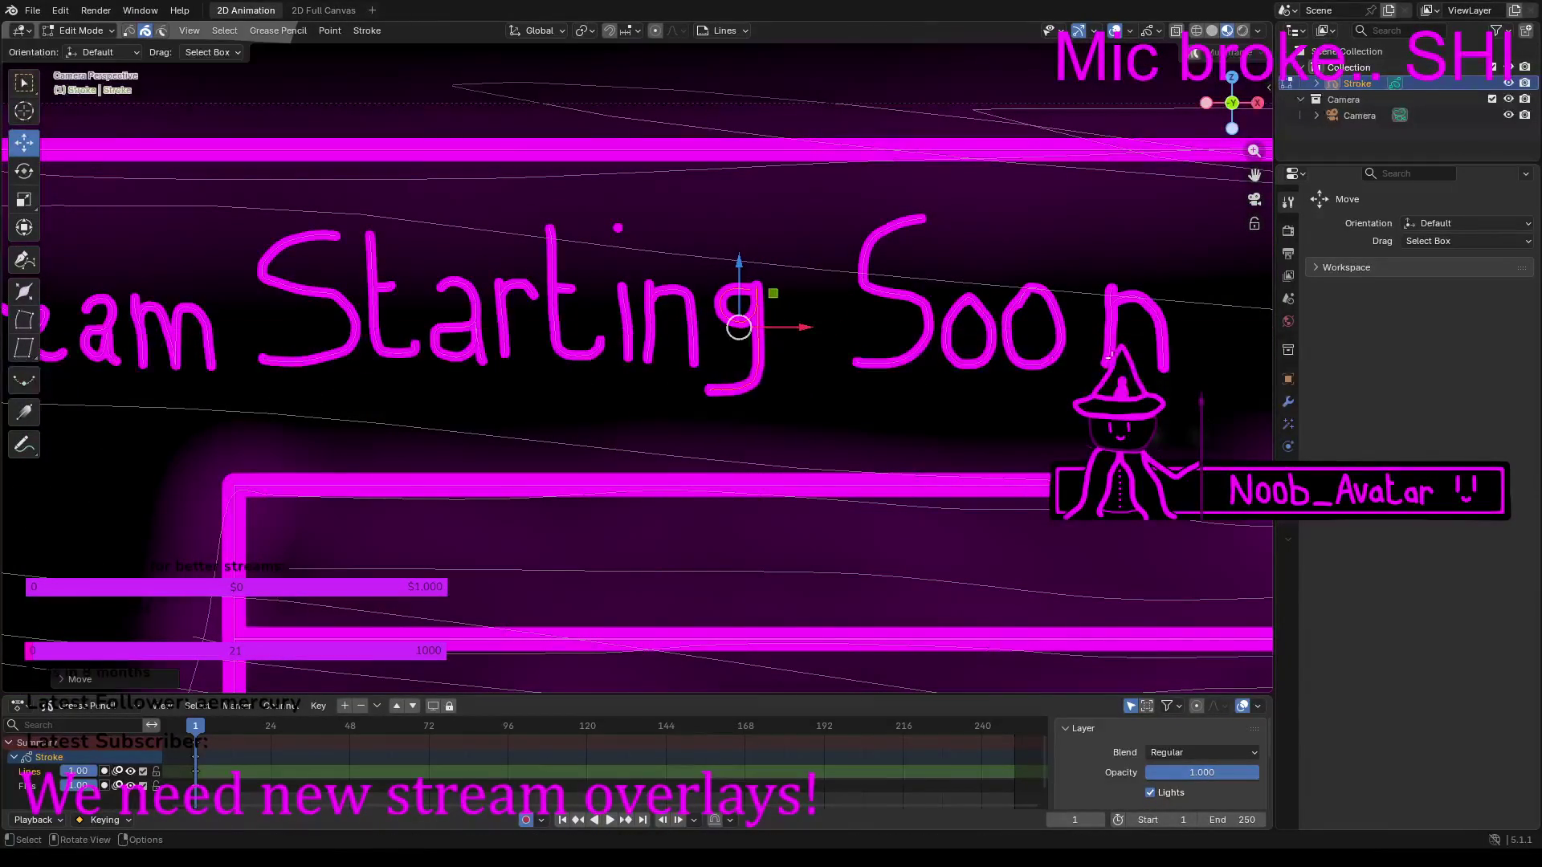
# Step: Slide the final n left so it sits right after Soo
pyautogui.click(1115, 315)
pyautogui.click(1116, 320)
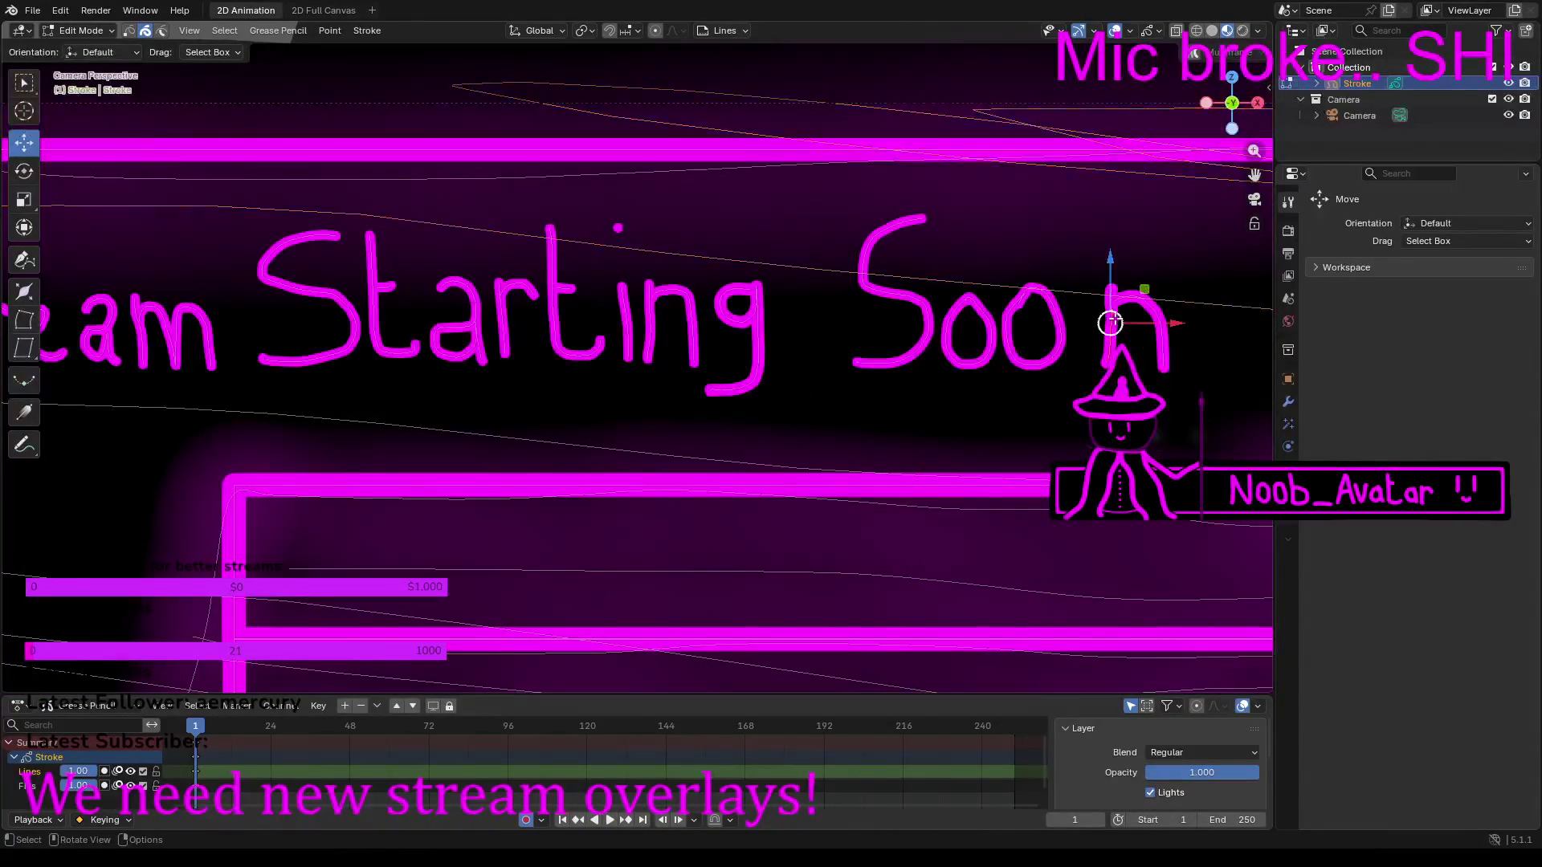
pyautogui.keyDown('shift'); pyautogui.click(1168, 365); pyautogui.keyUp('shift')
pyautogui.moveTo(1197, 319); pyautogui.dragTo(1170, 320)
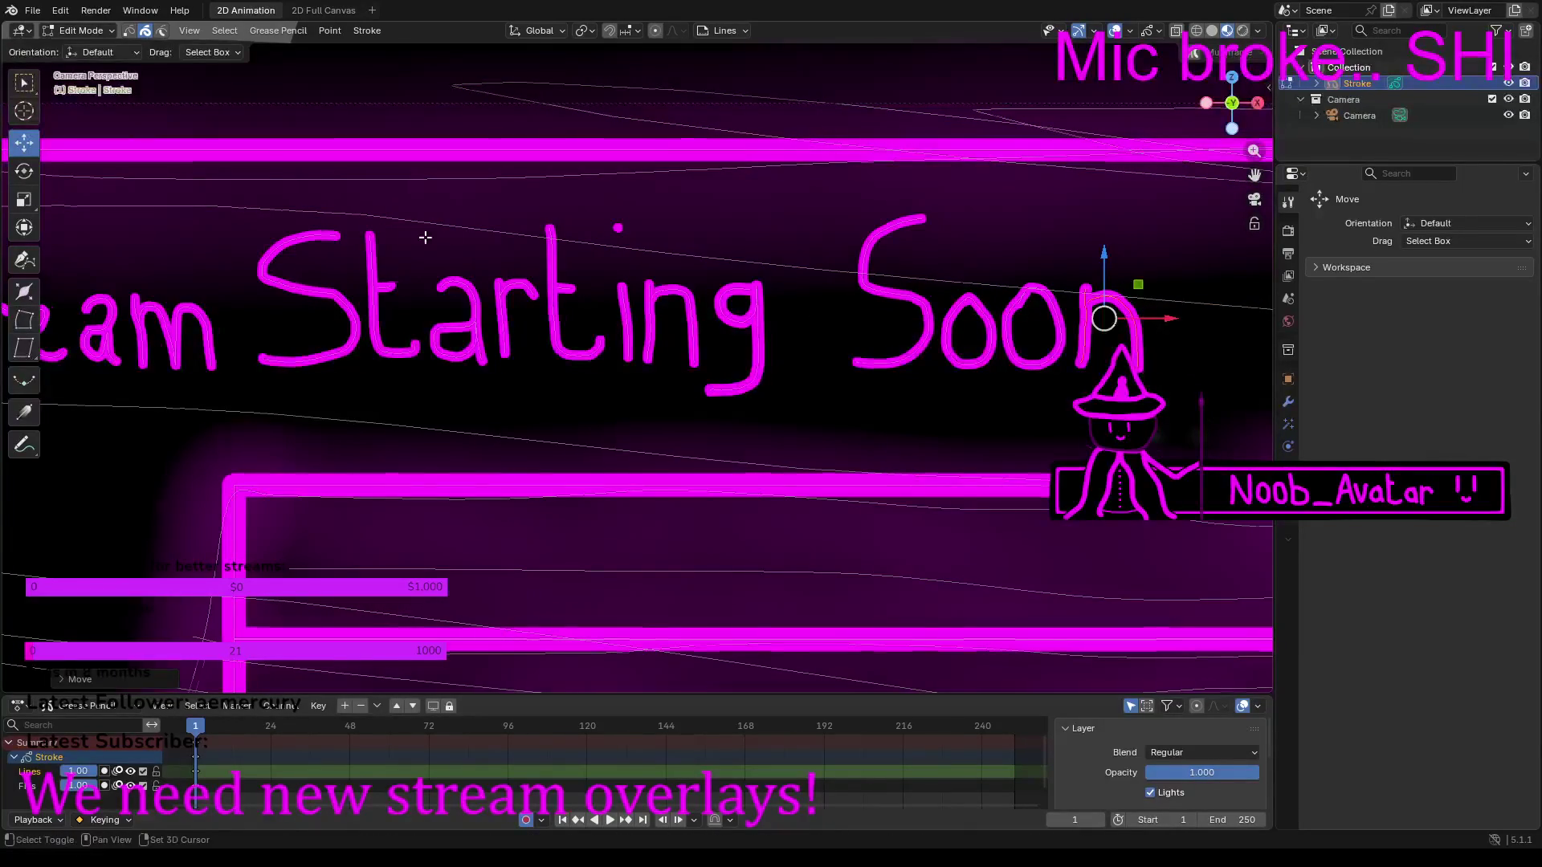
pyautogui.keyDown('shift'); pyautogui.moveTo(424, 233); pyautogui.dragTo(1088, 282, button='middle'); pyautogui.keyUp('shift')
pyautogui.scroll(4, 675, 316)
pyautogui.scroll(-8, 633, 305)
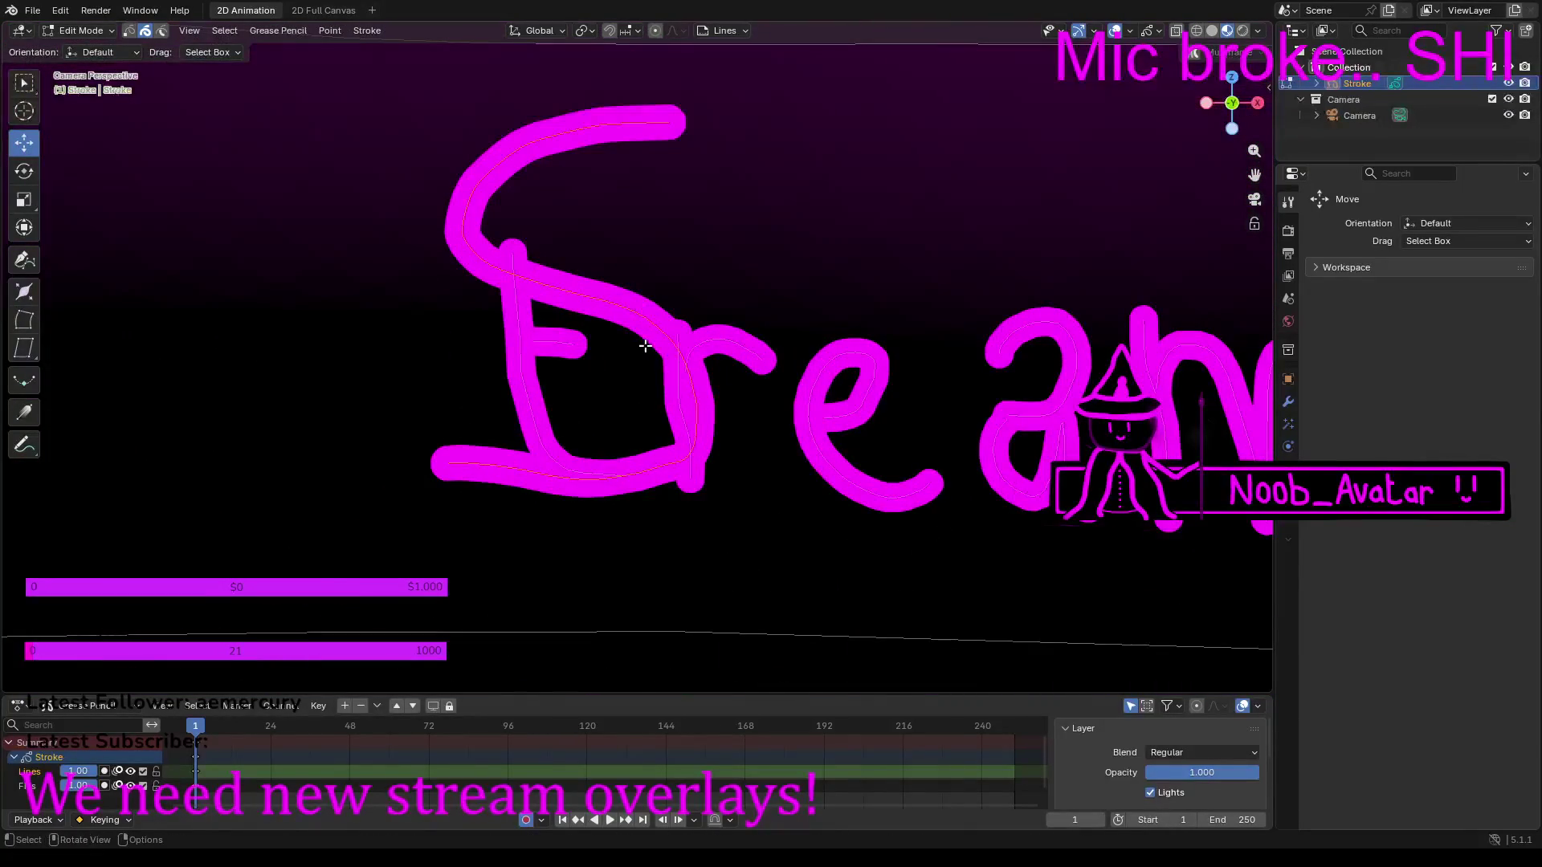
# Step: Slide the S left back into place in Stream
pyautogui.click(993, 400)
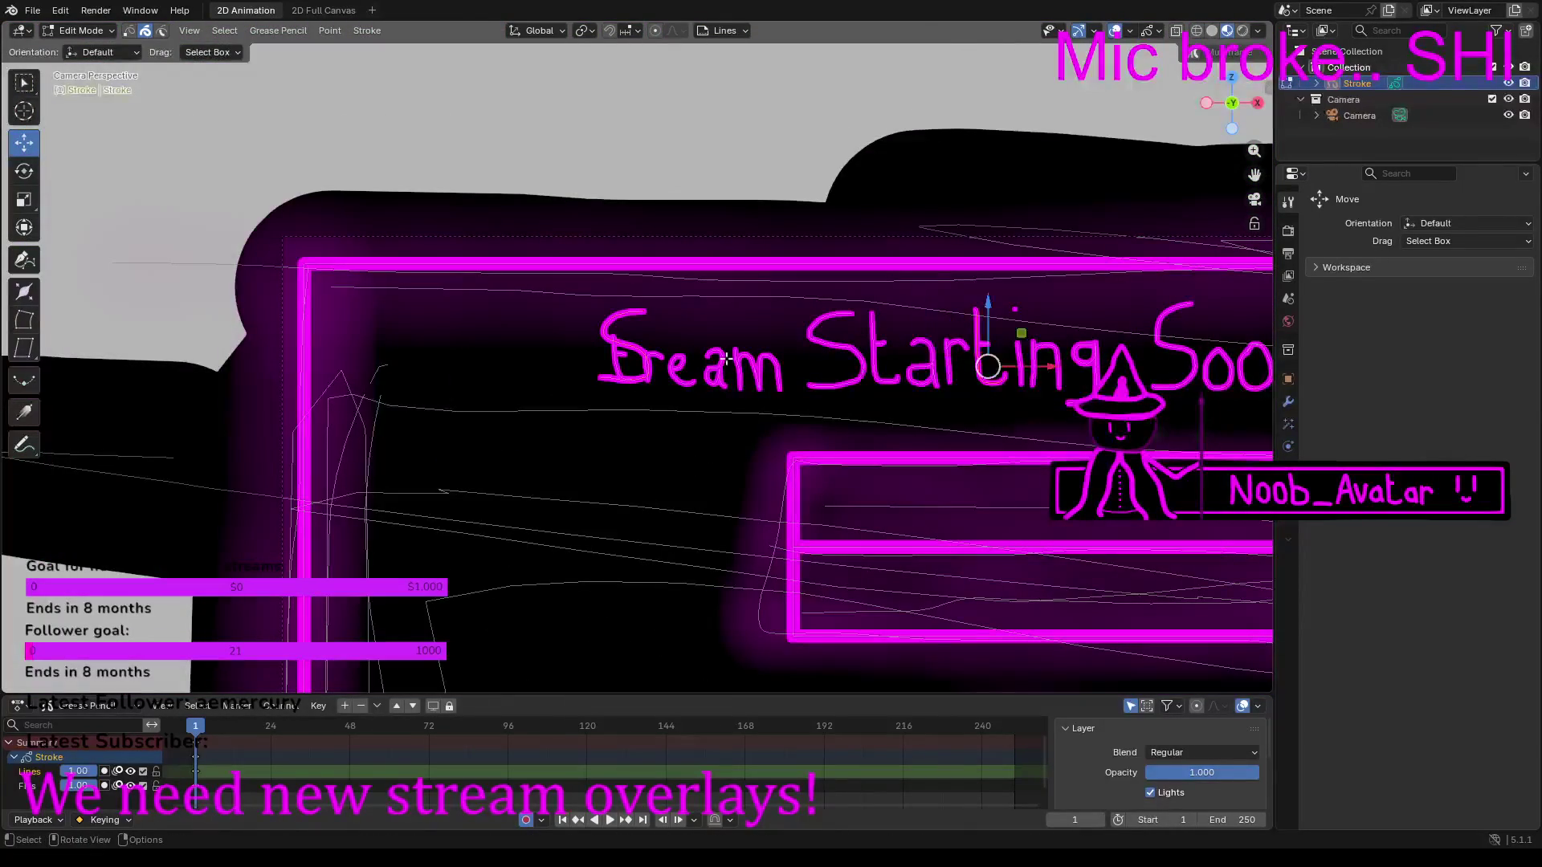
pyautogui.click(634, 346)
pyautogui.moveTo(694, 351); pyautogui.dragTo(642, 351)
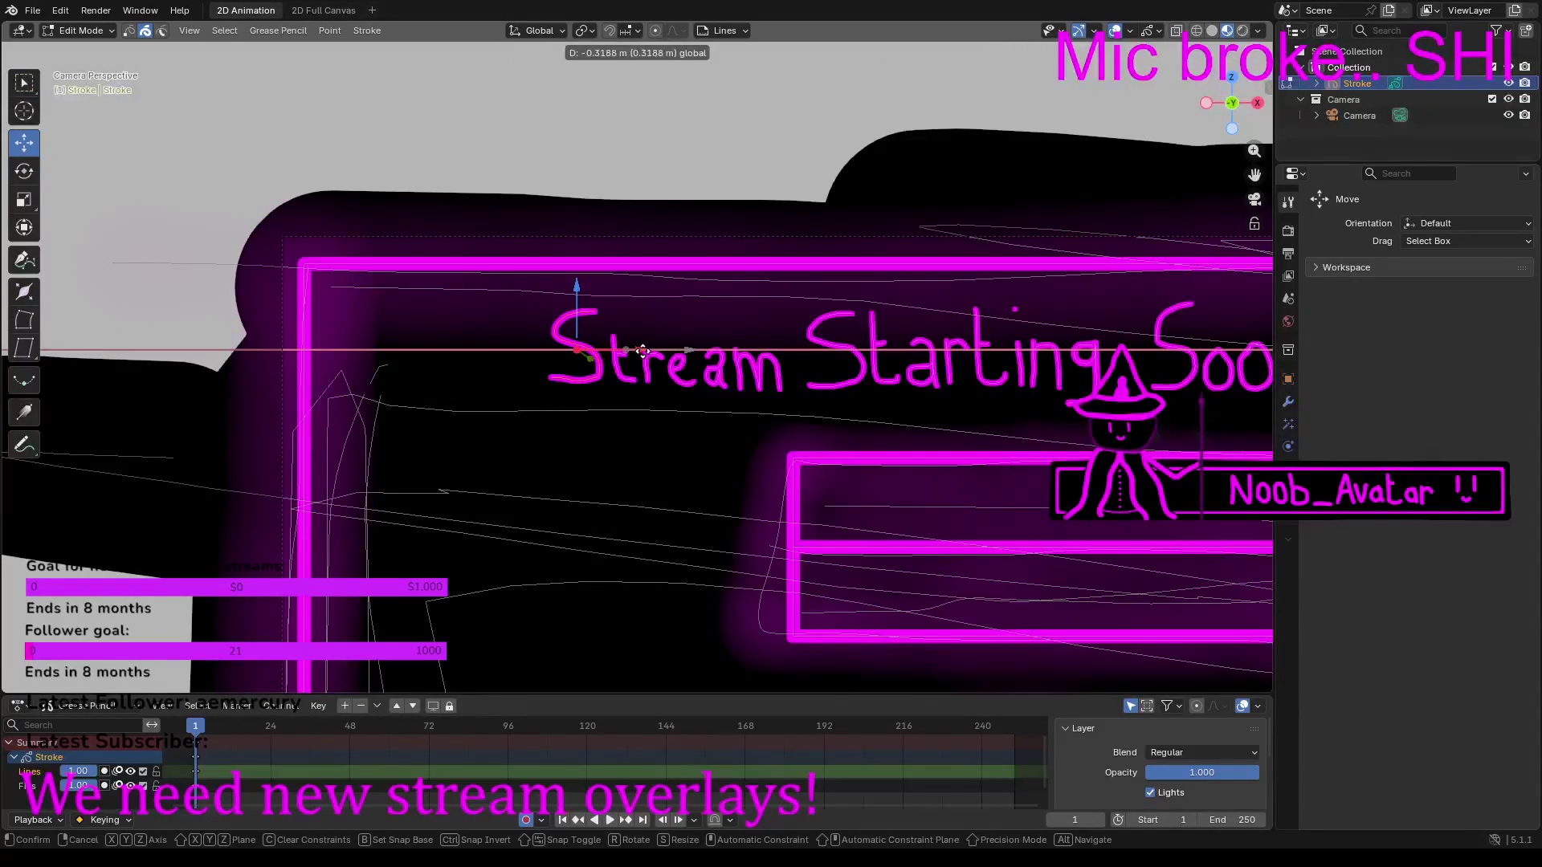
pyautogui.click(642, 351)
pyautogui.scroll(-4, 882, 429)
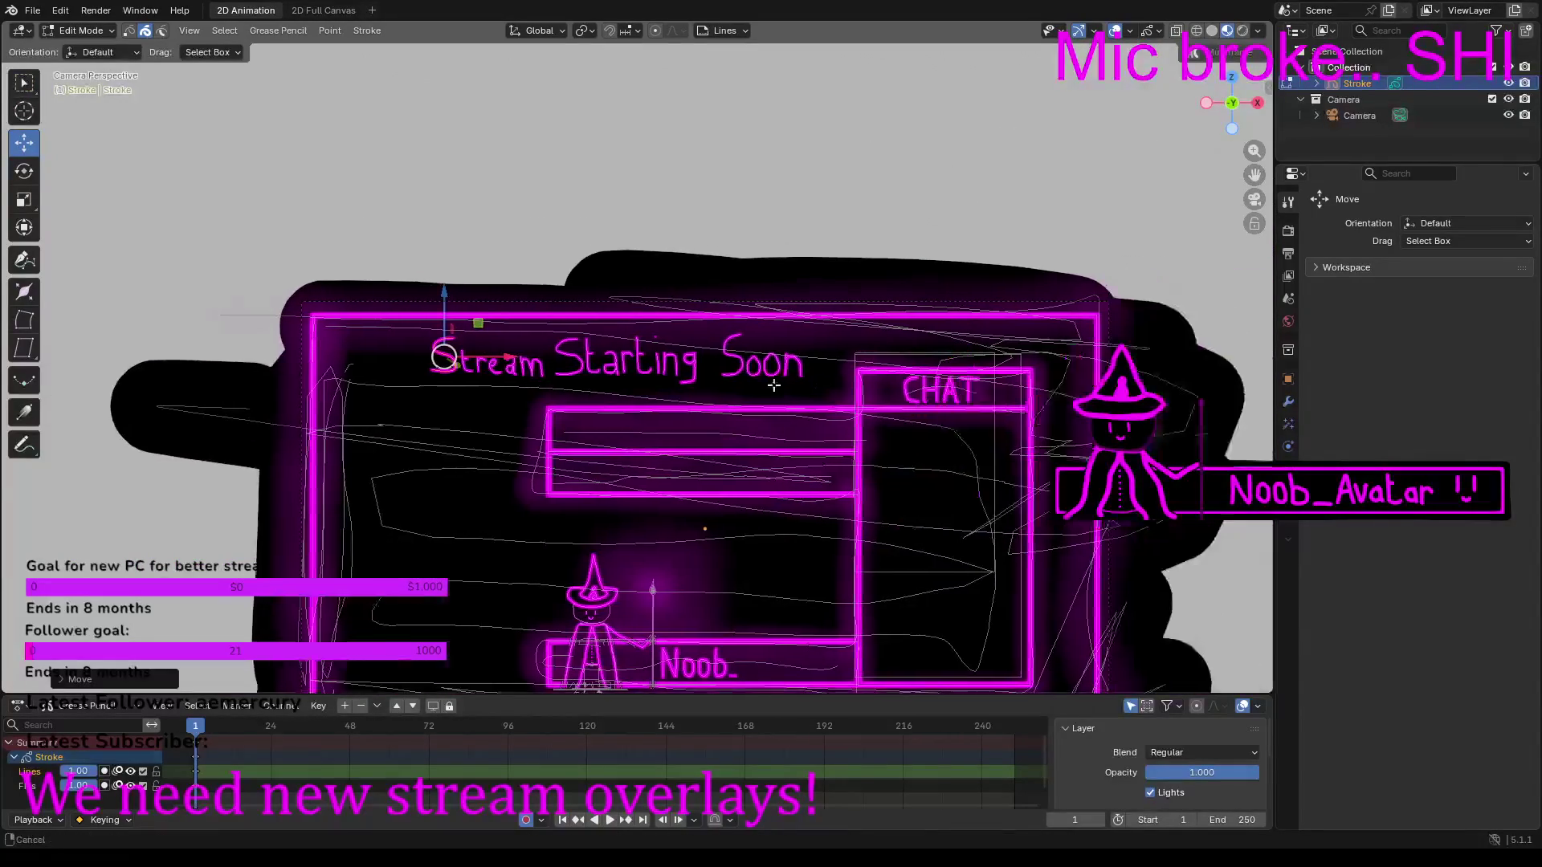
pyautogui.scroll(12, 773, 386)
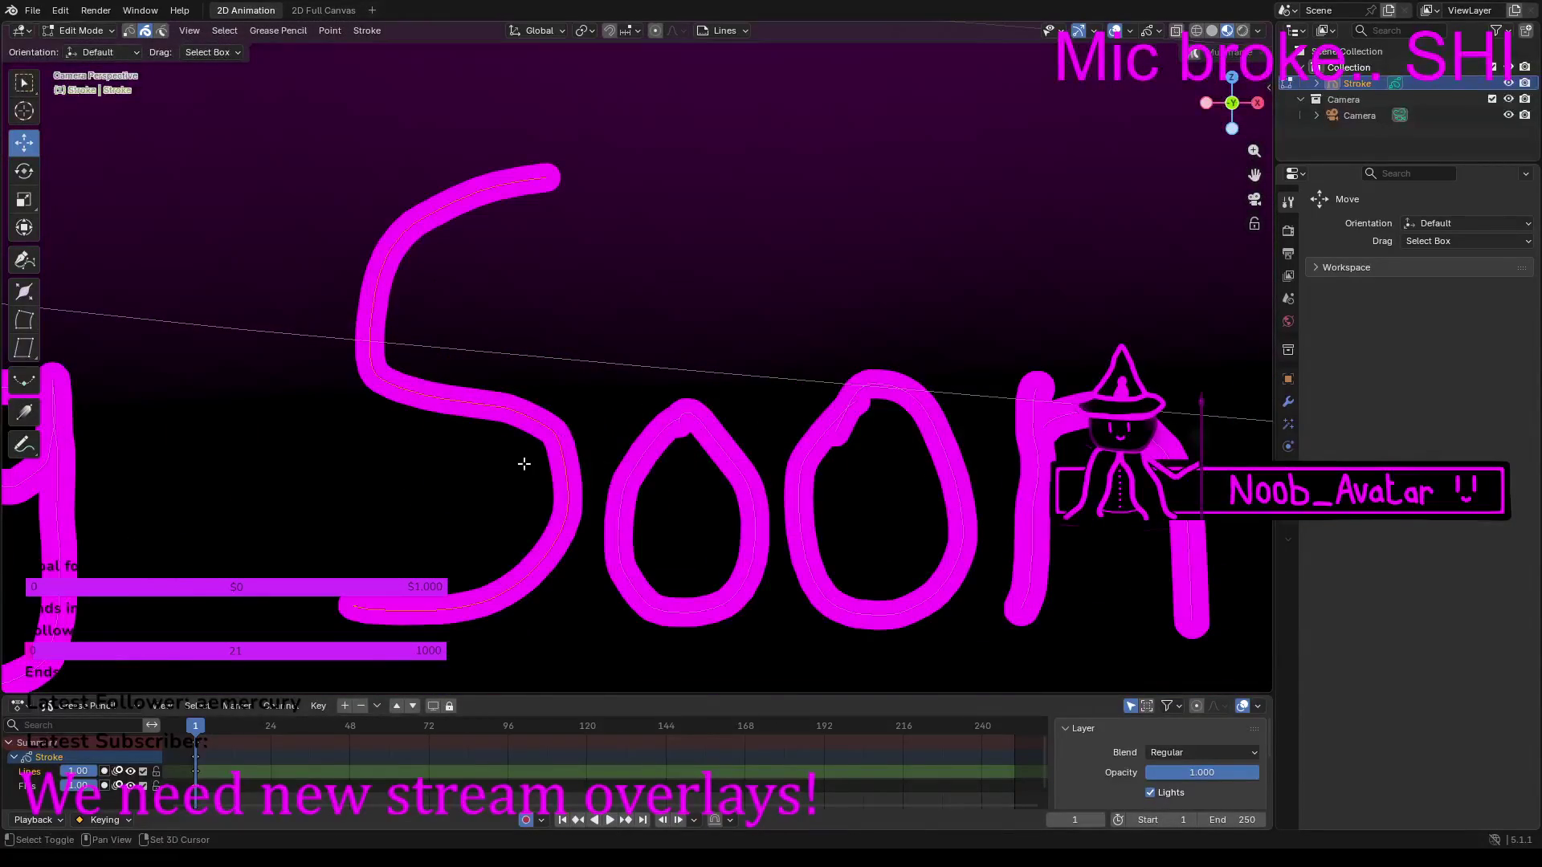
# Step: Select all of Soon, using L for the first o and adding the other letters
pyautogui.click(463, 412)
pyautogui.click(559, 464)
pyautogui.keyDown('shift'); pyautogui.click(764, 476); pyautogui.keyUp('shift')
pyautogui.click(764, 477)
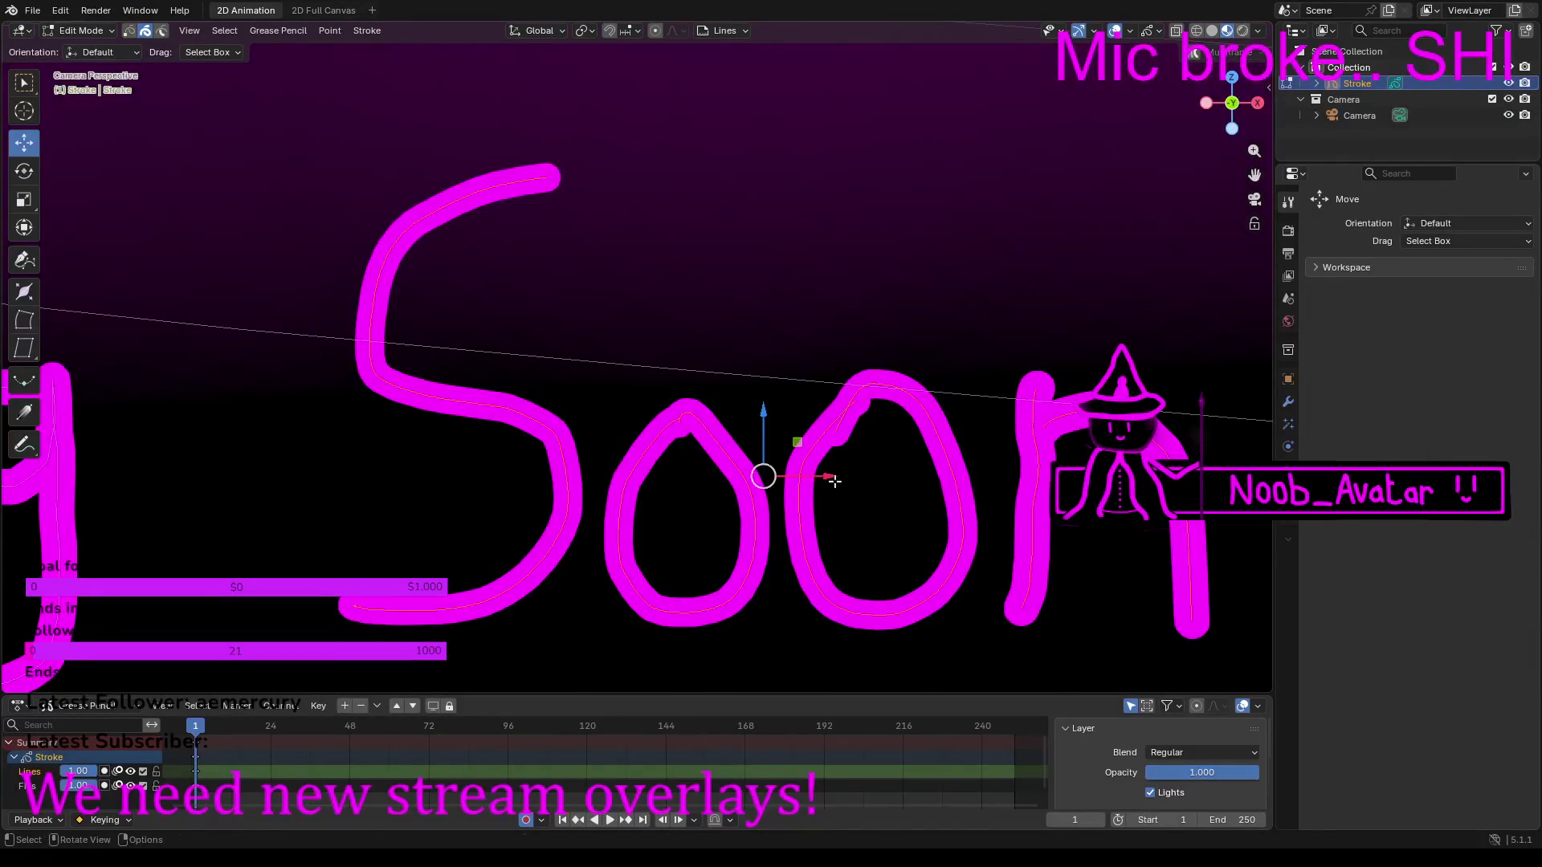
pyautogui.keyDown('ctrl'); pyautogui.hscroll(5, 834, 480); pyautogui.keyUp('ctrl')
pyautogui.press('l')
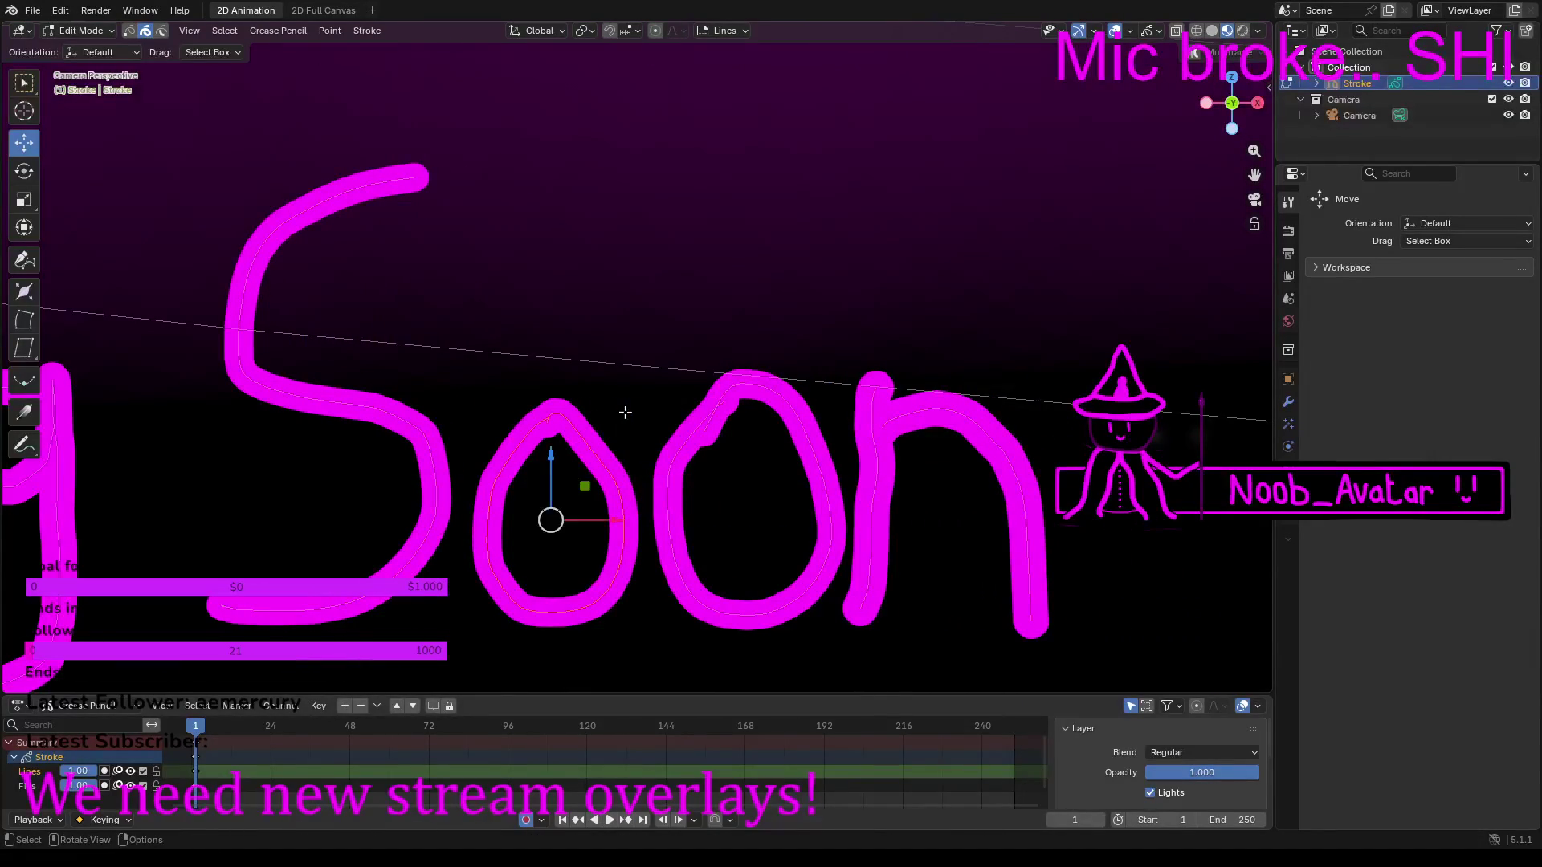
pyautogui.keyDown('shift'); pyautogui.click(434, 454); pyautogui.keyUp('shift')
pyautogui.keyDown('shift'); pyautogui.click(809, 434); pyautogui.keyUp('shift')
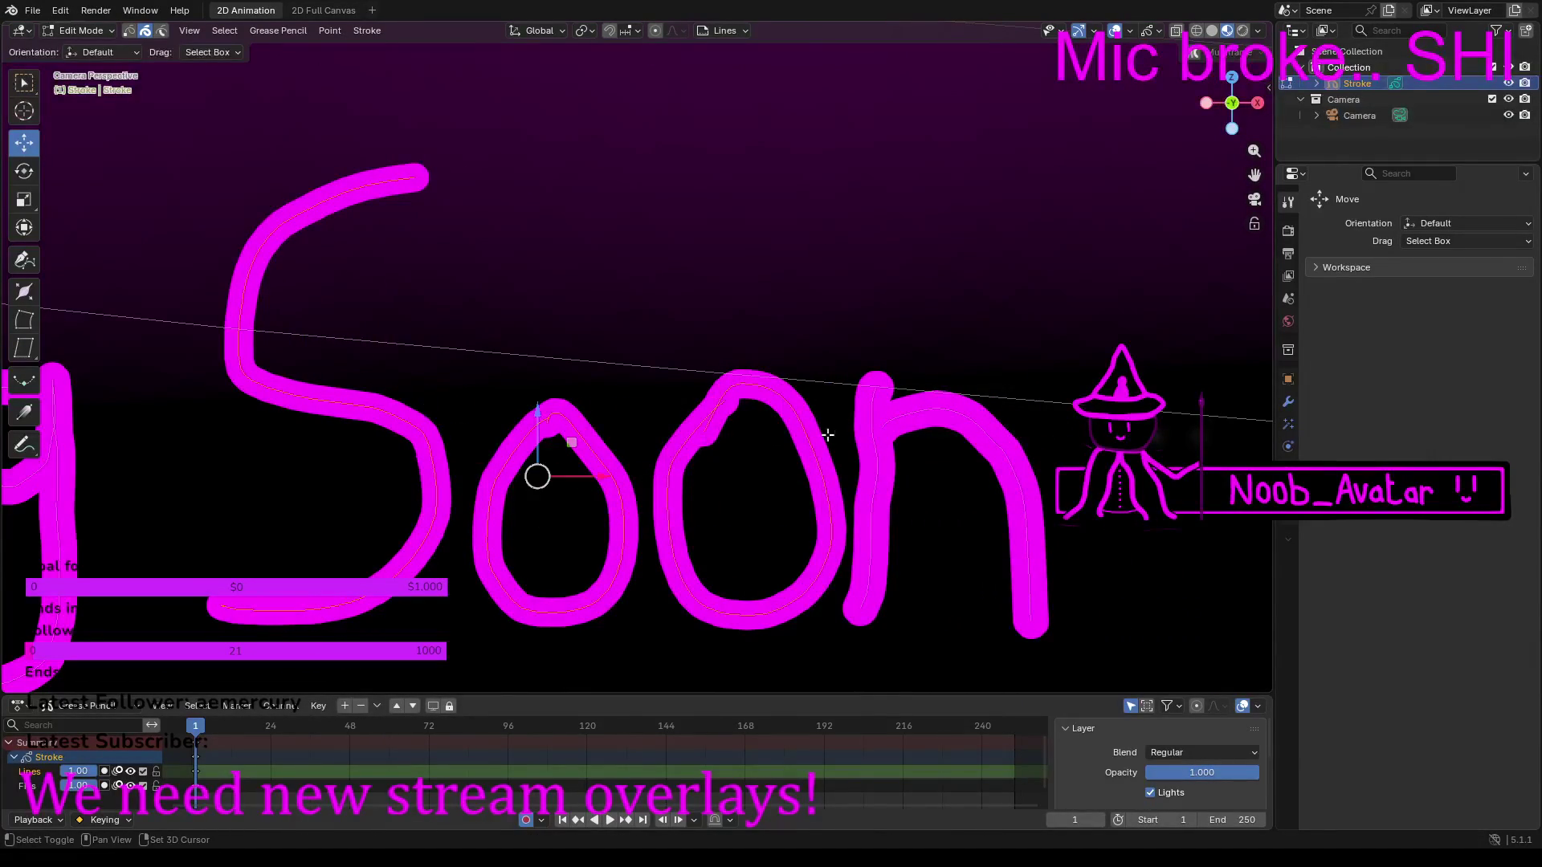
pyautogui.keyDown('shift'); pyautogui.click(895, 428); pyautogui.keyUp('shift')
# Step: Drag the Soon strokes slightly to line them up with Starting
pyautogui.moveTo(625, 422)
pyautogui.mouseDown()
pyautogui.moveTo(623, 438)
pyautogui.moveTo(631, 393)
pyautogui.mouseUp()
pyautogui.scroll(-2, 620, 409)
pyautogui.scroll(-3, 713, 415)
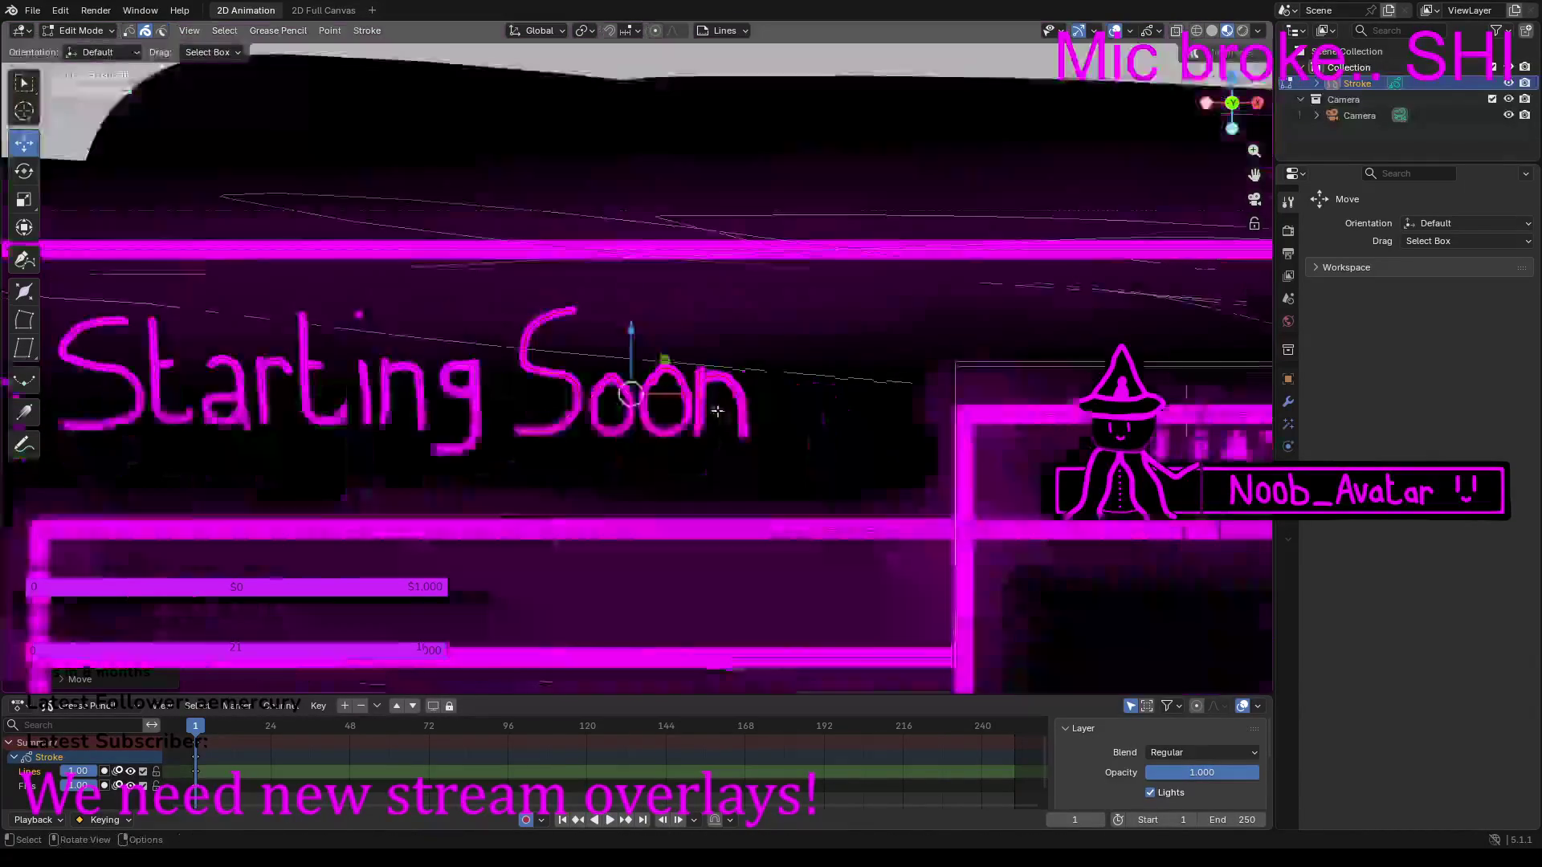
pyautogui.scroll(-4, 713, 415)
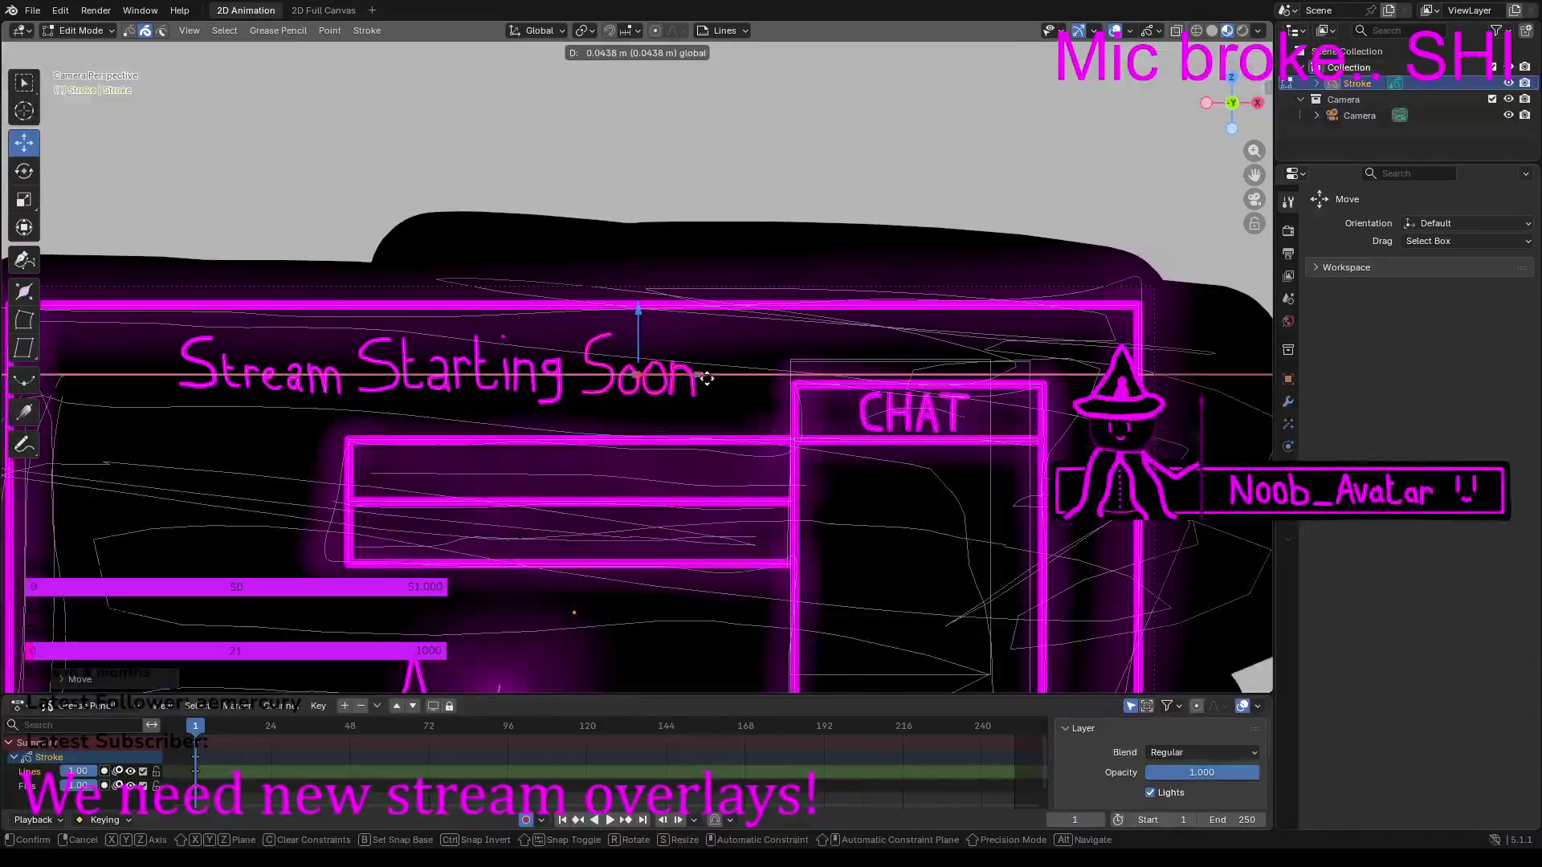
pyautogui.scroll(-4, 707, 378)
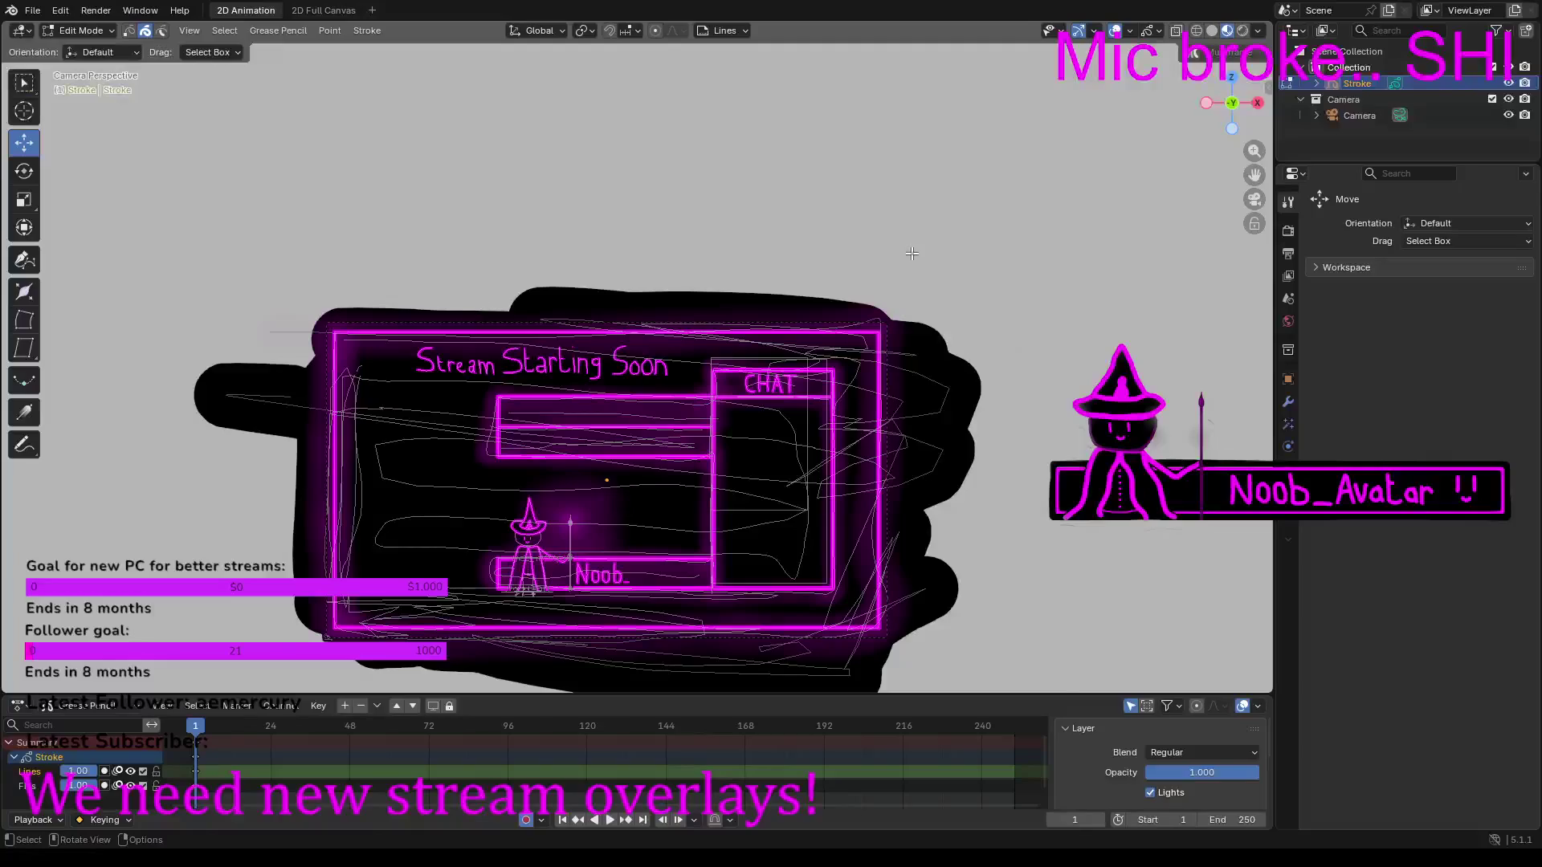
pyautogui.scroll(6, 636, 354)
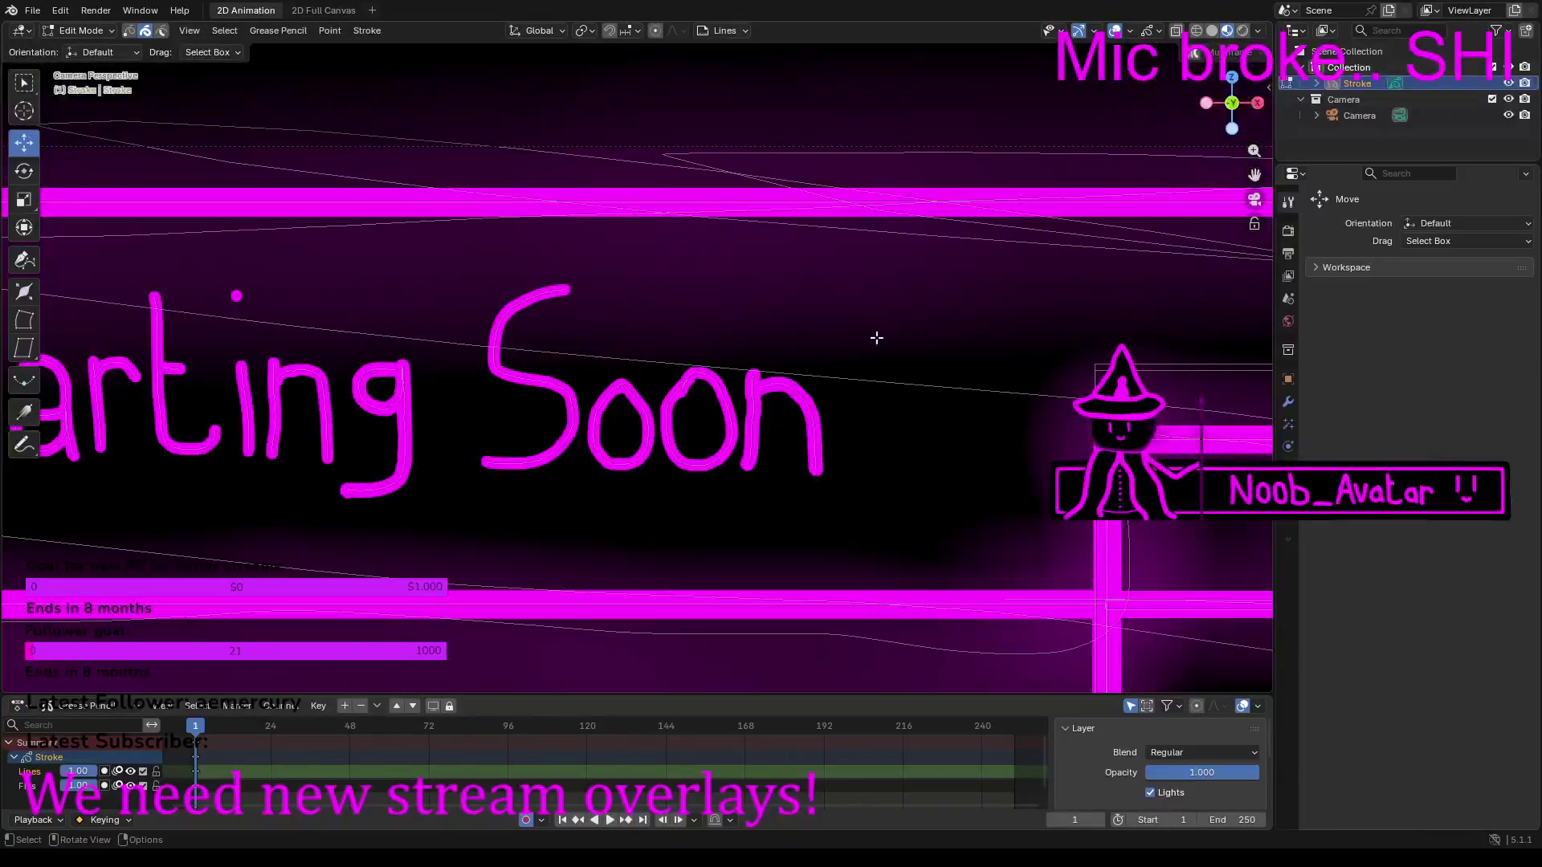
pyautogui.scroll(4, 296, 765)
pyautogui.keyDown('ctrl'); pyautogui.scroll(-4, 297, 767); pyautogui.keyUp('ctrl')
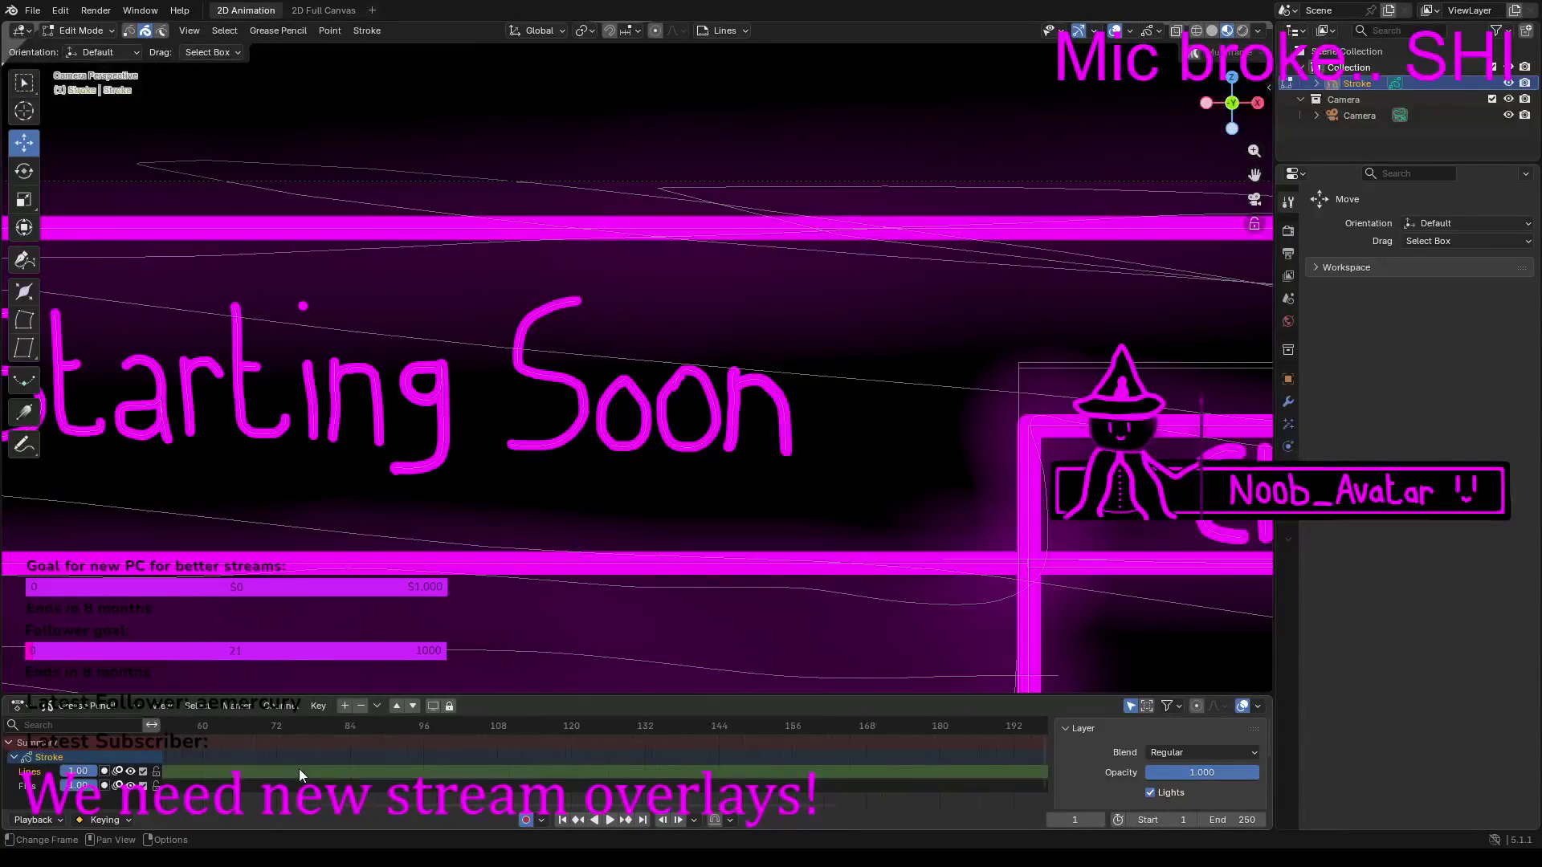
# Step: Insert a Grease Pencil keyframe at frame 6 from the Dope Sheet
pyautogui.moveTo(484, 805); pyautogui.dragTo(225, 805)
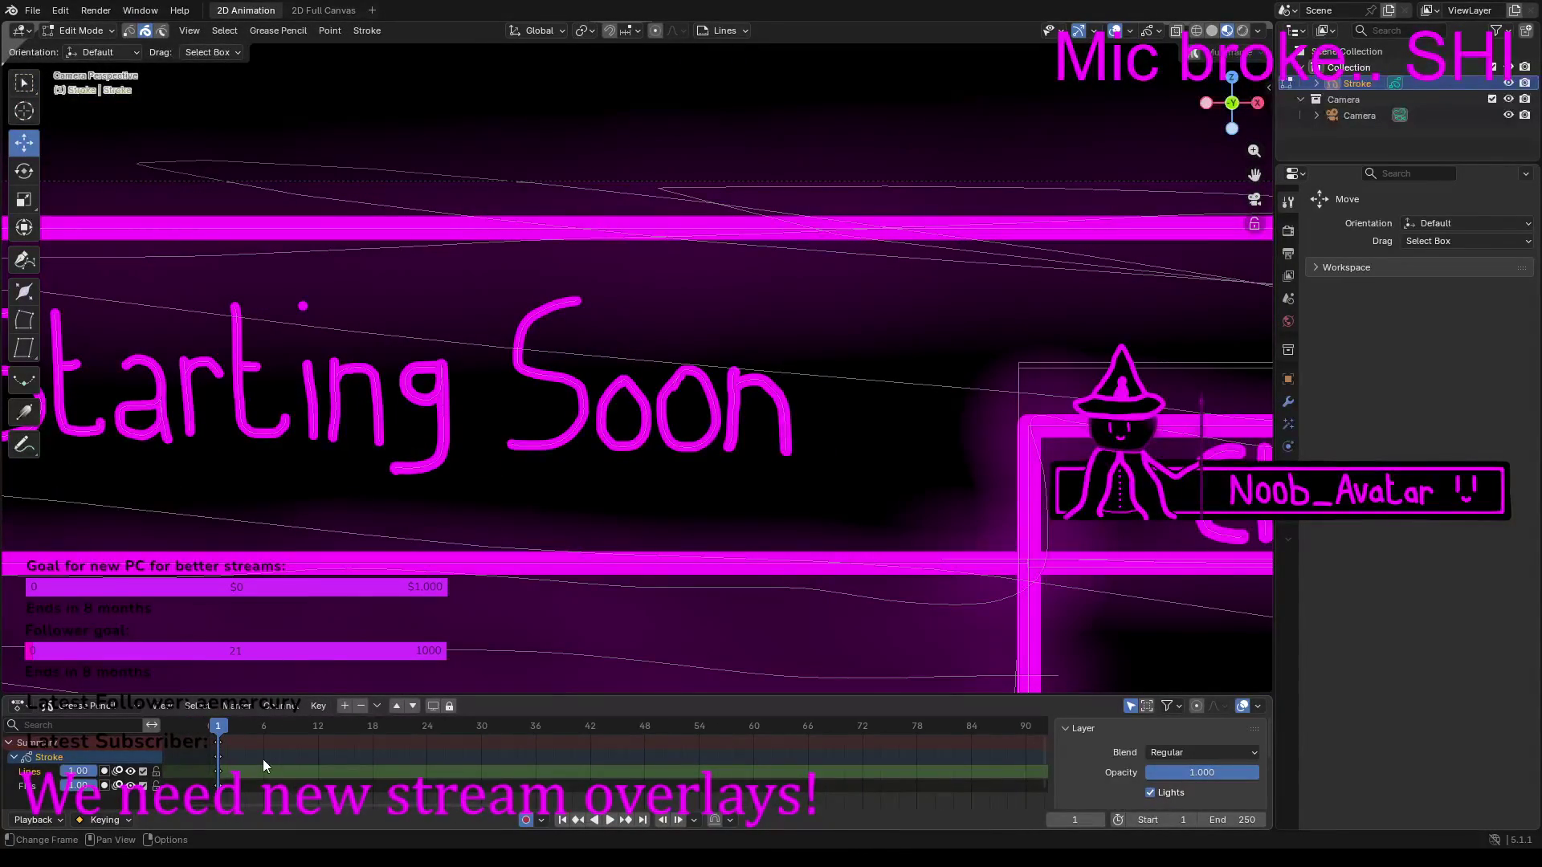
pyautogui.scroll(2, 252, 755)
pyautogui.scroll(-2, 253, 758)
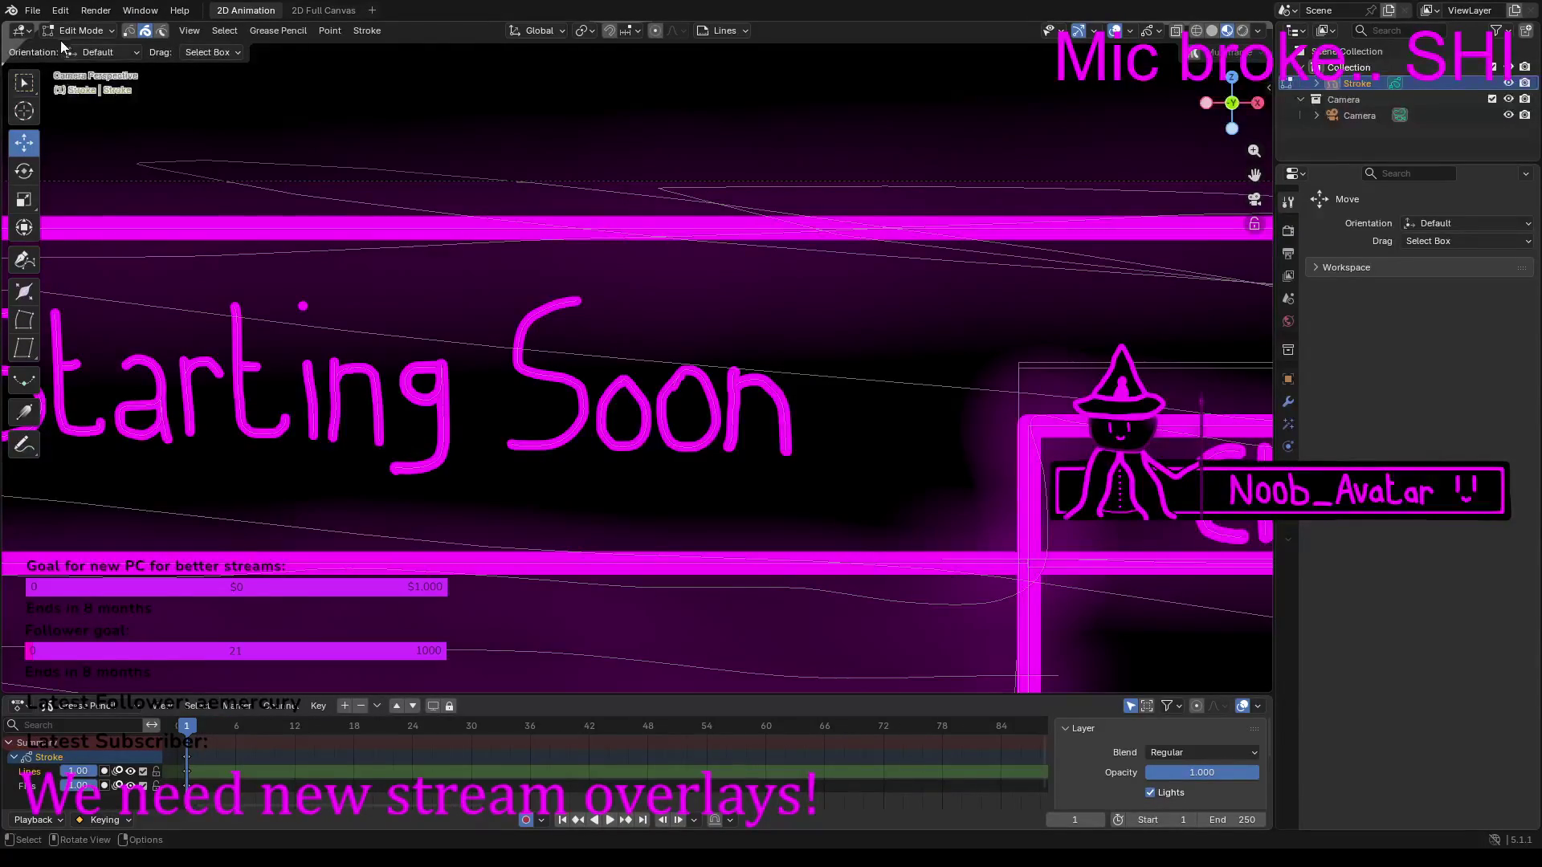
pyautogui.click(236, 728)
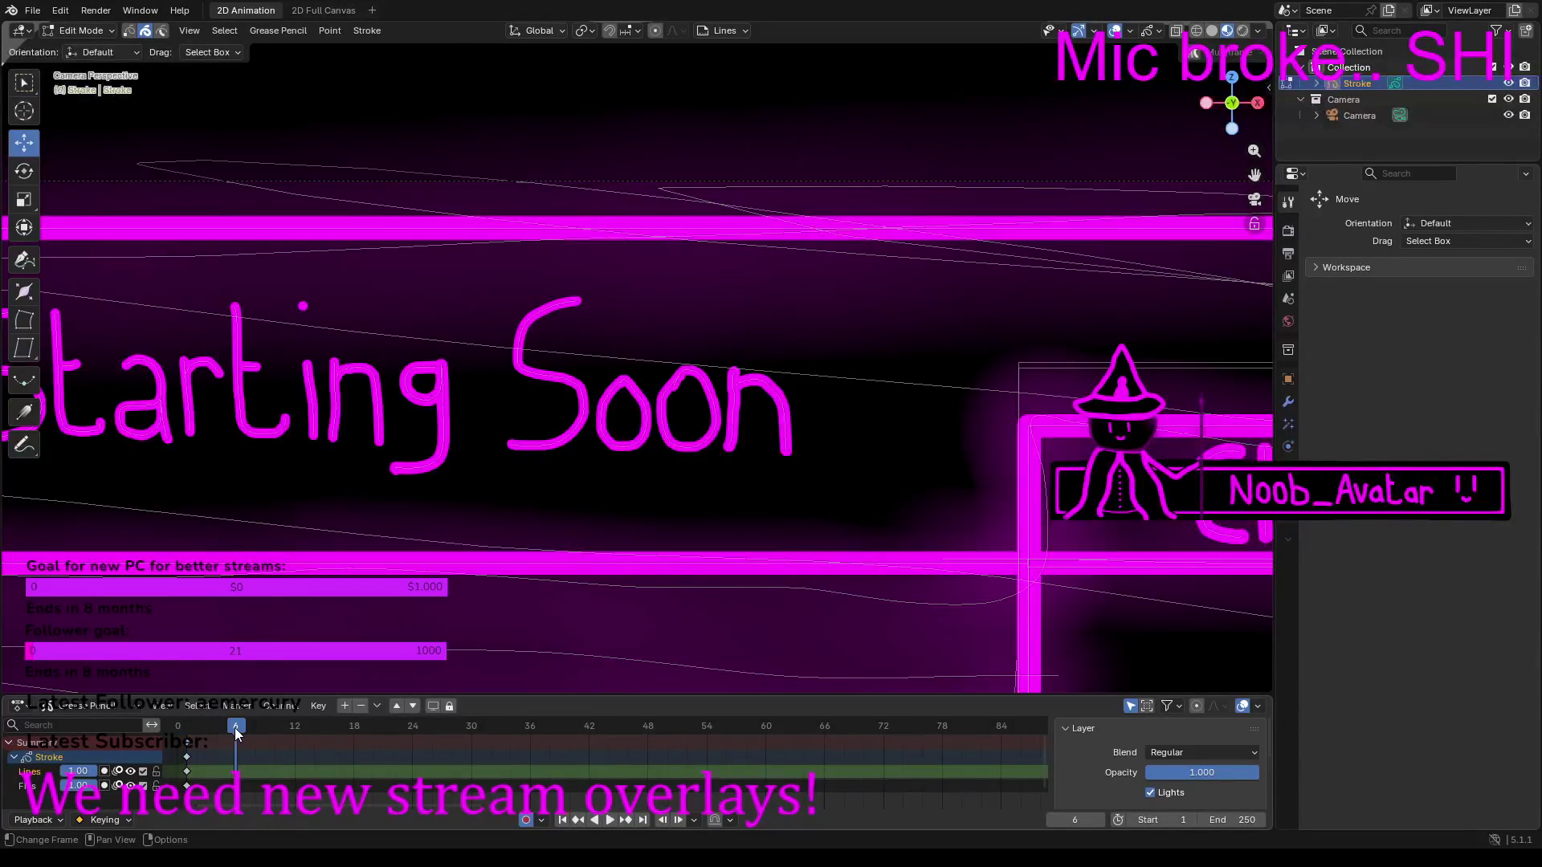
pyautogui.rightClick(235, 728)
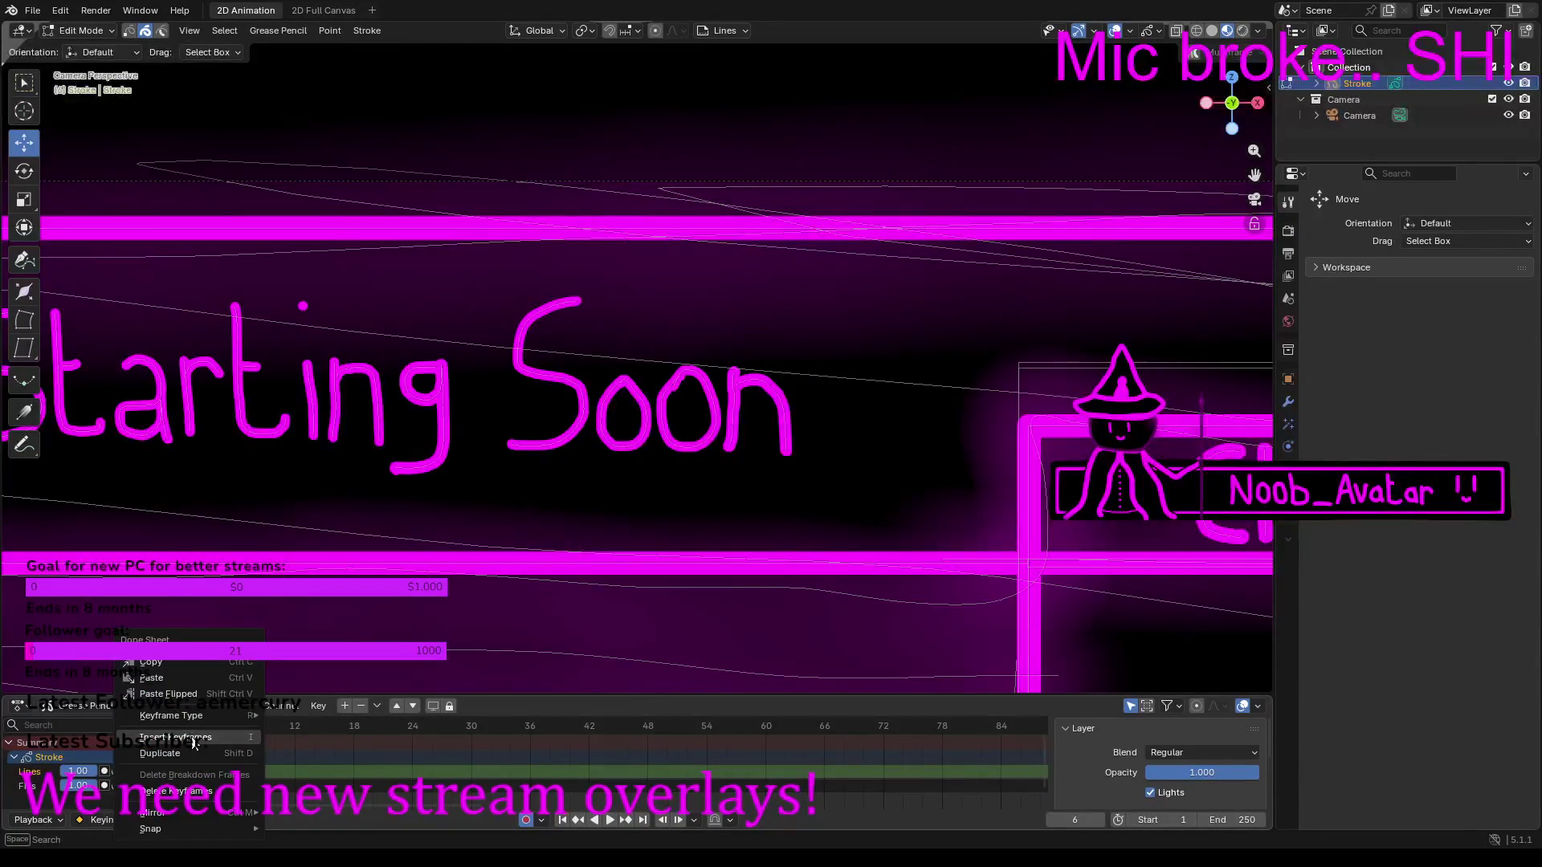
pyautogui.click(198, 740)
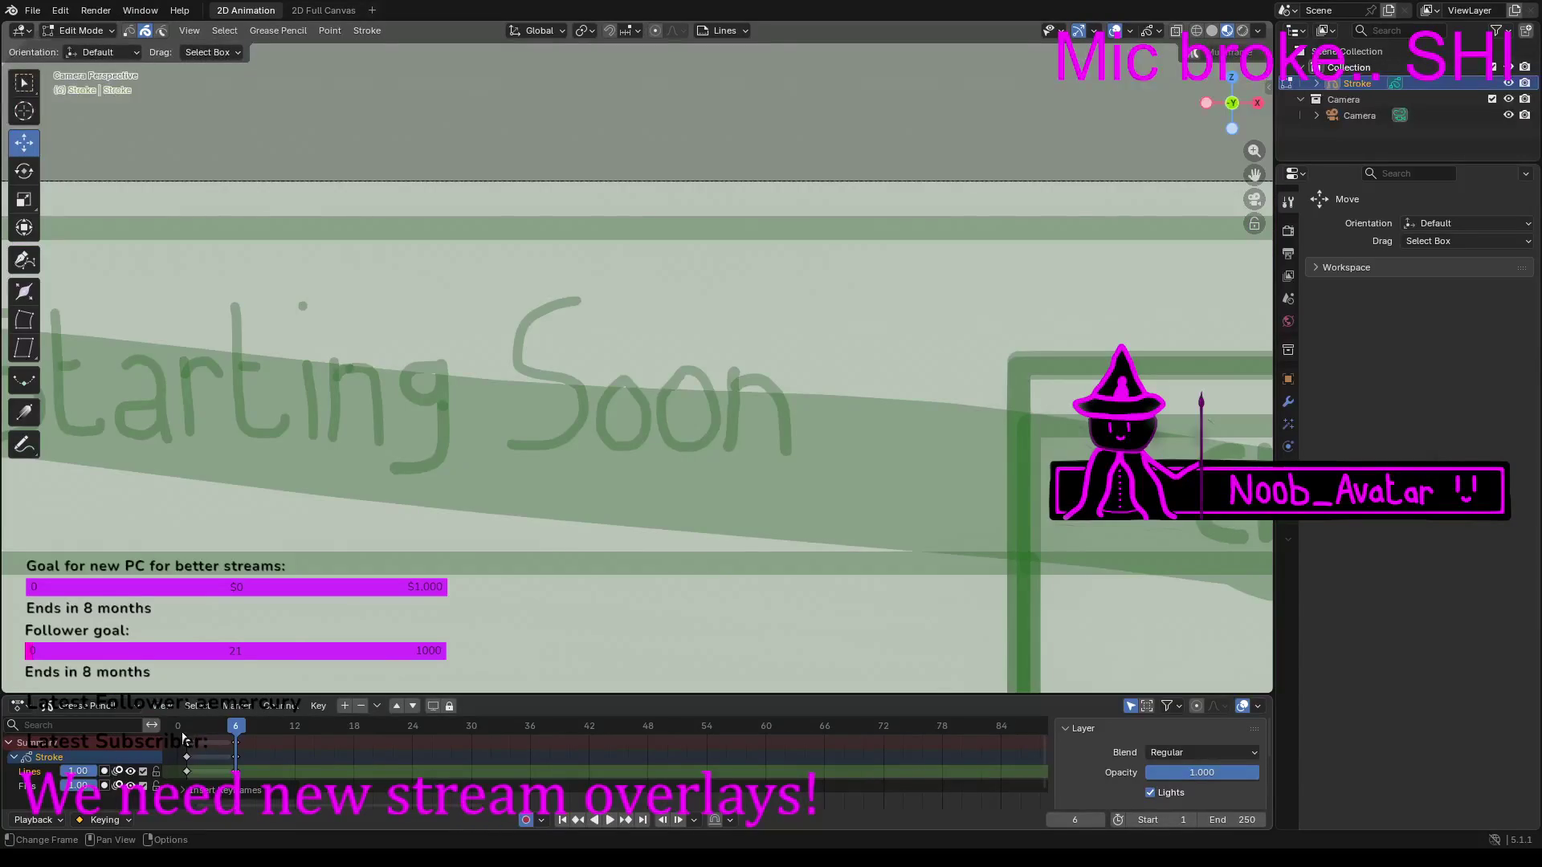
# Step: Return to frame 1 and recentre the overlay in the viewport
pyautogui.click(187, 728)
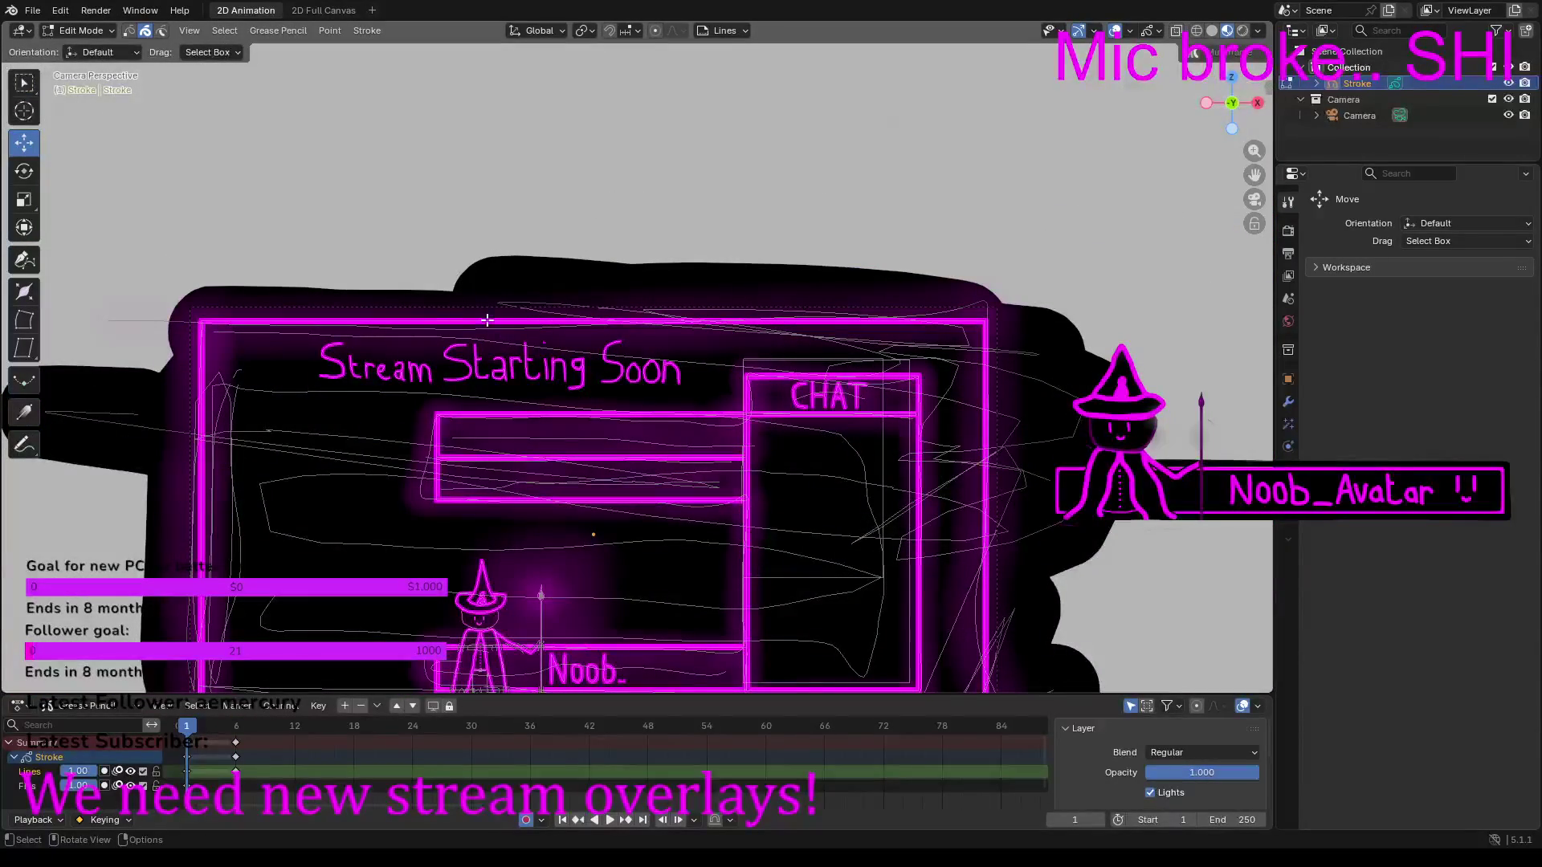
pyautogui.moveTo(445, 282)
pyautogui.mouseDown()
pyautogui.moveTo(579, 265)
pyautogui.moveTo(554, 253)
pyautogui.moveTo(565, 245)
pyautogui.mouseUp()
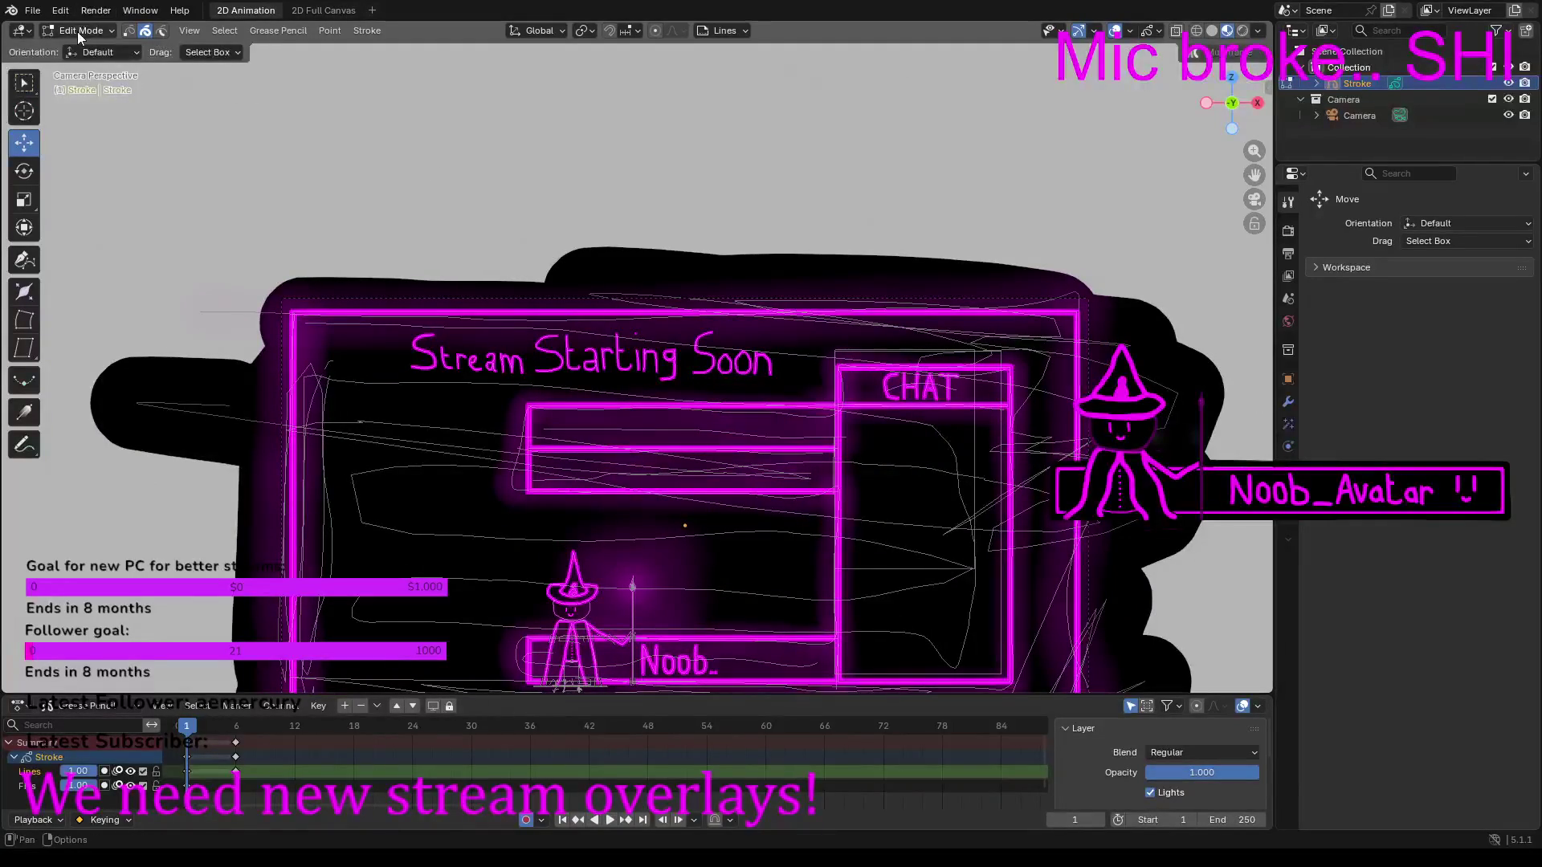
pyautogui.scroll(-1, 255, 144)
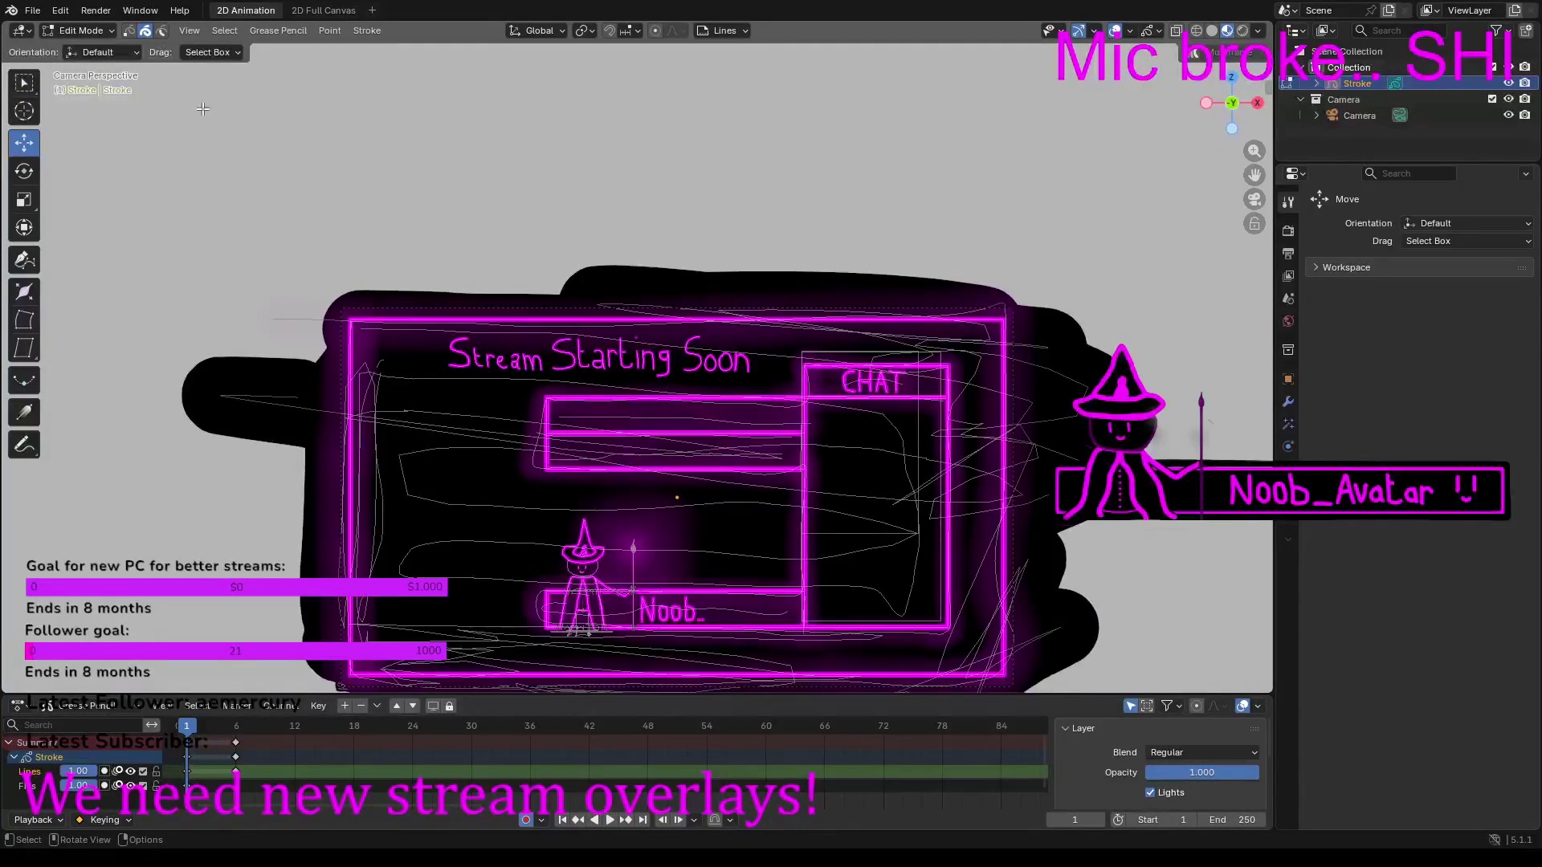
pyautogui.click(104, 52)
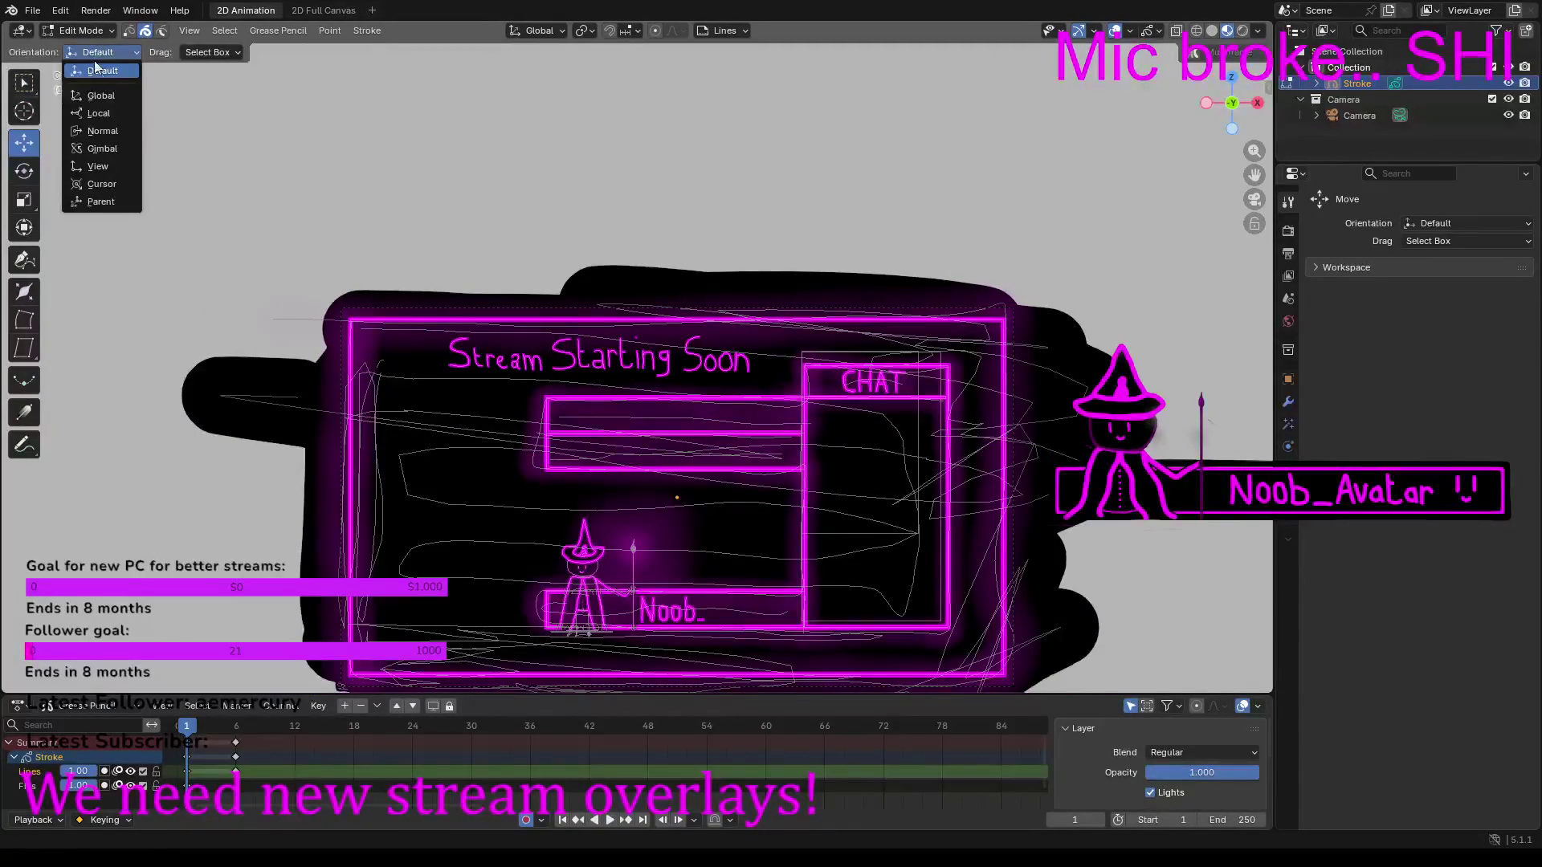
# Step: Box-select all the overlay strokes and copy them
pyautogui.click(98, 70)
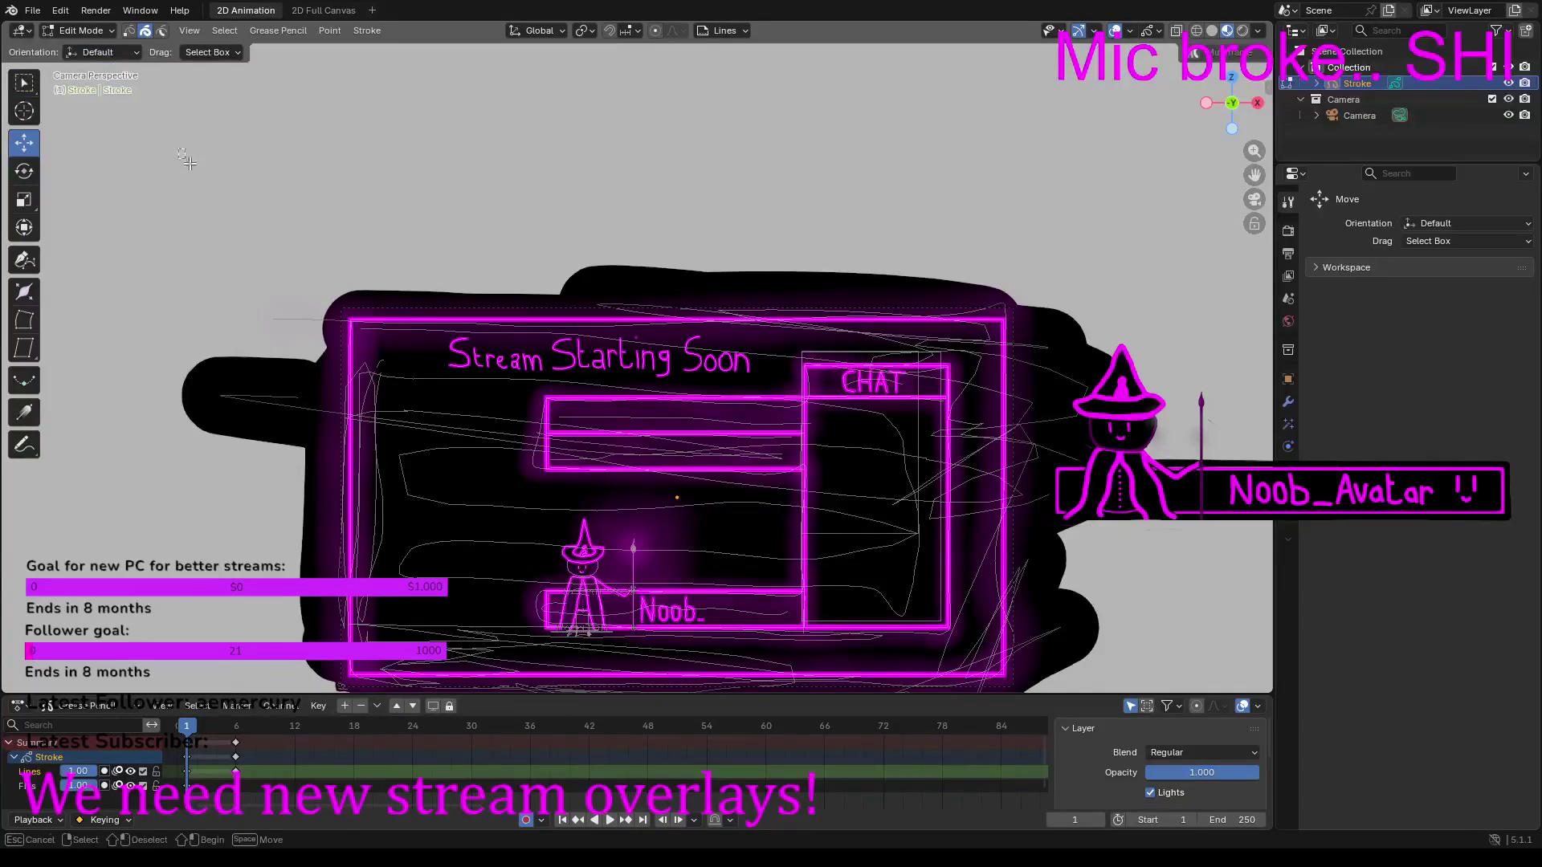
pyautogui.moveTo(179, 150); pyautogui.dragTo(990, 480)
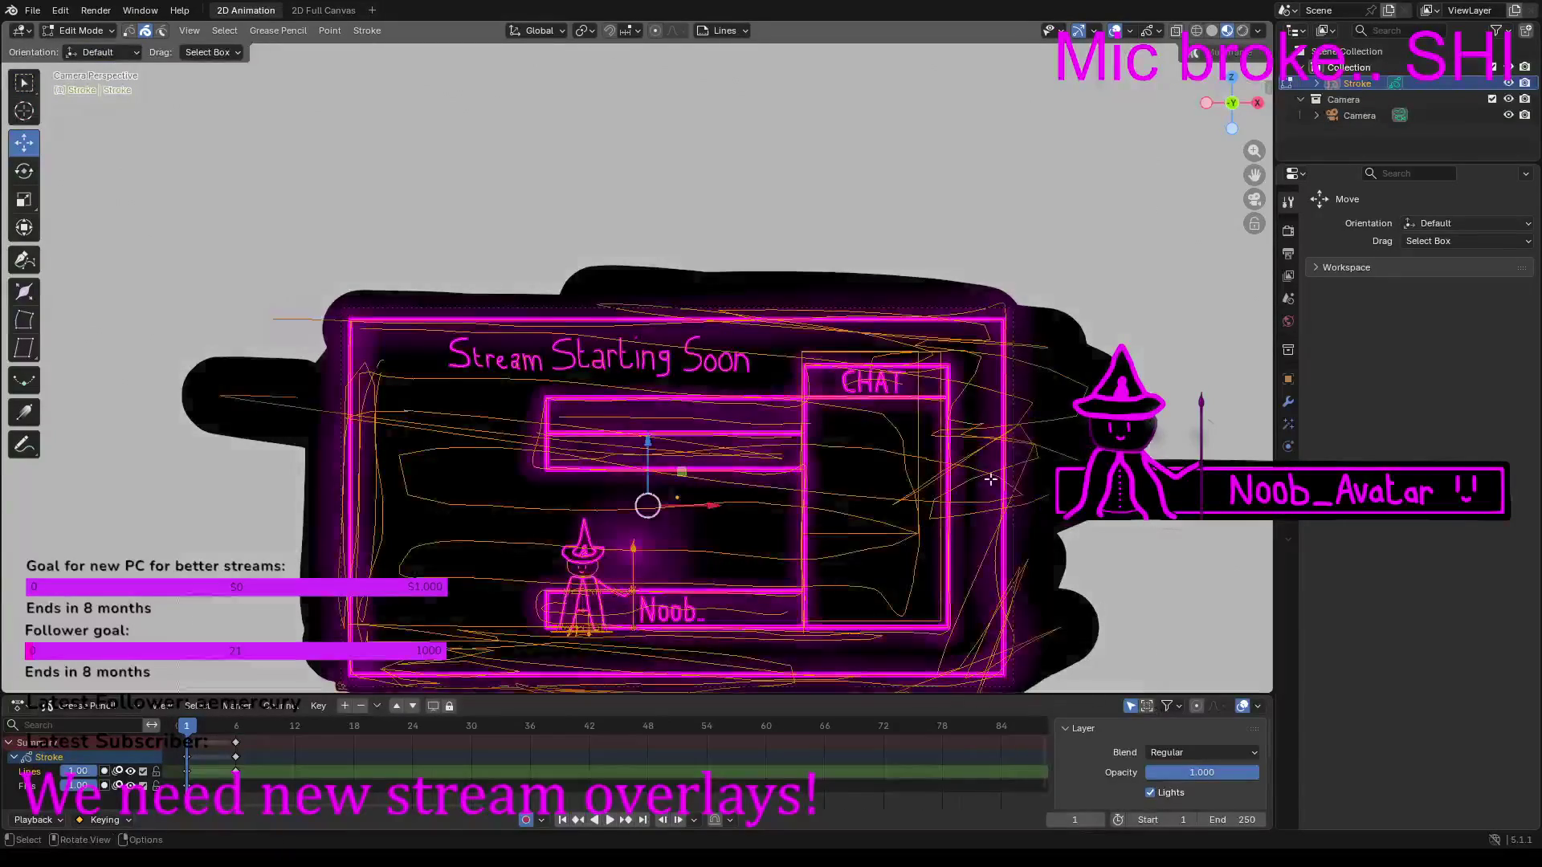
pyautogui.scroll(-1, 990, 480)
pyautogui.rightClick(859, 479)
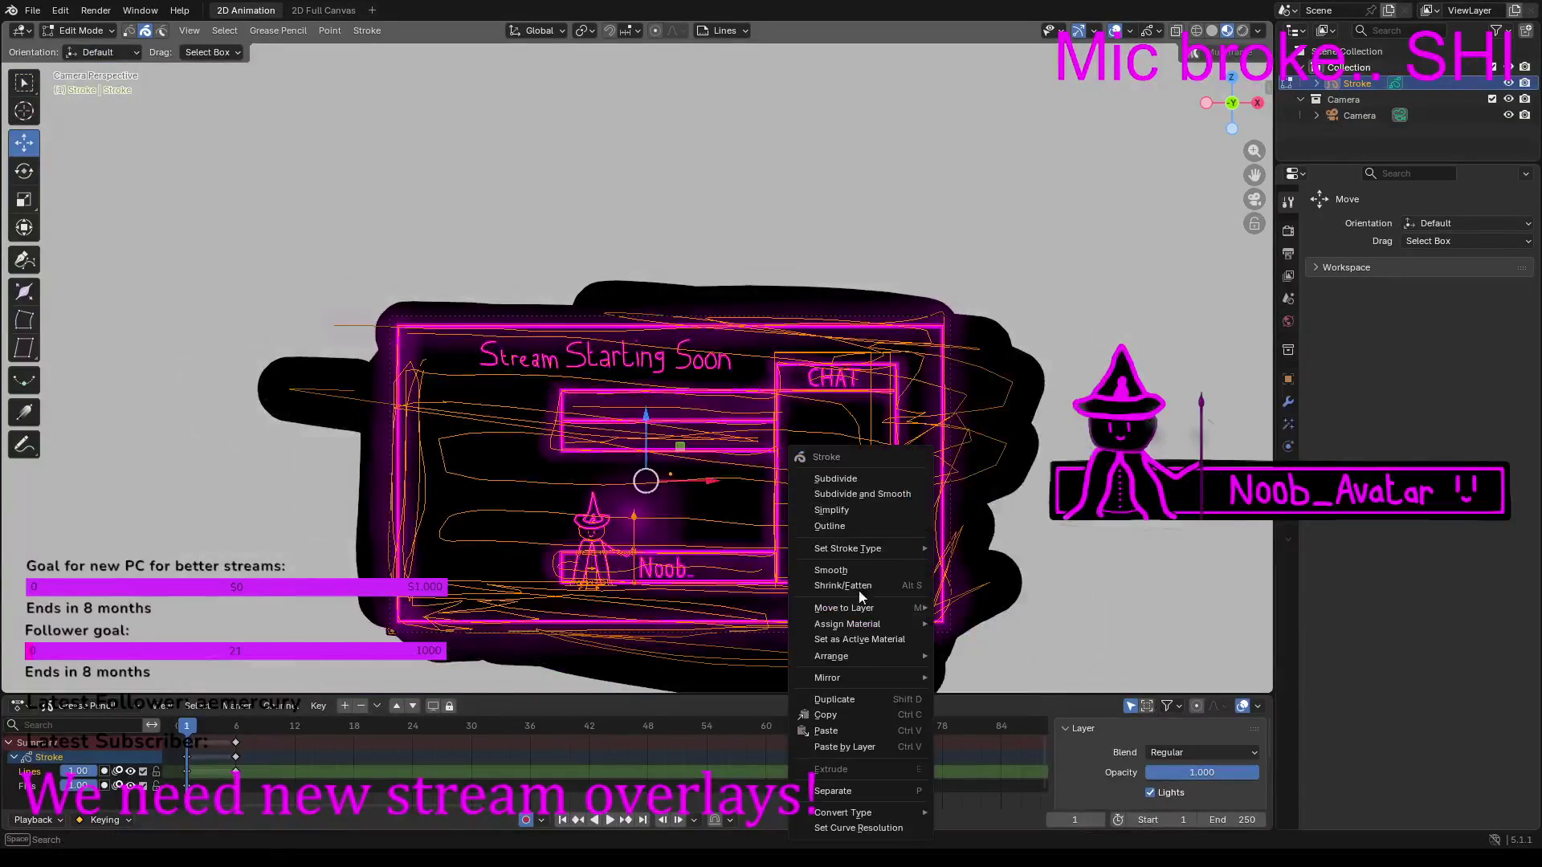
pyautogui.click(853, 720)
# Step: Paste the copied overlay strokes into frame 6
pyautogui.click(235, 725)
pyautogui.rightClick(433, 543)
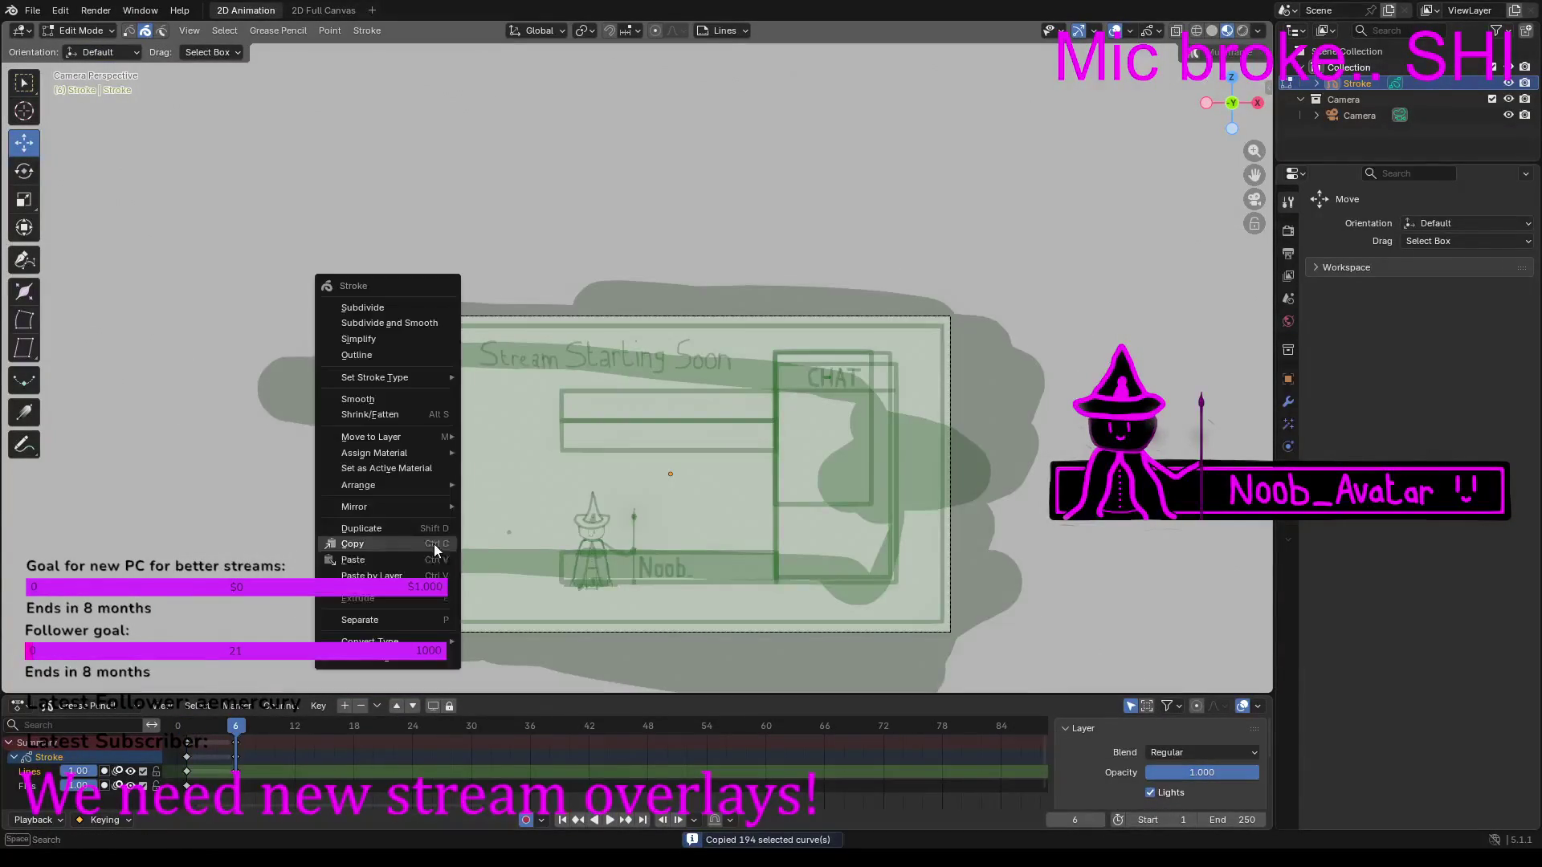
pyautogui.click(370, 561)
pyautogui.scroll(4, 389, 327)
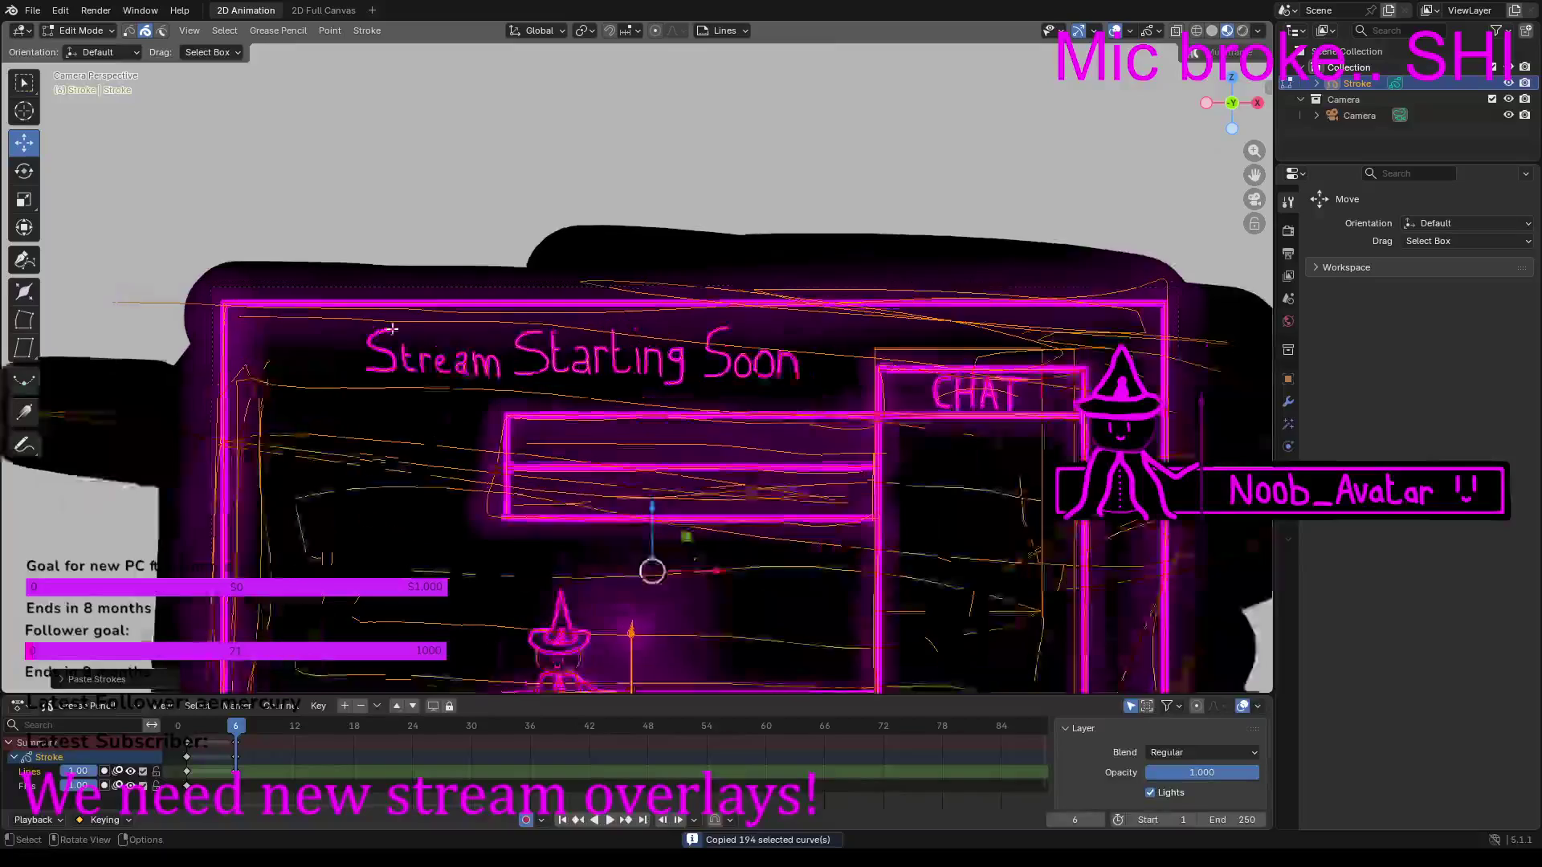
pyautogui.scroll(-3, 390, 327)
# Step: In Draw Mode, draw a trailing dot after the word Soon
pyautogui.click(78, 31)
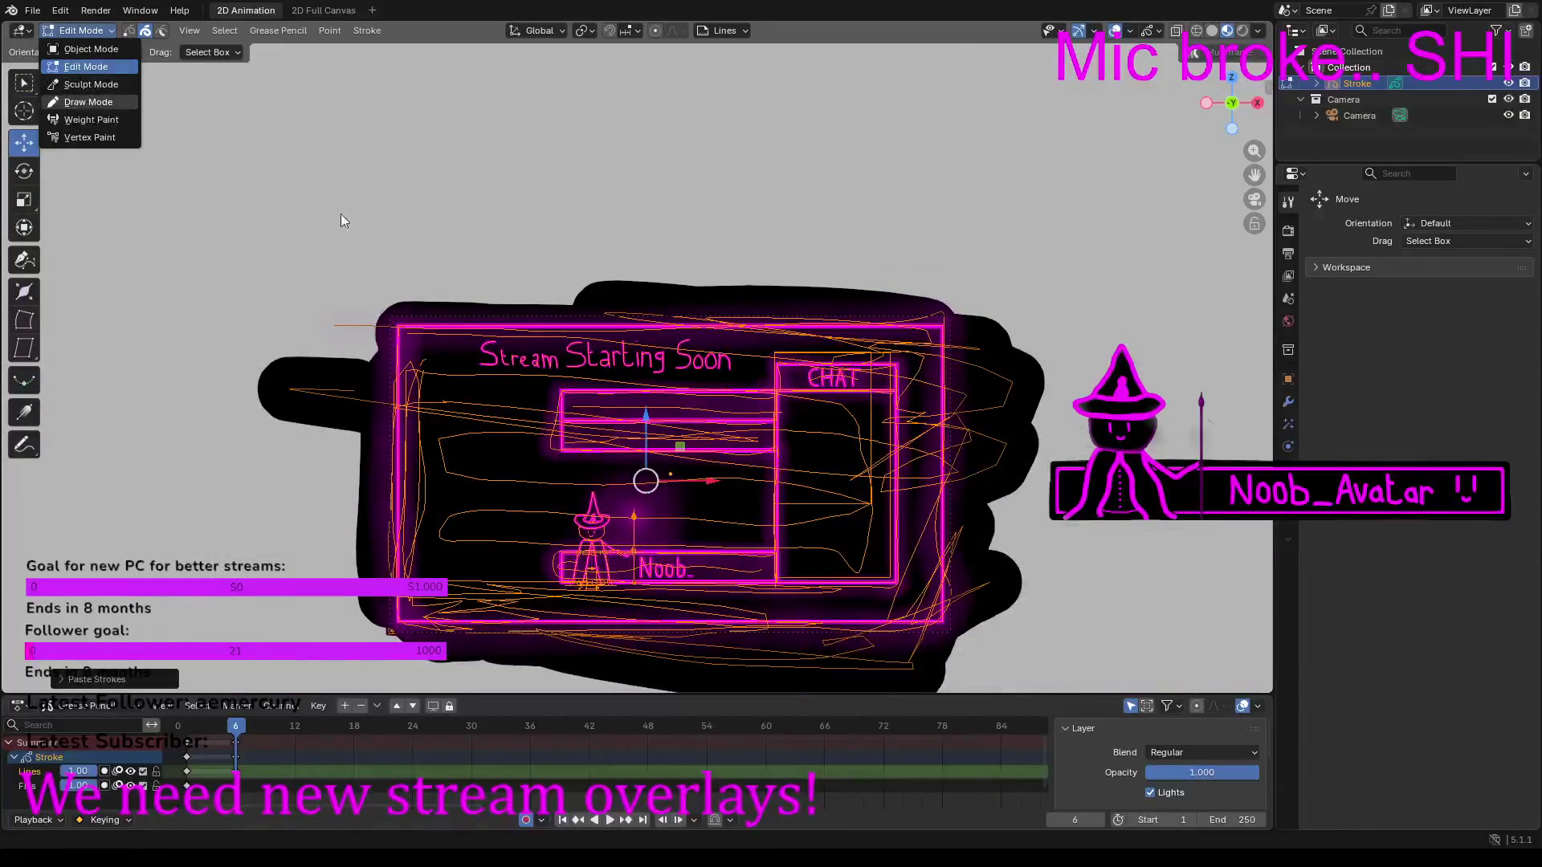
pyautogui.click(89, 102)
pyautogui.scroll(6, 739, 358)
pyautogui.scroll(2, 739, 358)
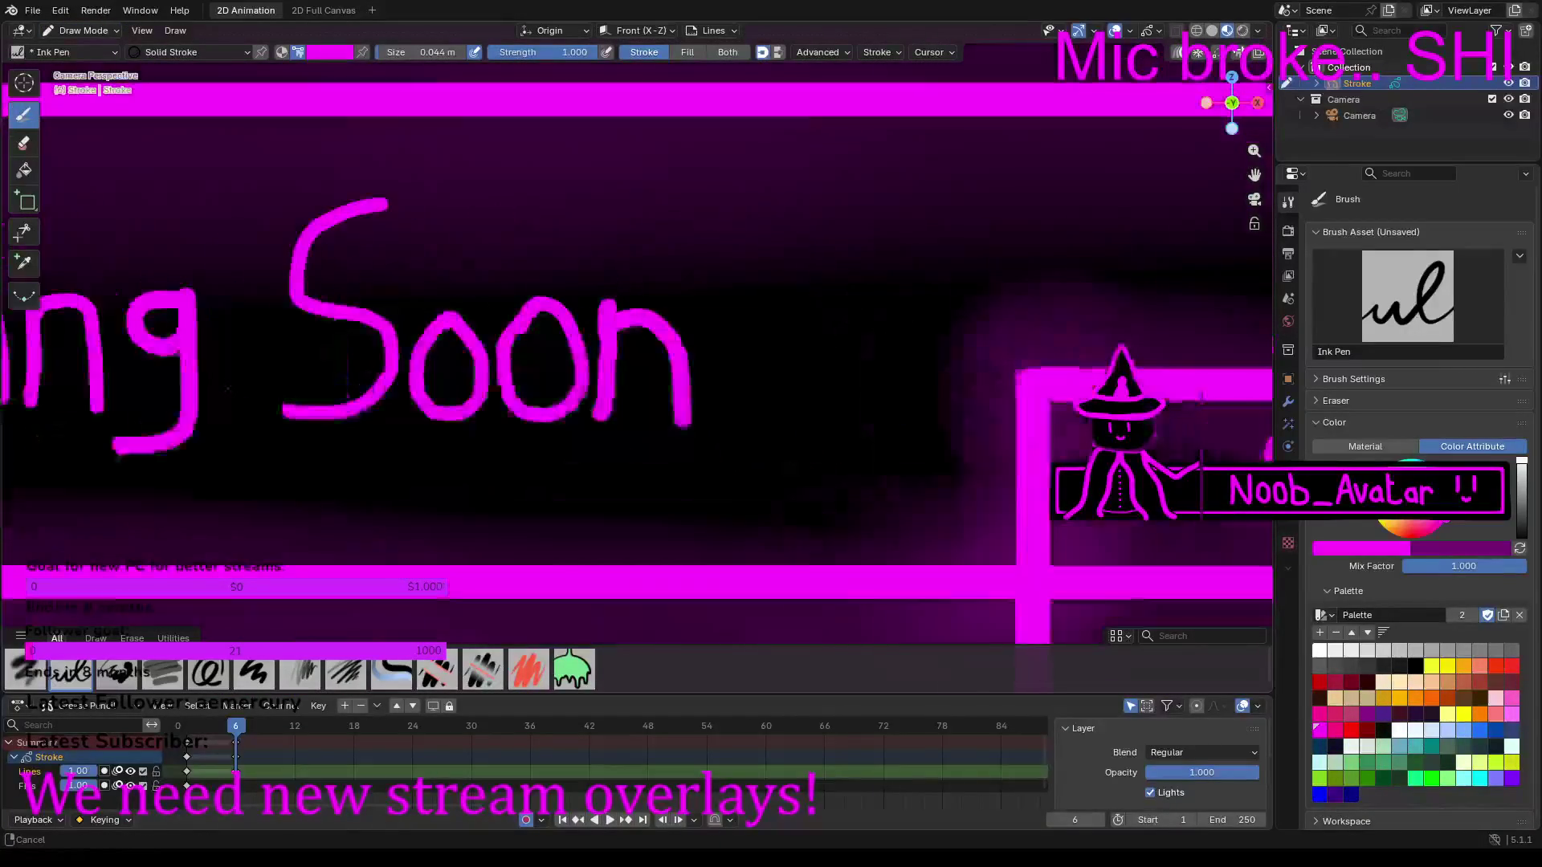
pyautogui.keyDown('shift'); pyautogui.moveTo(507, 424); pyautogui.dragTo(431, 427, button='middle'); pyautogui.keyUp('shift')
pyautogui.click(652, 419)
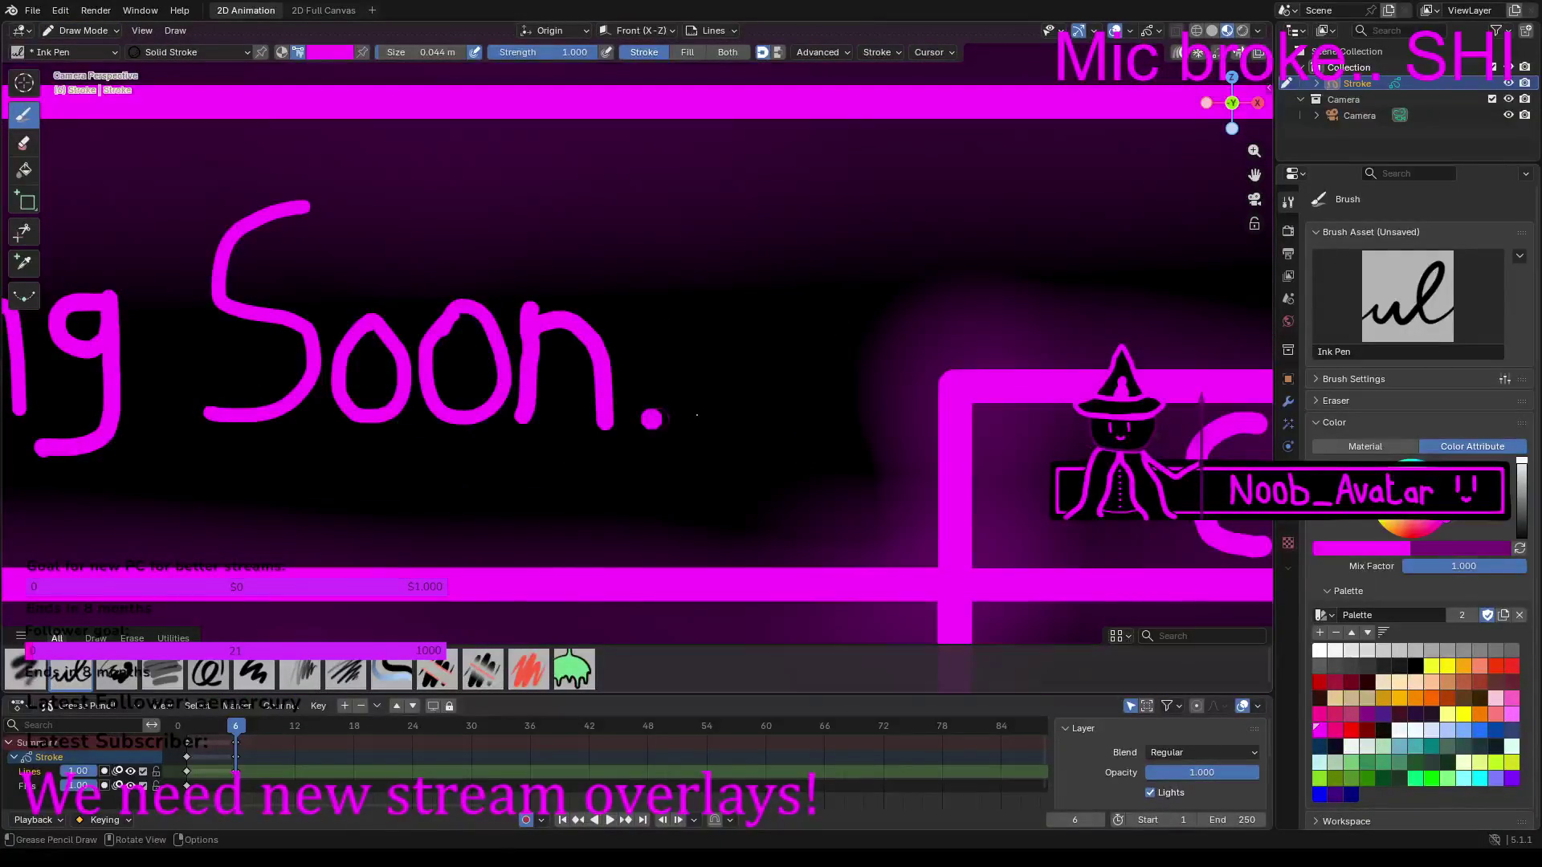
pyautogui.click(300, 724)
# Step: Insert a keyframe at frame 12, paste the overlay strokes there, and return to Draw Mode
pyautogui.click(291, 730)
pyautogui.rightClick(291, 730)
pyautogui.click(249, 729)
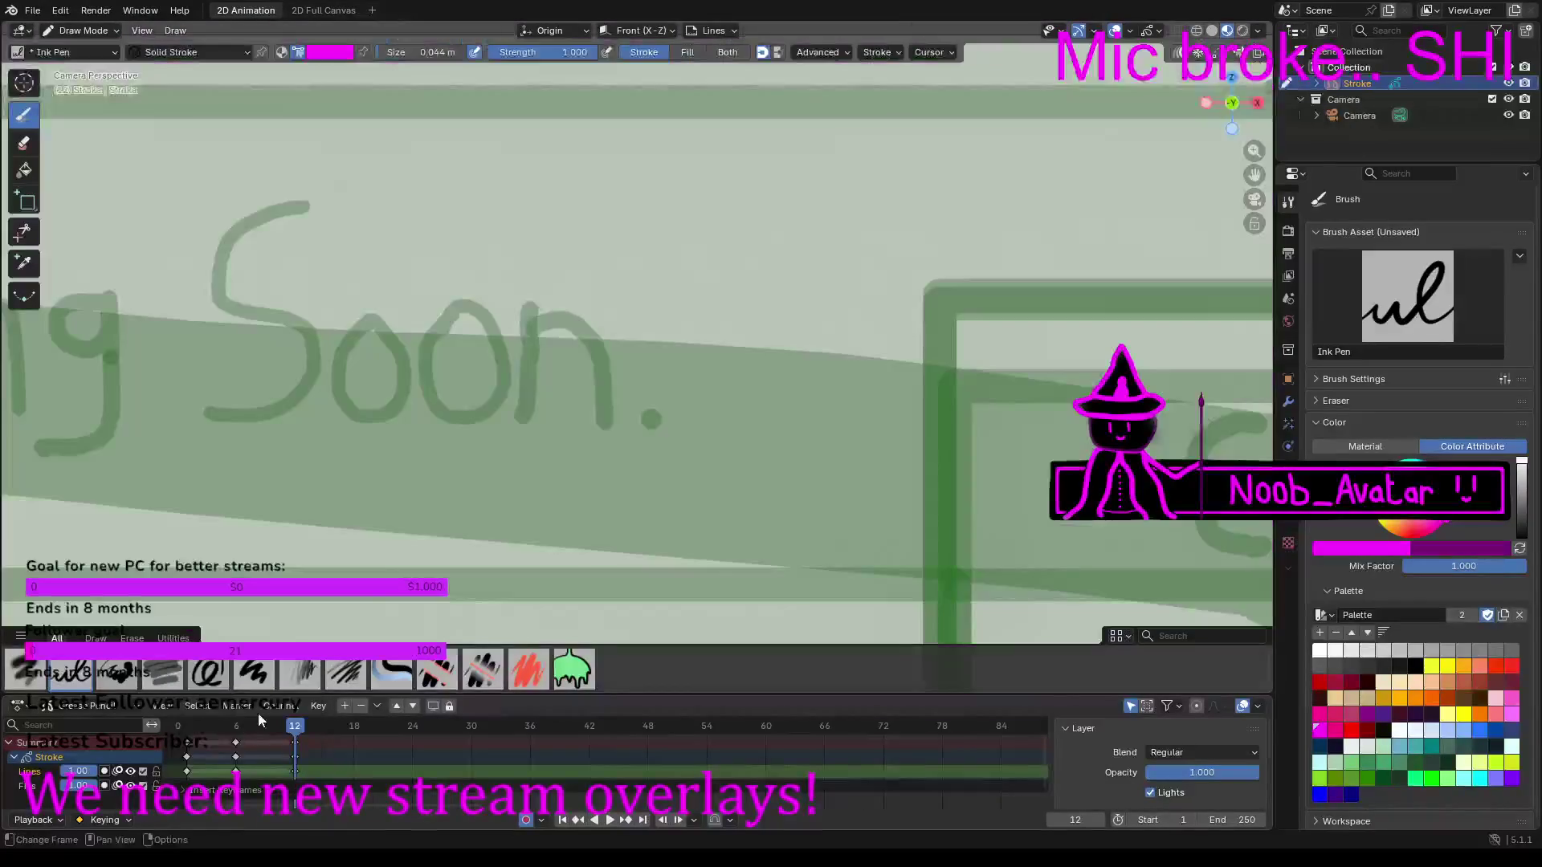
pyautogui.scroll(-6, 110, 76)
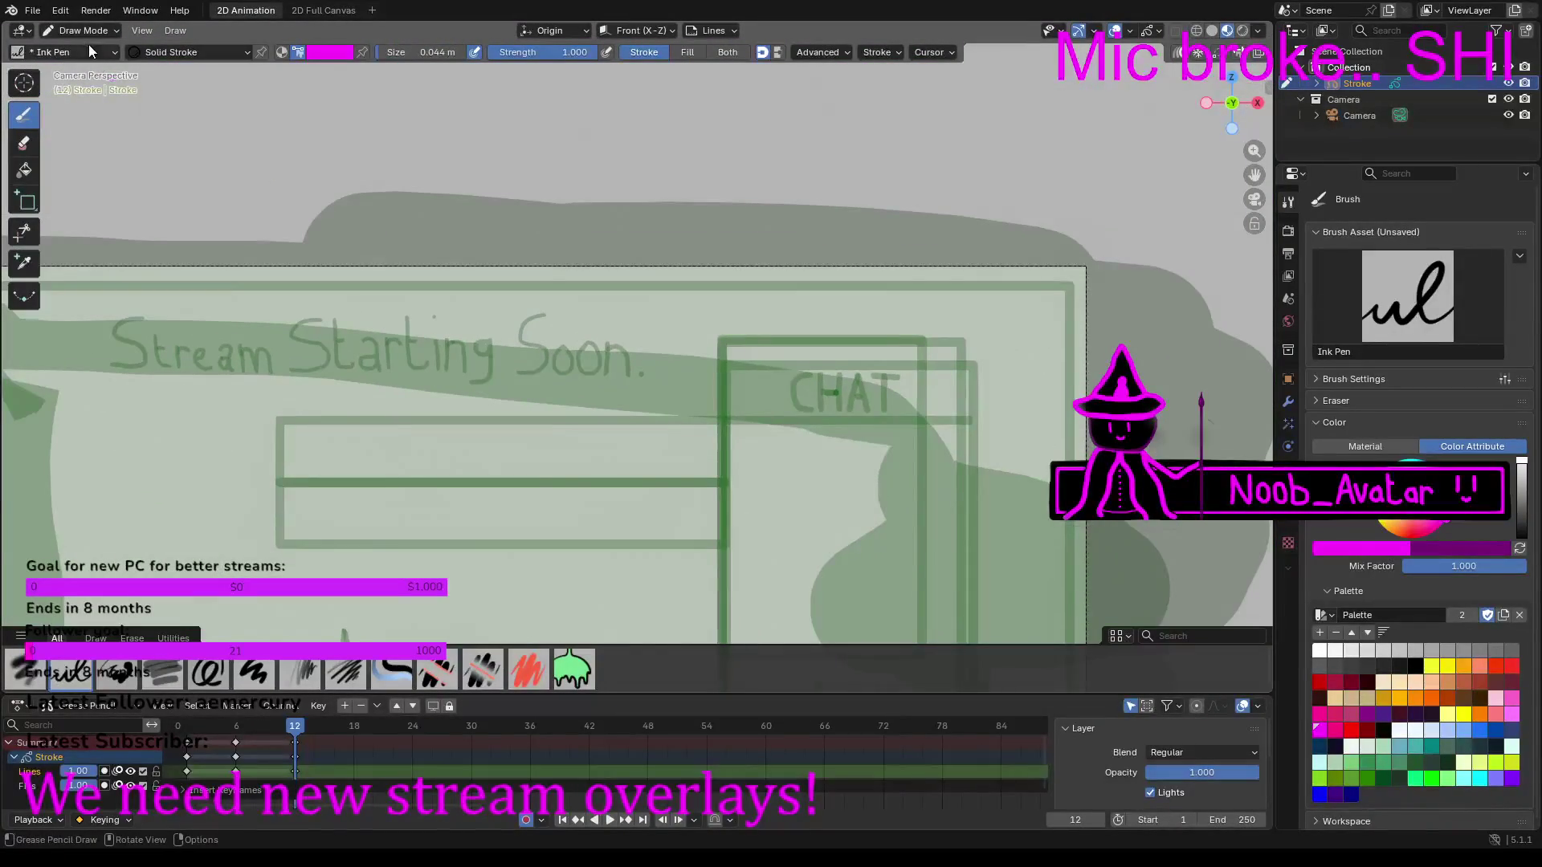
pyautogui.click(103, 32)
pyautogui.click(103, 68)
pyautogui.rightClick(327, 562)
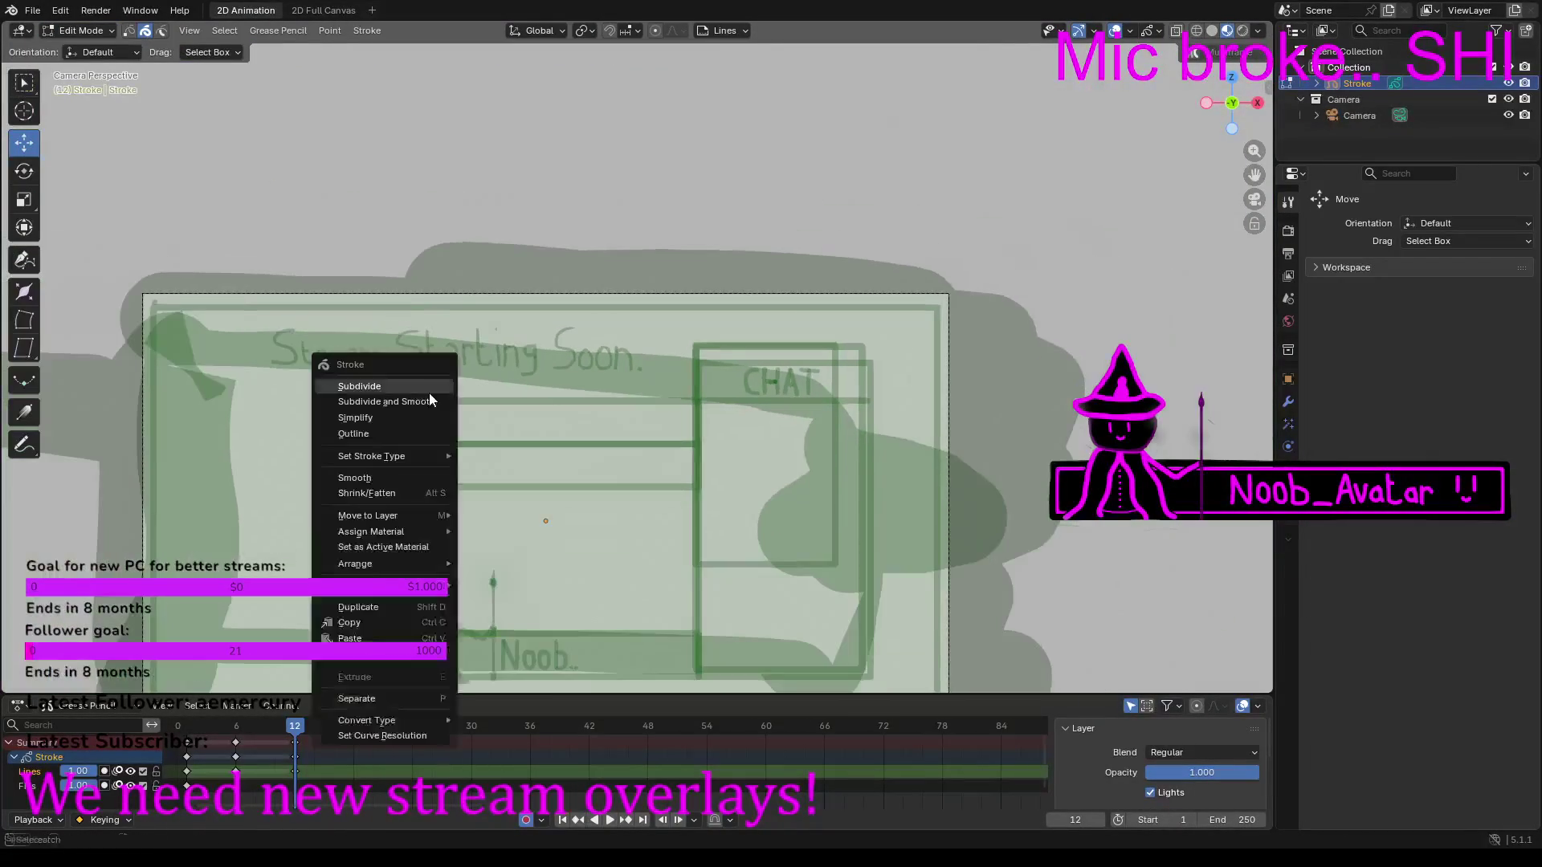
pyautogui.click(327, 634)
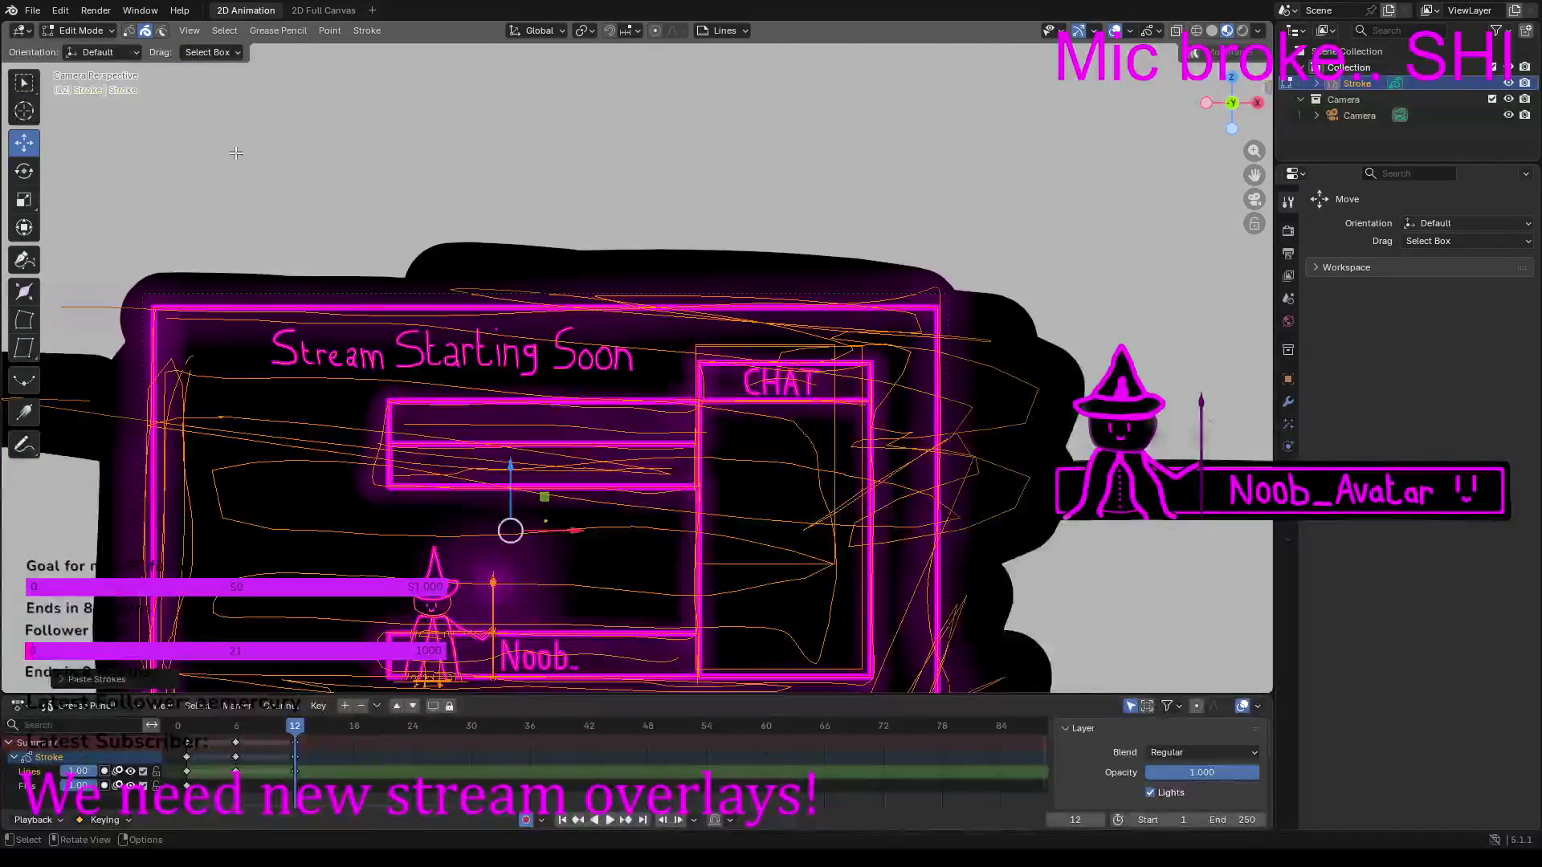
pyautogui.click(95, 32)
pyautogui.click(75, 104)
pyautogui.scroll(7, 291, 214)
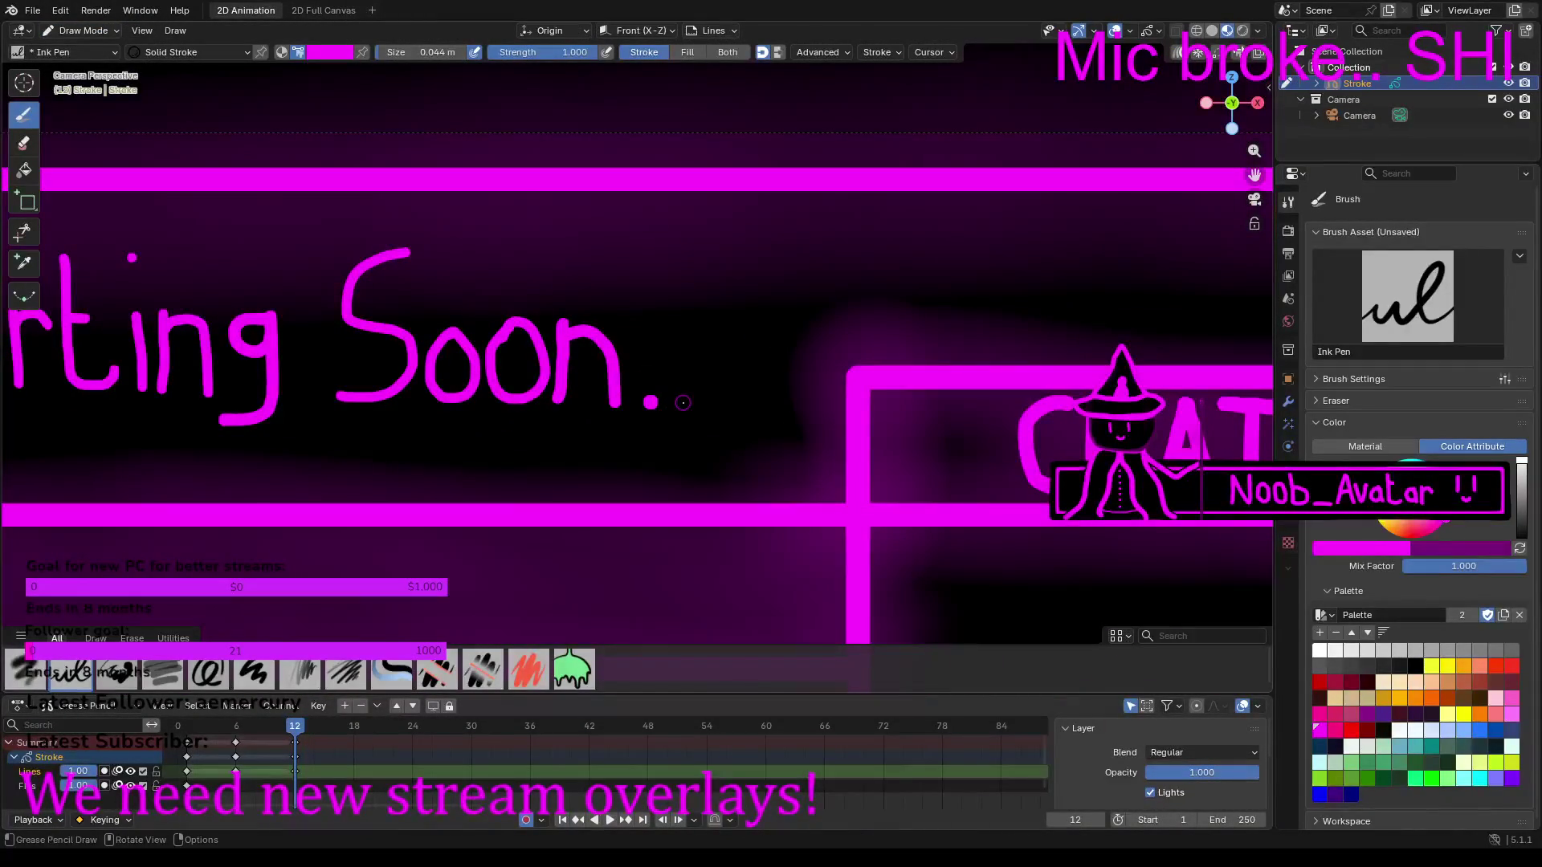
pyautogui.scroll(-5, 681, 396)
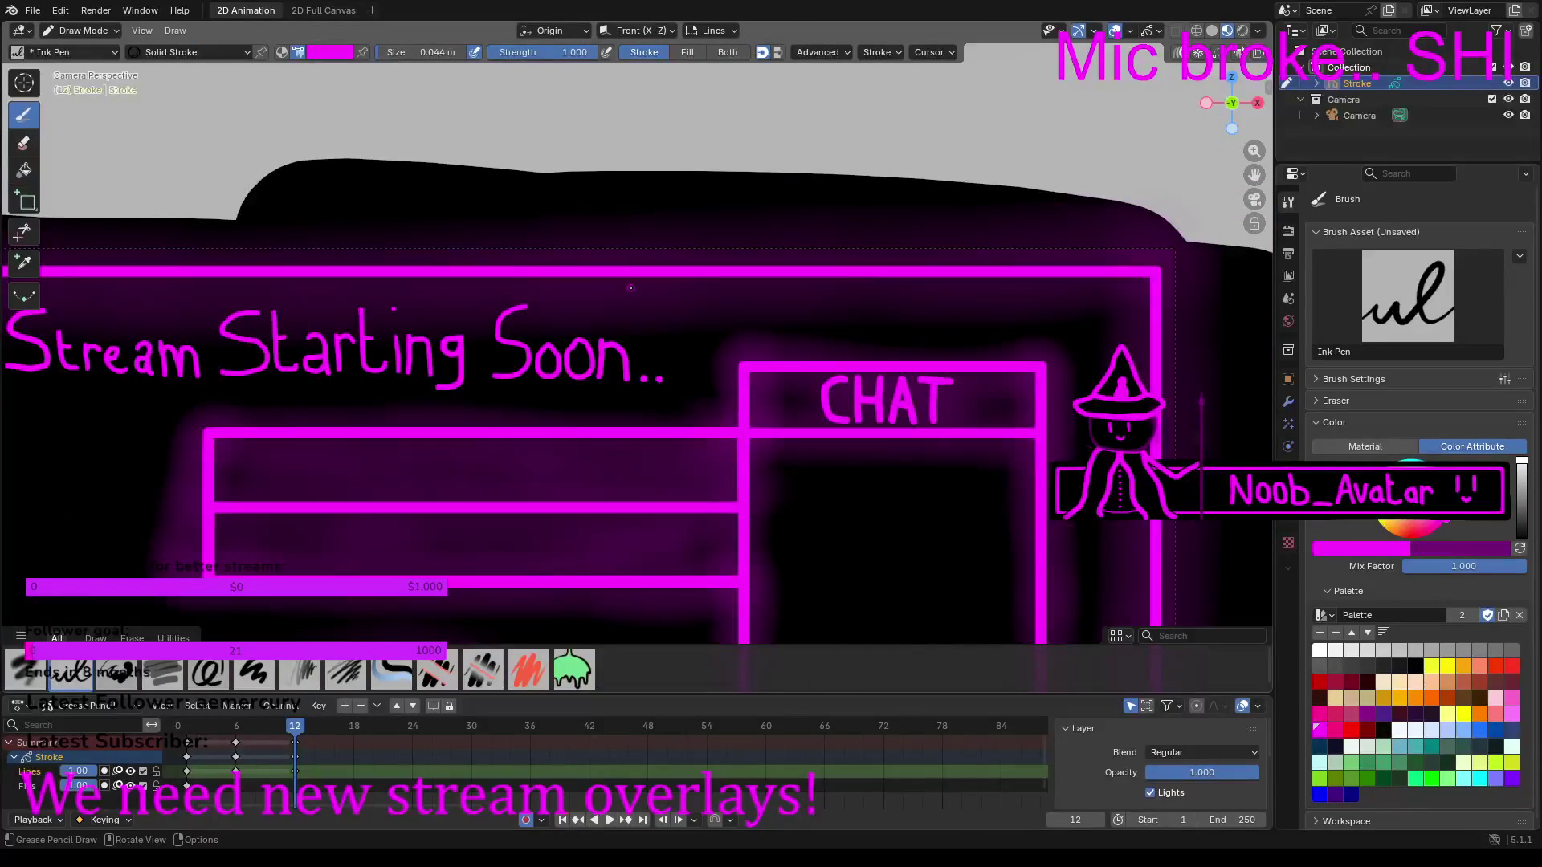
# Step: Set the animation end frame to 24 and play the shortened loop
pyautogui.press('space')
pyautogui.press('space')
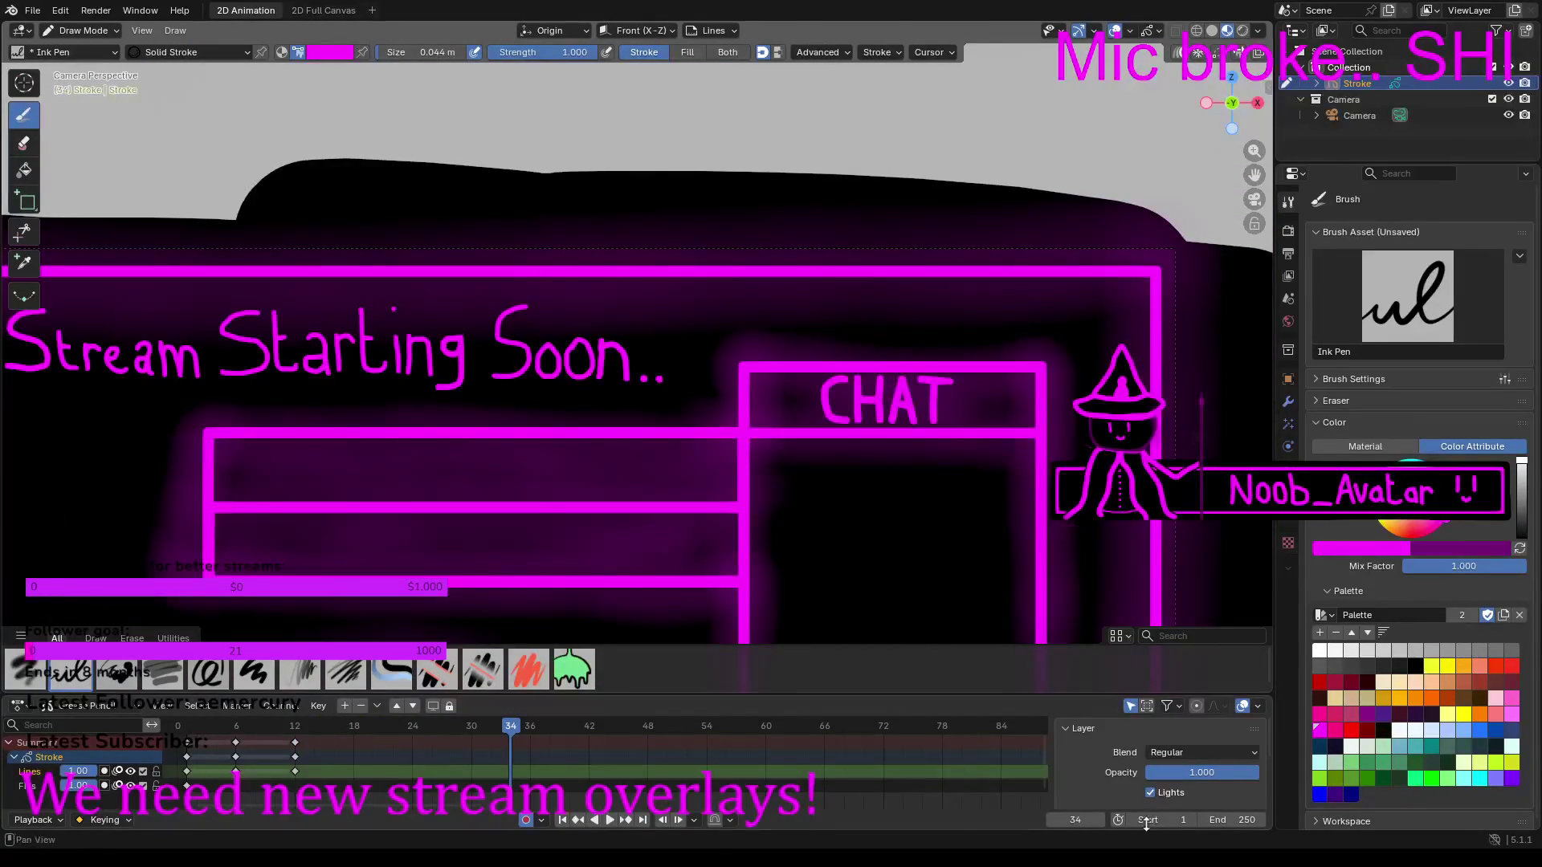
pyautogui.click(1233, 822)
pyautogui.write('24')
pyautogui.press('Return')
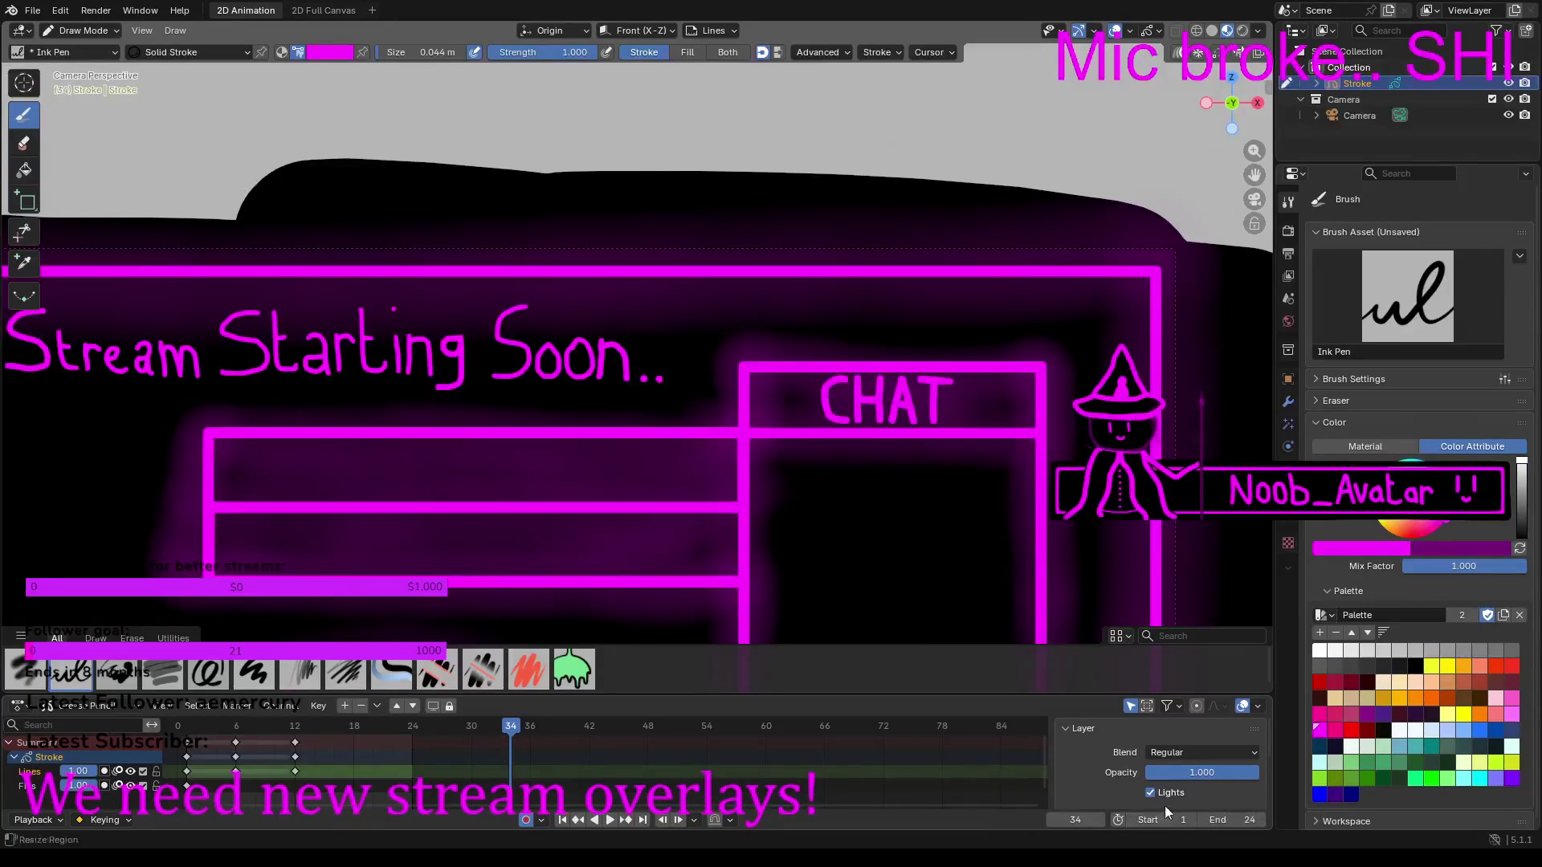
pyautogui.press('space')
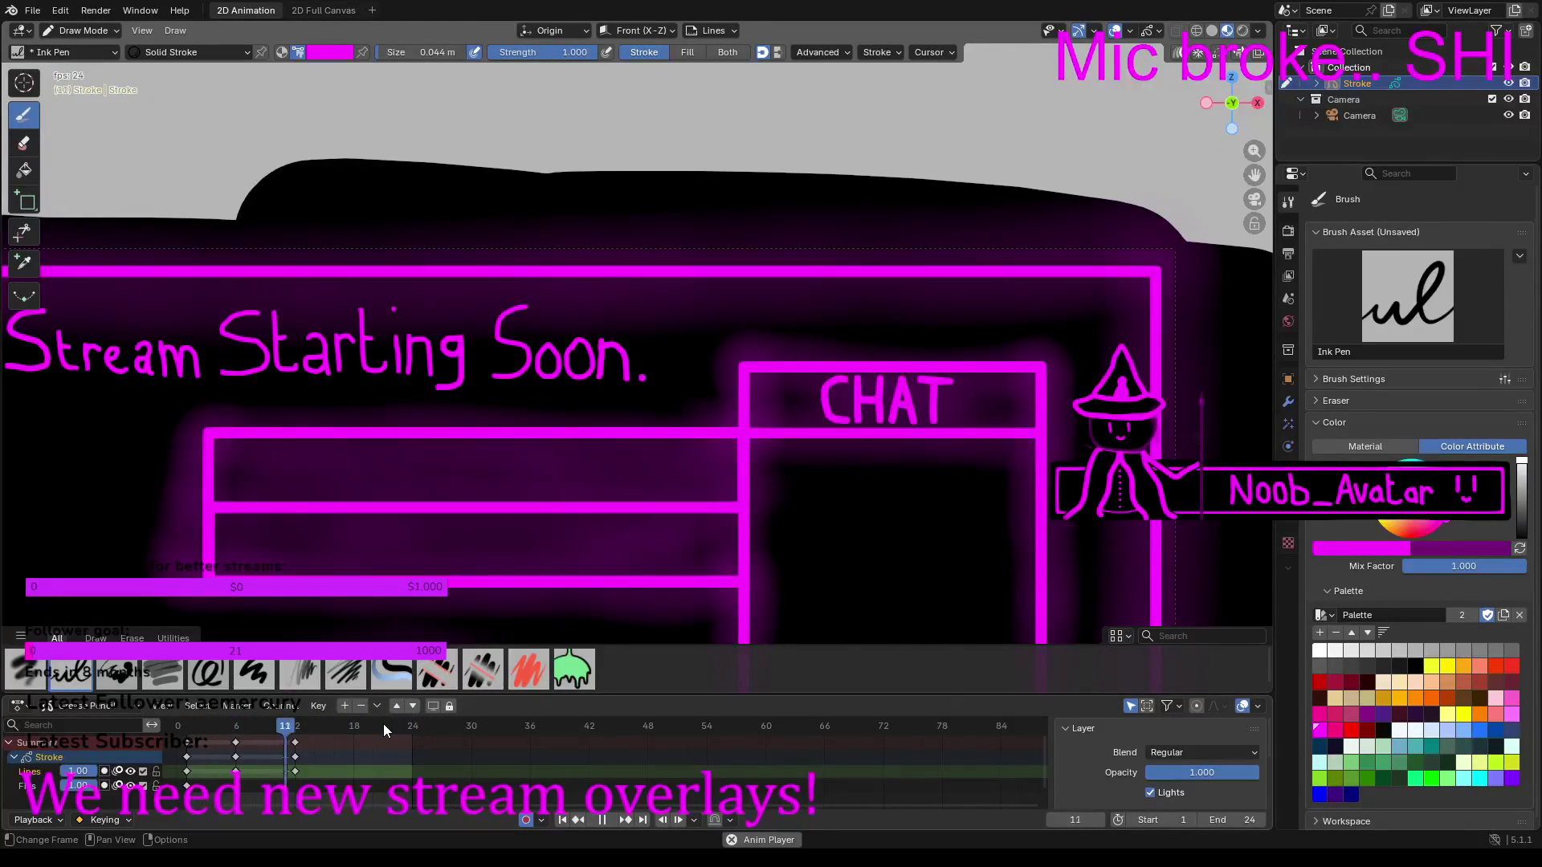
pyautogui.press('space')
# Step: Insert a keyframe at frame 18 and paste the copied overlay strokes into it
pyautogui.rightClick(353, 726)
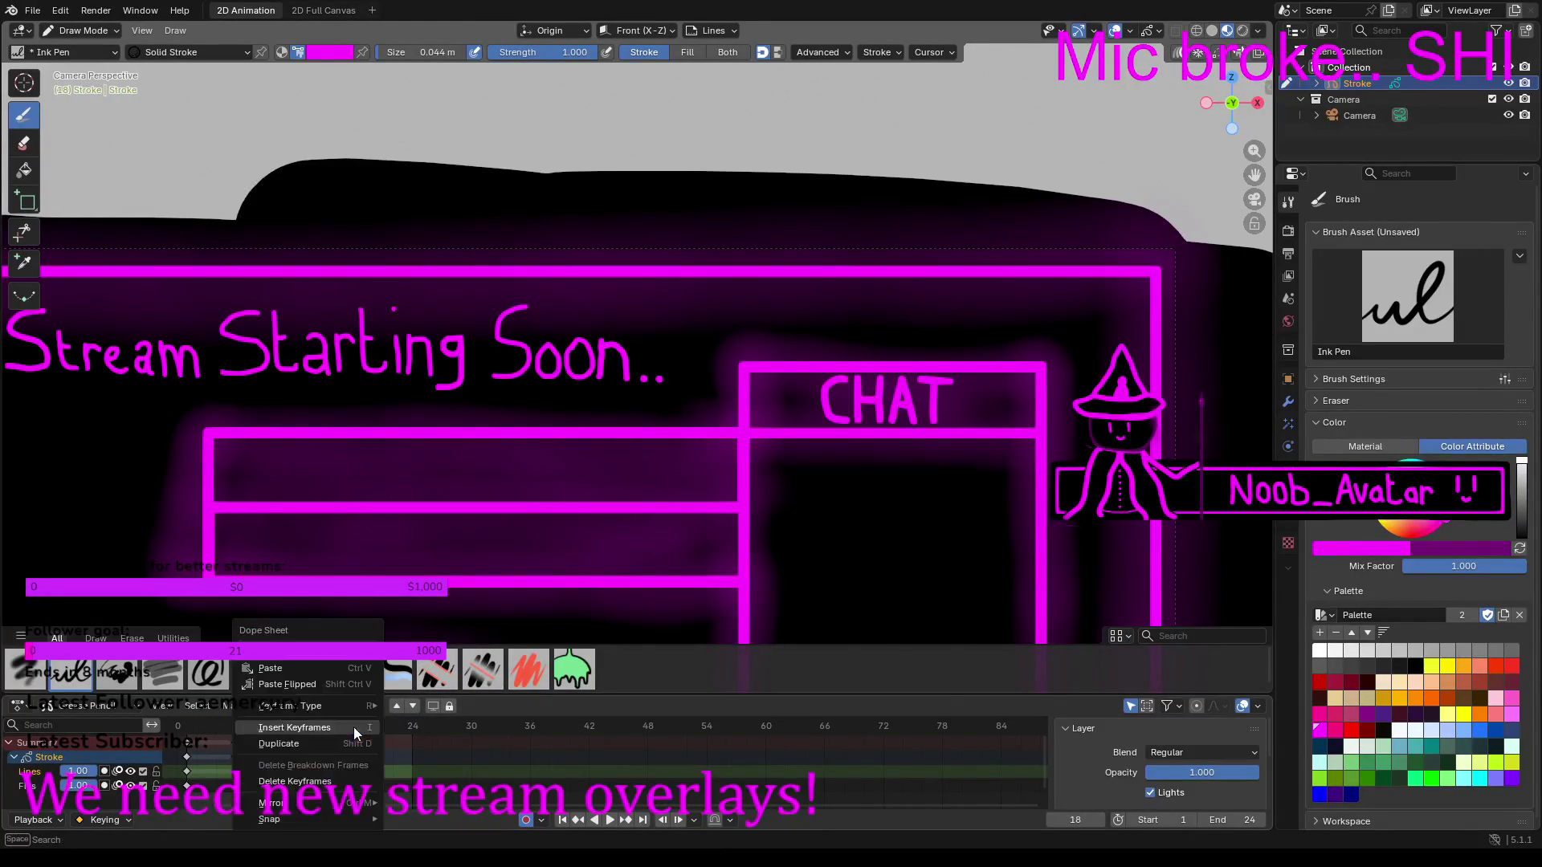
pyautogui.click(293, 727)
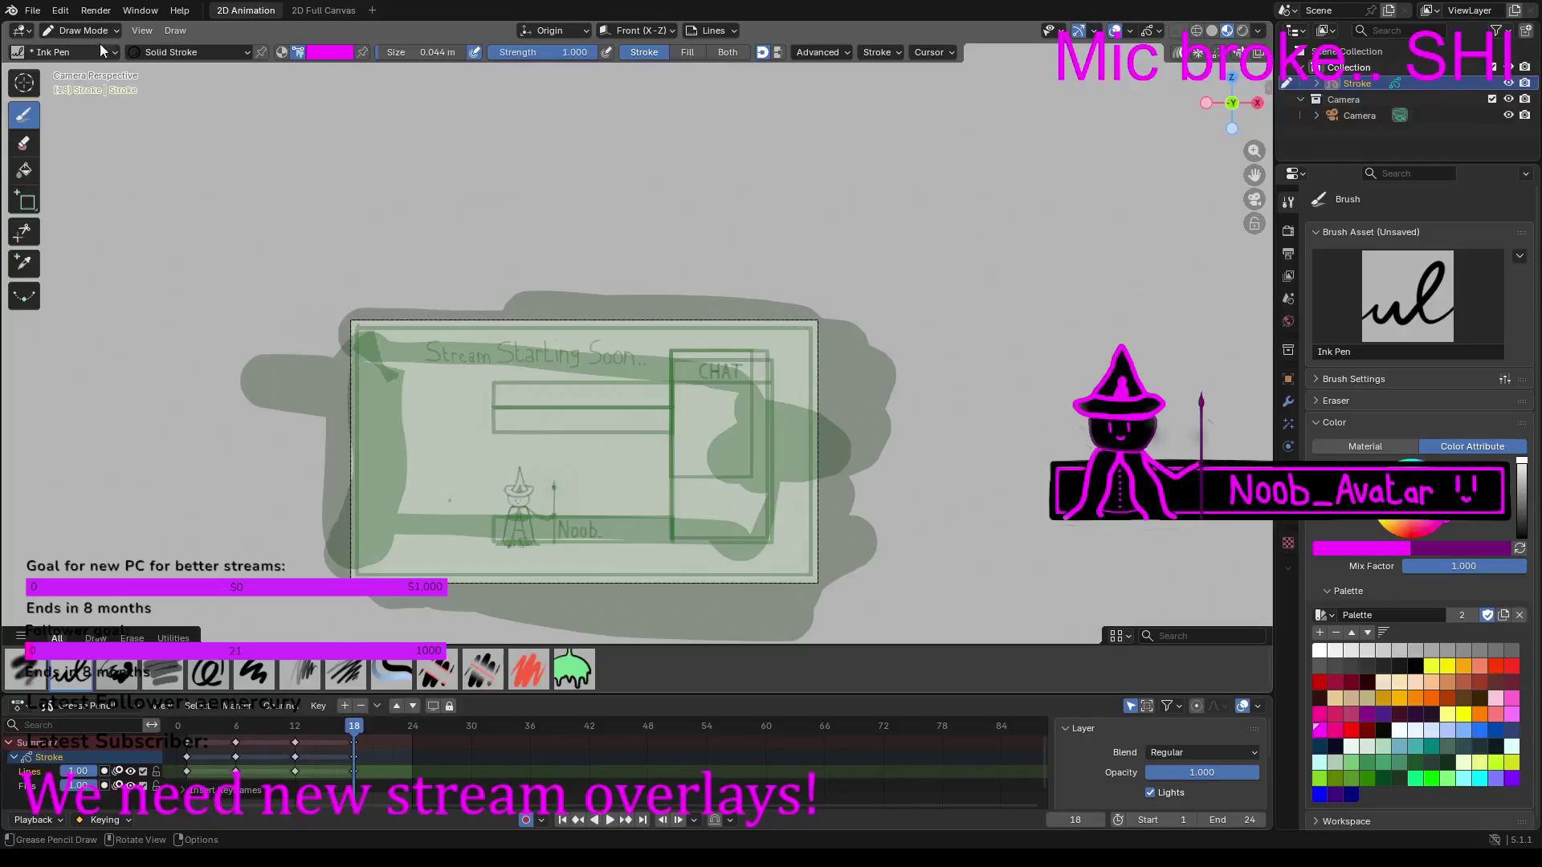
pyautogui.rightClick(539, 453)
pyautogui.click(89, 30)
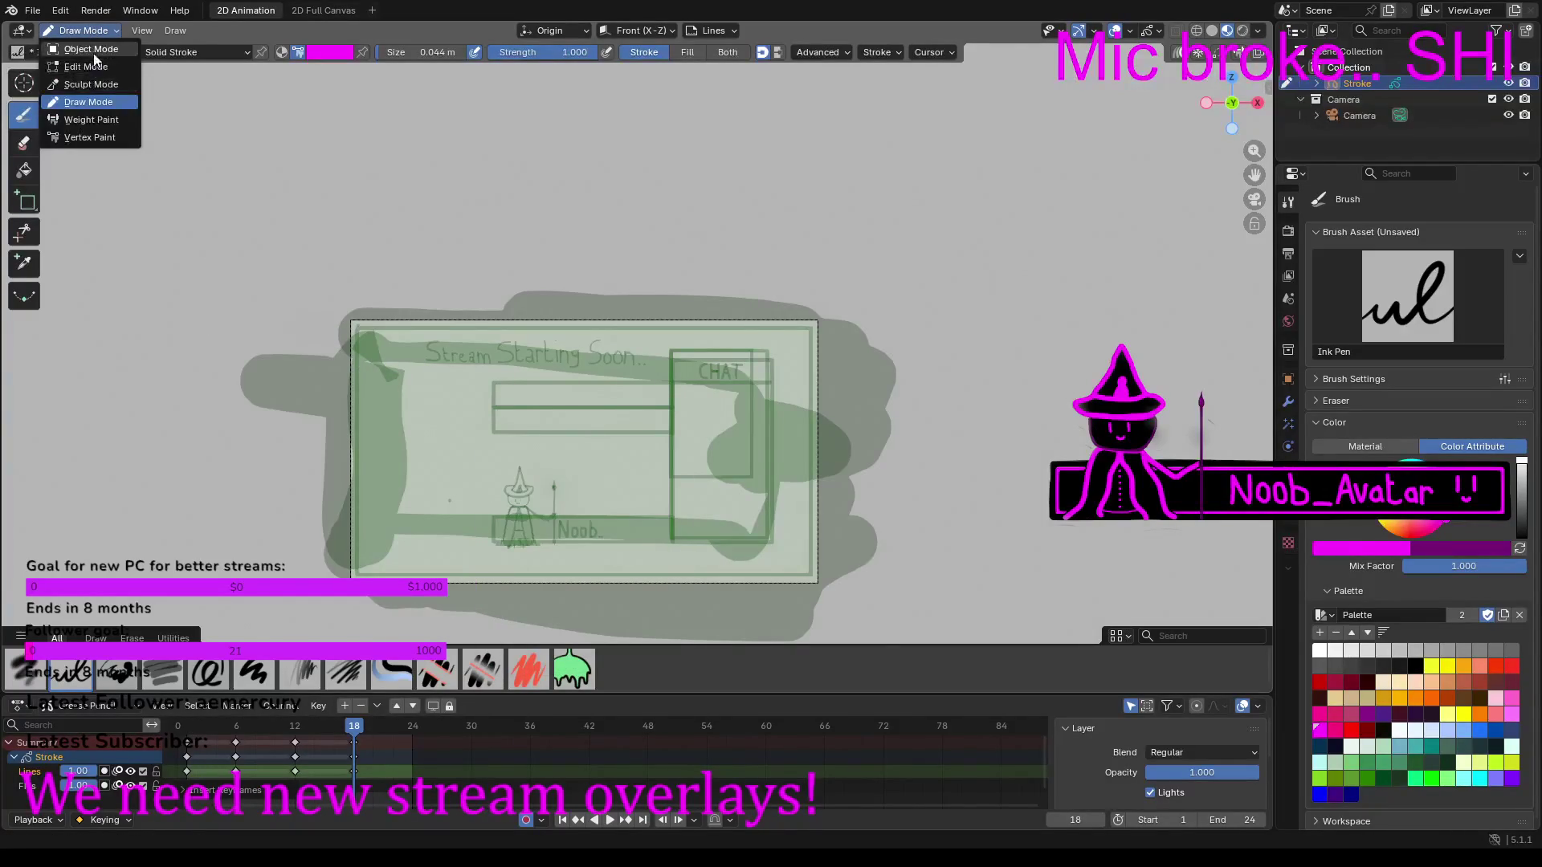
pyautogui.click(86, 67)
pyautogui.rightClick(438, 402)
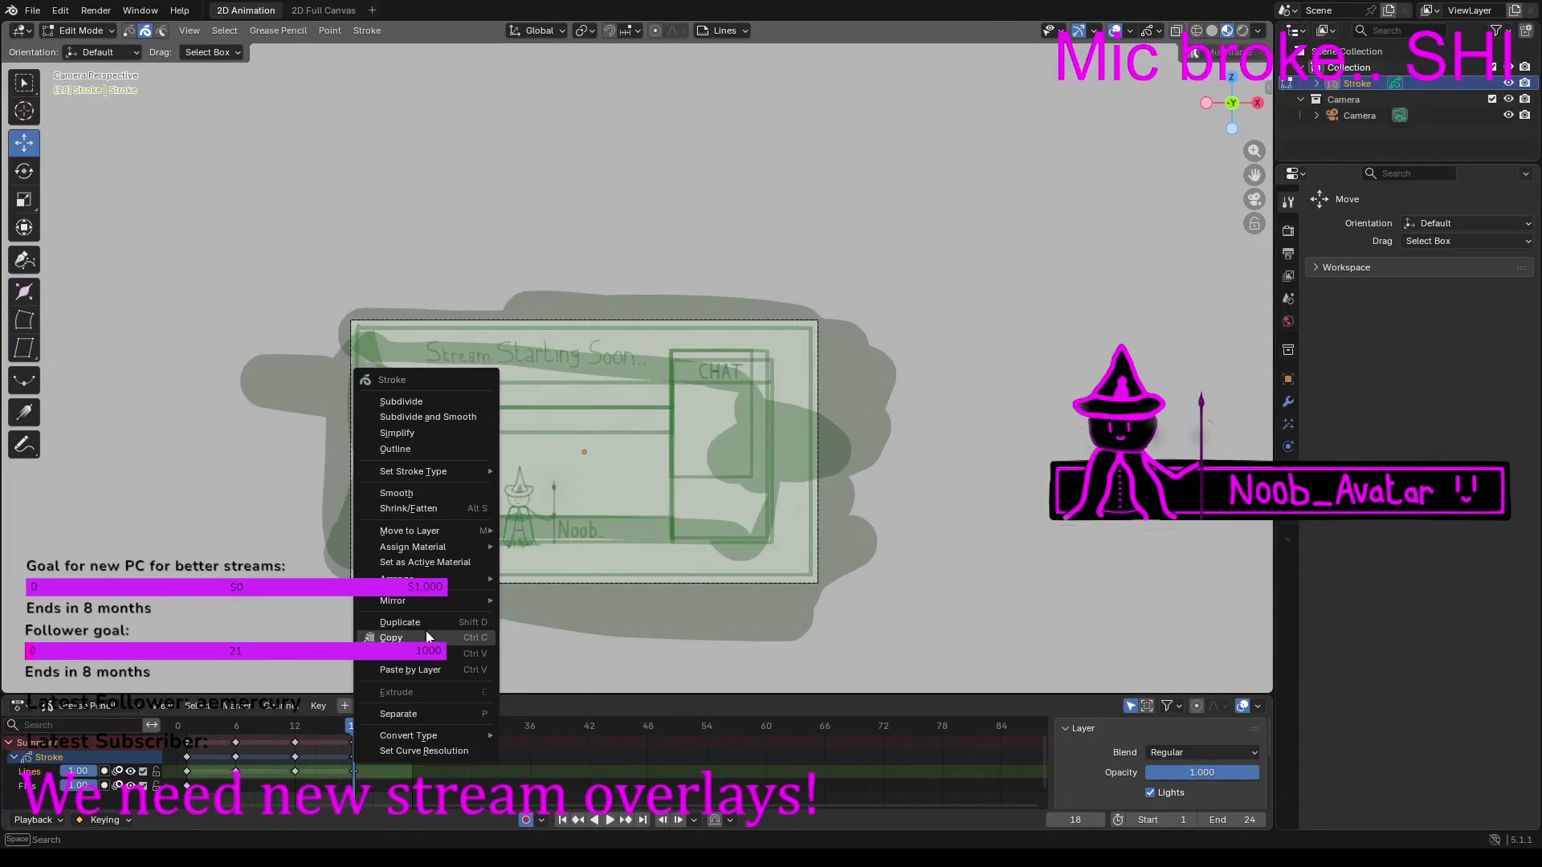
pyautogui.click(417, 653)
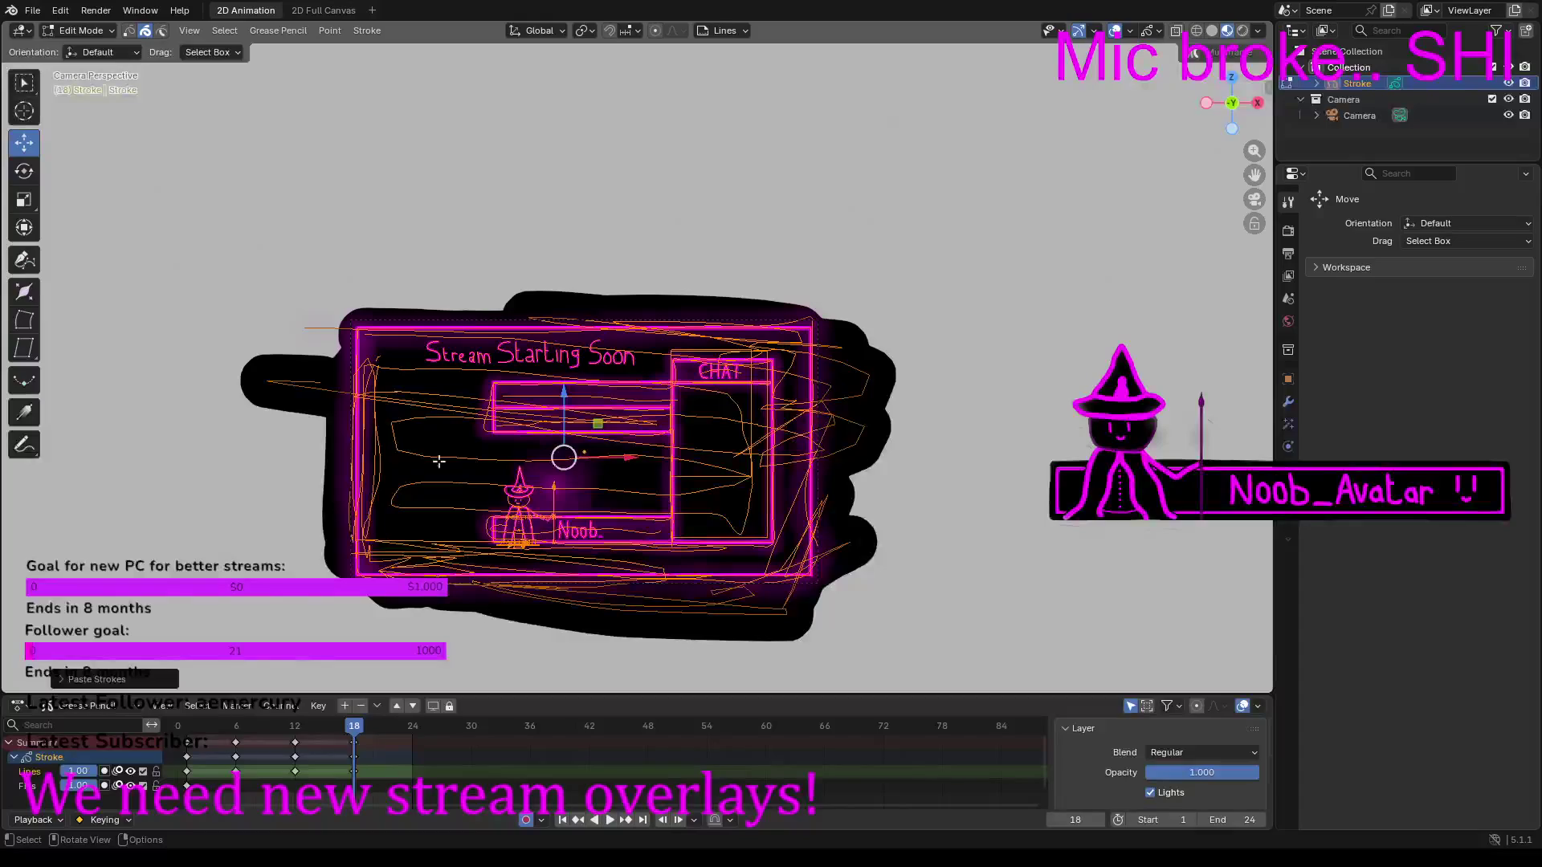
# Step: Draw the dots after Soon in Draw Mode, then play the animation
pyautogui.click(46, 29)
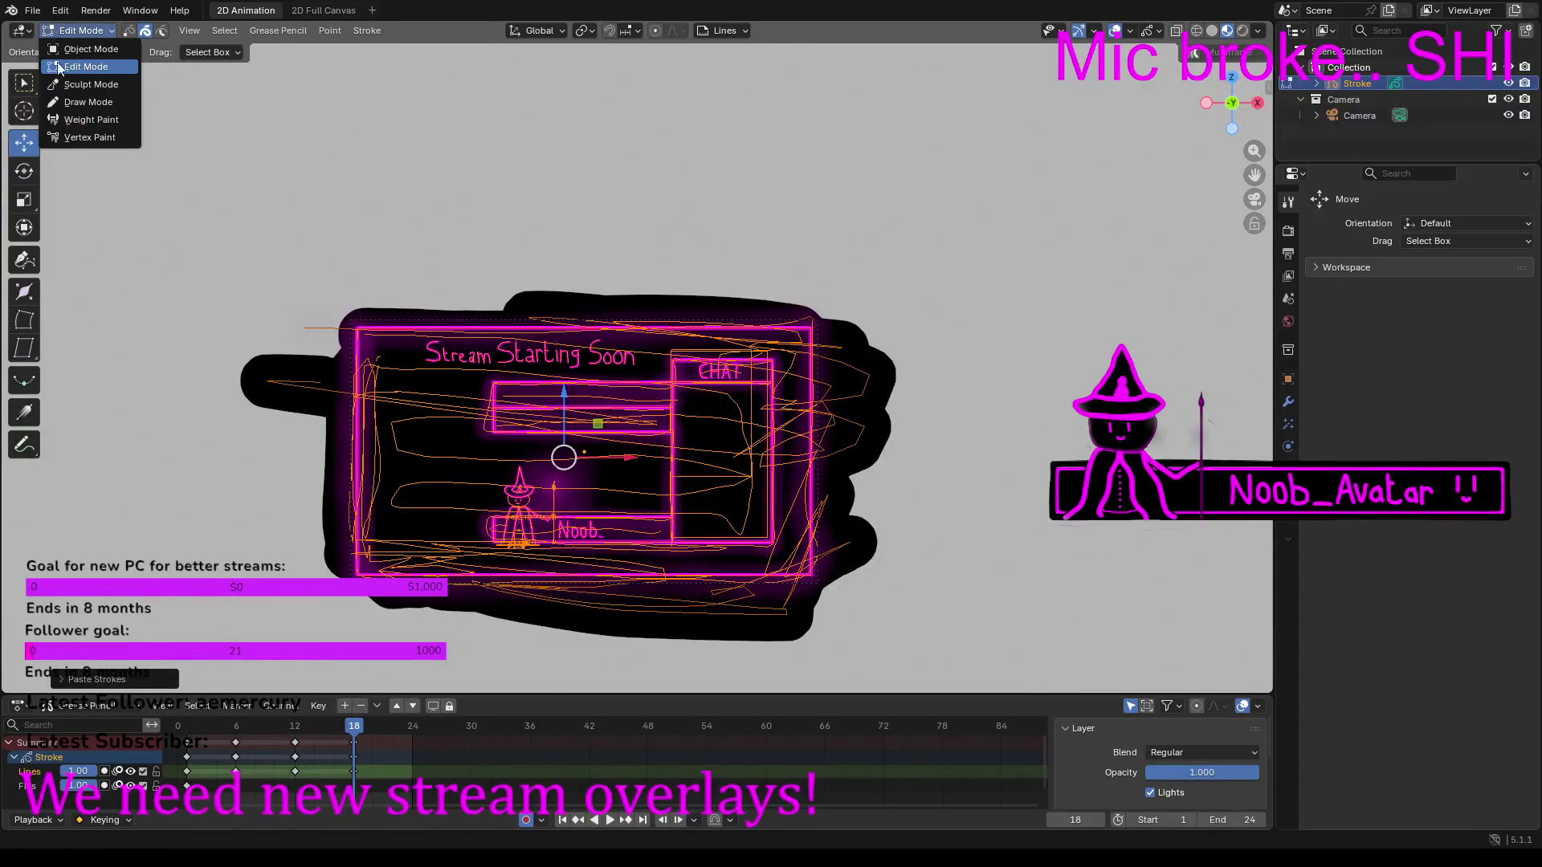
pyautogui.click(73, 102)
pyautogui.scroll(10, 648, 381)
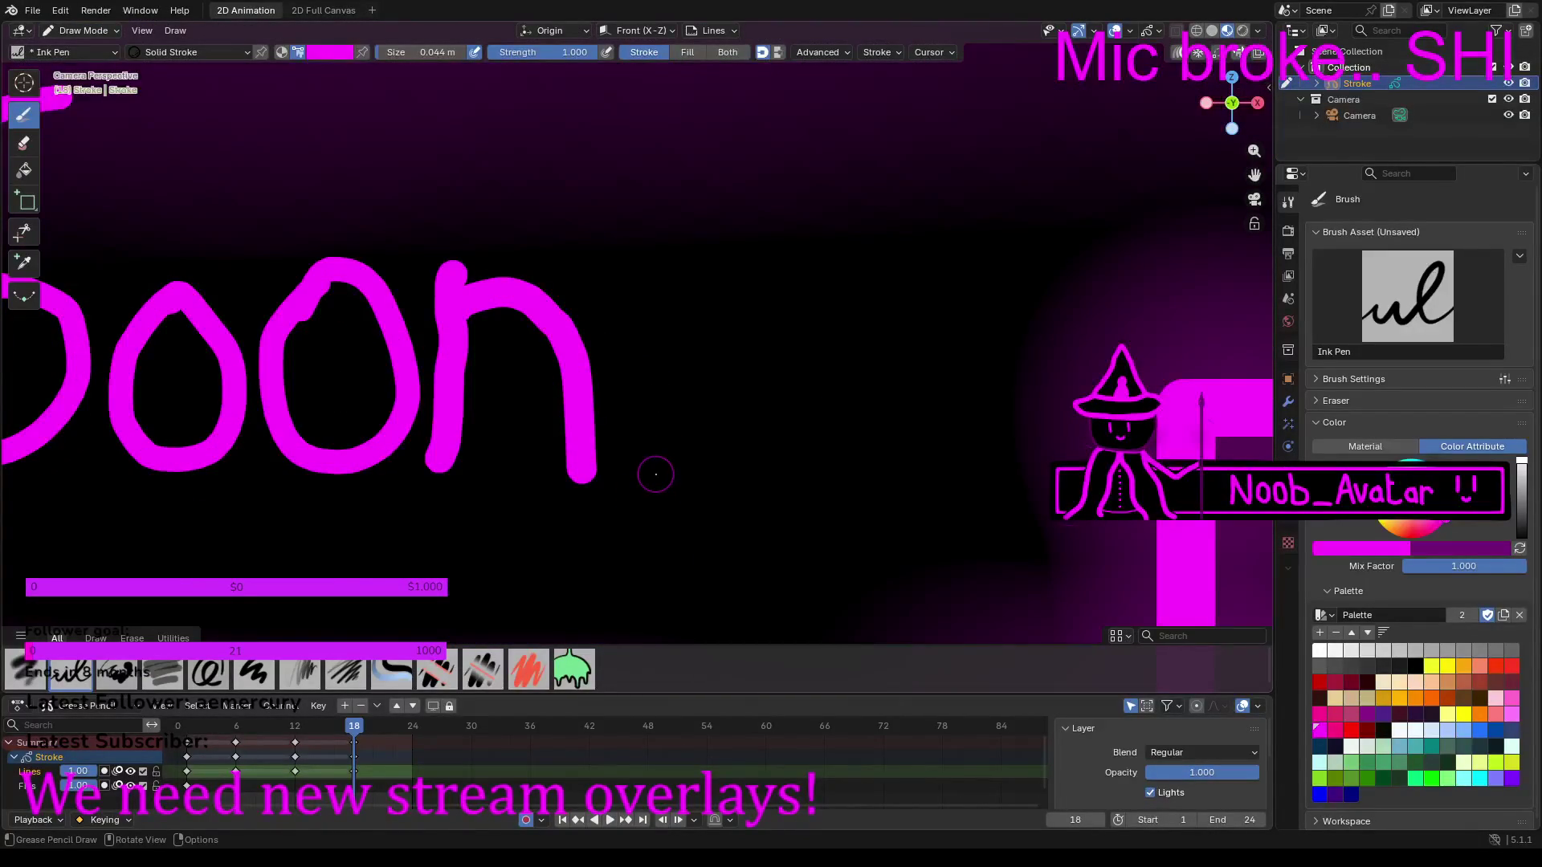
pyautogui.click(658, 470)
pyautogui.click(730, 473)
pyautogui.scroll(-6, 795, 477)
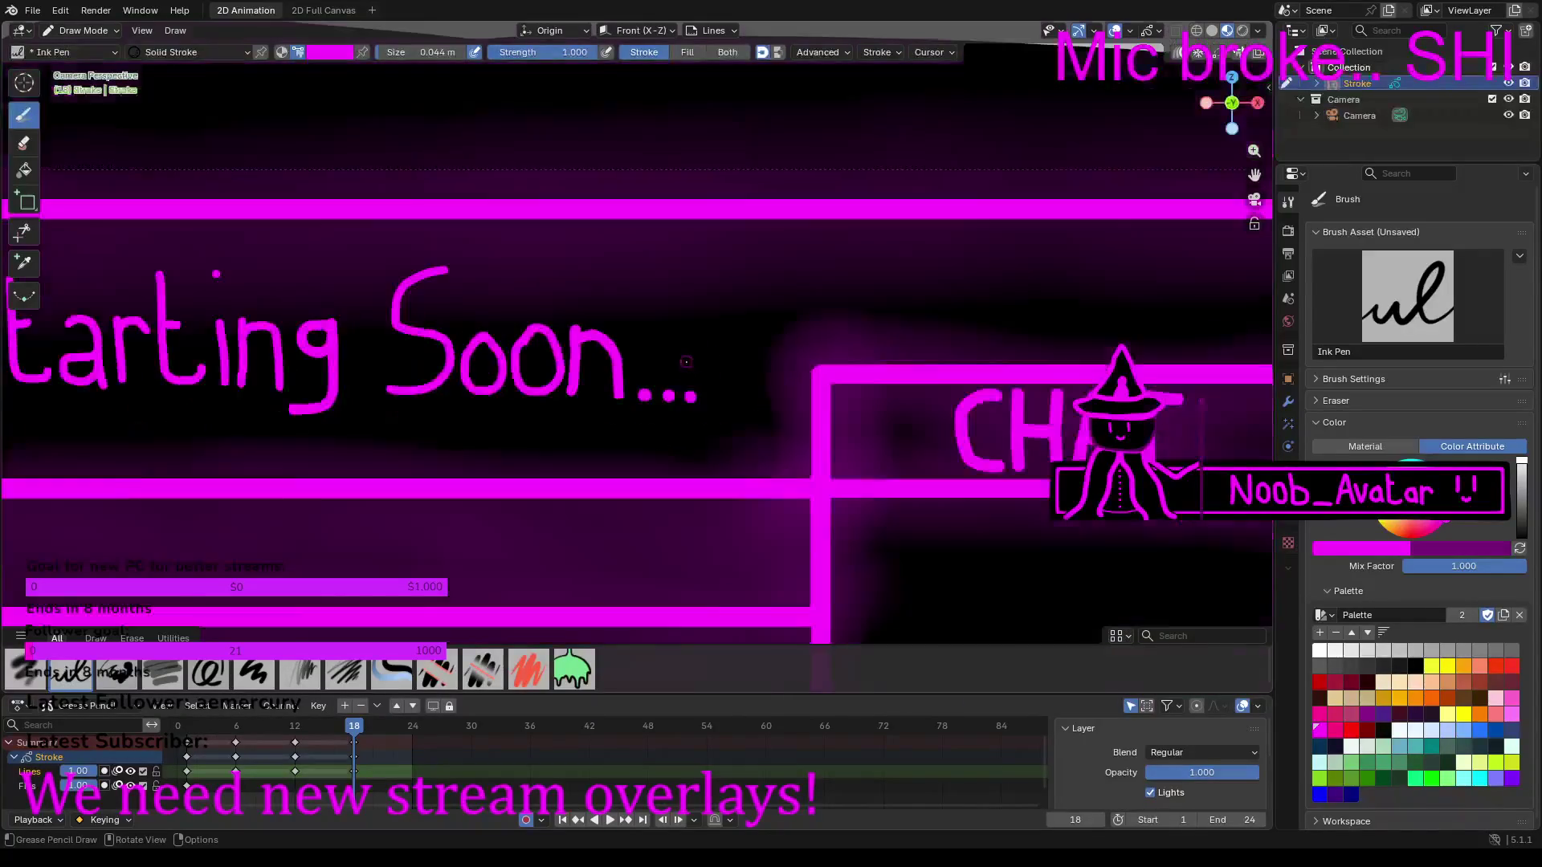
pyautogui.press('space')
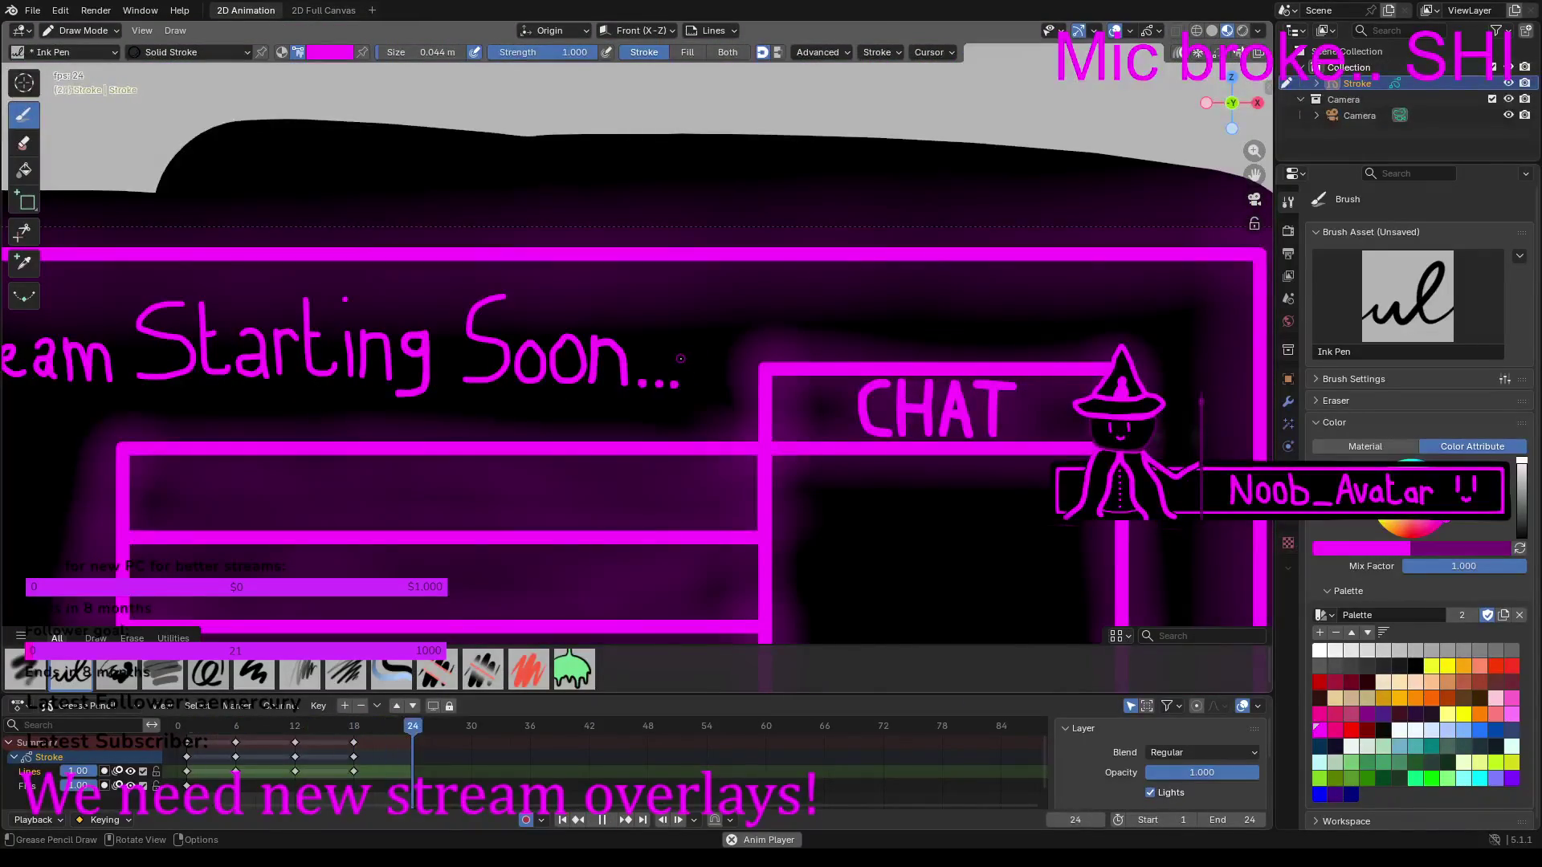
pyautogui.scroll(-4, 679, 358)
pyautogui.scroll(-2, 672, 355)
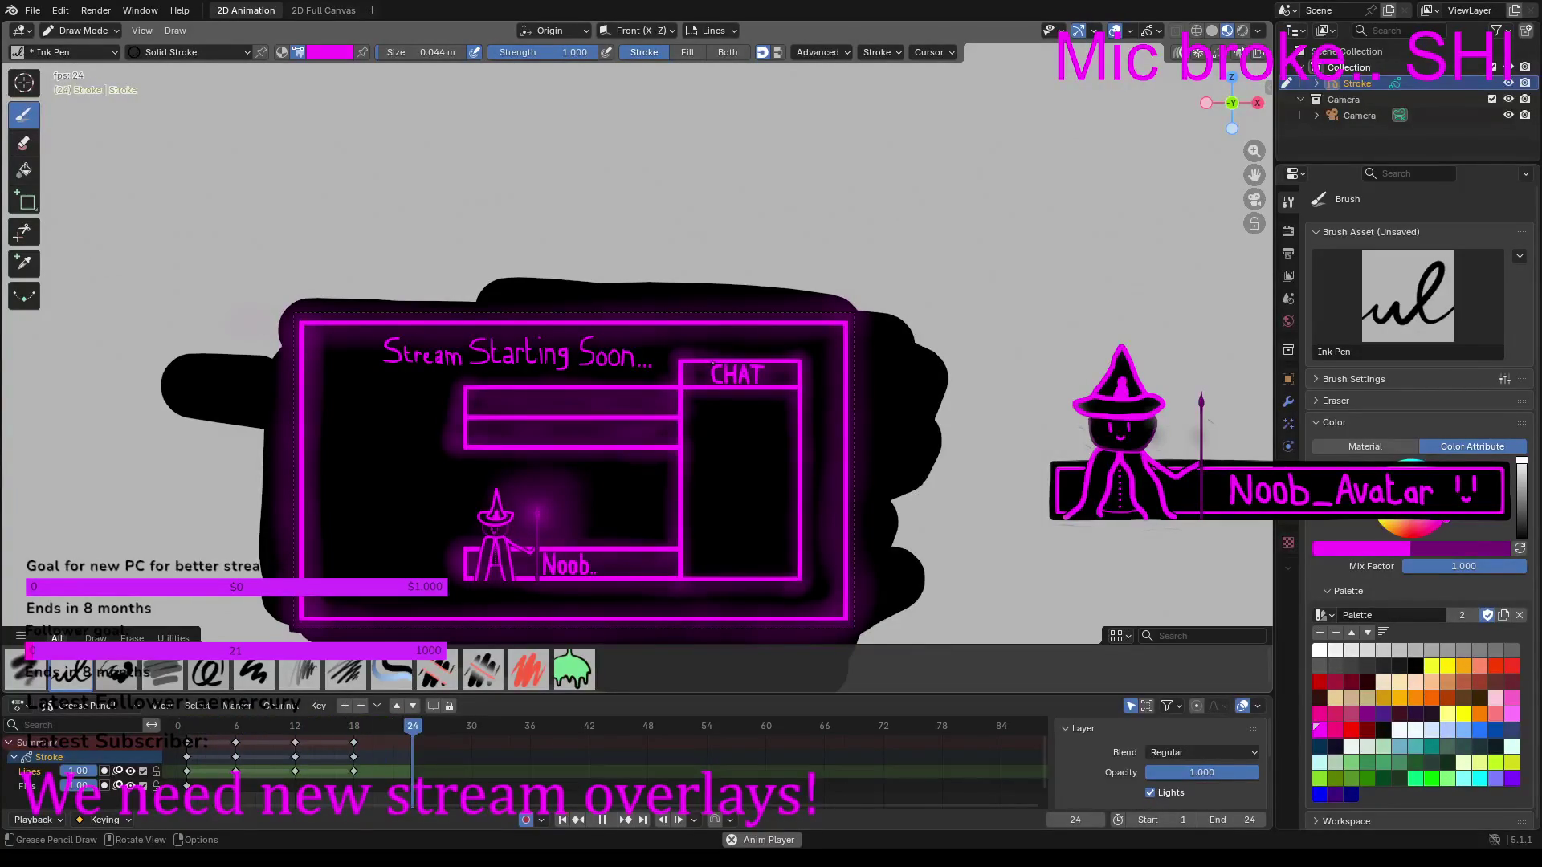
pyautogui.scroll(4, 670, 468)
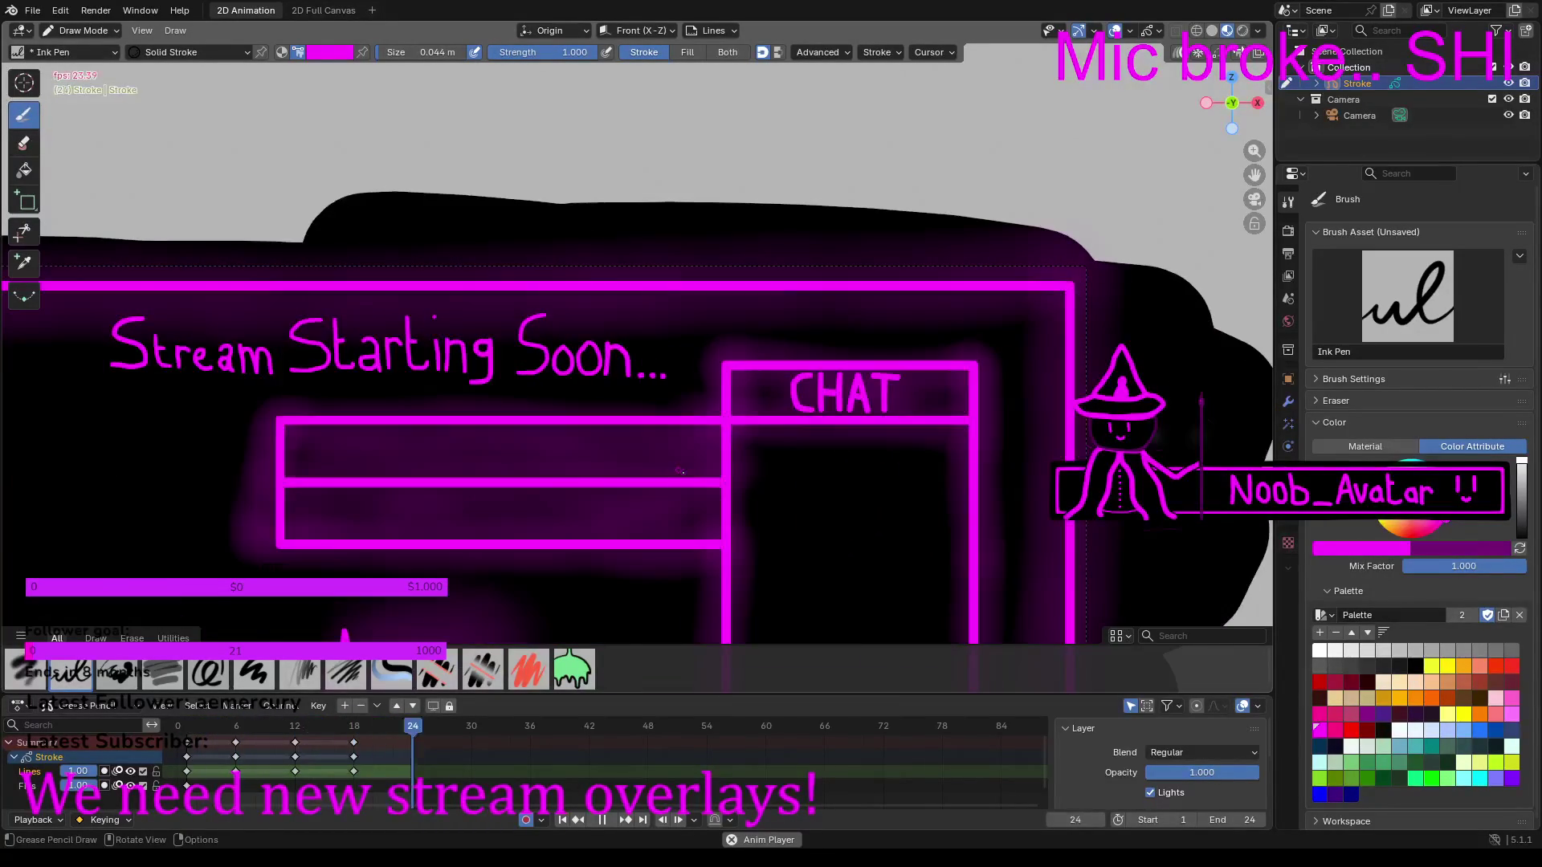
pyautogui.moveTo(386, 442)
pyautogui.keyDown('shift'); pyautogui.mouseDown(button='middle')
pyautogui.moveTo(459, 326)
pyautogui.moveTo(803, 201)
pyautogui.moveTo(961, 248)
pyautogui.moveTo(900, 291)
pyautogui.mouseUp(button='middle'); pyautogui.keyUp('shift')
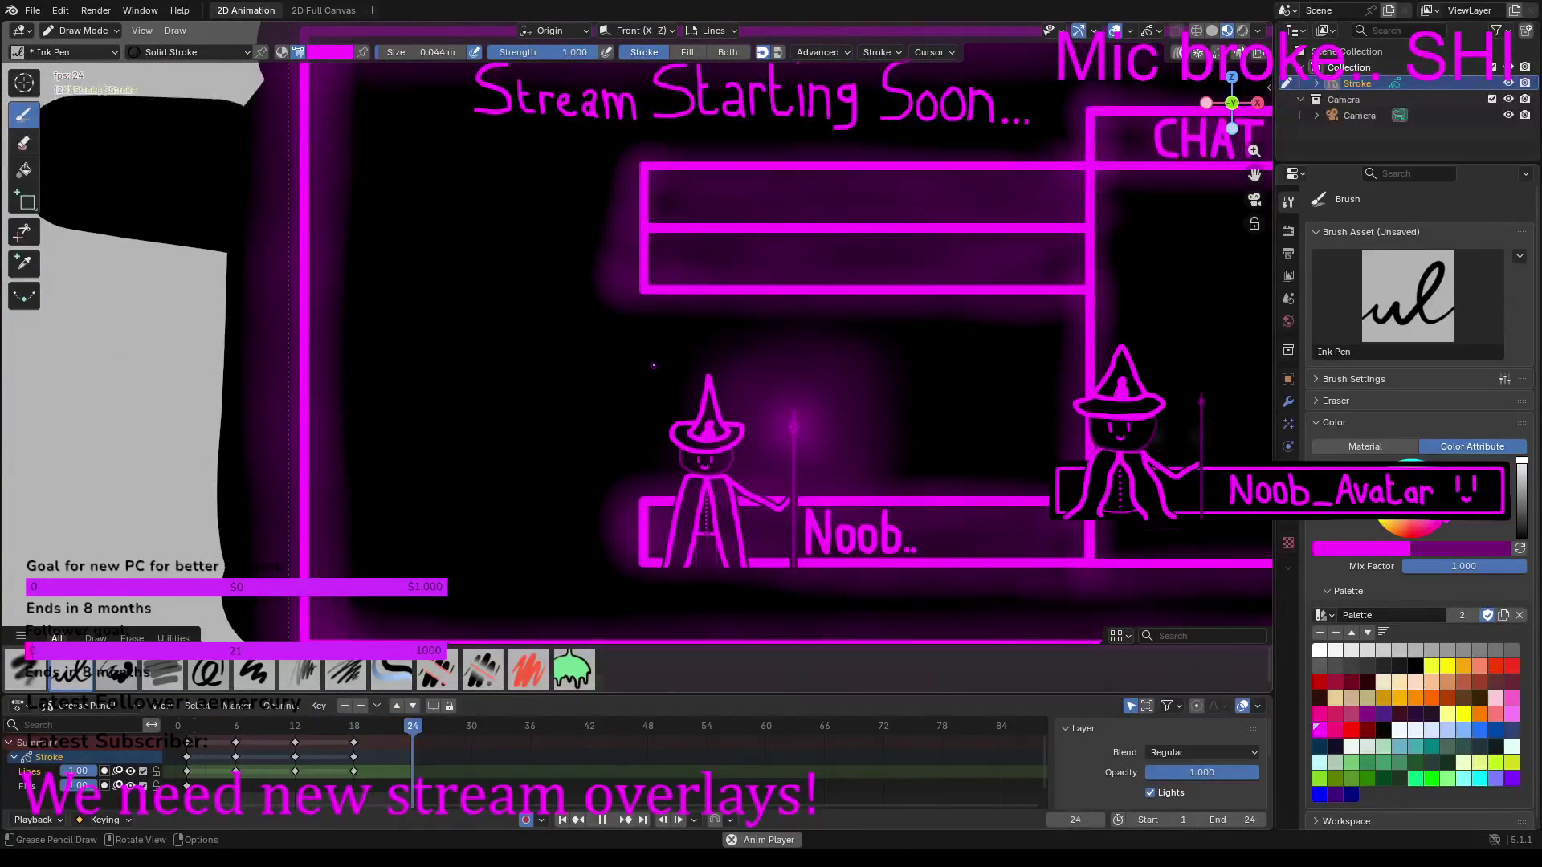
pyautogui.scroll(-4, 740, 338)
pyautogui.scroll(1, 739, 337)
pyautogui.scroll(2, 740, 338)
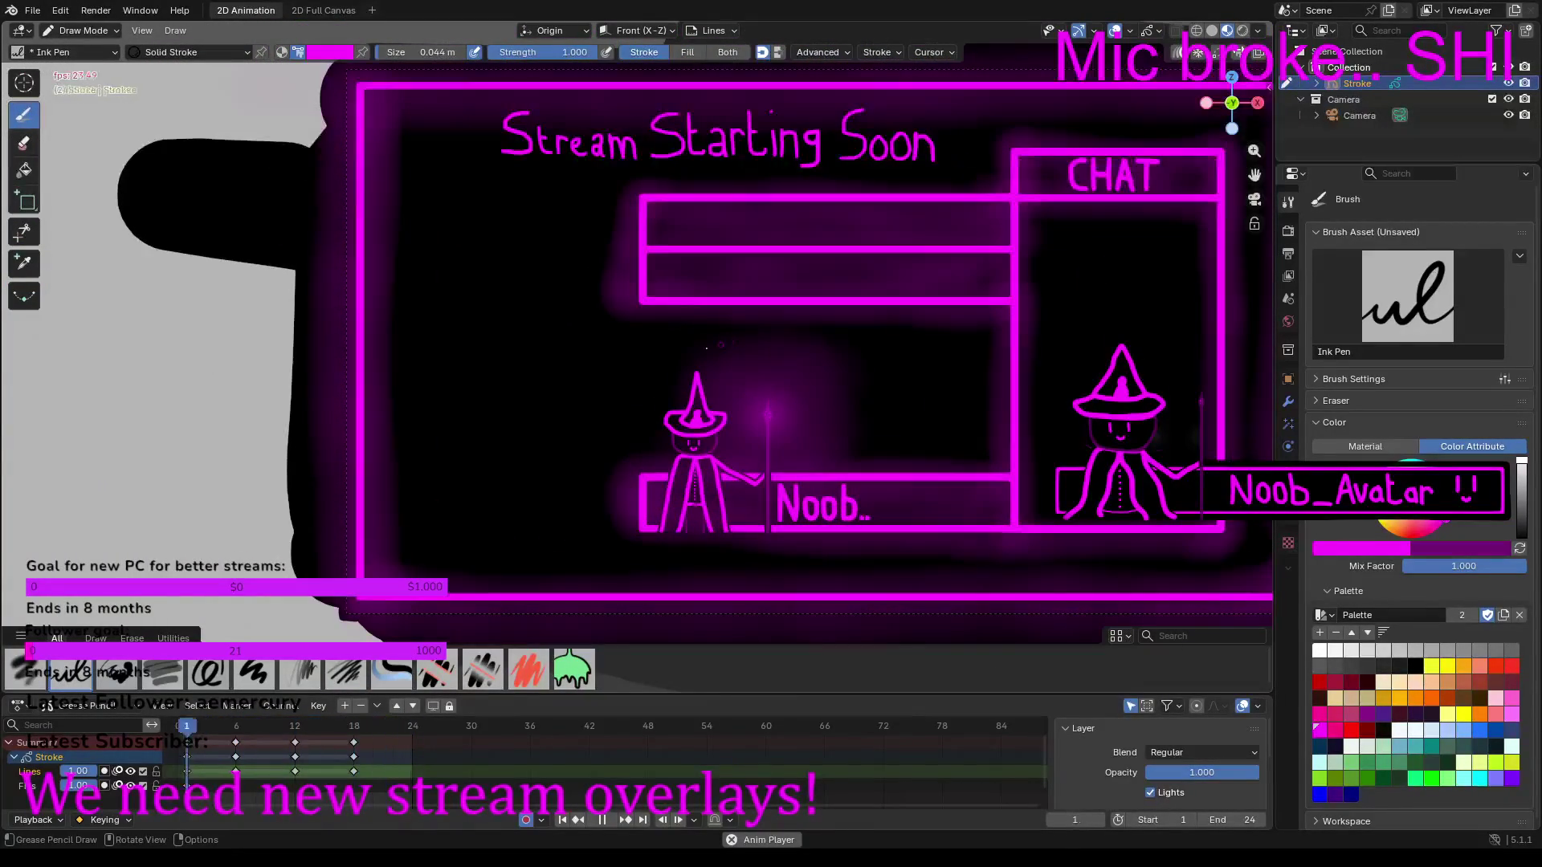
pyautogui.scroll(3, 488, 338)
pyautogui.scroll(-2, 488, 338)
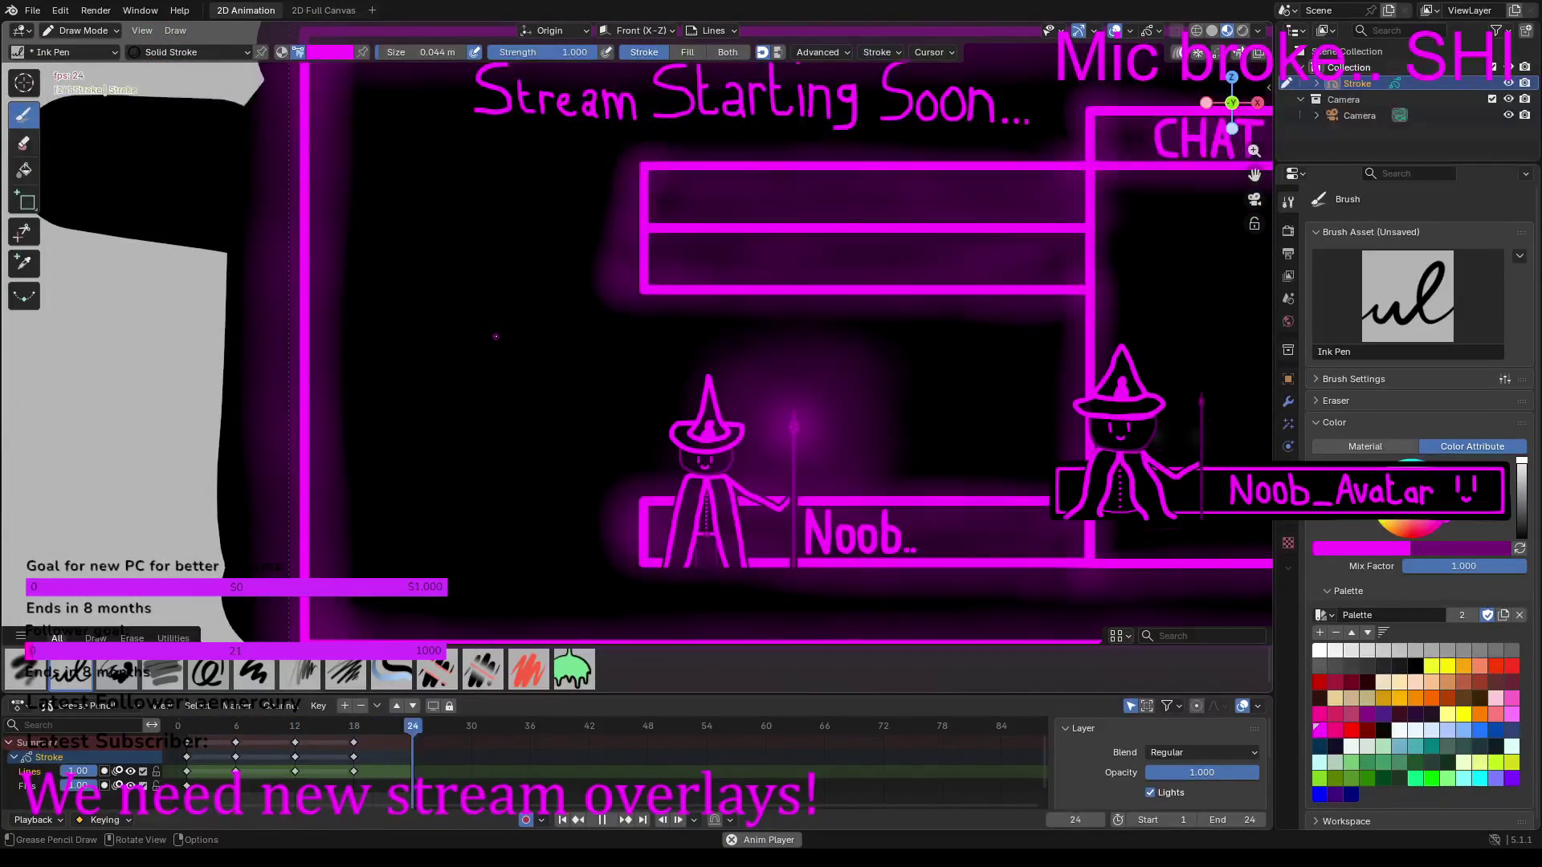
pyautogui.scroll(-2, 495, 338)
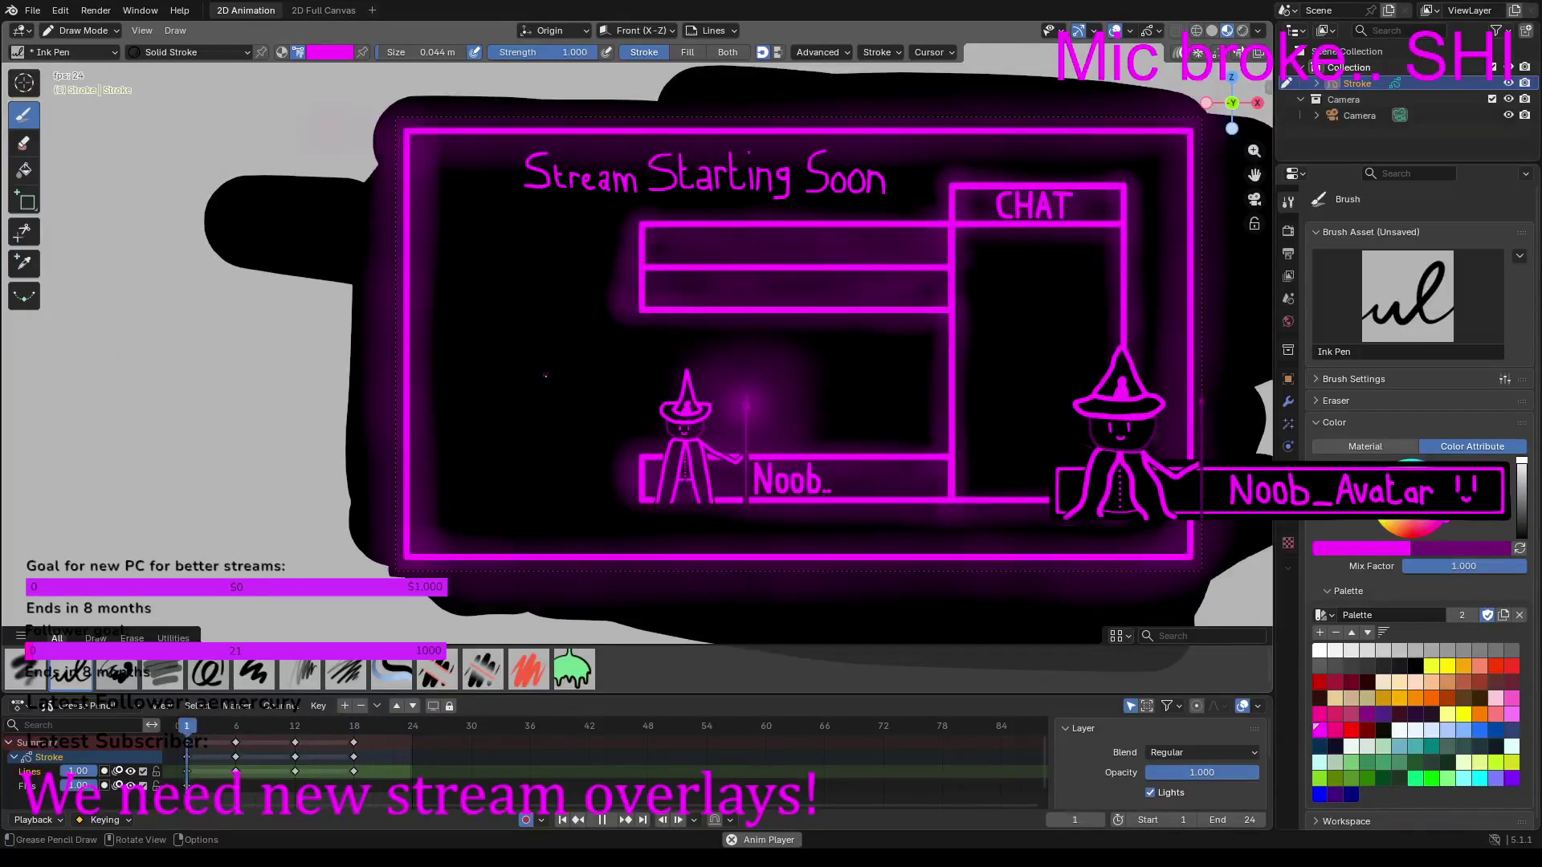
pyautogui.scroll(1, 530, 453)
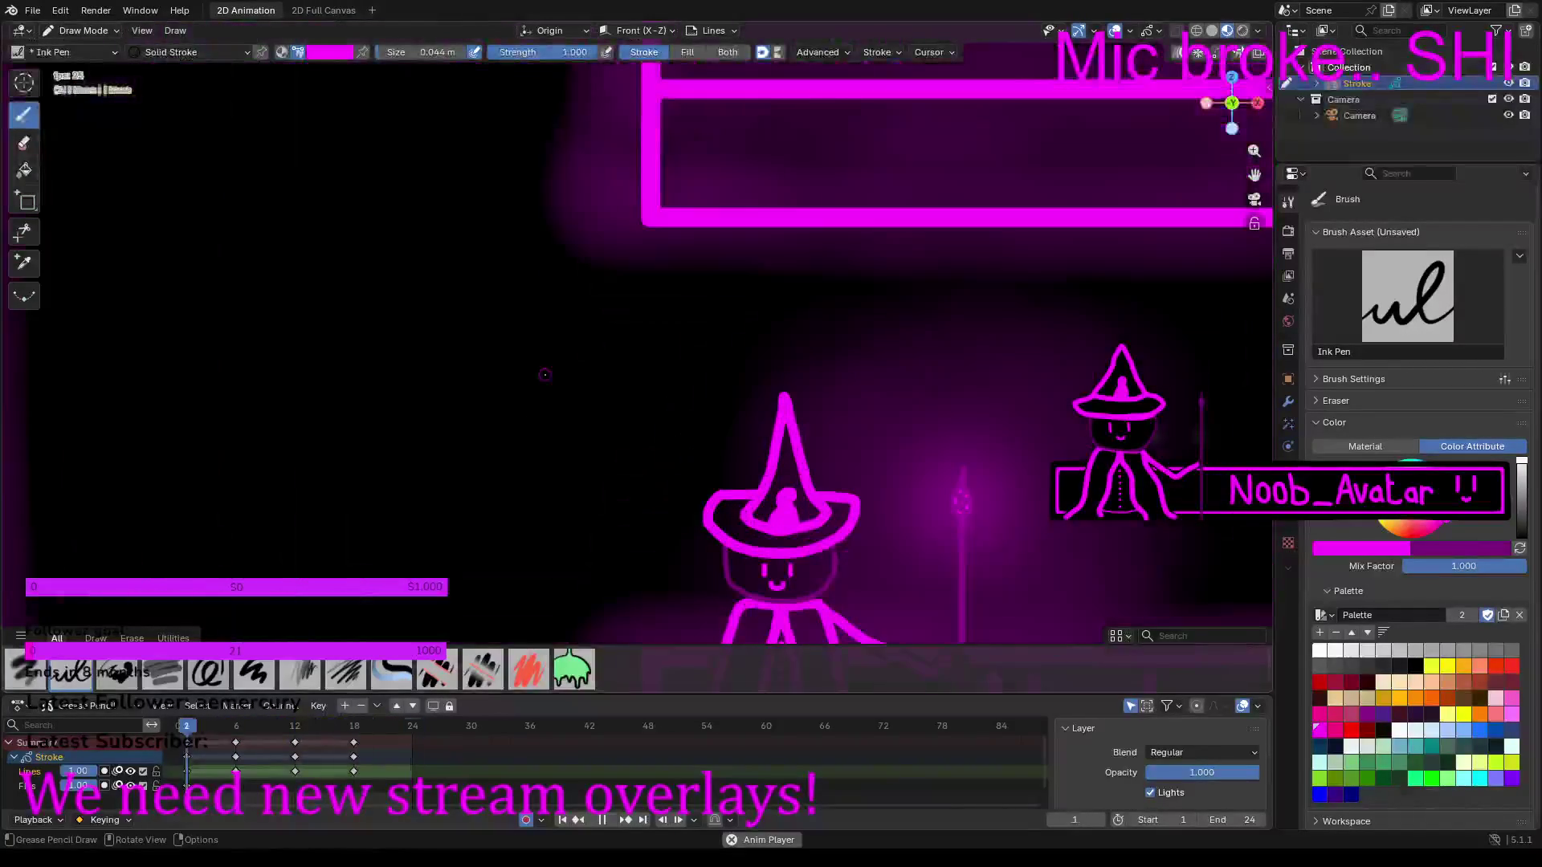
pyautogui.press(',')
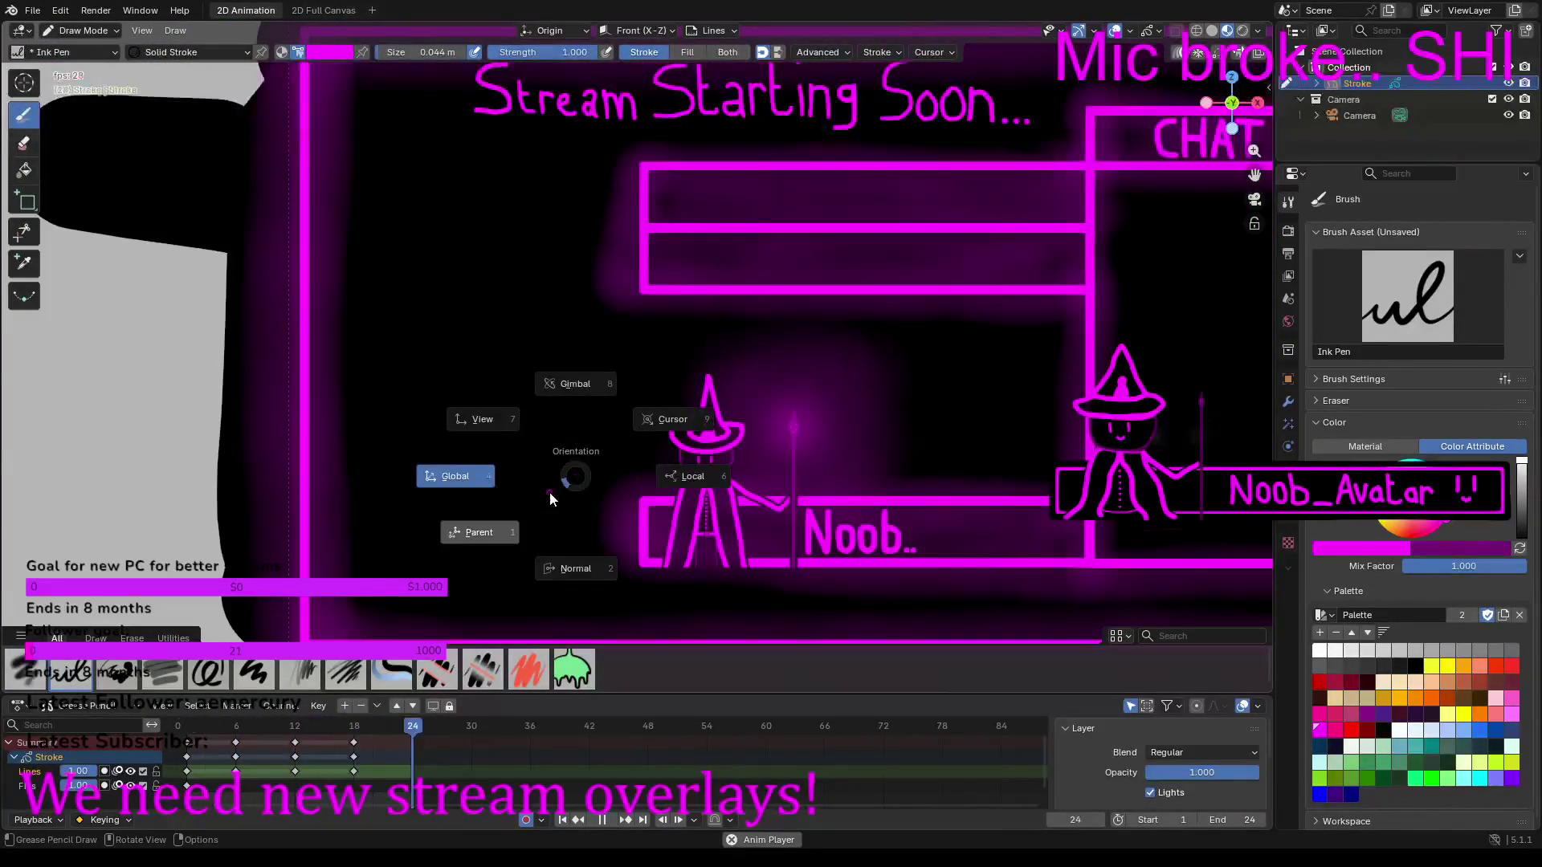
# Step: Pause playback, rewind to frame 0 and replay the animation to review it
pyautogui.click(600, 823)
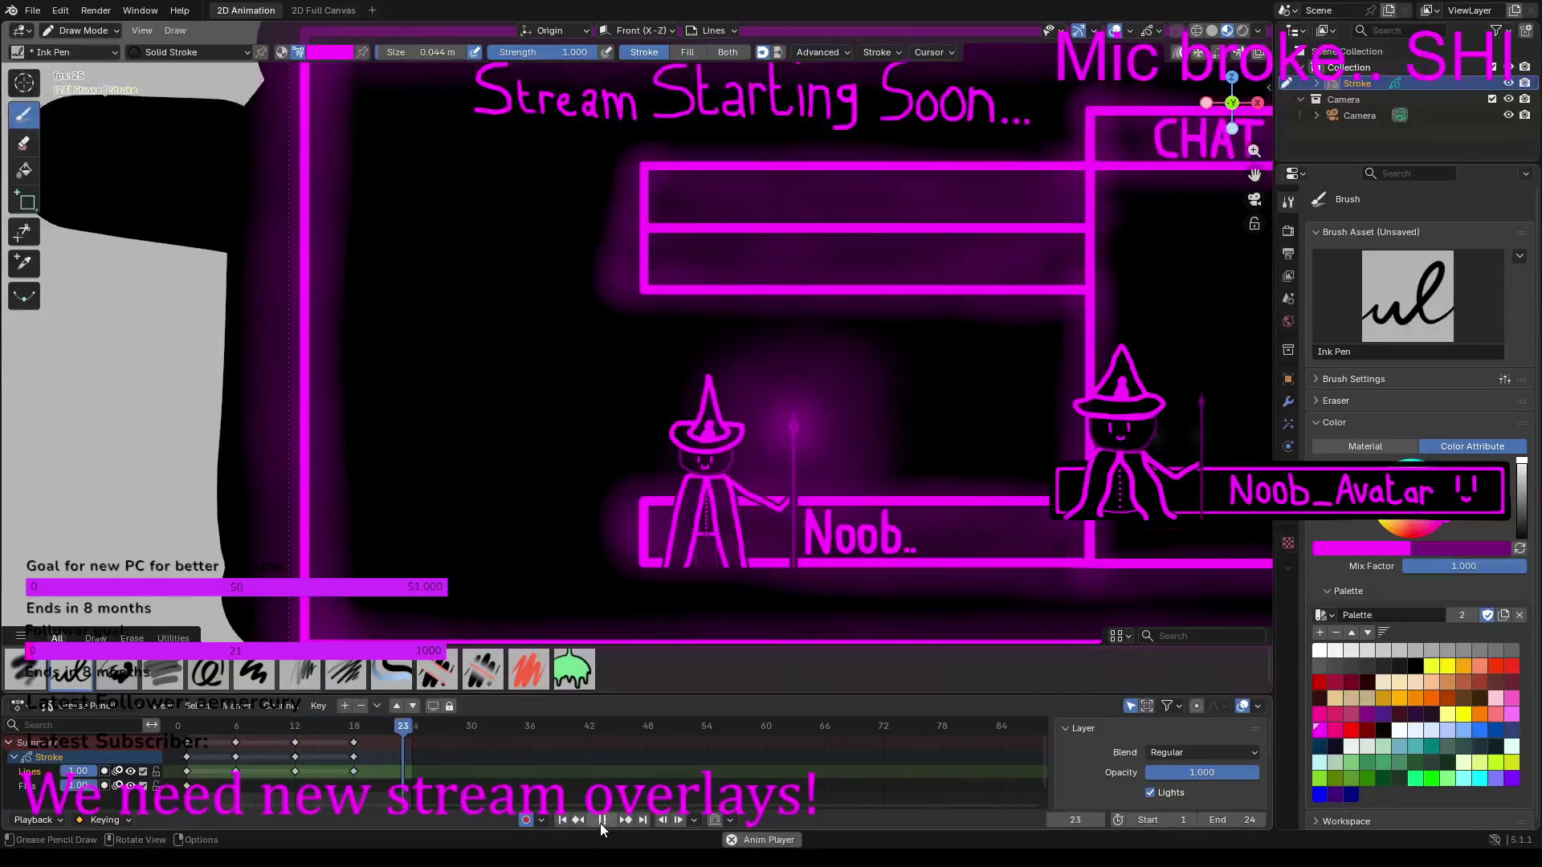
pyautogui.click(602, 818)
pyautogui.scroll(2, 288, 729)
pyautogui.scroll(-1, 219, 720)
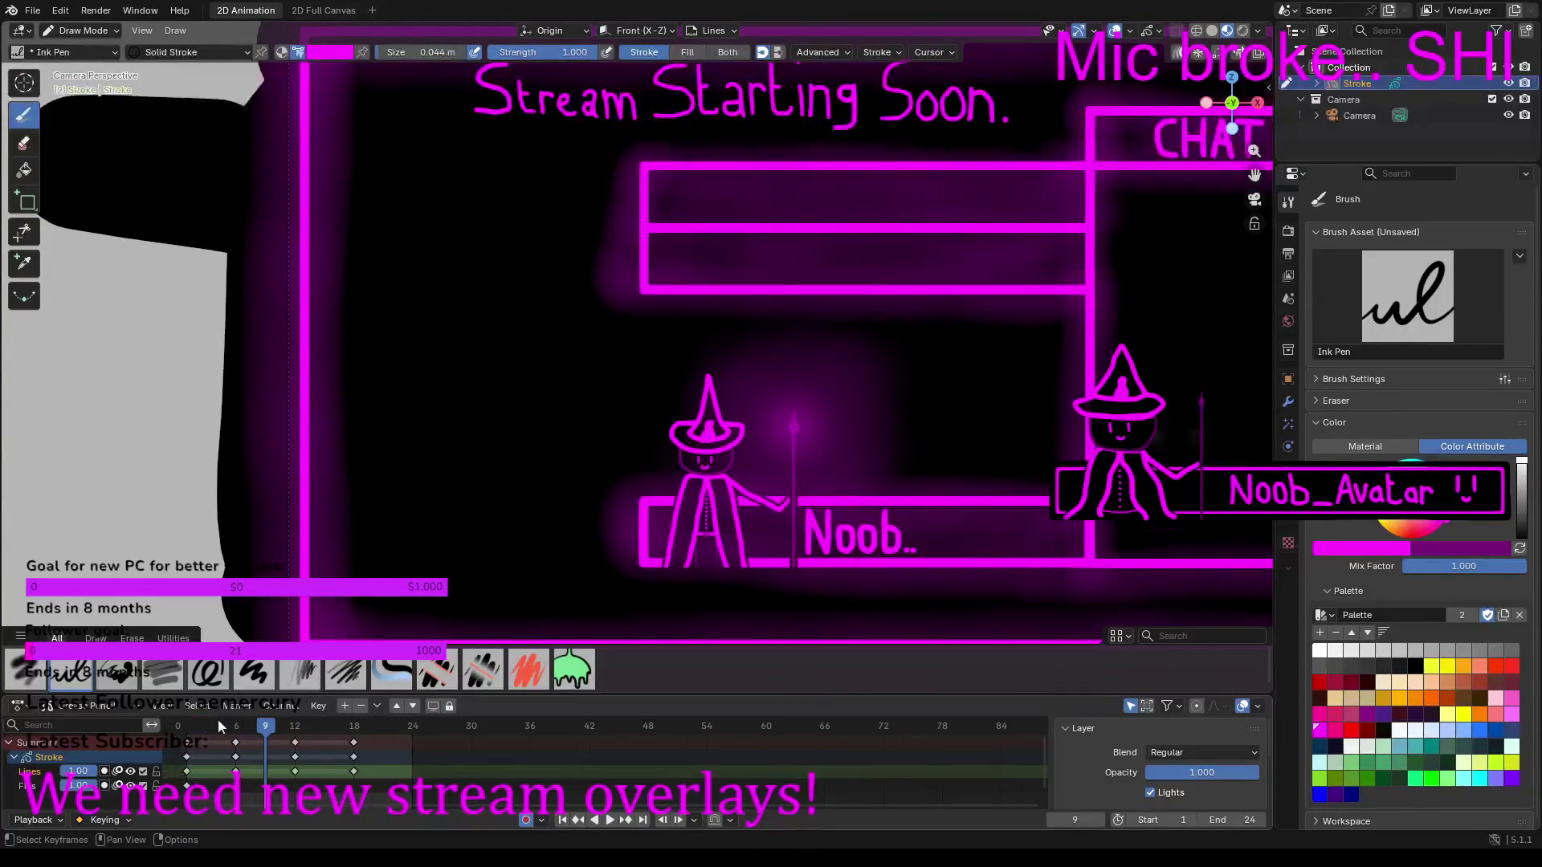
pyautogui.click(181, 729)
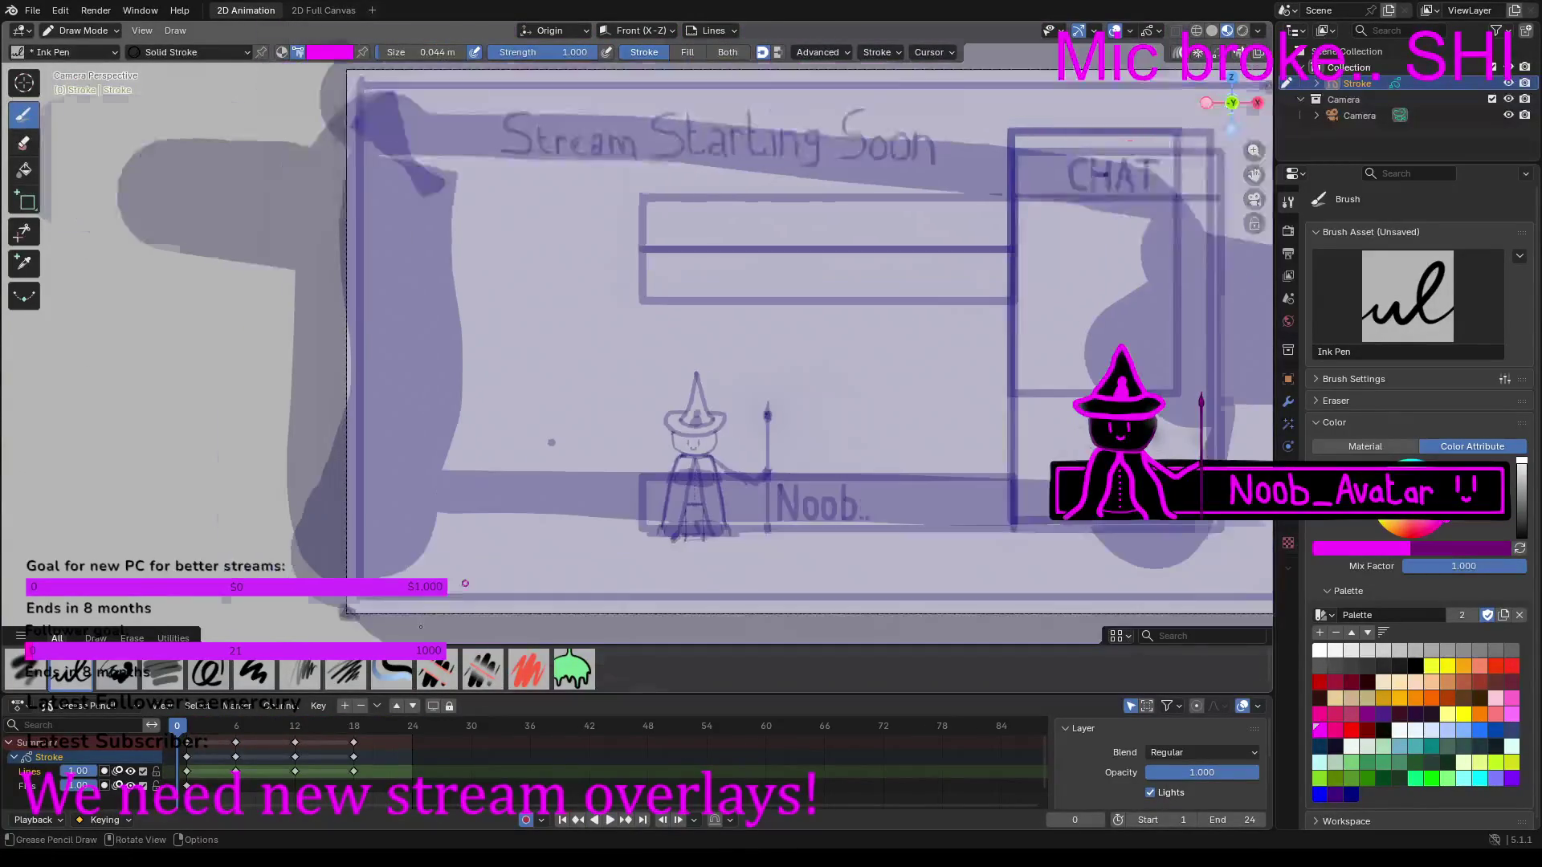
pyautogui.press('space')
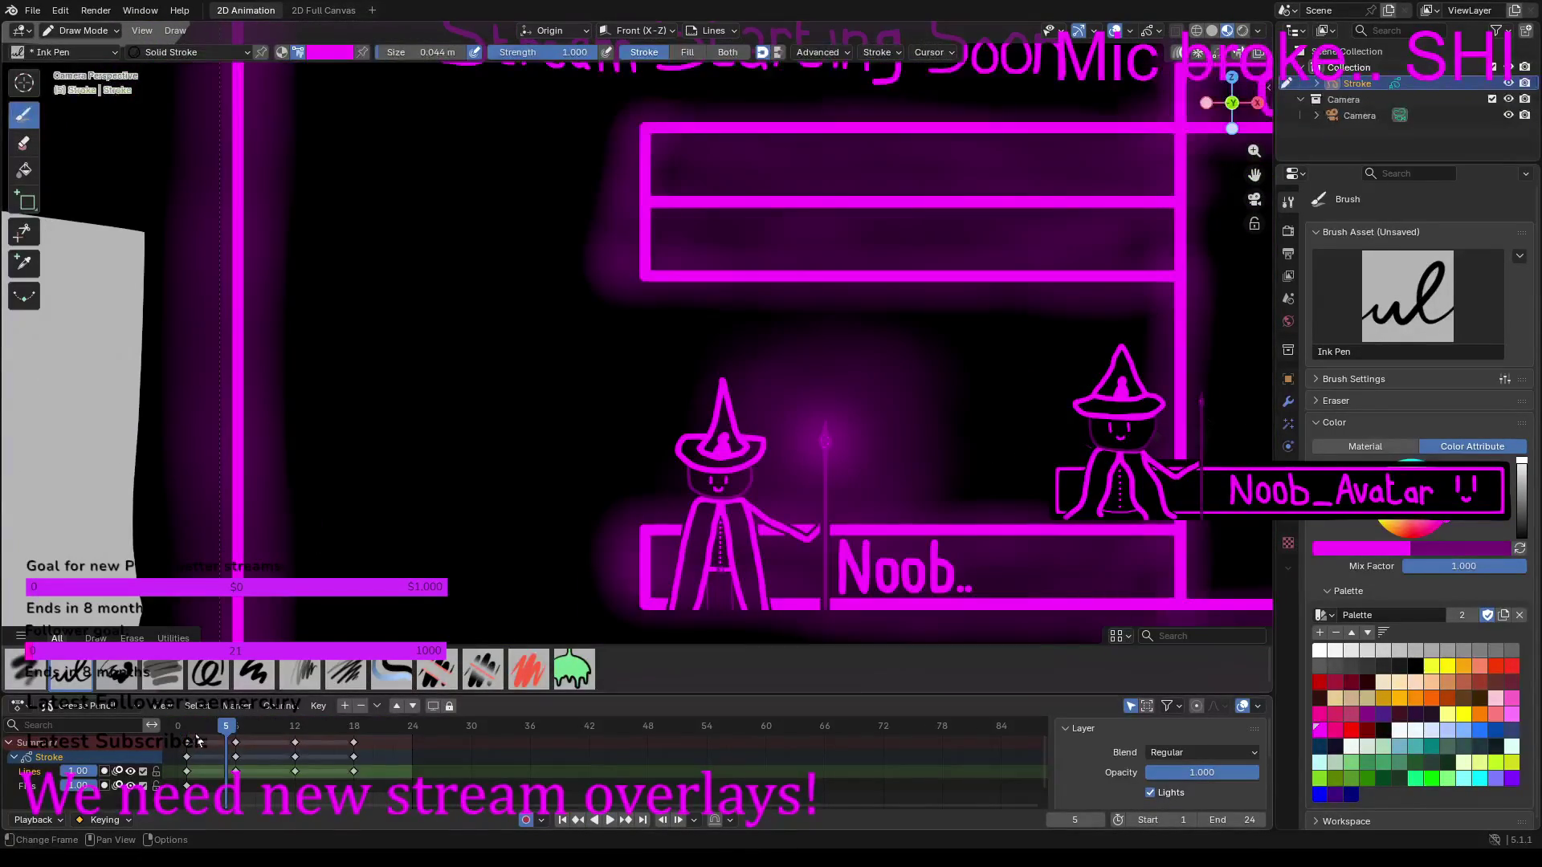
pyautogui.press('Escape')
pyautogui.scroll(3, 272, 774)
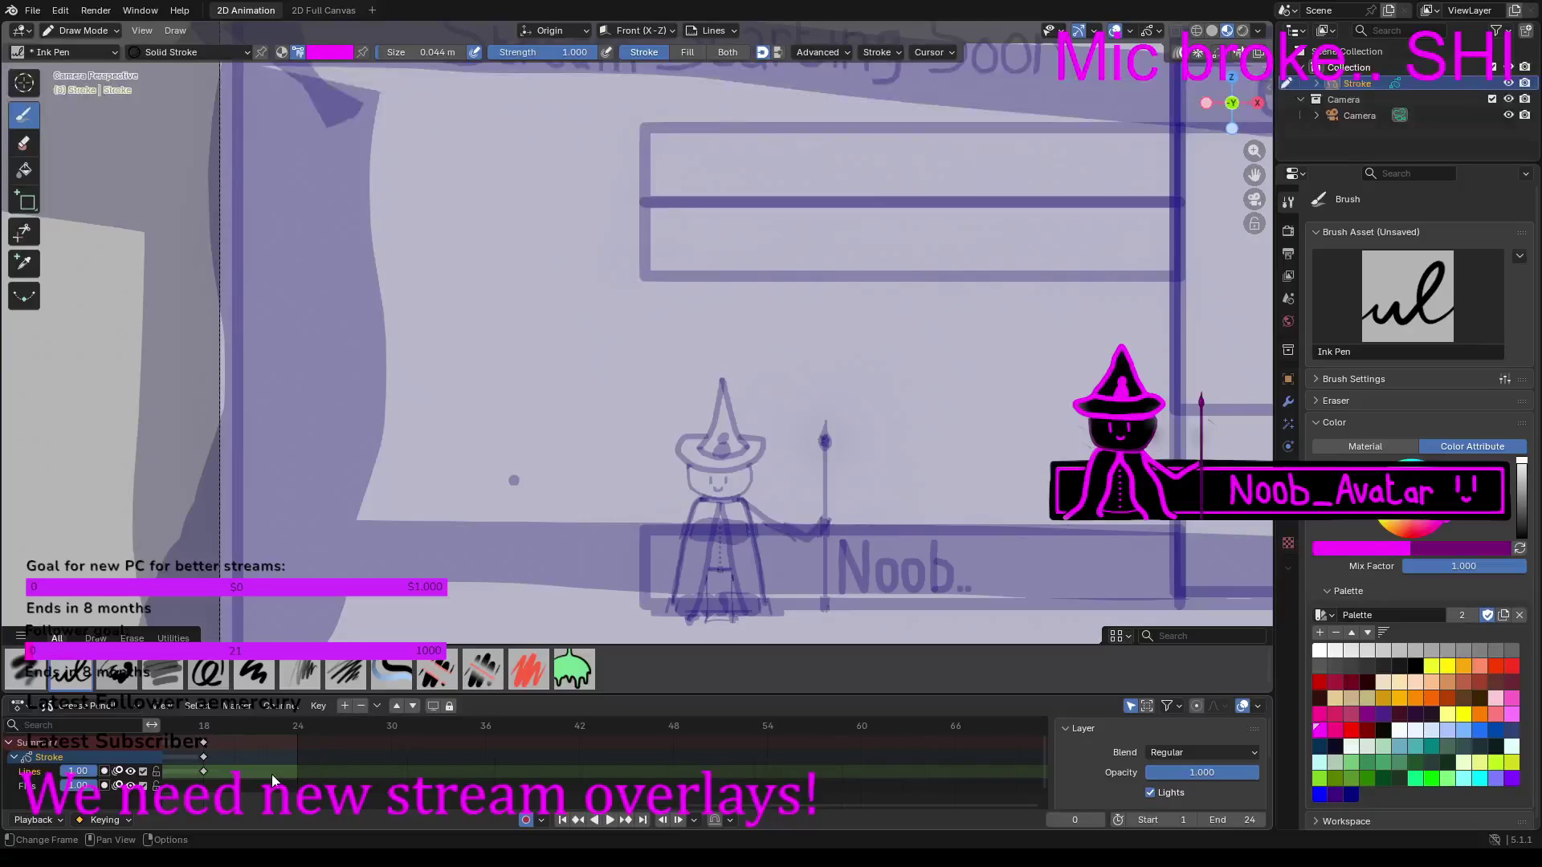
pyautogui.scroll(1, 272, 773)
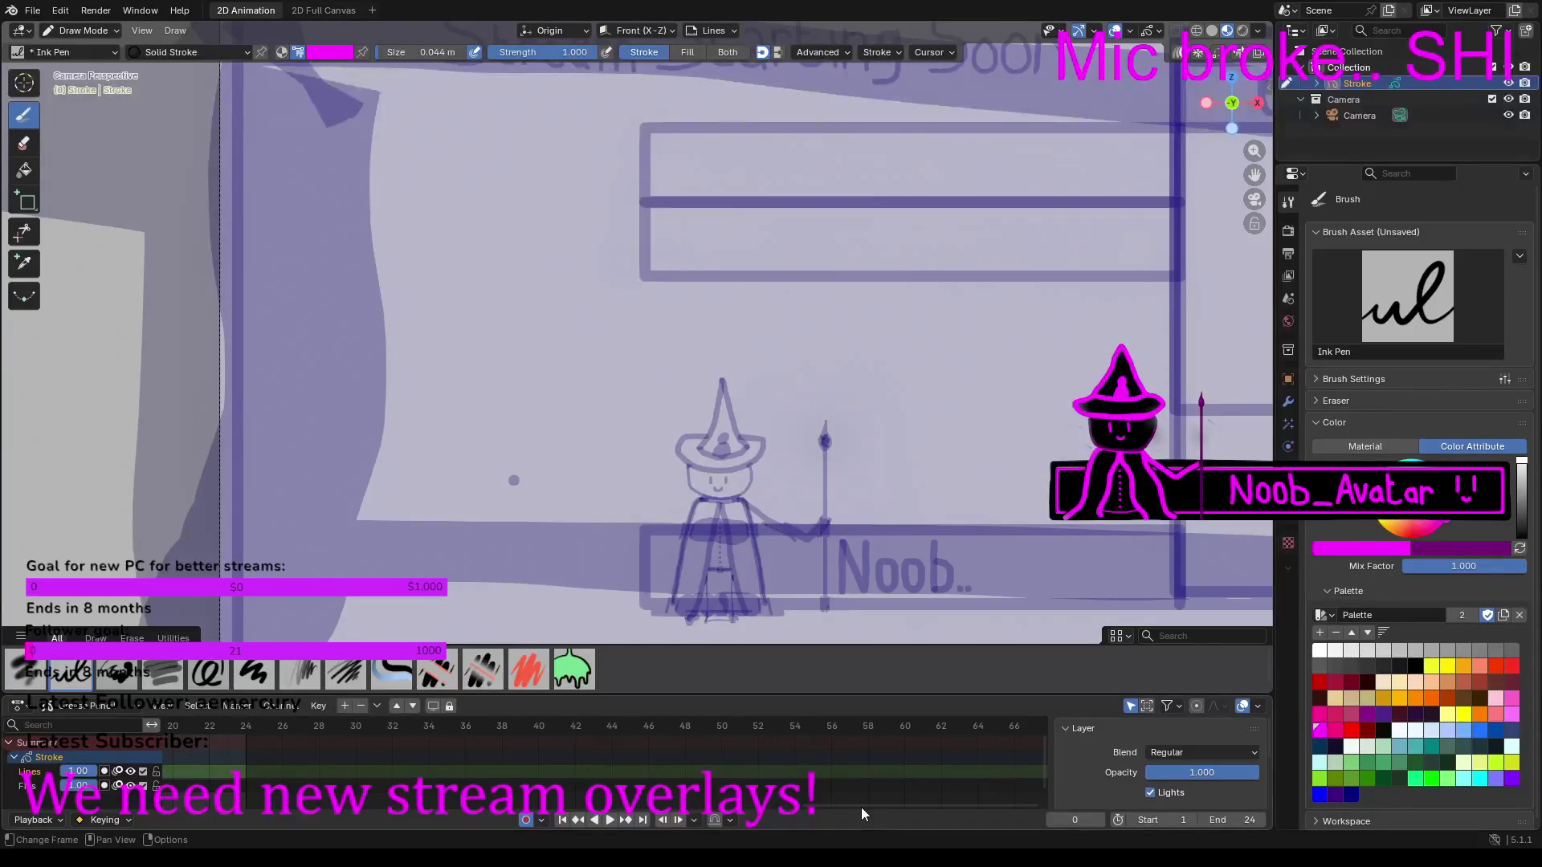
pyautogui.moveTo(837, 804); pyautogui.dragTo(576, 775)
pyautogui.scroll(1, 576, 769)
pyautogui.keyDown('ctrl'); pyautogui.hscroll(-3, 479, 758); pyautogui.keyUp('ctrl')
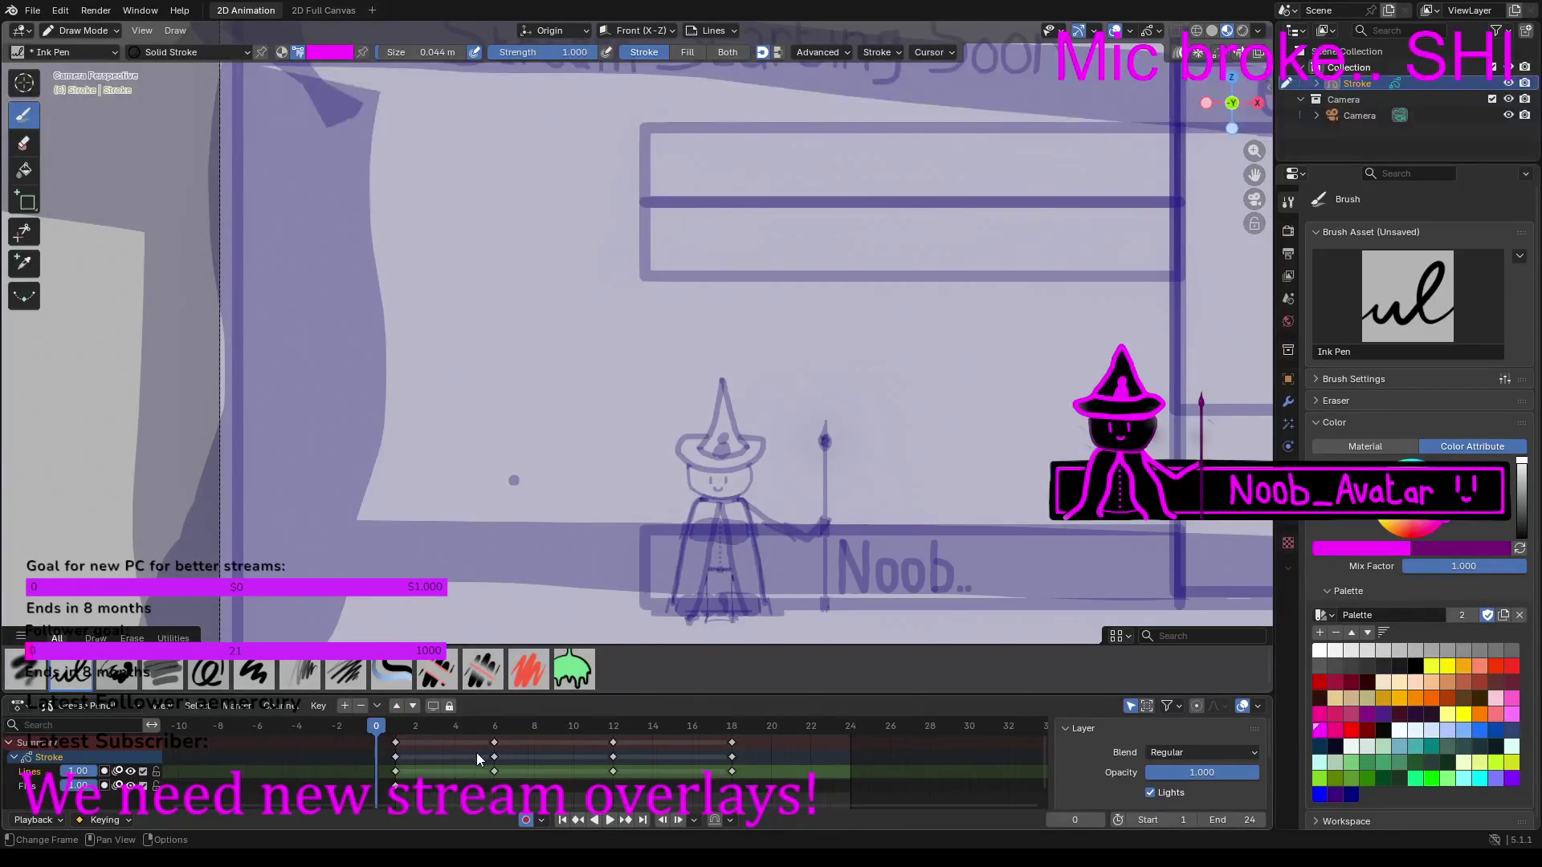
pyautogui.scroll(4, 476, 754)
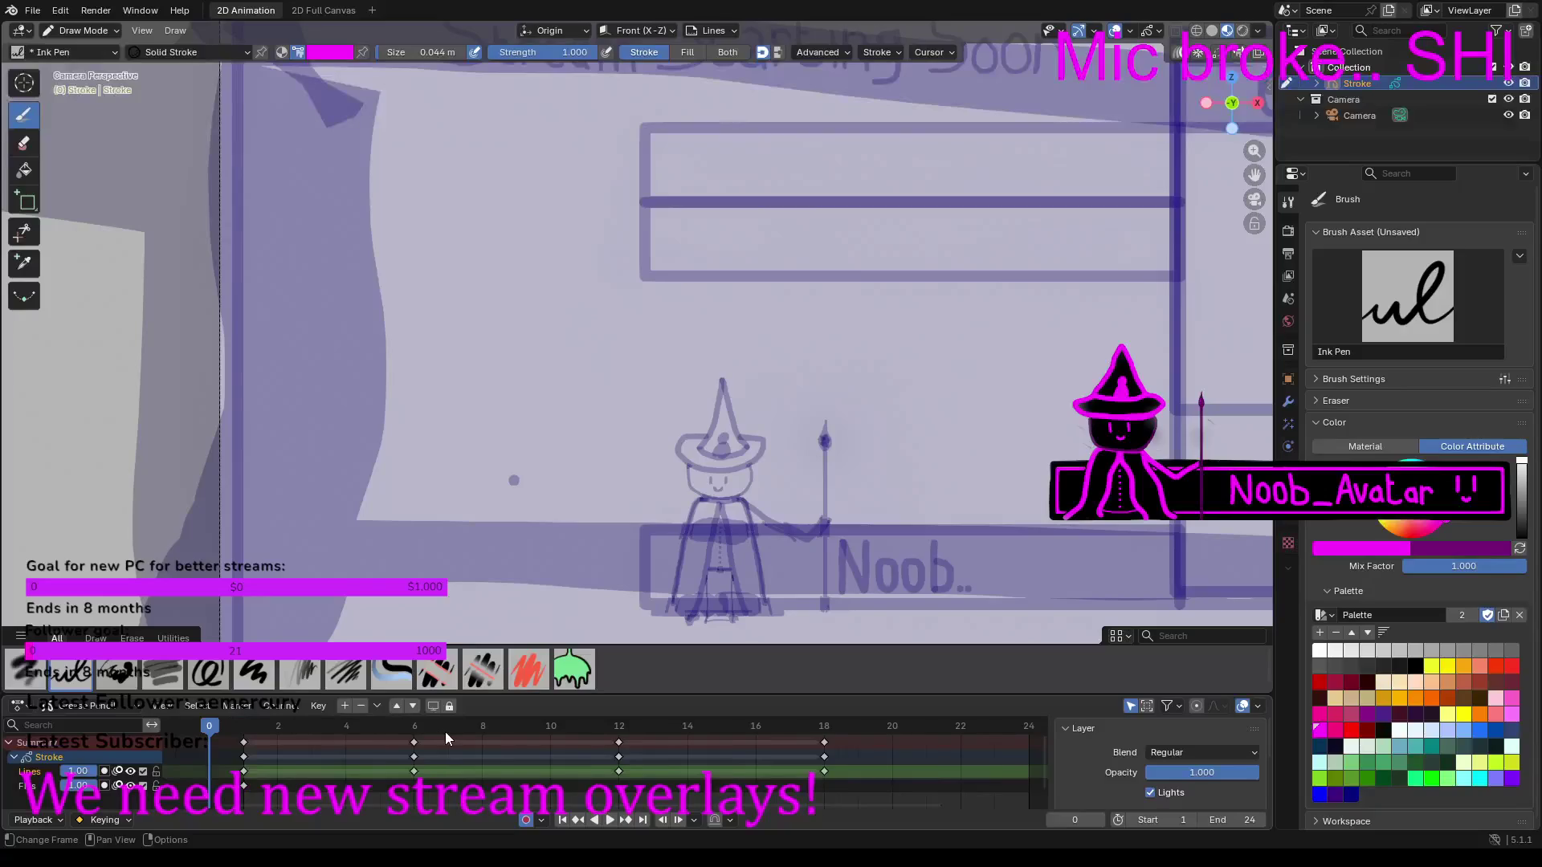
# Step: Insert a new keyframe at frame 3 in the Dope Sheet
pyautogui.click(287, 726)
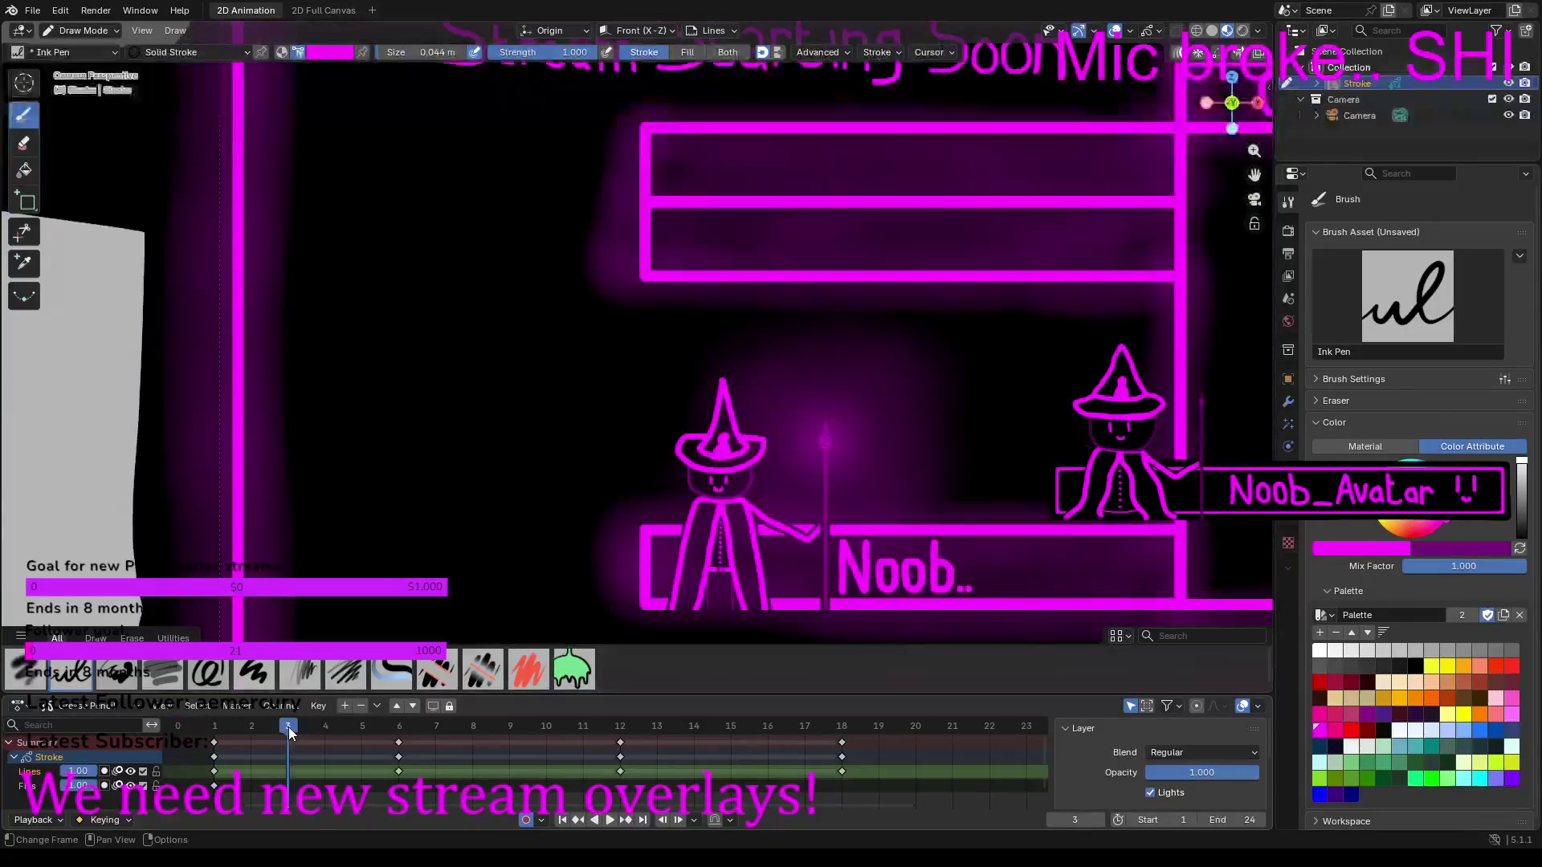
pyautogui.rightClick(261, 730)
pyautogui.click(243, 730)
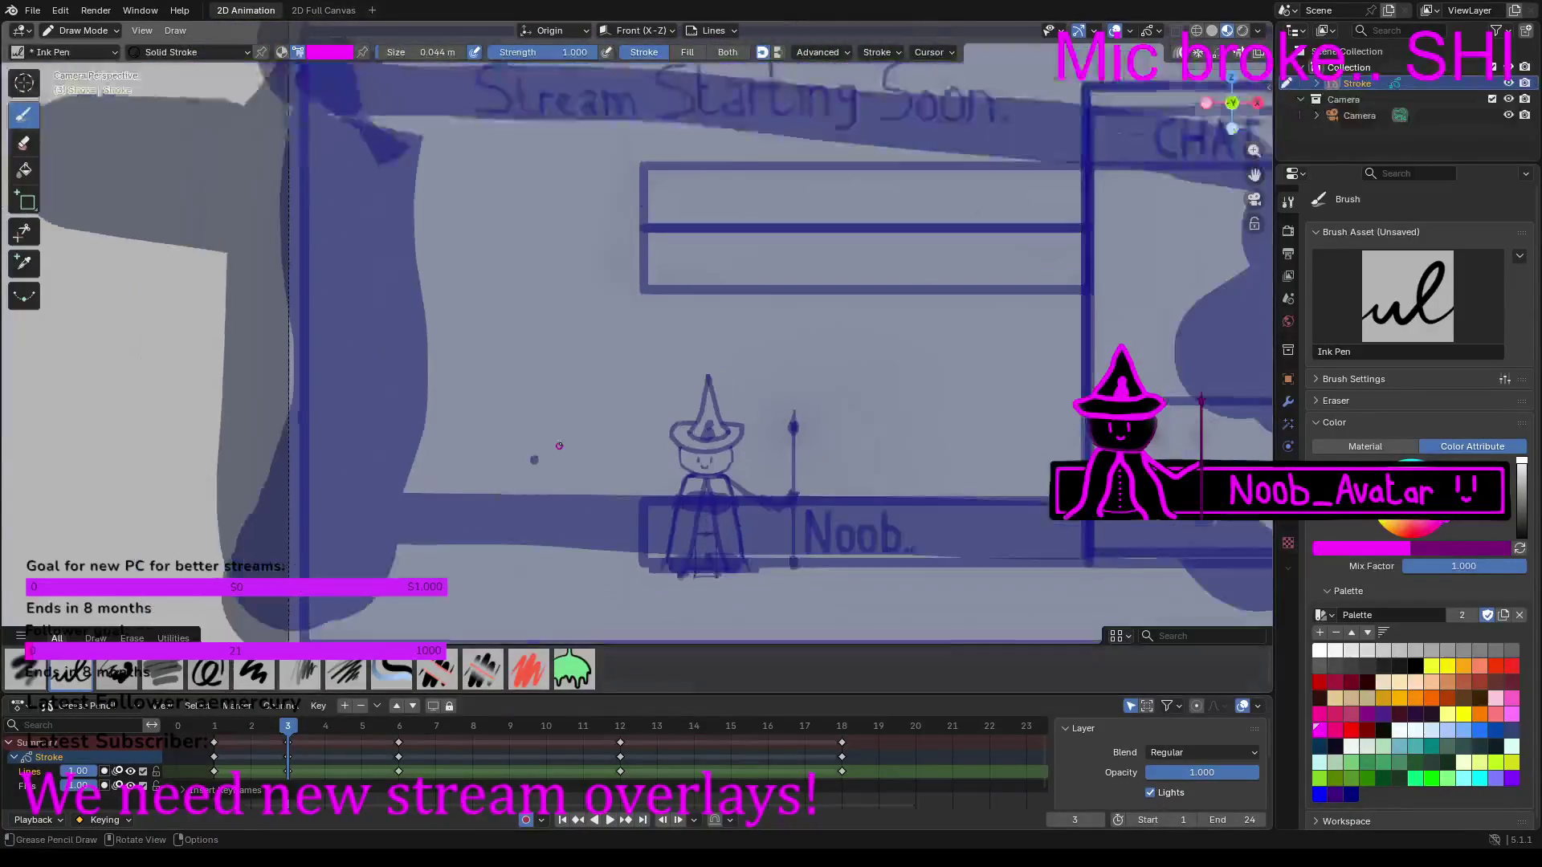
pyautogui.click(249, 721)
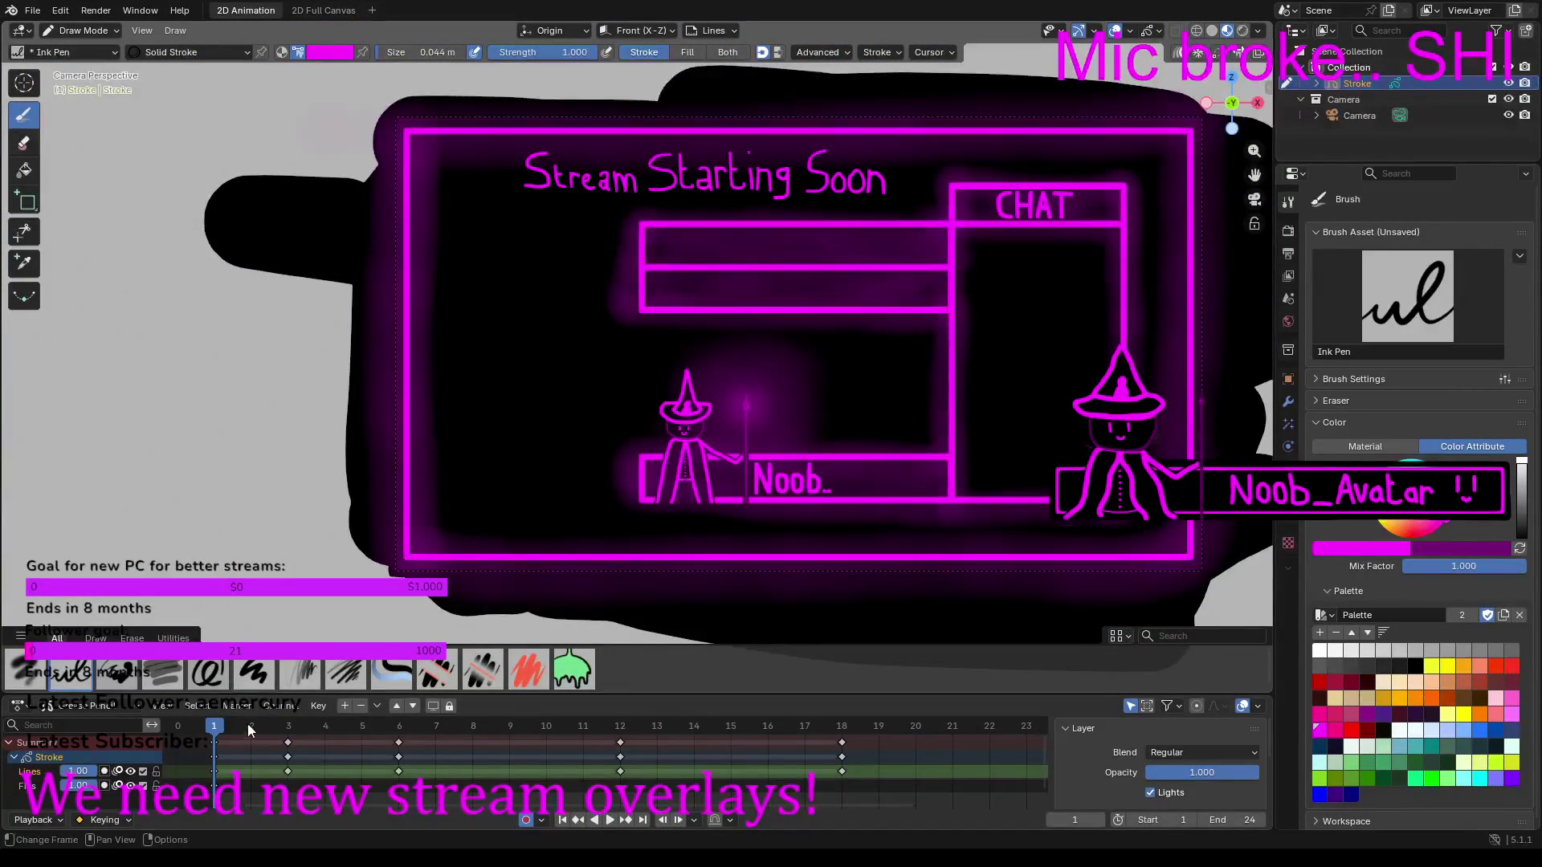
pyautogui.click(288, 728)
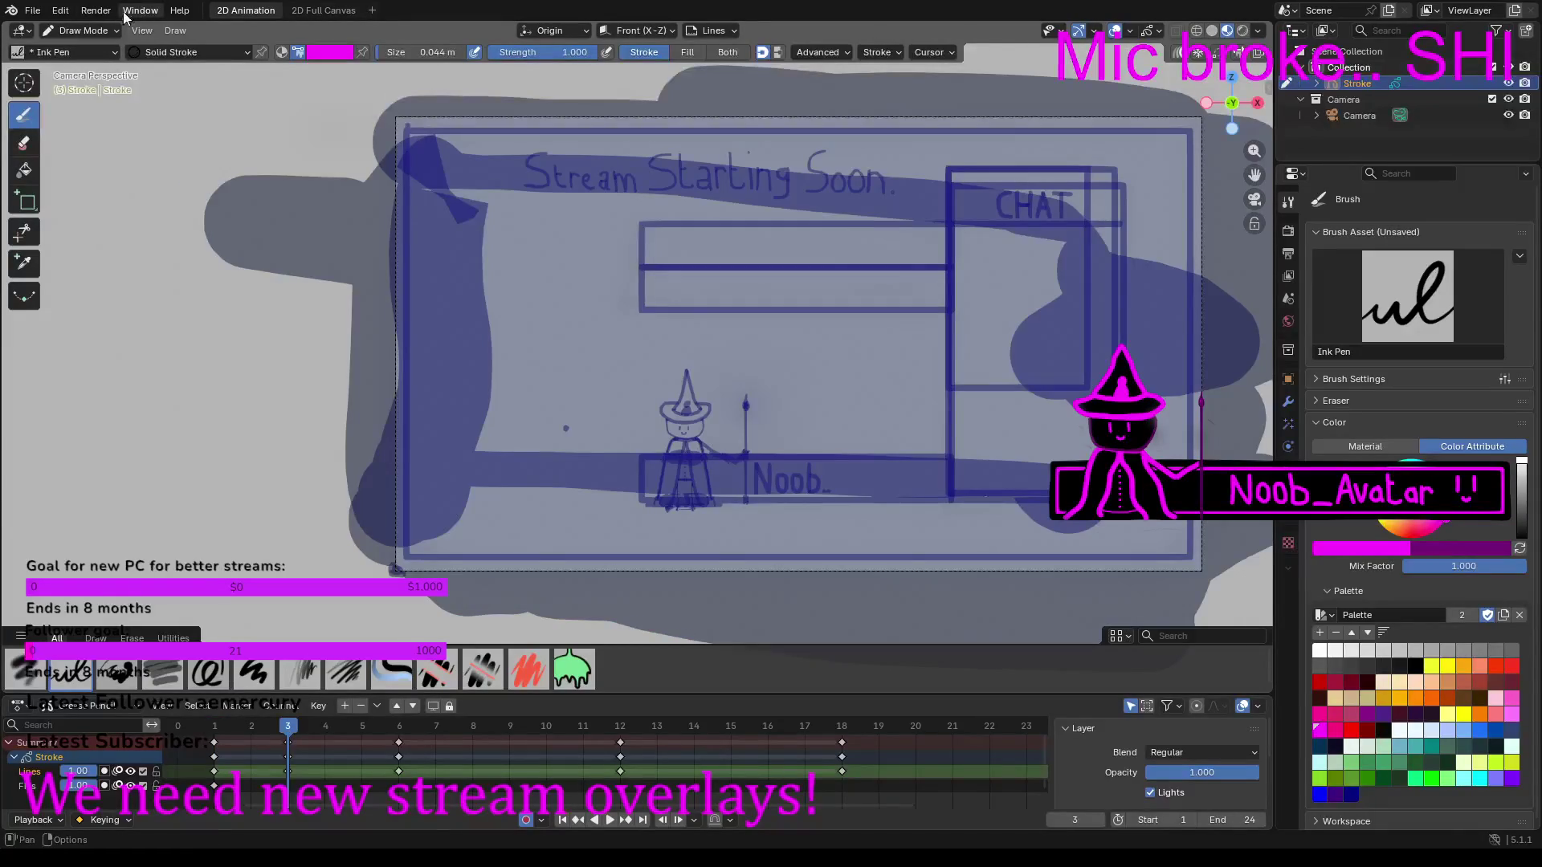
# Step: Paste the copied neon overlay strokes into frame 3 in Edit Mode, then return to Draw Mode
pyautogui.click(93, 30)
pyautogui.click(86, 67)
pyautogui.hotkey('ctrl', 'v')
pyautogui.scroll(2, 175, 452)
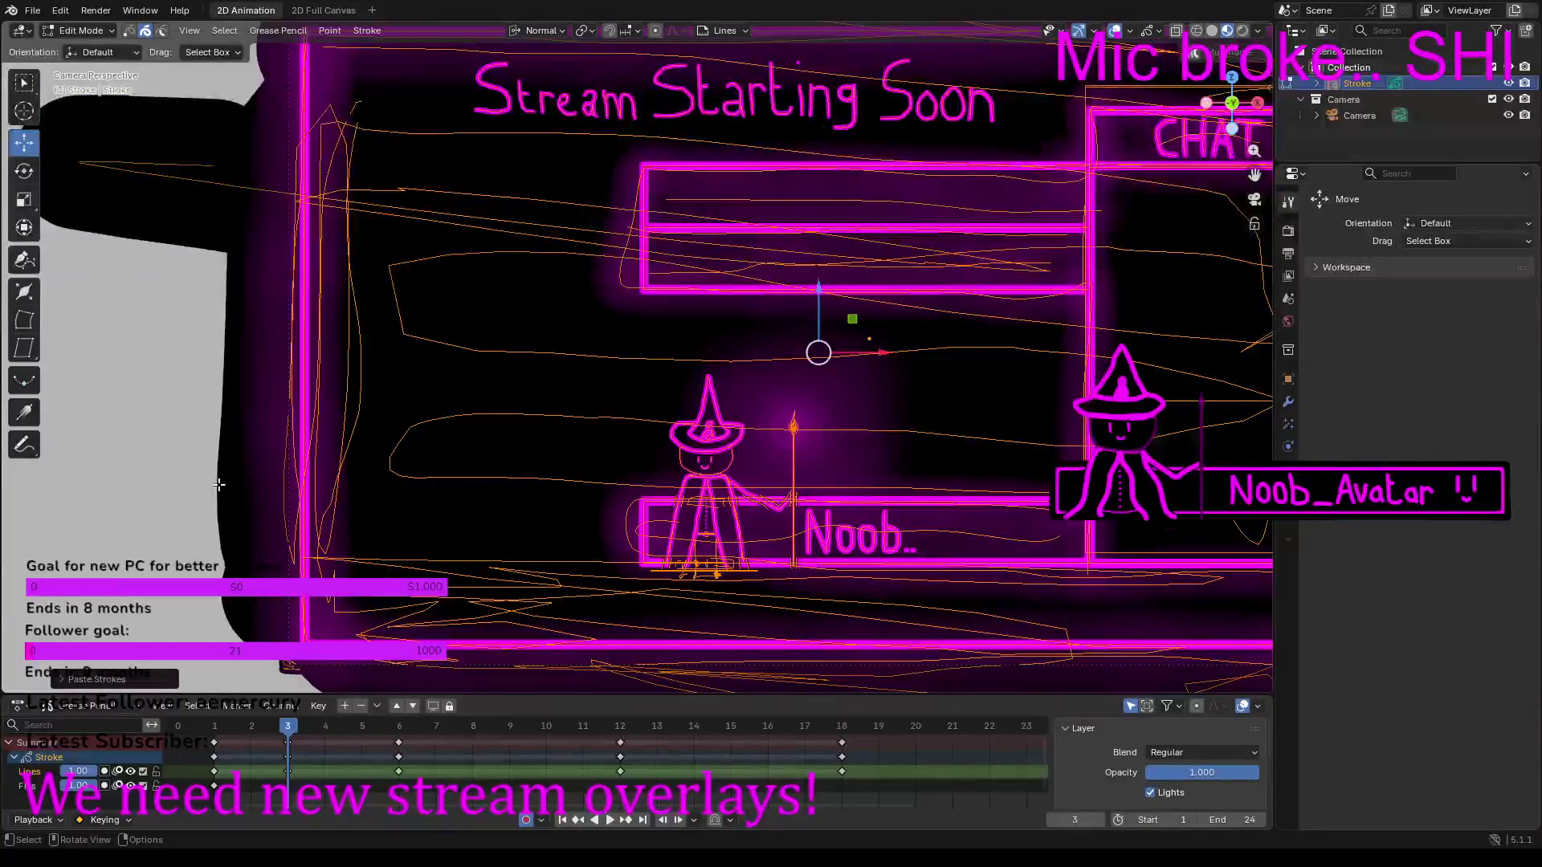
pyautogui.click(80, 31)
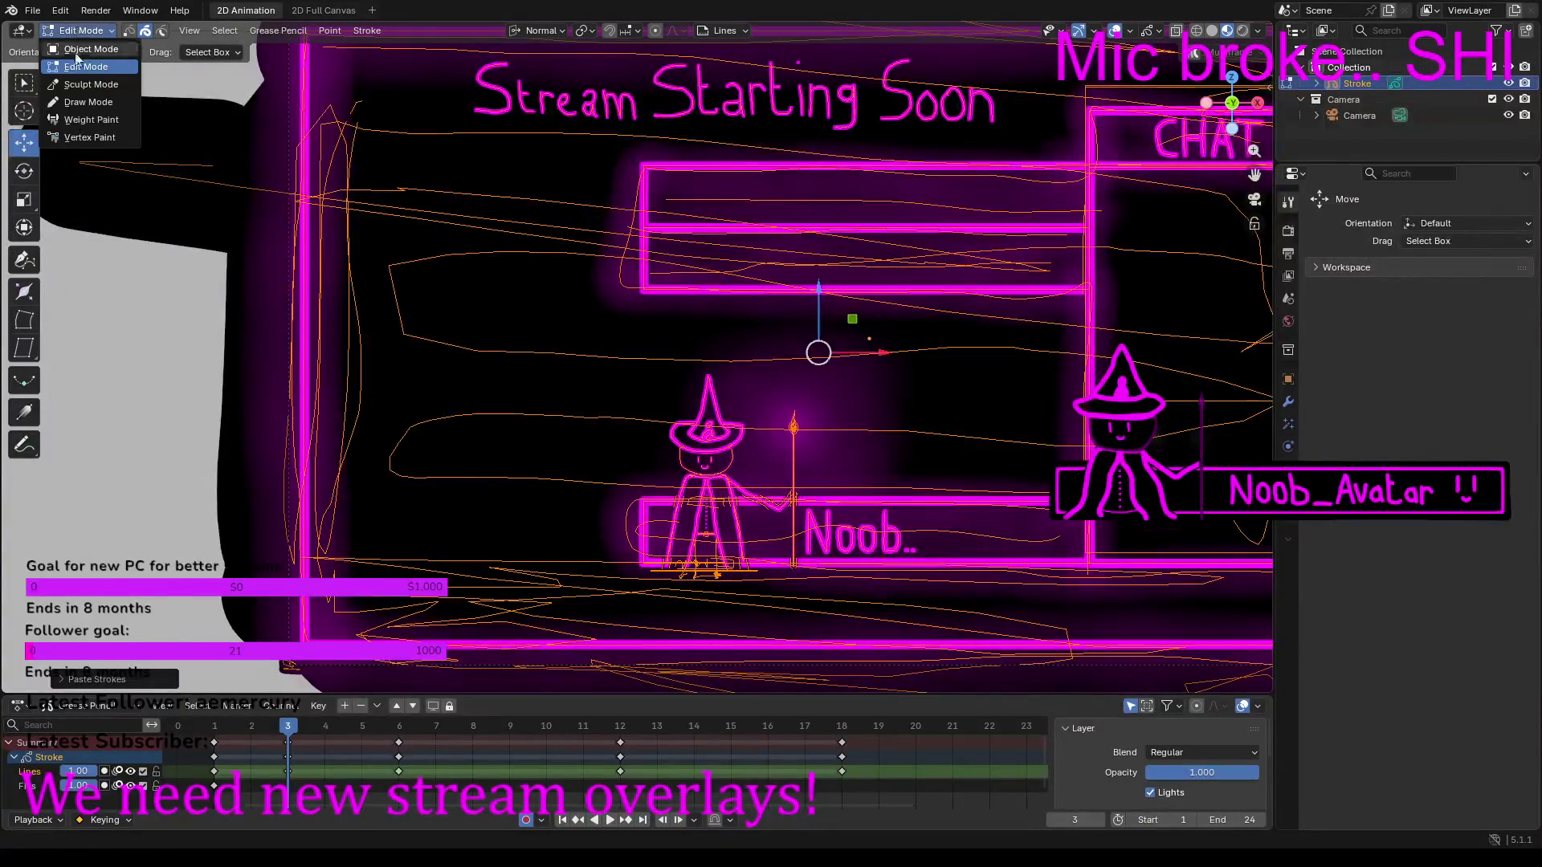
pyautogui.click(88, 103)
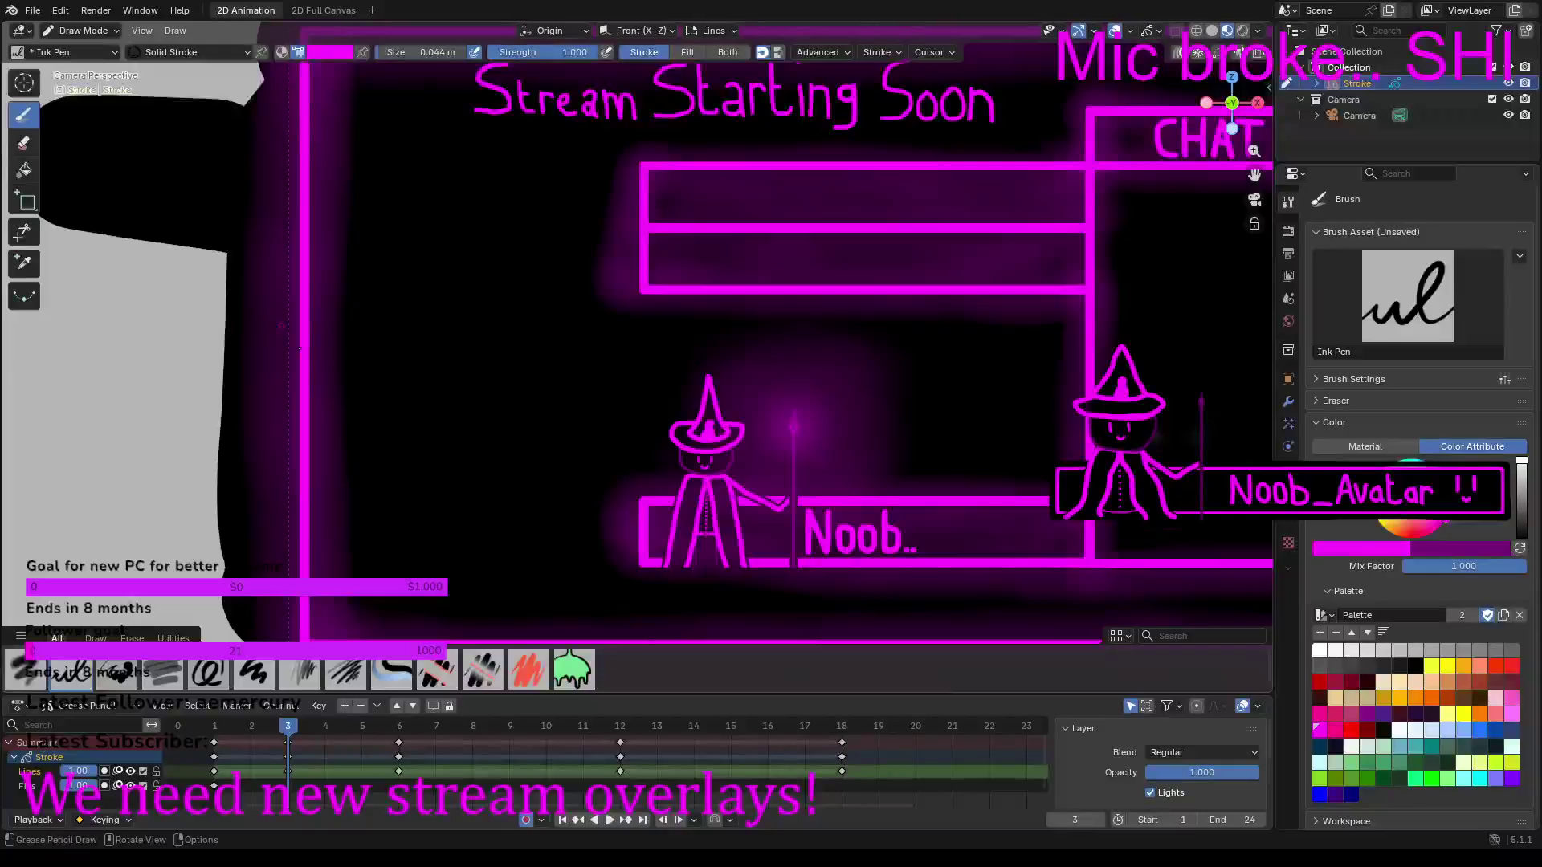
# Step: View through the scene camera and set the Ink Pen brush size to 0.17 m
pyautogui.press('KP_0')
pyautogui.click(389, 51)
pyautogui.write('0.25')
pyautogui.press('Return')
pyautogui.scroll(-2, 288, 273)
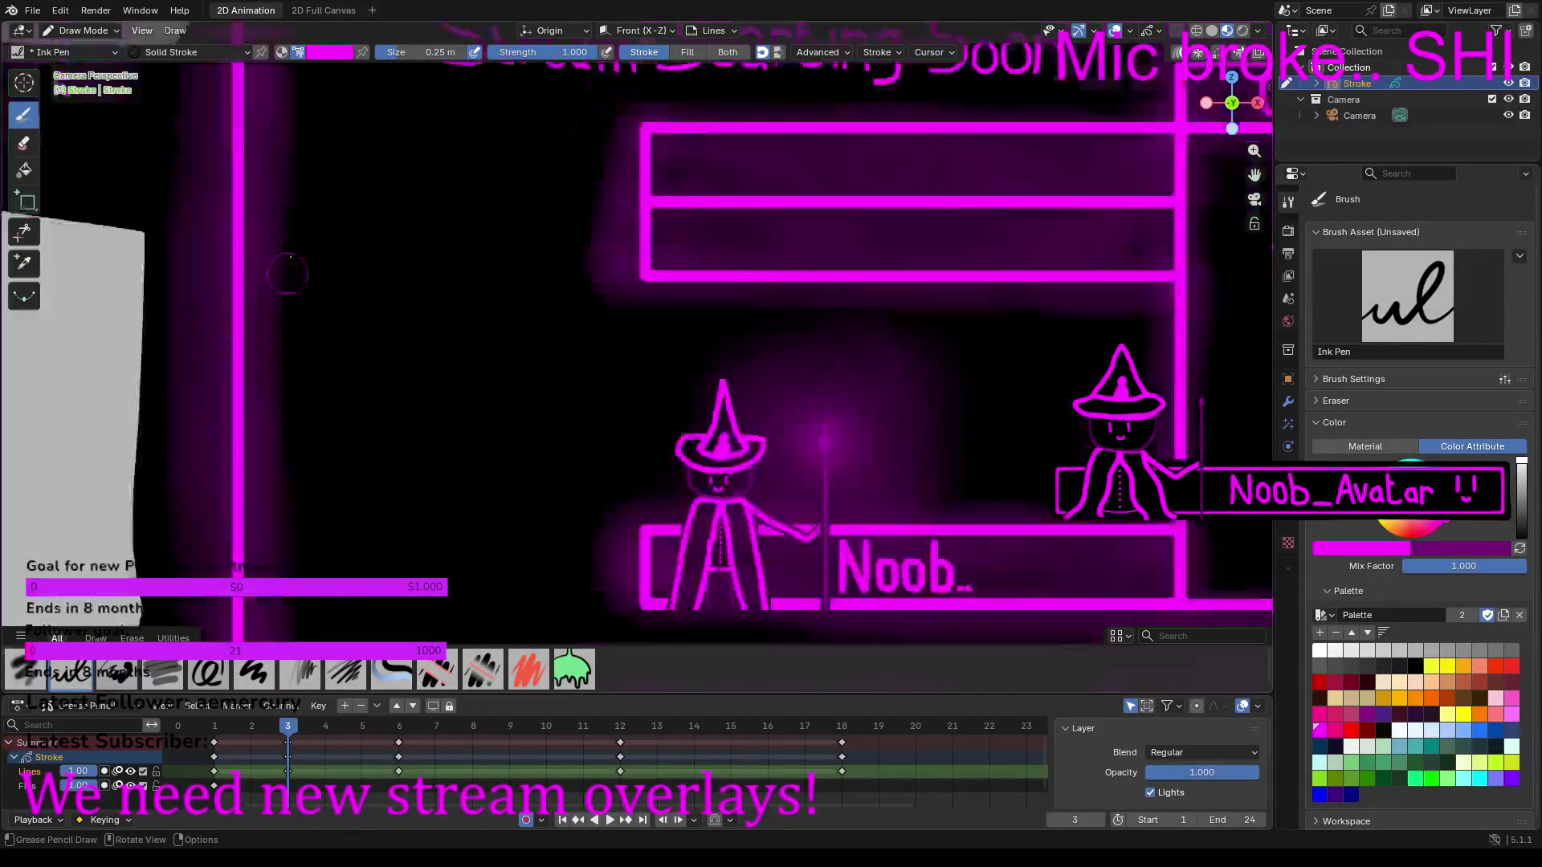
pyautogui.scroll(-3, 288, 274)
pyautogui.scroll(3, 288, 273)
pyautogui.moveTo(287, 274); pyautogui.dragTo(287, 274, button='middle')
pyautogui.moveTo(423, 51); pyautogui.dragTo(423, 51)
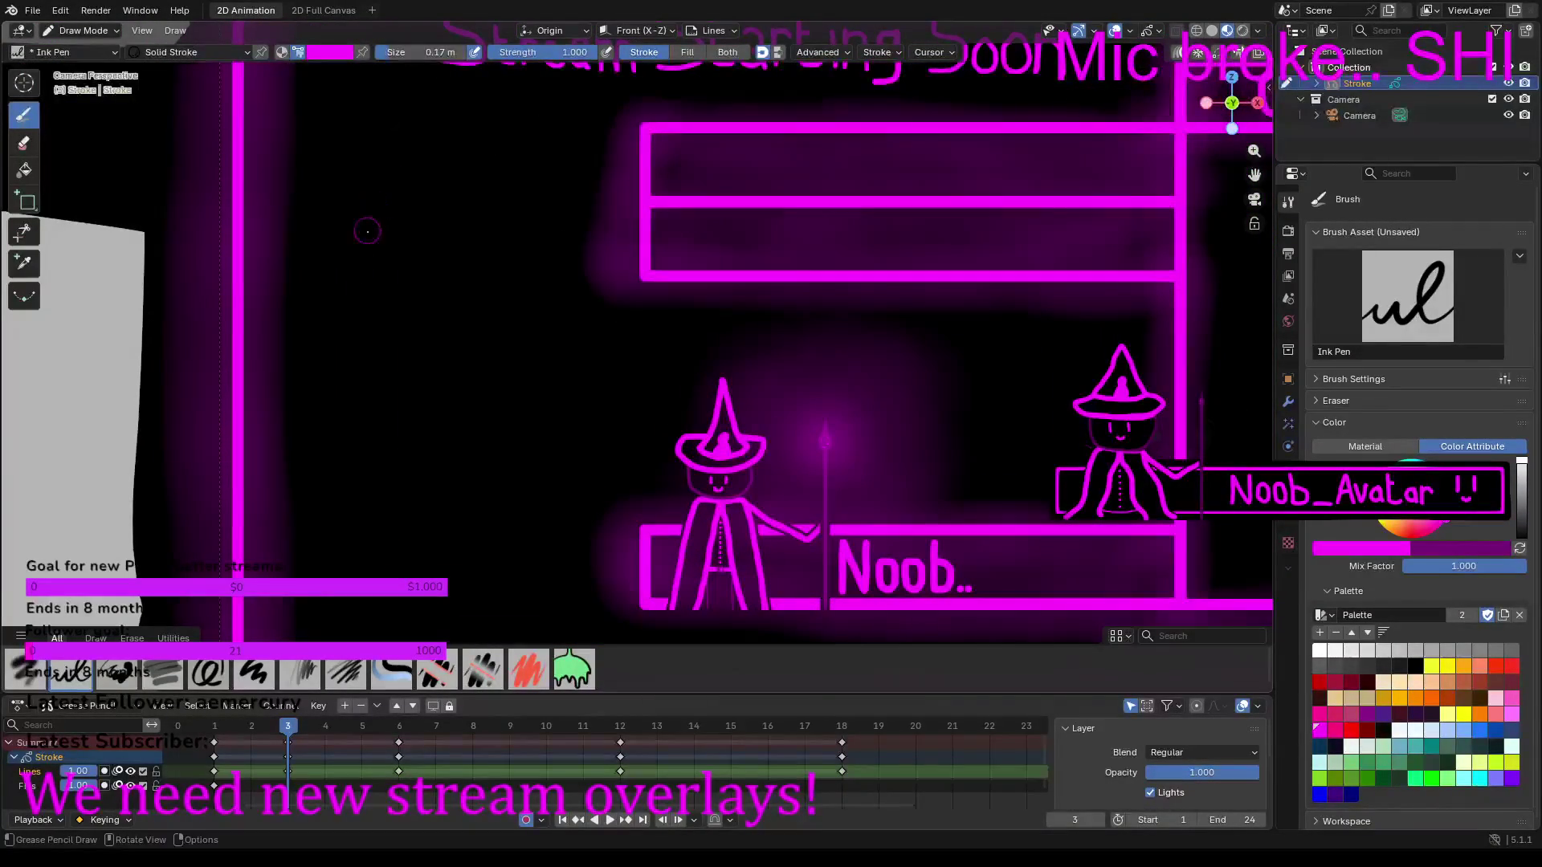
# Step: Draw a thick magenta flame stroke curving up and down beside the left border
pyautogui.click(252, 366)
pyautogui.moveTo(269, 360); pyautogui.dragTo(369, 211)
pyautogui.moveTo(369, 249)
pyautogui.mouseDown()
pyautogui.moveTo(379, 331)
pyautogui.moveTo(311, 486)
pyautogui.moveTo(373, 460)
pyautogui.moveTo(403, 418)
pyautogui.moveTo(380, 531)
pyautogui.moveTo(325, 578)
pyautogui.moveTo(335, 622)
pyautogui.mouseUp()
pyautogui.scroll(-3, 372, 565)
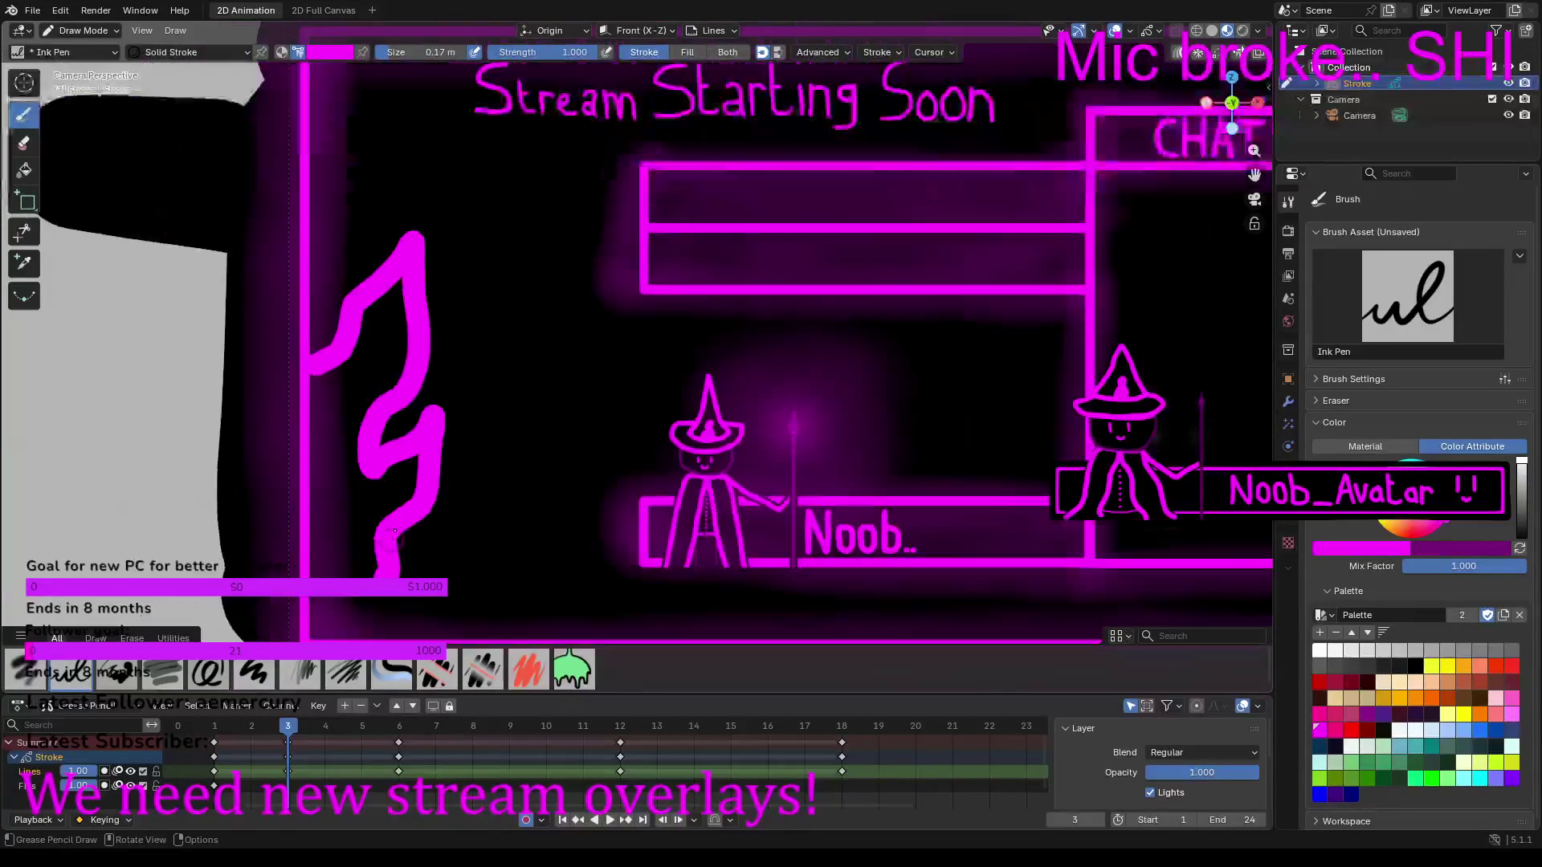
pyautogui.scroll(5, 464, 408)
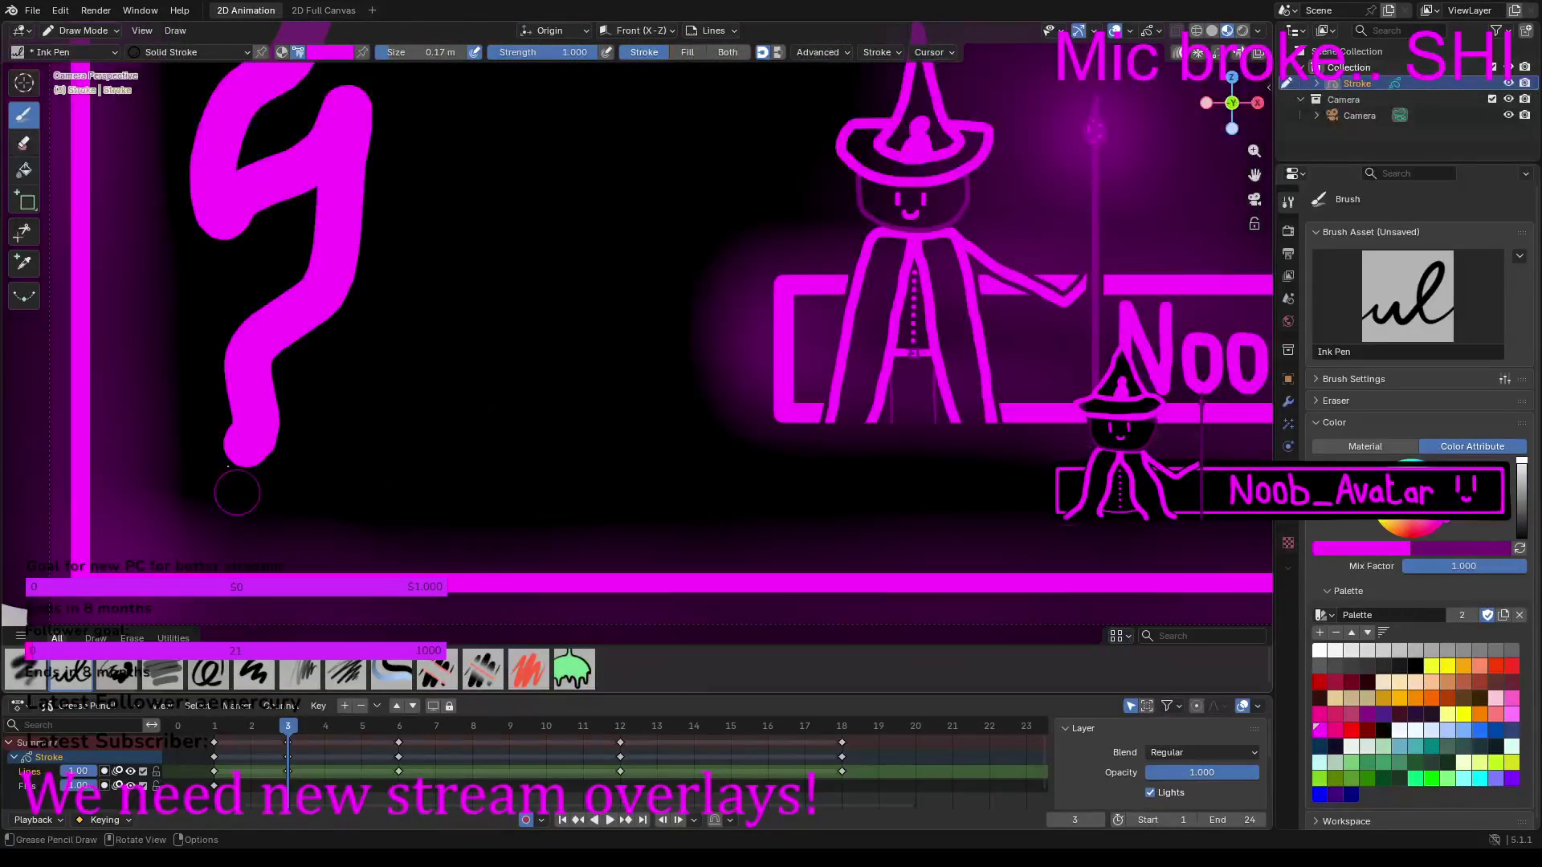
pyautogui.moveTo(246, 446); pyautogui.dragTo(254, 558)
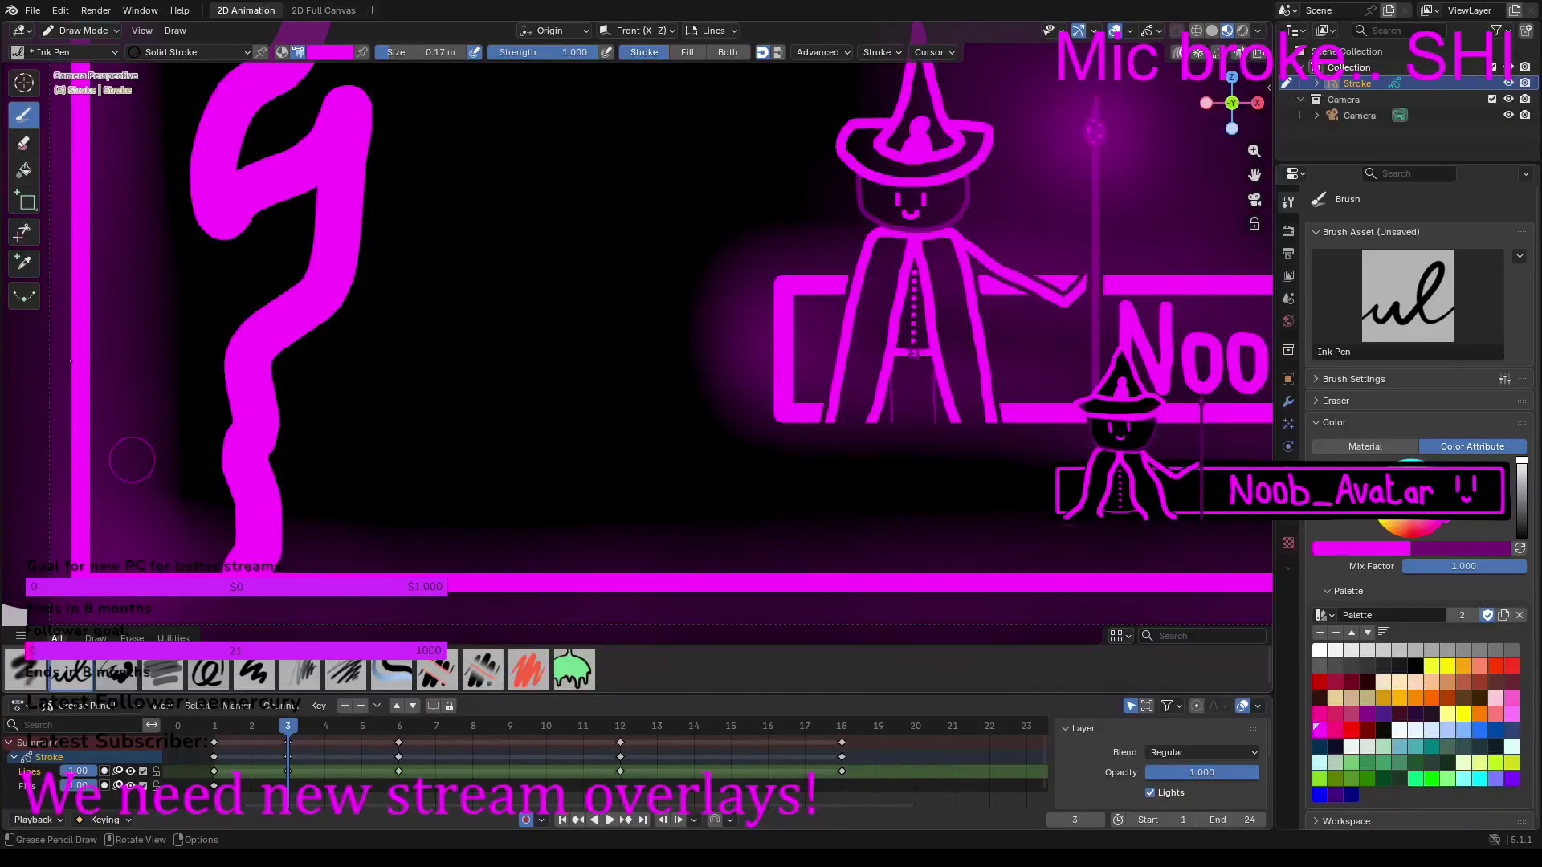
pyautogui.click(25, 172)
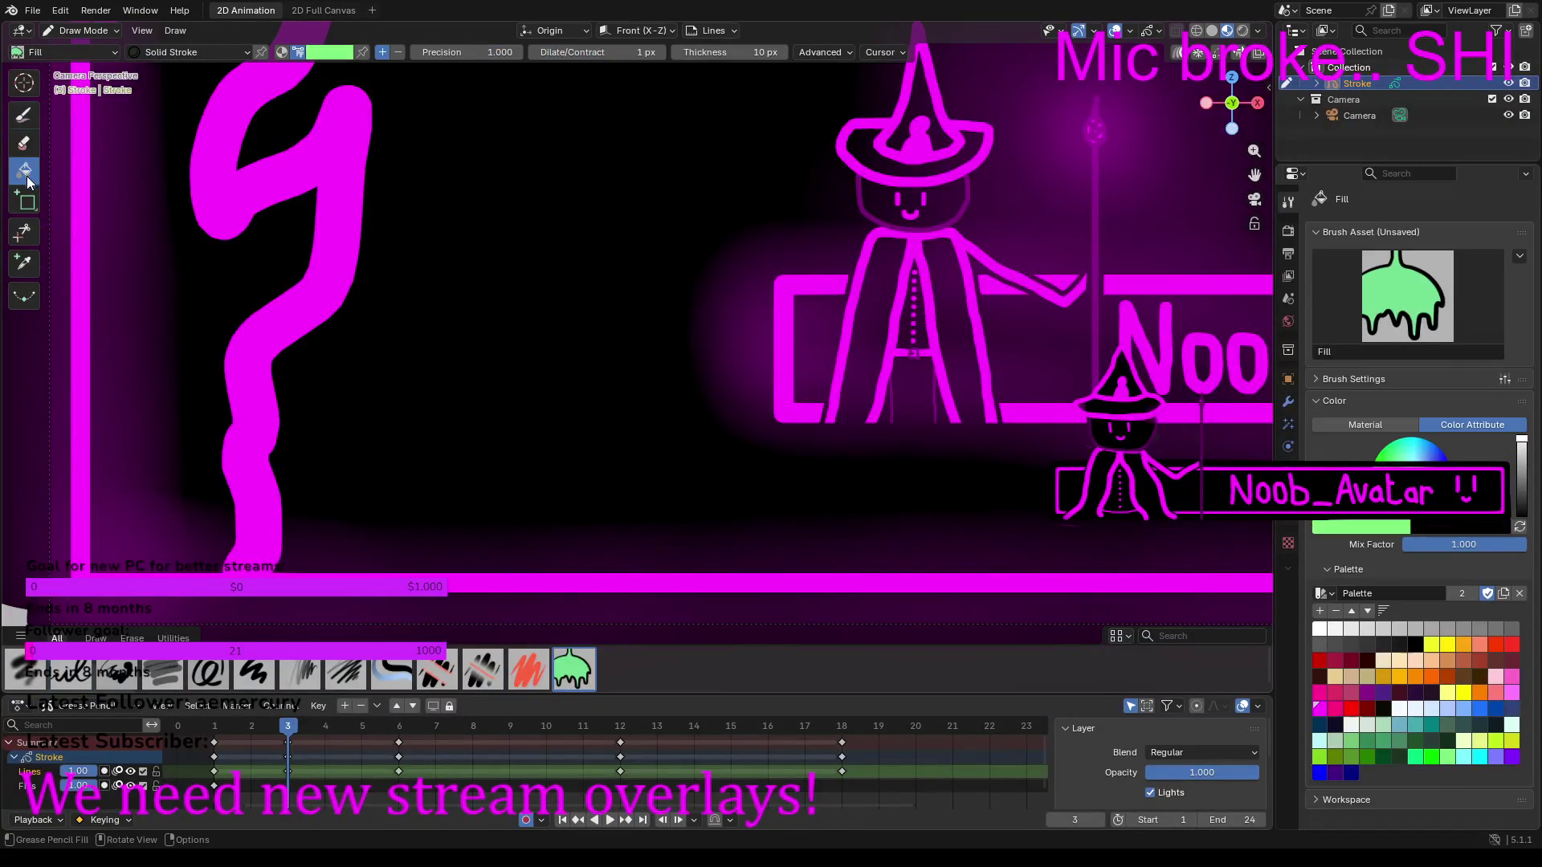
# Step: Paint the flame's loop solid magenta with the Ink Pen after the Fill tool fails
pyautogui.click(242, 259)
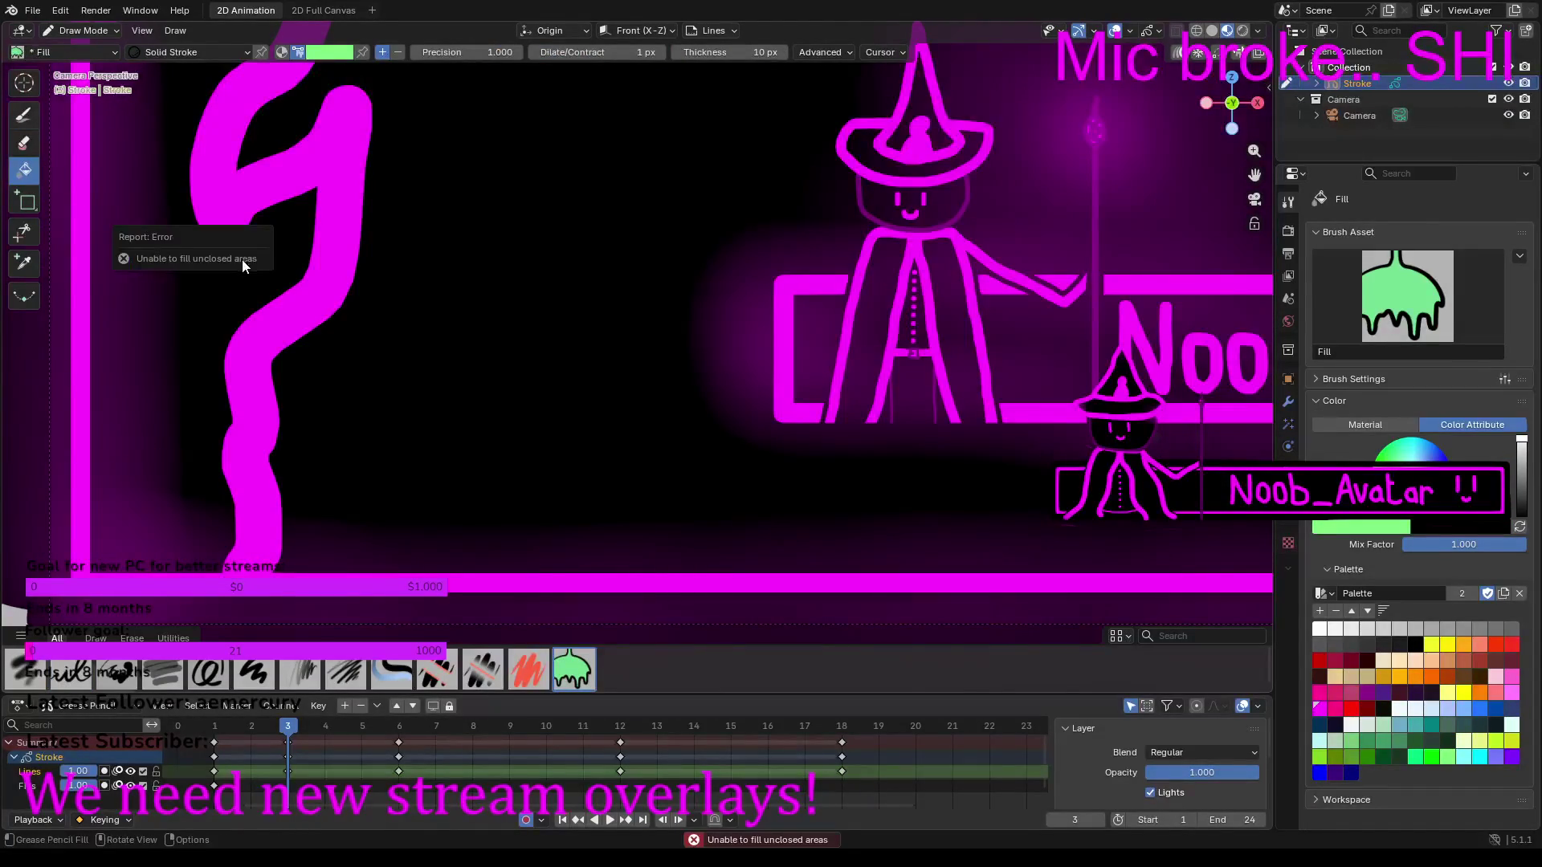
pyautogui.click(23, 115)
pyautogui.moveTo(208, 253)
pyautogui.mouseDown()
pyautogui.moveTo(241, 215)
pyautogui.moveTo(310, 217)
pyautogui.moveTo(269, 289)
pyautogui.moveTo(229, 305)
pyautogui.moveTo(207, 568)
pyautogui.moveTo(100, 554)
pyautogui.moveTo(112, 353)
pyautogui.moveTo(130, 326)
pyautogui.moveTo(201, 336)
pyautogui.moveTo(193, 530)
pyautogui.moveTo(149, 530)
pyautogui.moveTo(167, 468)
pyautogui.moveTo(118, 470)
pyautogui.moveTo(135, 384)
pyautogui.moveTo(176, 365)
pyautogui.moveTo(172, 438)
pyautogui.moveTo(156, 410)
pyautogui.mouseUp()
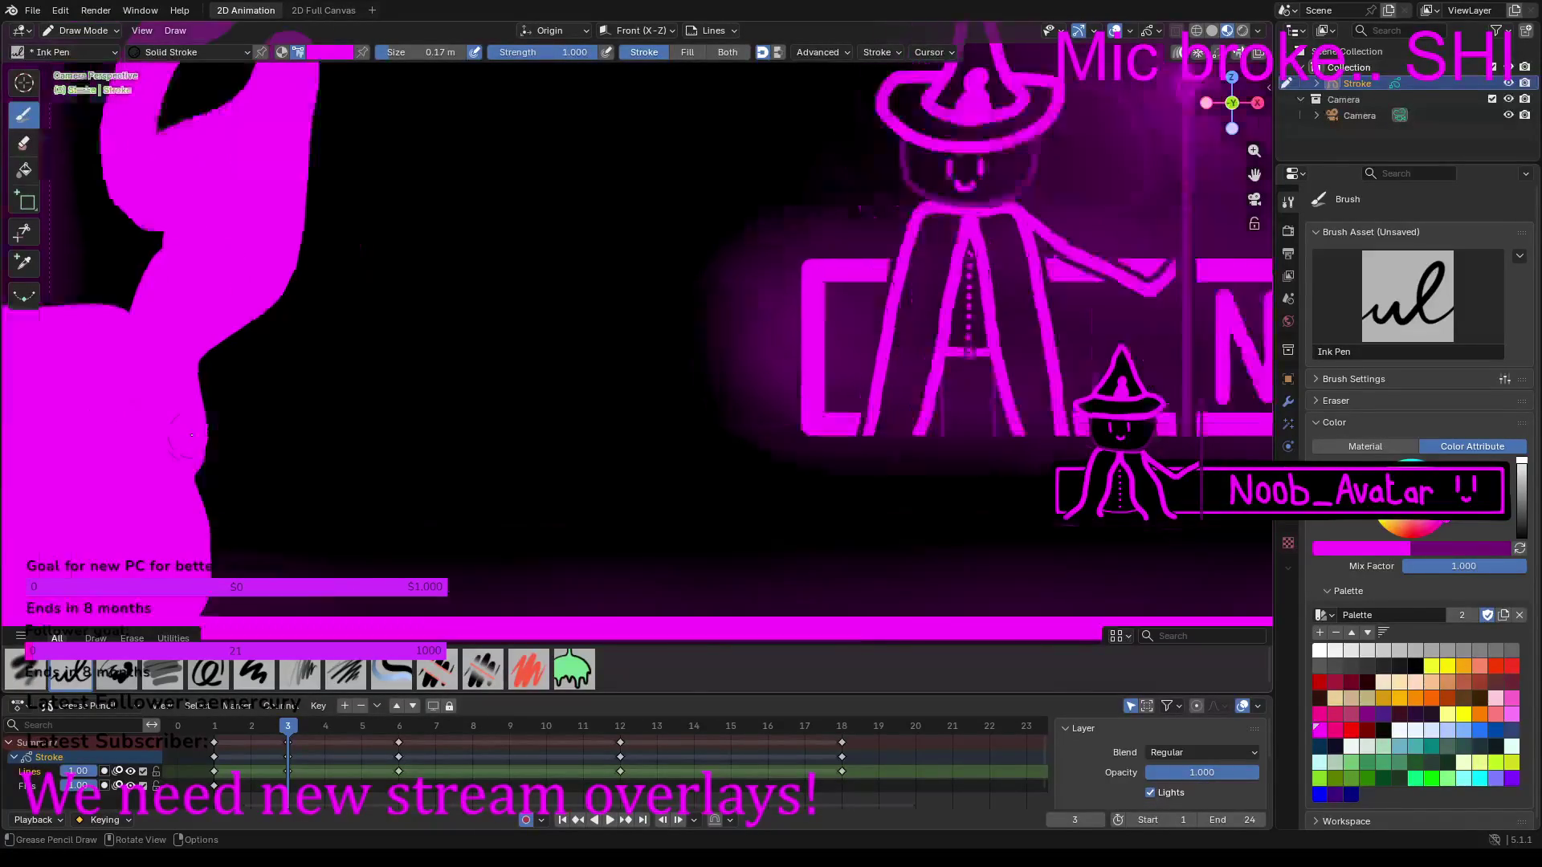
# Step: Draw an extra tongue branching off the magenta flame
pyautogui.scroll(-4, 197, 426)
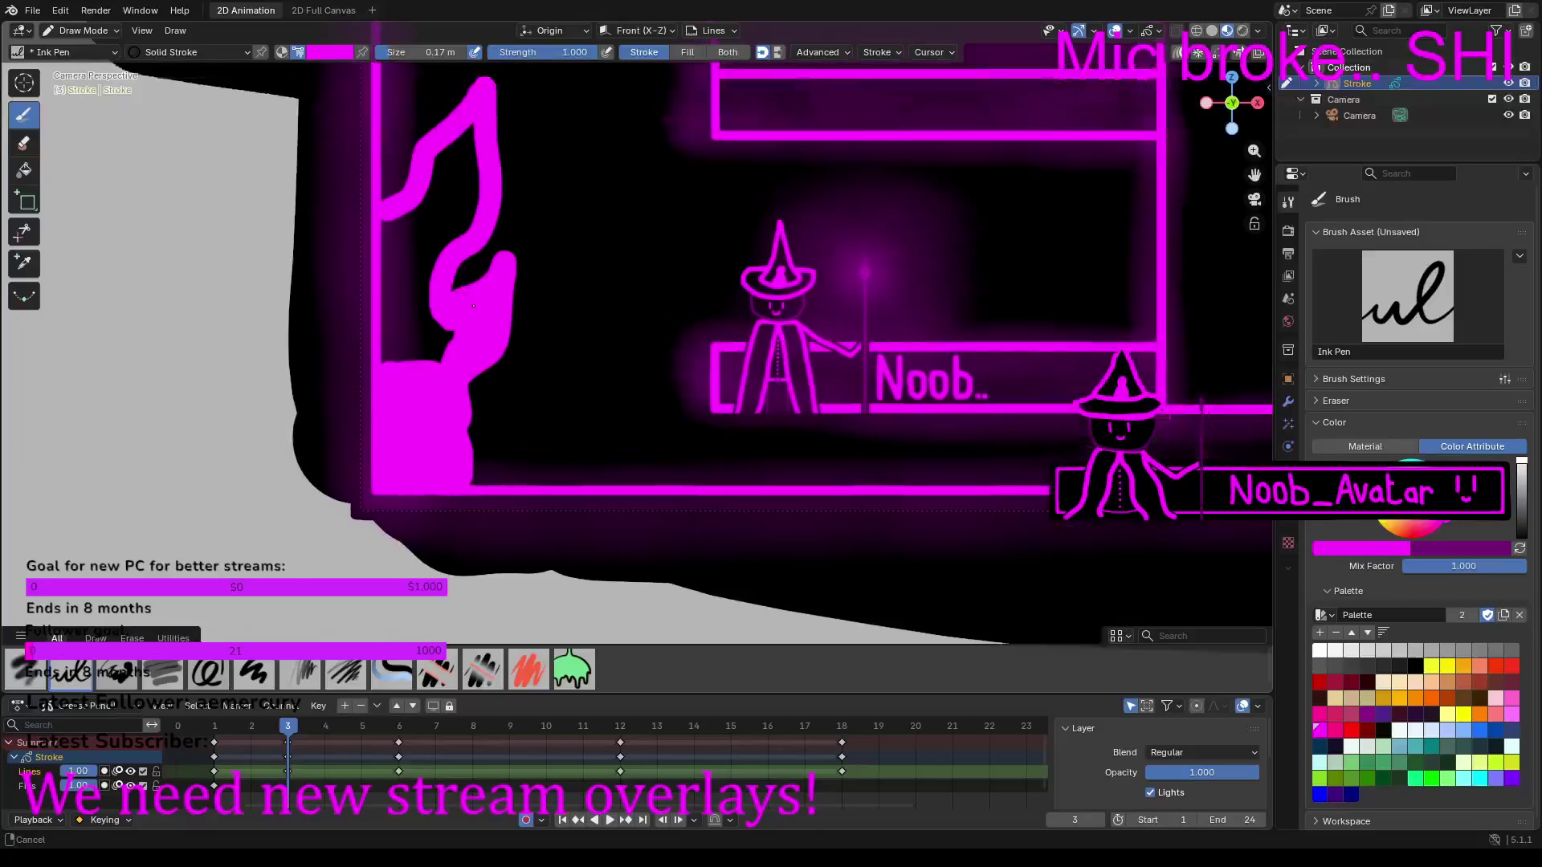
pyautogui.scroll(5, 474, 306)
pyautogui.scroll(-2, 590, 514)
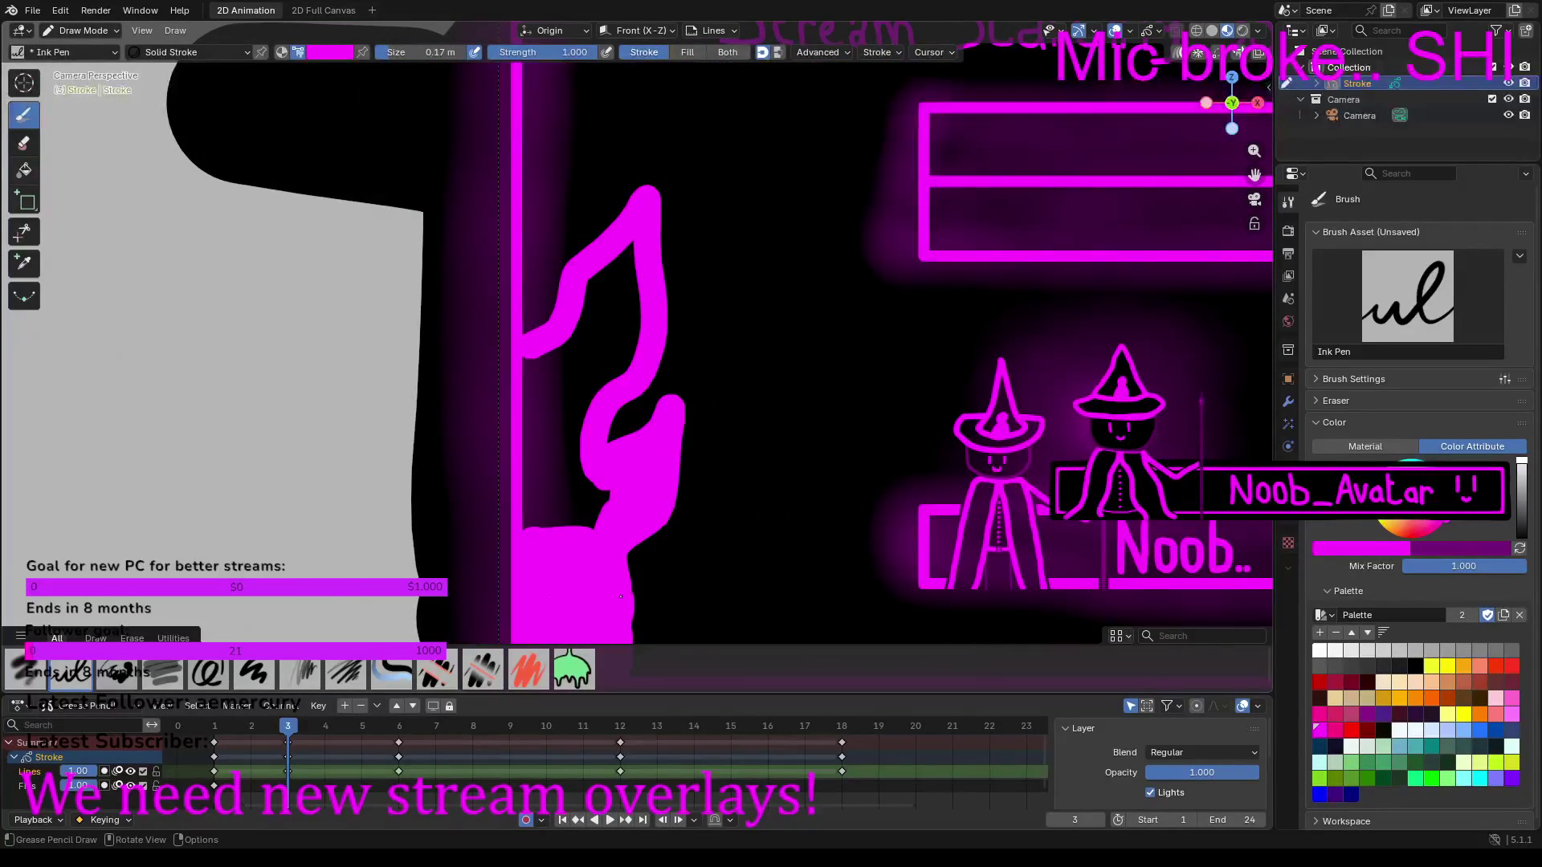
pyautogui.moveTo(595, 551)
pyautogui.mouseDown()
pyautogui.moveTo(604, 496)
pyautogui.moveTo(533, 468)
pyautogui.moveTo(548, 524)
pyautogui.moveTo(575, 514)
pyautogui.moveTo(552, 491)
pyautogui.moveTo(562, 425)
pyautogui.moveTo(633, 261)
pyautogui.mouseUp()
# Step: Paint over the black gaps in the flame, undoing an unwanted extra lobe
pyautogui.moveTo(634, 315); pyautogui.dragTo(604, 387)
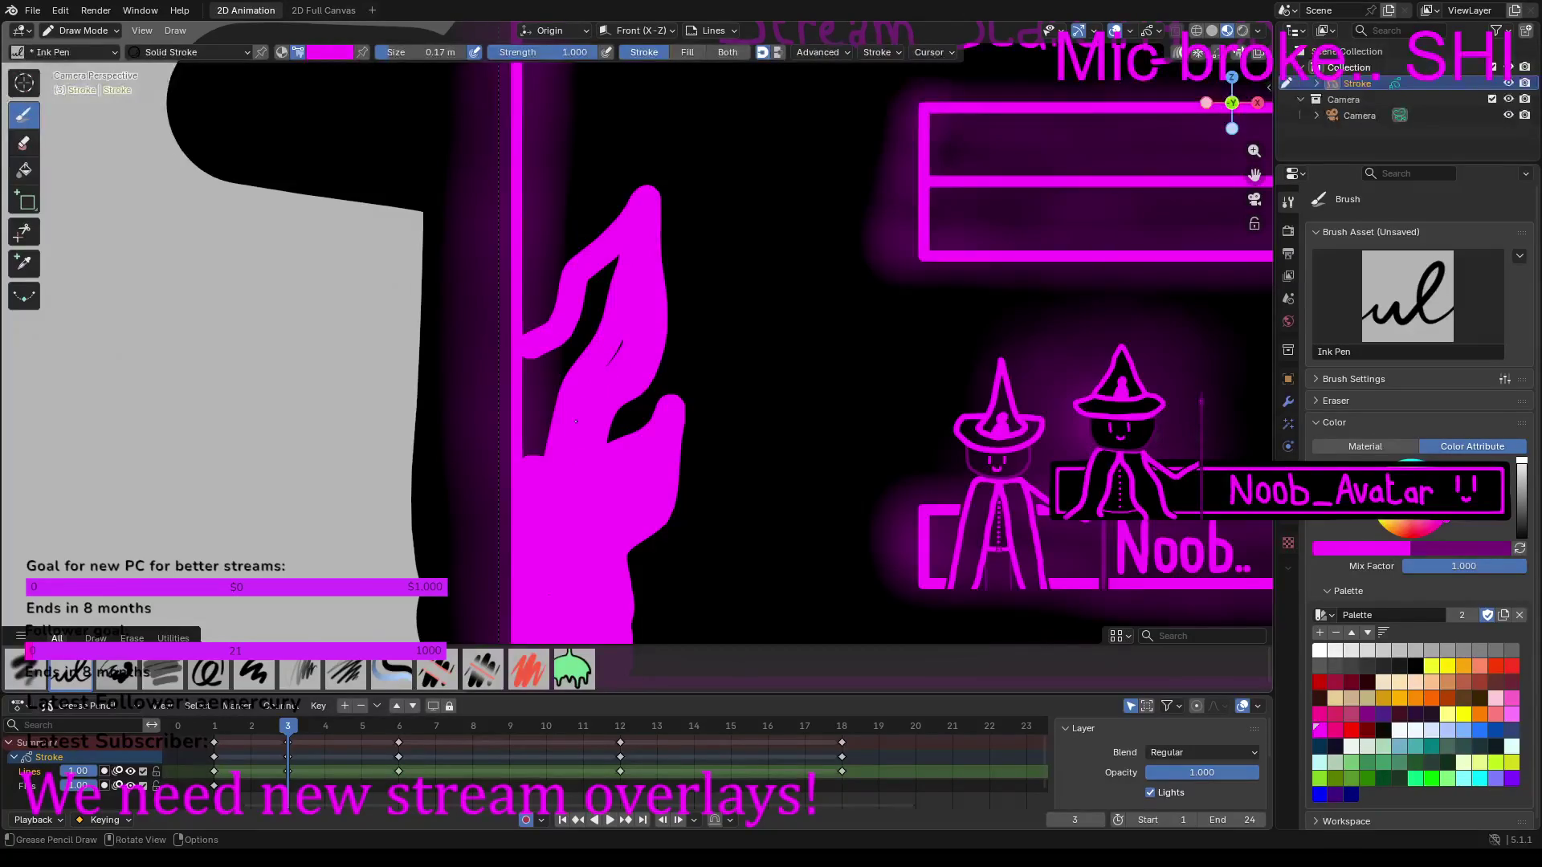
pyautogui.moveTo(613, 270)
pyautogui.mouseDown()
pyautogui.moveTo(530, 456)
pyautogui.moveTo(535, 368)
pyautogui.mouseUp()
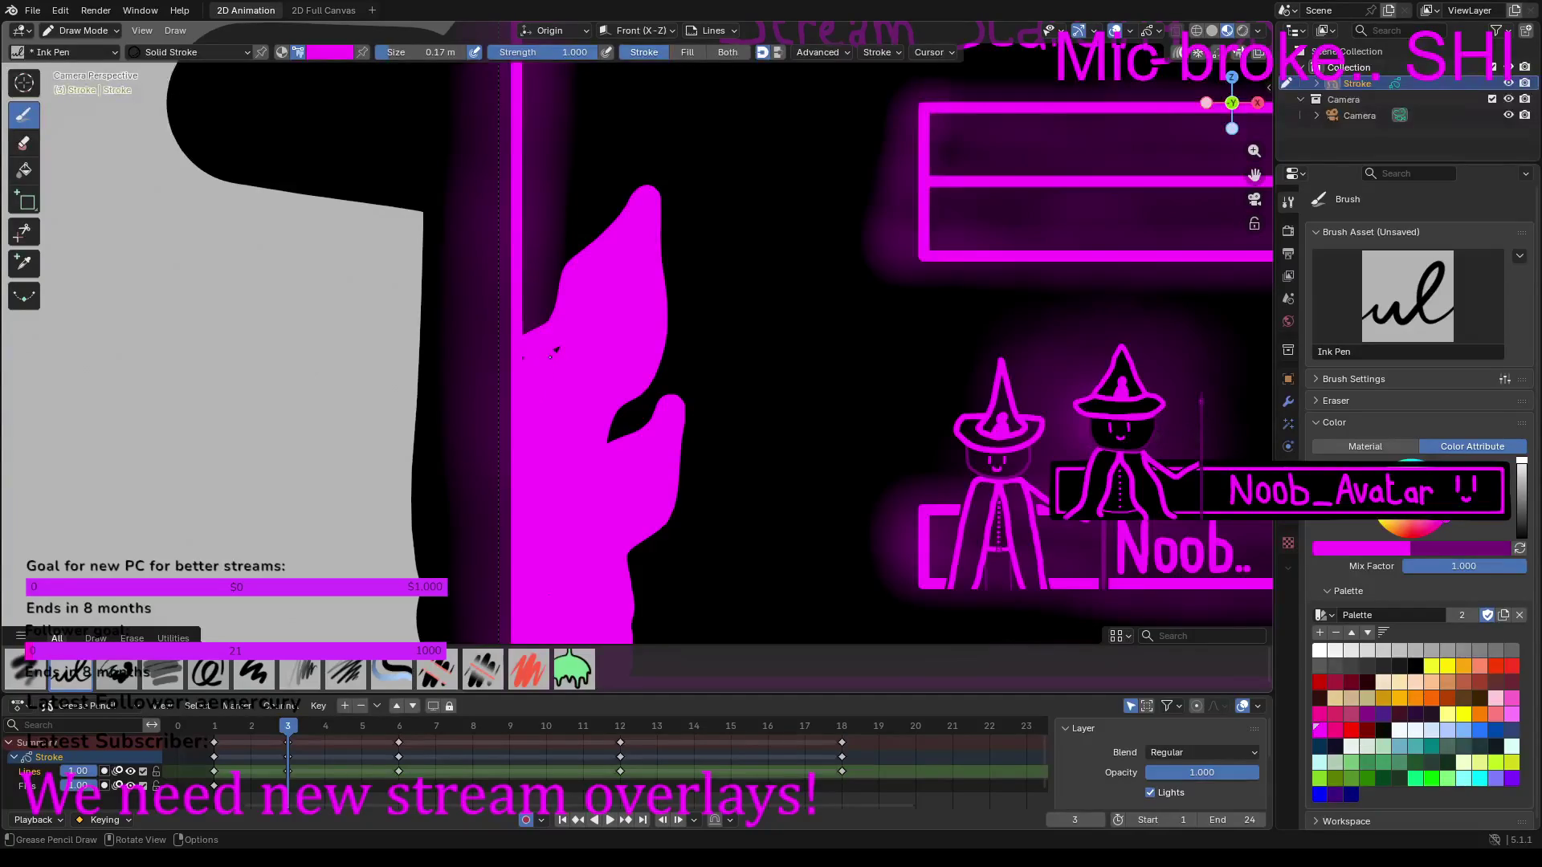
pyautogui.scroll(-2, 529, 357)
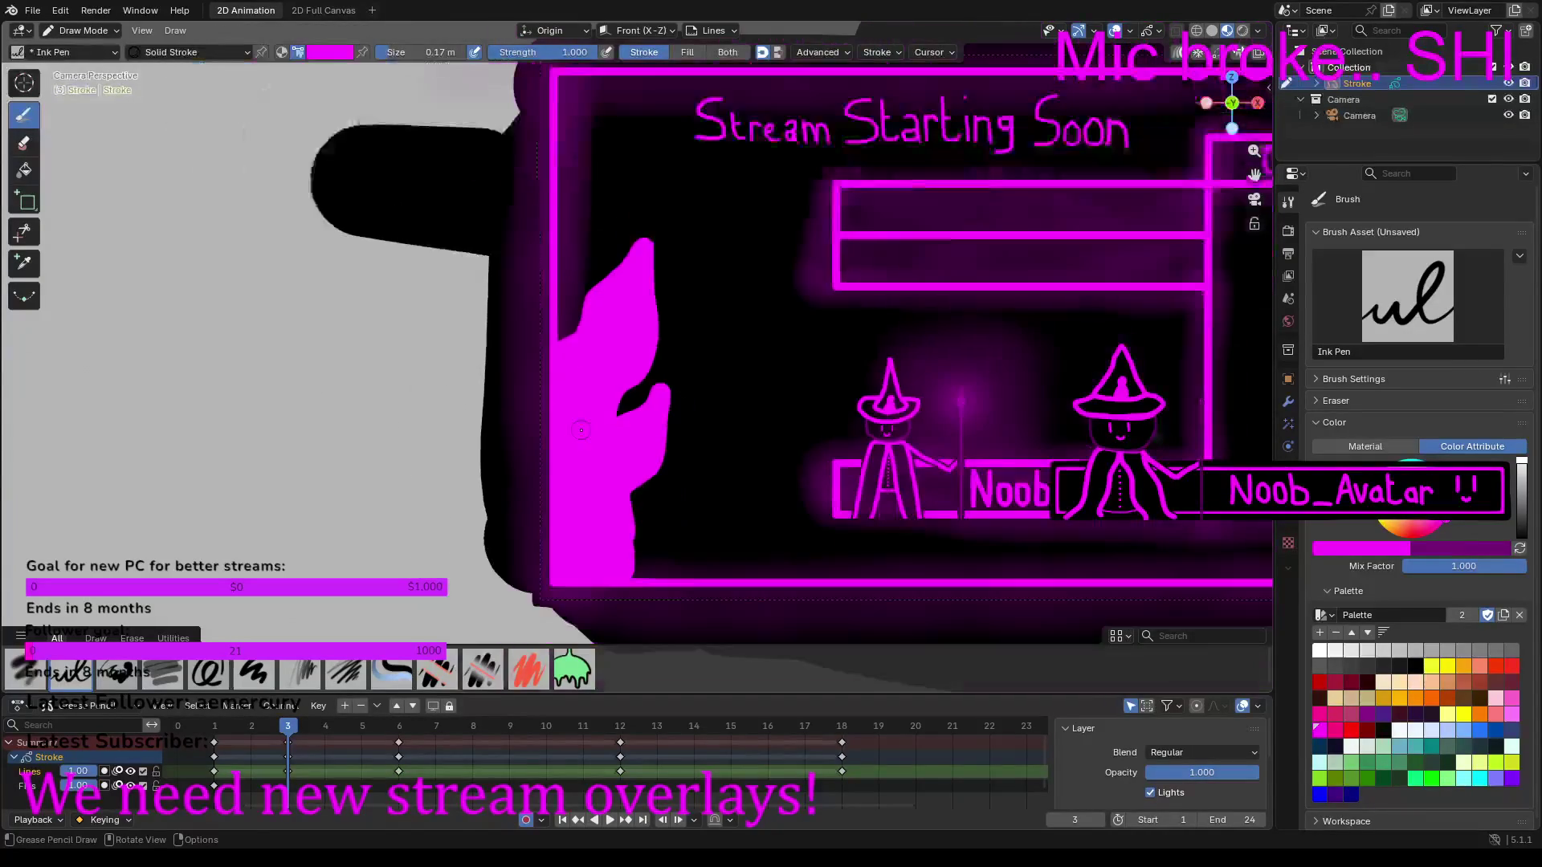
pyautogui.moveTo(641, 542)
pyautogui.mouseDown()
pyautogui.moveTo(667, 509)
pyautogui.moveTo(680, 528)
pyautogui.moveTo(661, 563)
pyautogui.mouseUp()
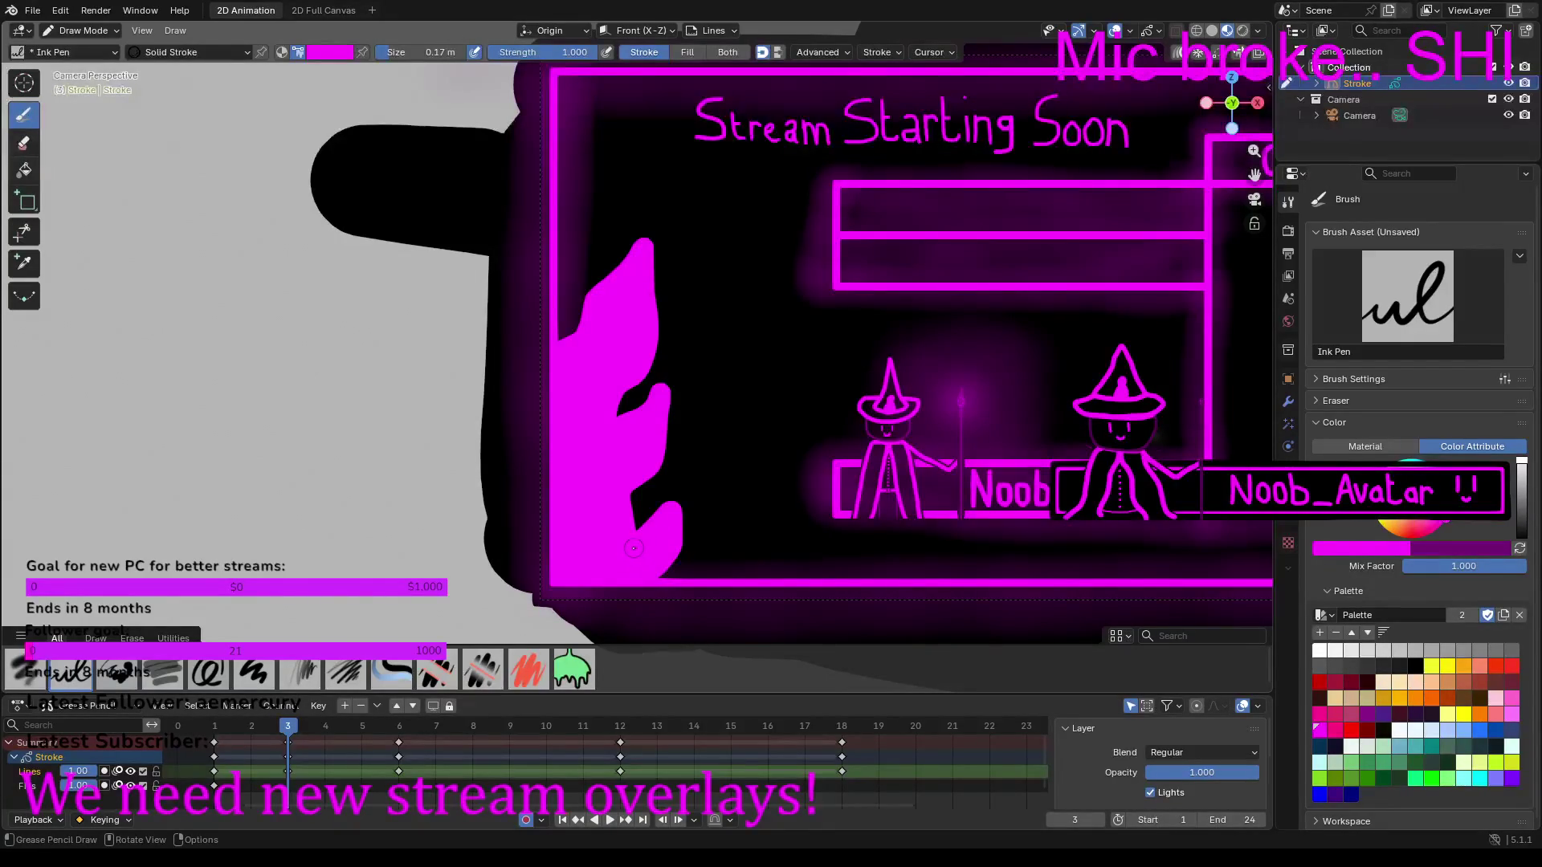
pyautogui.hotkey('ctrl', 'z')
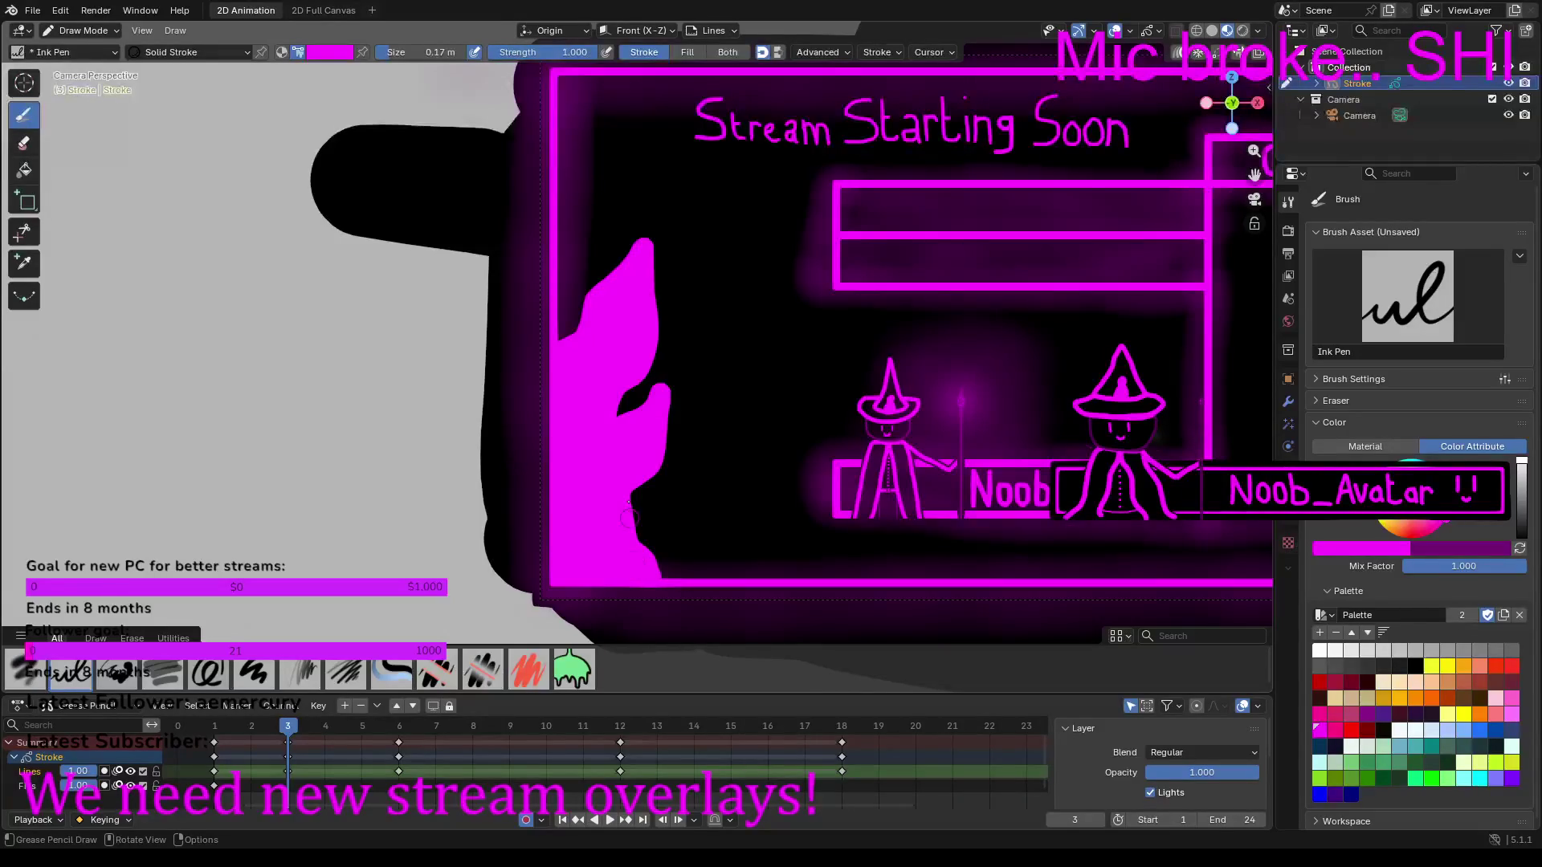
pyautogui.rightClick(661, 464)
pyautogui.scroll(-5, 408, 383)
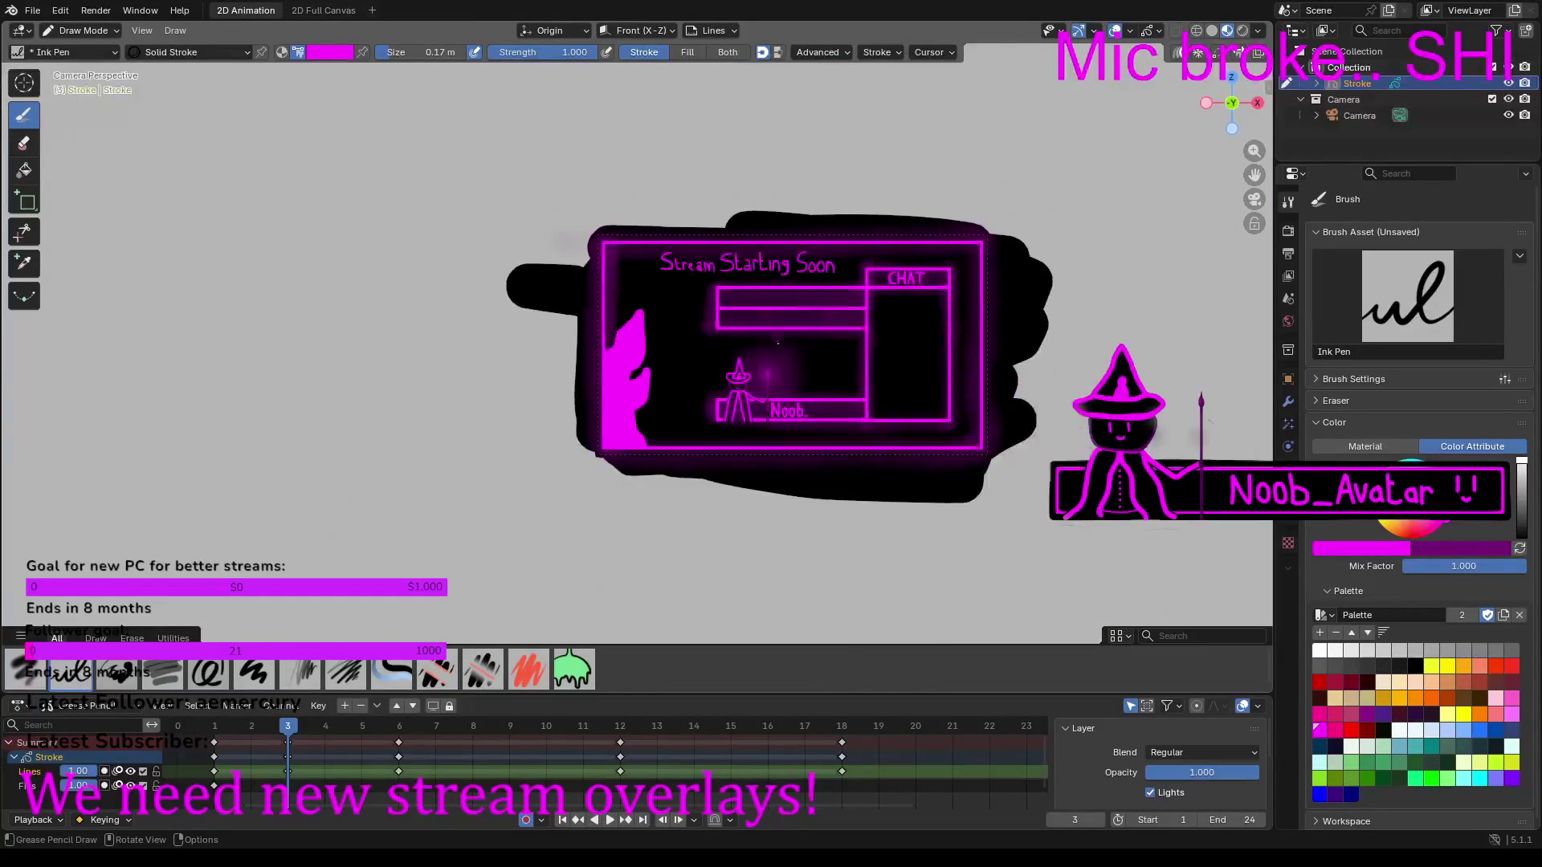
# Step: Switch the drawing colour to dark purple and draw a short mark on the flame
pyautogui.scroll(8, 778, 342)
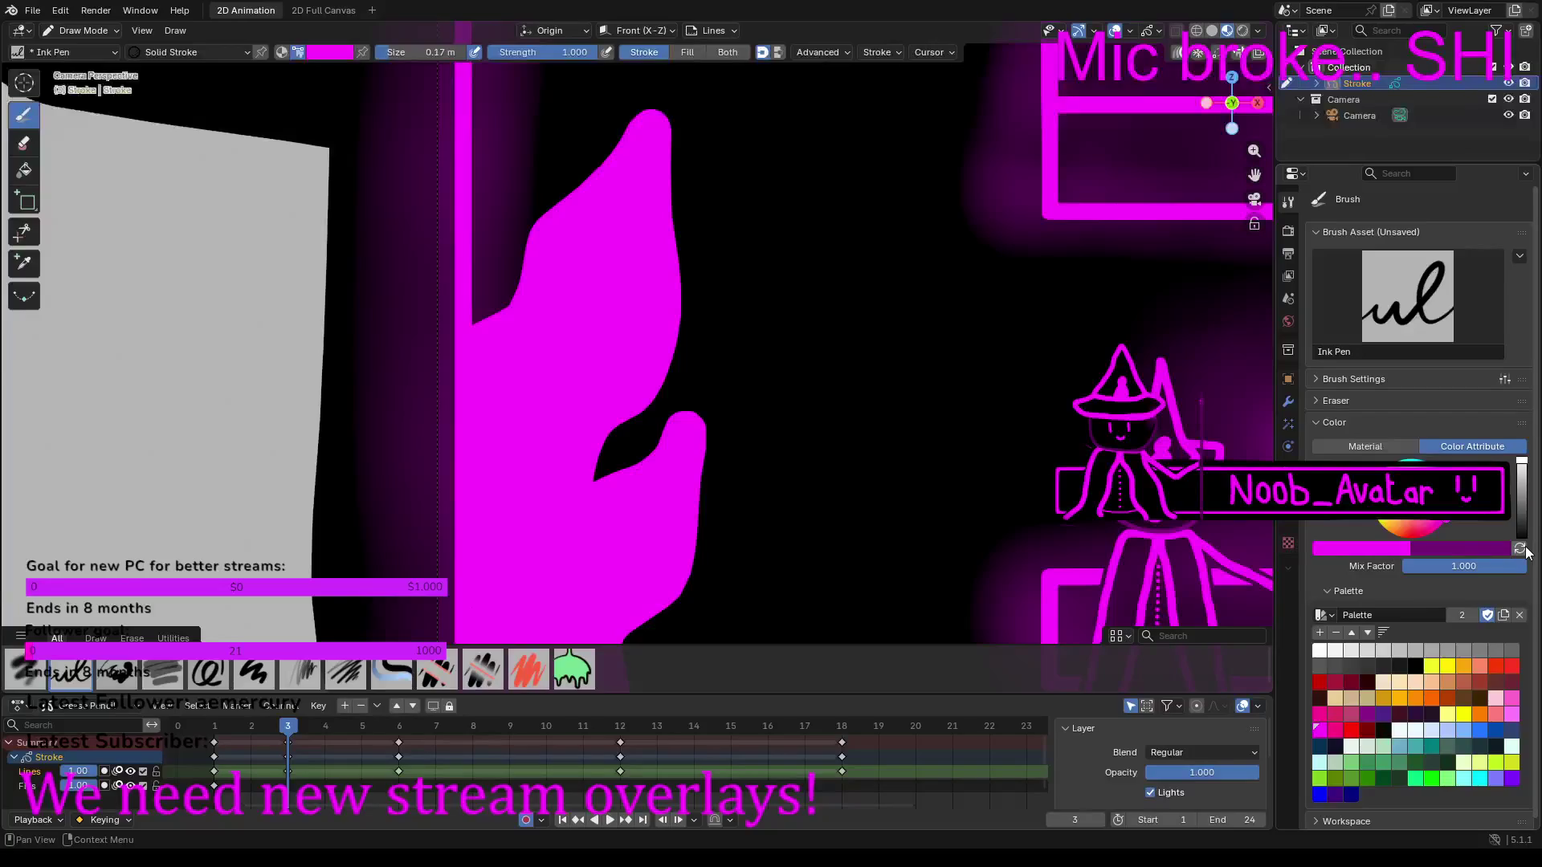
pyautogui.click(1520, 549)
pyautogui.moveTo(482, 408)
pyautogui.mouseDown()
pyautogui.moveTo(580, 341)
pyautogui.moveTo(596, 269)
pyautogui.moveTo(615, 277)
pyautogui.moveTo(583, 379)
pyautogui.moveTo(502, 430)
pyautogui.moveTo(566, 283)
pyautogui.moveTo(610, 241)
pyautogui.moveTo(624, 313)
pyautogui.moveTo(611, 363)
pyautogui.moveTo(554, 431)
pyautogui.moveTo(530, 497)
pyautogui.moveTo(534, 550)
pyautogui.moveTo(606, 526)
pyautogui.moveTo(607, 556)
pyautogui.moveTo(550, 620)
pyautogui.mouseUp()
pyautogui.scroll(-2, 605, 506)
pyautogui.keyDown('shift'); pyautogui.moveTo(612, 520); pyautogui.dragTo(615, 297, button='middle'); pyautogui.keyUp('shift')
pyautogui.scroll(3, 615, 297)
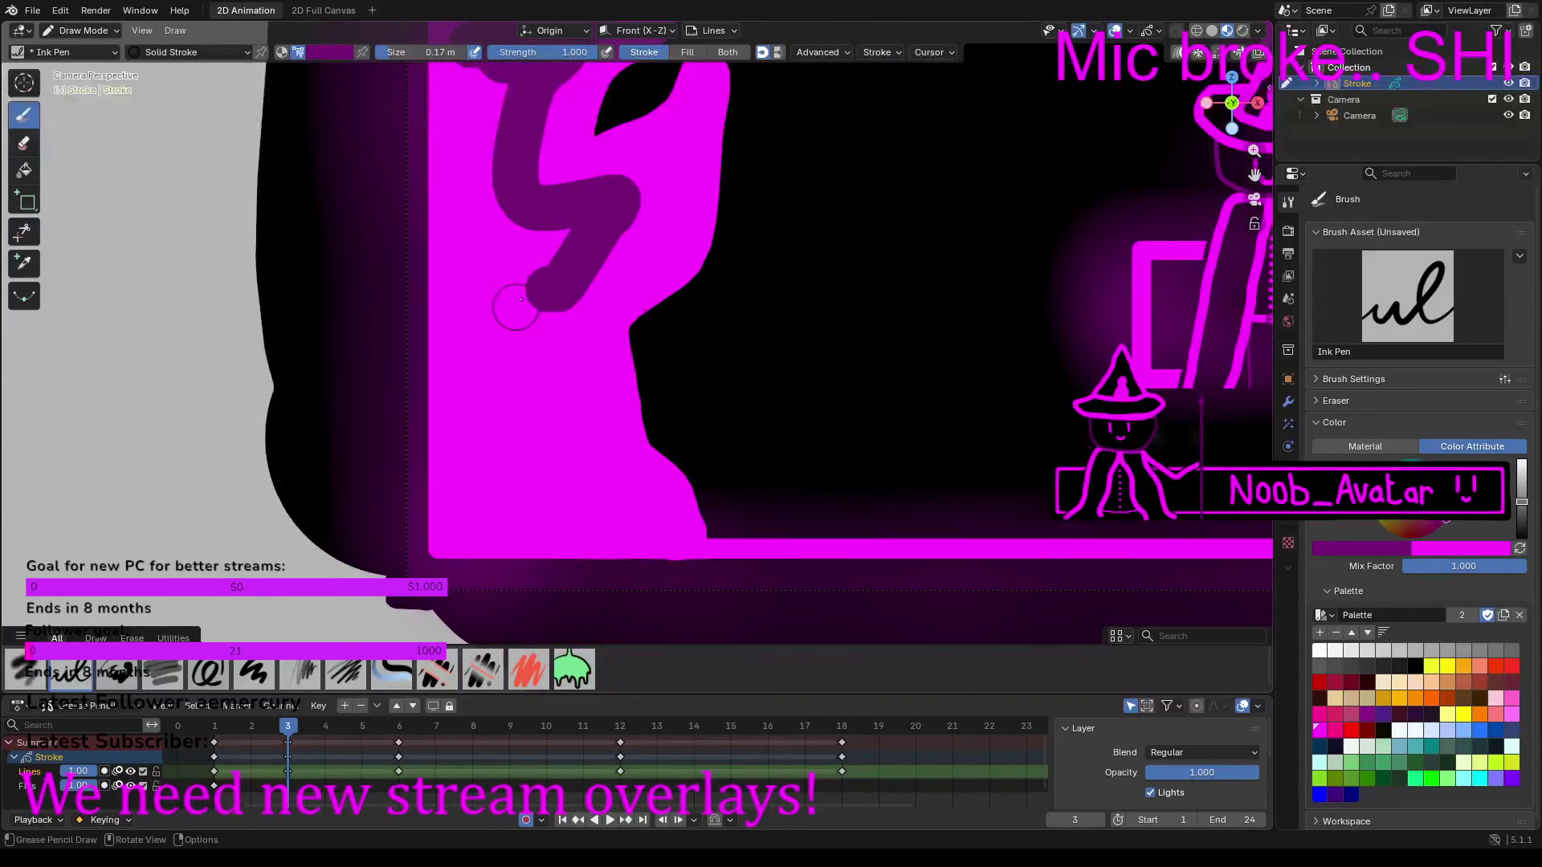
# Step: Draw a dark purple inner line down the flame, redrawing it after one misstroke
pyautogui.moveTo(552, 295)
pyautogui.mouseDown()
pyautogui.moveTo(538, 339)
pyautogui.moveTo(577, 492)
pyautogui.moveTo(558, 505)
pyautogui.moveTo(526, 481)
pyautogui.moveTo(490, 403)
pyautogui.moveTo(463, 310)
pyautogui.moveTo(474, 248)
pyautogui.mouseUp()
pyautogui.hotkey('ctrl', 'z')
pyautogui.moveTo(547, 299)
pyautogui.mouseDown()
pyautogui.moveTo(566, 304)
pyautogui.moveTo(572, 377)
pyautogui.moveTo(622, 513)
pyautogui.moveTo(601, 521)
pyautogui.moveTo(555, 501)
pyautogui.moveTo(475, 501)
pyautogui.moveTo(471, 78)
pyautogui.mouseUp()
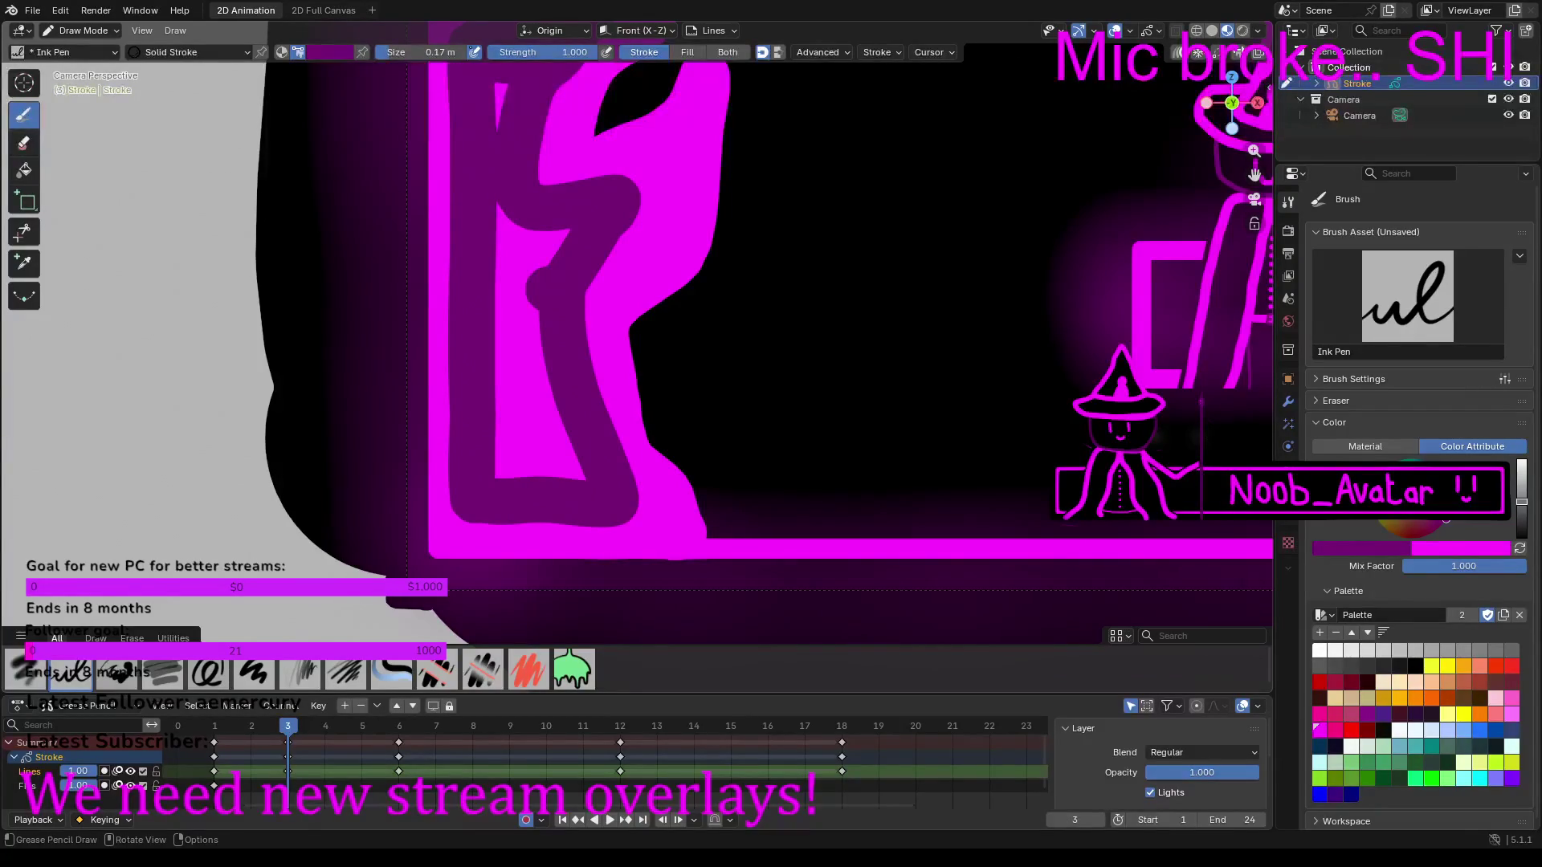
pyautogui.scroll(-2, 512, 147)
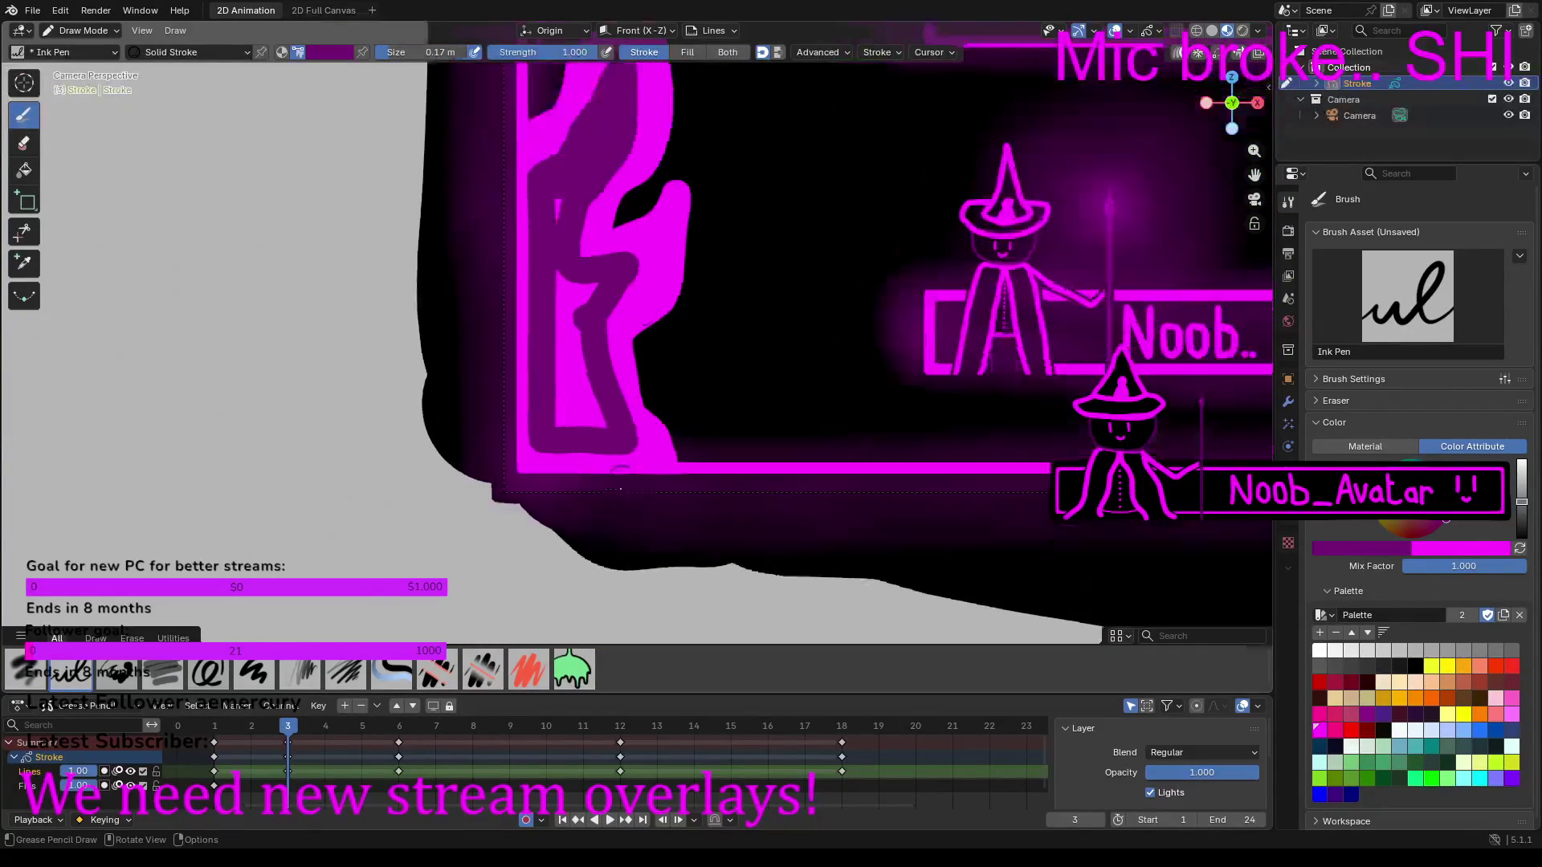
pyautogui.scroll(3, 639, 353)
# Step: Paint dark purple around the flame's bottom corner and along its bottom edge
pyautogui.moveTo(616, 506)
pyautogui.mouseDown()
pyautogui.moveTo(621, 520)
pyautogui.moveTo(486, 518)
pyautogui.mouseUp()
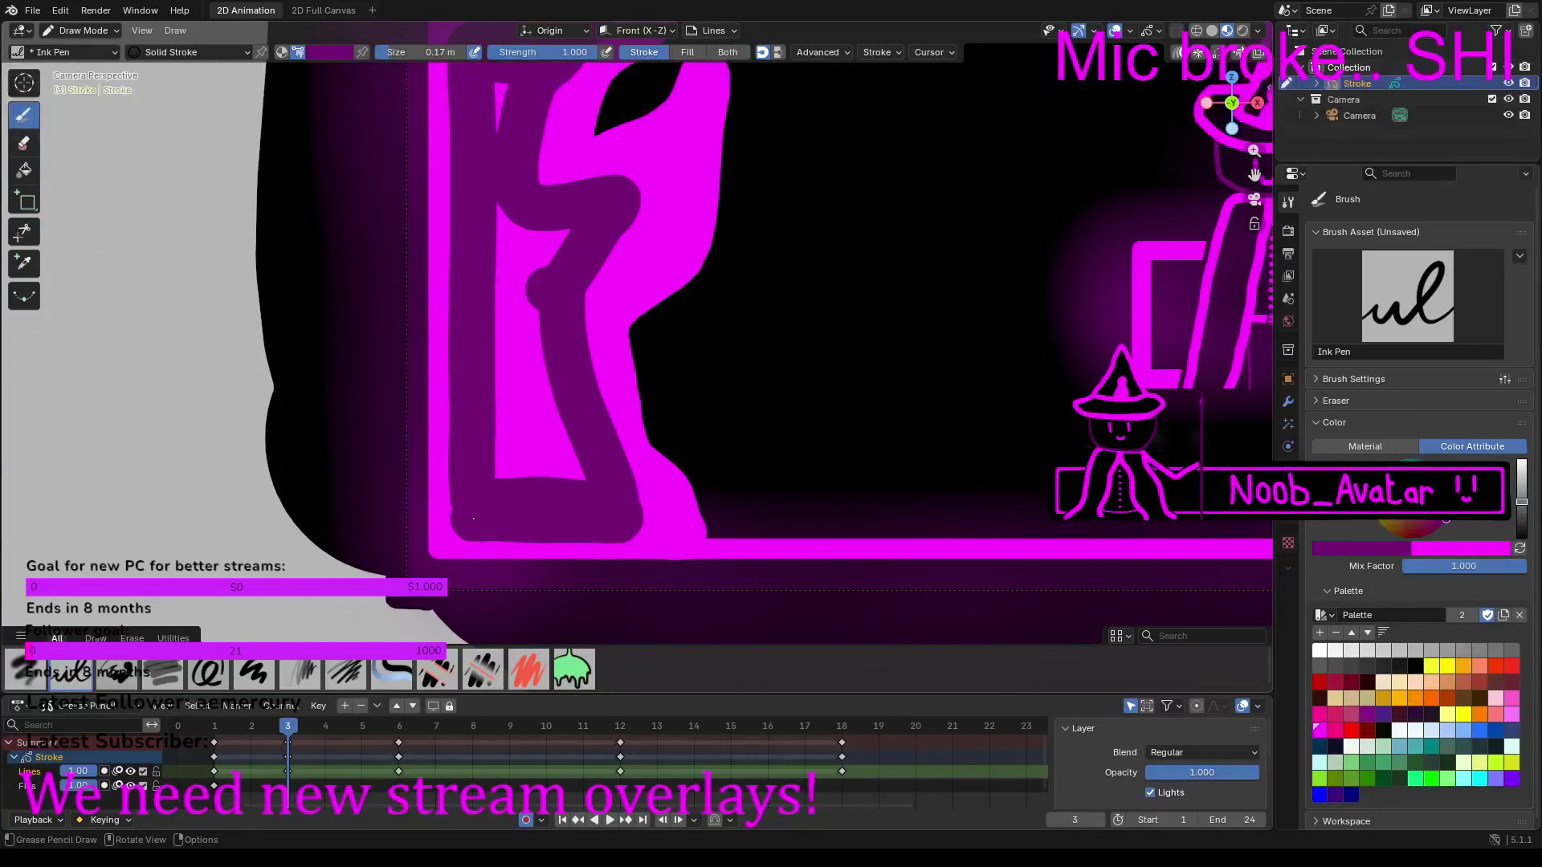
pyautogui.moveTo(490, 482)
pyautogui.mouseDown()
pyautogui.moveTo(563, 473)
pyautogui.moveTo(499, 413)
pyautogui.moveTo(554, 399)
pyautogui.moveTo(500, 371)
pyautogui.moveTo(533, 336)
pyautogui.moveTo(502, 331)
pyautogui.moveTo(514, 224)
pyautogui.moveTo(554, 241)
pyautogui.moveTo(535, 243)
pyautogui.mouseUp()
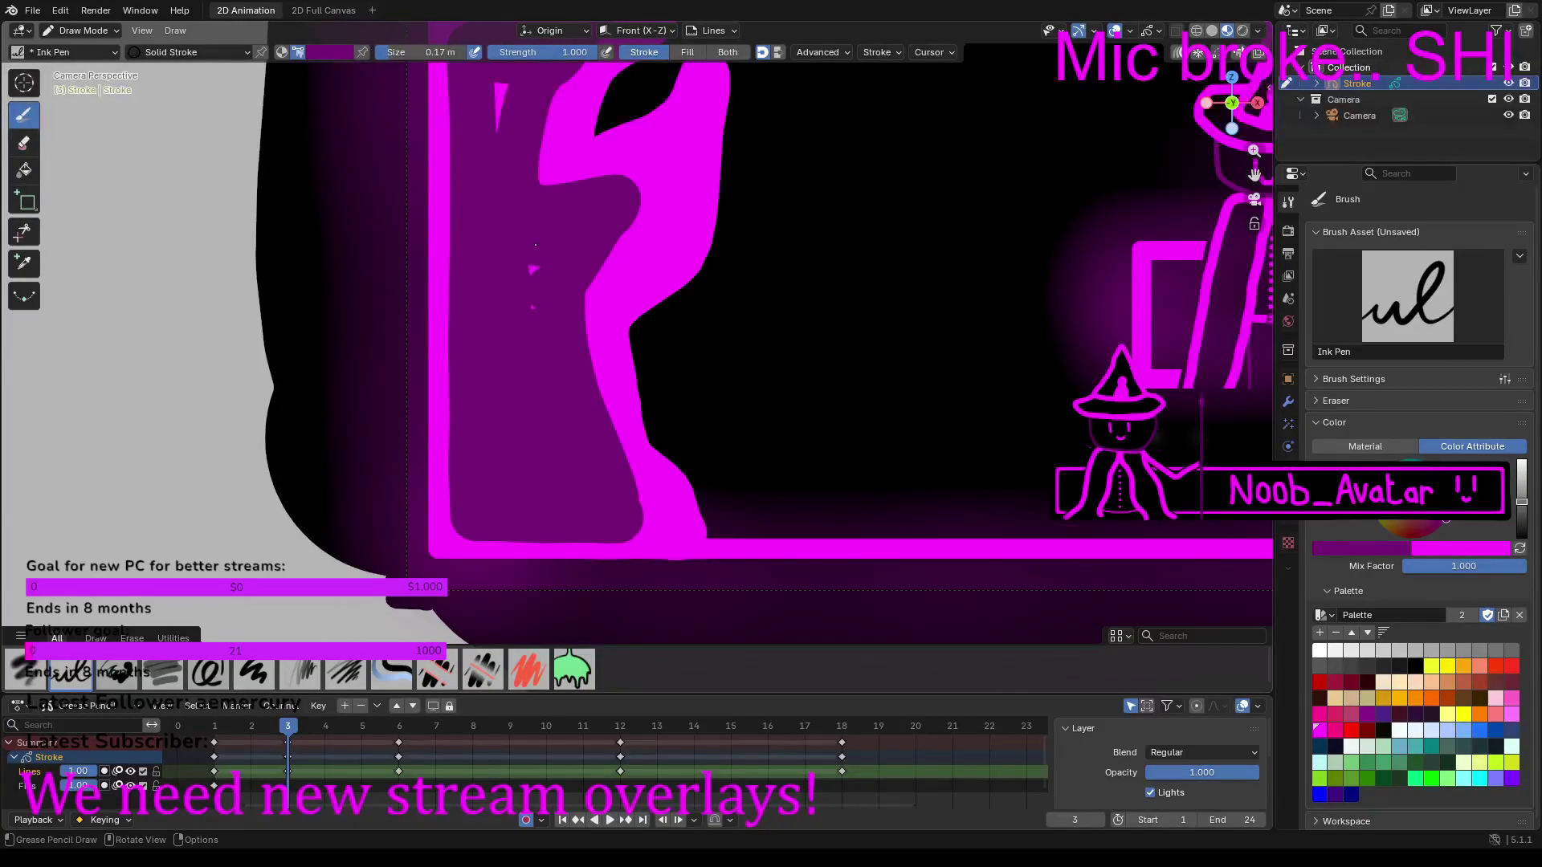
pyautogui.scroll(-3, 534, 319)
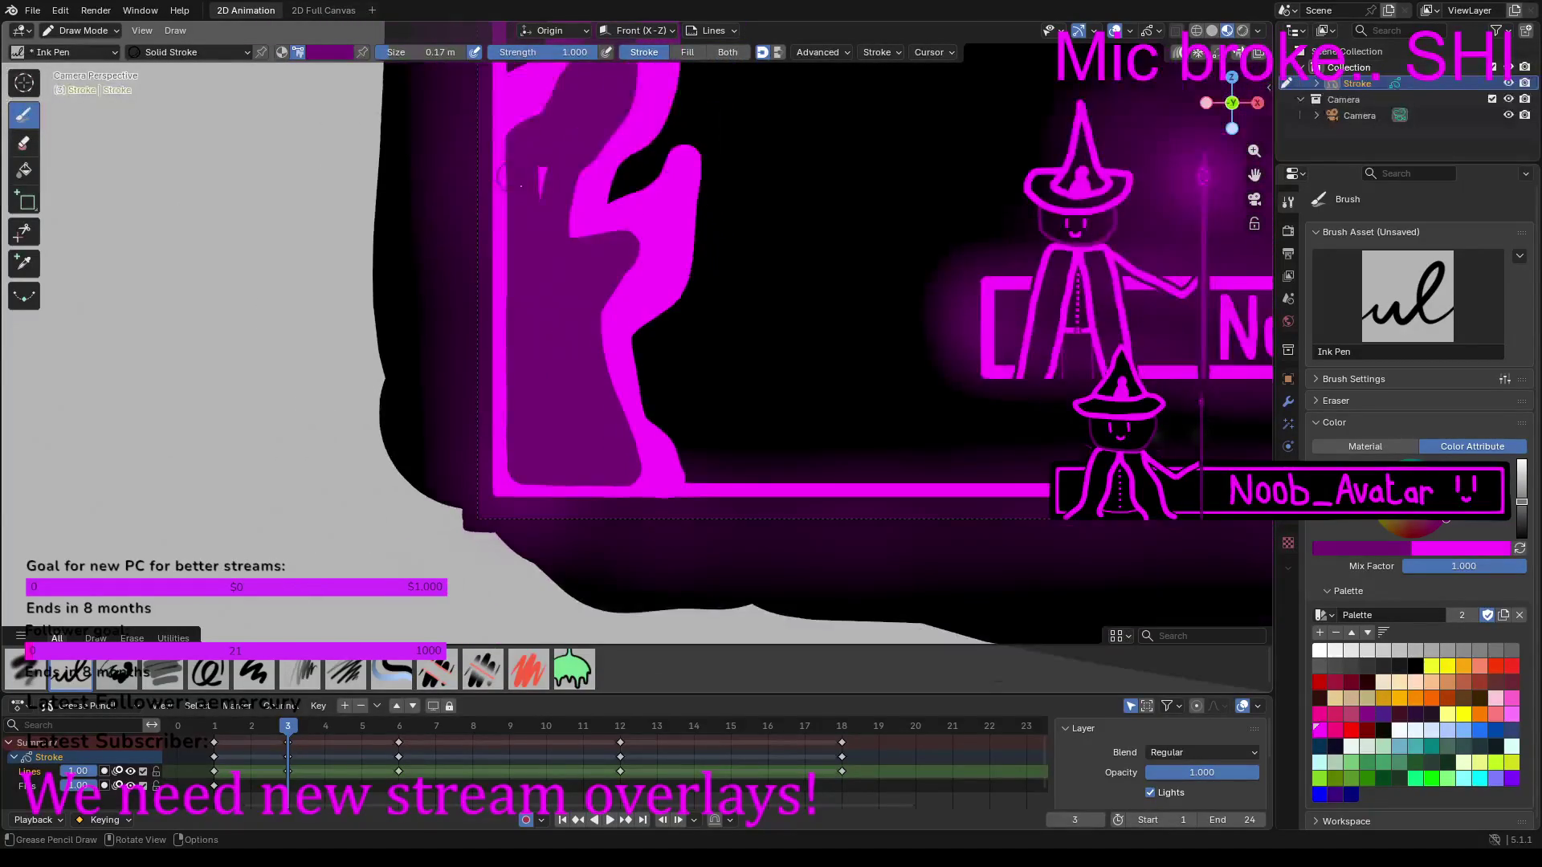
pyautogui.scroll(-6, 544, 170)
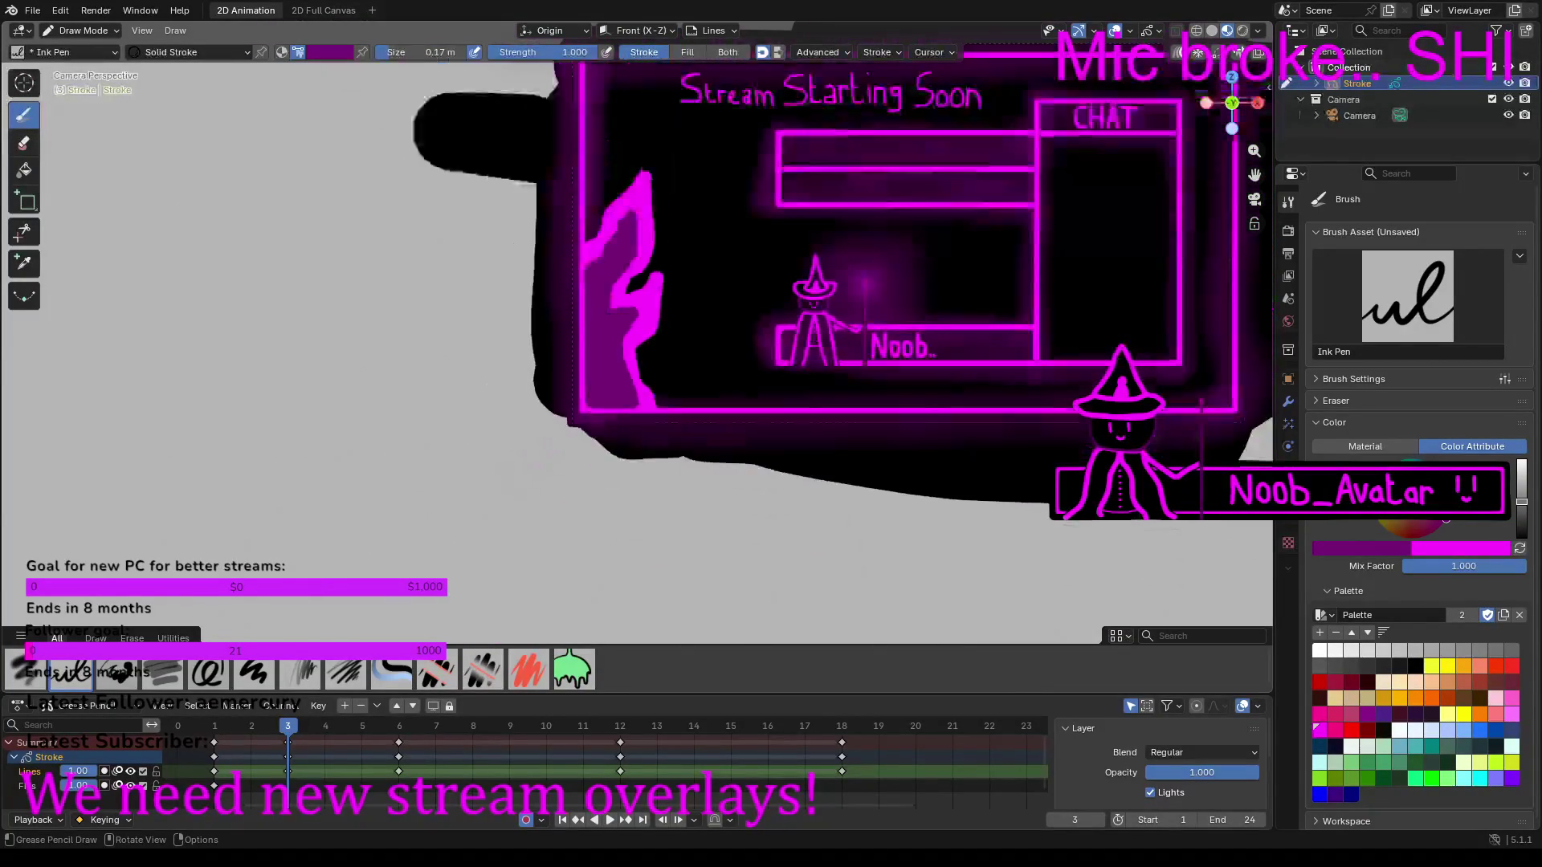
pyautogui.scroll(4, 574, 218)
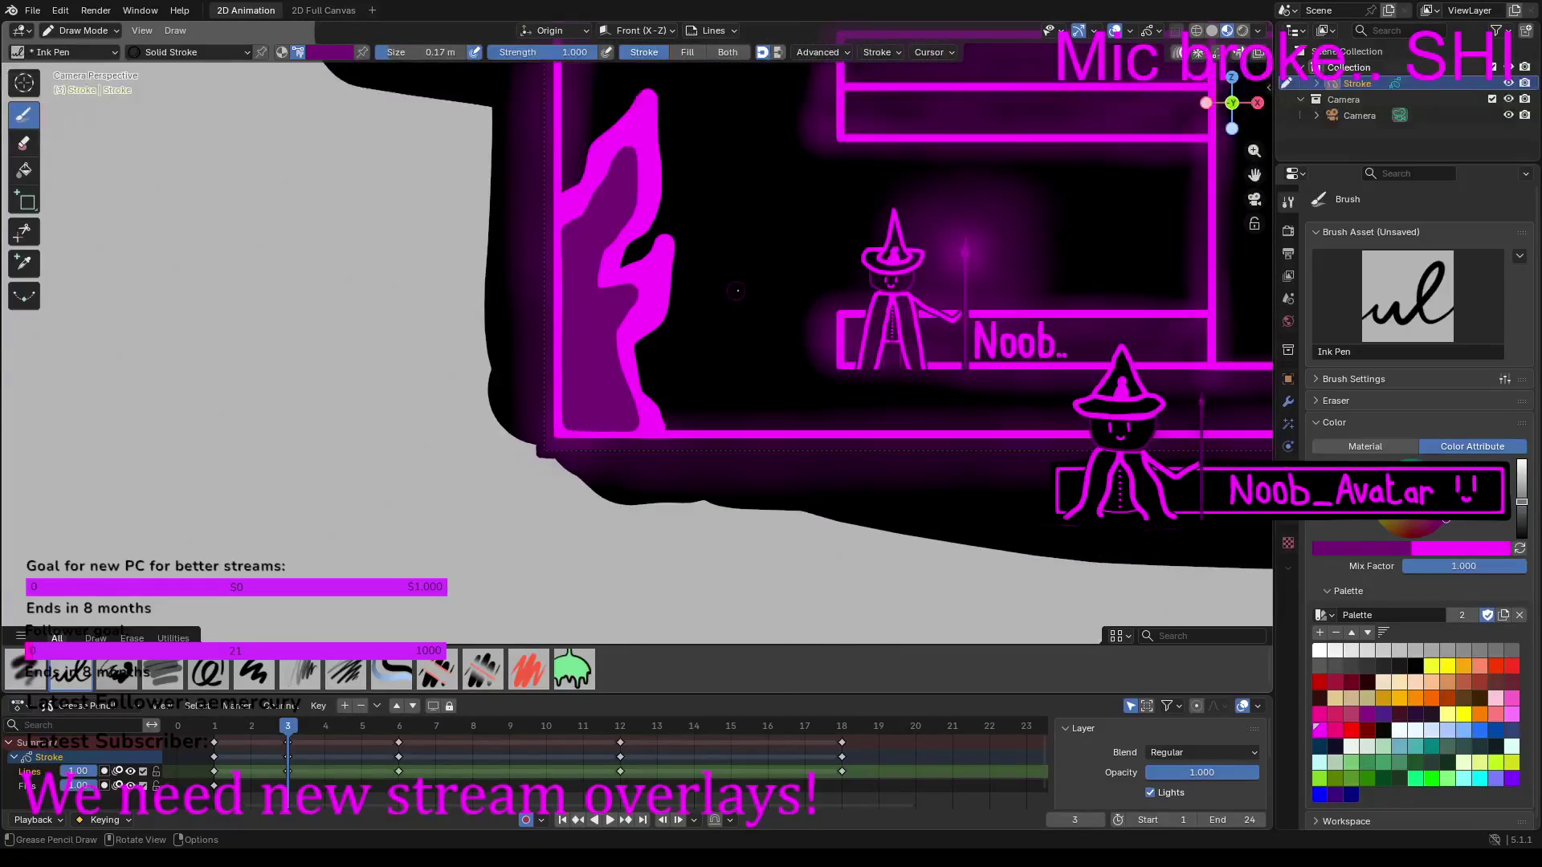
pyautogui.scroll(3, 747, 422)
pyautogui.scroll(5, 747, 421)
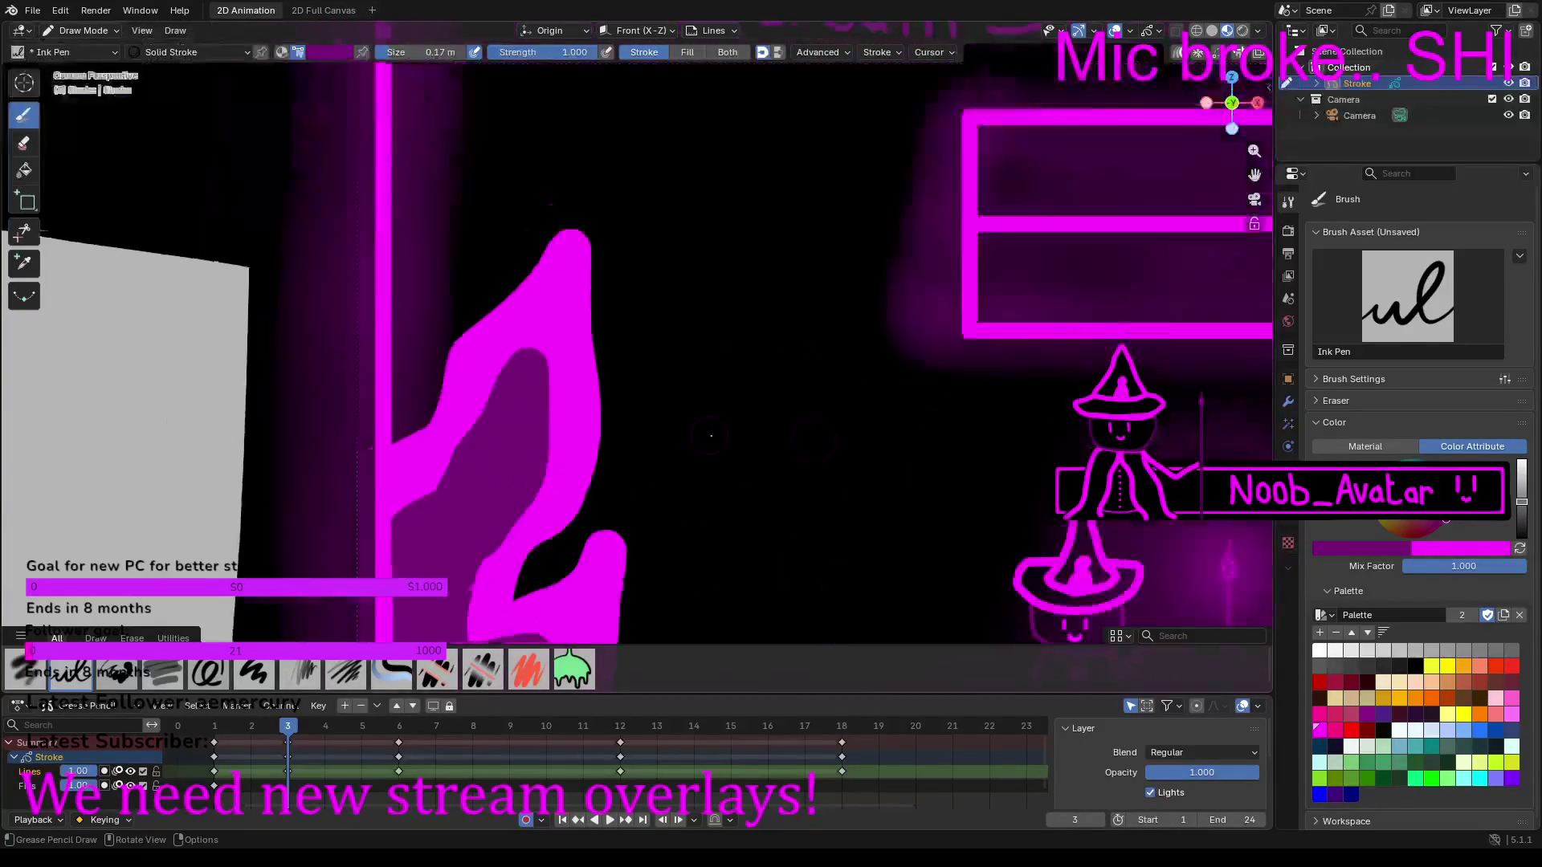
# Step: Switch back to magenta at 0.097 m brush size and draw curved and hook-shaped flame strokes
pyautogui.click(1521, 549)
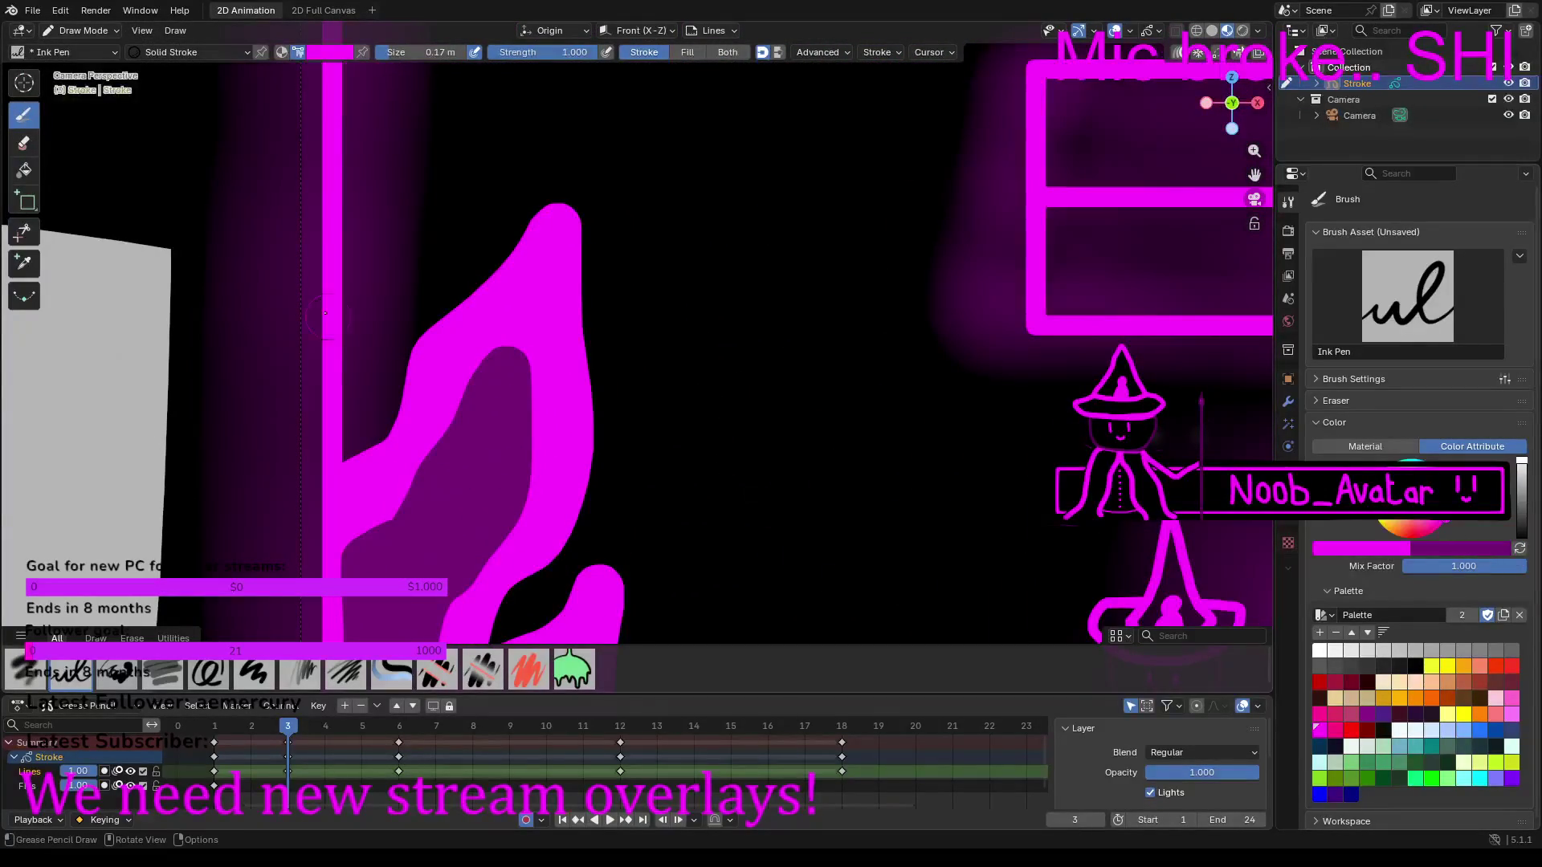
pyautogui.moveTo(426, 52); pyautogui.dragTo(406, 53)
pyautogui.moveTo(638, 511)
pyautogui.mouseDown()
pyautogui.moveTo(682, 482)
pyautogui.moveTo(723, 296)
pyautogui.mouseUp()
pyautogui.moveTo(462, 202); pyautogui.dragTo(542, 74)
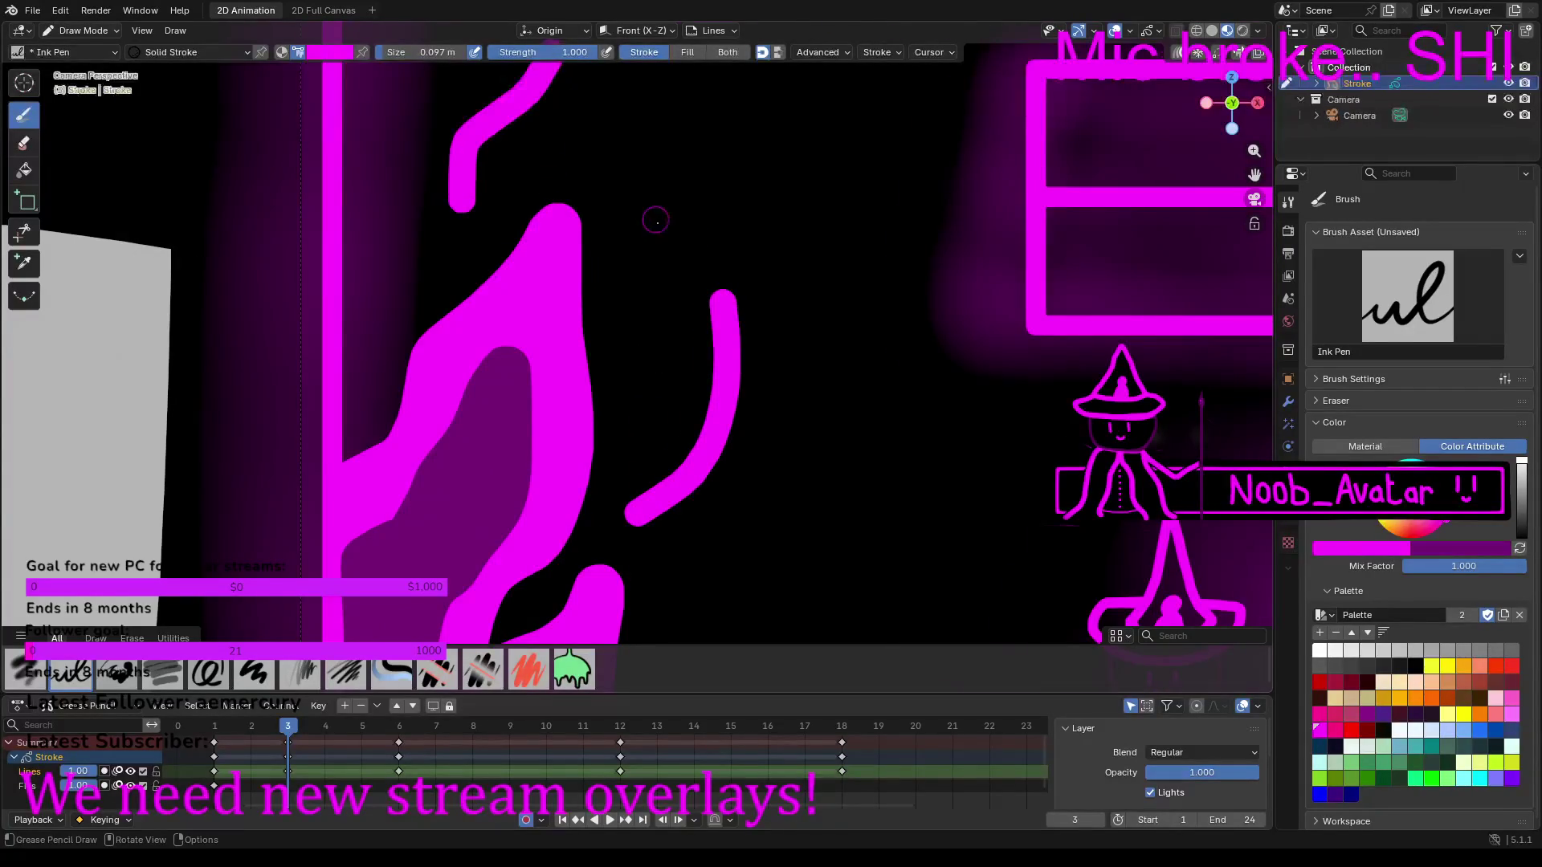
# Step: Add a short magenta stroke to the flame and play the animation to check frames
pyautogui.scroll(-8, 655, 219)
pyautogui.moveTo(636, 534); pyautogui.dragTo(661, 486)
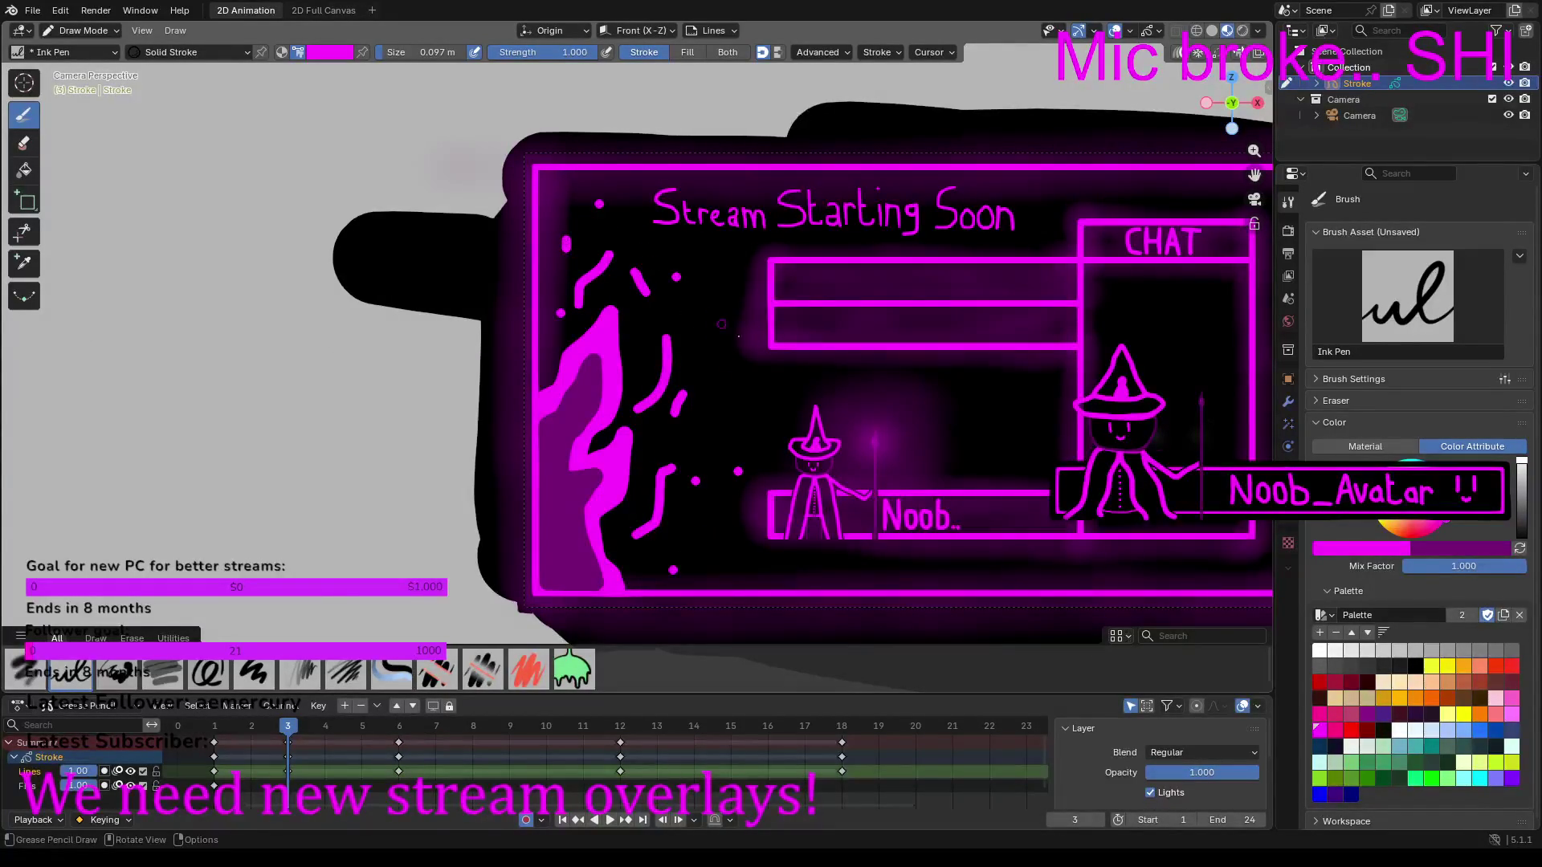
pyautogui.scroll(-5, 758, 358)
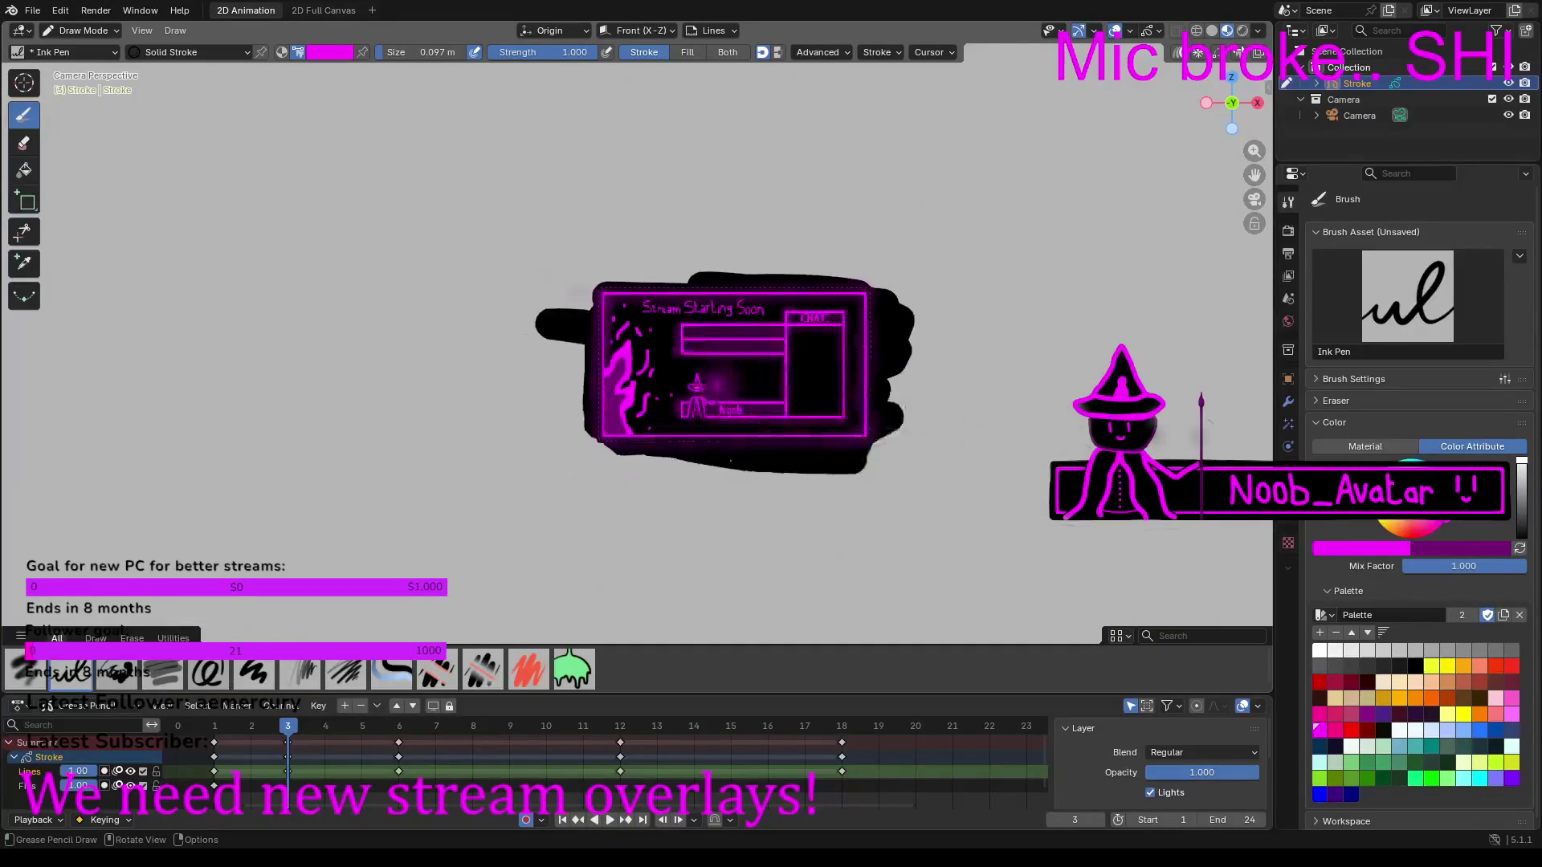
pyautogui.scroll(7, 730, 458)
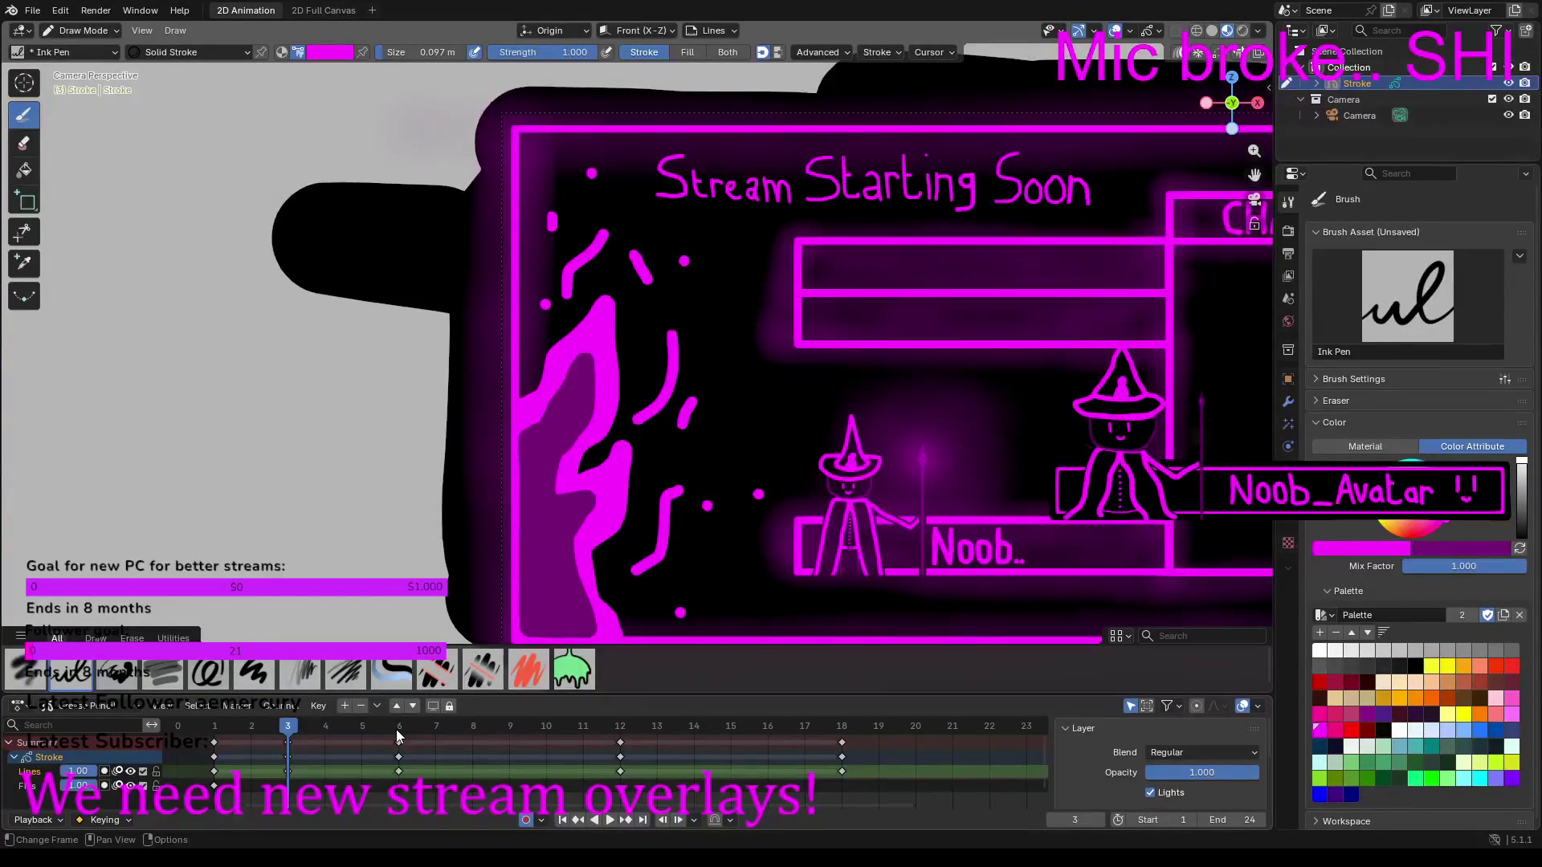
pyautogui.press('space')
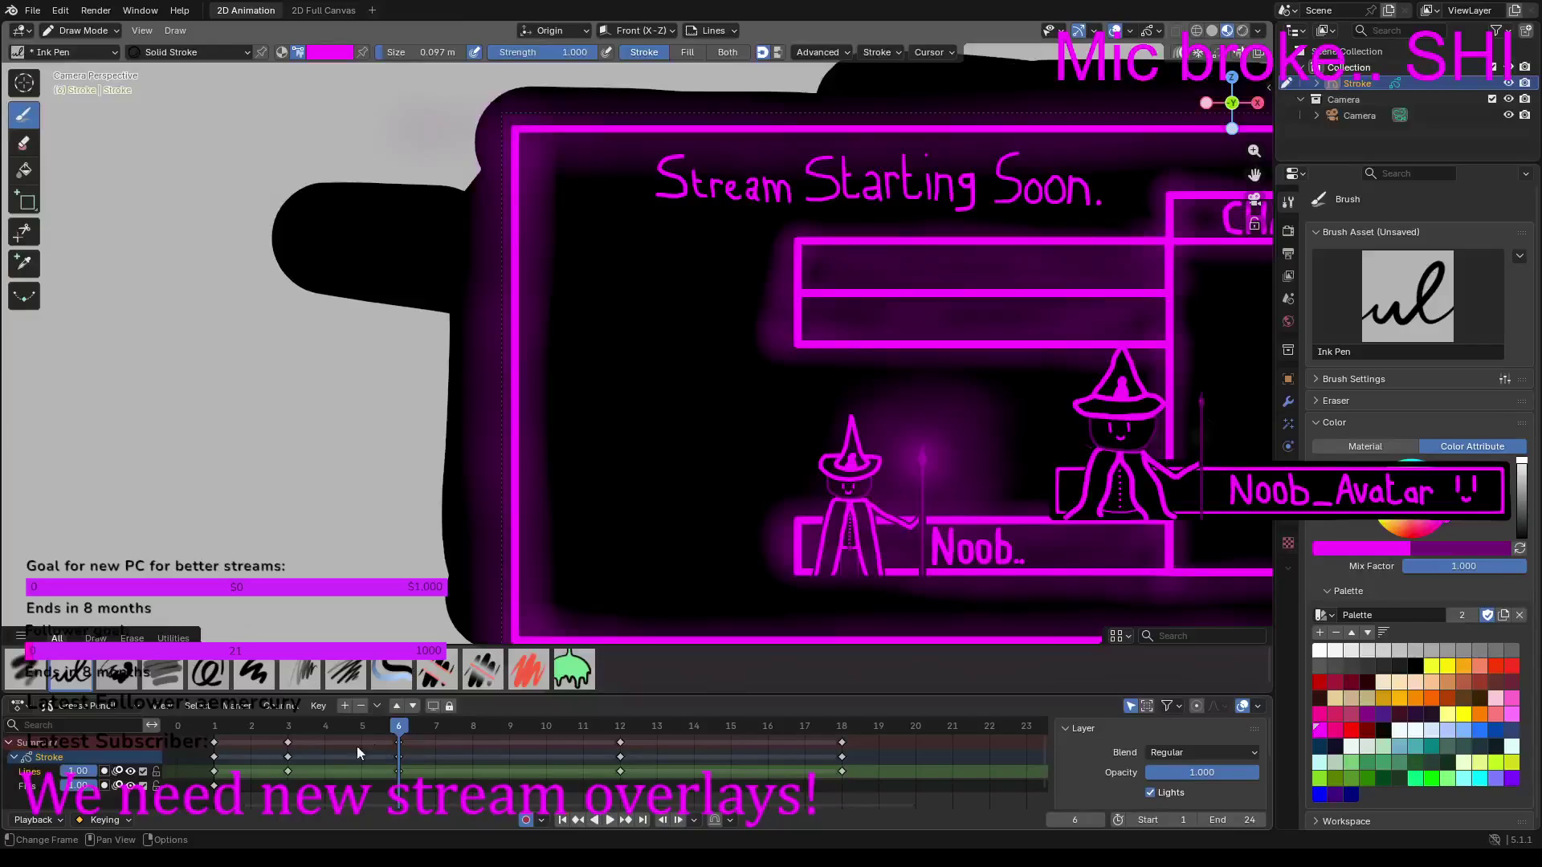
# Step: On frame 6, enlarge the brush and draw a thick zigzag flame outline down the left border
pyautogui.click(291, 728)
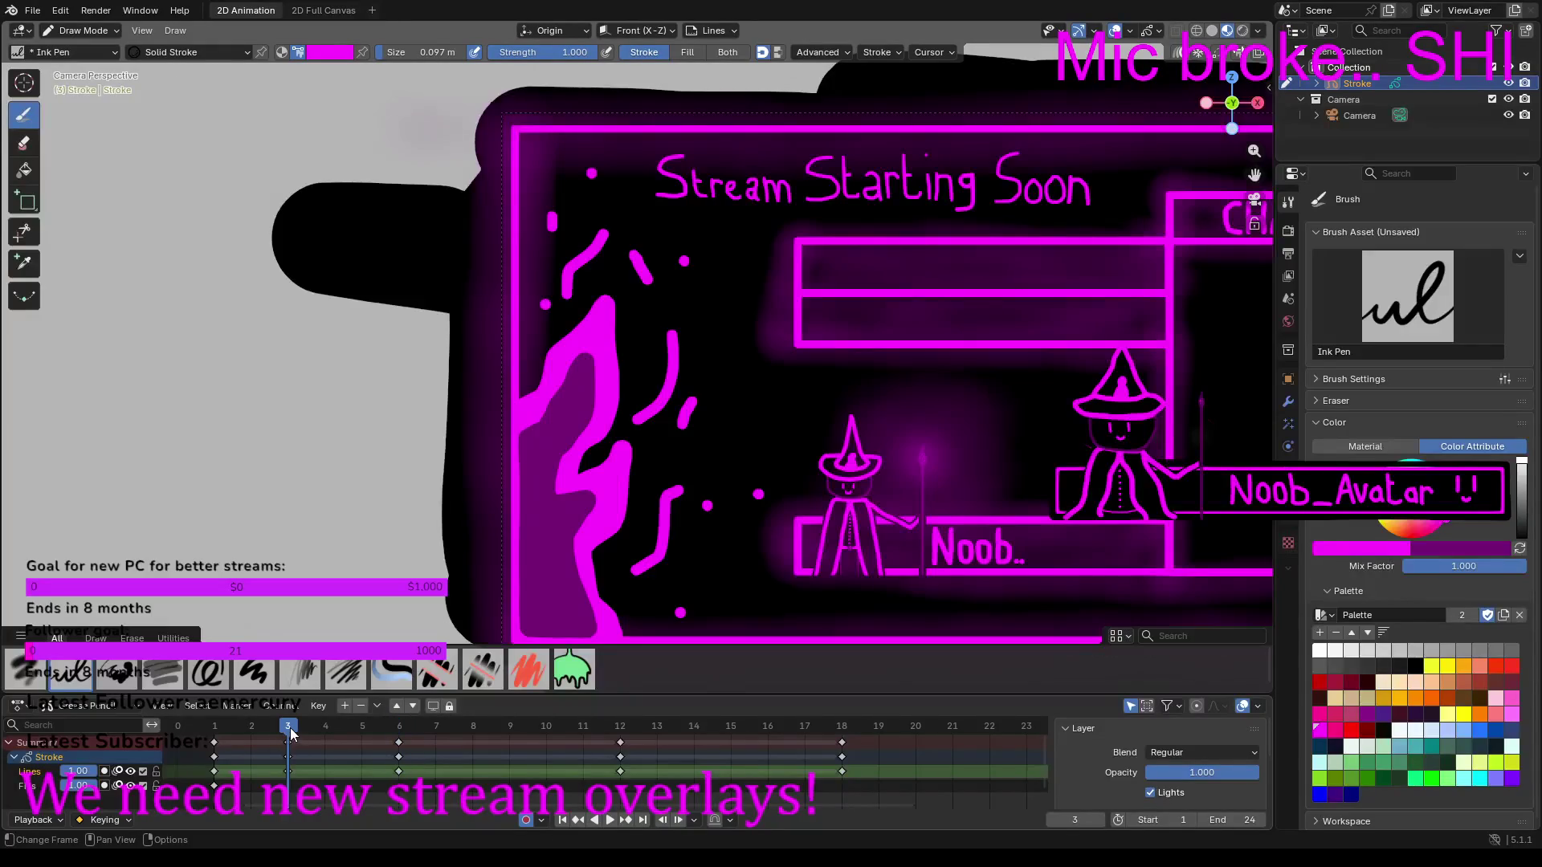
pyautogui.click(401, 731)
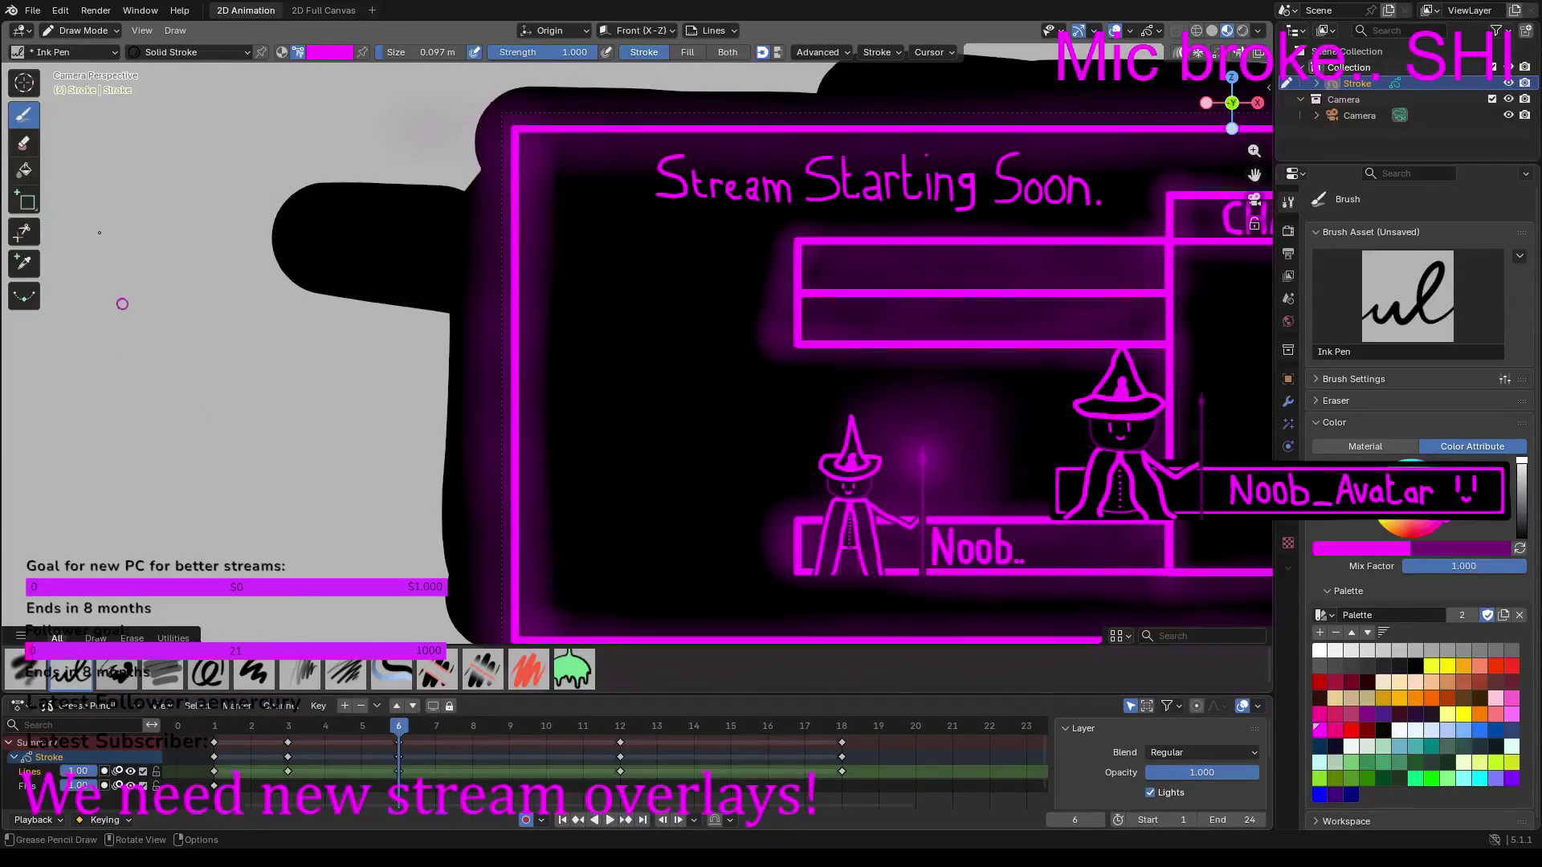
pyautogui.moveTo(404, 56)
pyautogui.mouseDown()
pyautogui.moveTo(450, 57)
pyautogui.moveTo(426, 53)
pyautogui.mouseUp()
pyautogui.moveTo(526, 322)
pyautogui.mouseDown()
pyautogui.moveTo(591, 256)
pyautogui.moveTo(560, 416)
pyautogui.moveTo(585, 430)
pyautogui.moveTo(640, 384)
pyautogui.moveTo(596, 549)
pyautogui.moveTo(624, 588)
pyautogui.moveTo(646, 570)
pyautogui.mouseUp()
pyautogui.moveTo(651, 589)
pyautogui.mouseDown()
pyautogui.moveTo(637, 631)
pyautogui.moveTo(531, 621)
pyautogui.moveTo(520, 376)
pyautogui.mouseUp()
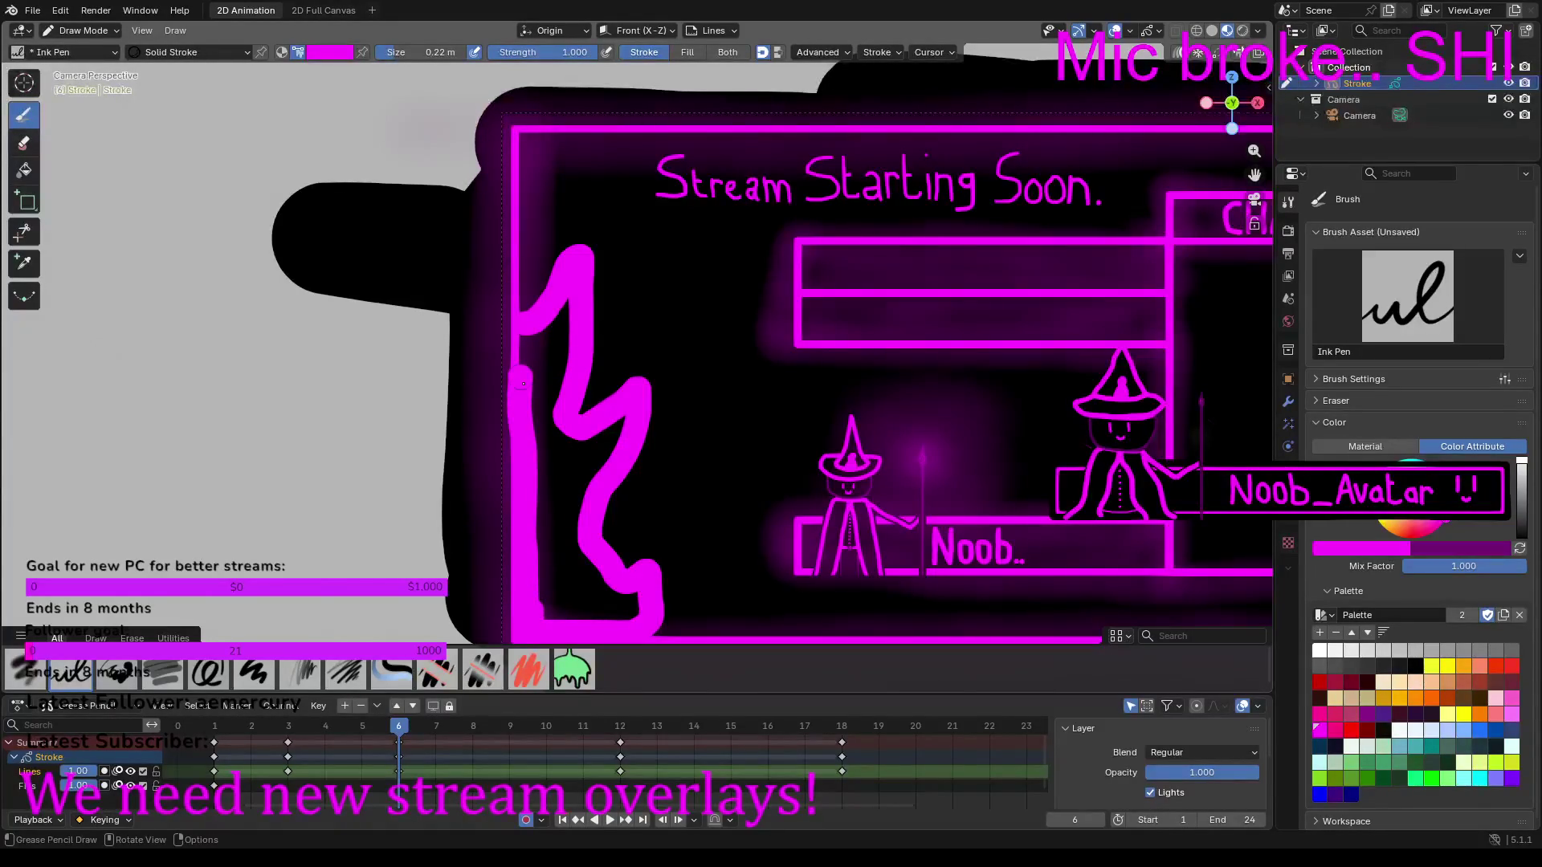
# Step: Undo the first outline and redraw the frame-6 zigzag flame, joining its end to the border
pyautogui.hotkey('ctrl', 'z')
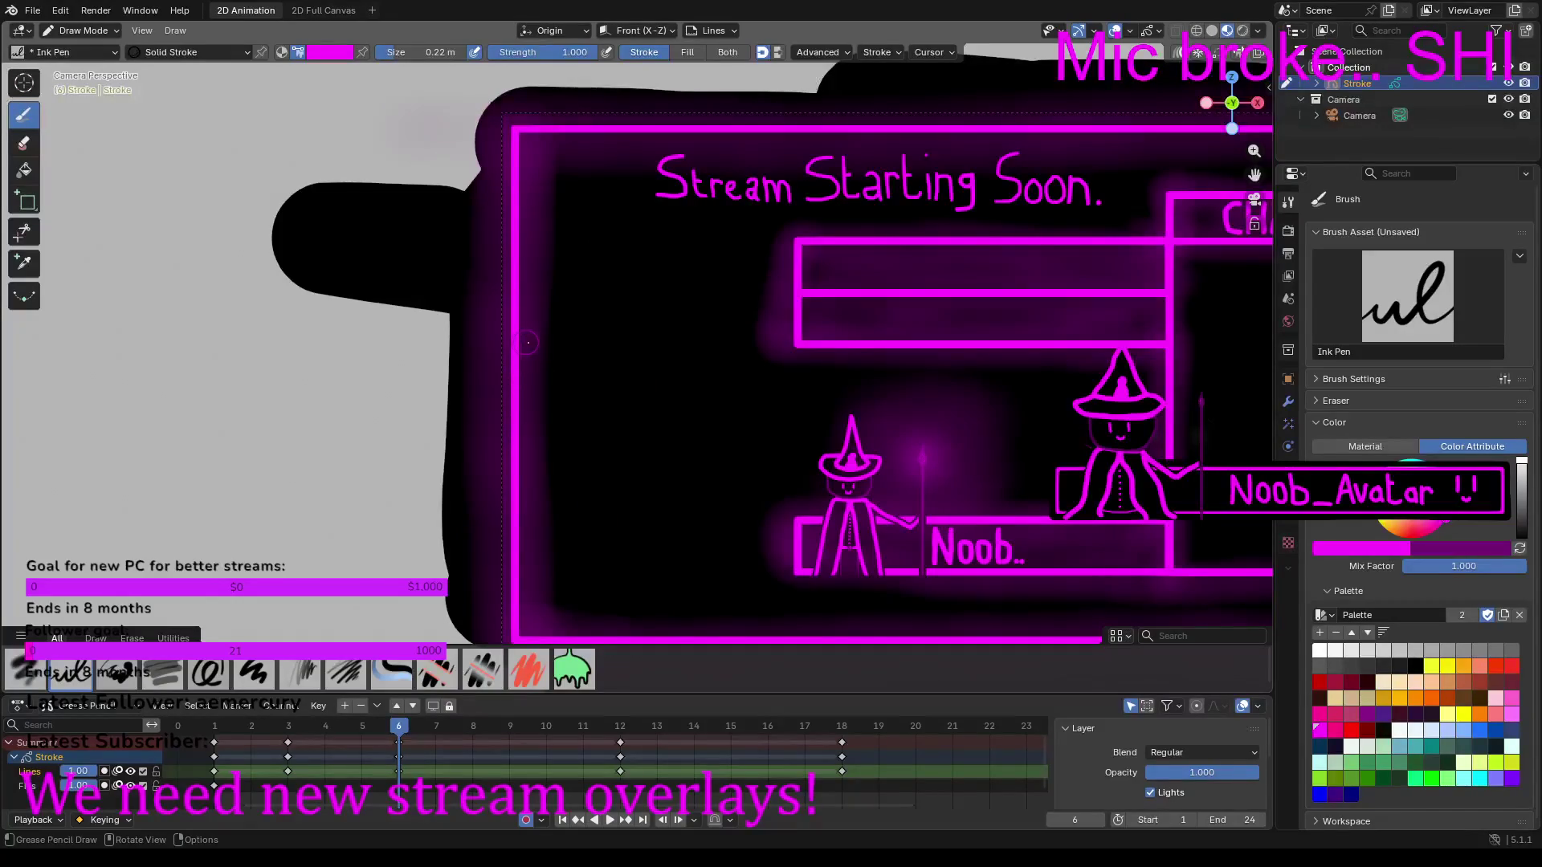
pyautogui.moveTo(527, 340)
pyautogui.mouseDown()
pyautogui.moveTo(572, 336)
pyautogui.moveTo(619, 269)
pyautogui.moveTo(580, 425)
pyautogui.moveTo(614, 435)
pyautogui.moveTo(648, 407)
pyautogui.moveTo(657, 430)
pyautogui.moveTo(609, 545)
pyautogui.moveTo(649, 564)
pyautogui.moveTo(644, 630)
pyautogui.mouseUp()
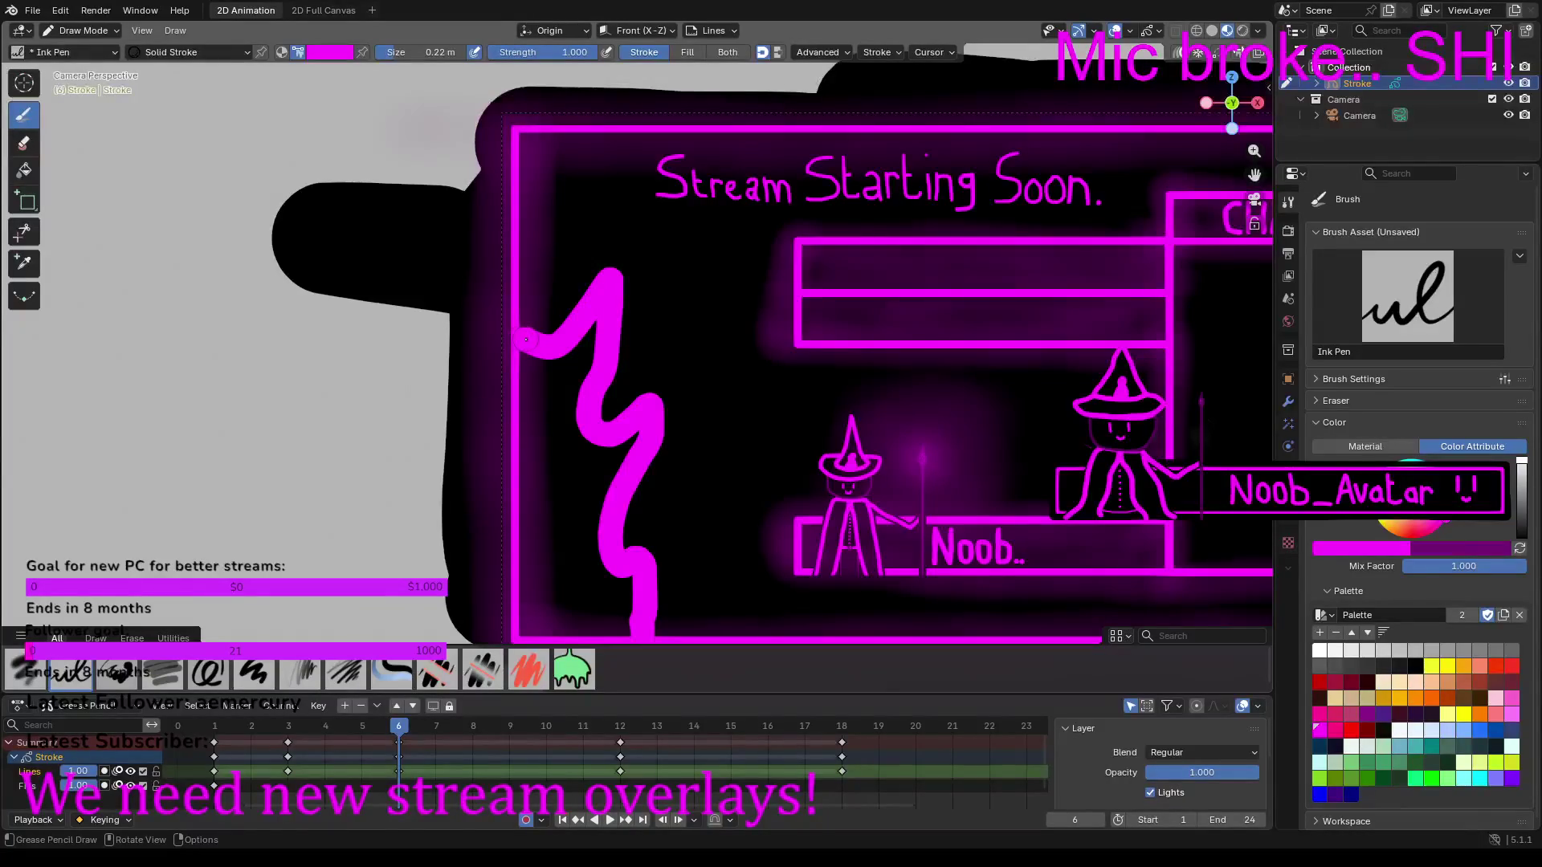
pyautogui.moveTo(525, 338)
pyautogui.mouseDown()
pyautogui.moveTo(529, 619)
pyautogui.moveTo(630, 637)
pyautogui.moveTo(615, 578)
pyautogui.moveTo(567, 566)
pyautogui.moveTo(549, 590)
pyautogui.moveTo(568, 612)
pyautogui.moveTo(617, 615)
pyautogui.moveTo(611, 595)
pyautogui.moveTo(560, 594)
pyautogui.mouseUp()
pyautogui.keyDown('shift'); pyautogui.moveTo(594, 587); pyautogui.dragTo(587, 506, button='middle'); pyautogui.keyUp('shift')
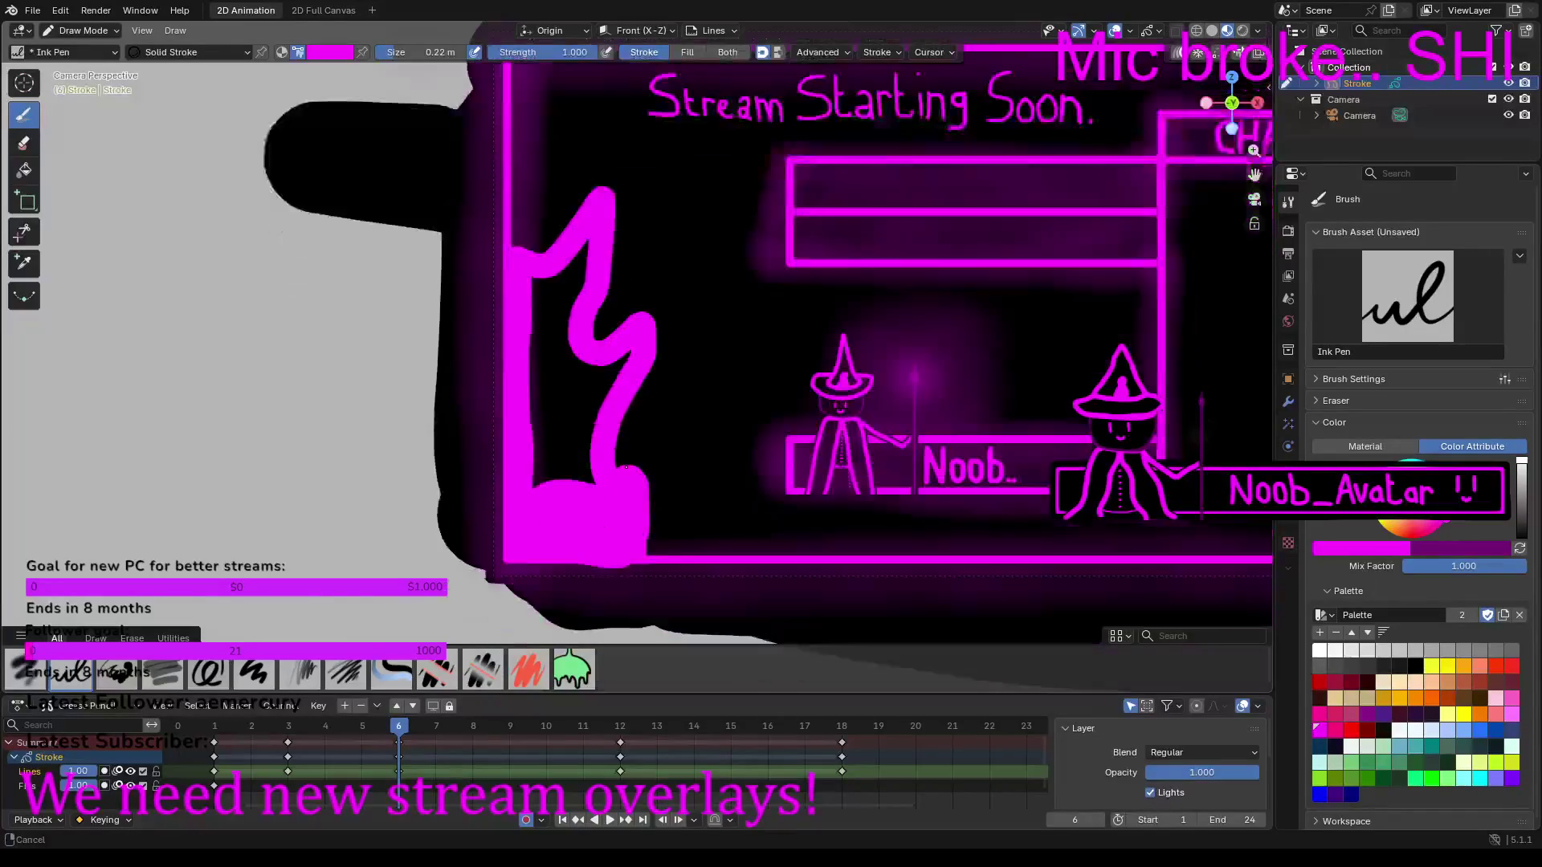
# Step: Undo stray strokes, trace the flame's base and left side, and fill its interior magenta
pyautogui.hotkey('ctrl', 'z')
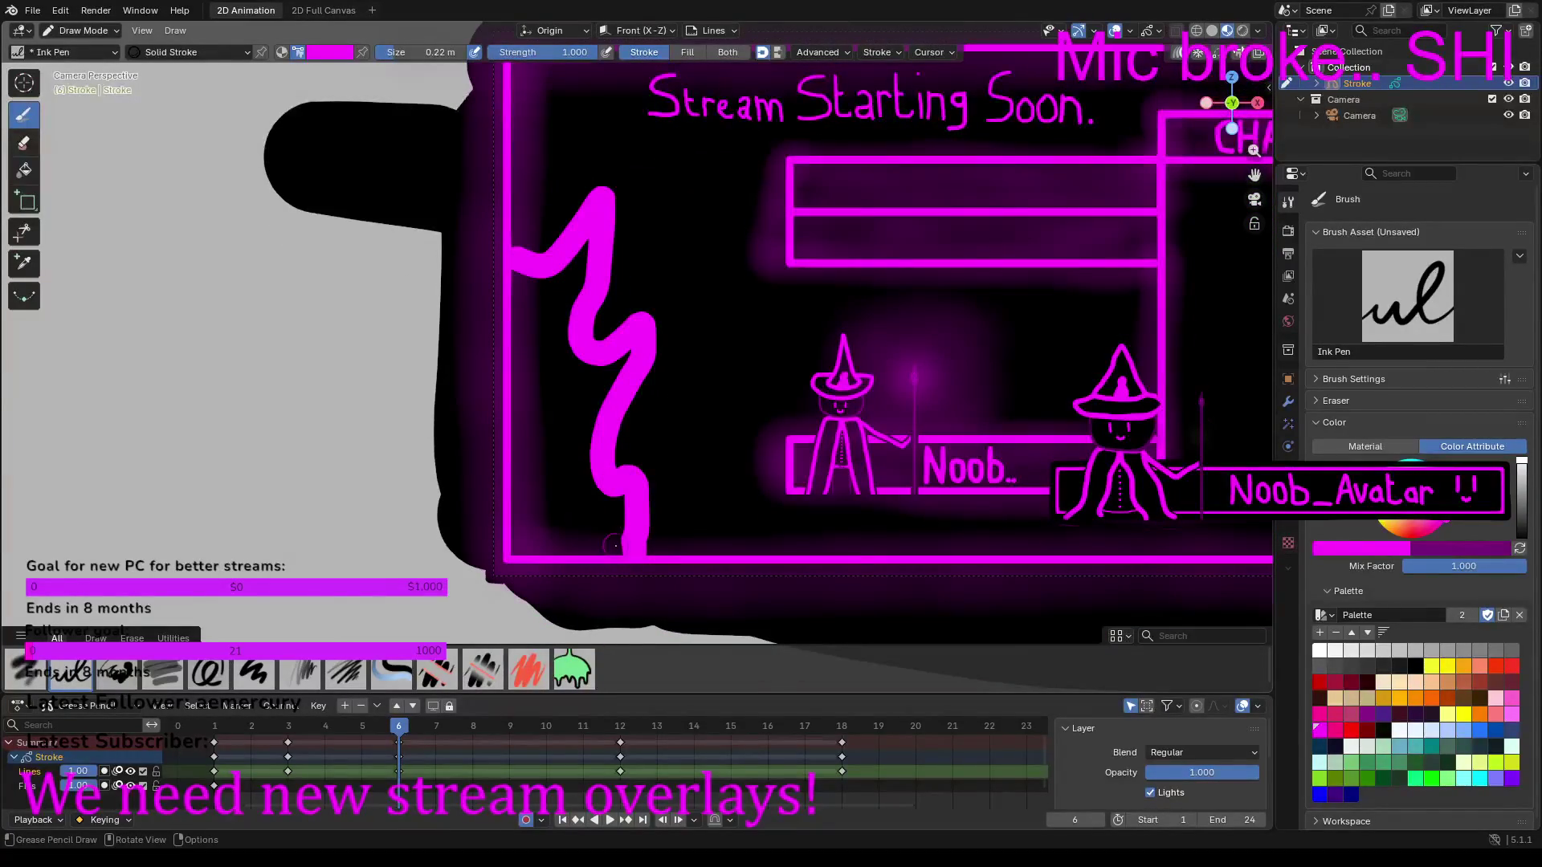
pyautogui.moveTo(617, 546); pyautogui.dragTo(524, 547)
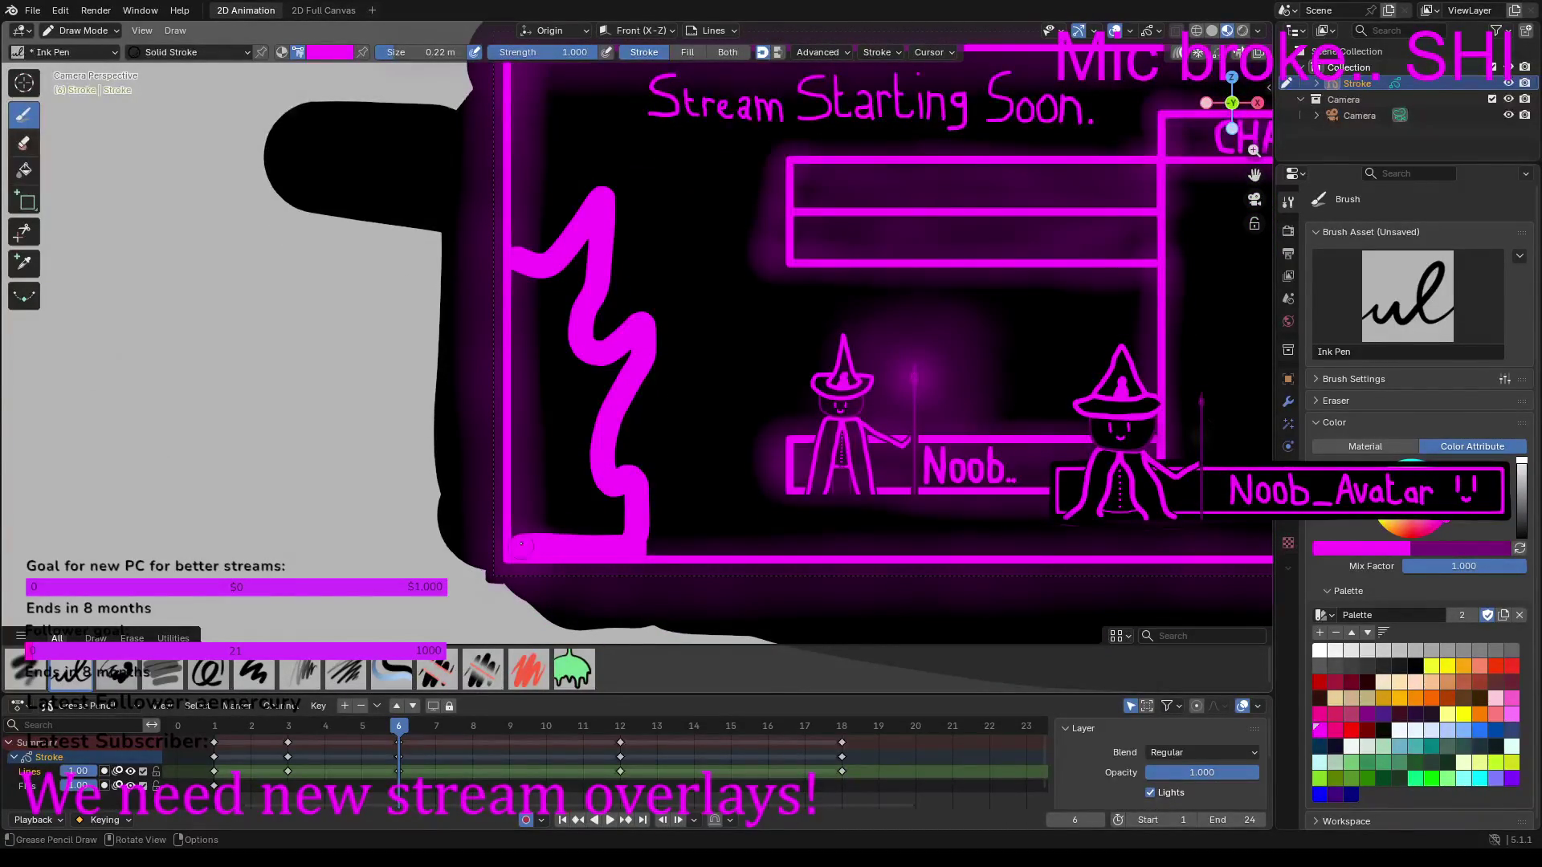
pyautogui.moveTo(518, 530); pyautogui.dragTo(520, 284)
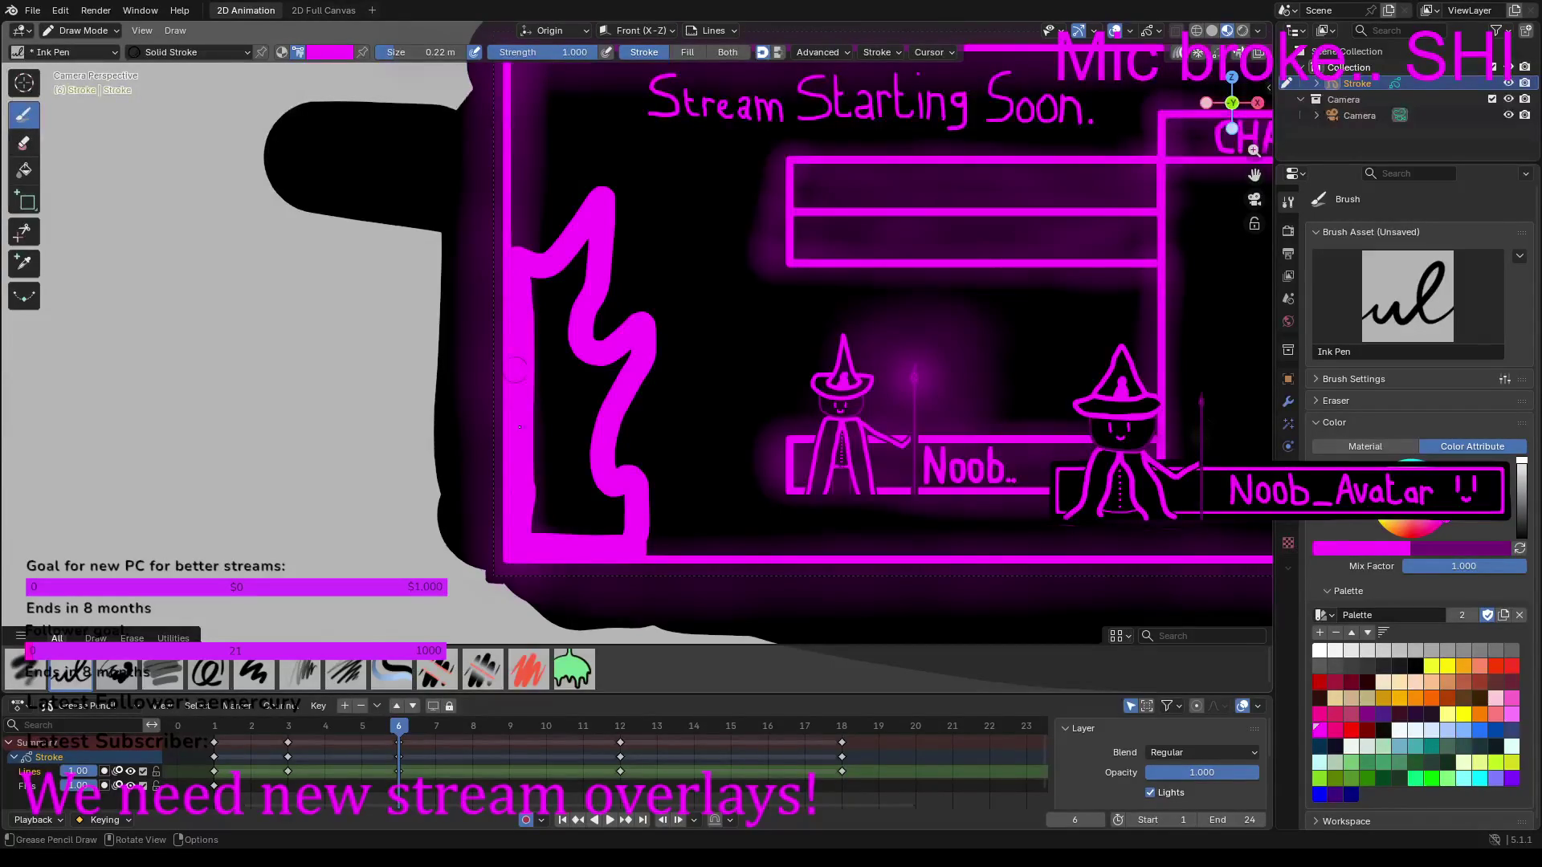
pyautogui.moveTo(536, 522)
pyautogui.mouseDown()
pyautogui.moveTo(610, 522)
pyautogui.moveTo(539, 504)
pyautogui.moveTo(598, 498)
pyautogui.moveTo(620, 515)
pyautogui.moveTo(515, 486)
pyautogui.moveTo(540, 450)
pyautogui.moveTo(536, 285)
pyautogui.moveTo(550, 471)
pyautogui.moveTo(583, 459)
pyautogui.moveTo(585, 371)
pyautogui.moveTo(565, 339)
pyautogui.moveTo(565, 467)
pyautogui.mouseUp()
pyautogui.moveTo(562, 355)
pyautogui.mouseDown()
pyautogui.moveTo(577, 242)
pyautogui.moveTo(552, 312)
pyautogui.moveTo(599, 381)
pyautogui.moveTo(628, 355)
pyautogui.moveTo(593, 421)
pyautogui.mouseUp()
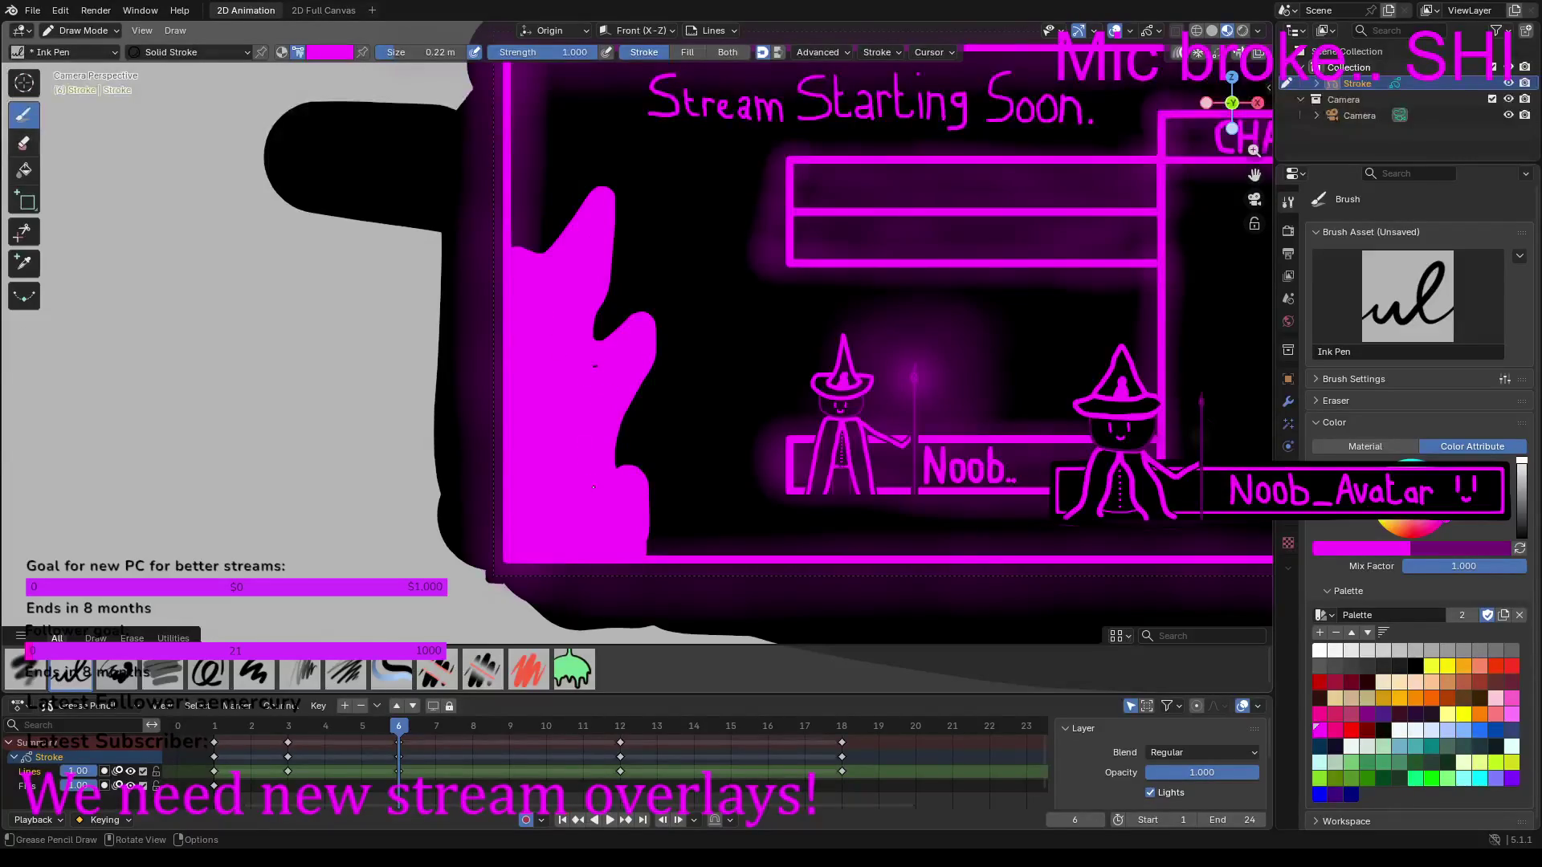
pyautogui.scroll(-2, 596, 376)
pyautogui.scroll(4, 639, 528)
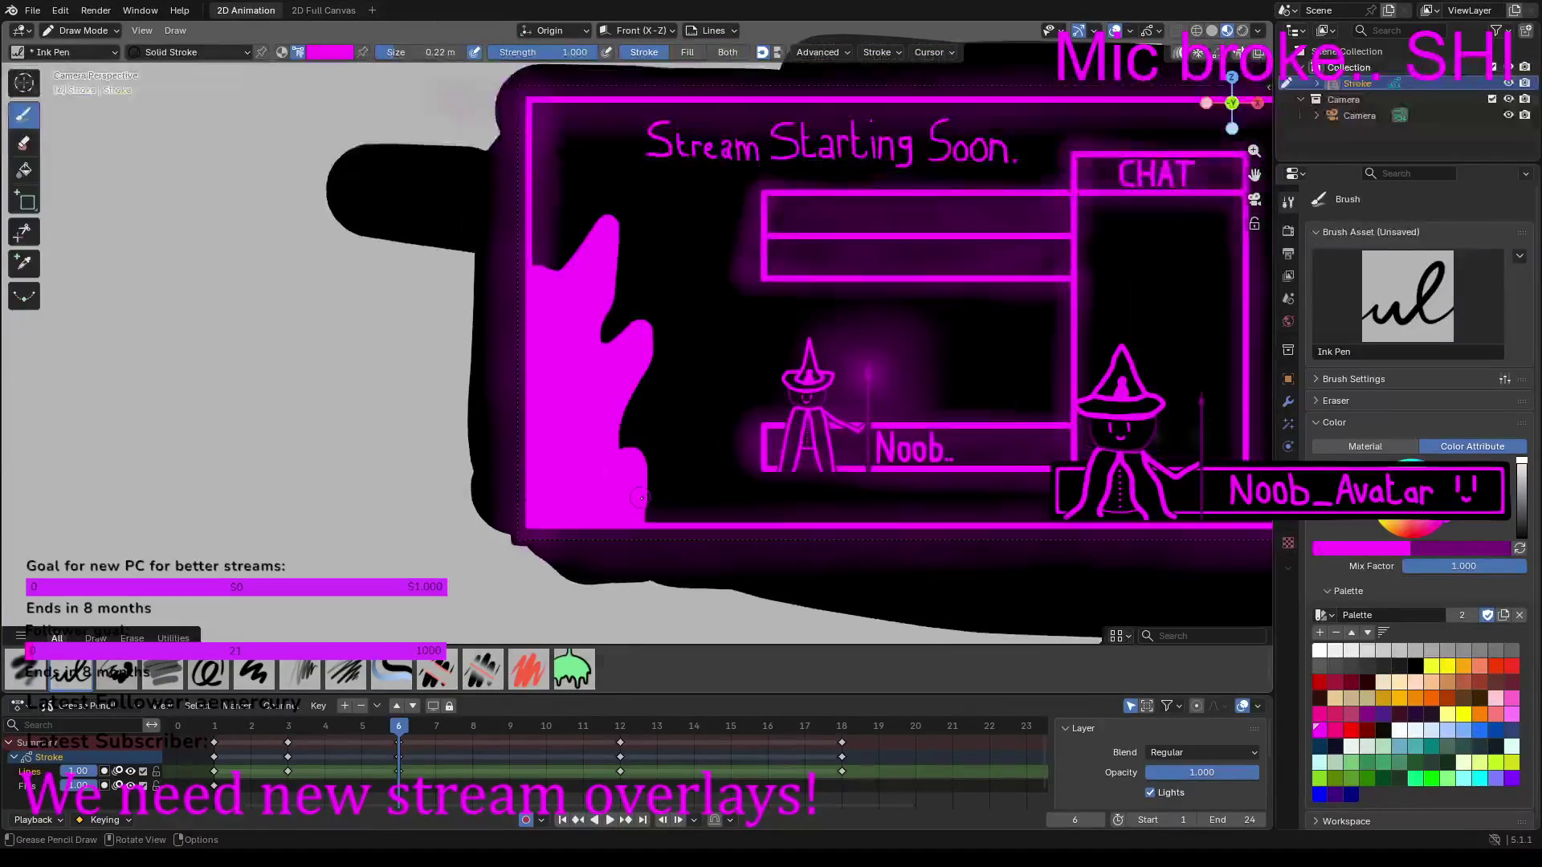
# Step: Widen and fill the lower bump of the frame-6 flame
pyautogui.moveTo(628, 528)
pyautogui.mouseDown()
pyautogui.moveTo(646, 518)
pyautogui.moveTo(638, 506)
pyautogui.moveTo(640, 559)
pyautogui.mouseUp()
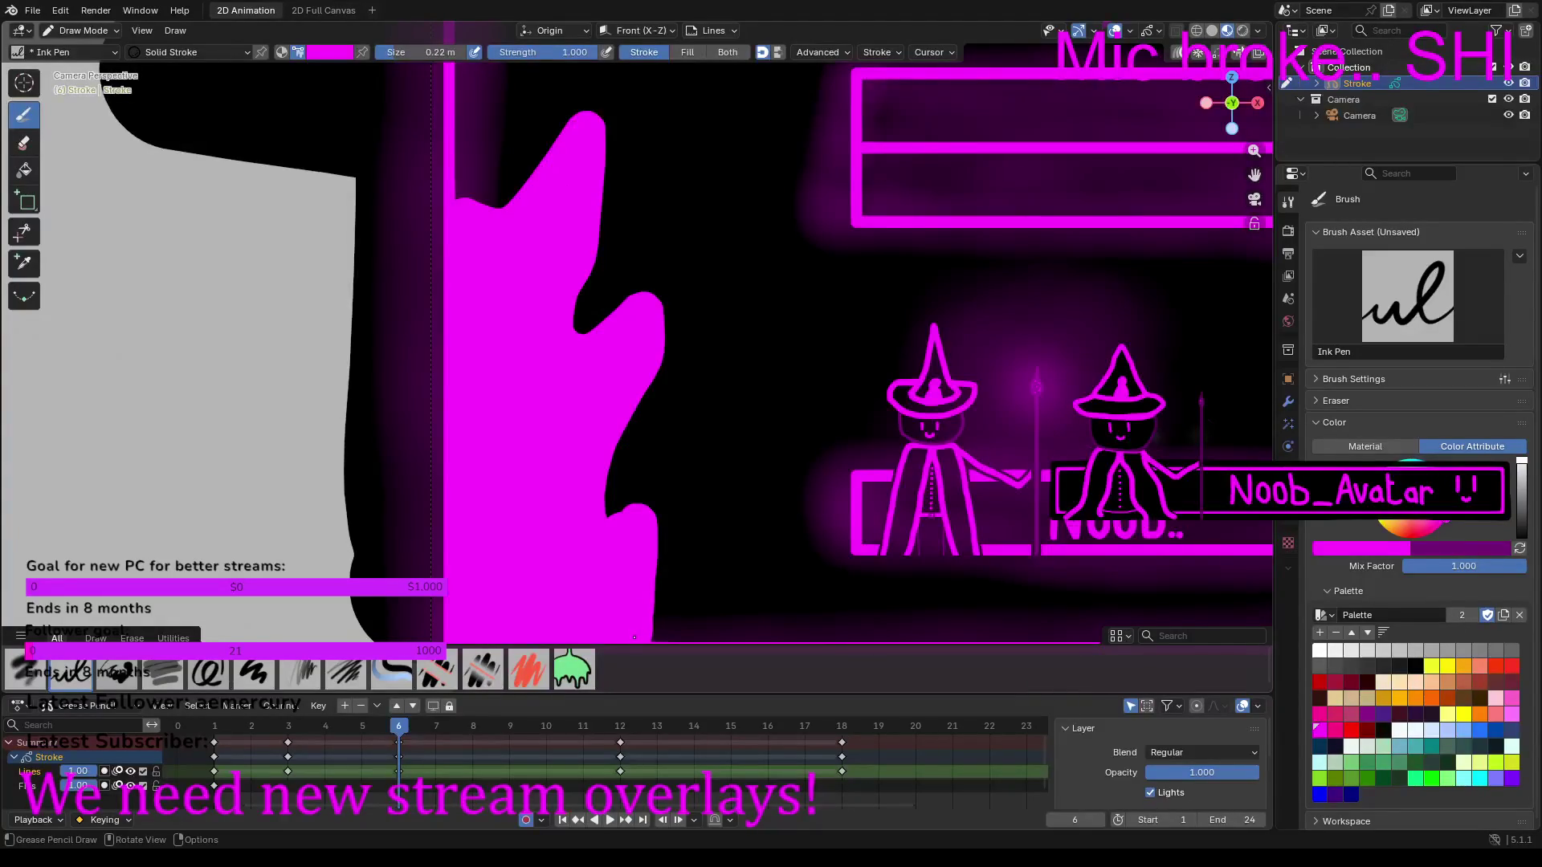
pyautogui.scroll(-2, 638, 615)
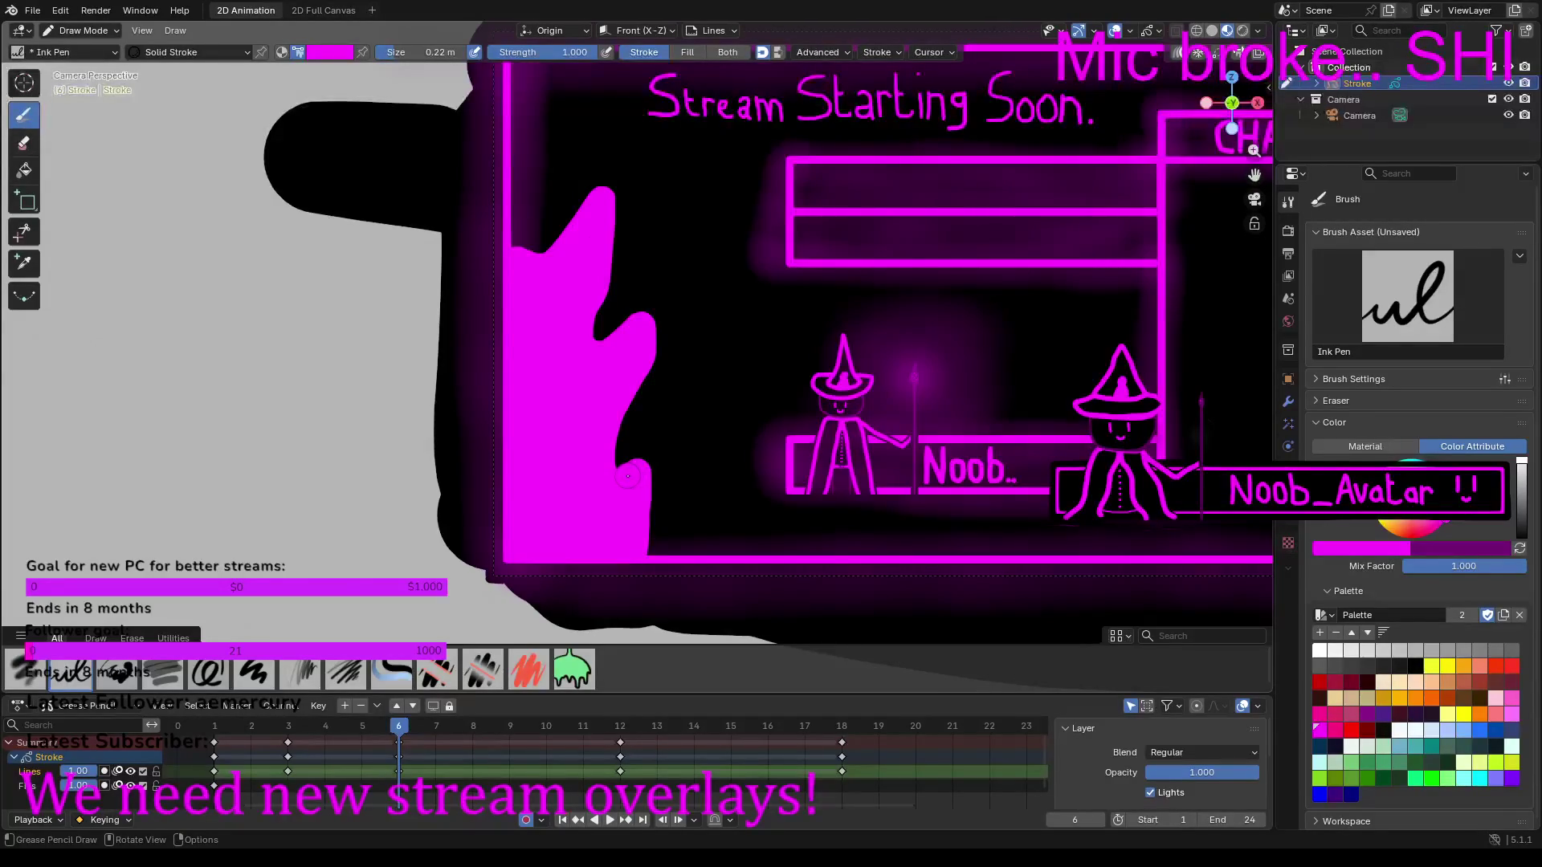
pyautogui.scroll(-5, 532, 468)
pyautogui.scroll(5, 547, 438)
# Step: Compare the flames on frames 3 and 6, then set the drawing colour to yellow
pyautogui.click(288, 729)
pyautogui.click(404, 733)
pyautogui.click(288, 727)
pyautogui.click(399, 727)
pyautogui.click(1382, 522)
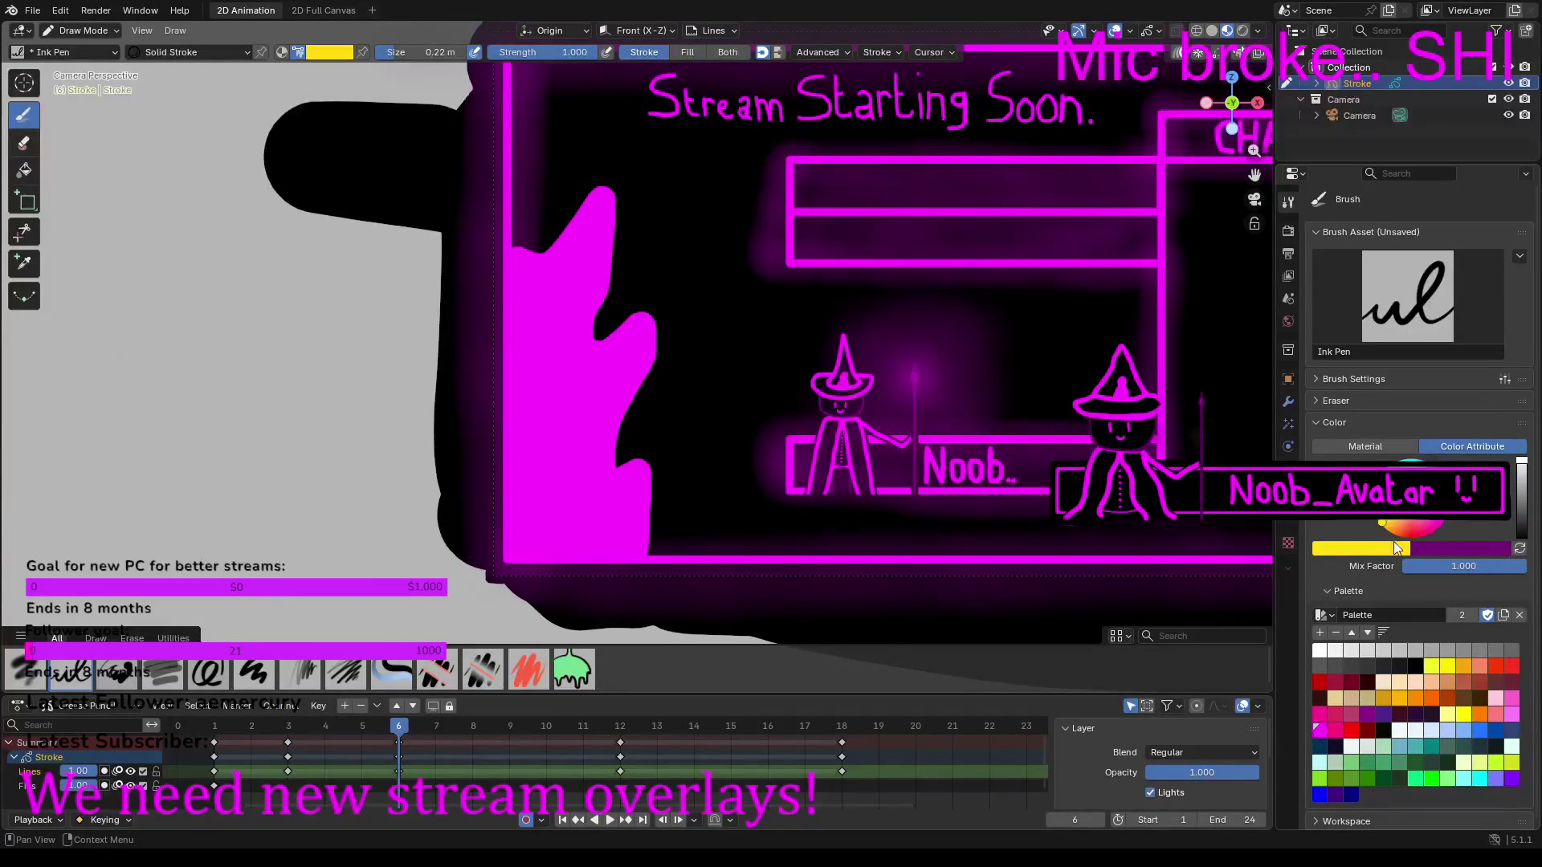
# Step: Switch the ink to dark purple and paint a purple core inside frame 6's magenta flame
pyautogui.click(1322, 736)
pyautogui.click(1520, 549)
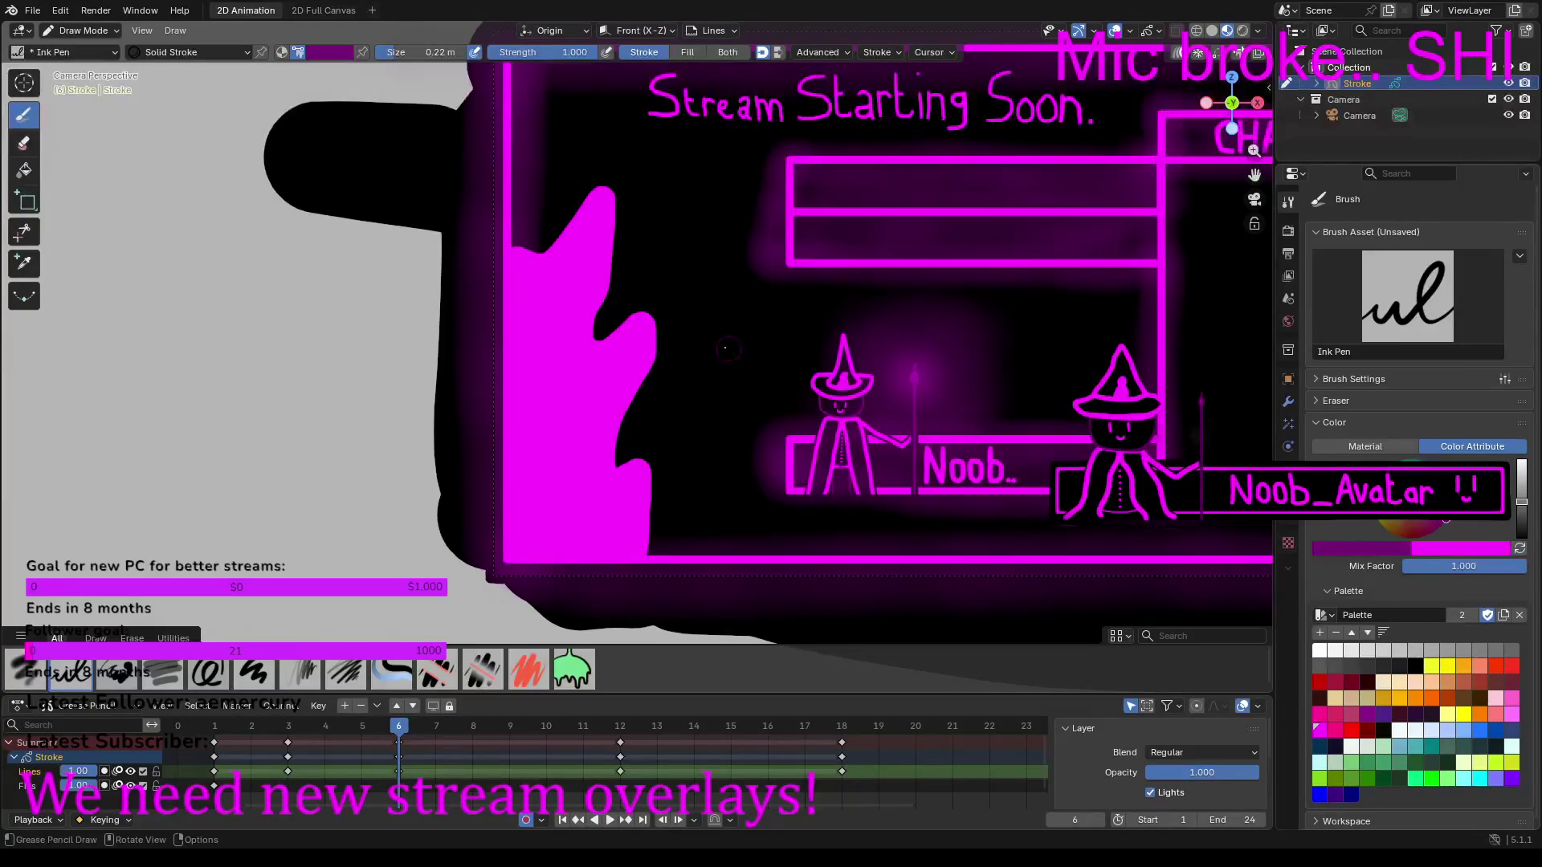
pyautogui.moveTo(521, 309)
pyautogui.mouseDown()
pyautogui.moveTo(538, 312)
pyautogui.moveTo(522, 301)
pyautogui.moveTo(562, 289)
pyautogui.moveTo(577, 261)
pyautogui.moveTo(558, 361)
pyautogui.moveTo(590, 384)
pyautogui.moveTo(607, 374)
pyautogui.moveTo(575, 494)
pyautogui.moveTo(604, 502)
pyautogui.moveTo(602, 546)
pyautogui.moveTo(520, 526)
pyautogui.moveTo(531, 455)
pyautogui.mouseUp()
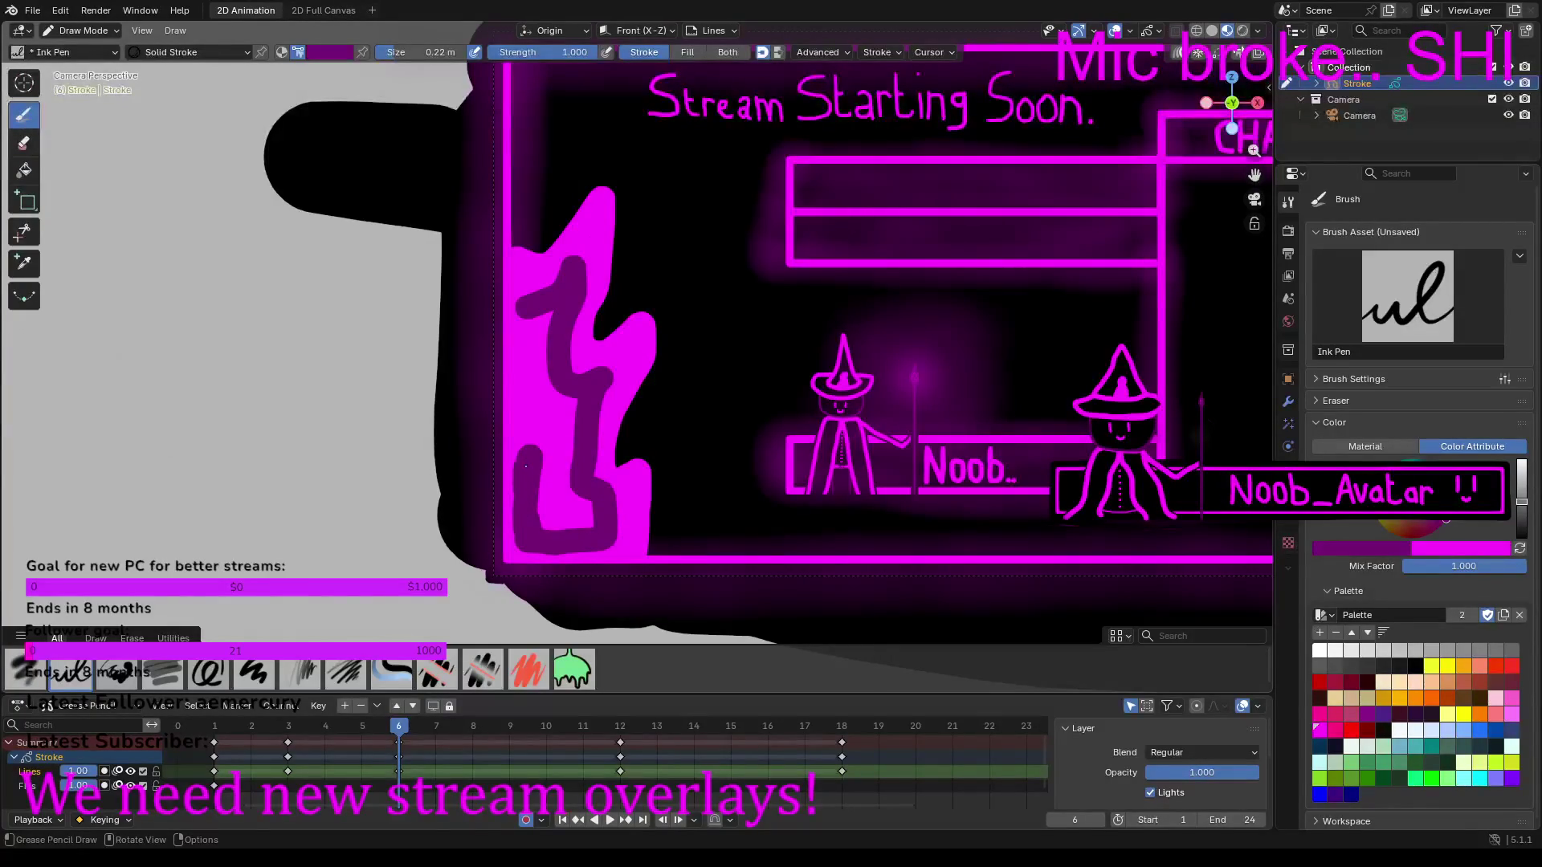
pyautogui.moveTo(525, 449)
pyautogui.mouseDown()
pyautogui.moveTo(525, 323)
pyautogui.moveTo(547, 355)
pyautogui.moveTo(545, 523)
pyautogui.moveTo(596, 518)
pyautogui.moveTo(562, 501)
pyautogui.moveTo(565, 391)
pyautogui.mouseUp()
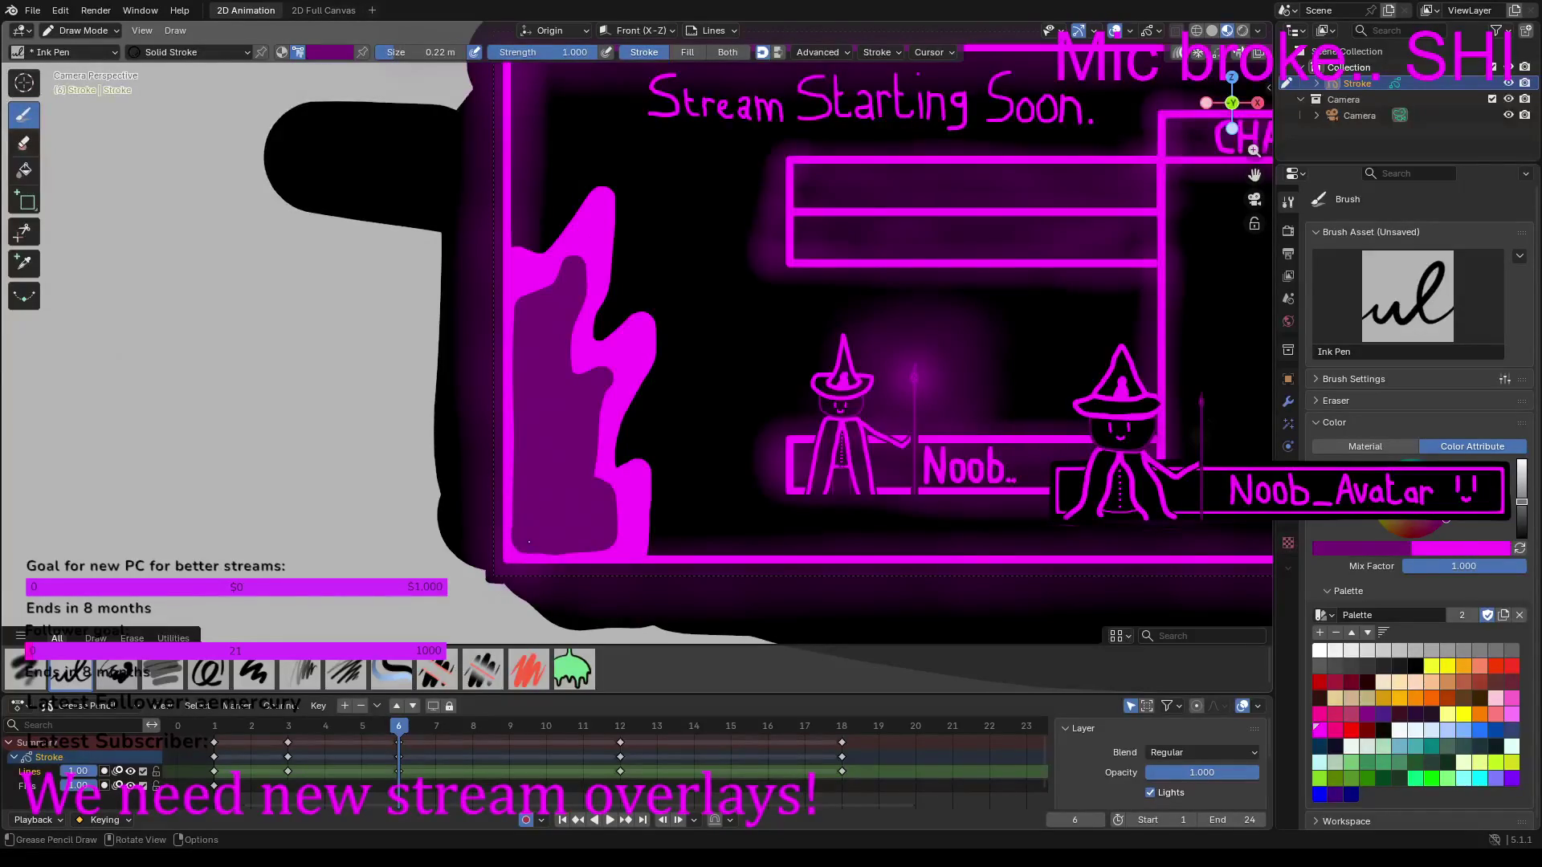
pyautogui.scroll(-1, 549, 531)
pyautogui.scroll(2, 548, 531)
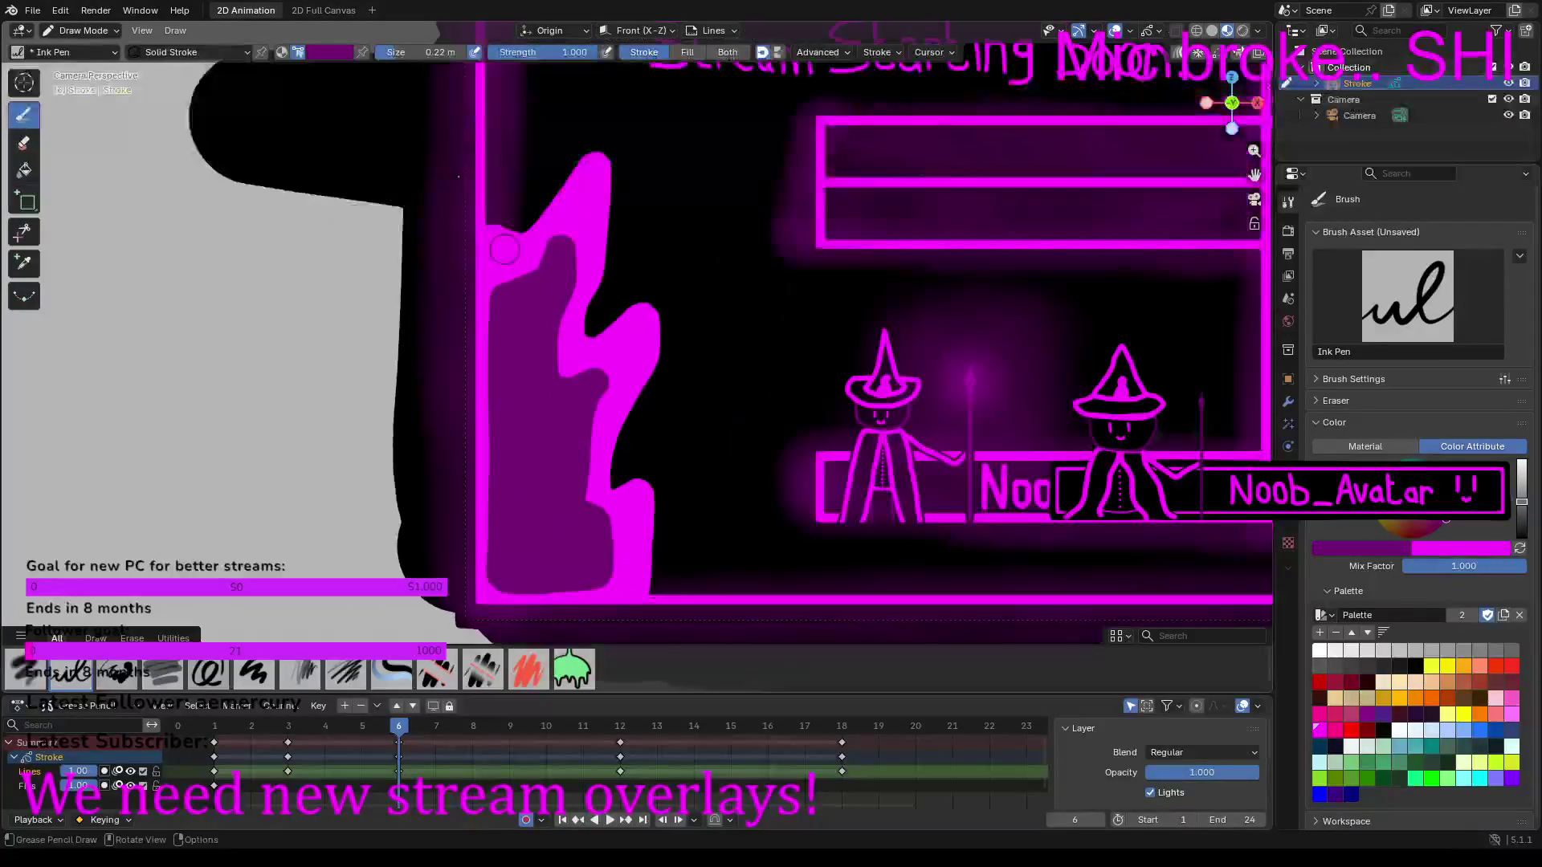
# Step: Shrink the Ink Pen to 0.11 m and switch the colour back to bright magenta
pyautogui.moveTo(418, 52); pyautogui.dragTo(425, 149)
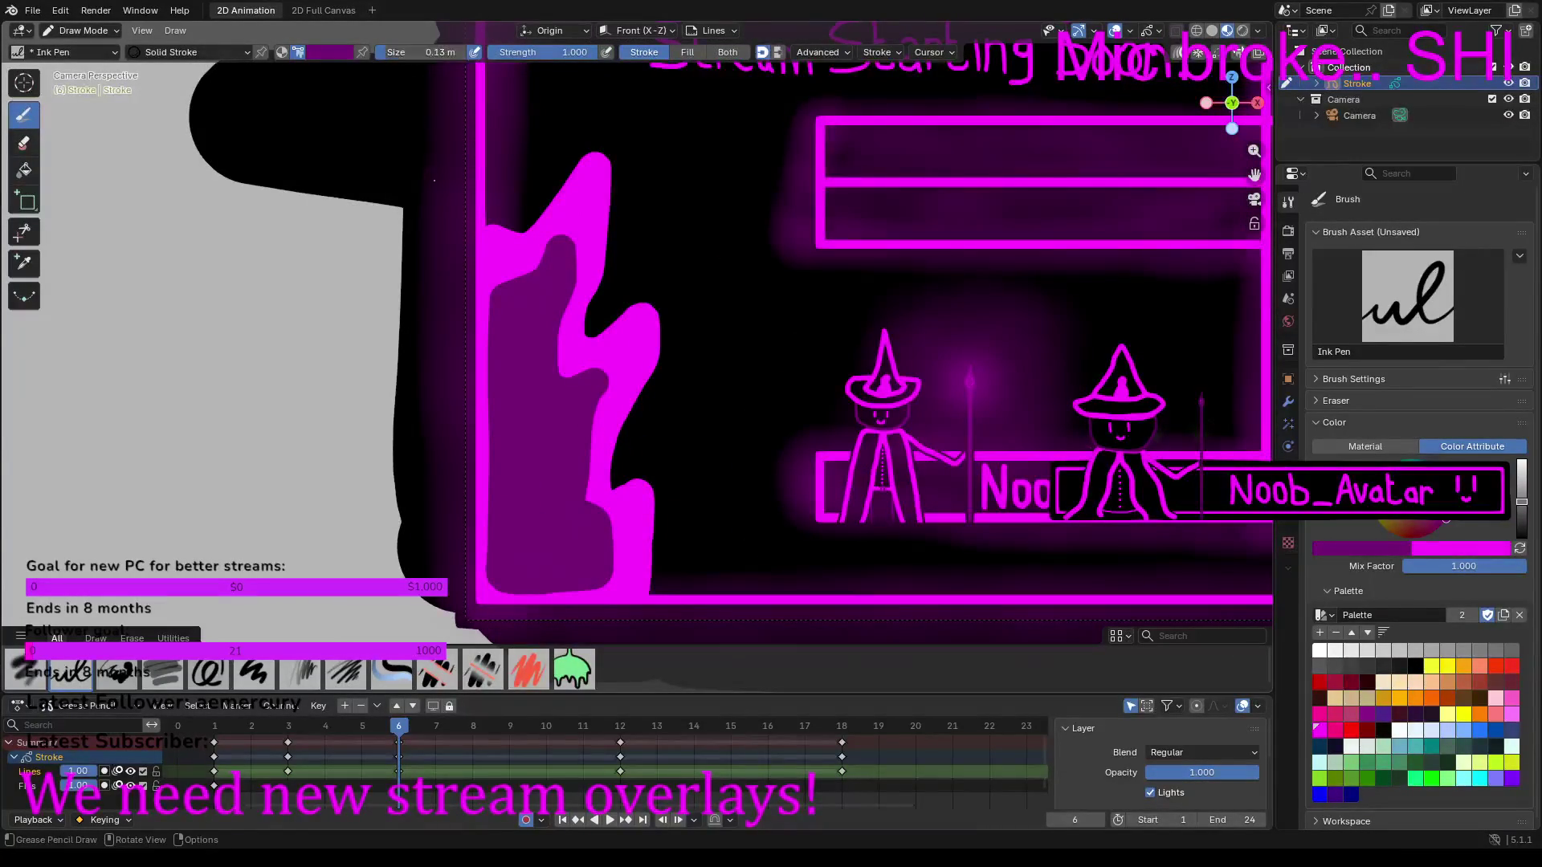
pyautogui.click(1521, 549)
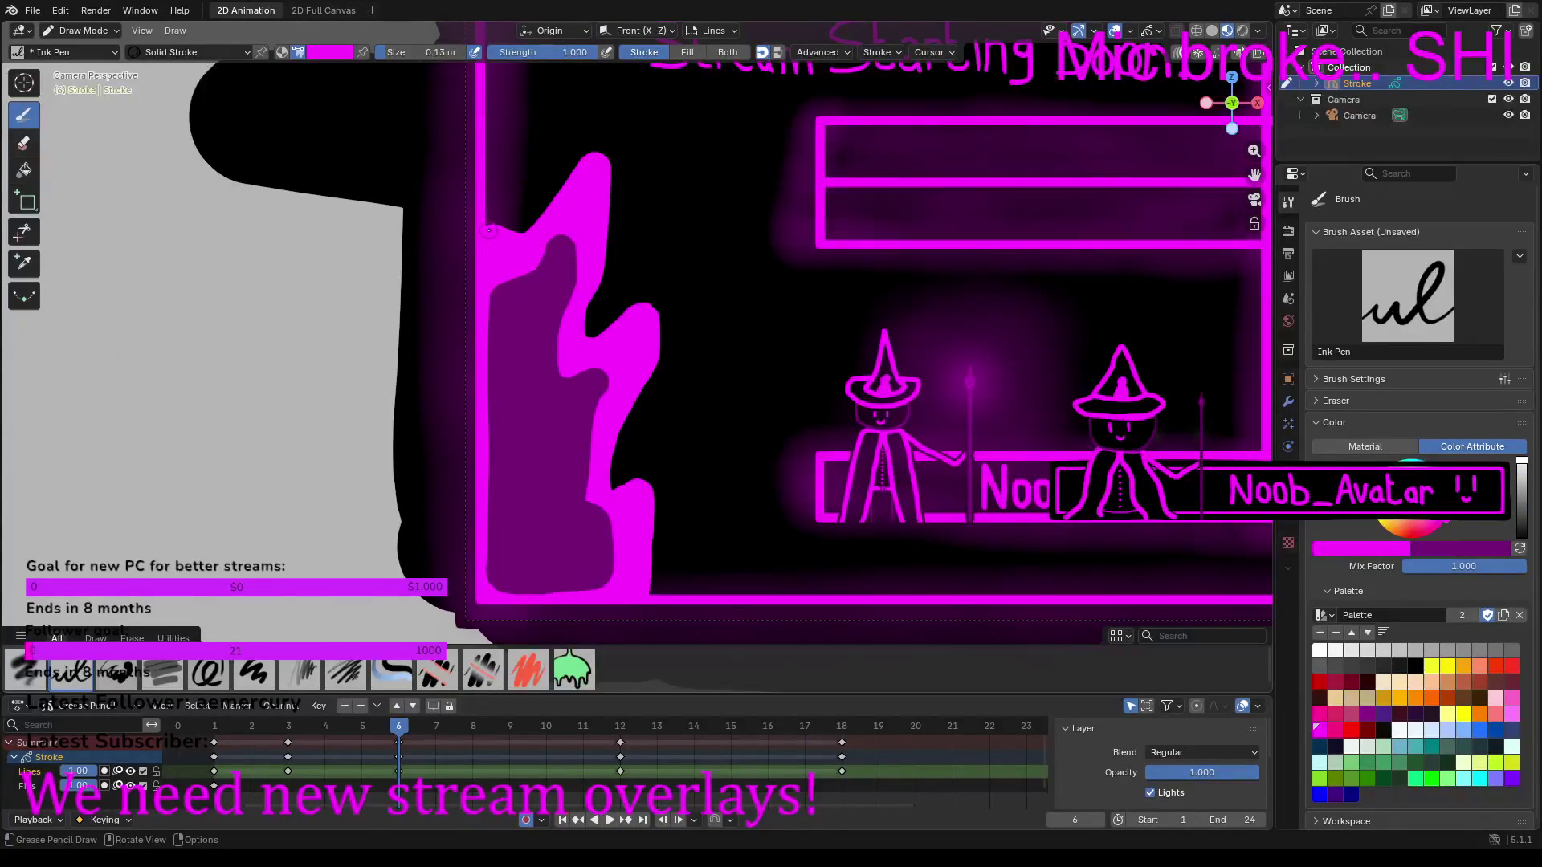
pyautogui.moveTo(386, 52); pyautogui.dragTo(373, 52)
# Step: Draw magenta curved licks, a dot and several spark dashes around the frame-6 flame
pyautogui.click(622, 266)
pyautogui.moveTo(624, 255)
pyautogui.mouseDown()
pyautogui.moveTo(664, 186)
pyautogui.moveTo(643, 146)
pyautogui.mouseUp()
pyautogui.moveTo(664, 460); pyautogui.dragTo(725, 367)
pyautogui.moveTo(707, 328); pyautogui.dragTo(703, 245)
pyautogui.scroll(-2, 618, 177)
pyautogui.moveTo(562, 252)
pyautogui.mouseDown()
pyautogui.moveTo(556, 204)
pyautogui.moveTo(576, 198)
pyautogui.mouseUp()
pyautogui.moveTo(609, 191); pyautogui.dragTo(594, 163)
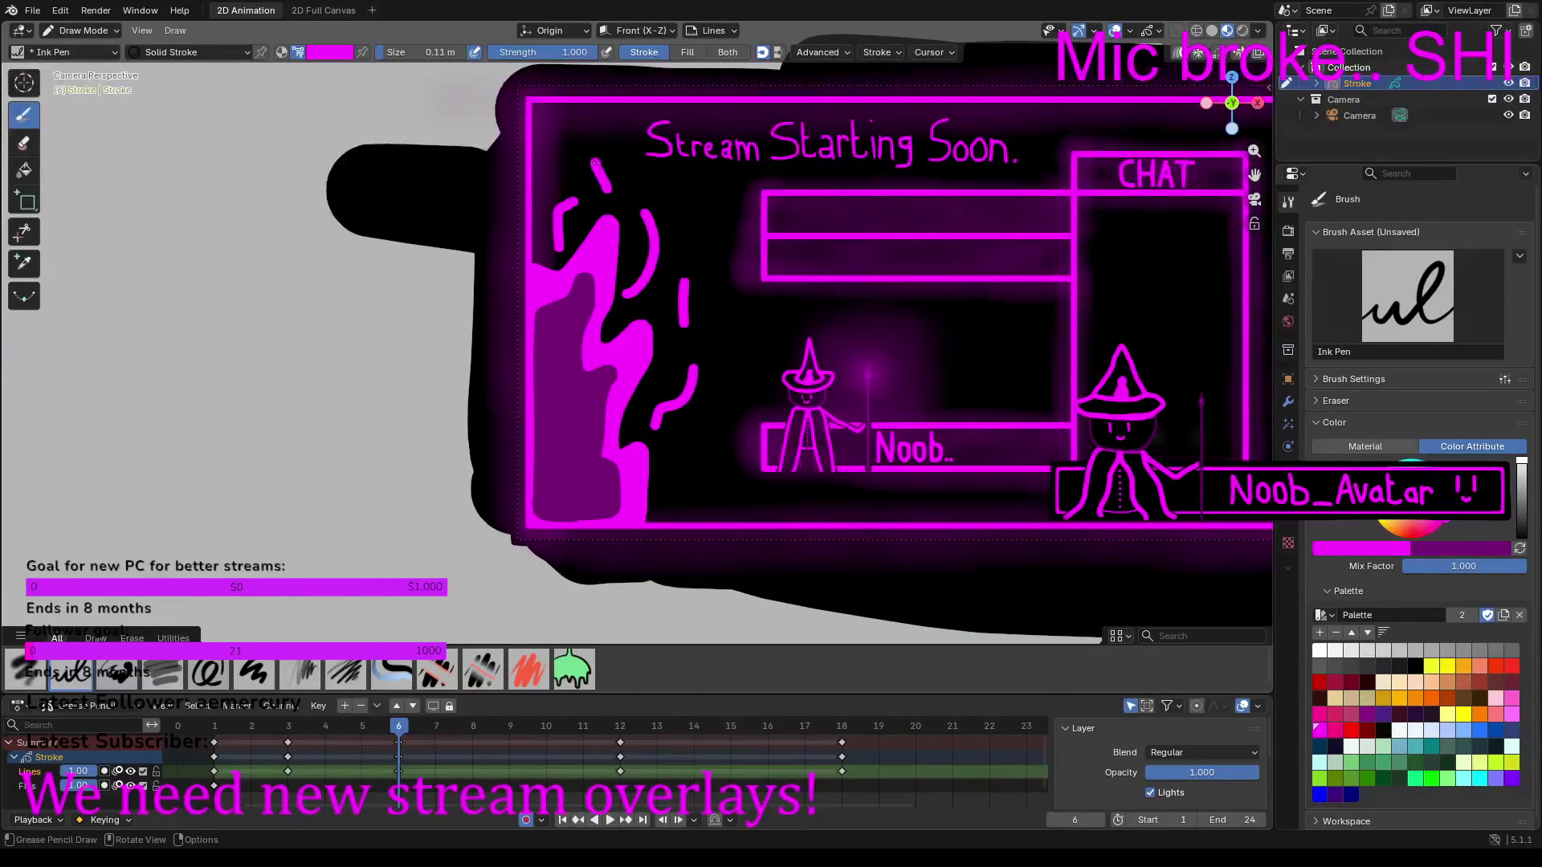
pyautogui.moveTo(687, 483); pyautogui.dragTo(697, 474)
pyautogui.moveTo(720, 319); pyautogui.dragTo(720, 298)
# Step: Play and then stop the animation to preview the flickering flame
pyautogui.press('space')
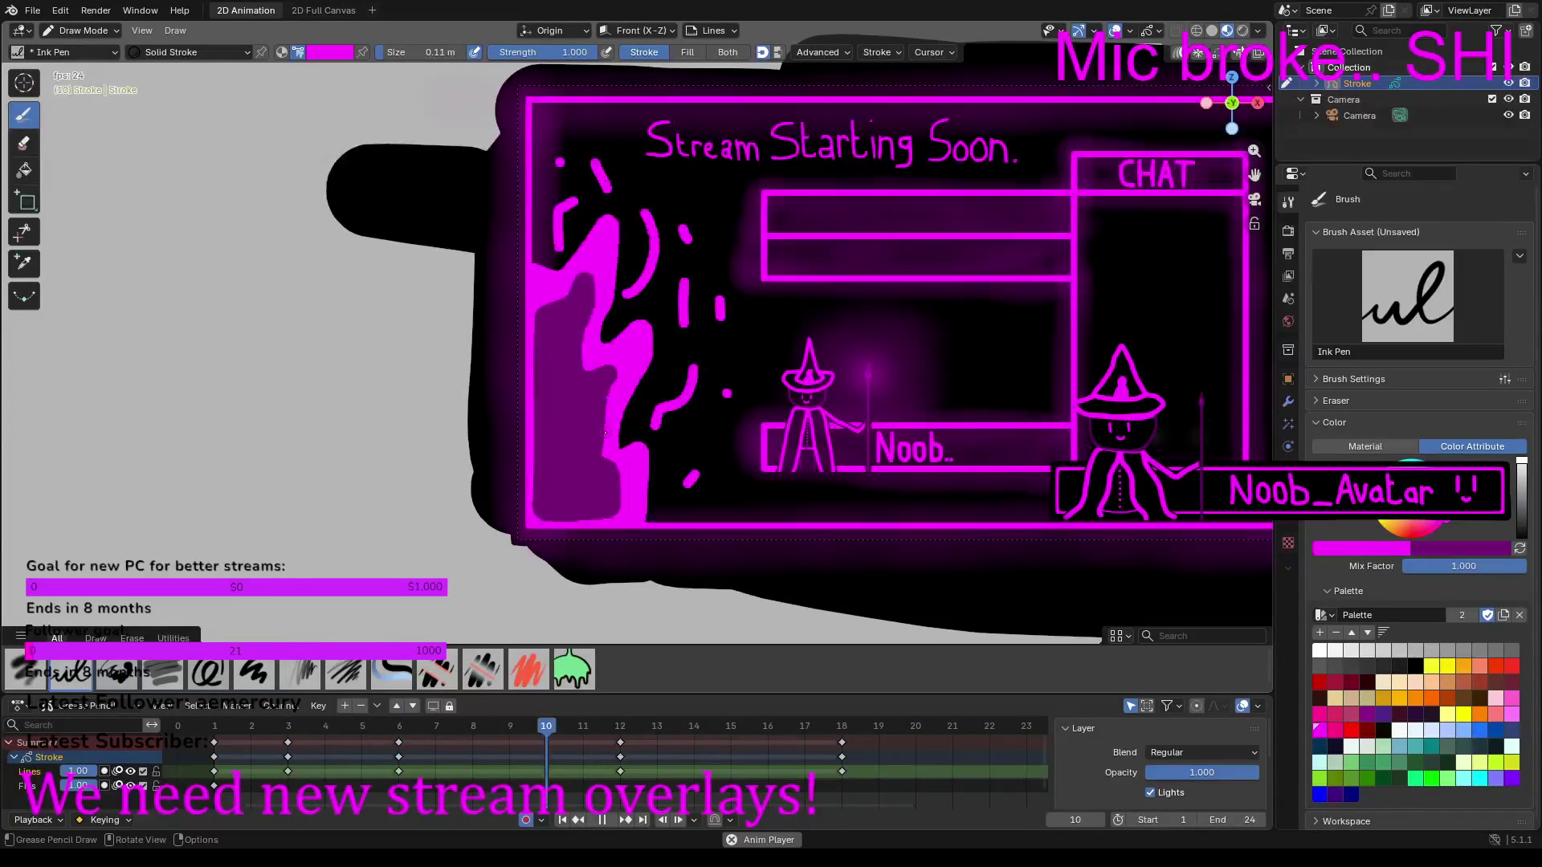
pyautogui.press('space')
pyautogui.scroll(-3, 560, 336)
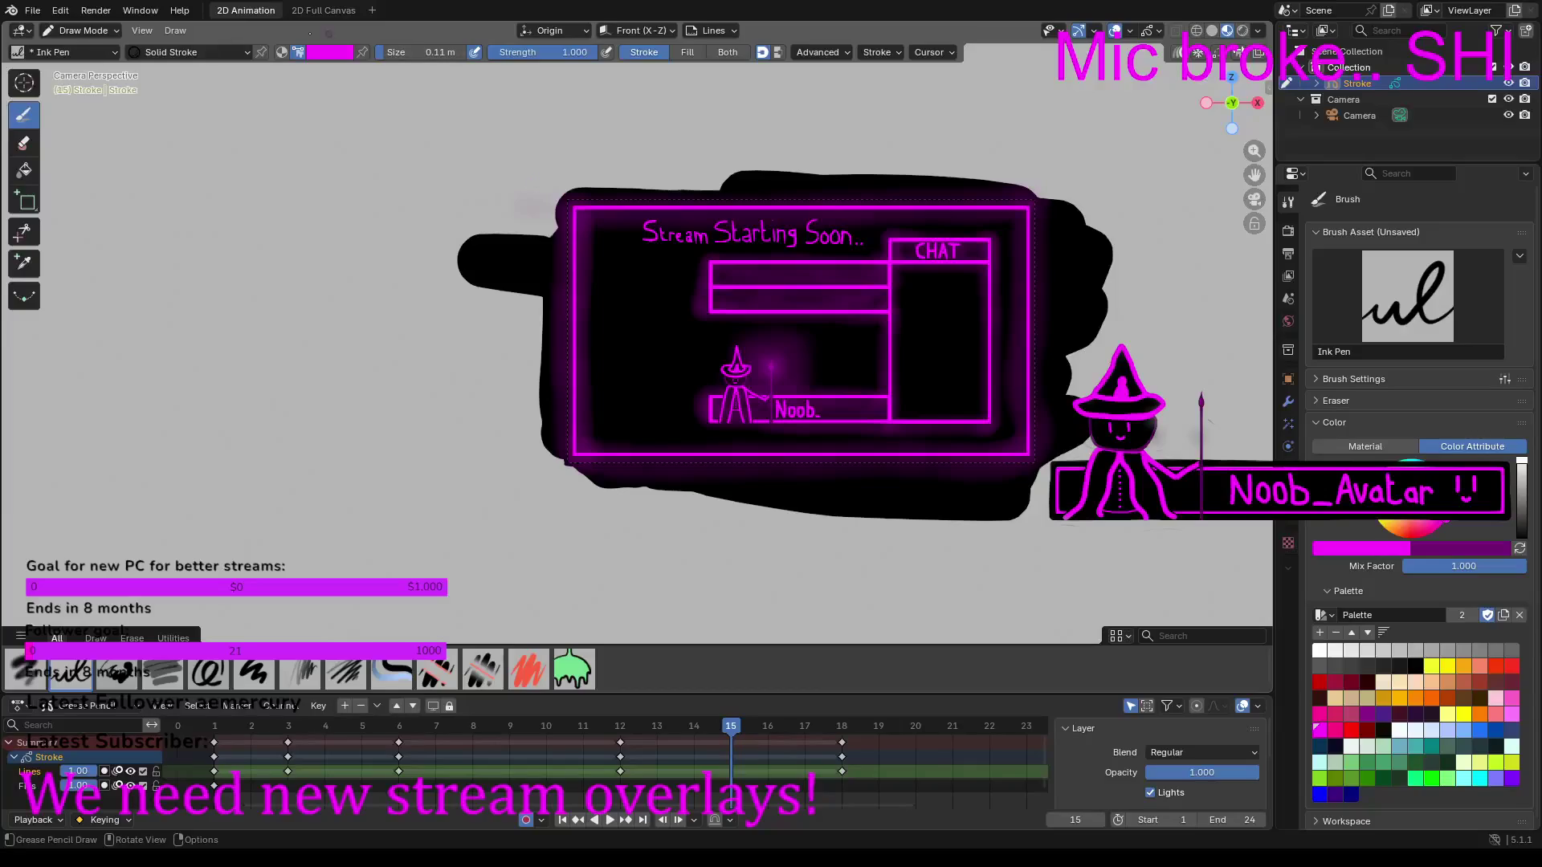
# Step: Return to frame 6 and switch the Grease Pencil to Edit Mode
pyautogui.click(397, 728)
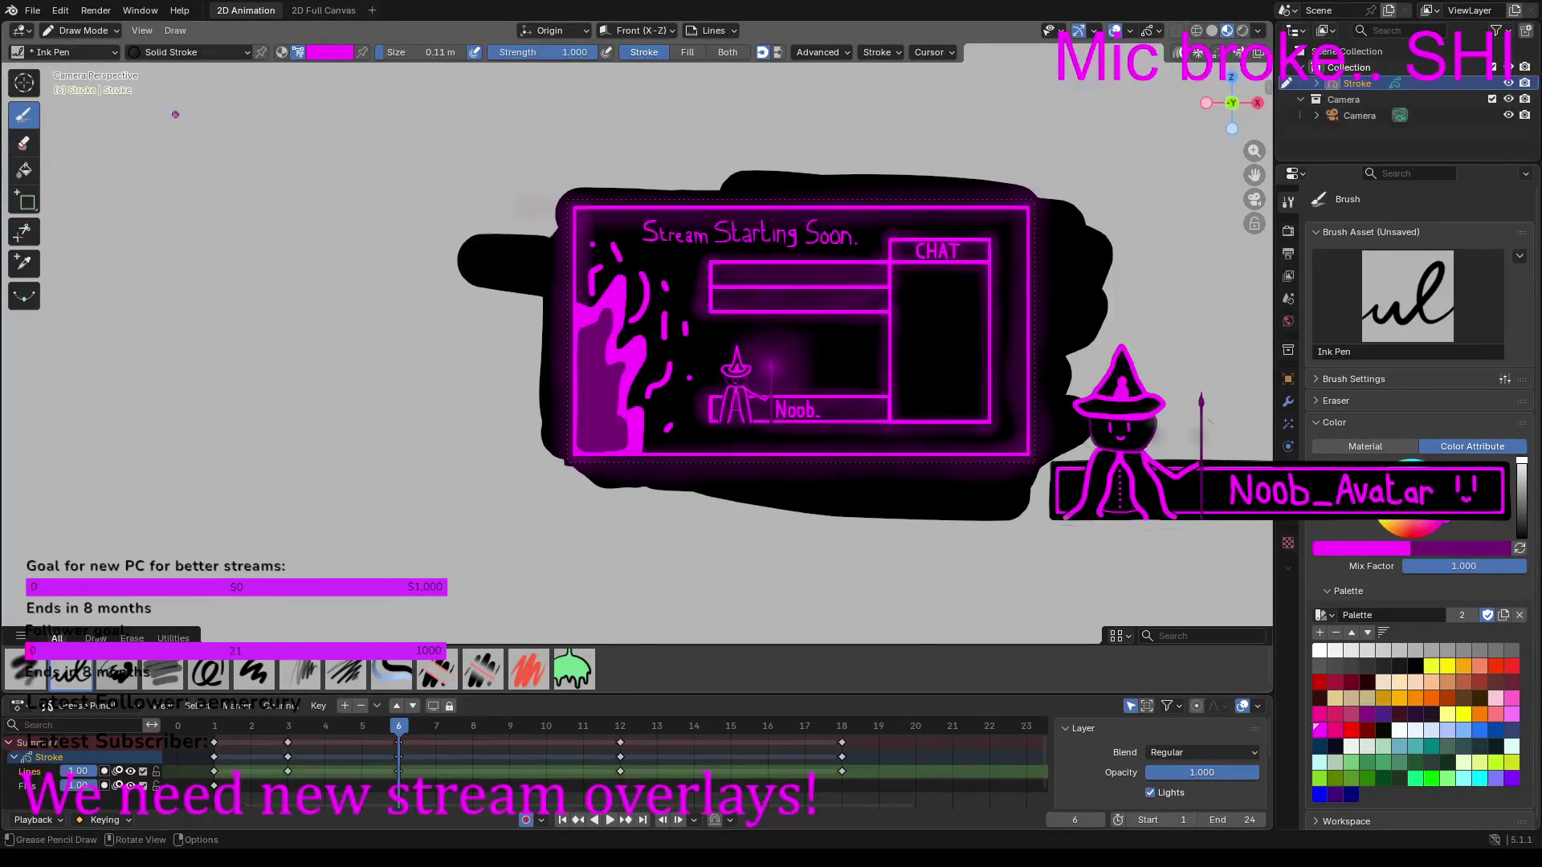
pyautogui.click(74, 30)
pyautogui.click(80, 67)
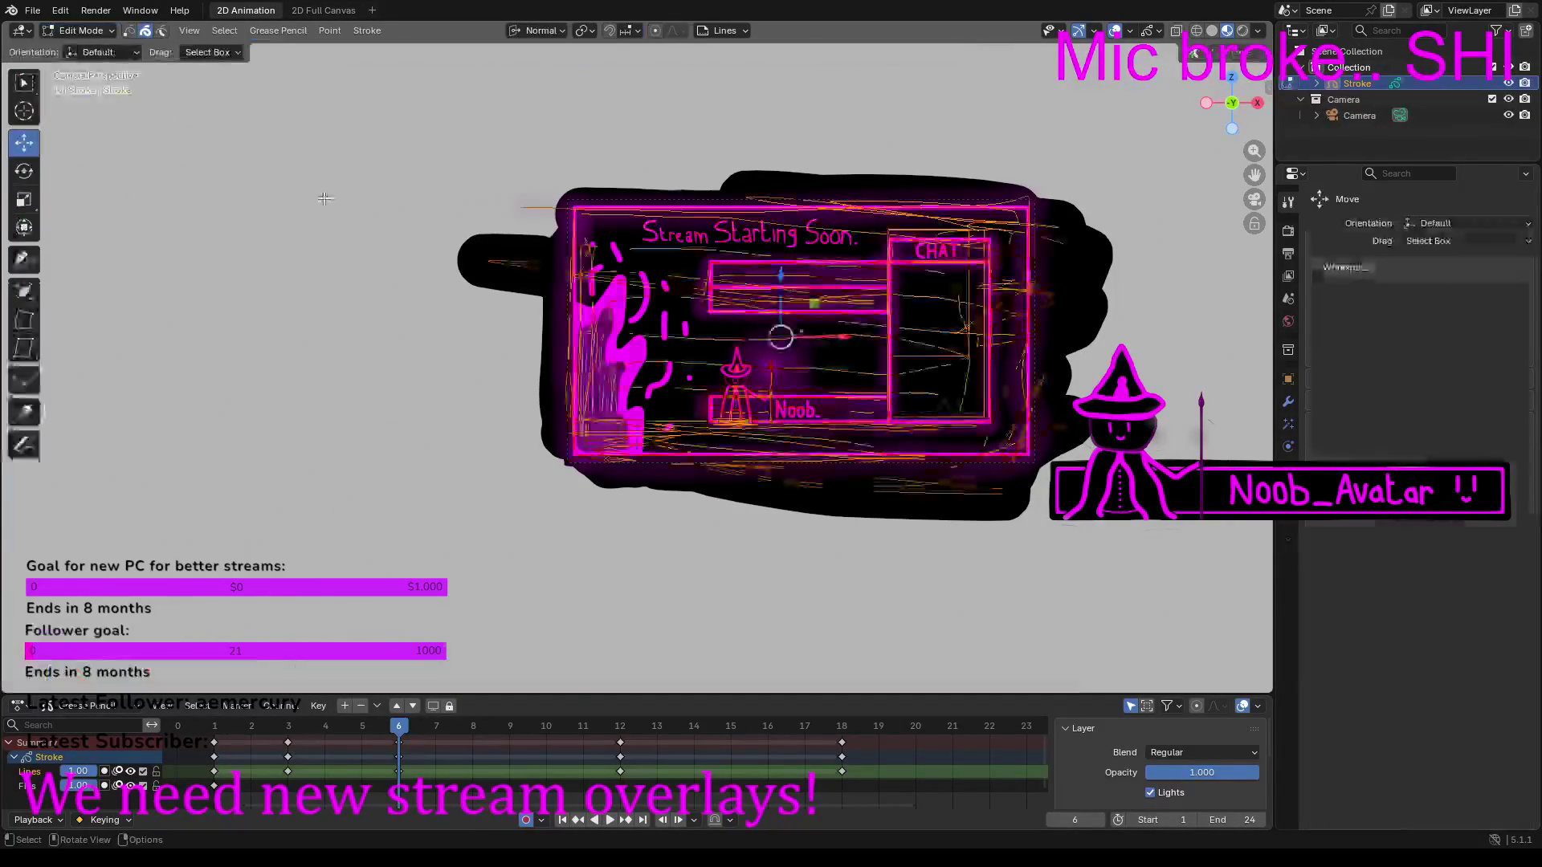
# Step: Copy the selected overlay strokes, undoing an accidental nudge along the way
pyautogui.scroll(3, 666, 434)
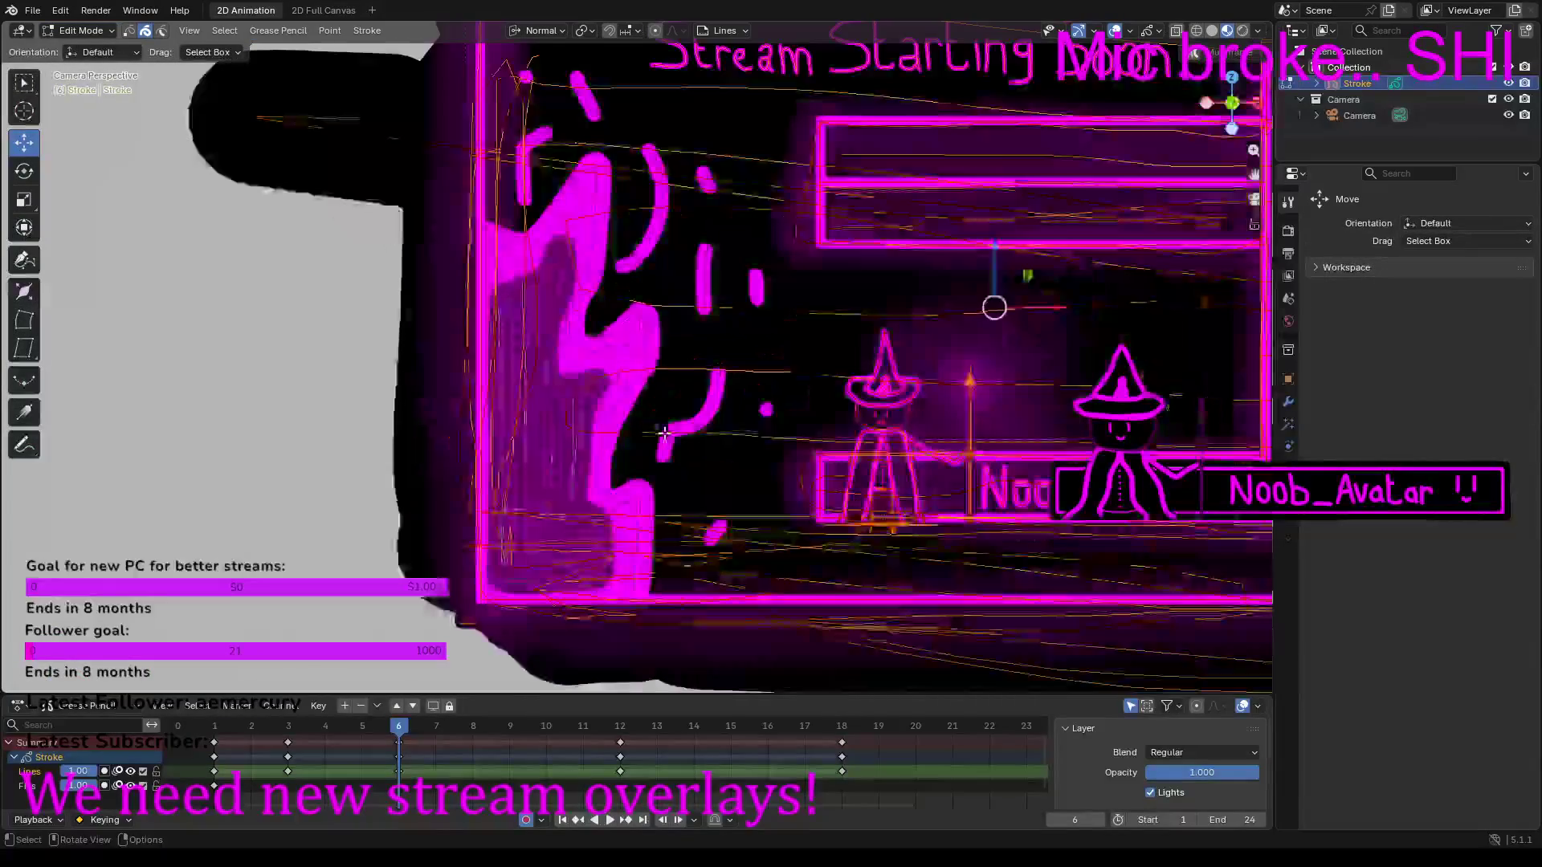
pyautogui.scroll(-1, 682, 402)
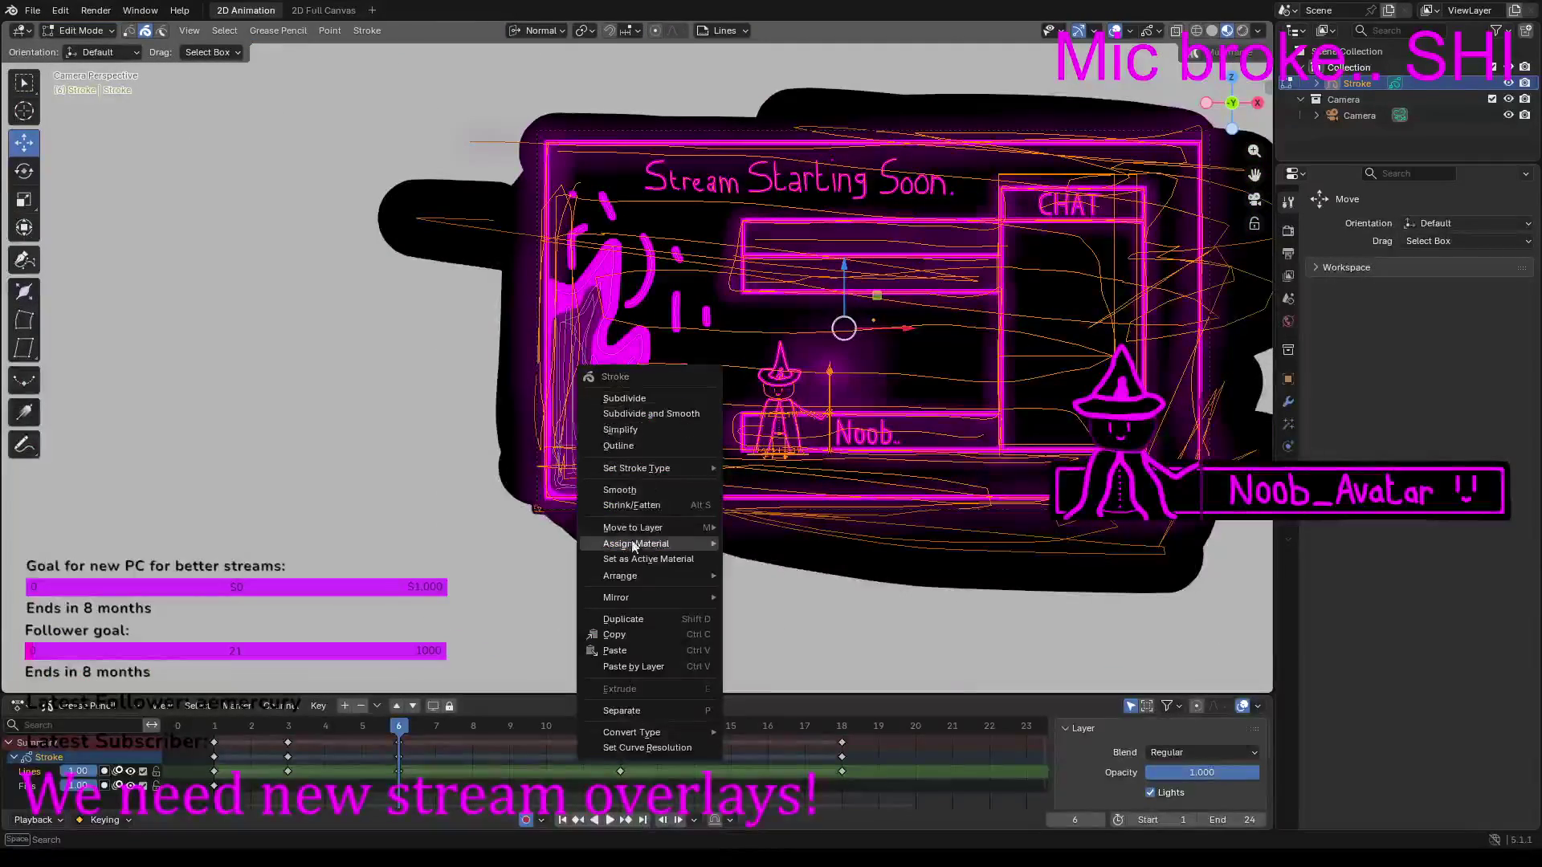
pyautogui.click(628, 637)
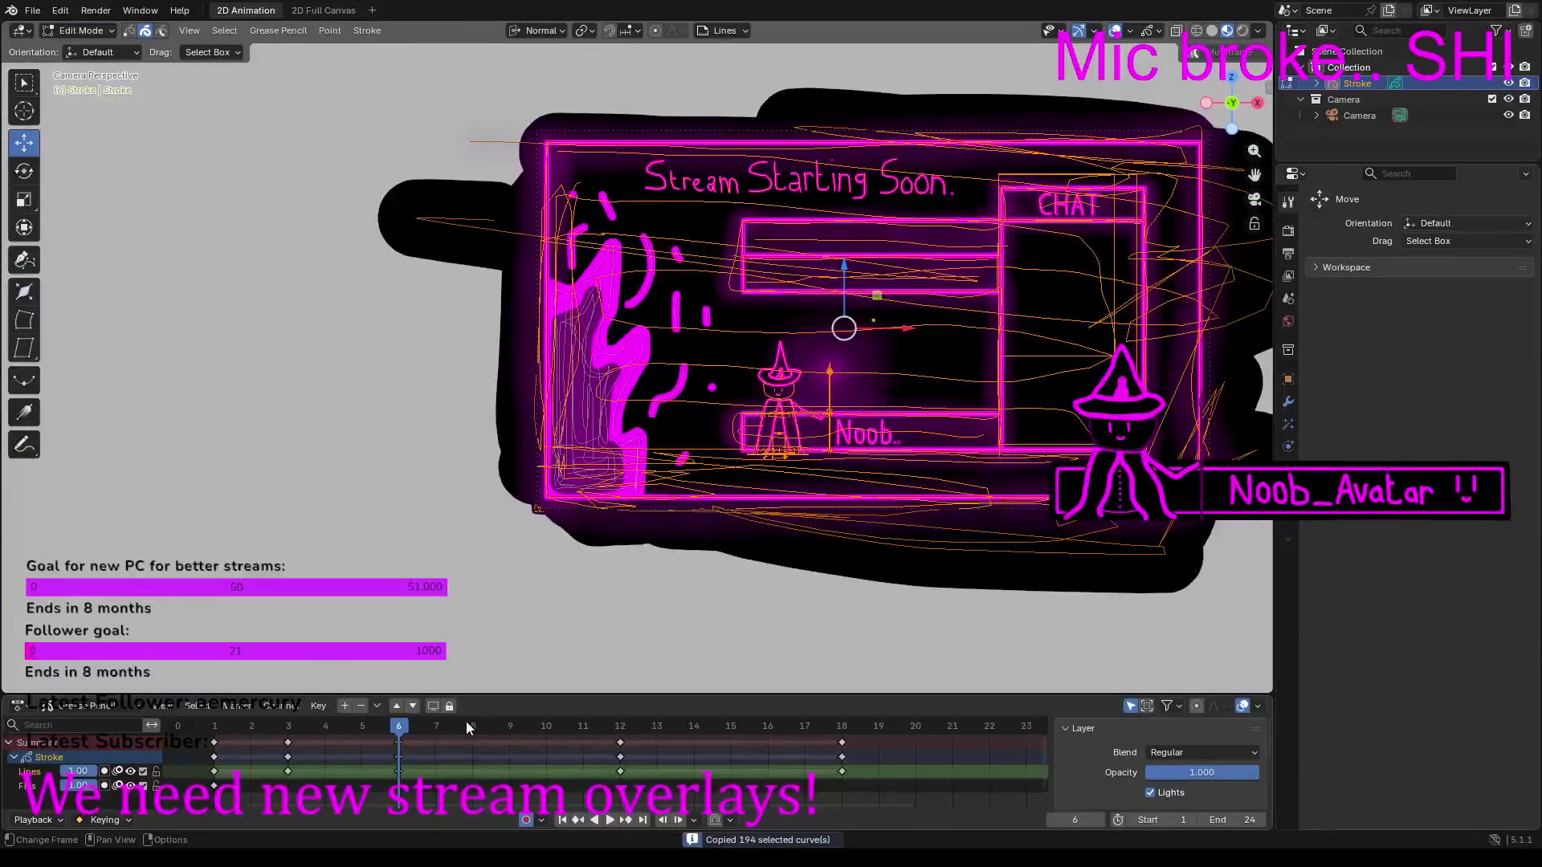
pyautogui.scroll(3, 861, 398)
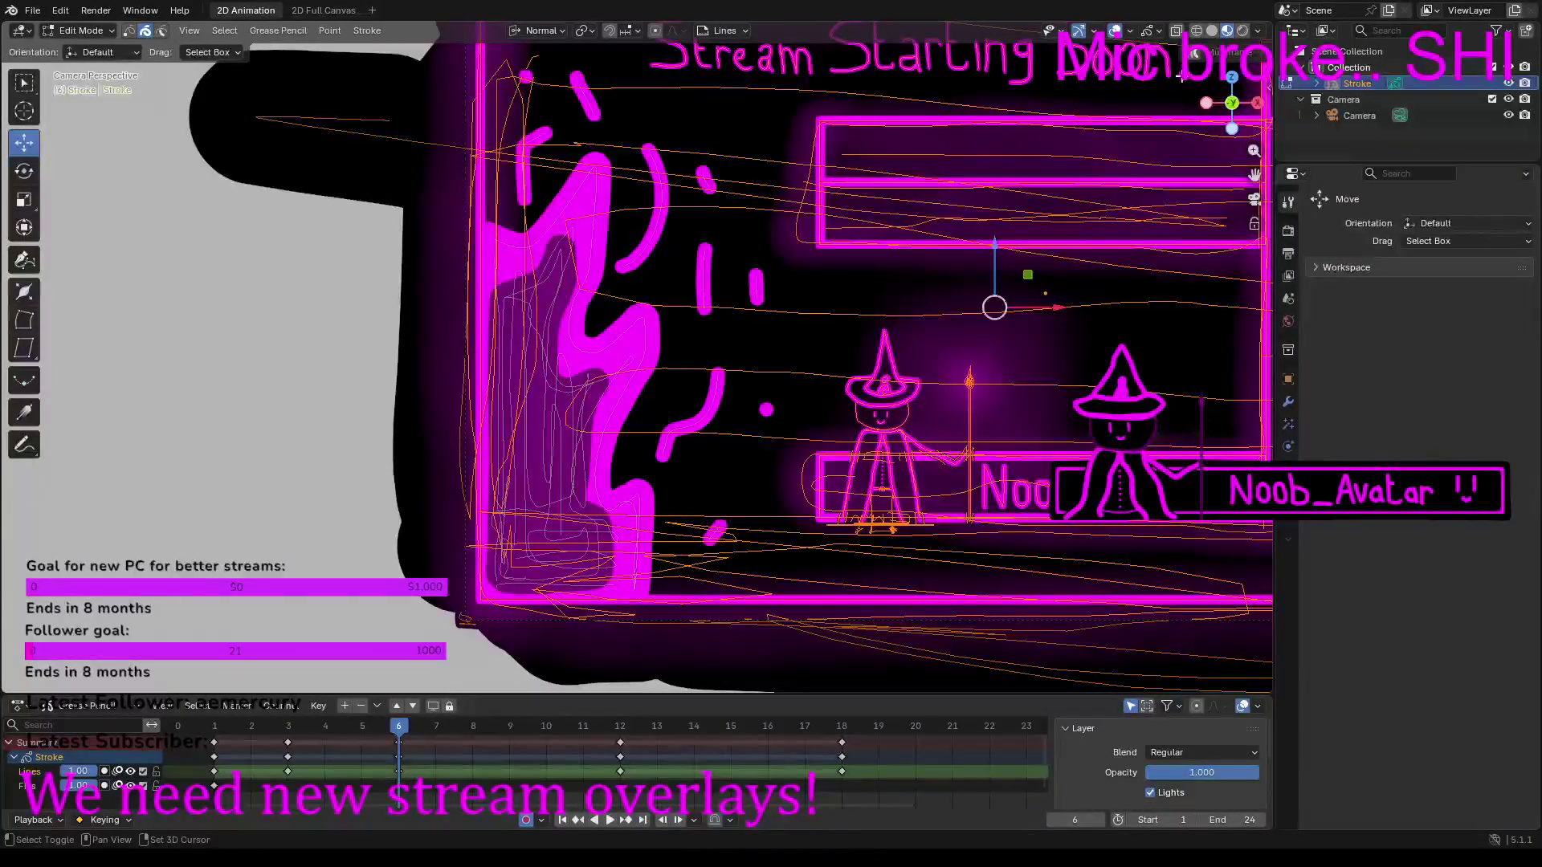
pyautogui.moveTo(1048, 307); pyautogui.dragTo(1045, 308)
pyautogui.hotkey('ctrl', 'z')
pyautogui.rightClick(1038, 310)
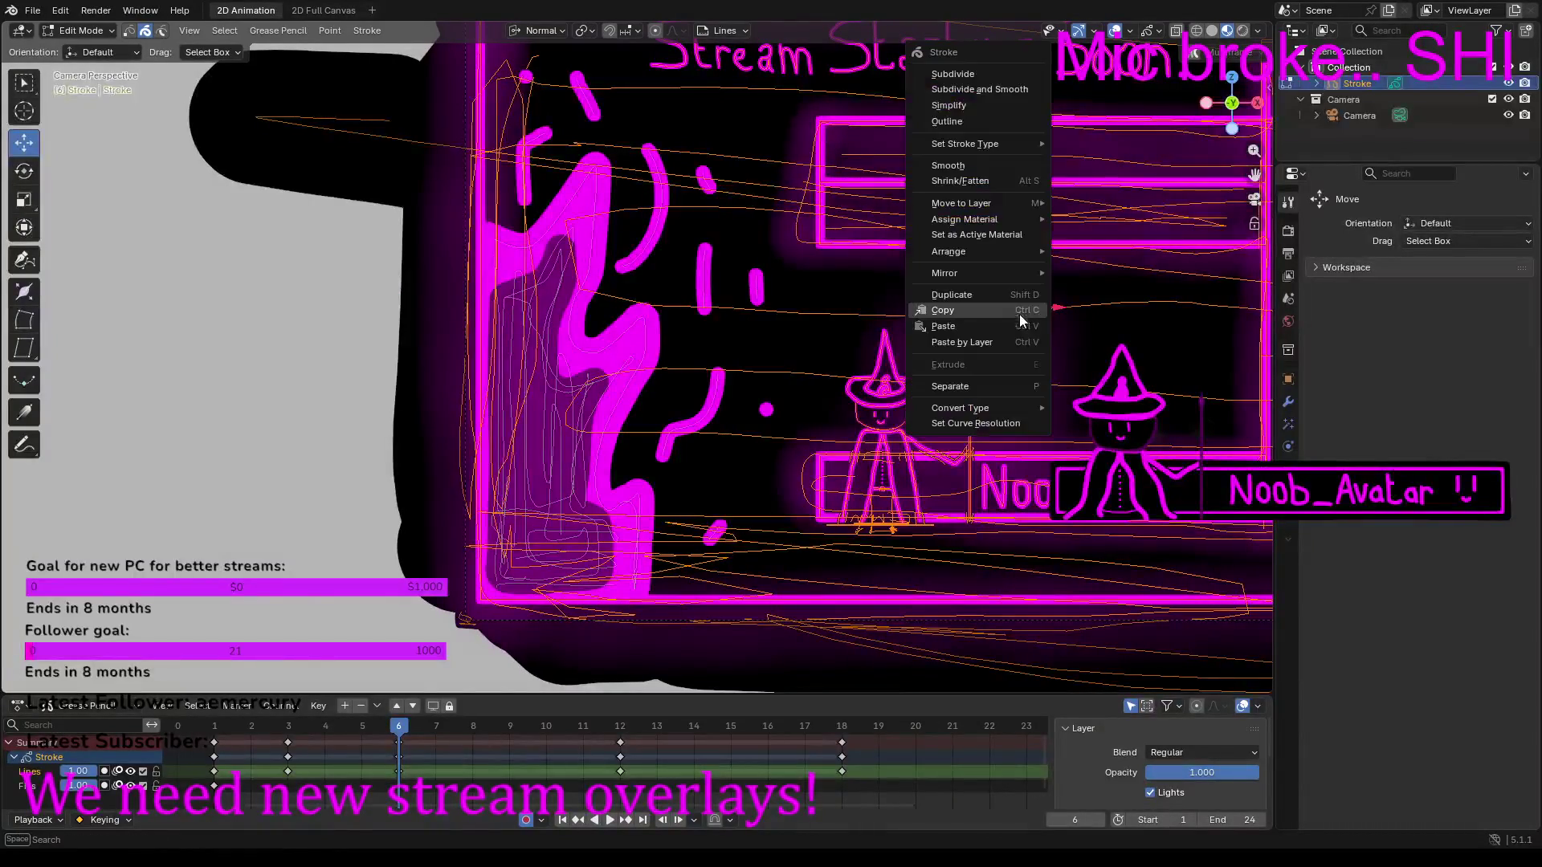
pyautogui.click(945, 313)
# Step: Insert a blank keyframe at frame 9, paste the strokes there, deselect, and enter Draw Mode
pyautogui.click(518, 726)
pyautogui.rightClick(513, 725)
pyautogui.click(476, 730)
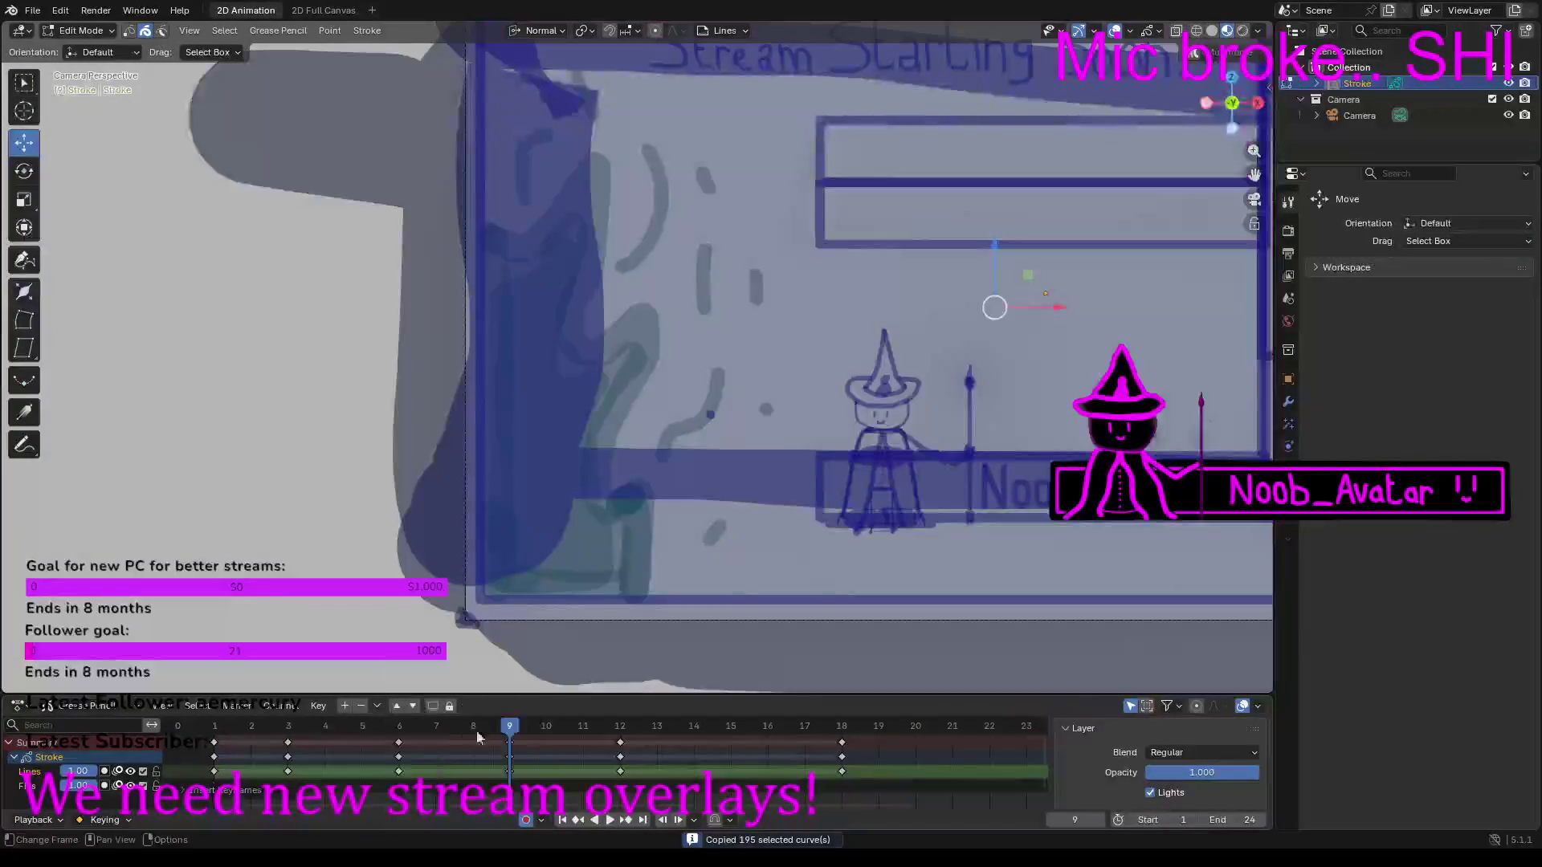
pyautogui.rightClick(591, 482)
pyautogui.click(624, 492)
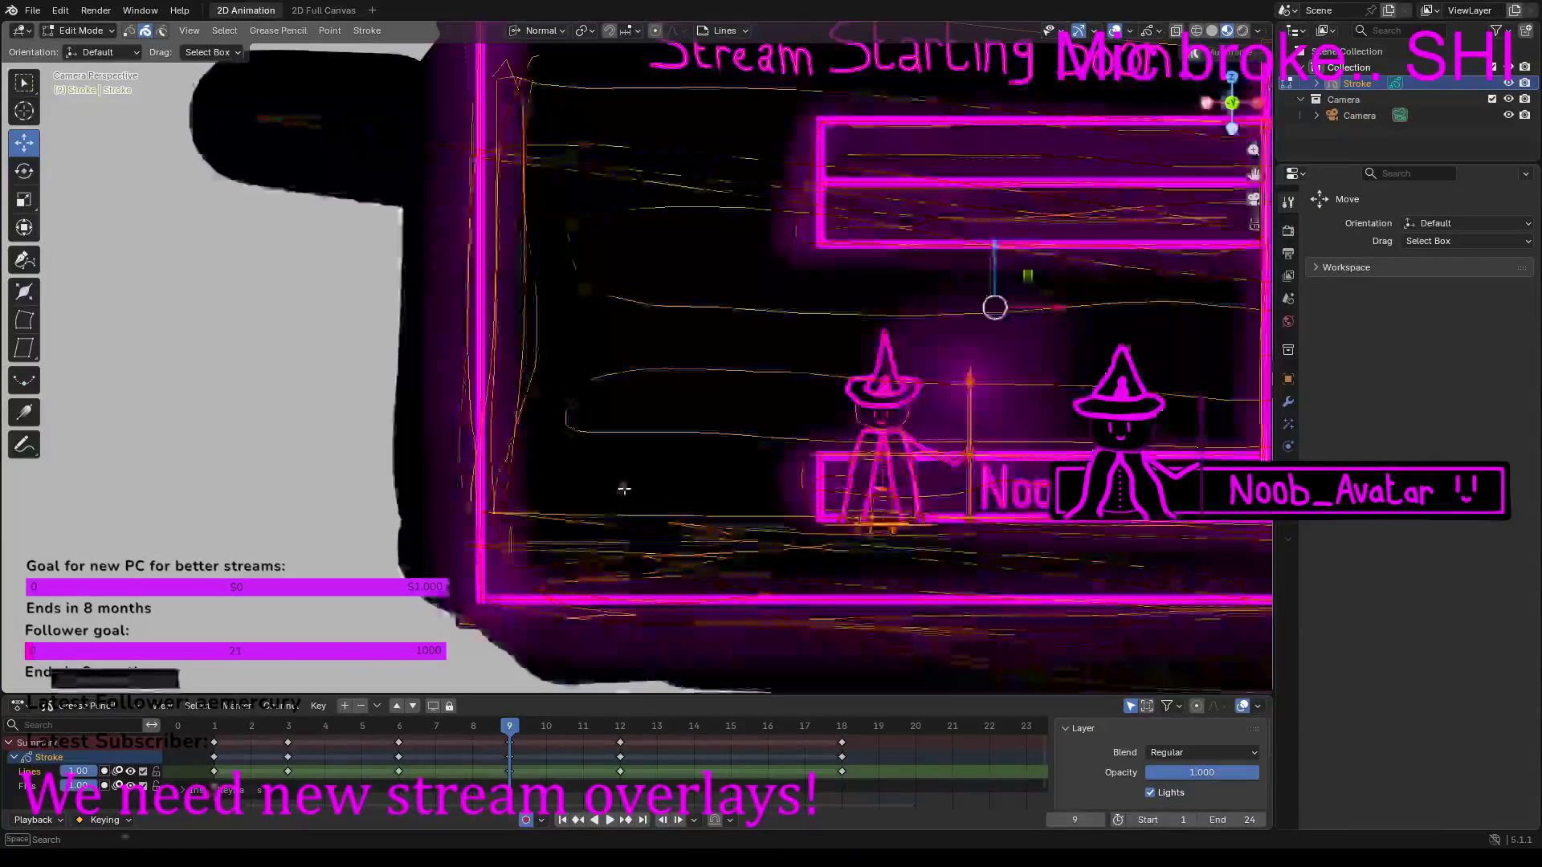
pyautogui.click(446, 433)
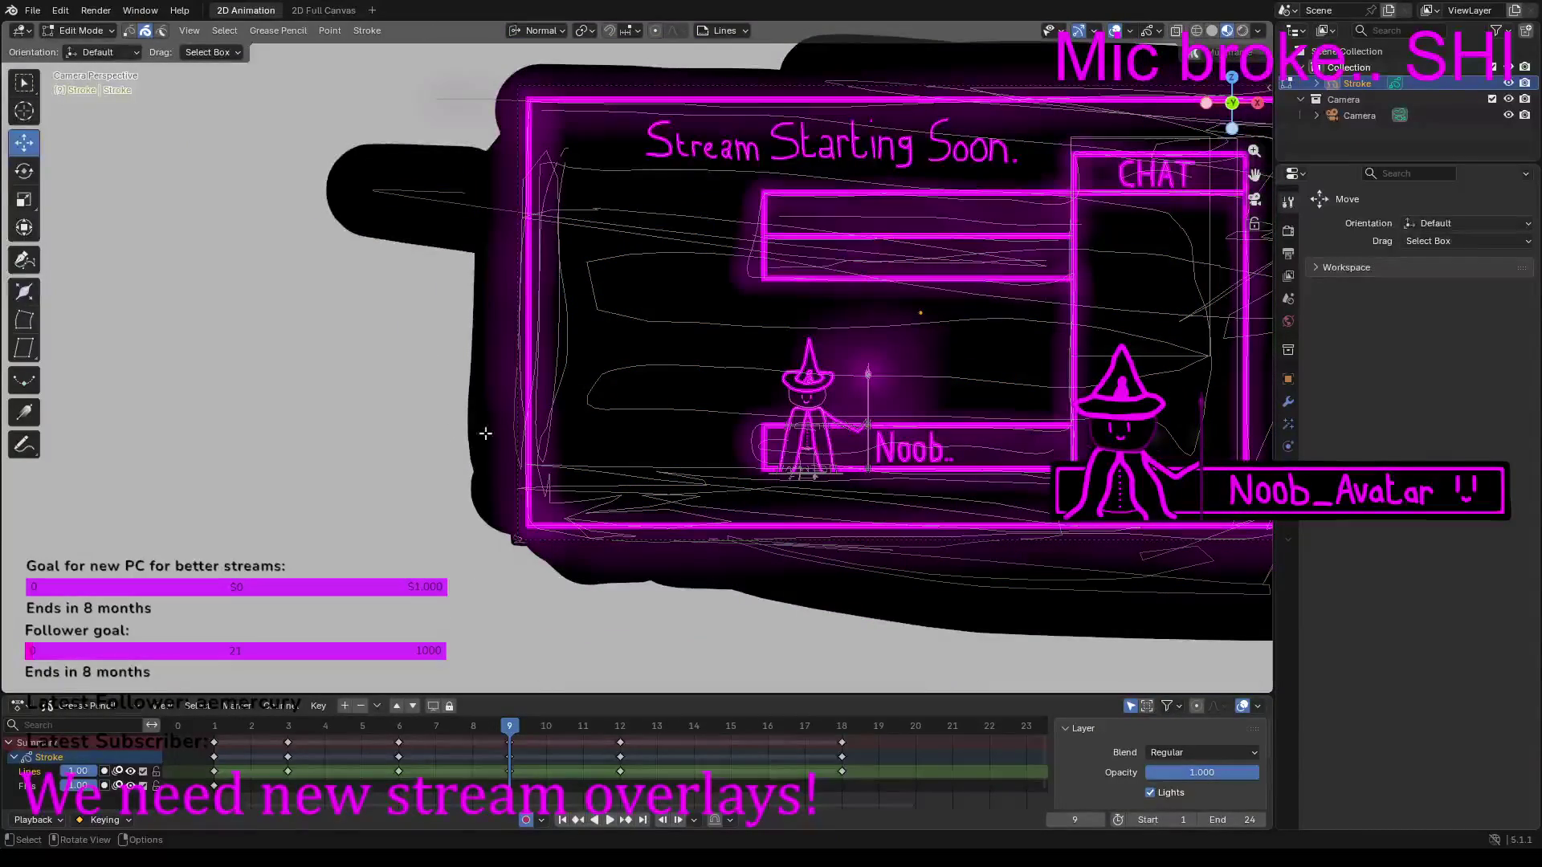
pyautogui.click(81, 31)
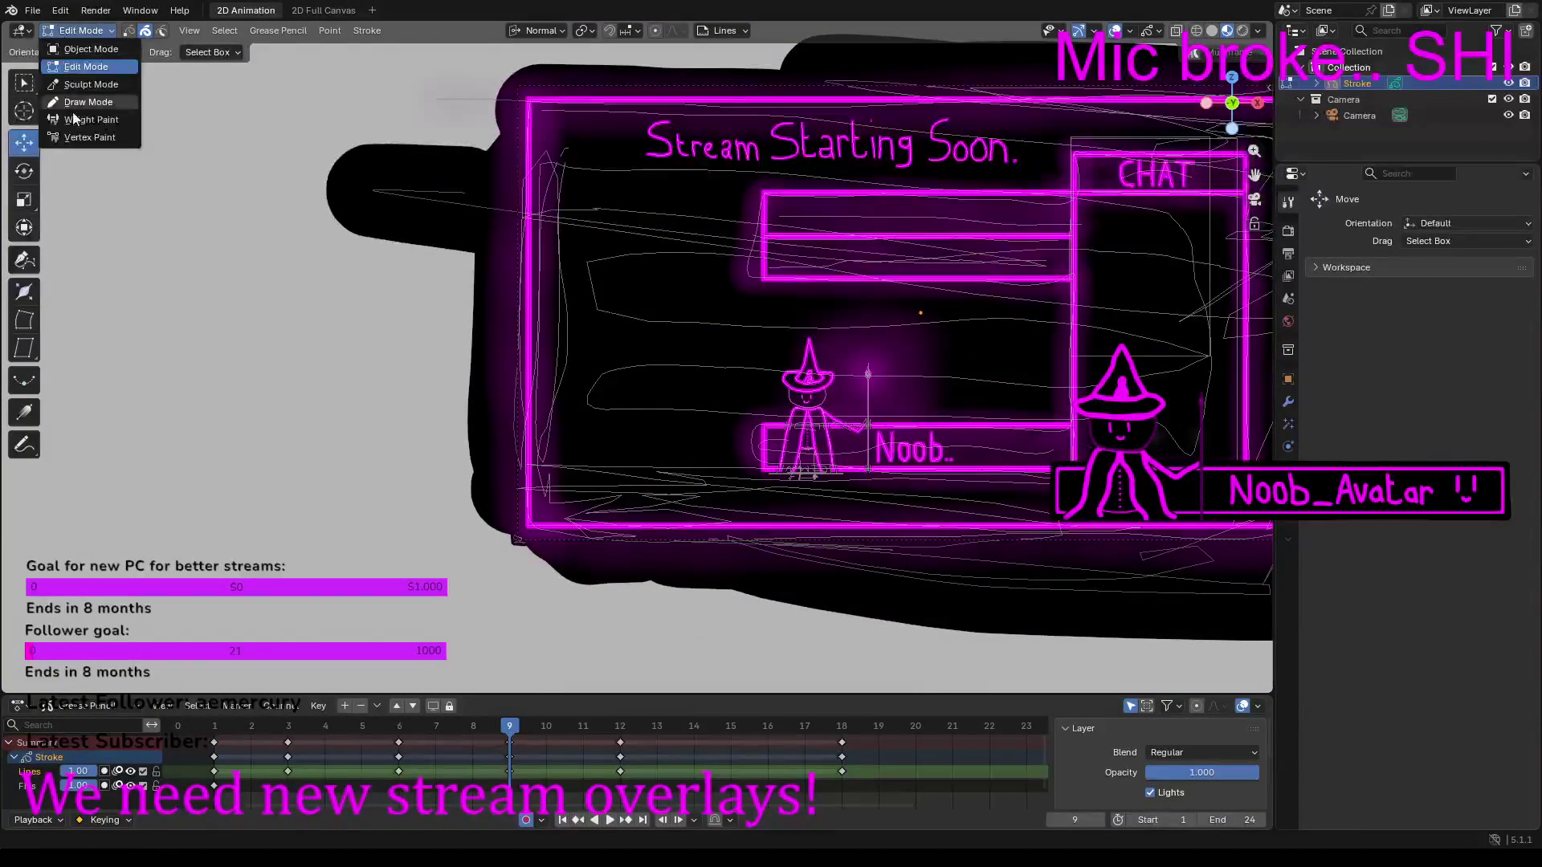
pyautogui.click(84, 100)
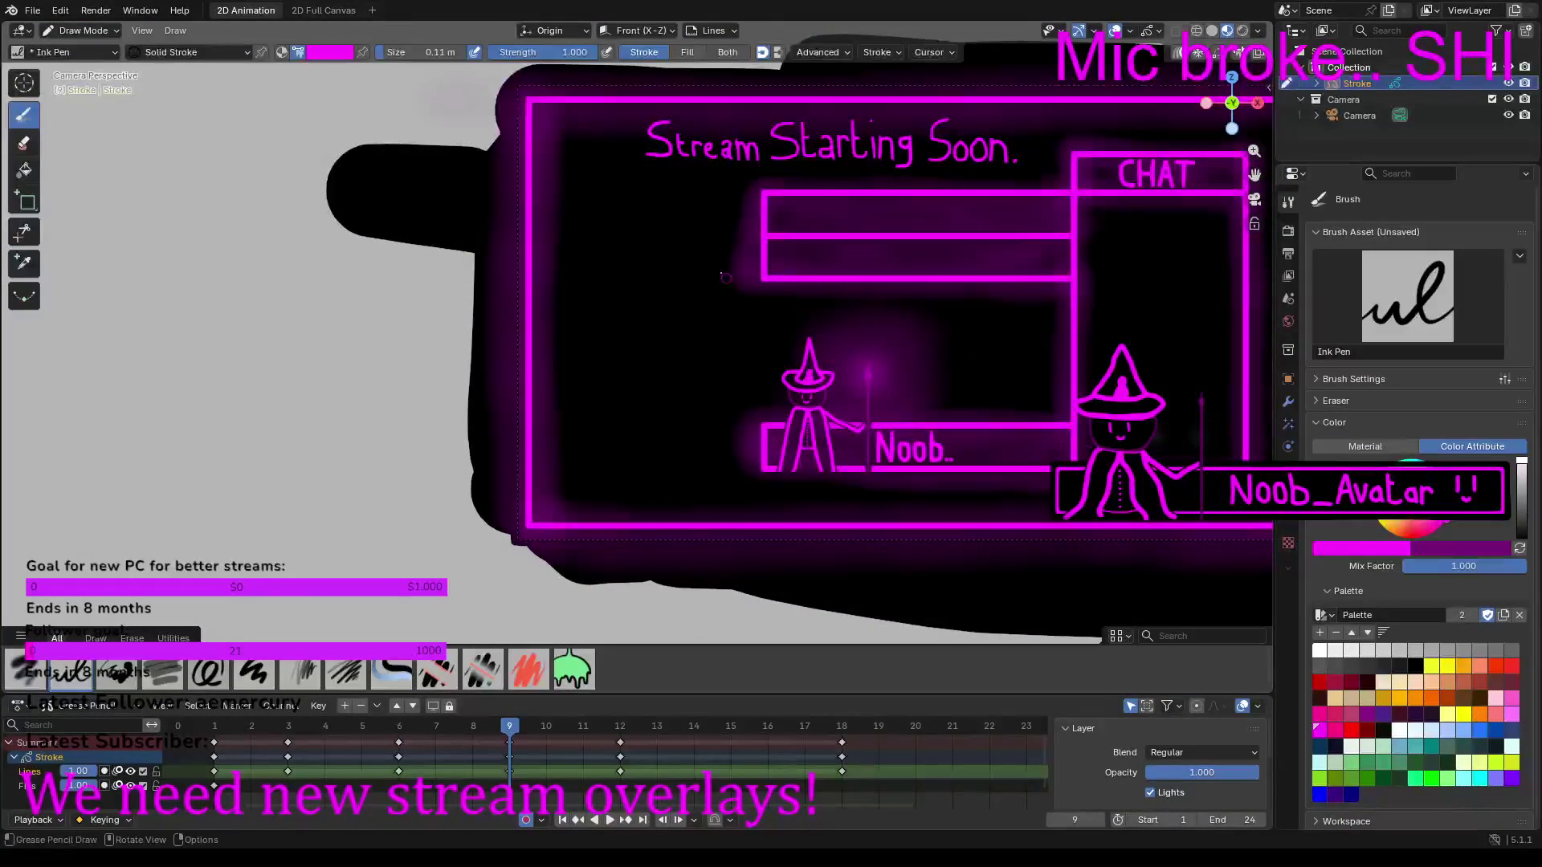
# Step: Resize the Ink Pen, discard two test marks, and draw a thick magenta zigzag down the left edge
pyautogui.scroll(1, 645, 359)
pyautogui.scroll(3, 645, 359)
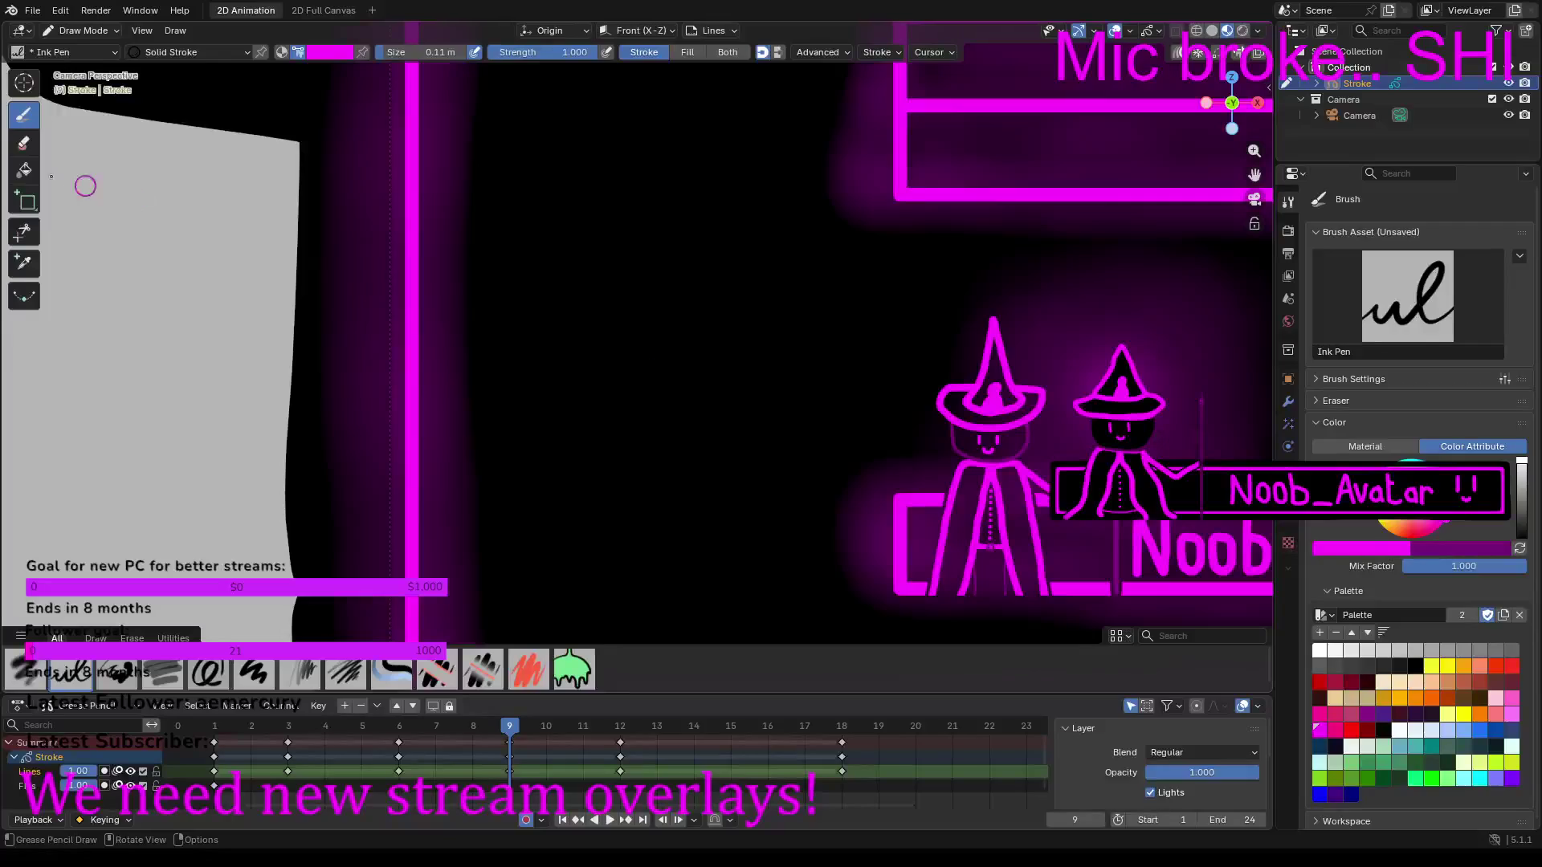
pyautogui.moveTo(431, 63); pyautogui.dragTo(474, 63)
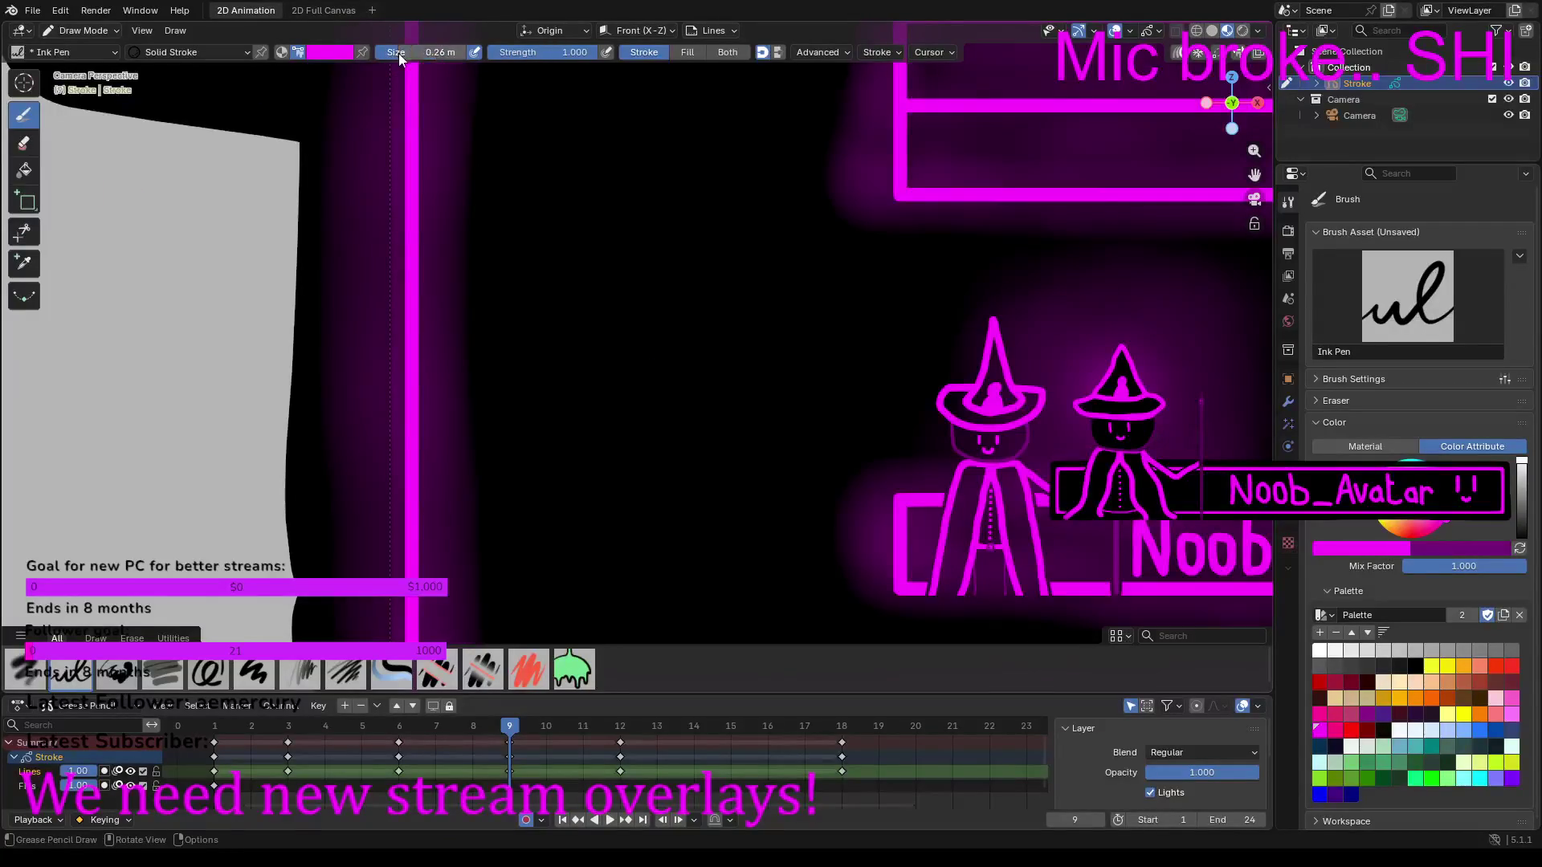
pyautogui.scroll(-3, 493, 204)
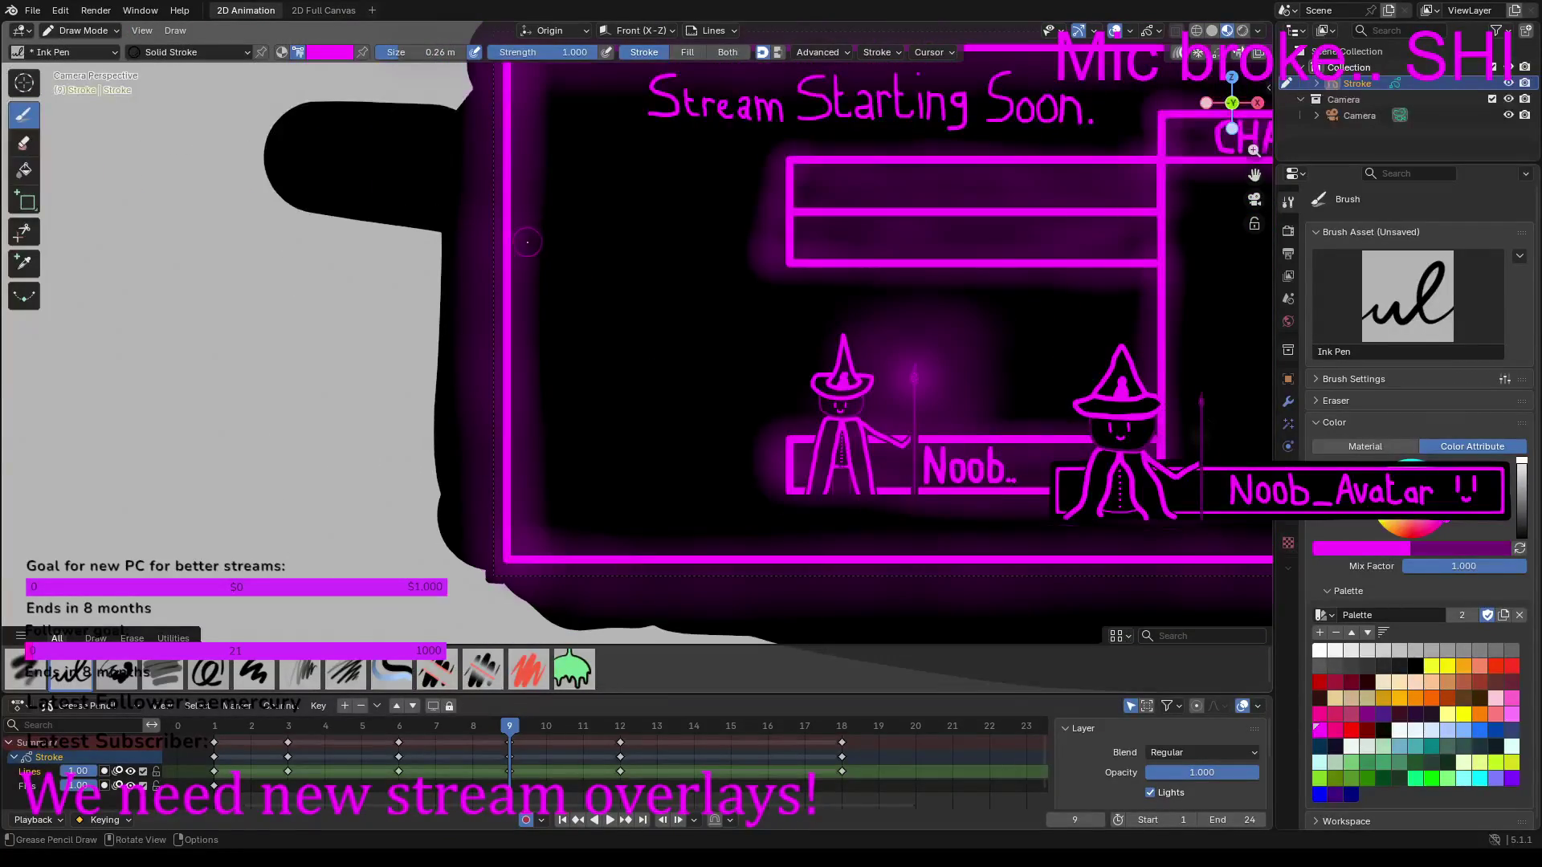
pyautogui.moveTo(518, 303)
pyautogui.mouseDown()
pyautogui.moveTo(598, 207)
pyautogui.moveTo(608, 245)
pyautogui.moveTo(586, 275)
pyautogui.mouseUp()
pyautogui.hotkey('ctrl', 'z')
pyautogui.moveTo(421, 52); pyautogui.dragTo(397, 52)
pyautogui.click(518, 201)
pyautogui.hotkey('ctrl', 'z')
pyautogui.moveTo(518, 280)
pyautogui.mouseDown()
pyautogui.moveTo(575, 213)
pyautogui.moveTo(545, 353)
pyautogui.moveTo(620, 312)
pyautogui.moveTo(595, 460)
pyautogui.moveTo(641, 417)
pyautogui.moveTo(664, 440)
pyautogui.moveTo(647, 551)
pyautogui.mouseUp()
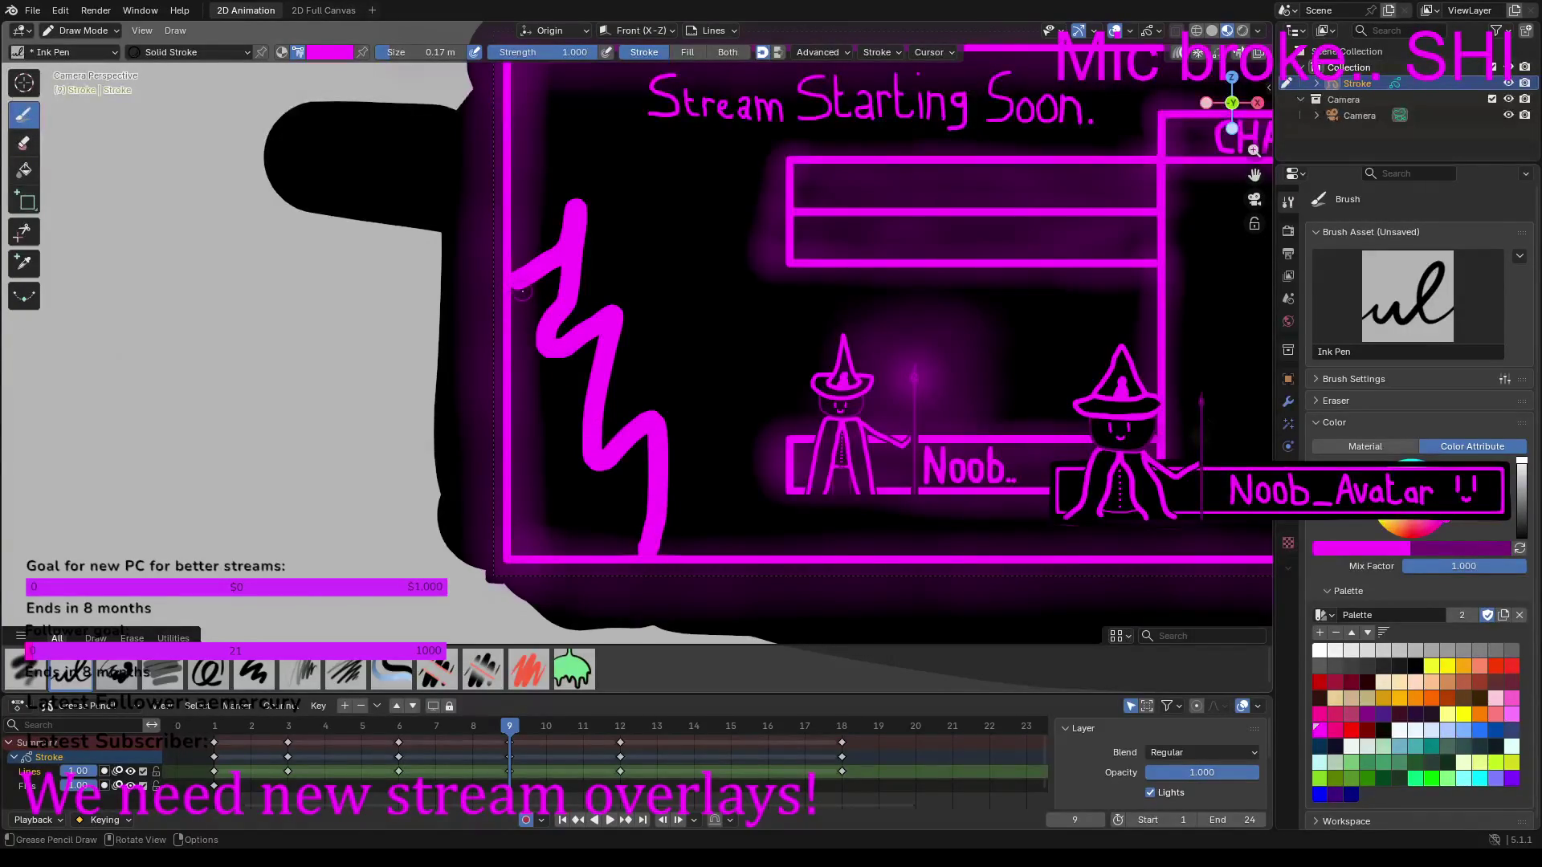
# Step: Fill the frame-9 flame solid magenta along the left border, then set the ink to dark purple
pyautogui.moveTo(520, 314)
pyautogui.mouseDown()
pyautogui.moveTo(519, 546)
pyautogui.moveTo(607, 560)
pyautogui.mouseUp()
pyautogui.hotkey('ctrl', 'z')
pyautogui.moveTo(522, 287); pyautogui.dragTo(523, 353)
pyautogui.moveTo(523, 359); pyautogui.dragTo(522, 365)
pyautogui.moveTo(519, 376); pyautogui.dragTo(520, 547)
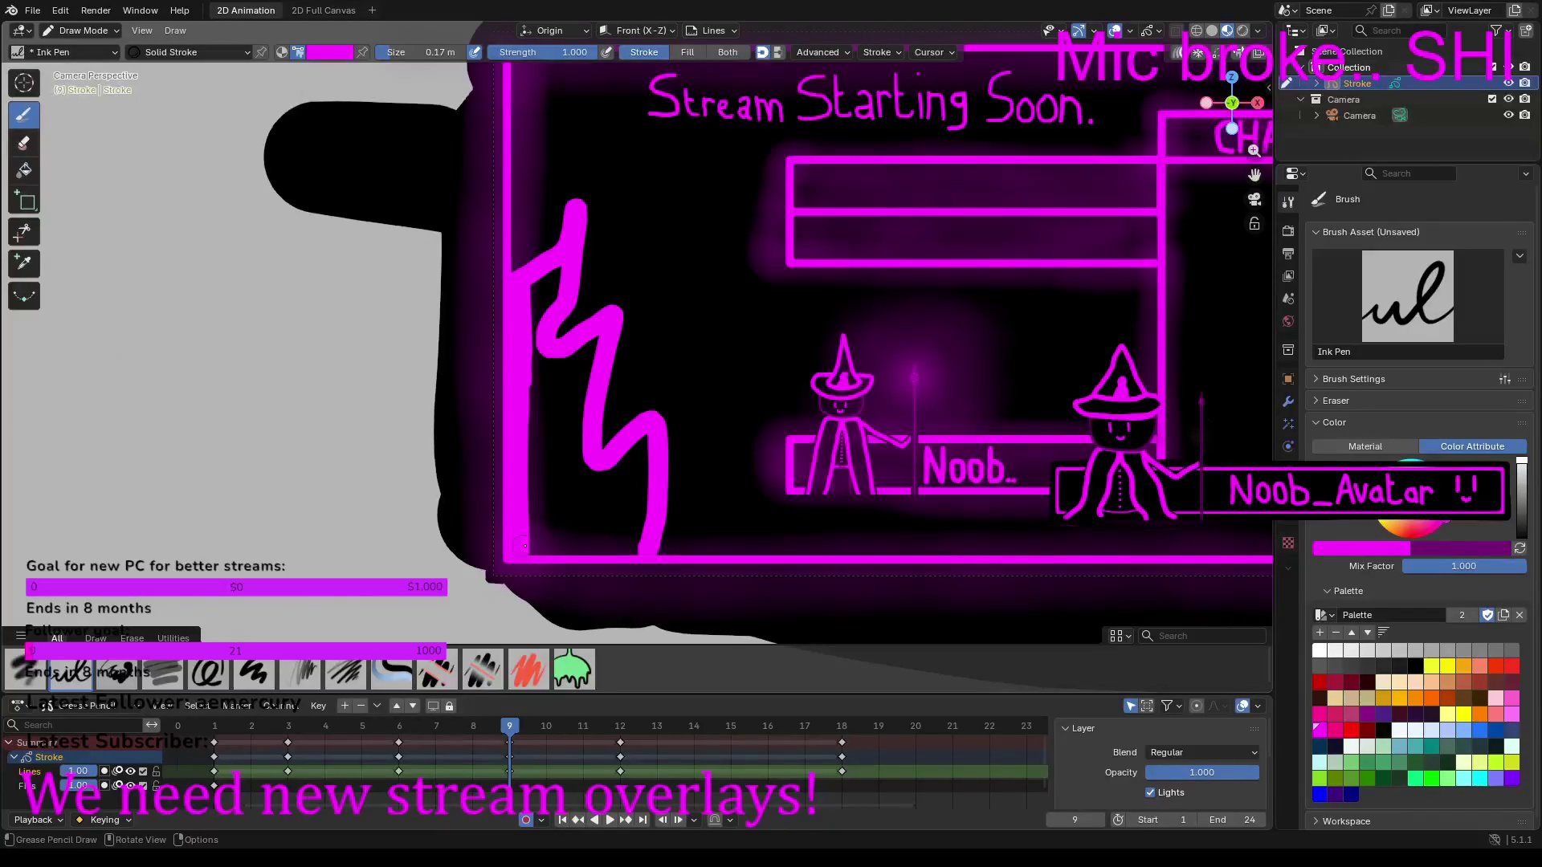
pyautogui.moveTo(545, 550)
pyautogui.mouseDown()
pyautogui.moveTo(633, 549)
pyautogui.moveTo(647, 436)
pyautogui.moveTo(597, 472)
pyautogui.moveTo(596, 534)
pyautogui.moveTo(625, 537)
pyautogui.moveTo(609, 502)
pyautogui.moveTo(632, 480)
pyautogui.mouseUp()
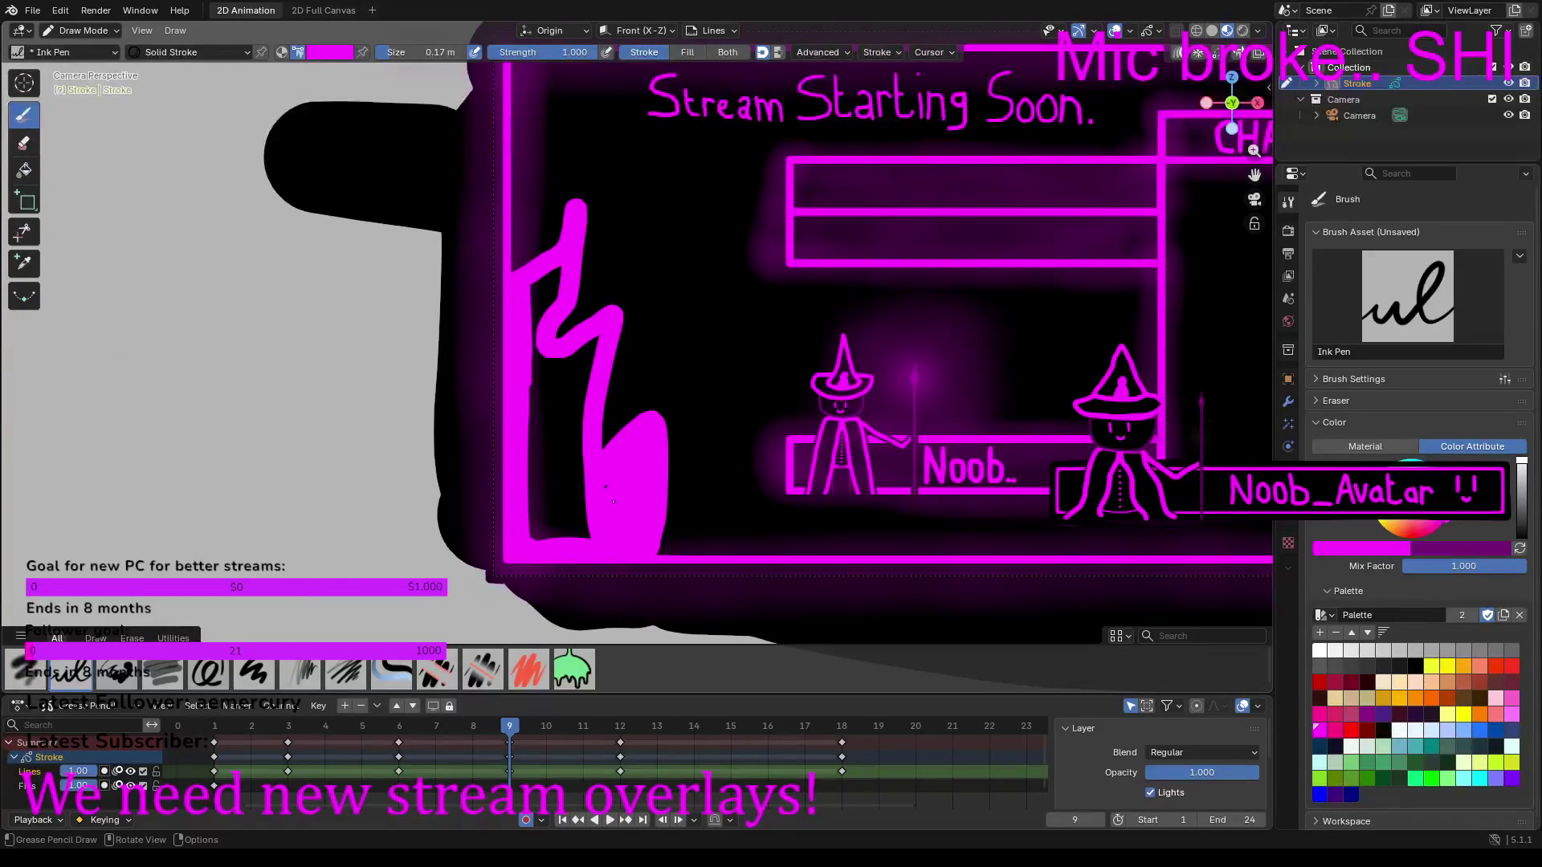
pyautogui.moveTo(589, 540)
pyautogui.mouseDown()
pyautogui.moveTo(573, 519)
pyautogui.moveTo(608, 481)
pyautogui.mouseUp()
pyautogui.moveTo(576, 531)
pyautogui.mouseDown()
pyautogui.moveTo(597, 336)
pyautogui.moveTo(554, 370)
pyautogui.moveTo(527, 352)
pyautogui.moveTo(560, 271)
pyautogui.mouseUp()
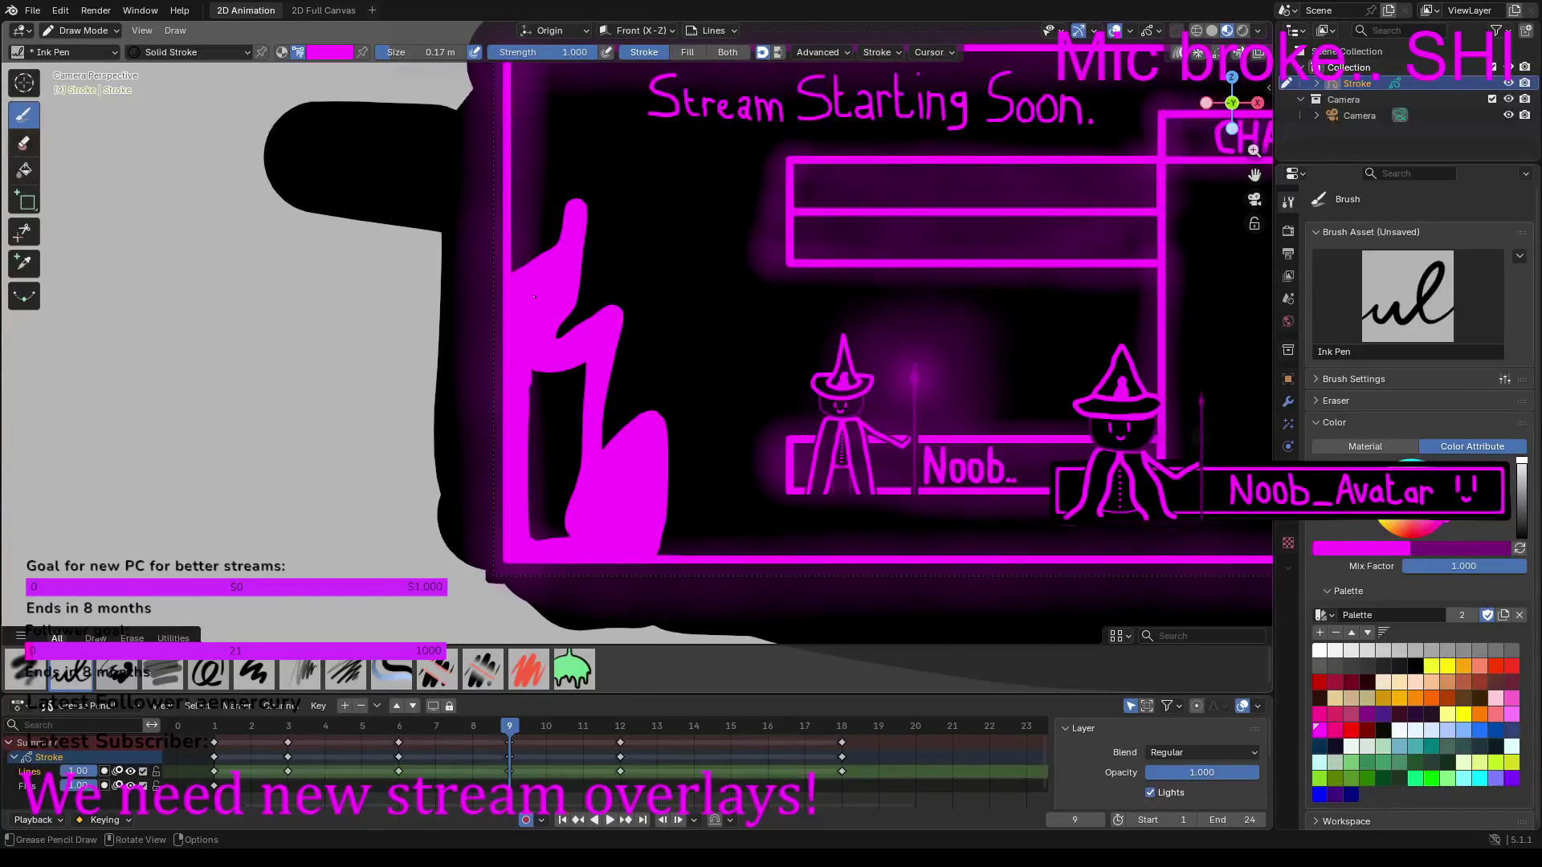
pyautogui.moveTo(532, 371)
pyautogui.mouseDown()
pyautogui.moveTo(538, 536)
pyautogui.moveTo(552, 368)
pyautogui.moveTo(557, 538)
pyautogui.moveTo(589, 368)
pyautogui.moveTo(569, 511)
pyautogui.moveTo(565, 367)
pyautogui.mouseUp()
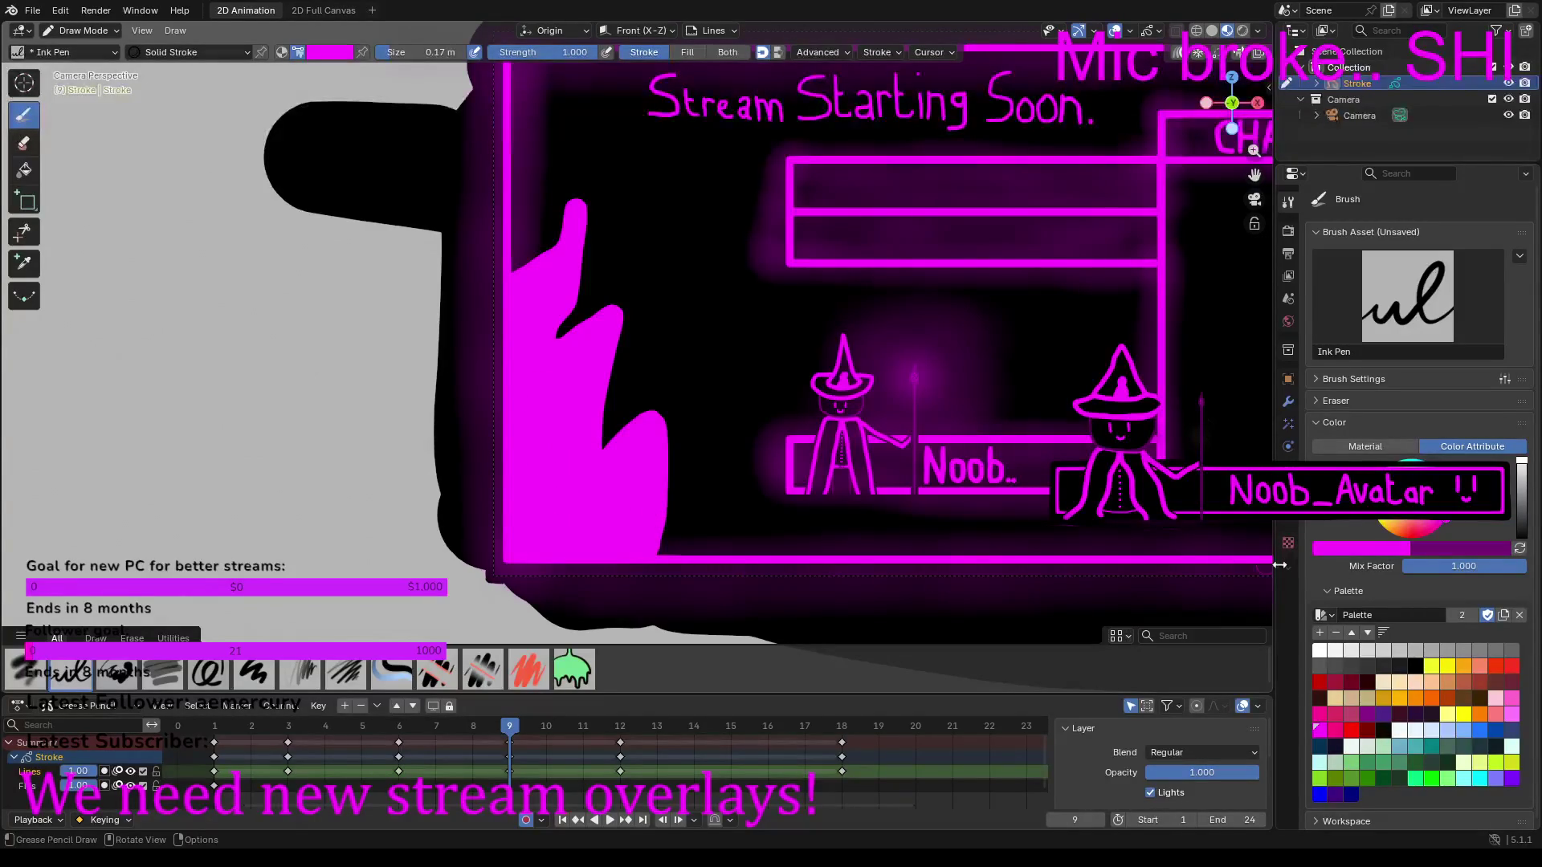
pyautogui.click(1521, 502)
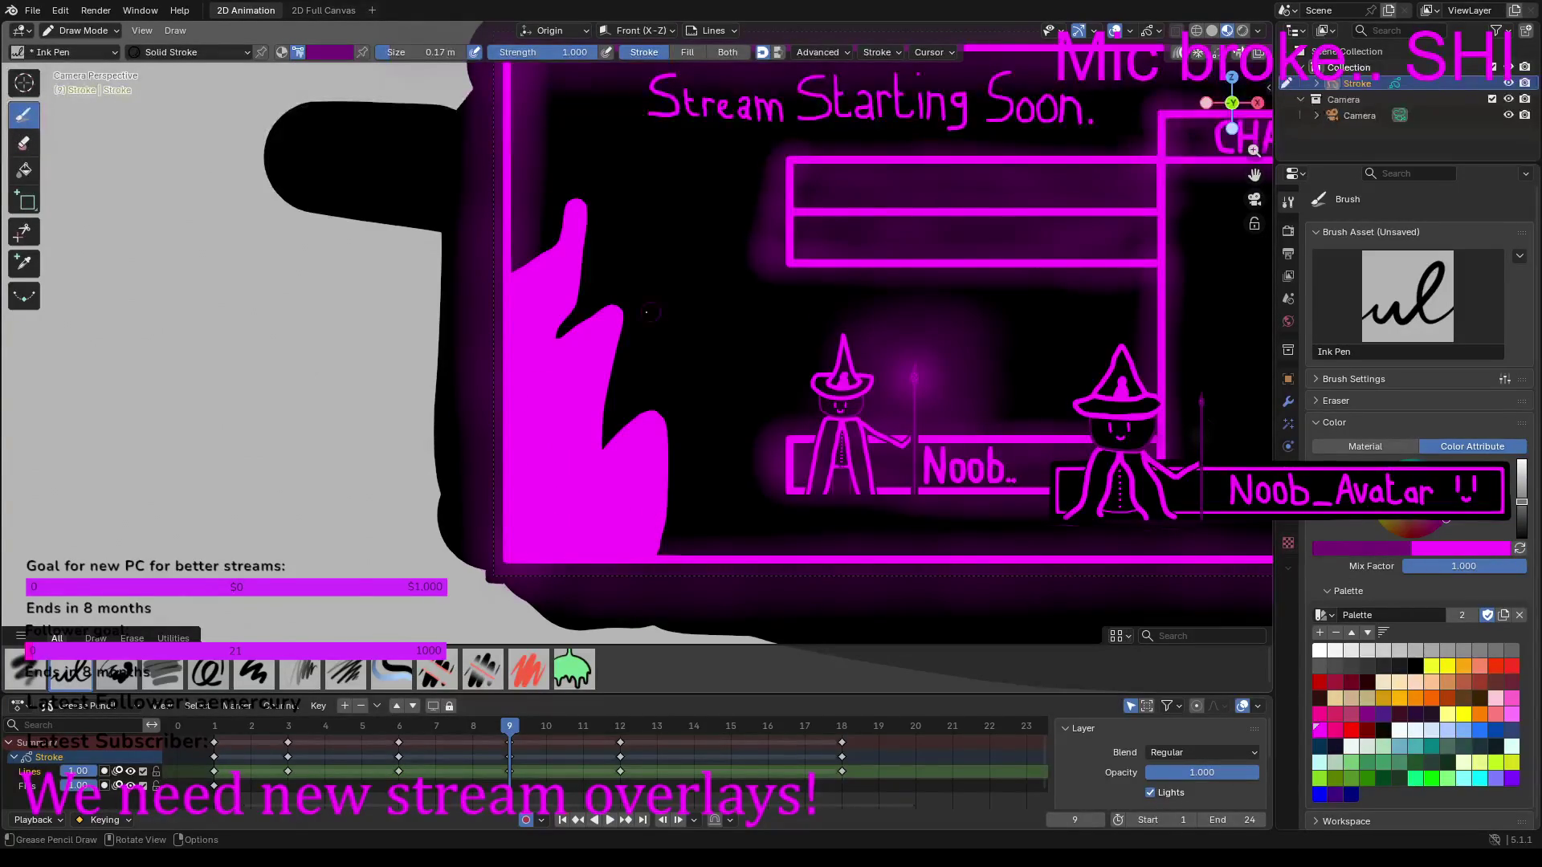
# Step: Shade a dark purple core inside frame 9's magenta flame and shrink the brush to 0.097 m
pyautogui.moveTo(527, 300)
pyautogui.mouseDown()
pyautogui.moveTo(554, 274)
pyautogui.moveTo(534, 365)
pyautogui.moveTo(562, 377)
pyautogui.moveTo(588, 344)
pyautogui.moveTo(573, 478)
pyautogui.moveTo(594, 491)
pyautogui.moveTo(628, 464)
pyautogui.moveTo(620, 537)
pyautogui.mouseUp()
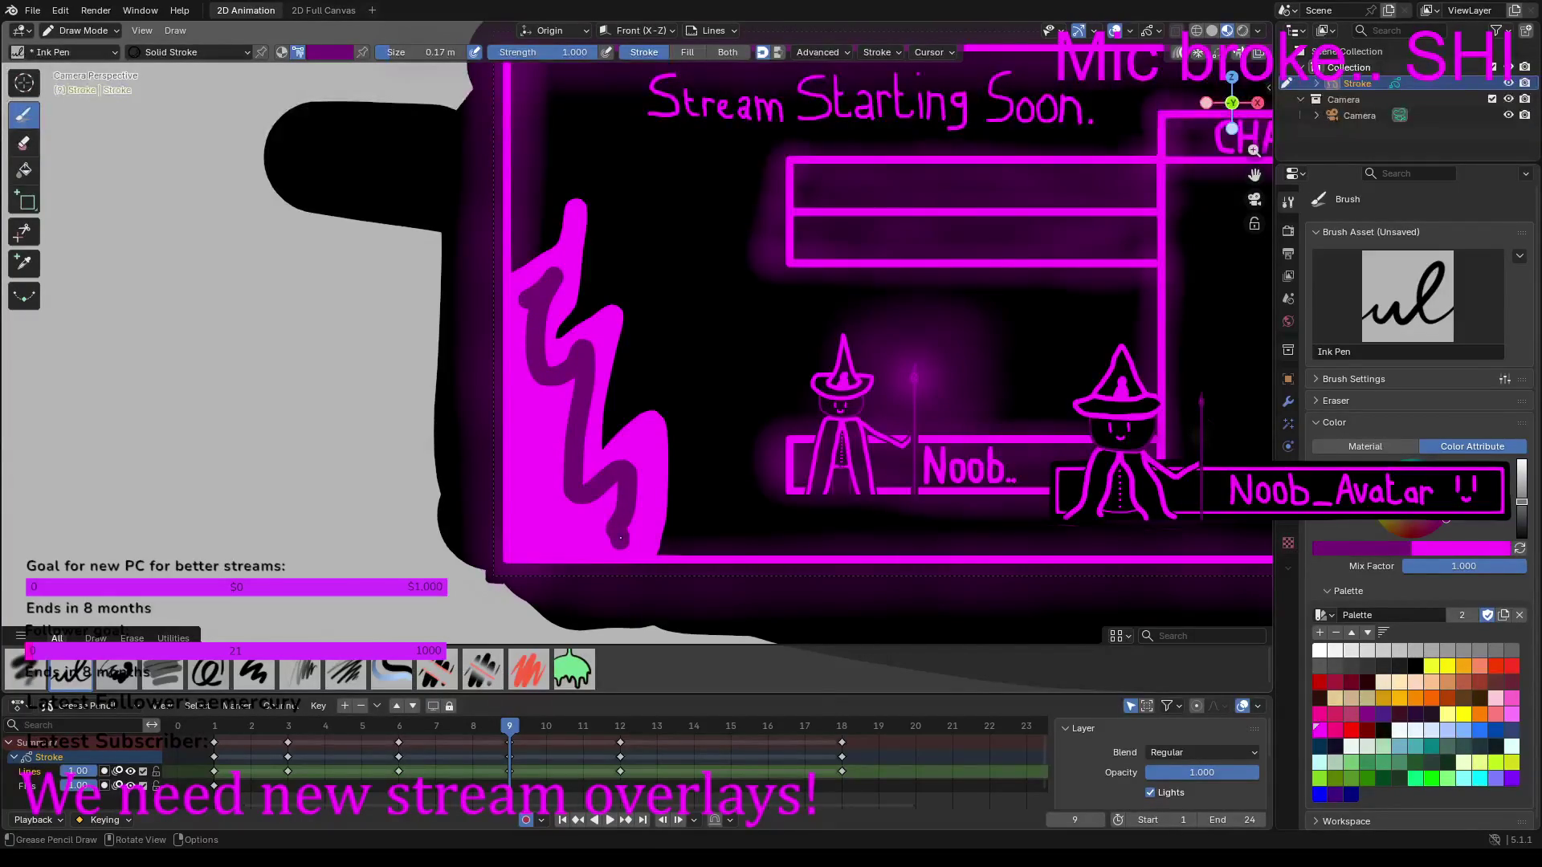
pyautogui.moveTo(607, 544)
pyautogui.mouseDown()
pyautogui.moveTo(526, 541)
pyautogui.moveTo(525, 339)
pyautogui.mouseUp()
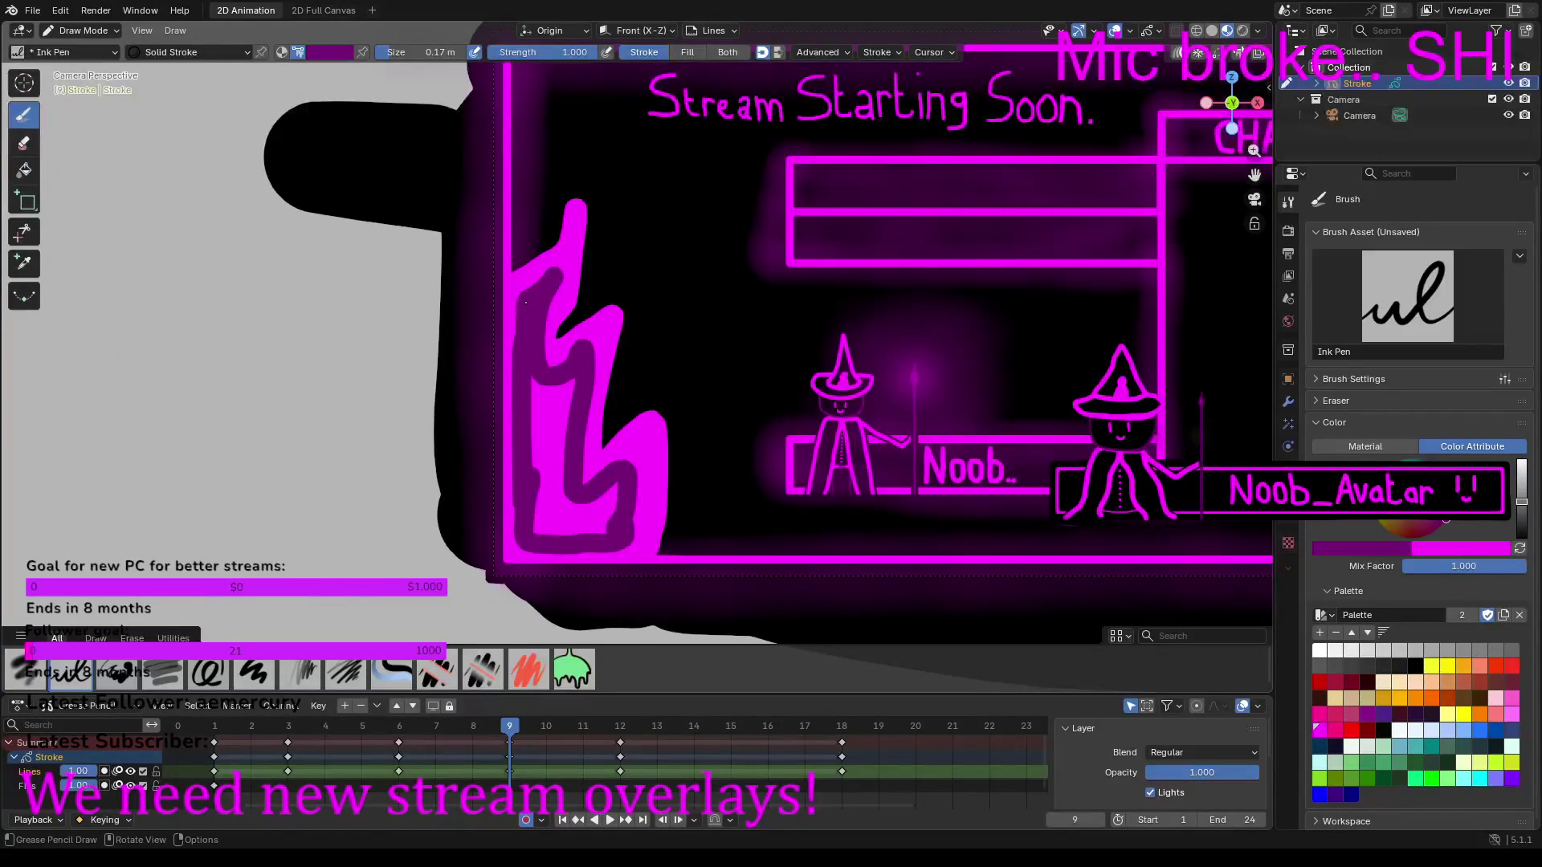
pyautogui.moveTo(531, 406)
pyautogui.mouseDown()
pyautogui.moveTo(538, 521)
pyautogui.moveTo(610, 520)
pyautogui.moveTo(621, 484)
pyautogui.moveTo(600, 518)
pyautogui.moveTo(551, 509)
pyautogui.mouseUp()
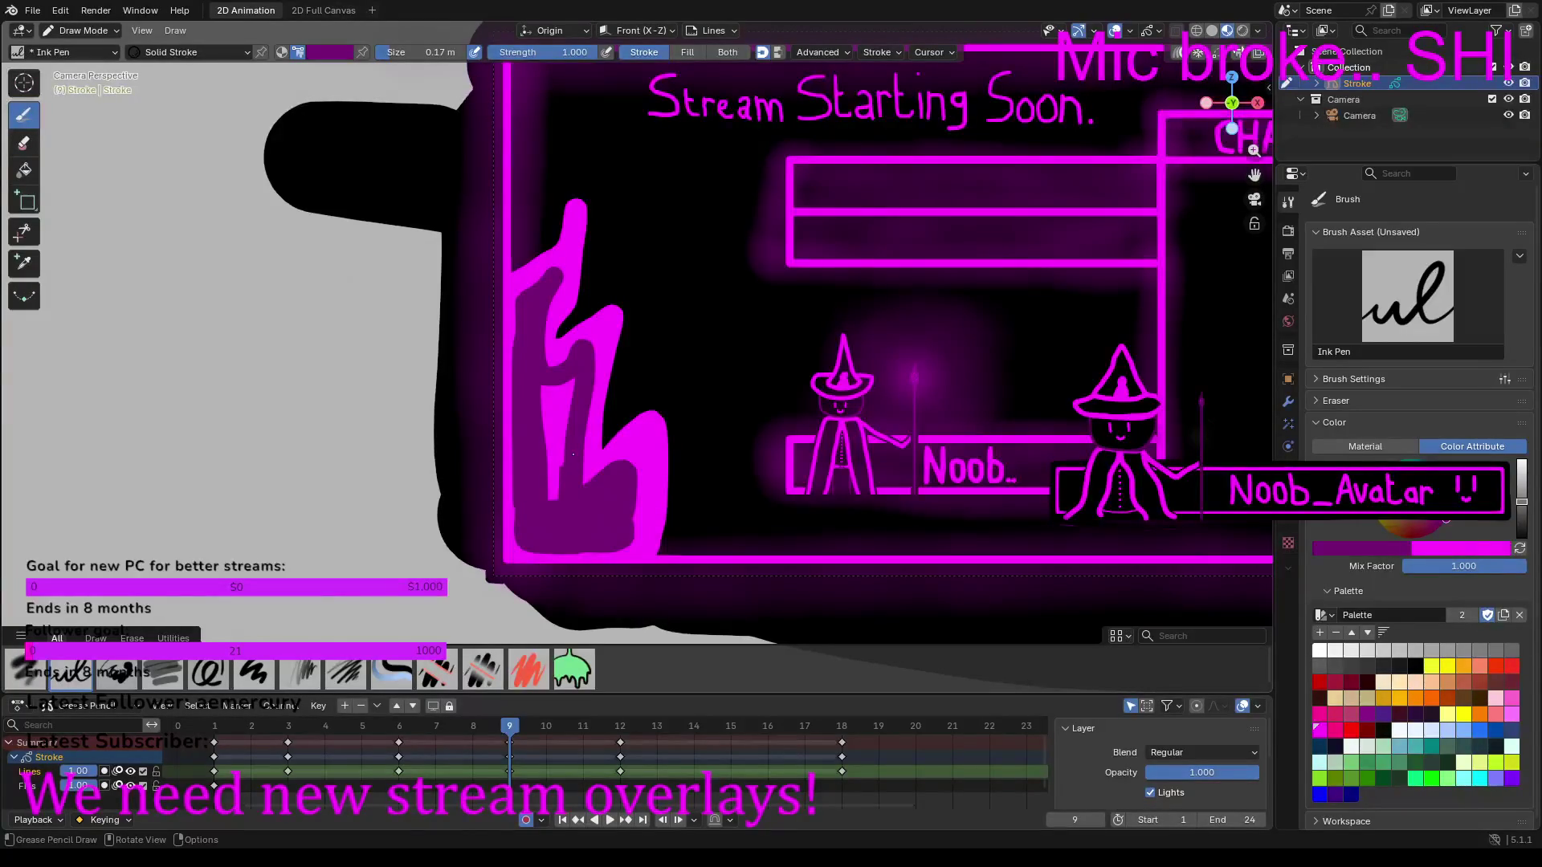
pyautogui.moveTo(575, 410)
pyautogui.mouseDown()
pyautogui.moveTo(571, 378)
pyautogui.moveTo(541, 389)
pyautogui.moveTo(553, 513)
pyautogui.mouseUp()
pyautogui.moveTo(548, 452); pyautogui.dragTo(543, 400)
pyautogui.moveTo(426, 52)
pyautogui.mouseDown()
pyautogui.moveTo(387, 52)
pyautogui.moveTo(438, 52)
pyautogui.mouseUp()
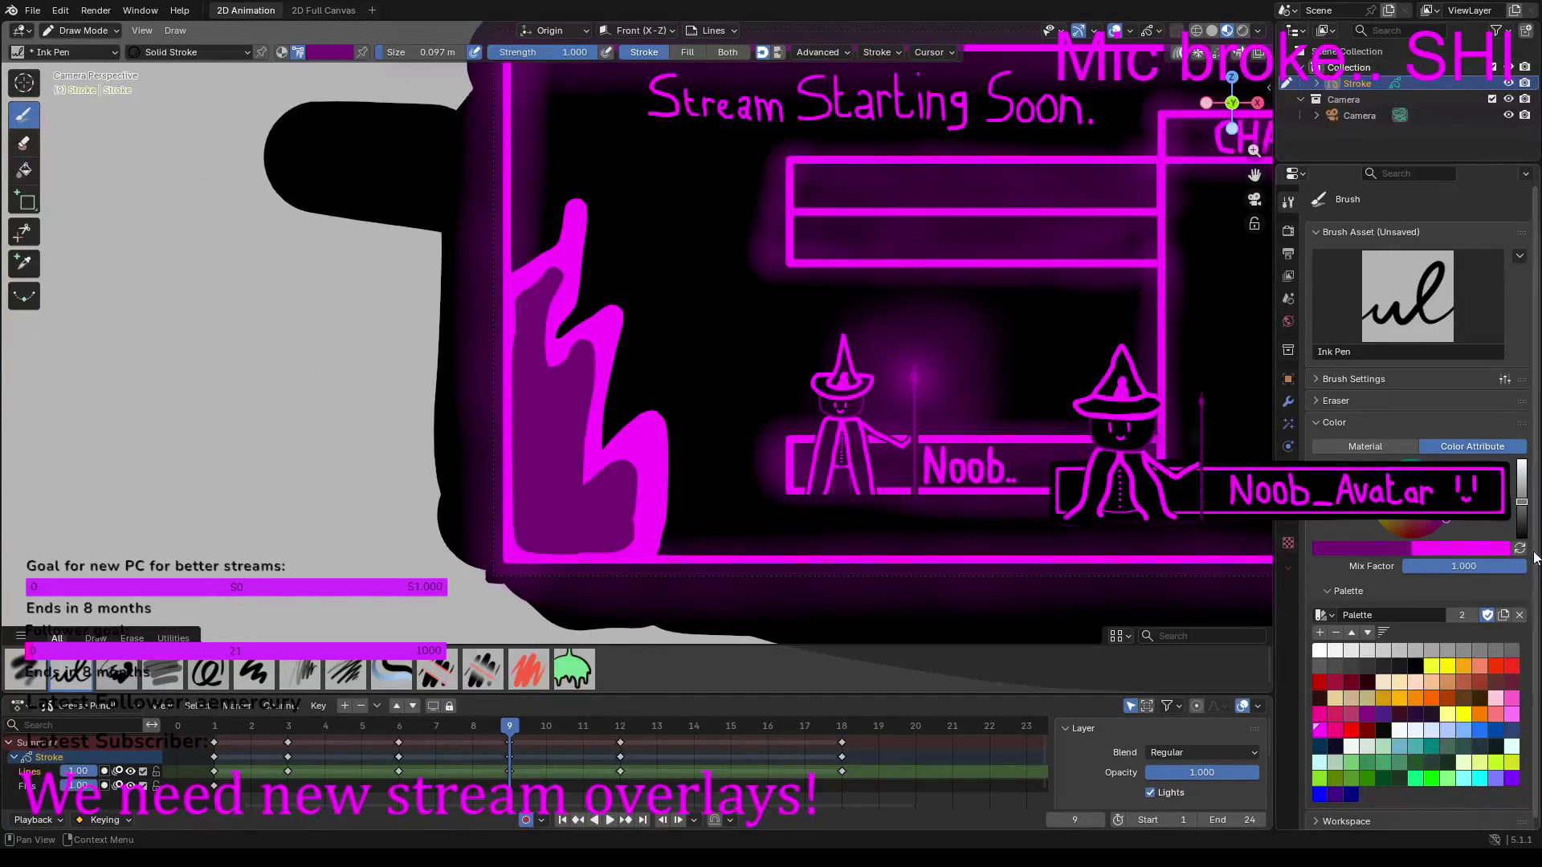
# Step: Swap back to magenta, scatter rising sparks, dashes and dots around frame 9's flame, and play the animation
pyautogui.press('x')
pyautogui.moveTo(630, 393)
pyautogui.mouseDown()
pyautogui.moveTo(693, 322)
pyautogui.moveTo(689, 234)
pyautogui.mouseUp()
pyautogui.moveTo(607, 280); pyautogui.dragTo(643, 218)
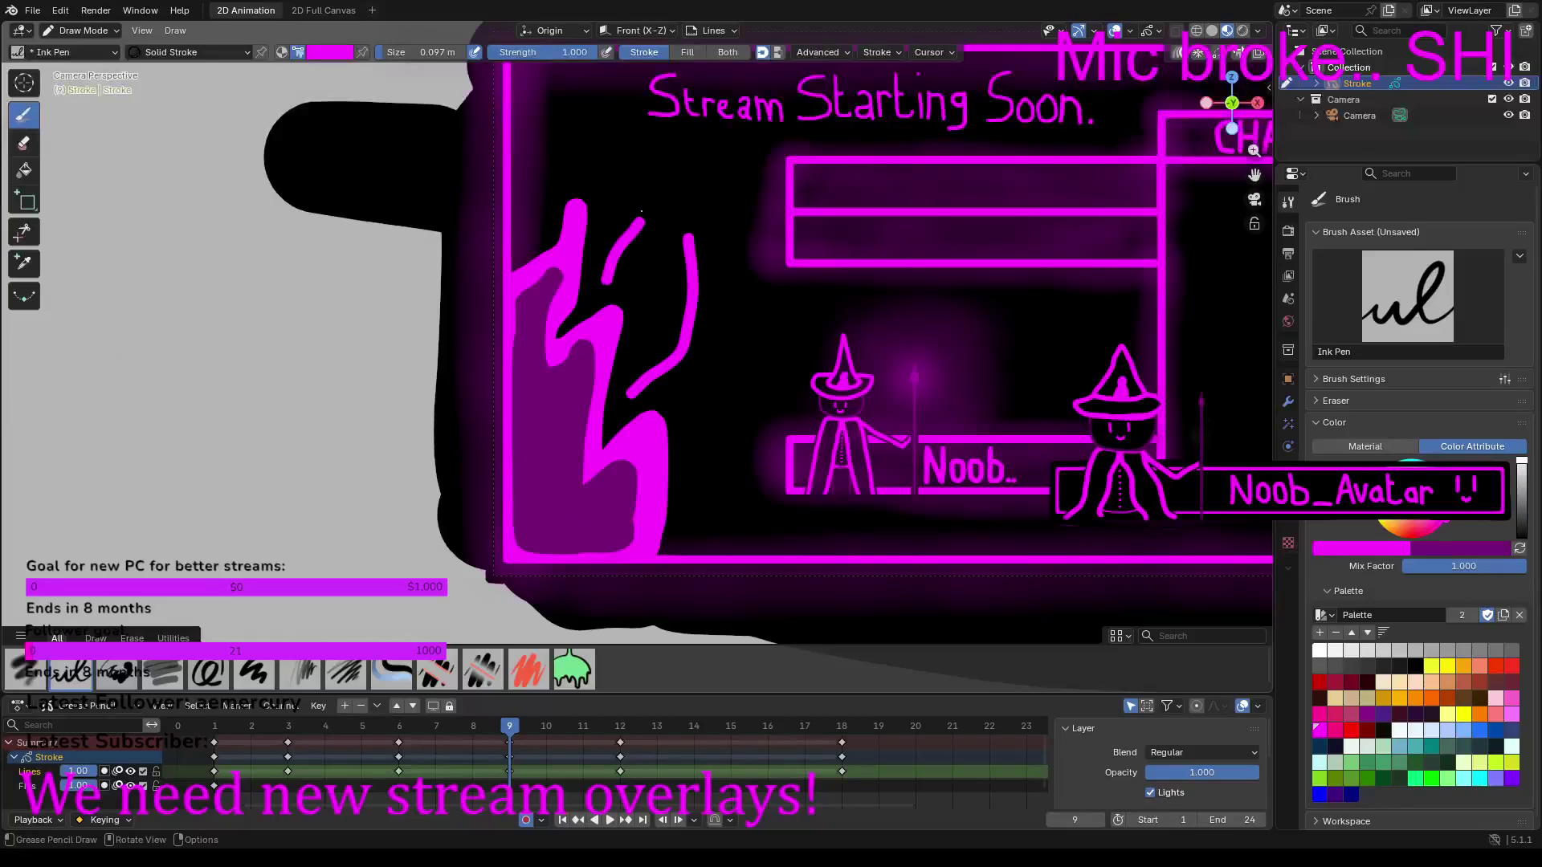
pyautogui.moveTo(553, 189); pyautogui.dragTo(581, 160)
pyautogui.moveTo(696, 484)
pyautogui.mouseDown()
pyautogui.moveTo(736, 425)
pyautogui.moveTo(707, 396)
pyautogui.mouseUp()
pyautogui.moveTo(701, 527); pyautogui.dragTo(713, 526)
pyautogui.moveTo(645, 274); pyautogui.dragTo(657, 247)
pyautogui.moveTo(655, 191); pyautogui.dragTo(627, 167)
pyautogui.moveTo(544, 138); pyautogui.dragTo(585, 91)
pyautogui.click(741, 358)
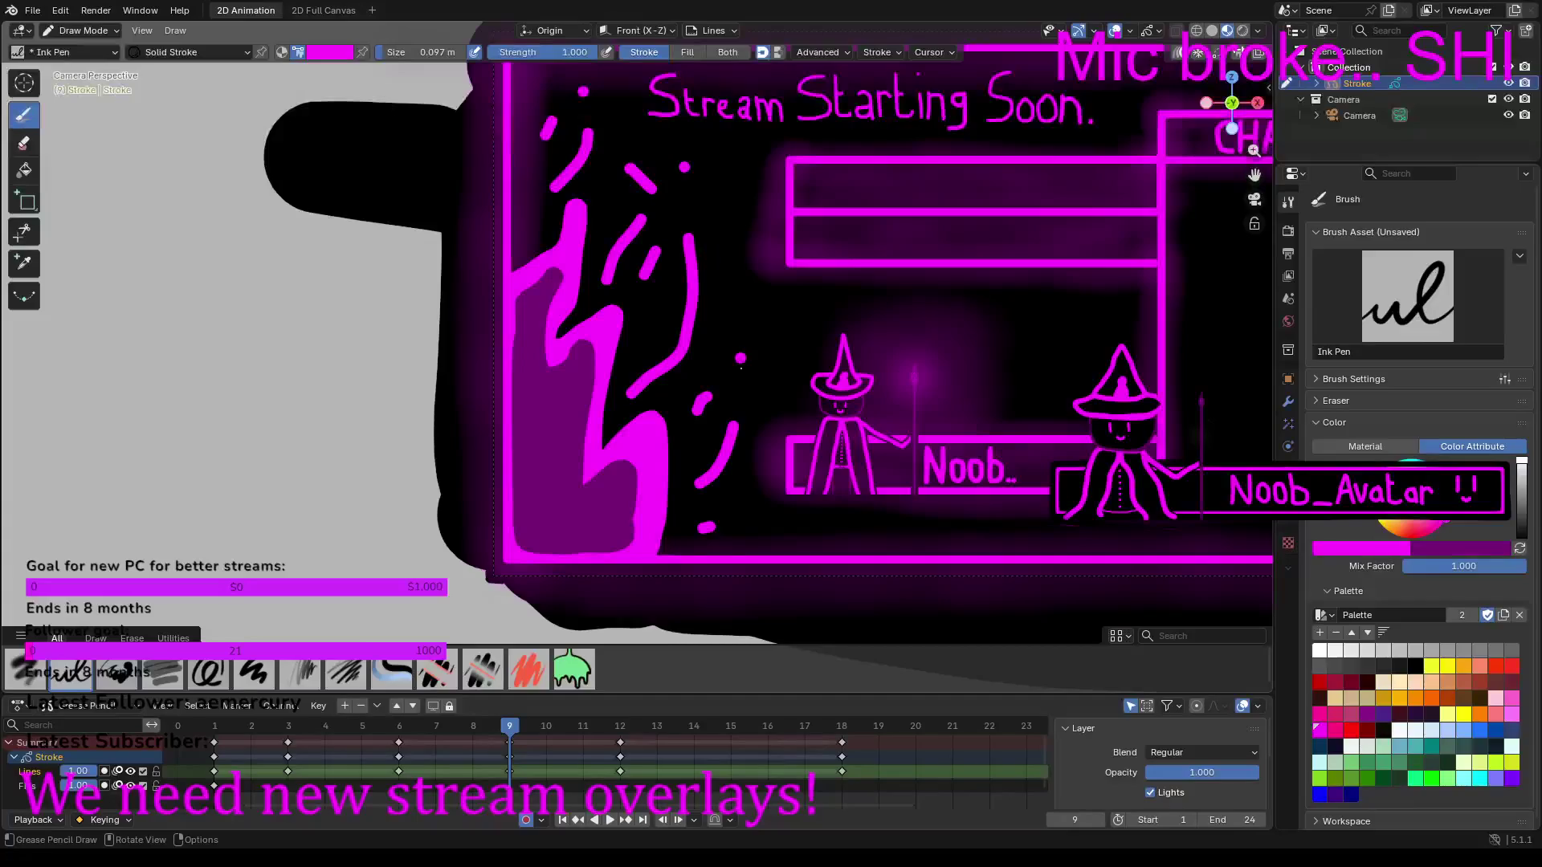
pyautogui.scroll(-2, 632, 376)
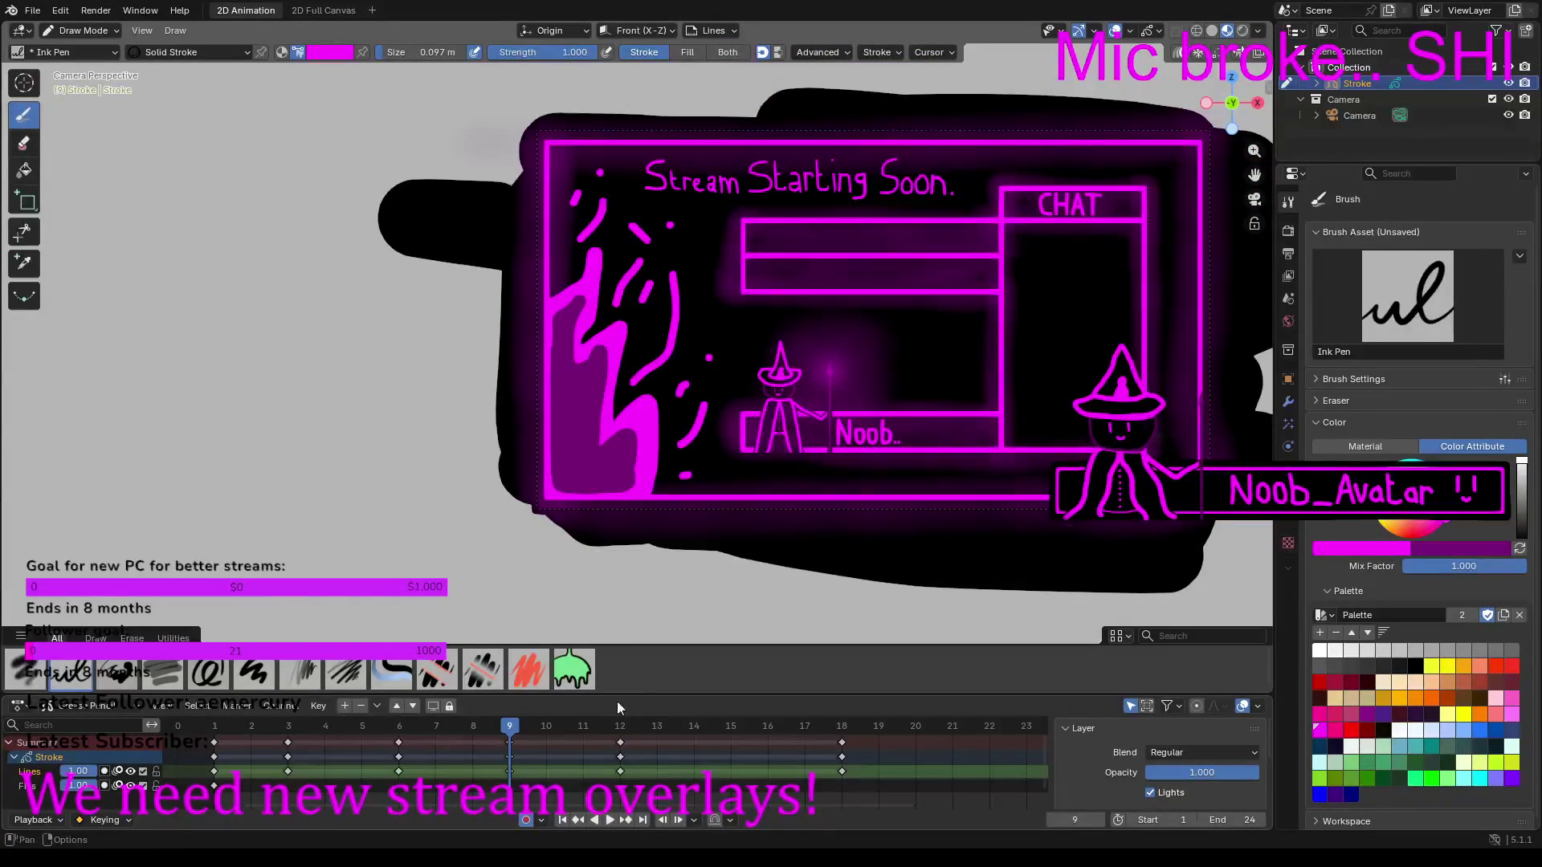
pyautogui.press('space')
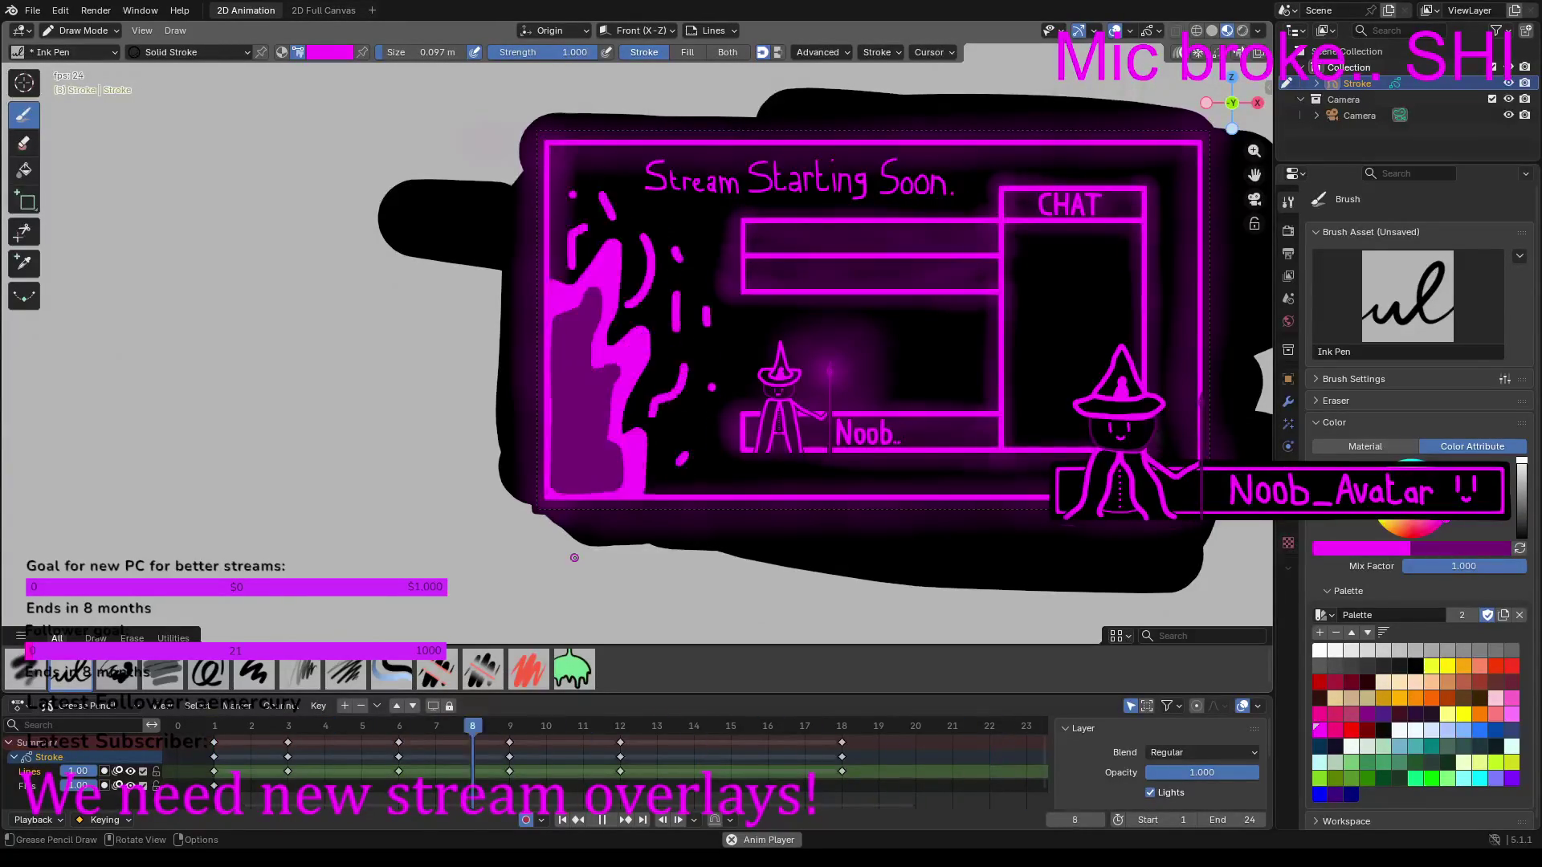
# Step: Pause the flame animation at frame 12 and zoom onto the left witch and Noob.. sign
pyautogui.scroll(4, 576, 559)
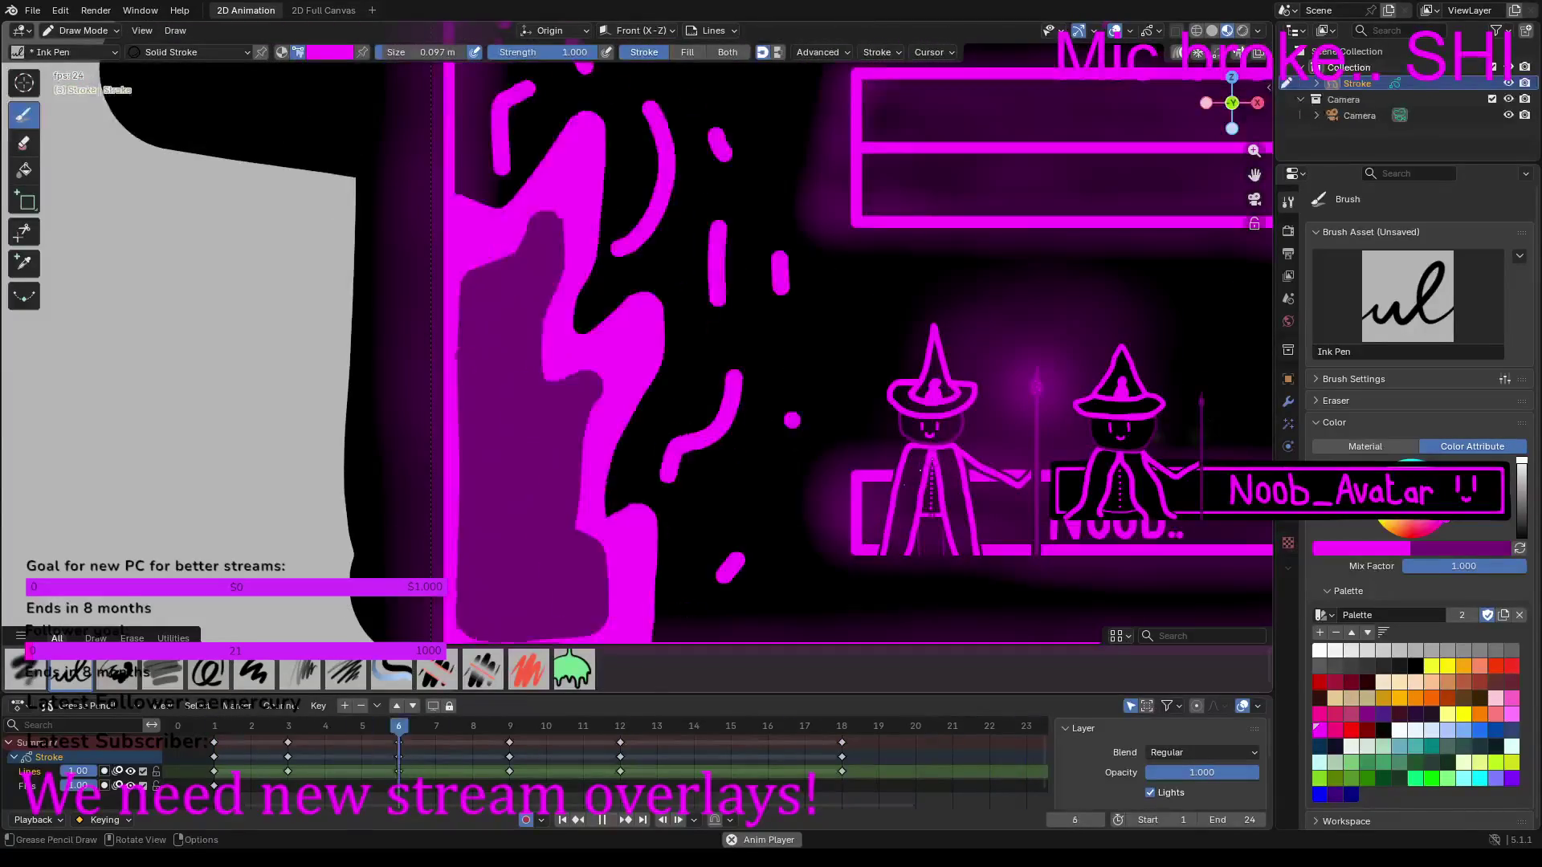
pyautogui.click(608, 819)
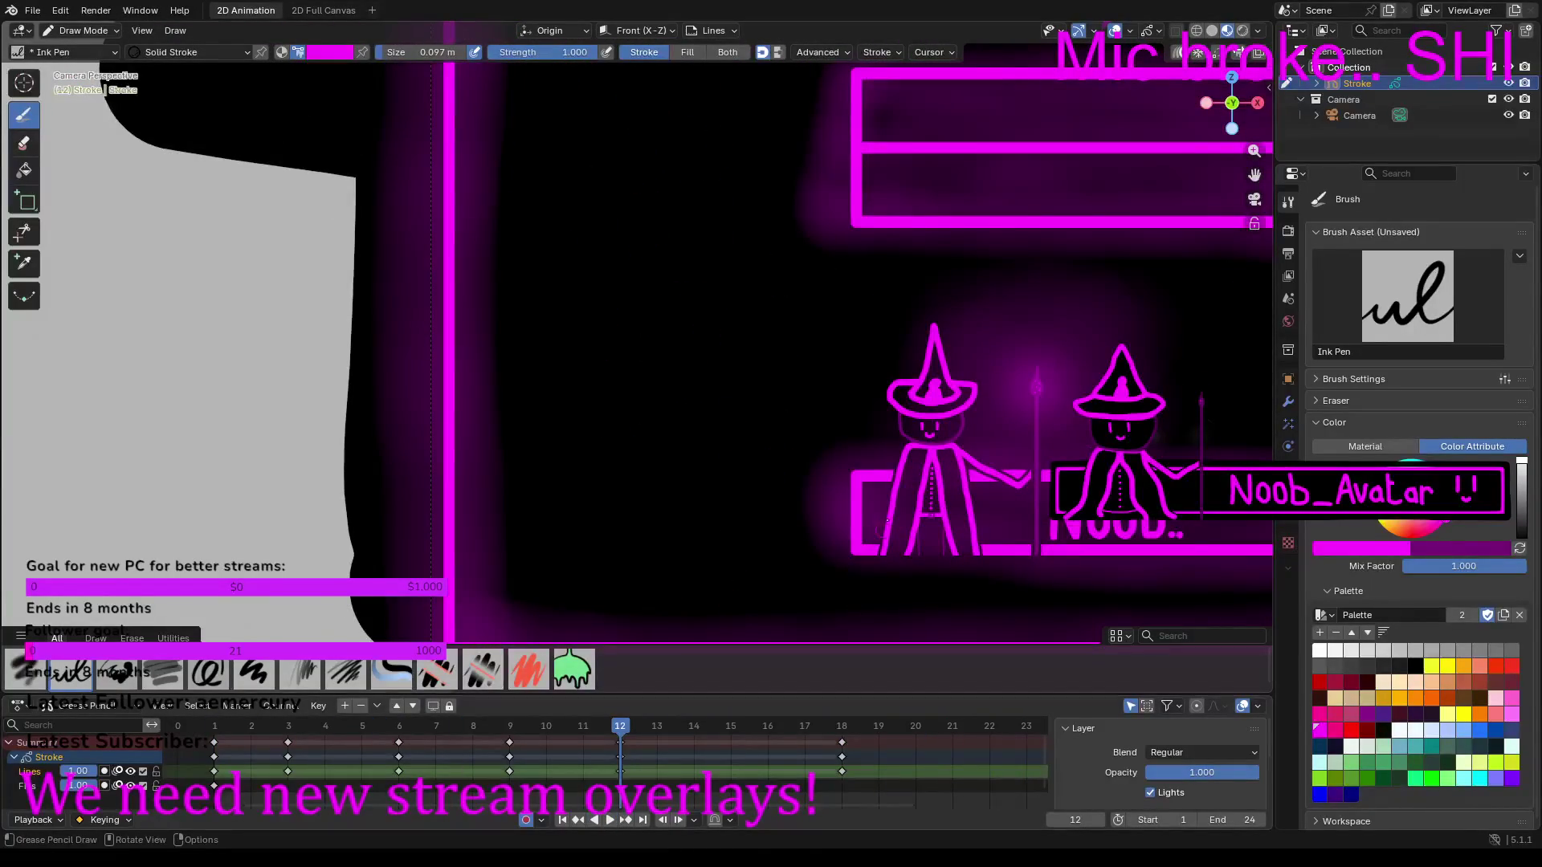
pyautogui.keyDown('shift'); pyautogui.moveTo(883, 362); pyautogui.dragTo(482, 321, button='middle'); pyautogui.keyUp('shift')
pyautogui.scroll(4, 737, 379)
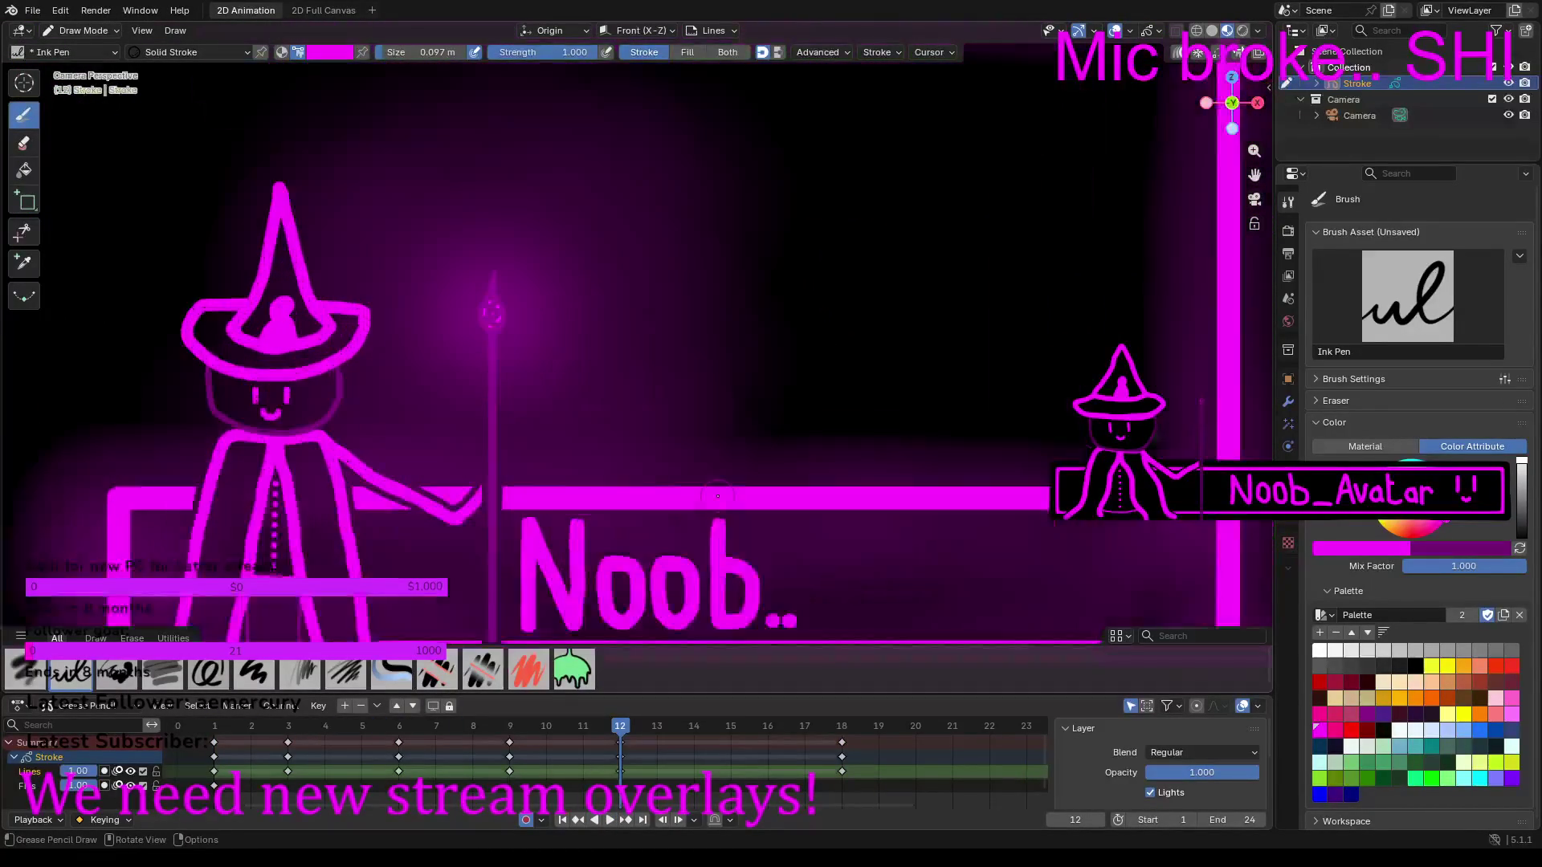
# Step: Shrink the brush size to 0.036 m and centre the Noob.. sign in the view
pyautogui.moveTo(424, 52); pyautogui.dragTo(423, 52)
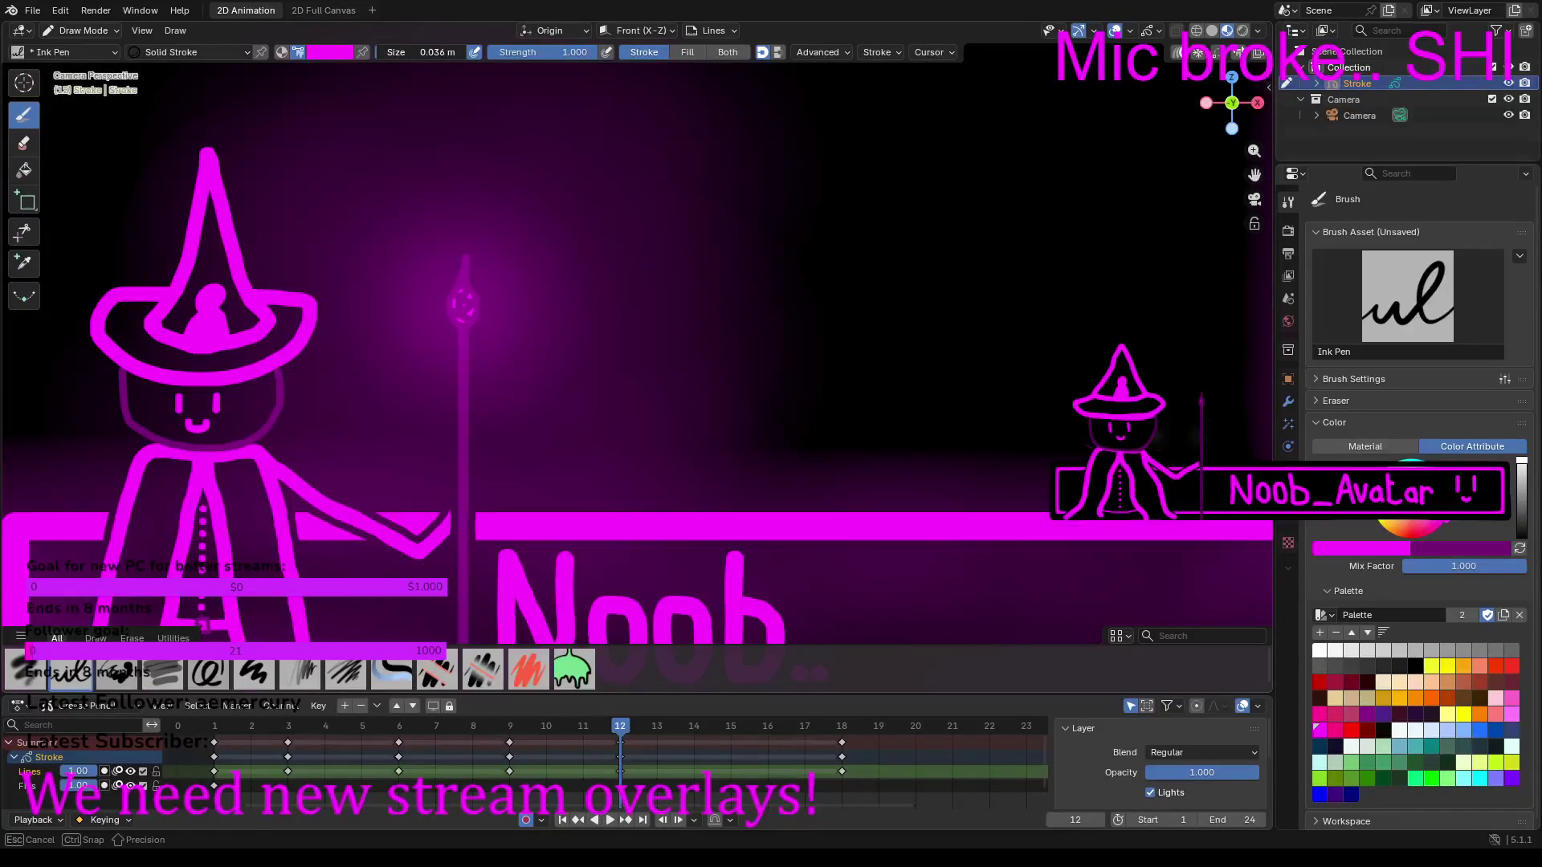
pyautogui.scroll(-1, 621, 289)
pyautogui.keyDown('shift'); pyautogui.moveTo(814, 565); pyautogui.dragTo(792, 364, button='middle'); pyautogui.keyUp('shift')
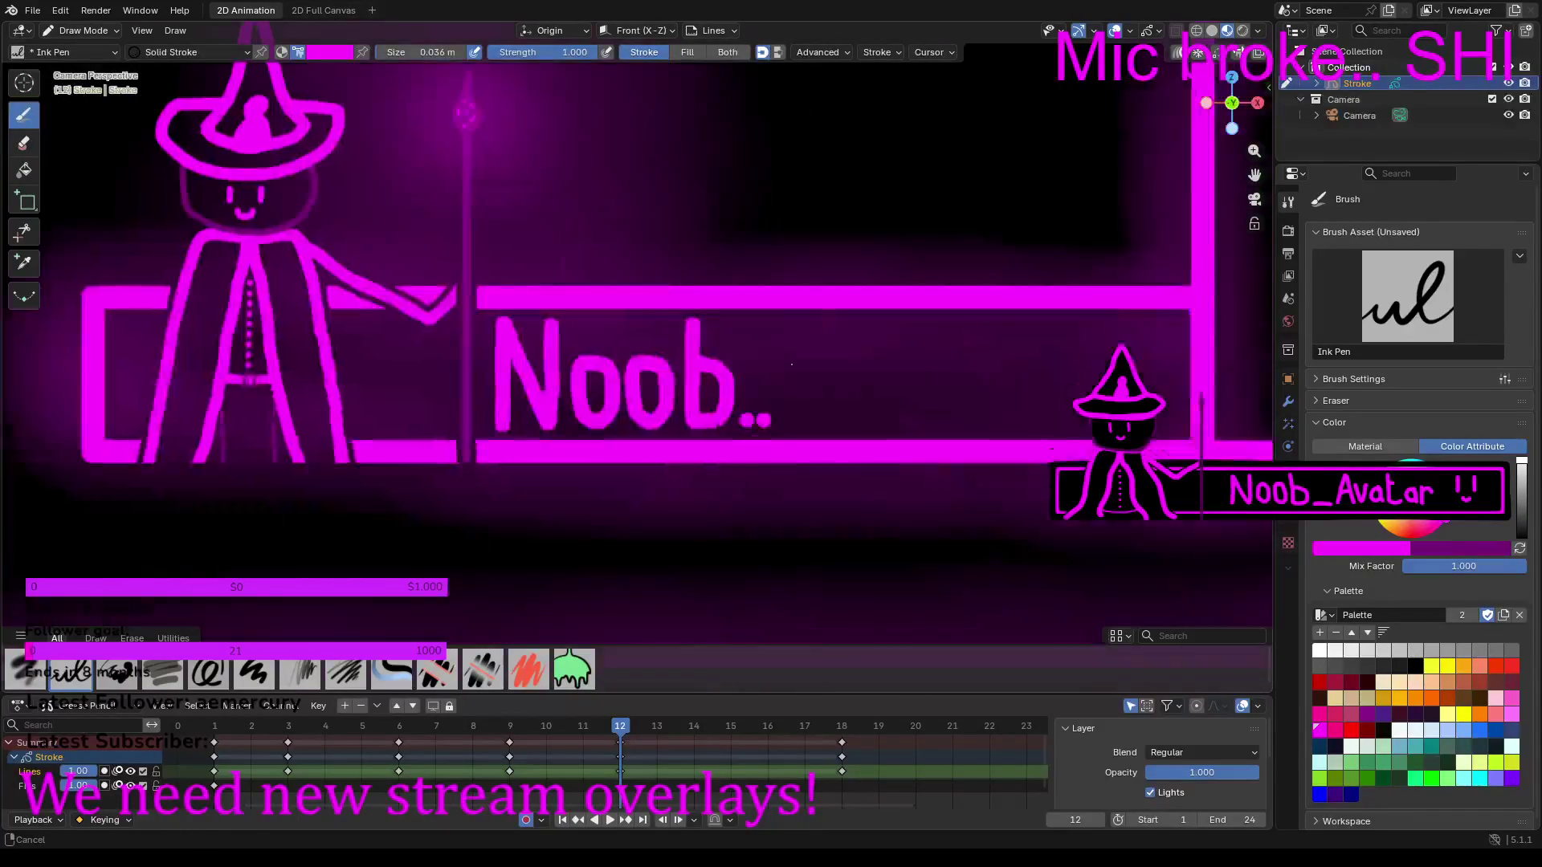
pyautogui.scroll(3, 792, 364)
pyautogui.scroll(2, 896, 349)
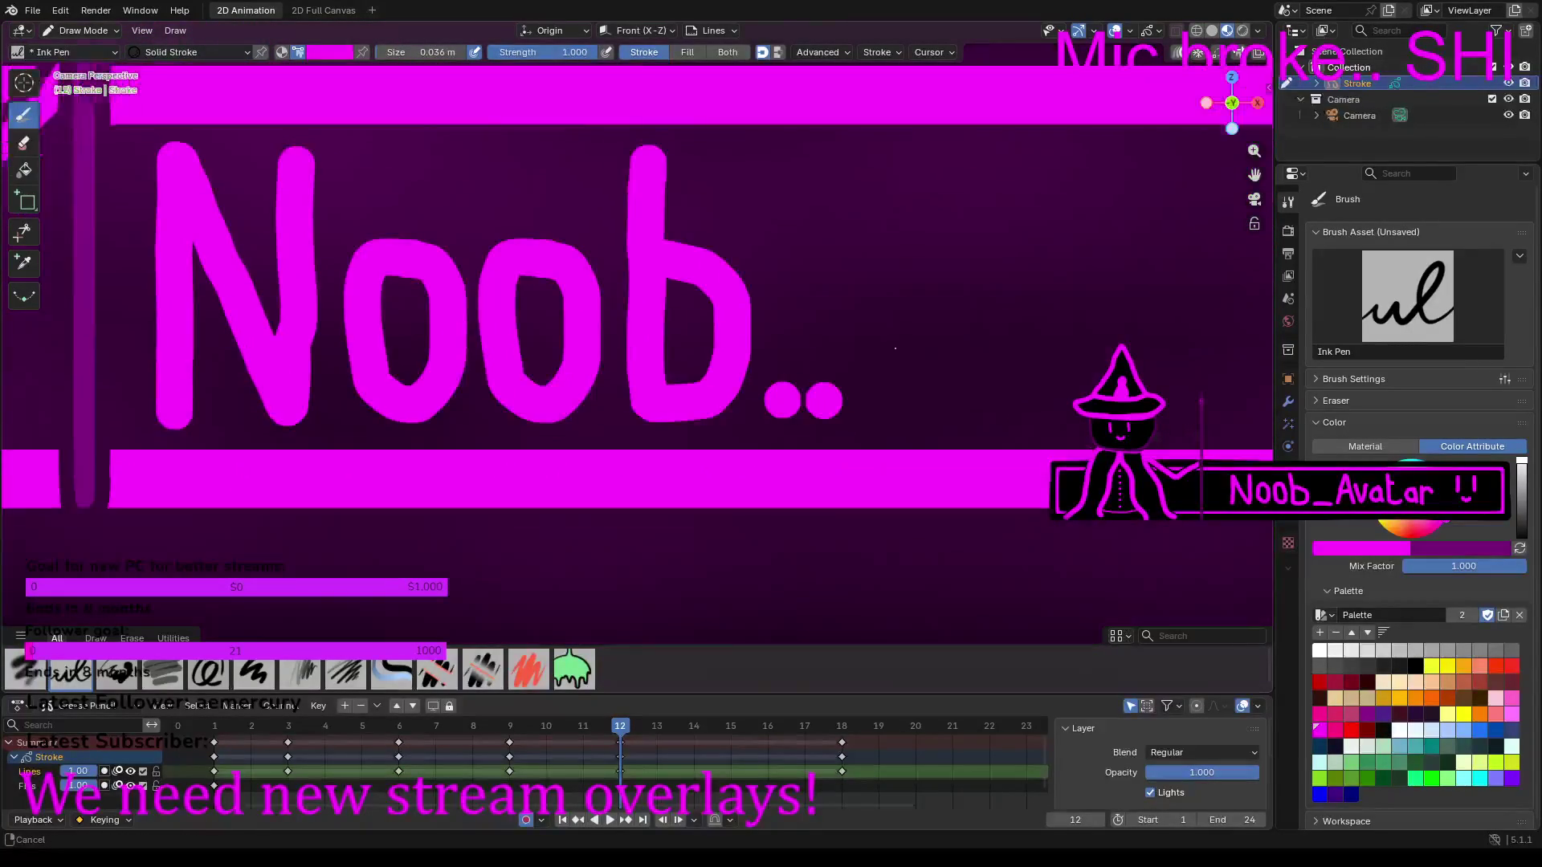
# Step: Draw an underscore after 'Noob' with a slightly larger brush
pyautogui.keyDown('shift'); pyautogui.moveTo(896, 349); pyautogui.dragTo(869, 352, button='middle'); pyautogui.keyUp('shift')
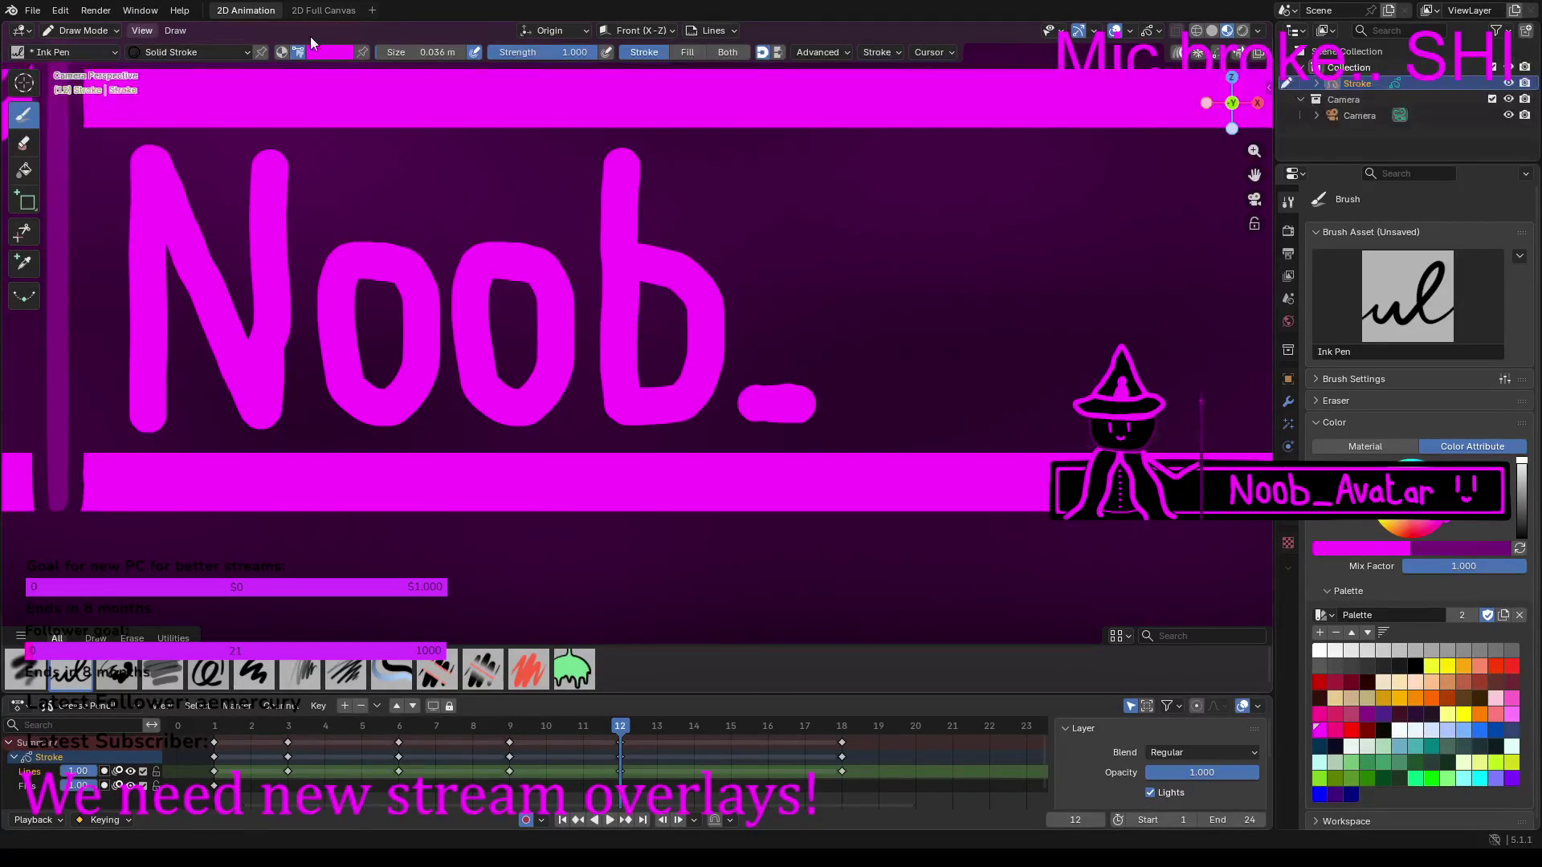
pyautogui.moveTo(422, 53); pyautogui.dragTo(421, 52)
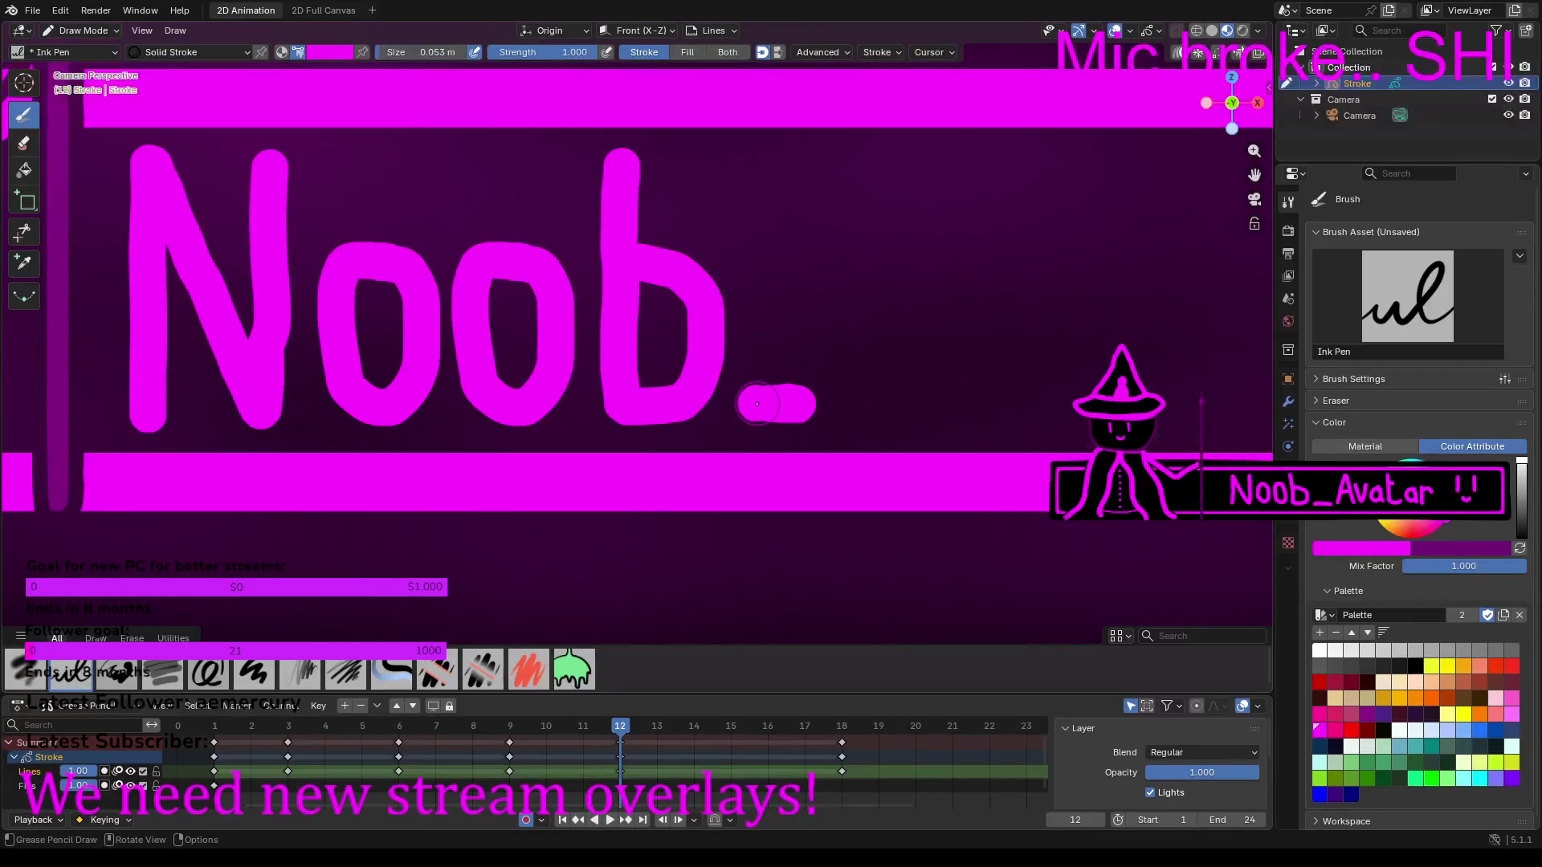
pyautogui.moveTo(784, 403); pyautogui.dragTo(866, 408)
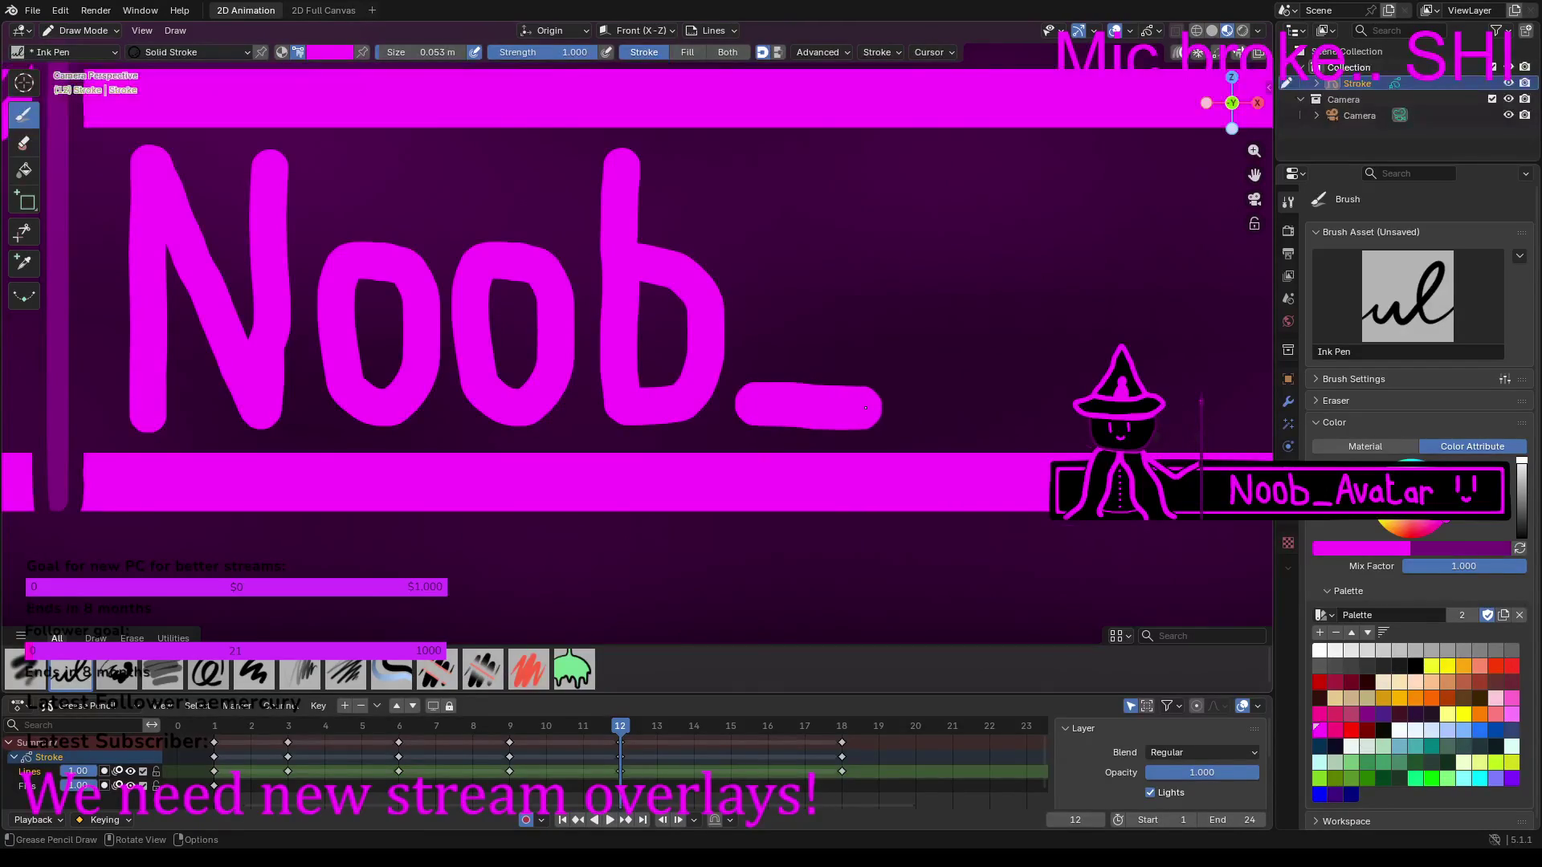
# Step: Set the brush to 0.044 m, then draw an A with a crossbar and a v after 'Noob_'
pyautogui.moveTo(529, 53); pyautogui.dragTo(529, 54)
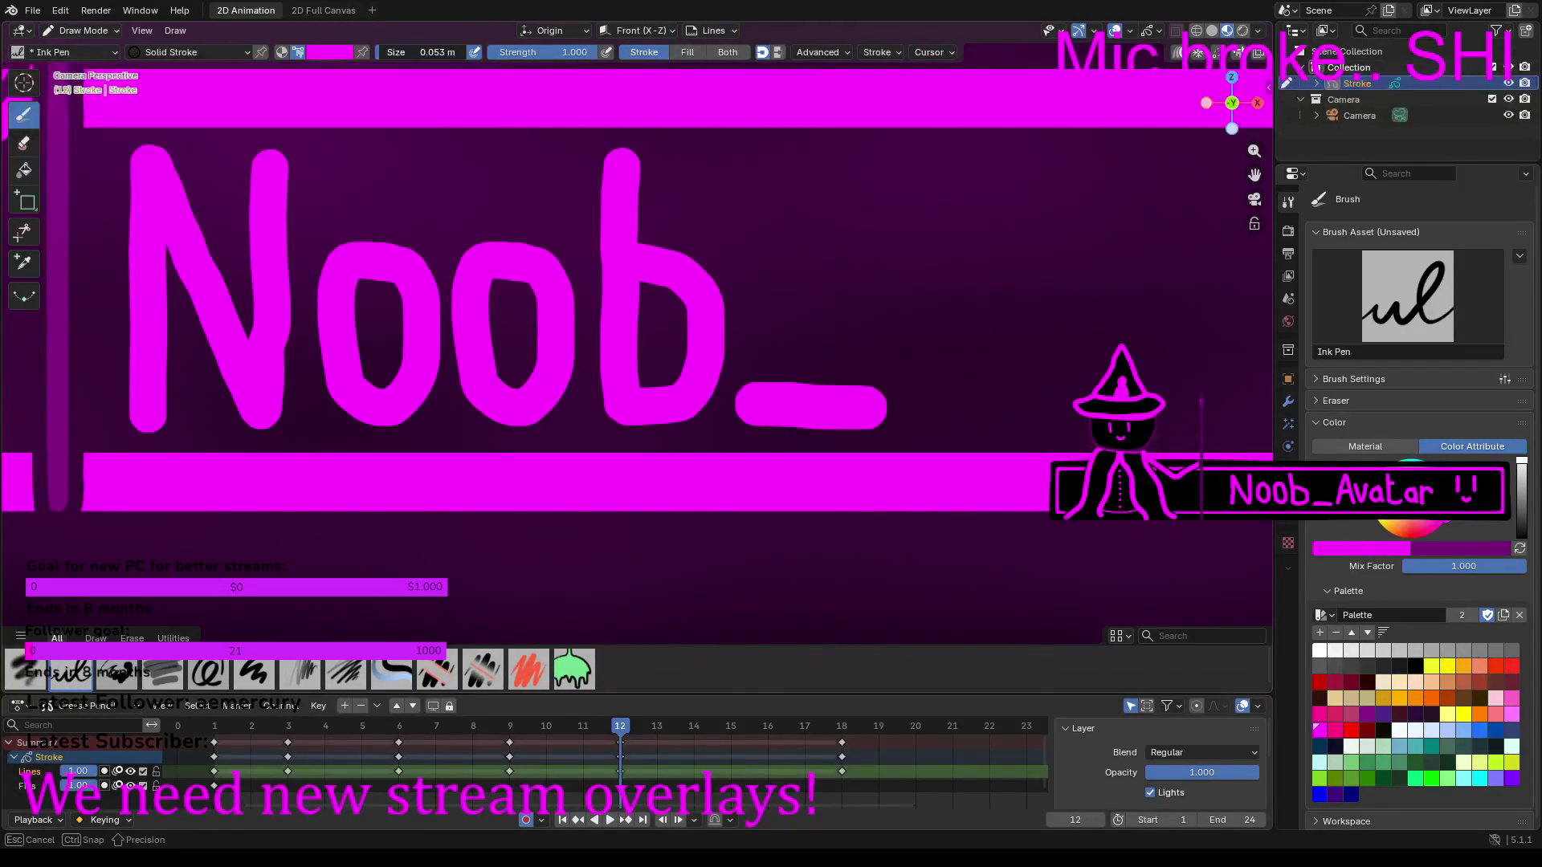
pyautogui.moveTo(425, 53); pyautogui.dragTo(426, 52)
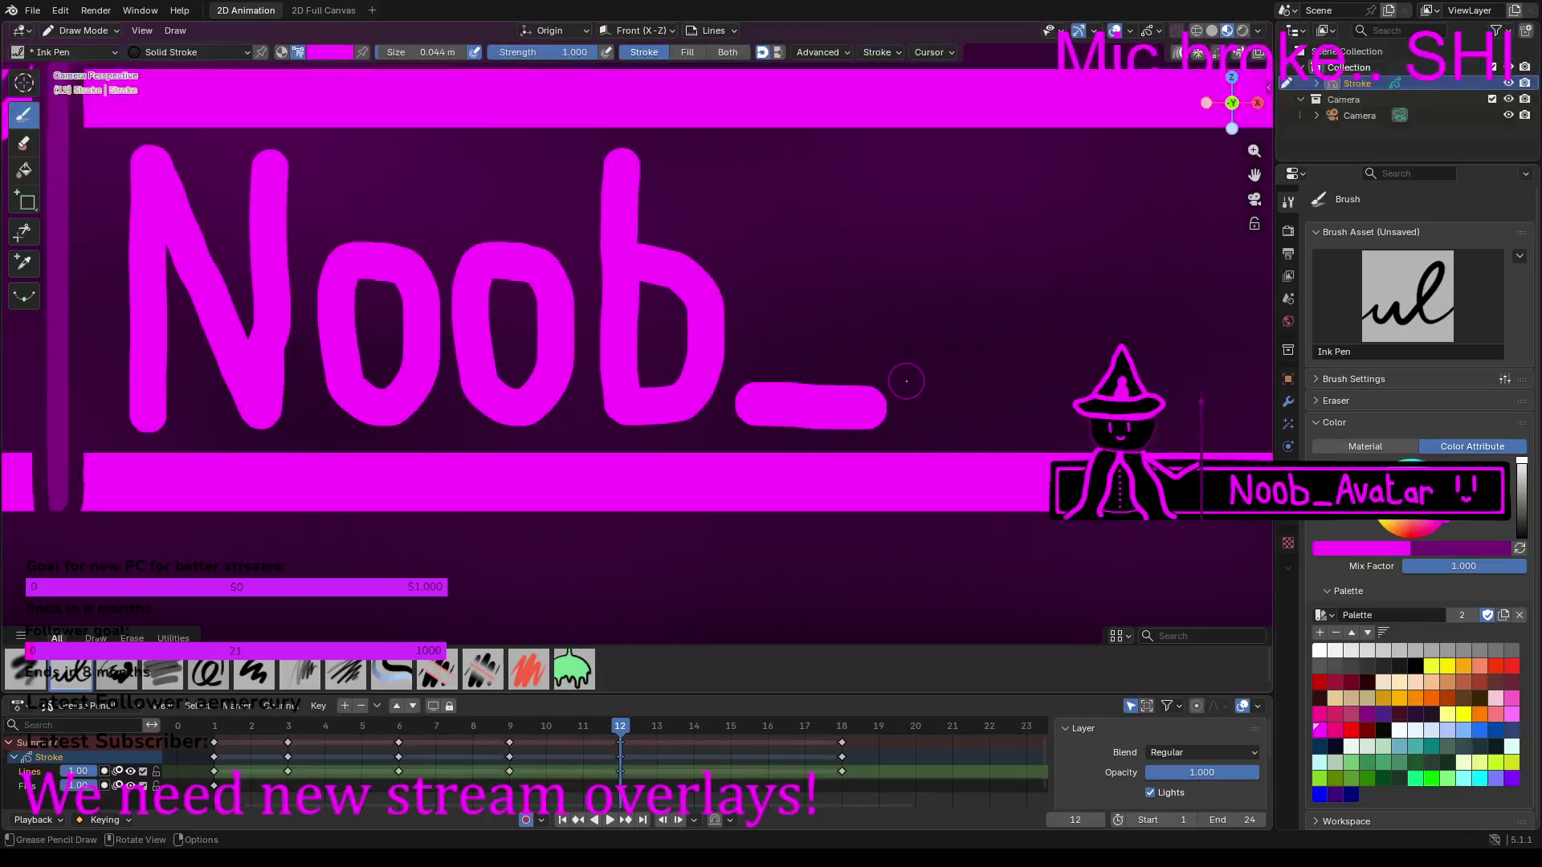
pyautogui.moveTo(927, 405)
pyautogui.mouseDown()
pyautogui.moveTo(993, 174)
pyautogui.moveTo(1060, 410)
pyautogui.mouseUp()
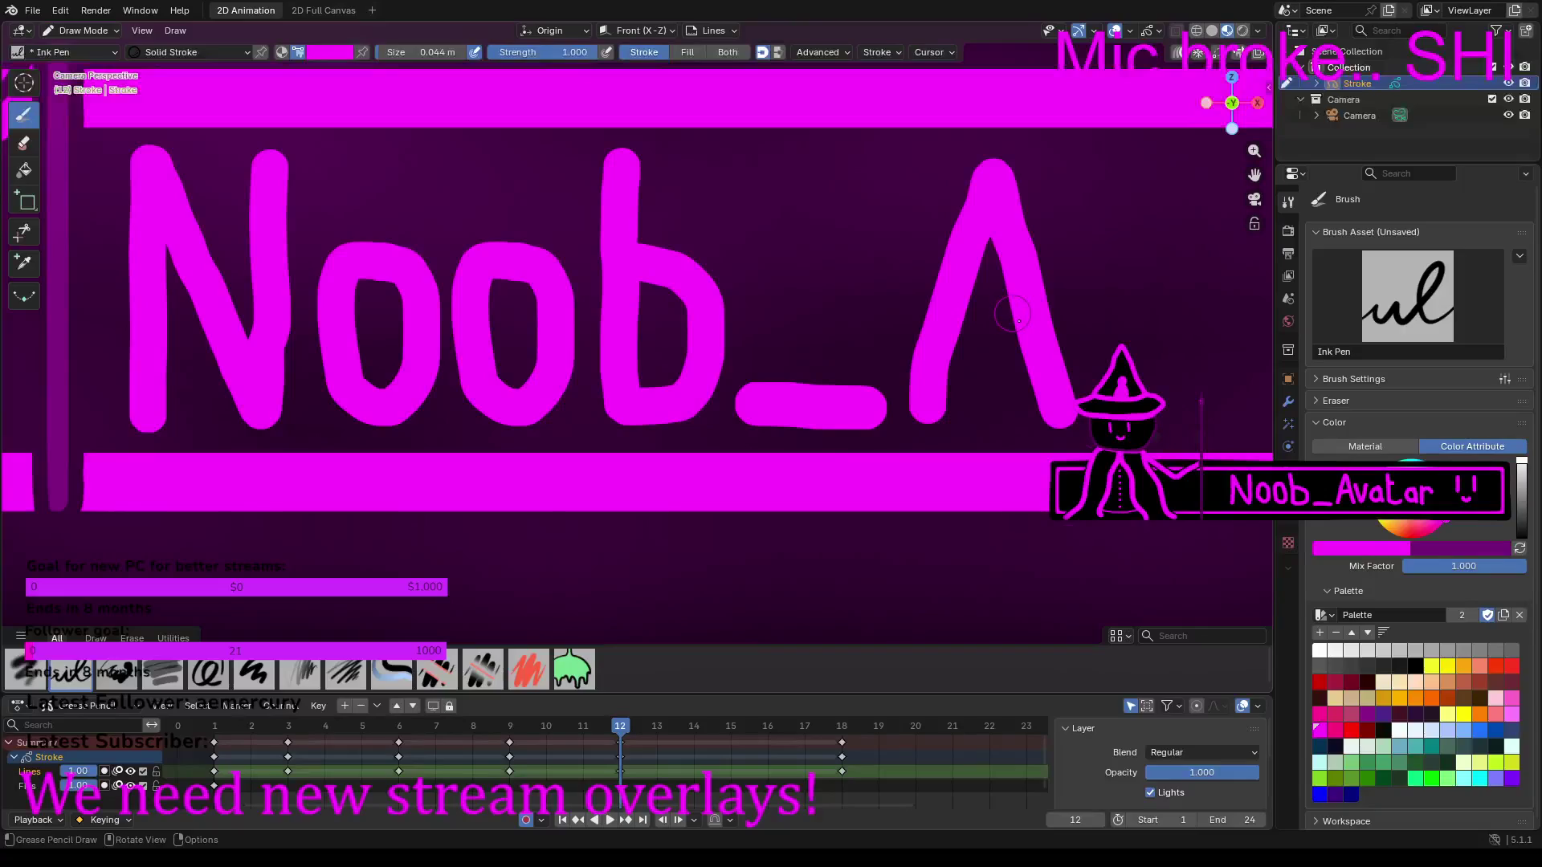
pyautogui.moveTo(1019, 321); pyautogui.dragTo(976, 323)
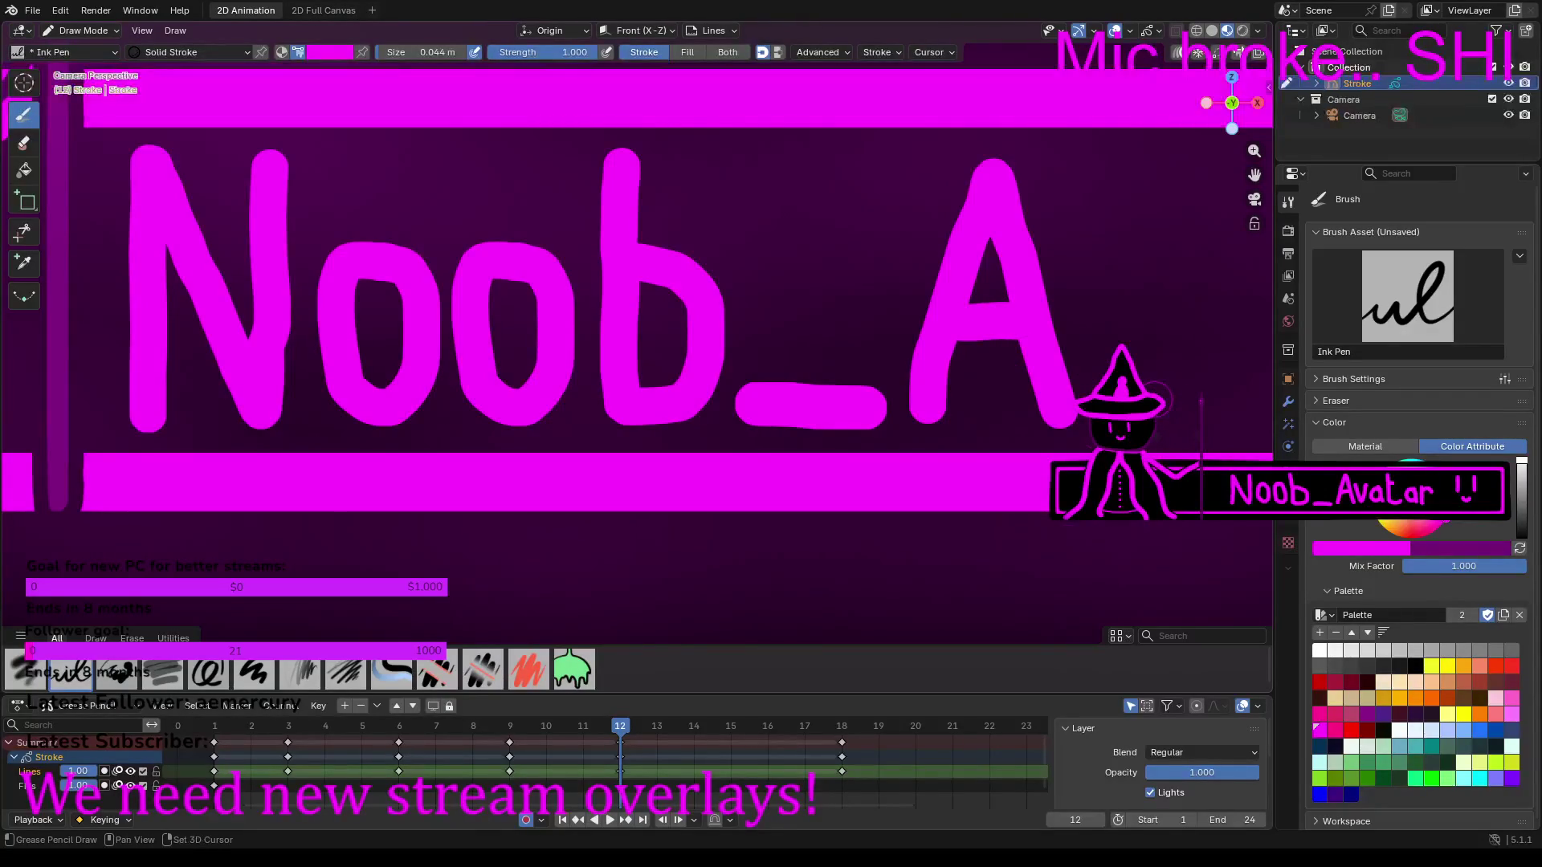
pyautogui.moveTo(1072, 287); pyautogui.dragTo(715, 297, button='middle')
pyautogui.moveTo(723, 298)
pyautogui.mouseDown()
pyautogui.moveTo(756, 404)
pyautogui.moveTo(832, 299)
pyautogui.mouseUp()
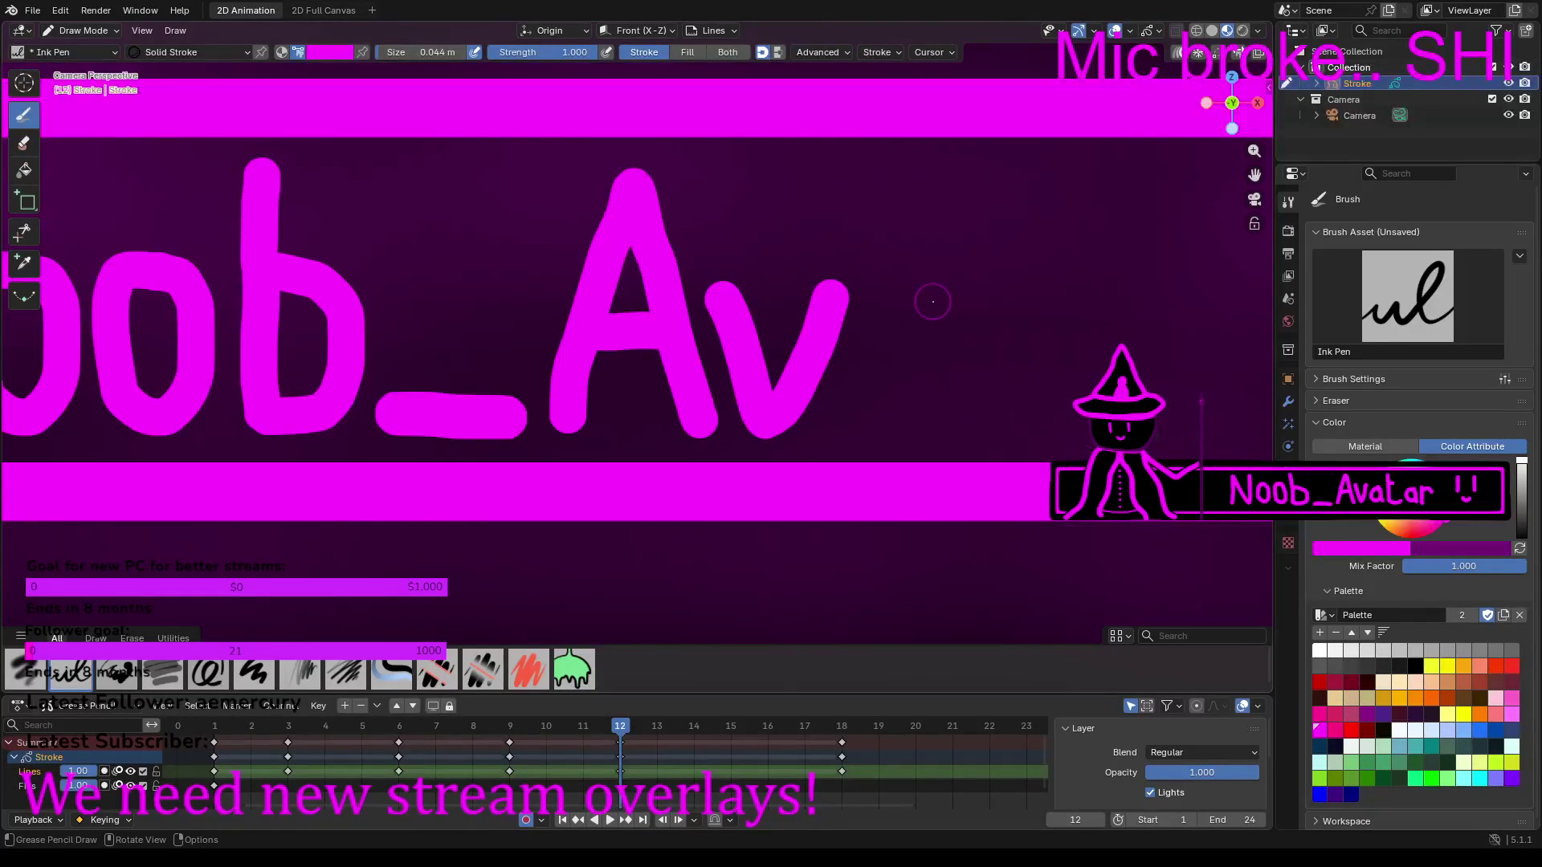
# Step: Zoom in and draw a lowercase 'a' with its tail after 'Av'
pyautogui.scroll(-4, 893, 303)
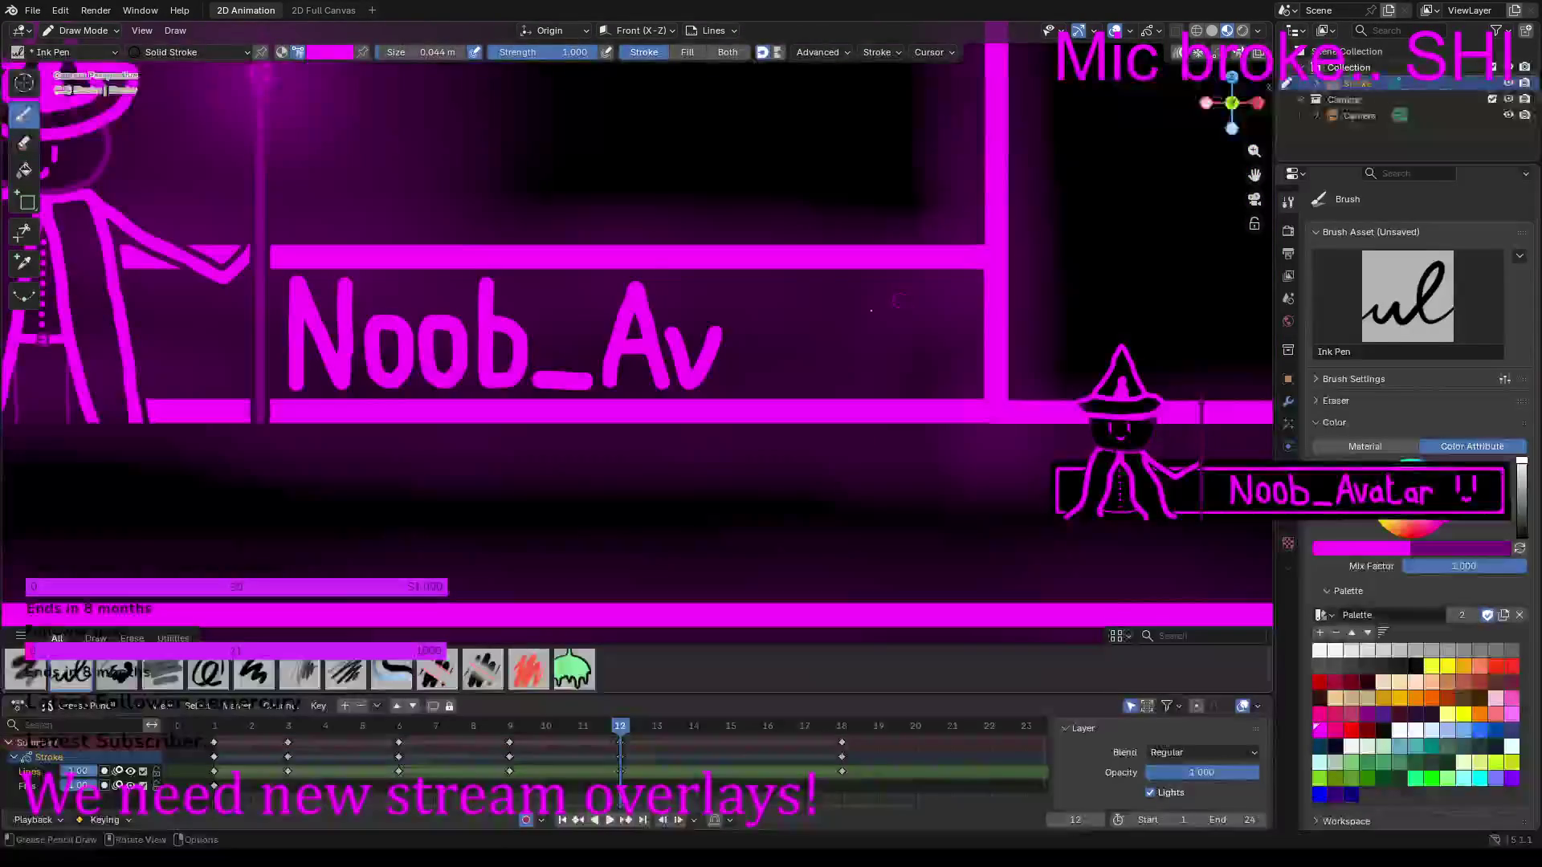
pyautogui.scroll(3, 909, 325)
pyautogui.scroll(3, 712, 337)
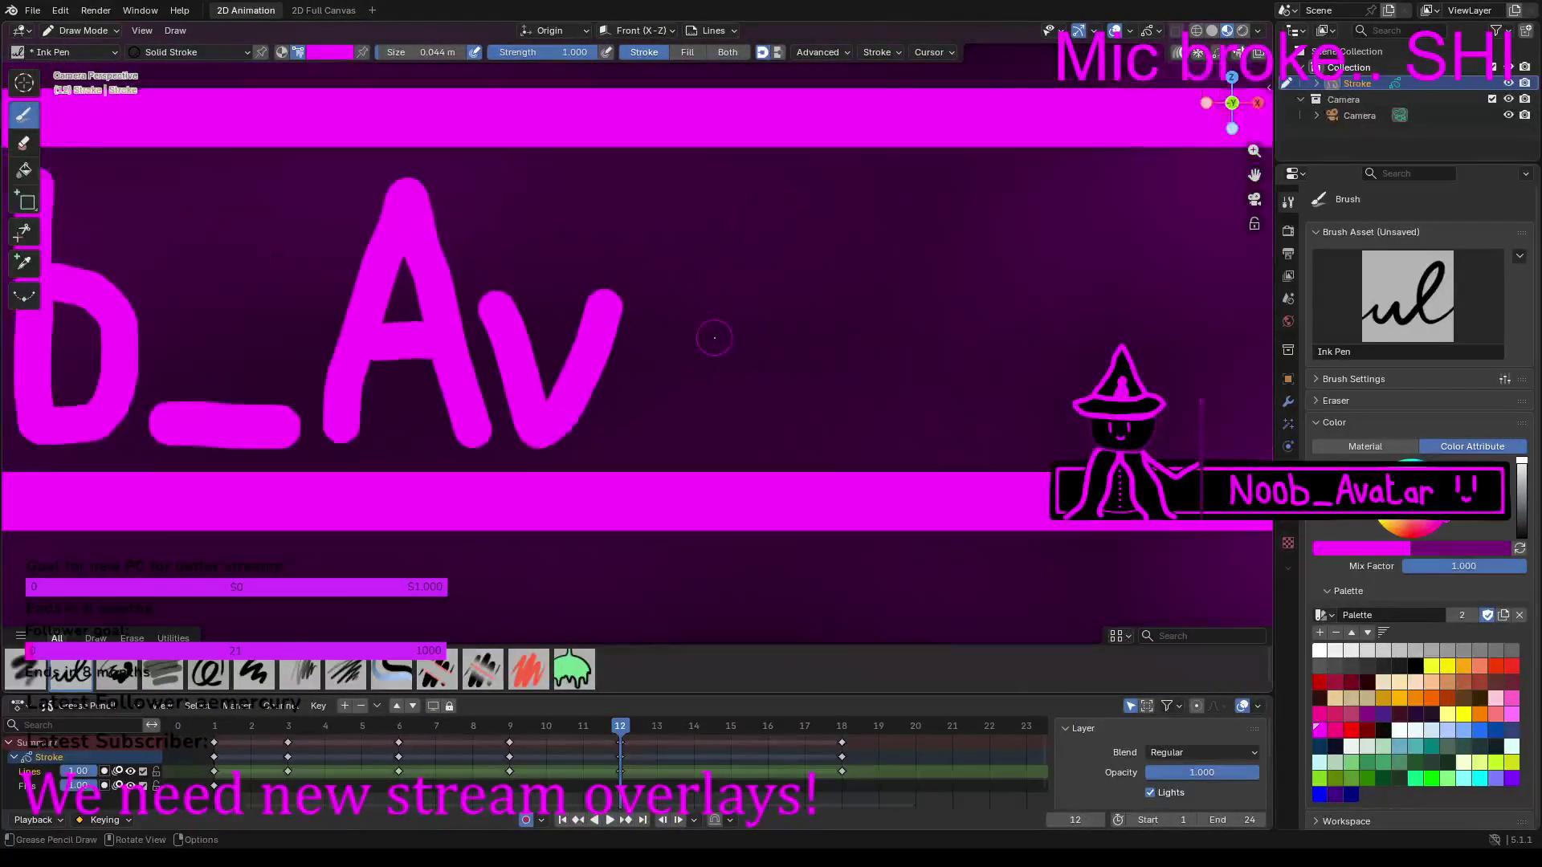
pyautogui.moveTo(669, 272)
pyautogui.mouseDown()
pyautogui.moveTo(767, 249)
pyautogui.moveTo(793, 327)
pyautogui.moveTo(783, 346)
pyautogui.moveTo(660, 389)
pyautogui.moveTo(651, 444)
pyautogui.moveTo(675, 470)
pyautogui.moveTo(767, 475)
pyautogui.moveTo(798, 364)
pyautogui.mouseUp()
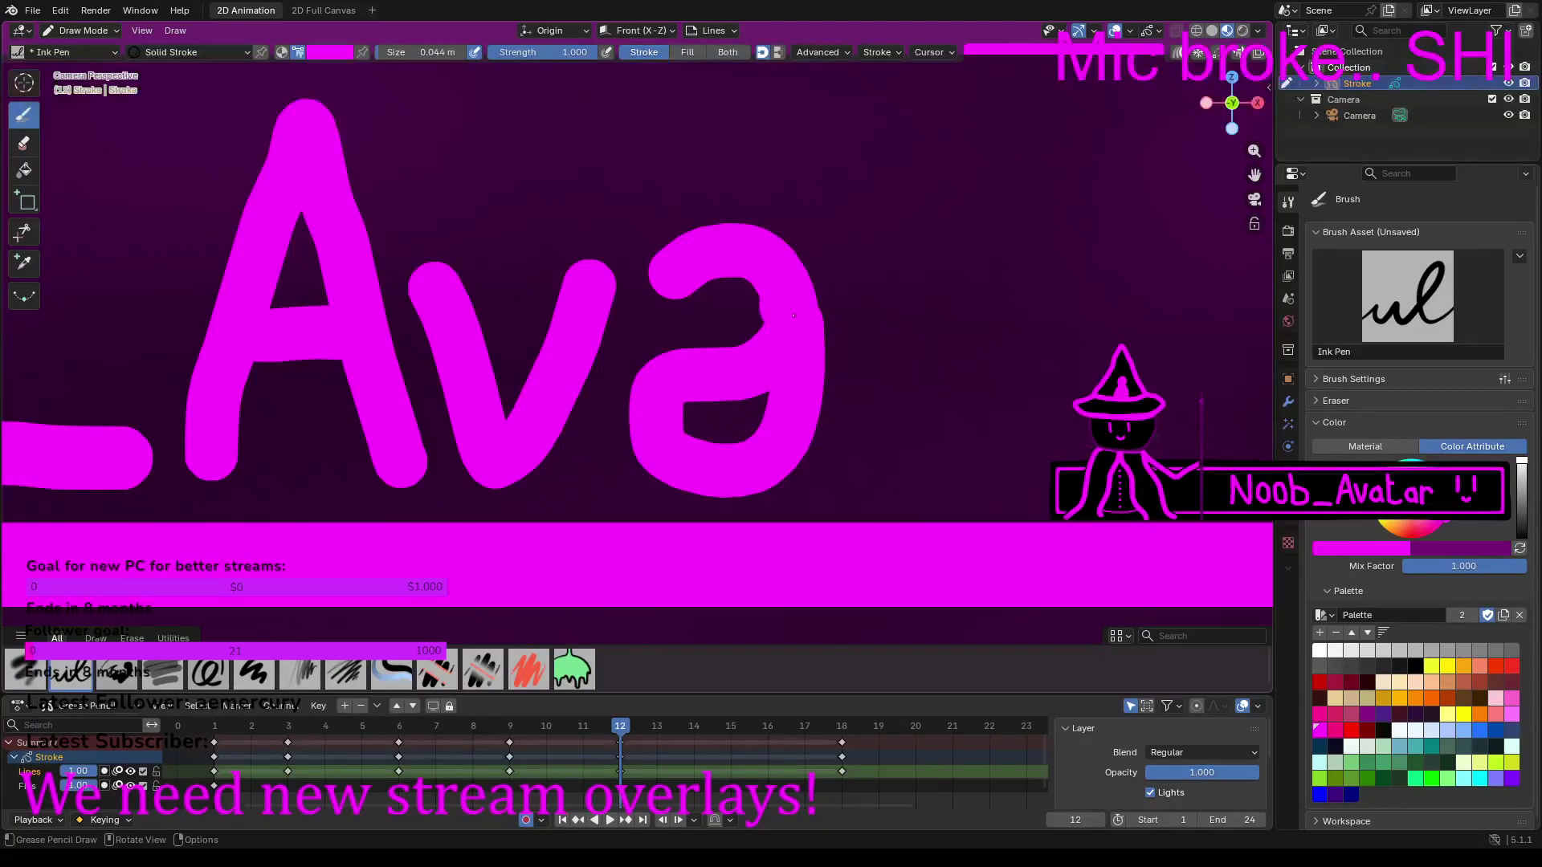
pyautogui.moveTo(806, 399); pyautogui.dragTo(820, 463)
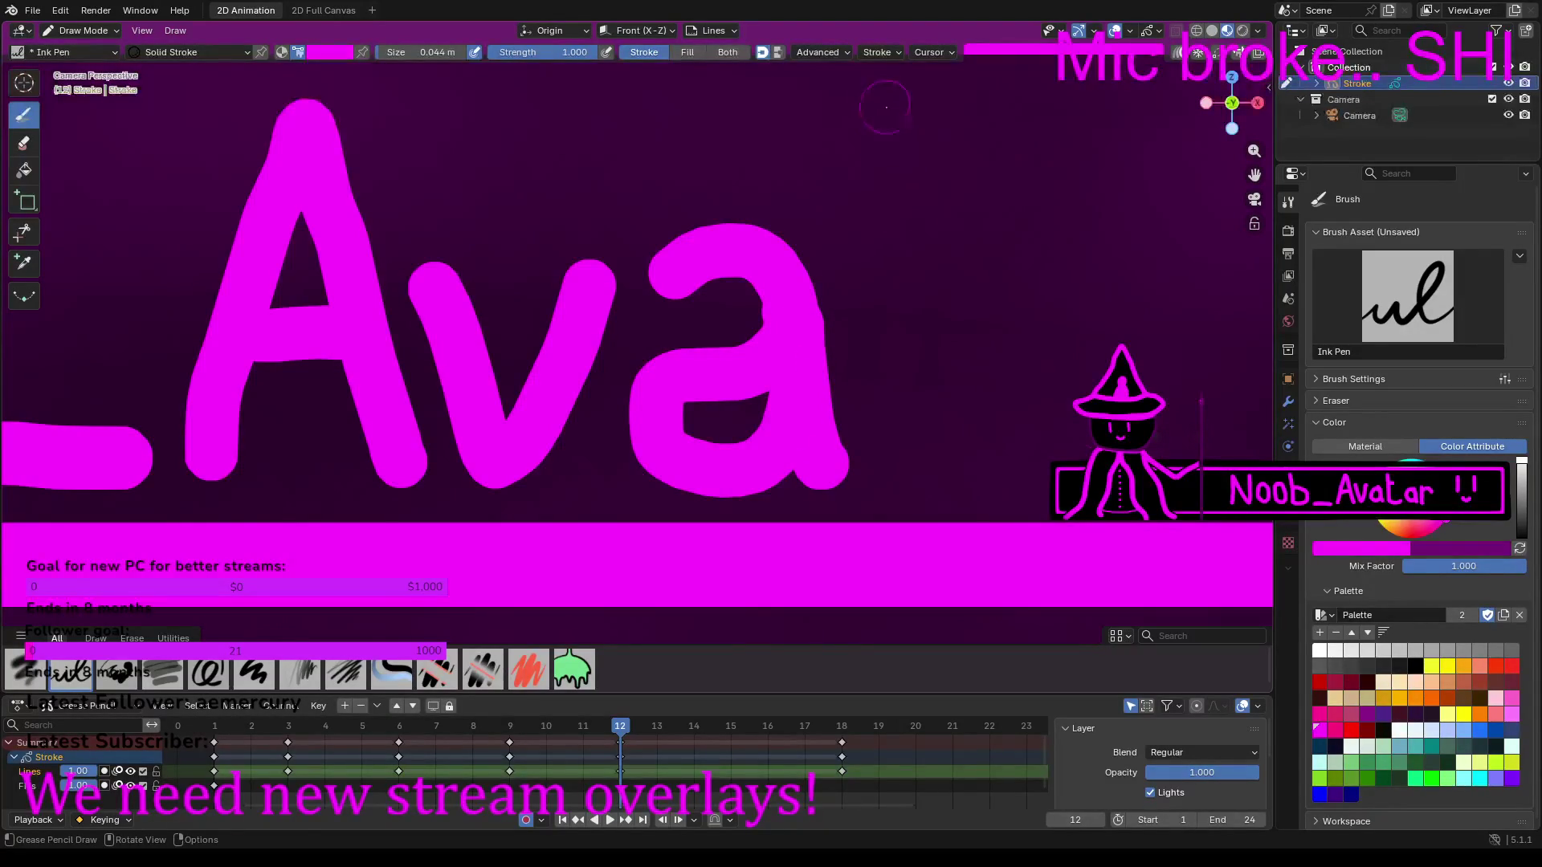
# Step: Draw a 't' with a crossbar and an 'r' after 'Ava', then zoom out to check the word
pyautogui.moveTo(893, 102)
pyautogui.mouseDown()
pyautogui.moveTo(930, 430)
pyautogui.moveTo(1045, 440)
pyautogui.mouseUp()
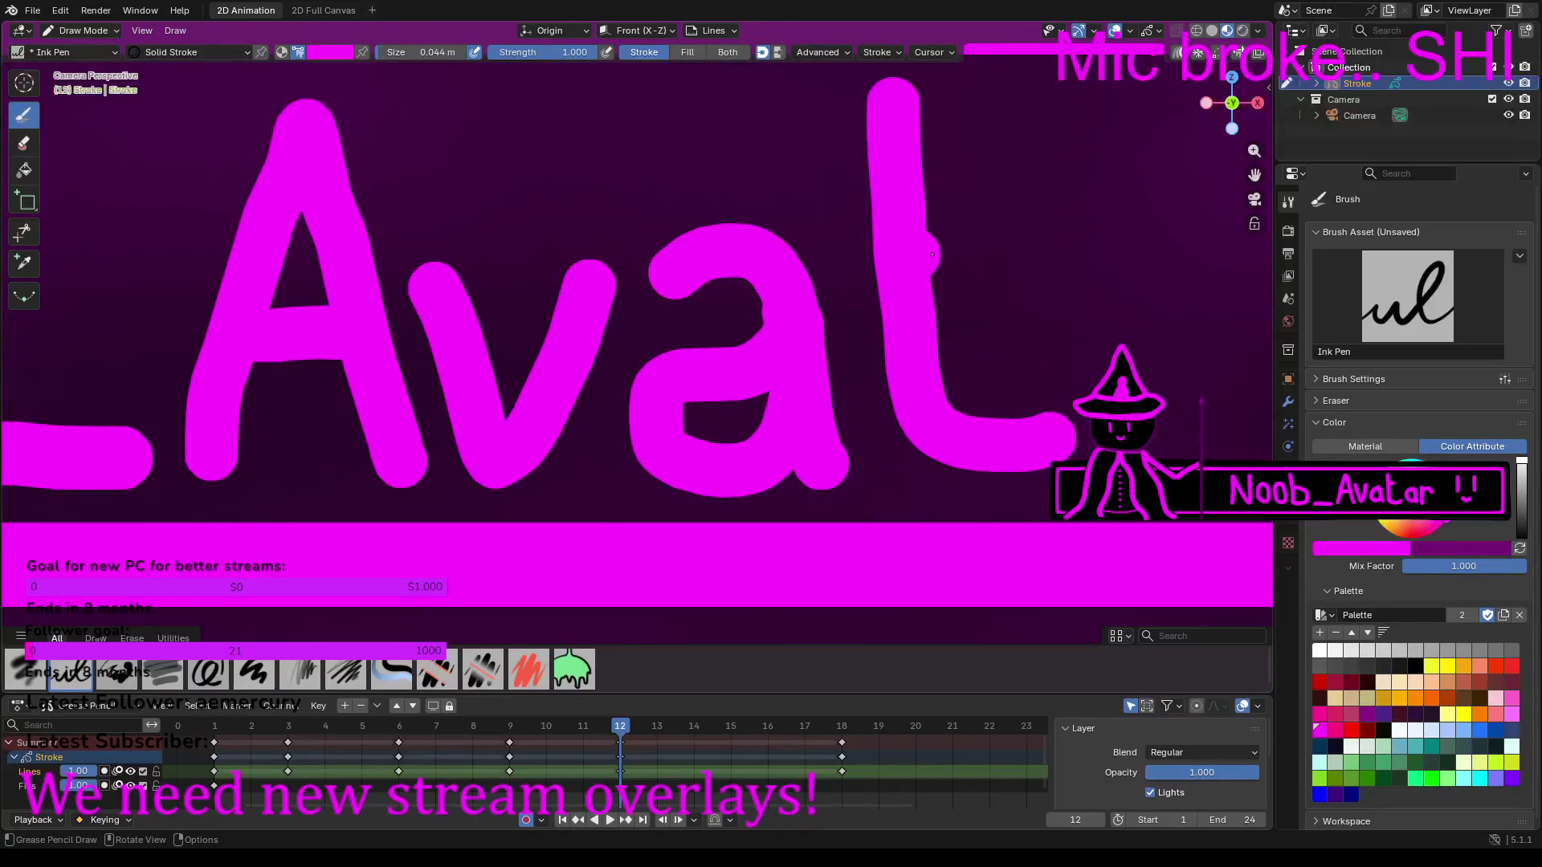
pyautogui.moveTo(932, 255); pyautogui.dragTo(972, 259)
pyautogui.keyDown('shift'); pyautogui.moveTo(1040, 299); pyautogui.dragTo(626, 314, button='middle'); pyautogui.keyUp('shift')
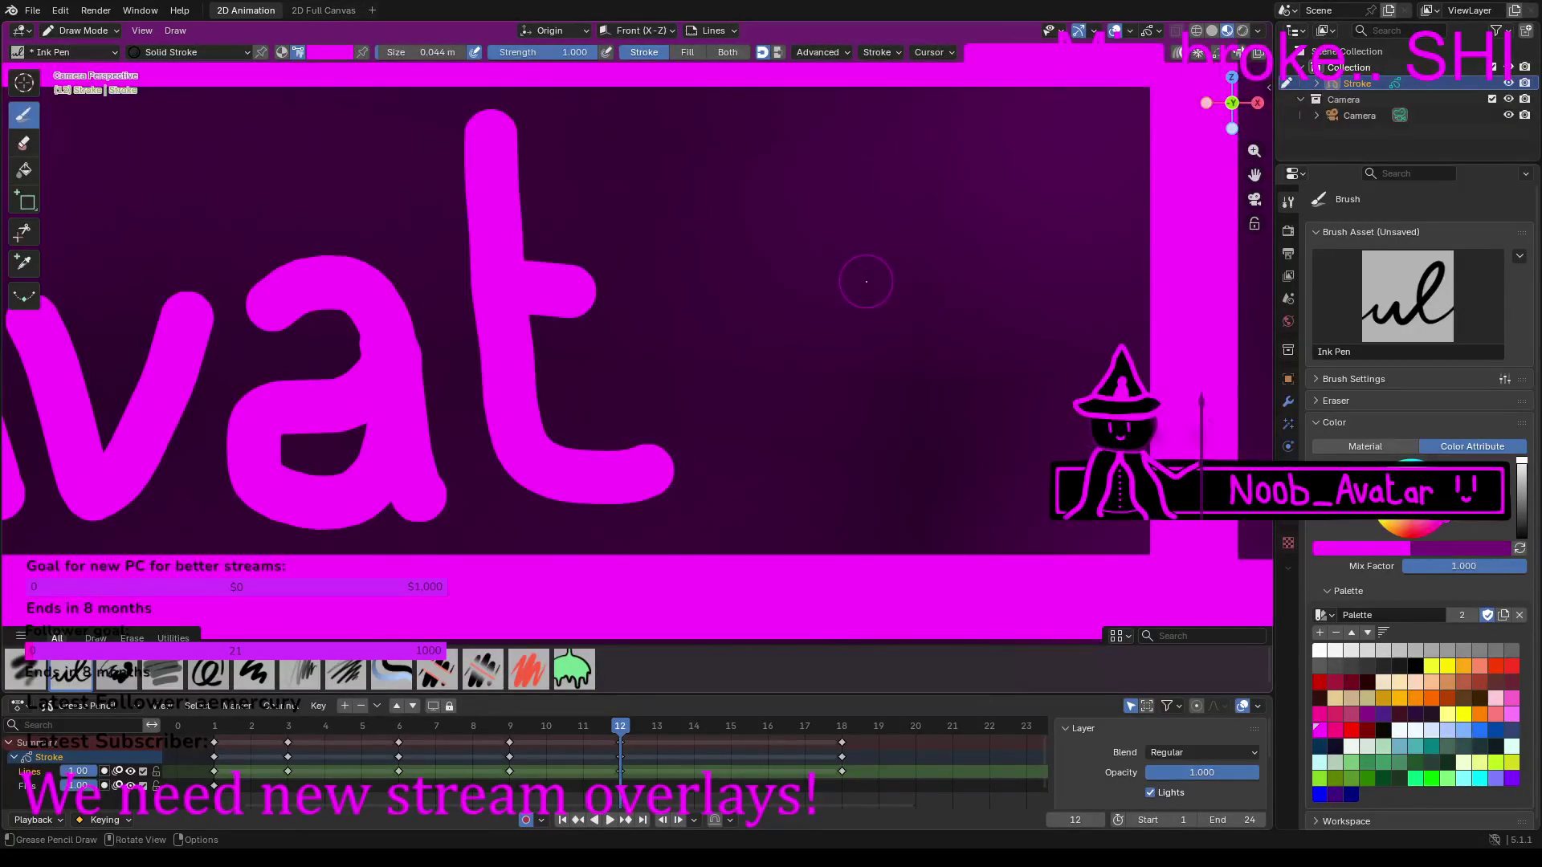
pyautogui.moveTo(876, 275); pyautogui.dragTo(895, 486)
pyautogui.moveTo(897, 310)
pyautogui.mouseDown()
pyautogui.moveTo(968, 241)
pyautogui.moveTo(1011, 322)
pyautogui.mouseUp()
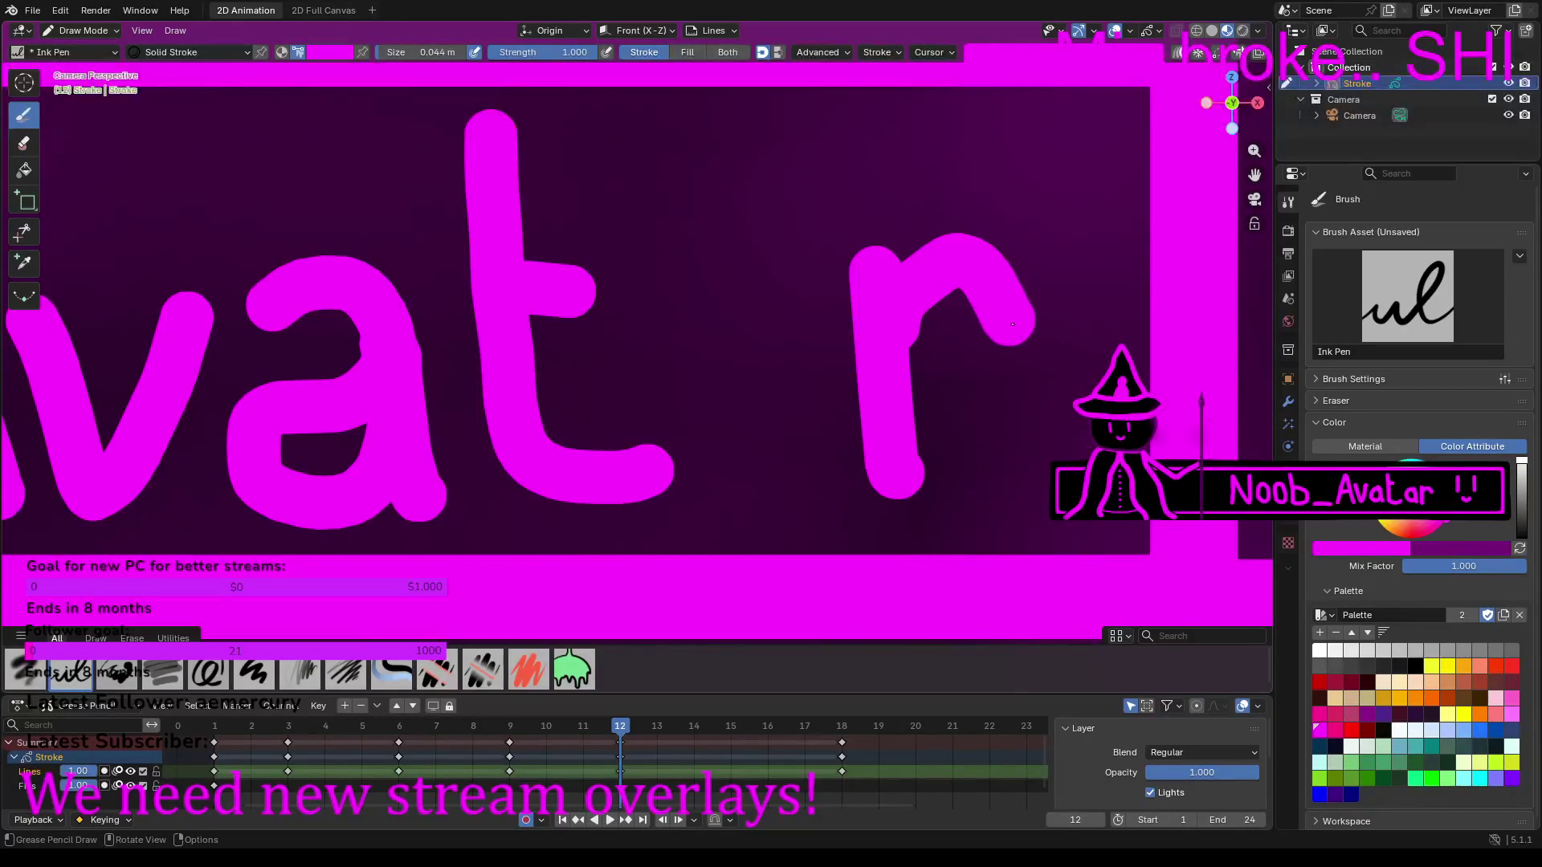
pyautogui.scroll(-2, 1011, 324)
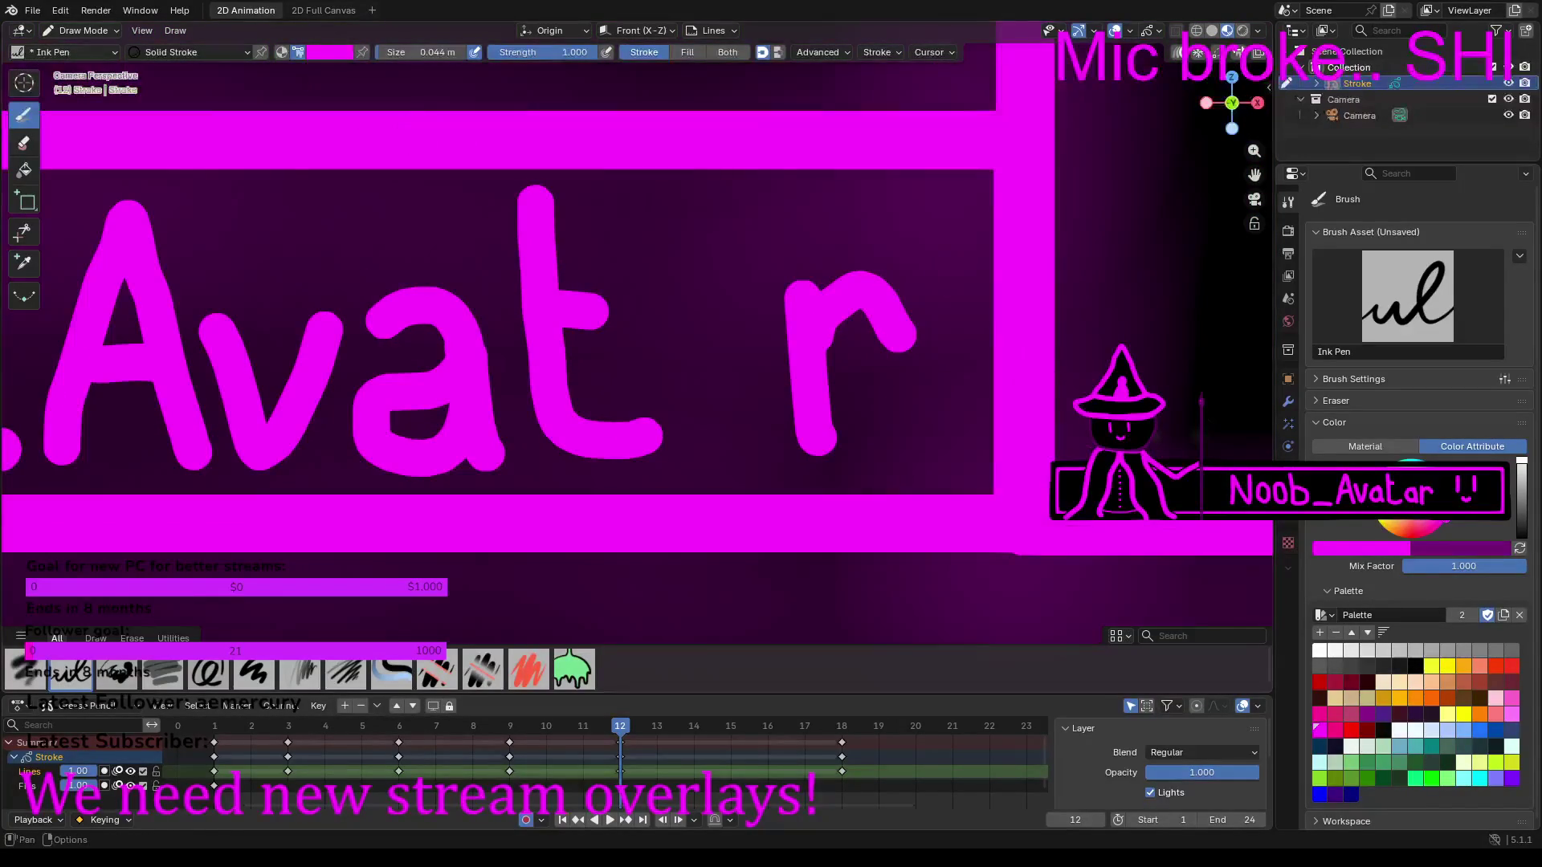
pyautogui.click(95, 32)
# Step: In Edit Mode, duplicate the 'a' stroke and place the copy between the 't' and 'r'
pyautogui.click(89, 63)
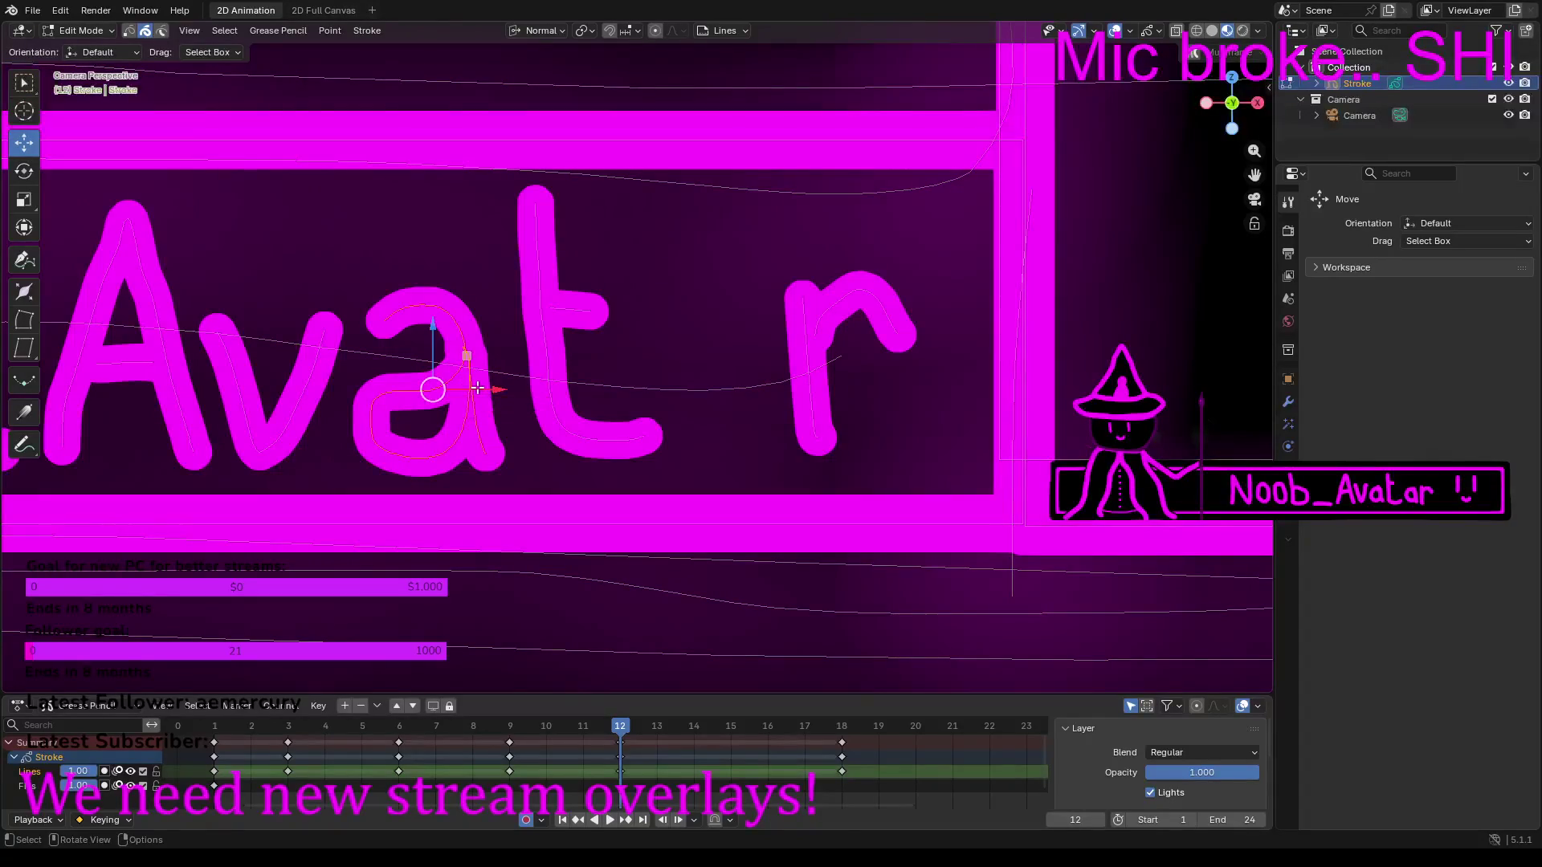
pyautogui.hotkey('ctrl', 'c')
pyautogui.hotkey('ctrl', 'v')
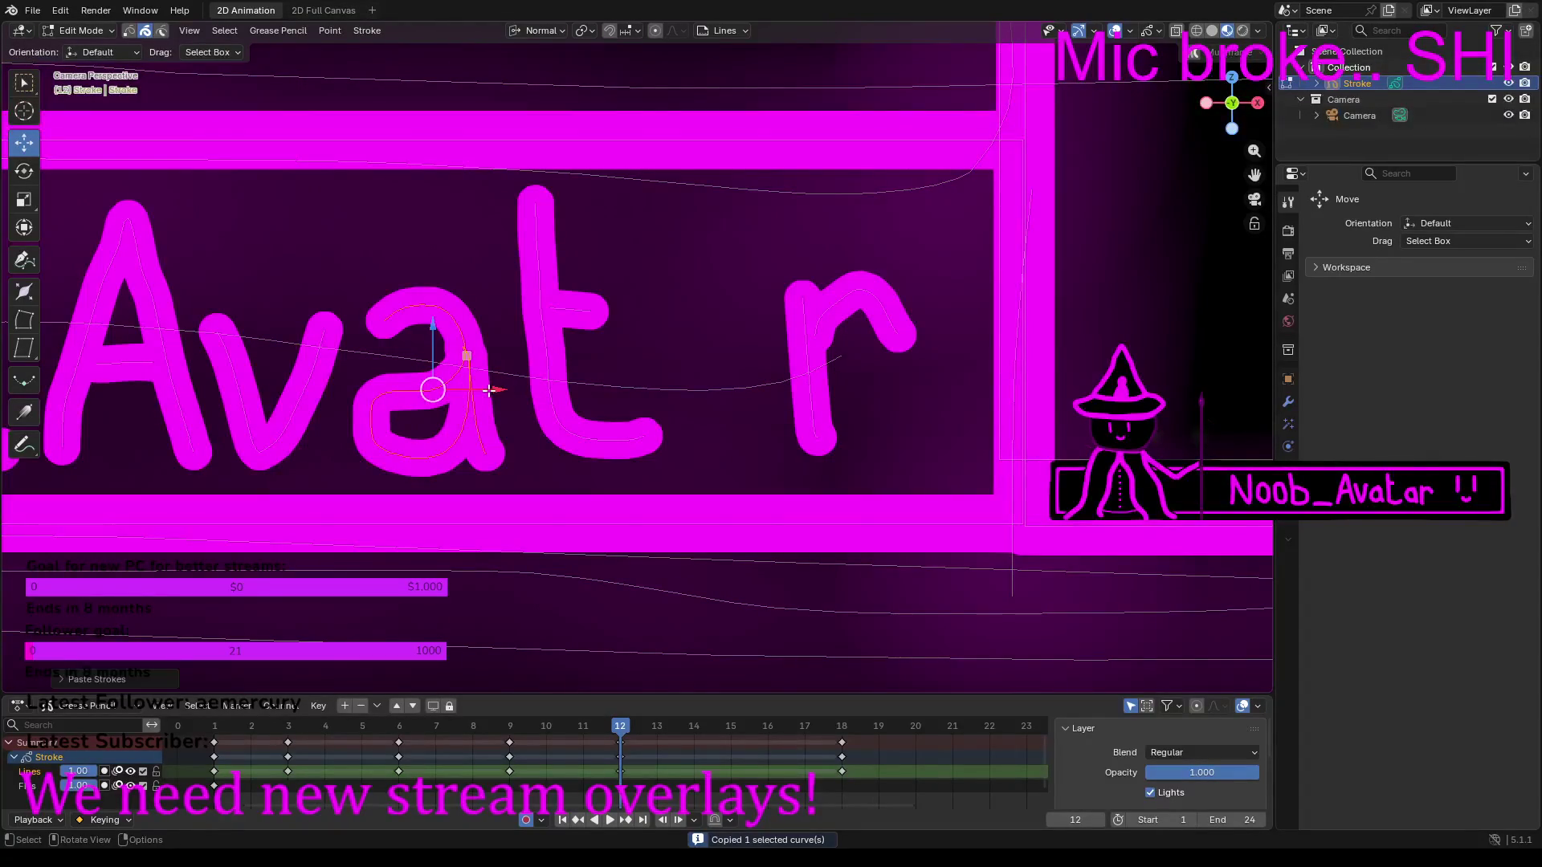
pyautogui.moveTo(499, 392); pyautogui.dragTo(824, 402)
# Step: Reposition the 'r' and the pasted 'a' so the letters of 'Avatar' are evenly spaced
pyautogui.click(806, 321)
pyautogui.moveTo(850, 310)
pyautogui.mouseDown()
pyautogui.moveTo(863, 362)
pyautogui.moveTo(987, 351)
pyautogui.mouseUp()
pyautogui.moveTo(785, 341); pyautogui.dragTo(785, 342)
pyautogui.moveTo(976, 334); pyautogui.dragTo(964, 334)
pyautogui.click(781, 368)
pyautogui.click(775, 339)
pyautogui.moveTo(822, 390); pyautogui.dragTo(831, 390)
# Step: Zoom and pan along the nameplate to check the full 'Noob_Avatar' lettering
pyautogui.scroll(-12, 874, 304)
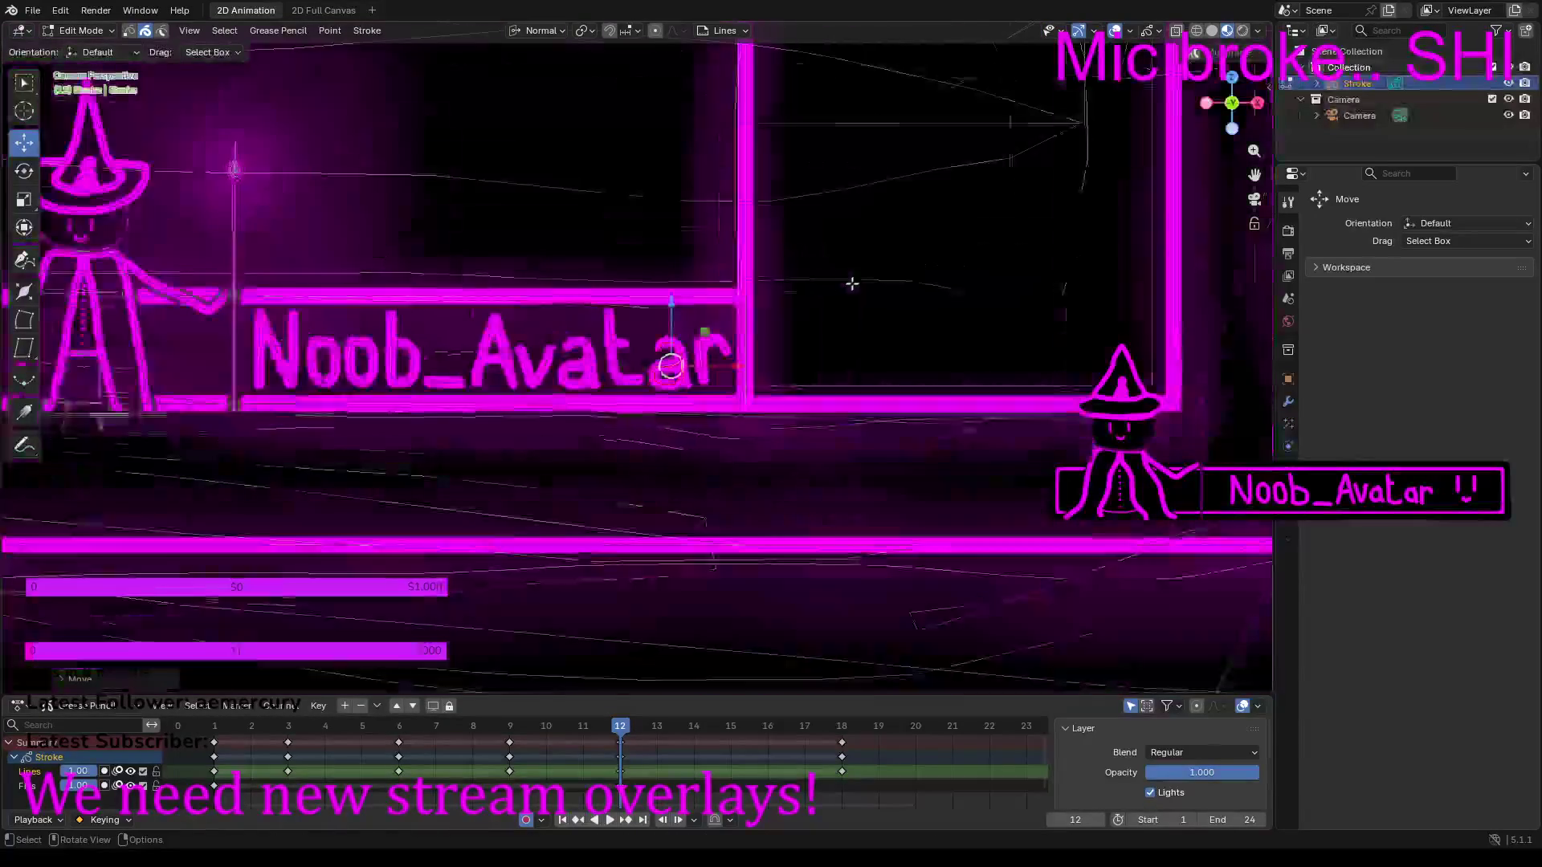
pyautogui.scroll(10, 934, 243)
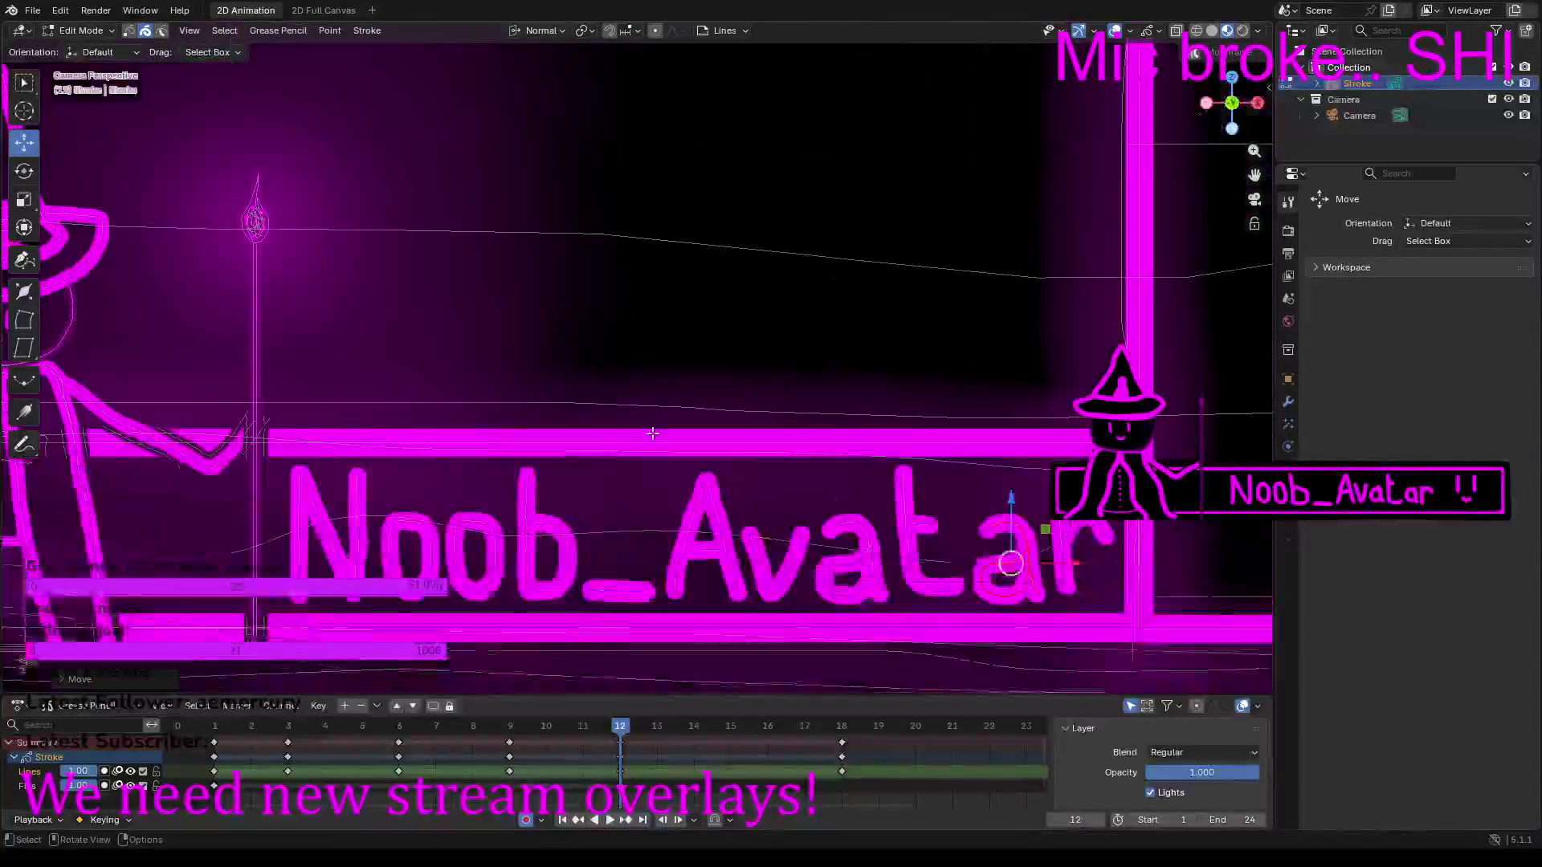
pyautogui.scroll(8, 653, 434)
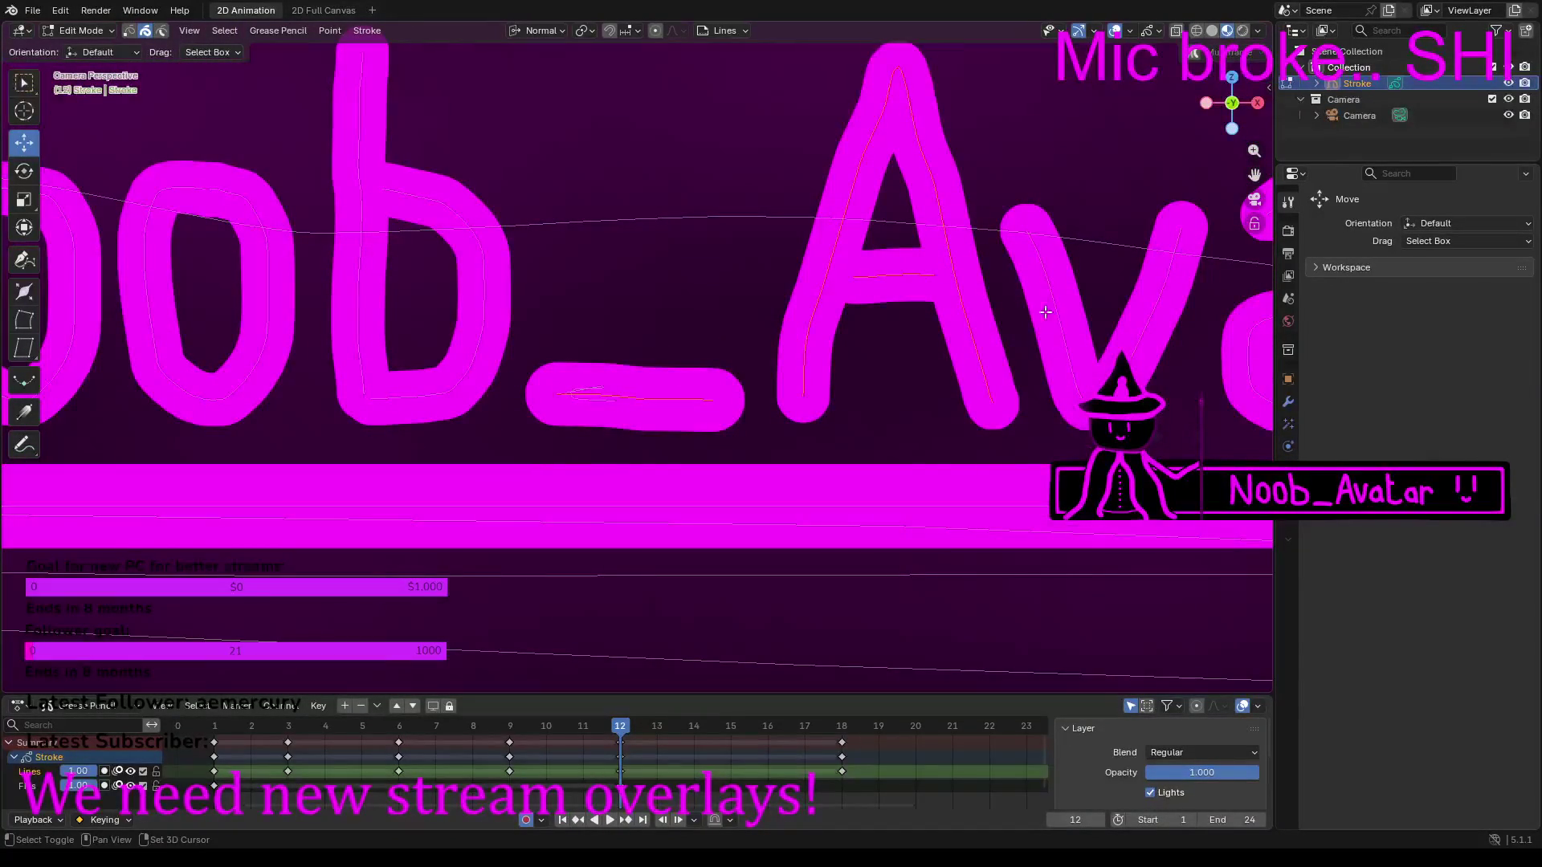
pyautogui.moveTo(787, 394)
pyautogui.keyDown('shift'); pyautogui.mouseDown(button='middle')
pyautogui.moveTo(667, 389)
pyautogui.moveTo(727, 341)
pyautogui.mouseUp(button='middle'); pyautogui.keyUp('shift')
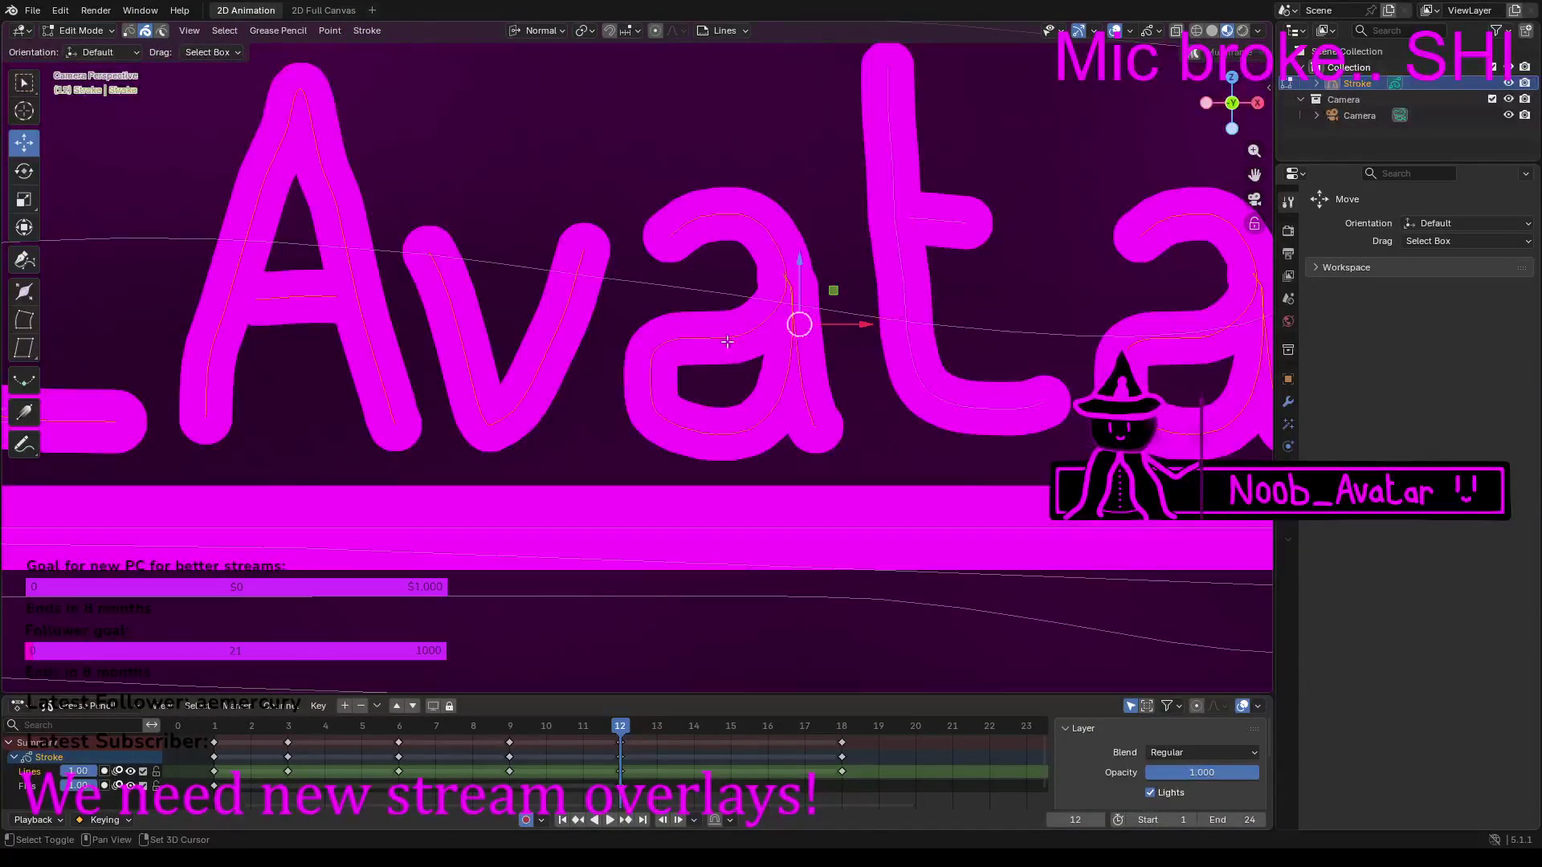
pyautogui.keyDown('shift'); pyautogui.moveTo(1039, 290); pyautogui.dragTo(370, 291, button='middle'); pyautogui.keyUp('shift')
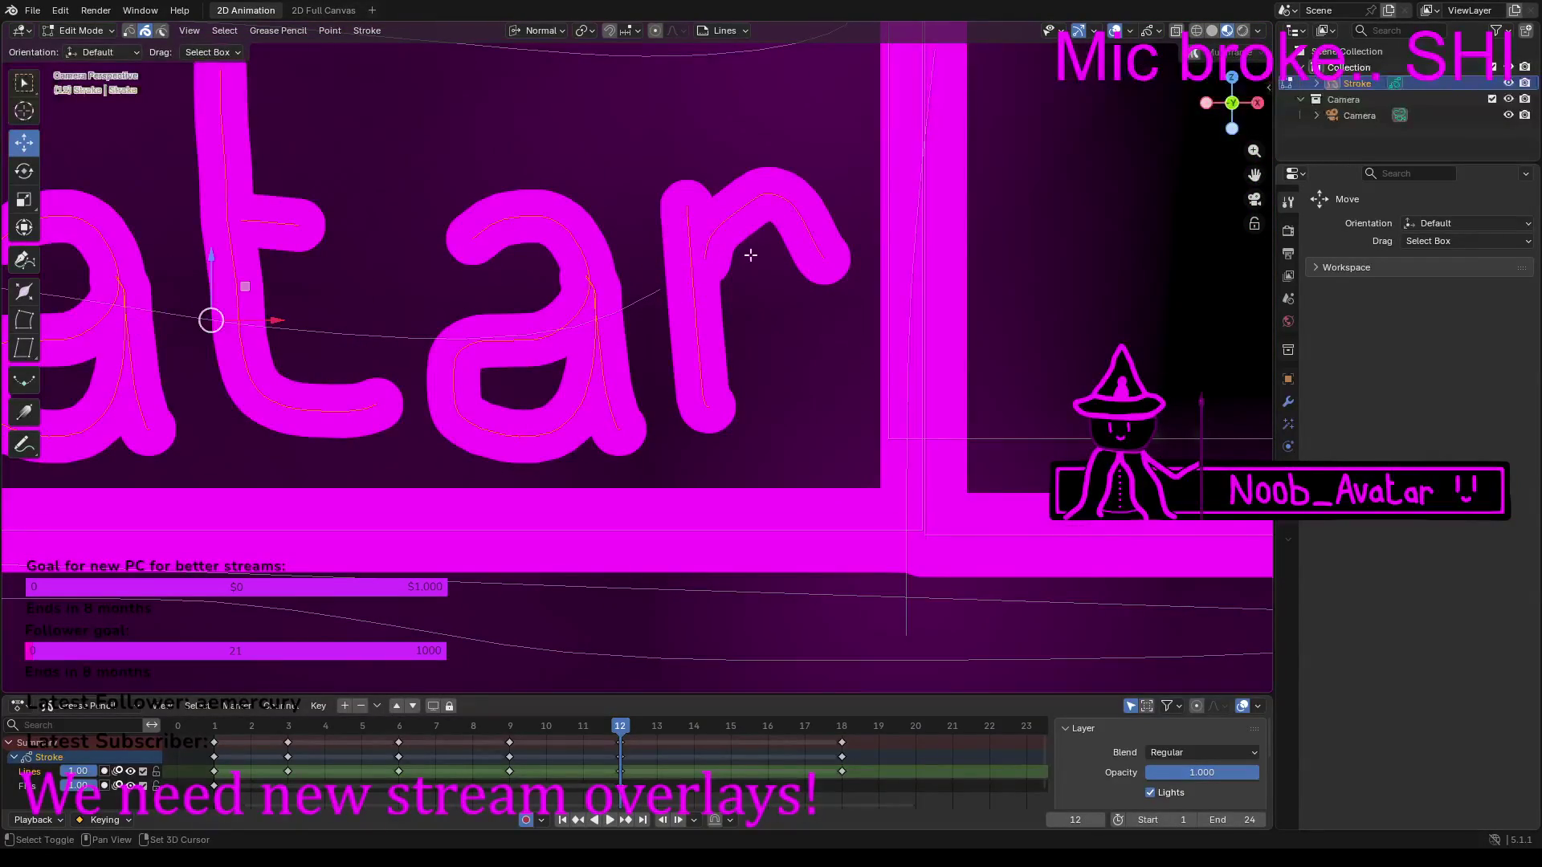
pyautogui.scroll(-3, 740, 278)
pyautogui.scroll(-1, 740, 278)
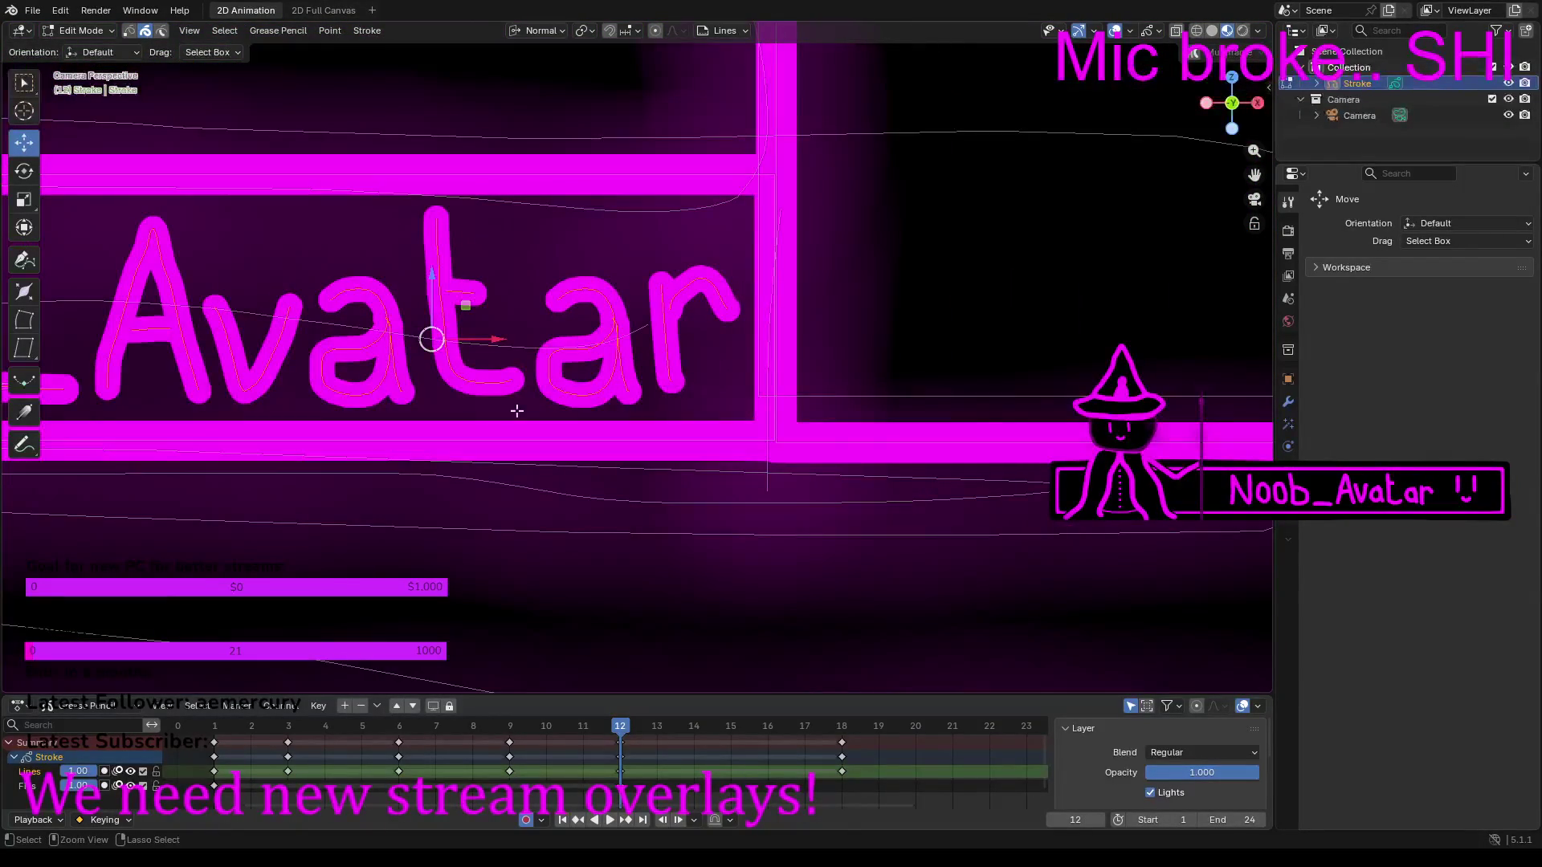
# Step: Copy the Avatar lettering and paste it onto frames 9 and 6
pyautogui.hotkey('ctrl', 'c')
pyautogui.click(511, 723)
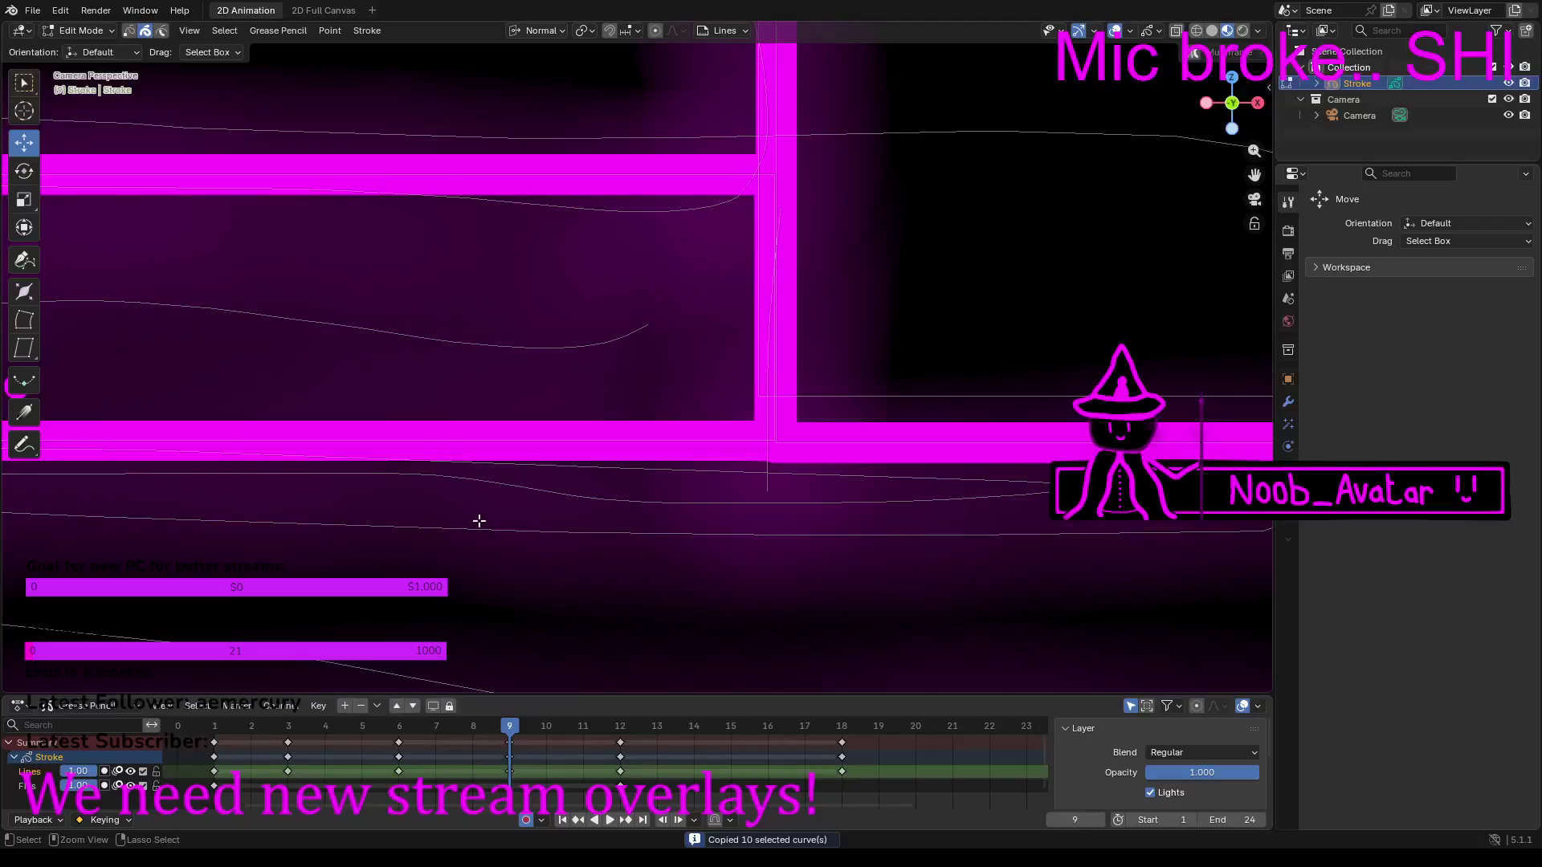
pyautogui.hotkey('ctrl', 'v')
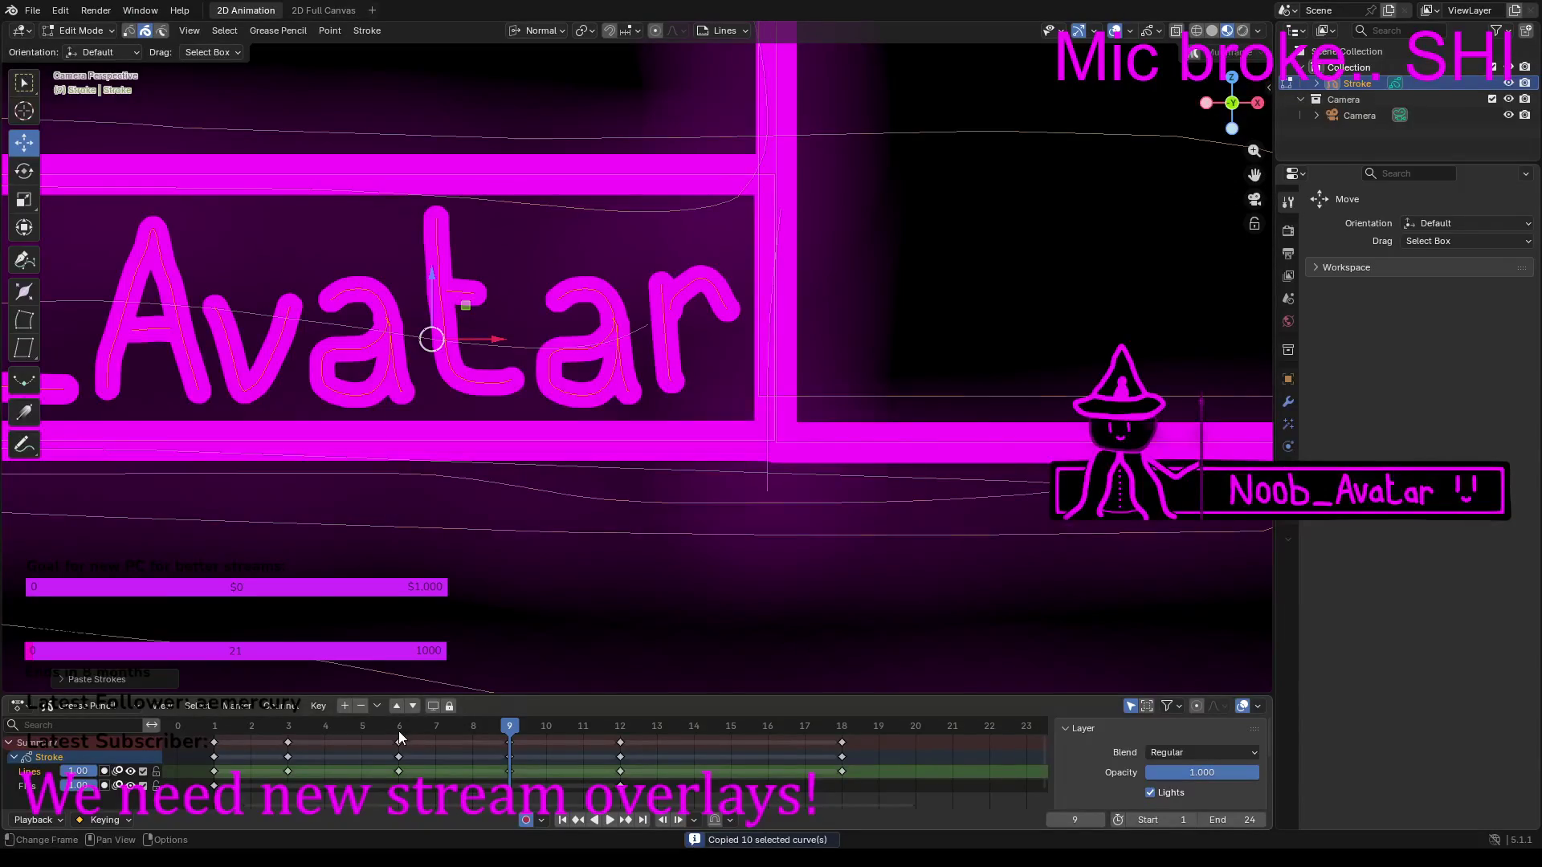
pyautogui.click(399, 734)
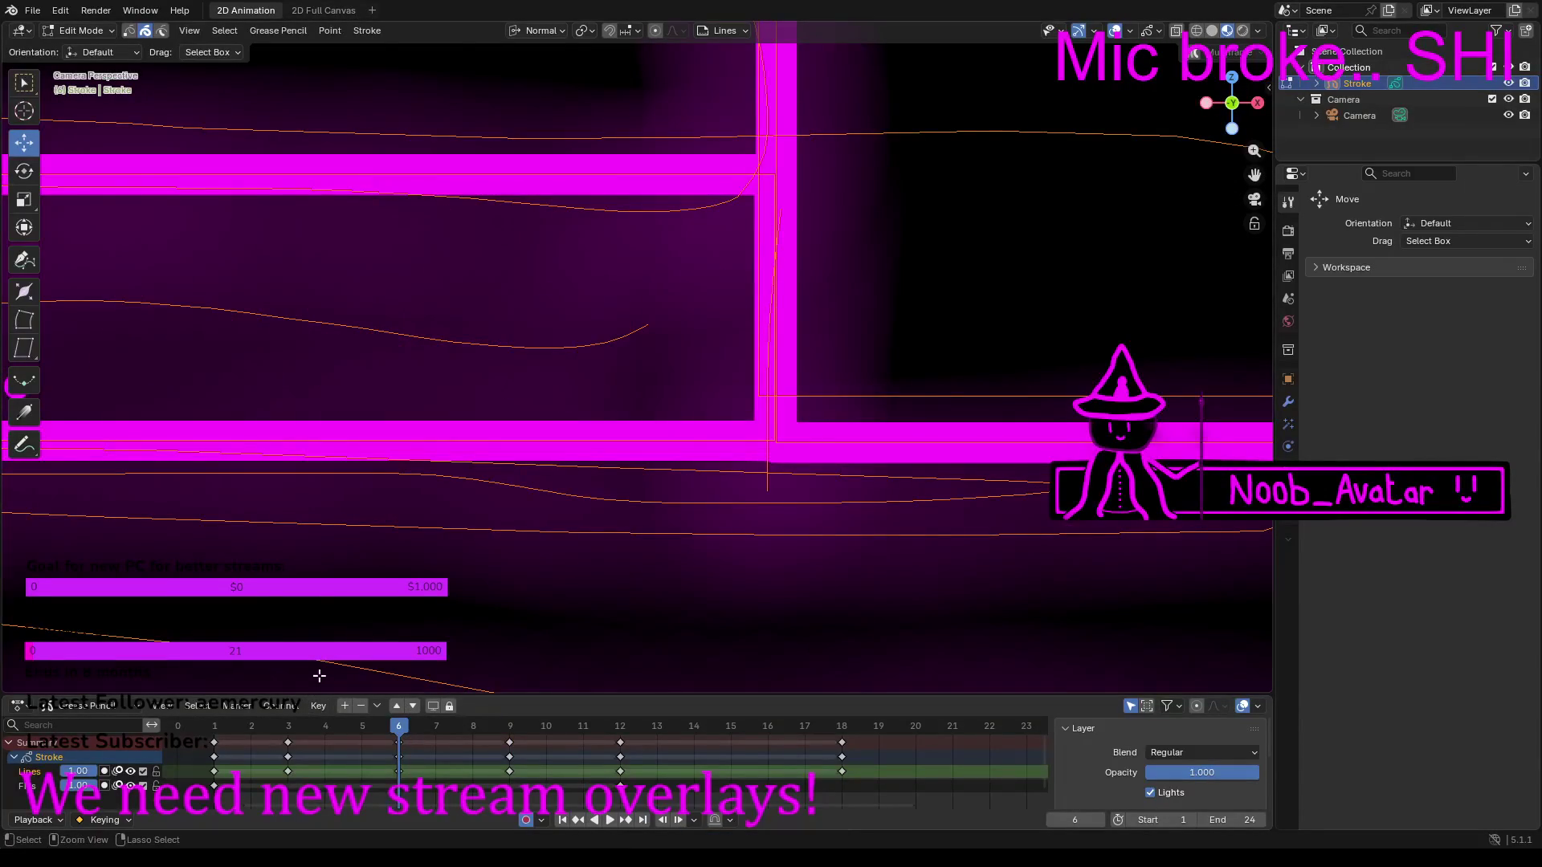
pyautogui.hotkey('ctrl', 'v')
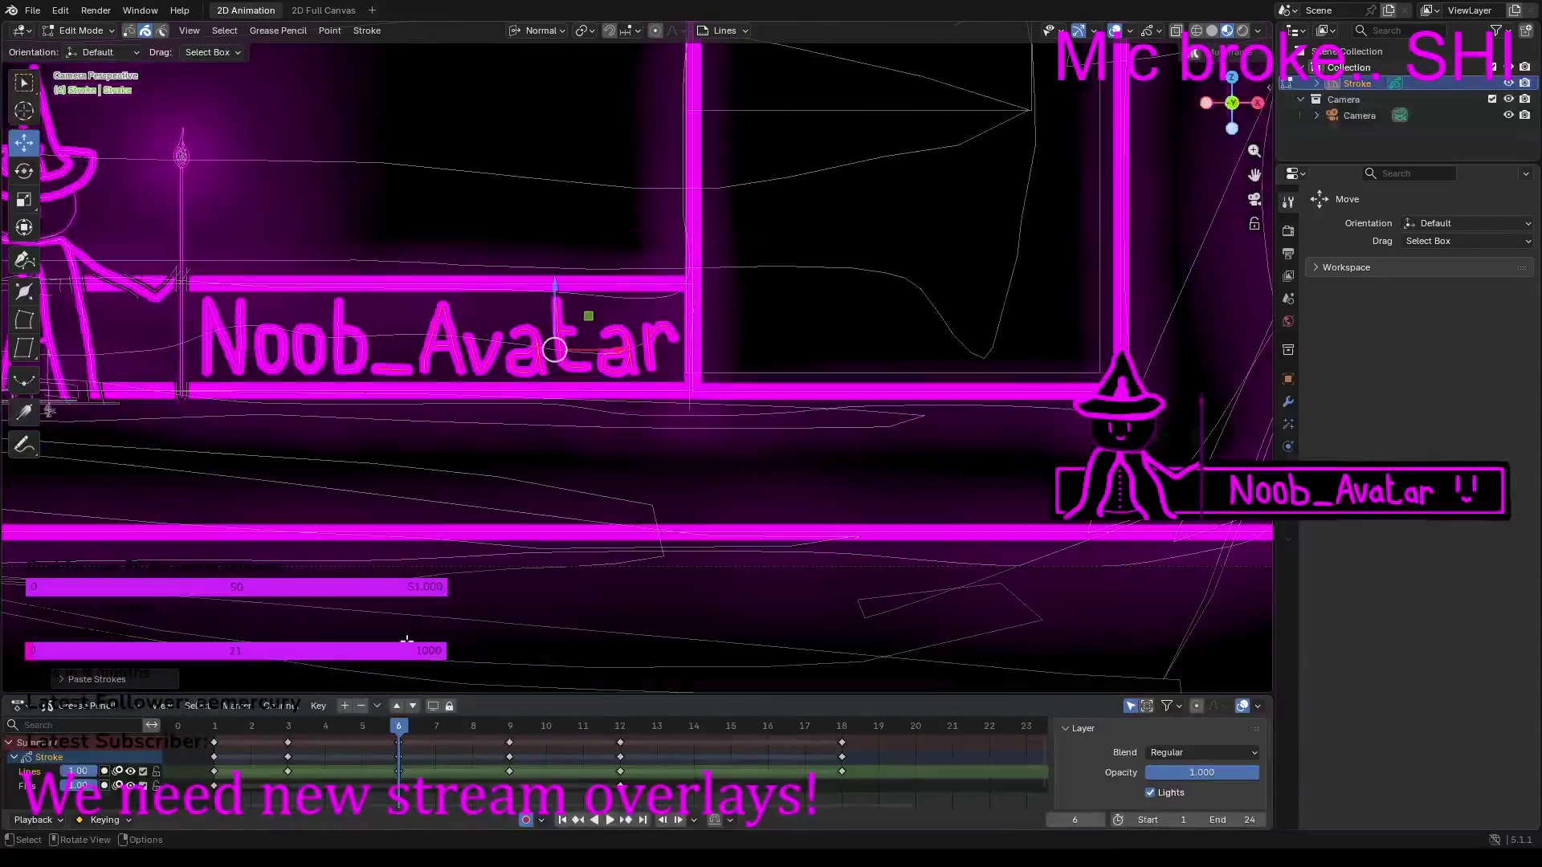
# Step: Paste the '_Avatar' lettering onto frames 3 and 1, then deselect it
pyautogui.click(289, 729)
pyautogui.hotkey('ctrl', 'v')
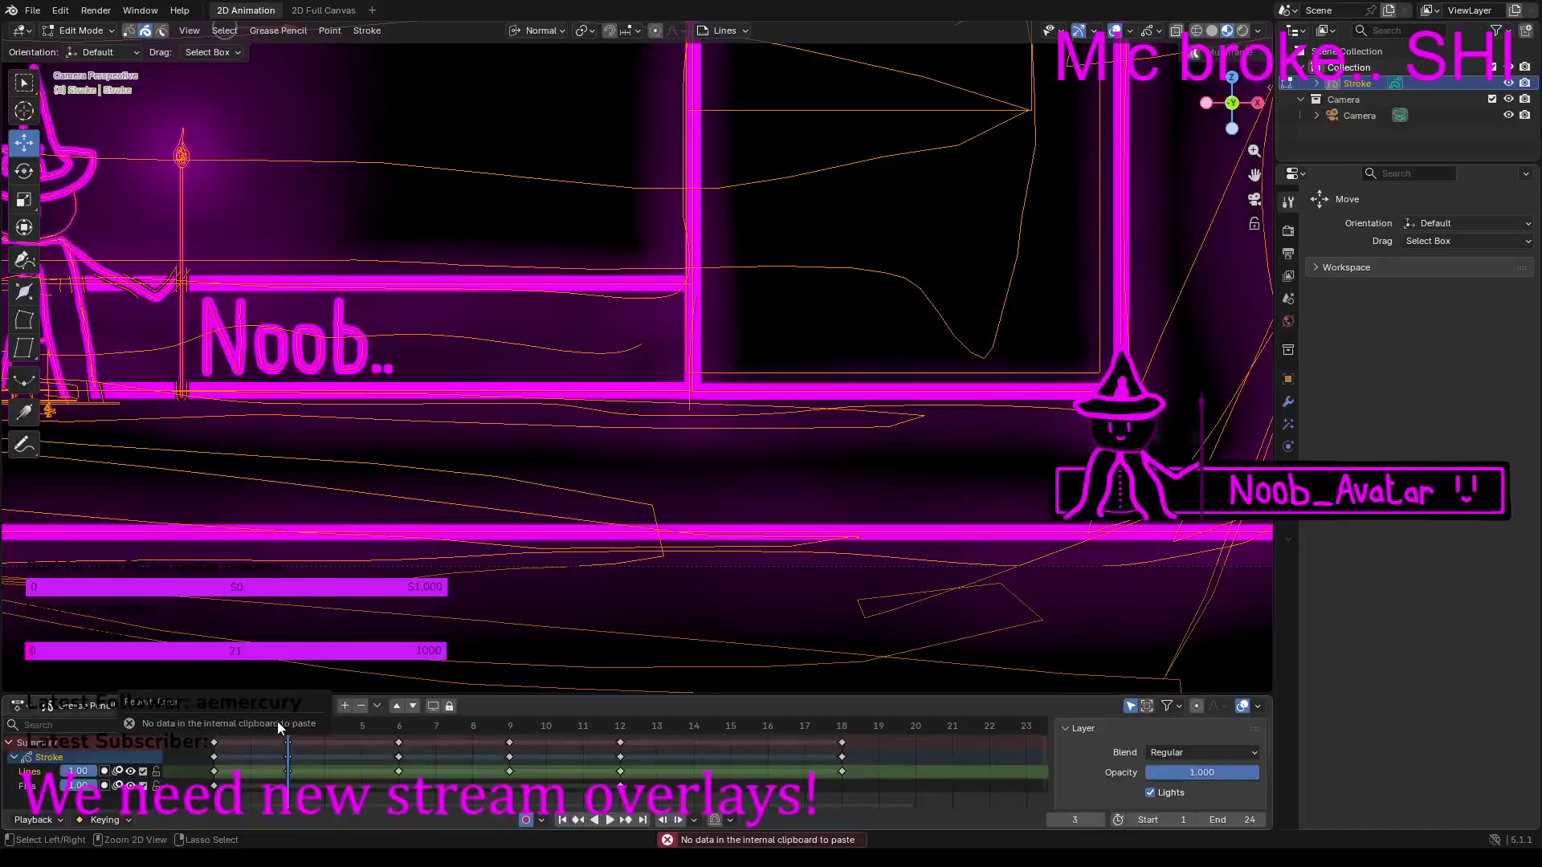
pyautogui.hotkey('ctrl', 'v')
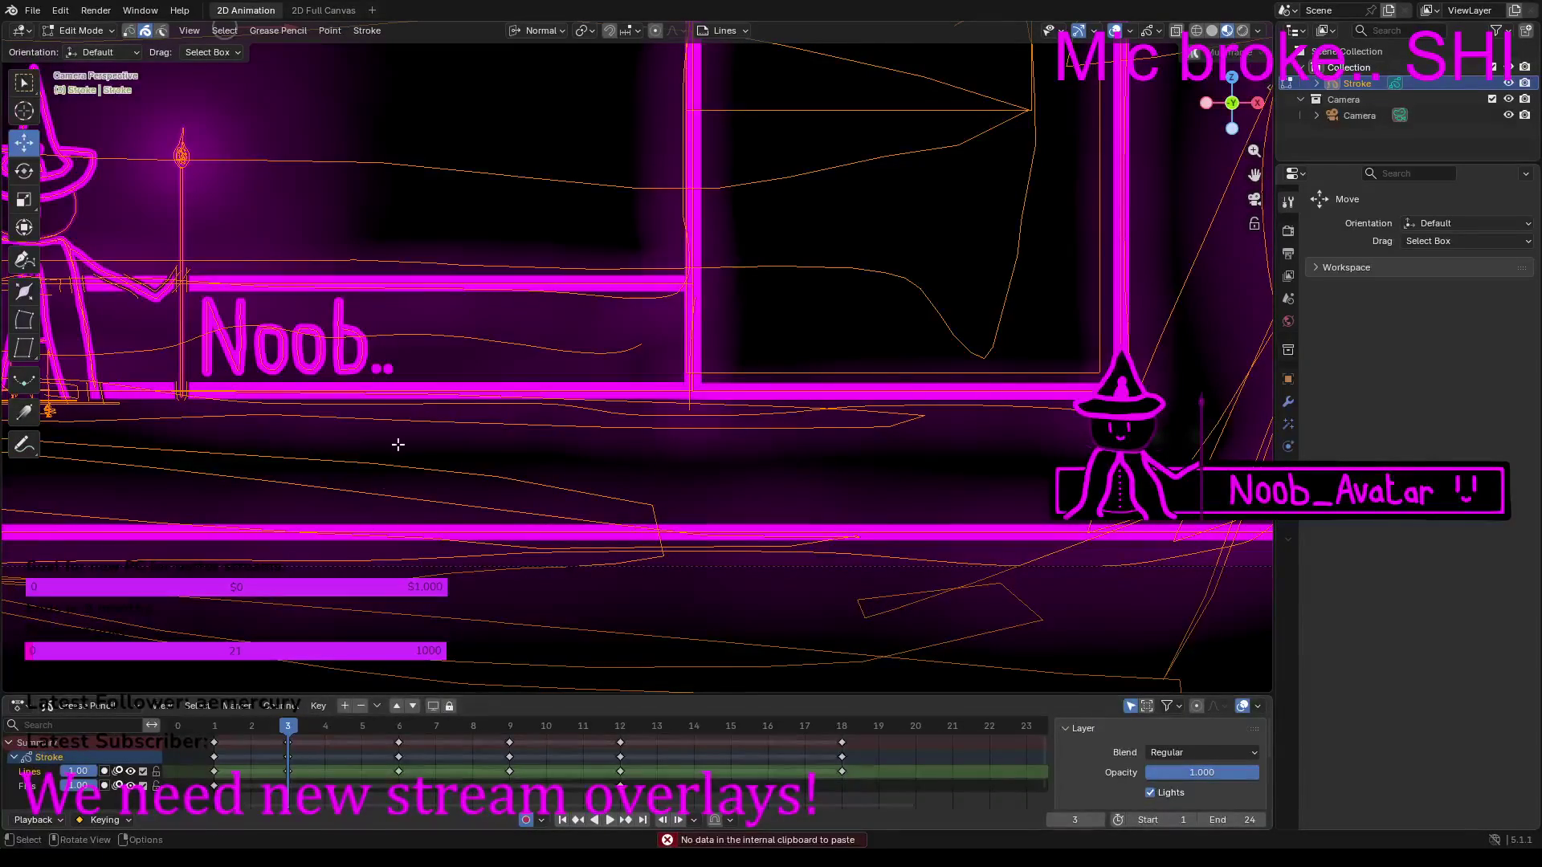
pyautogui.hotkey('ctrl', 'v')
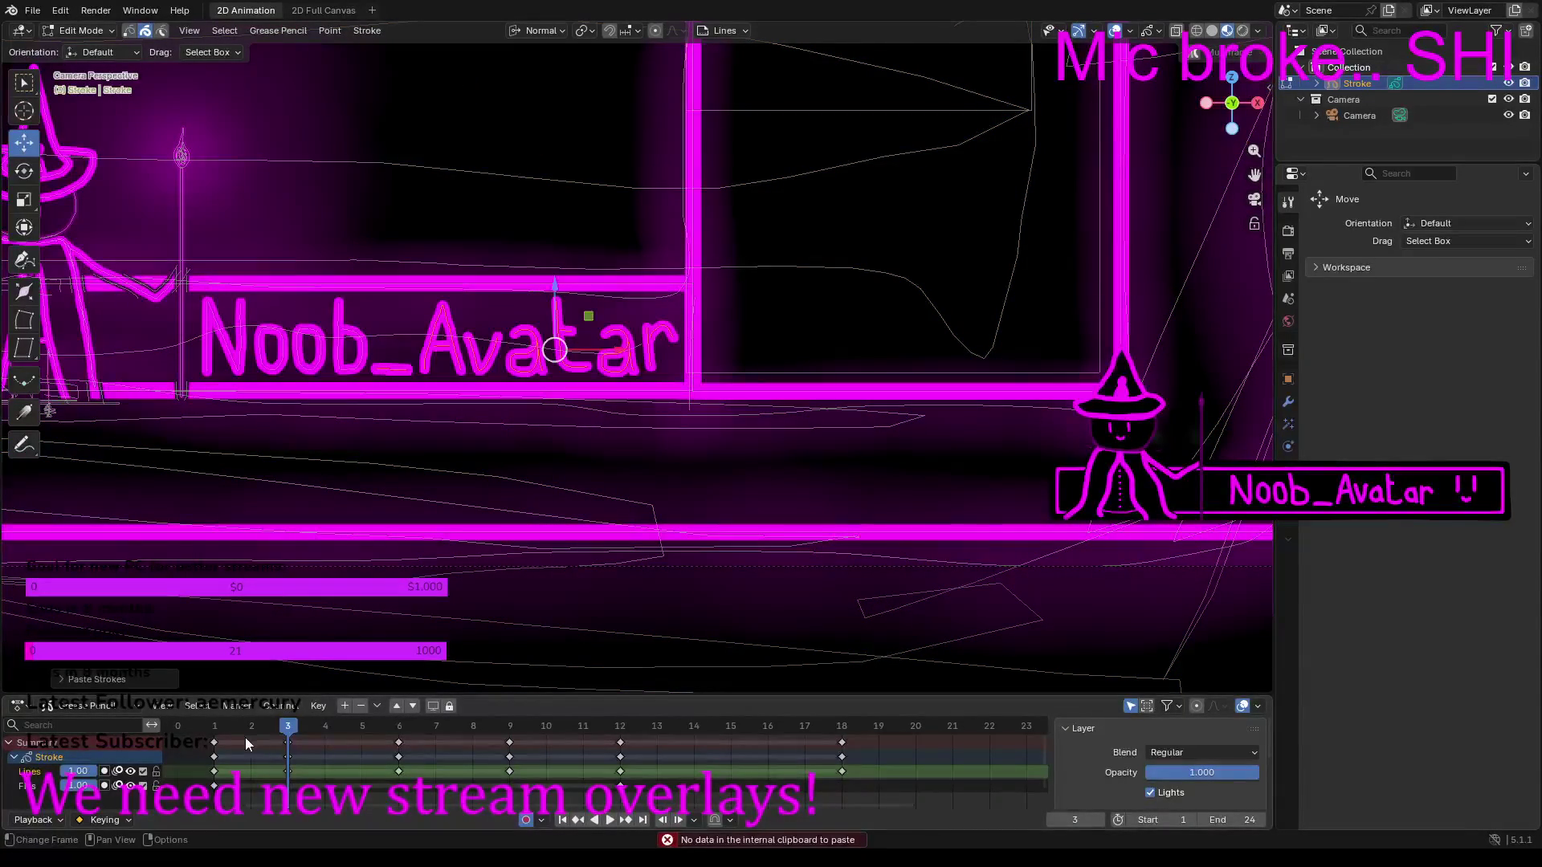
pyautogui.hotkey('shift', 'Left')
pyautogui.hotkey('ctrl', 'v')
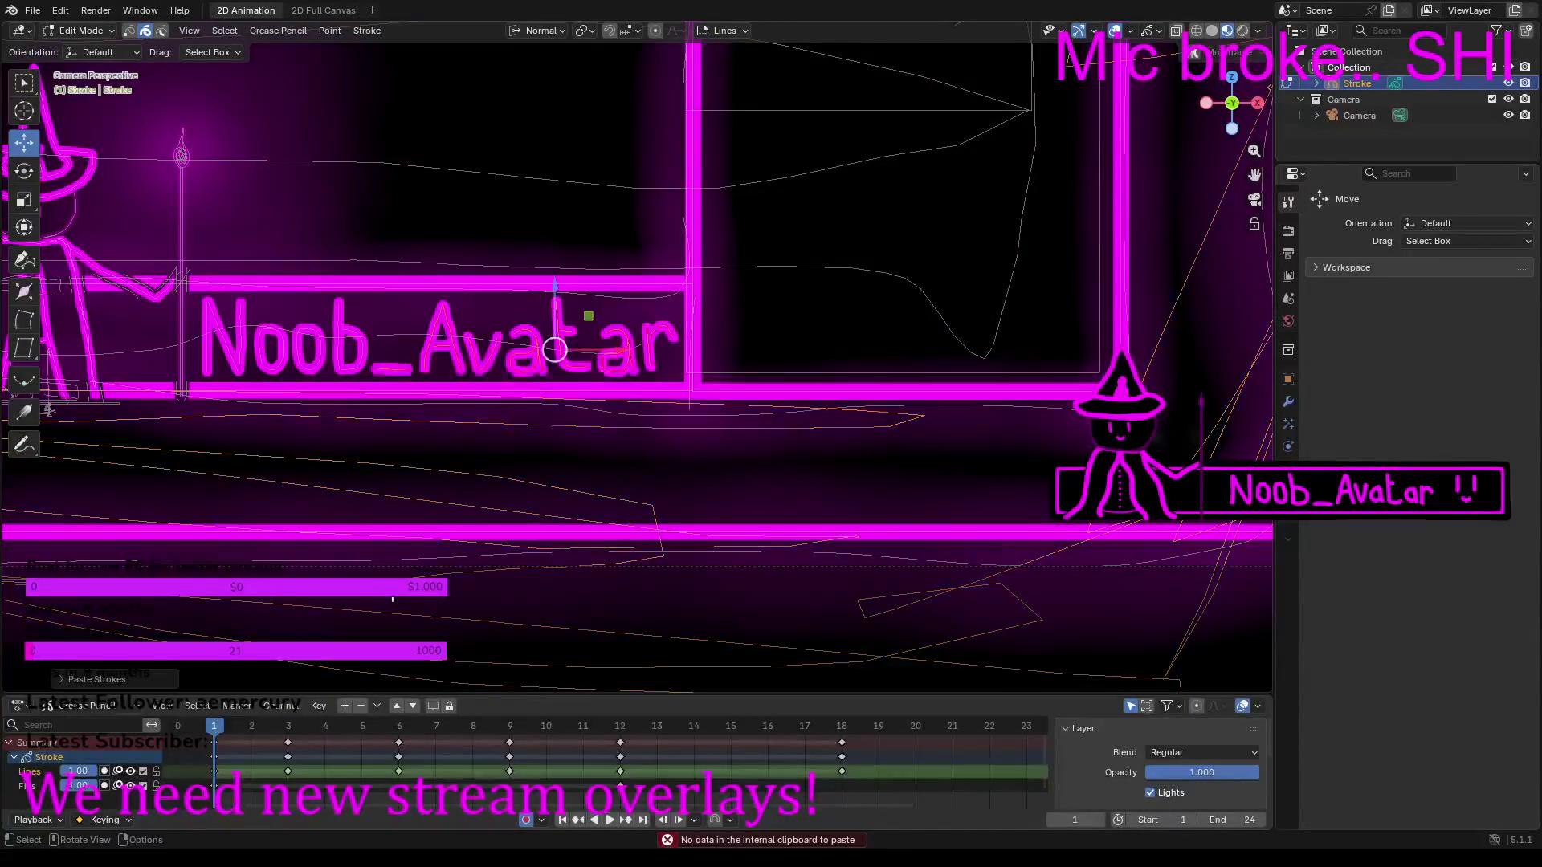
pyautogui.scroll(-8, 493, 540)
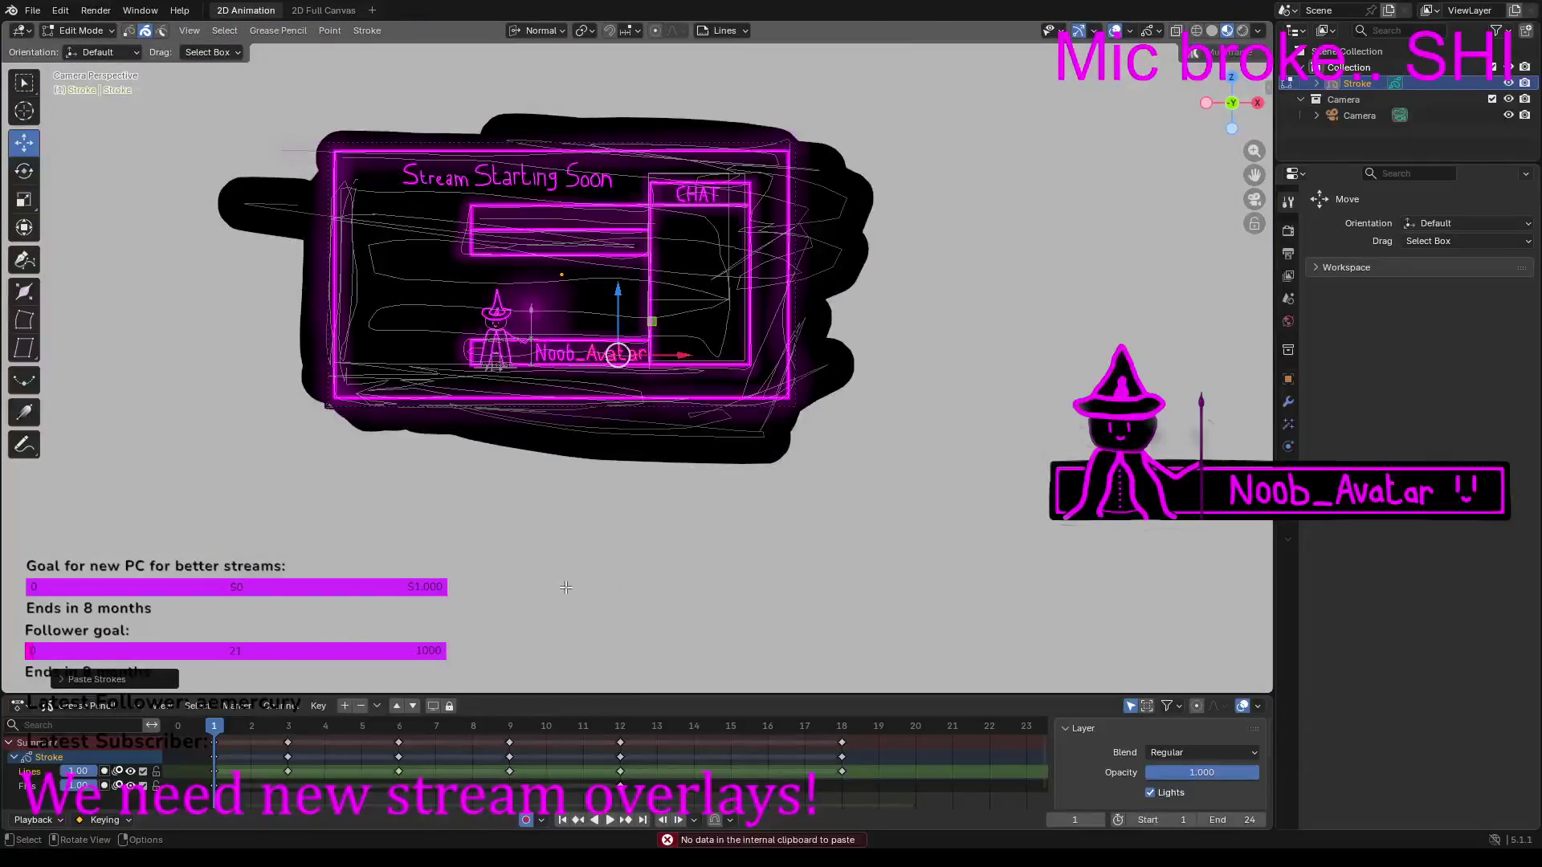
pyautogui.click(504, 591)
# Step: Play the animation and scrub frames 3, 6, 9, 12 and up to 18 to verify the lettering
pyautogui.press('space')
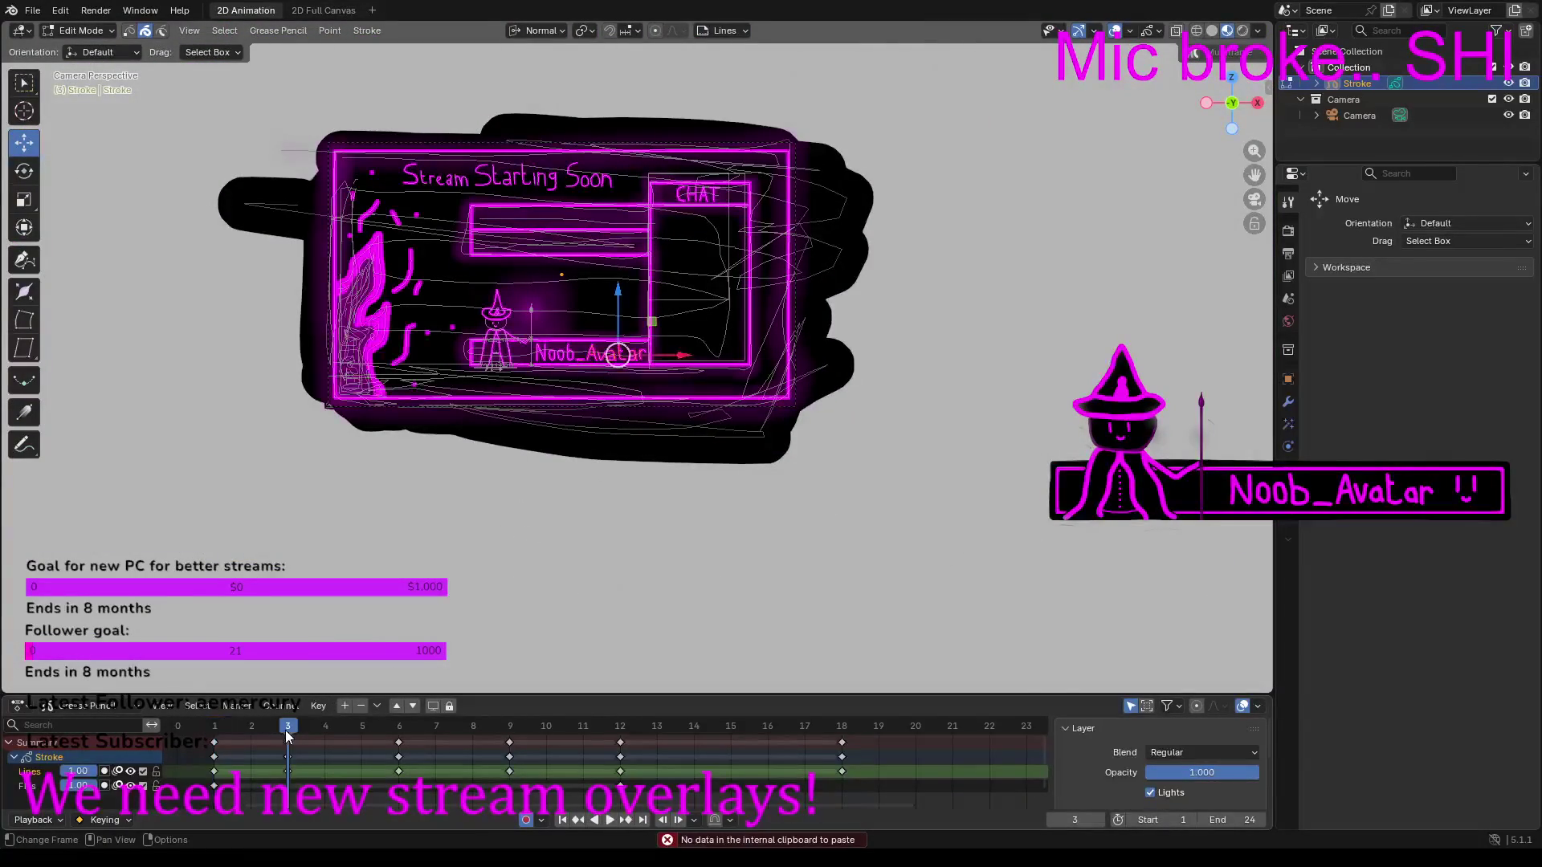
pyautogui.press('space')
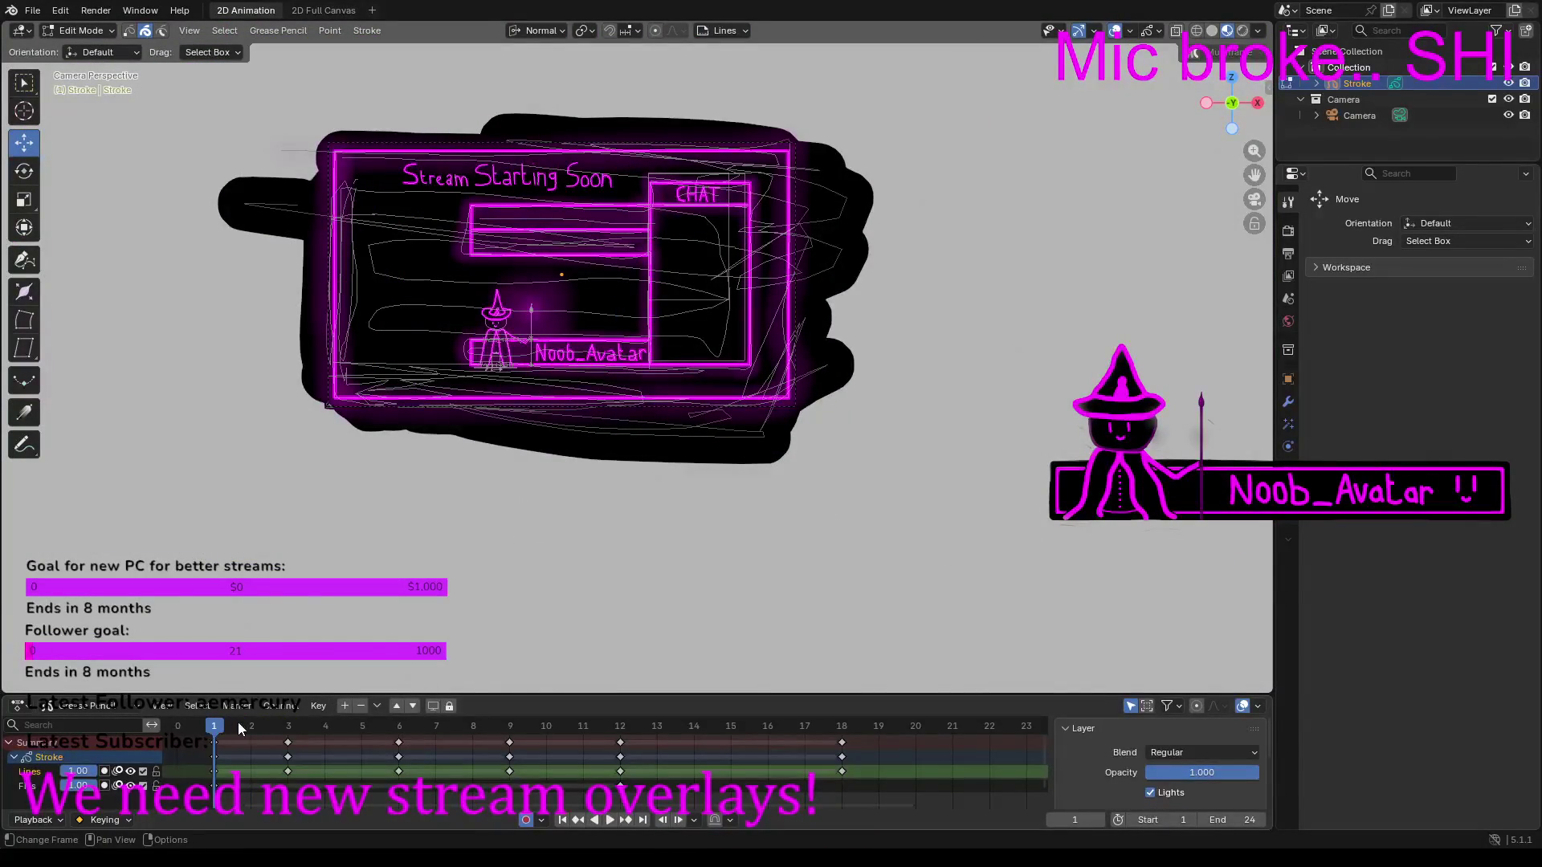
pyautogui.press('space')
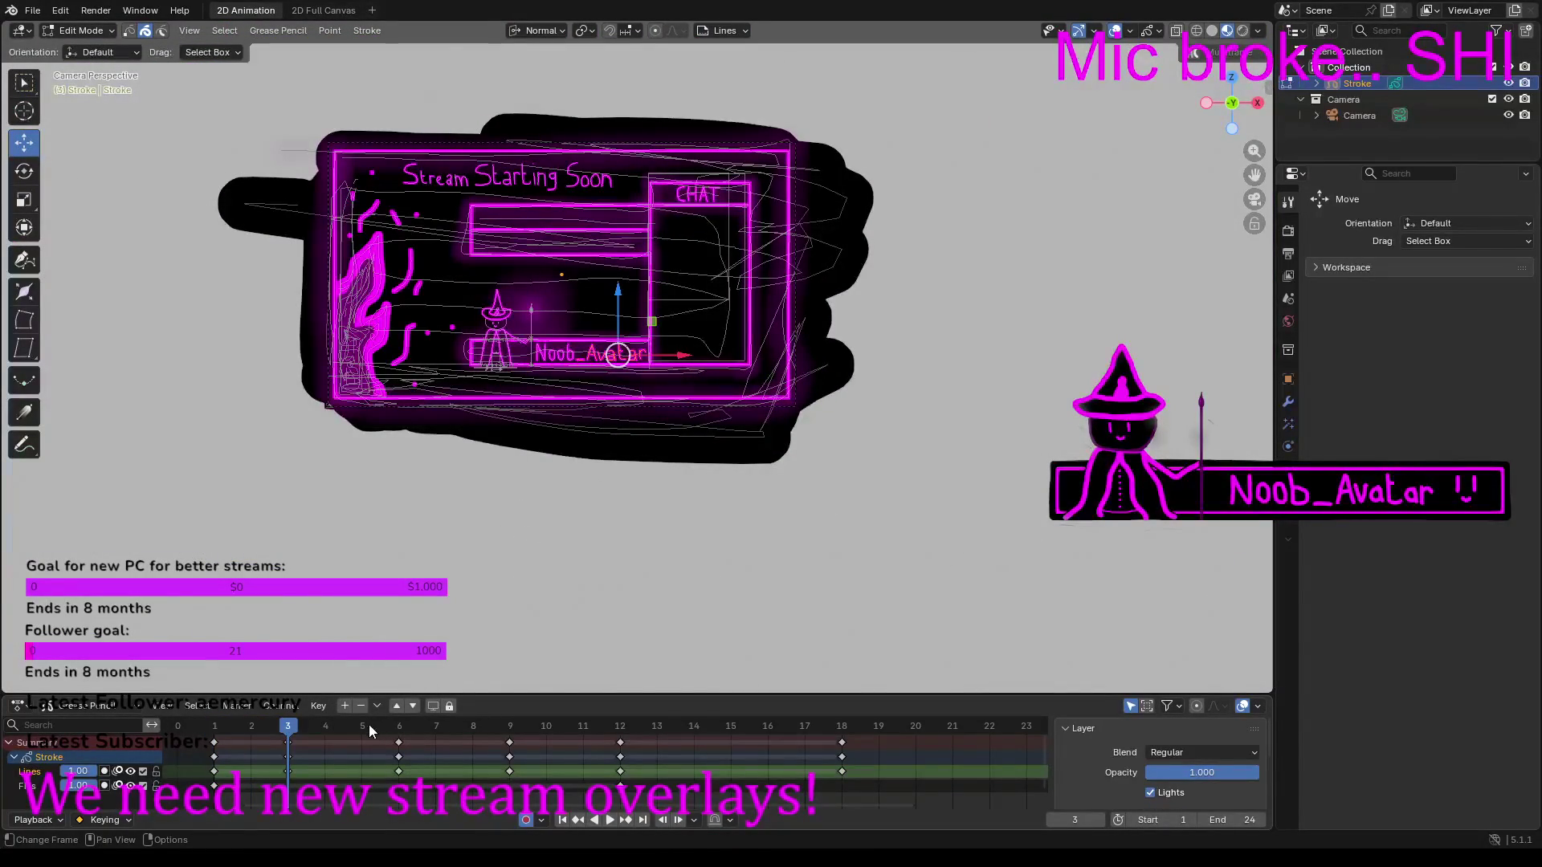
pyautogui.press('space')
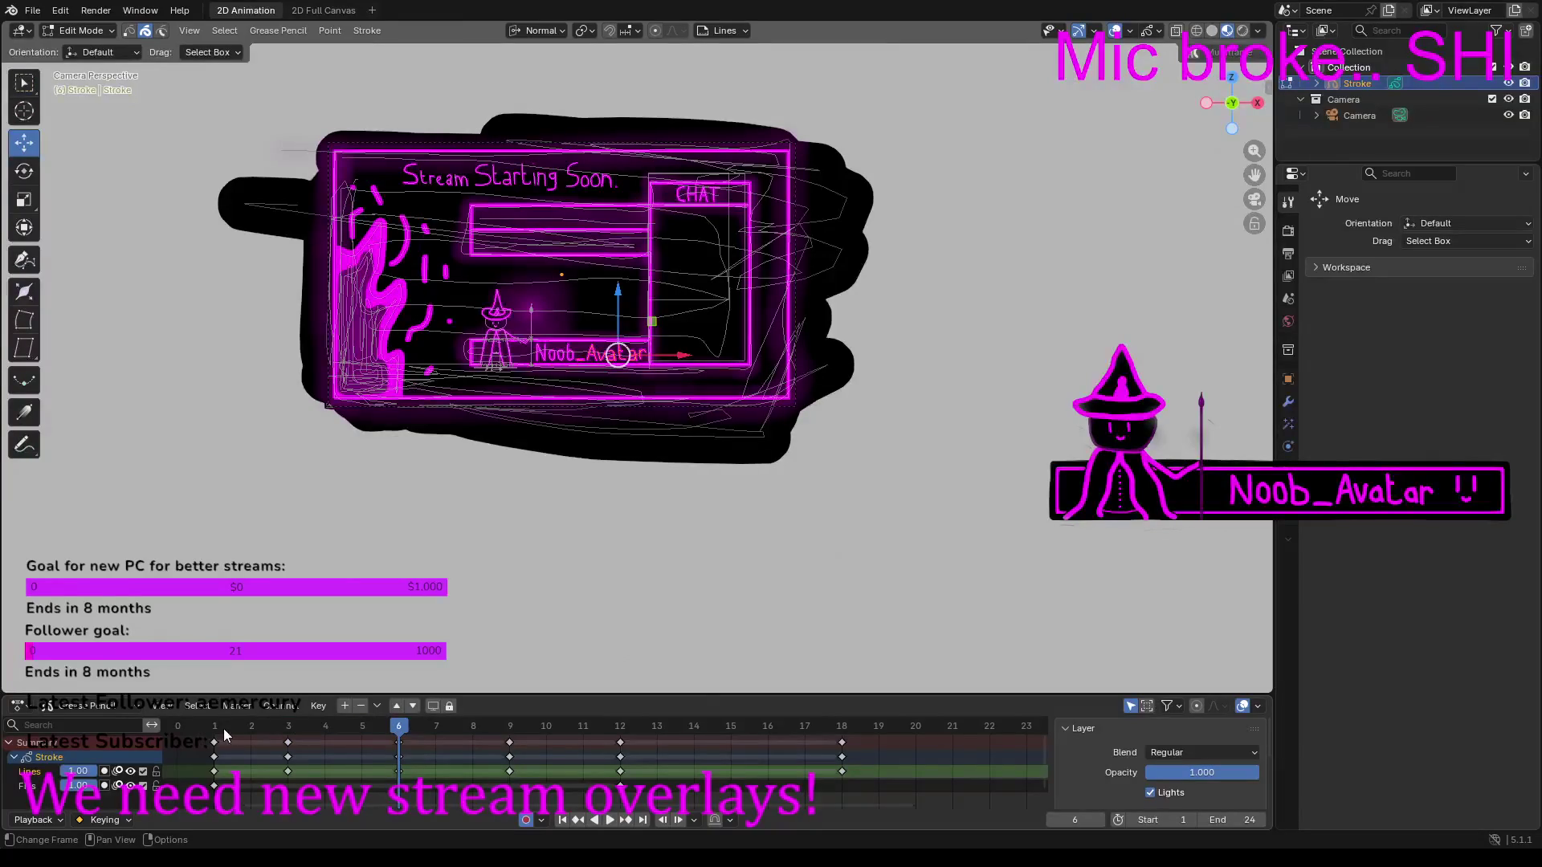
pyautogui.click(284, 729)
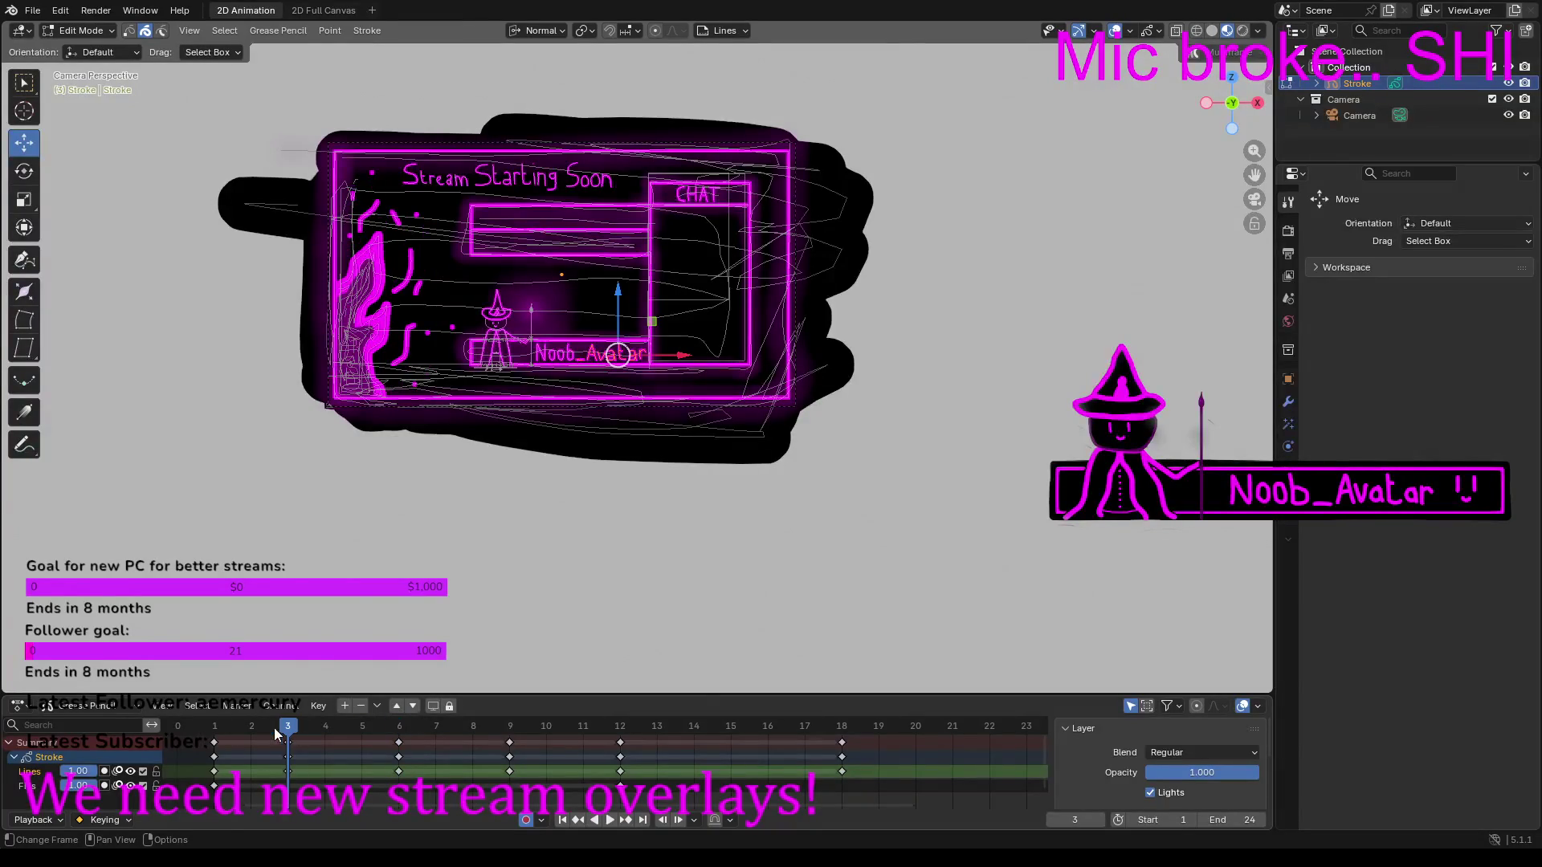
pyautogui.click(399, 733)
pyautogui.click(508, 729)
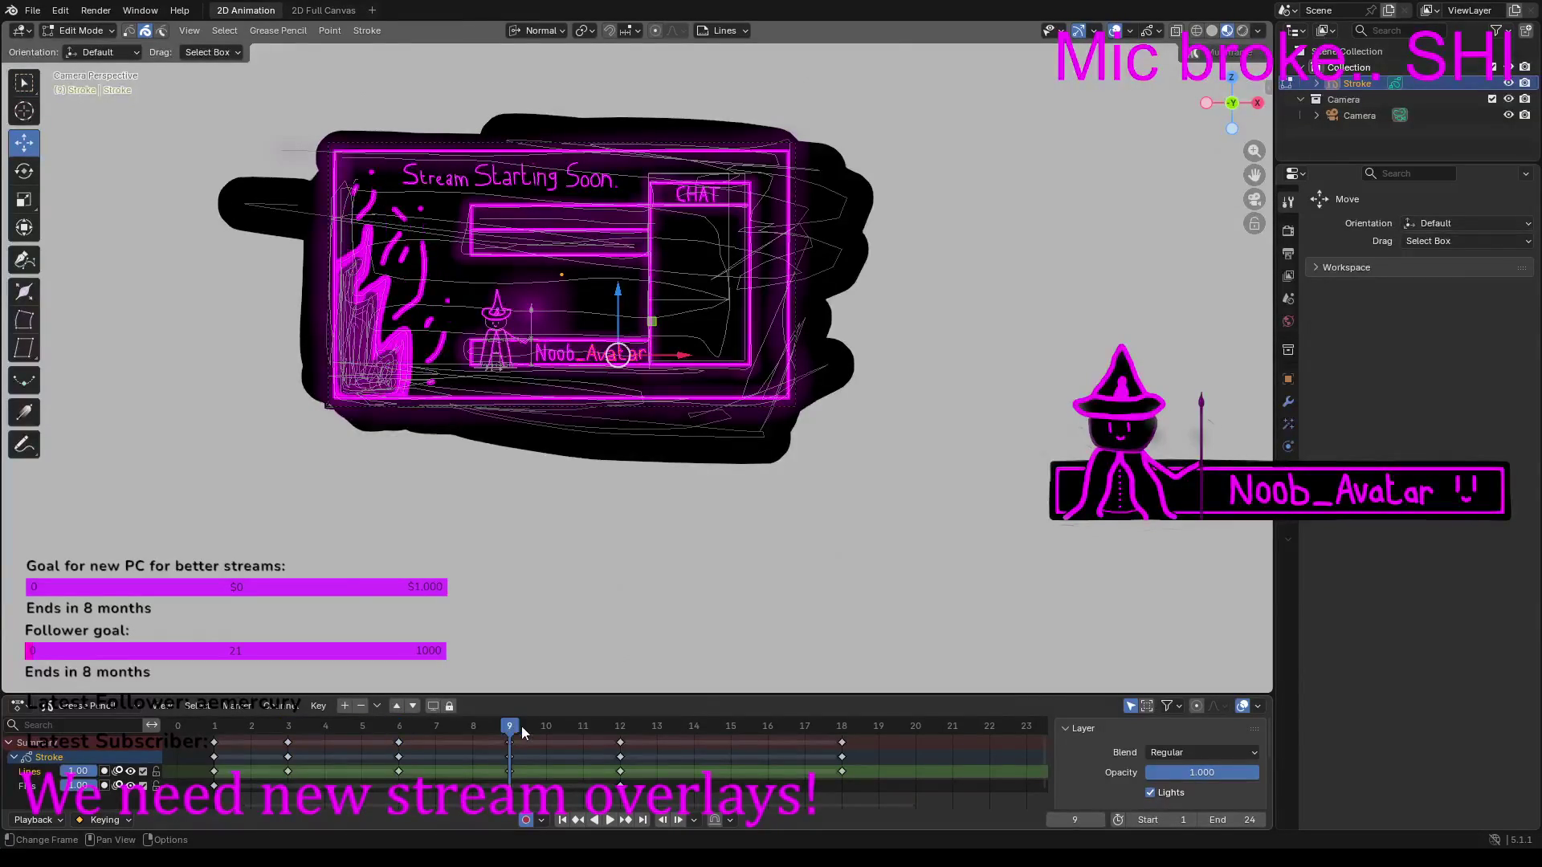
pyautogui.click(625, 728)
pyautogui.moveTo(735, 728); pyautogui.dragTo(840, 728)
pyautogui.click(219, 728)
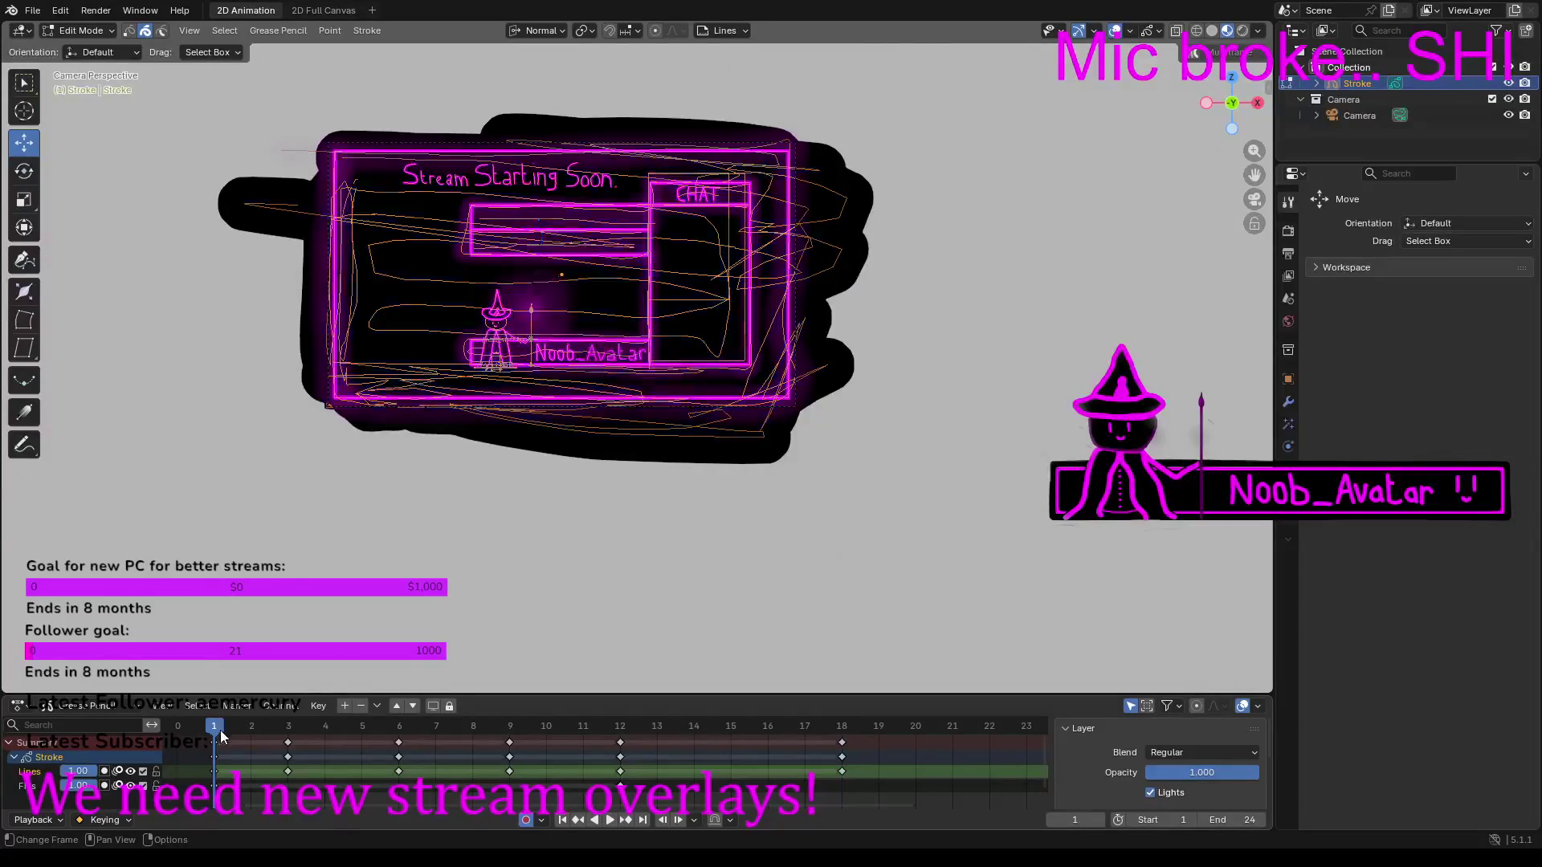
# Step: On frame 1, select all strokes and switch to box selection
pyautogui.scroll(4, 441, 445)
pyautogui.press('a')
pyautogui.press('w')
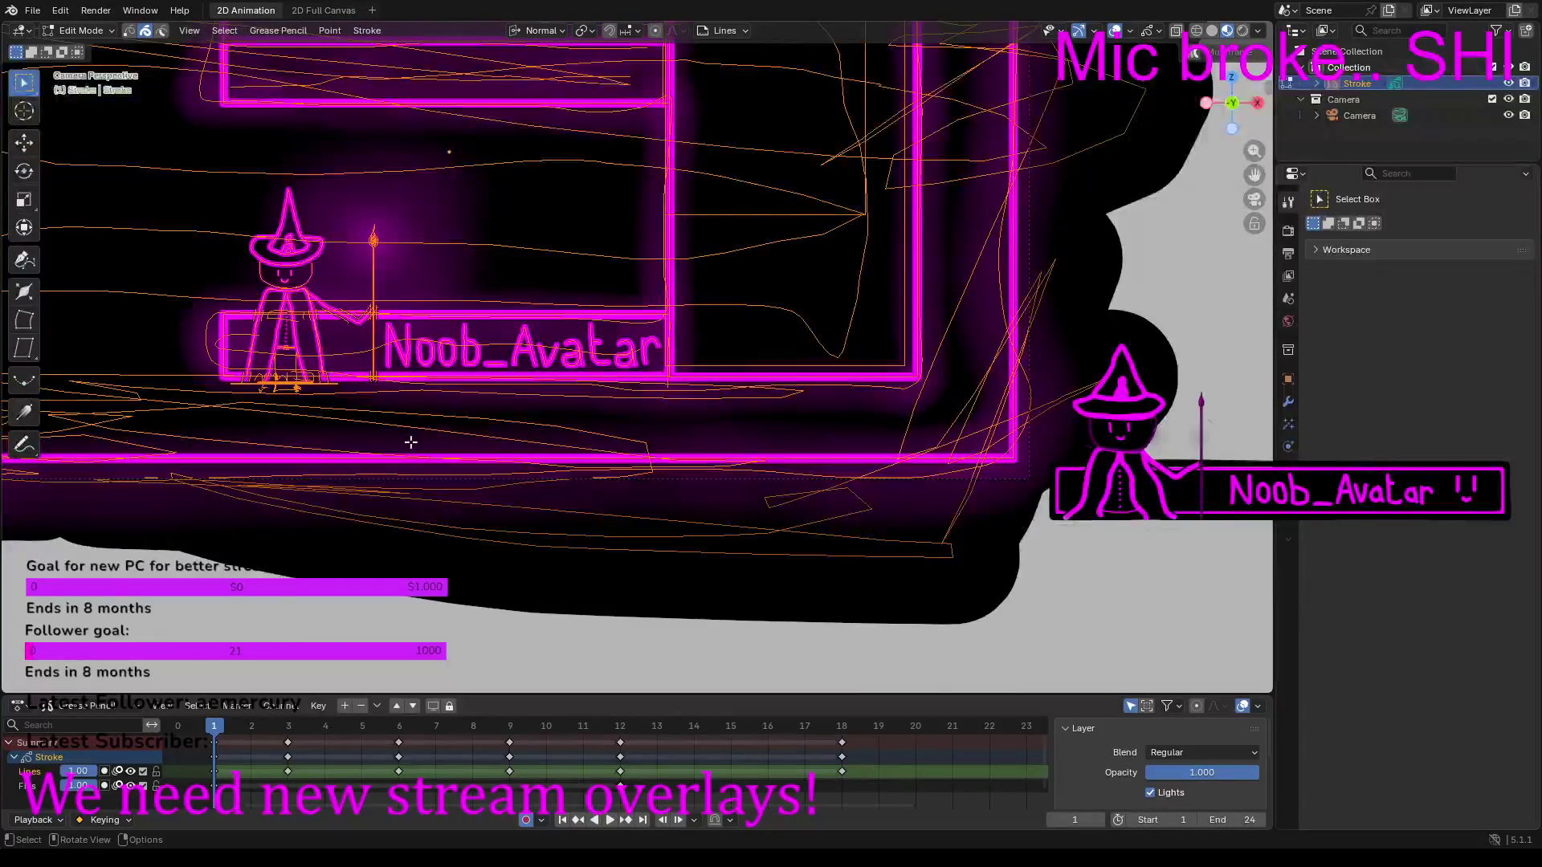
pyautogui.click(80, 31)
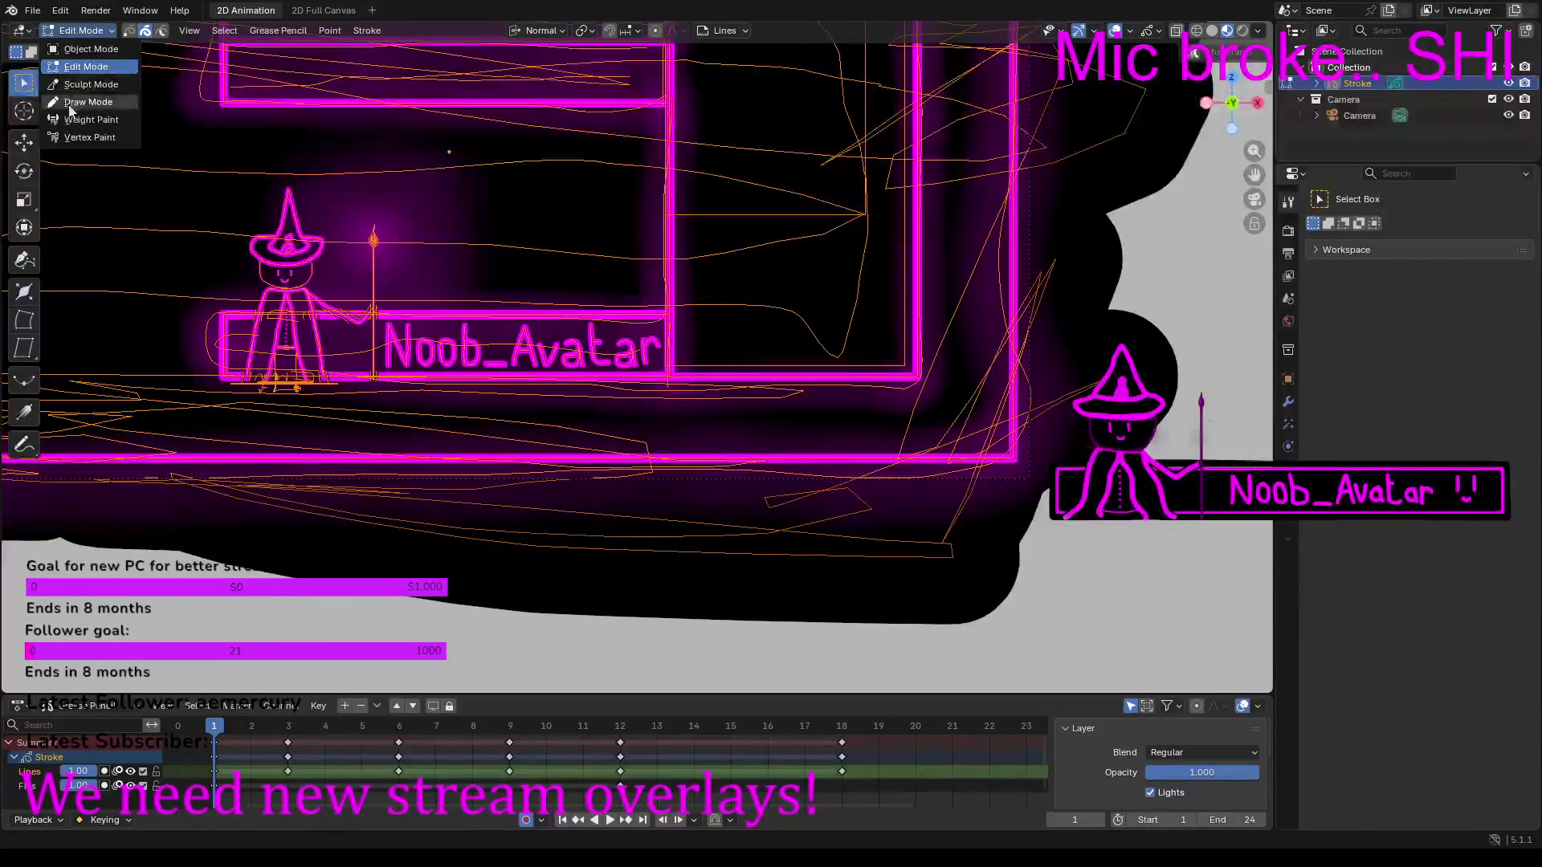
# Step: Switch to Draw Mode and frame the overlay's left edge in camera view
pyautogui.click(84, 102)
pyautogui.moveTo(562, 322)
pyautogui.mouseDown(button='middle')
pyautogui.moveTo(996, 365)
pyautogui.moveTo(458, 293)
pyautogui.moveTo(119, 287)
pyautogui.moveTo(115, 274)
pyautogui.moveTo(159, 297)
pyautogui.moveTo(1024, 260)
pyautogui.mouseUp(button='middle')
pyautogui.click(1251, 203)
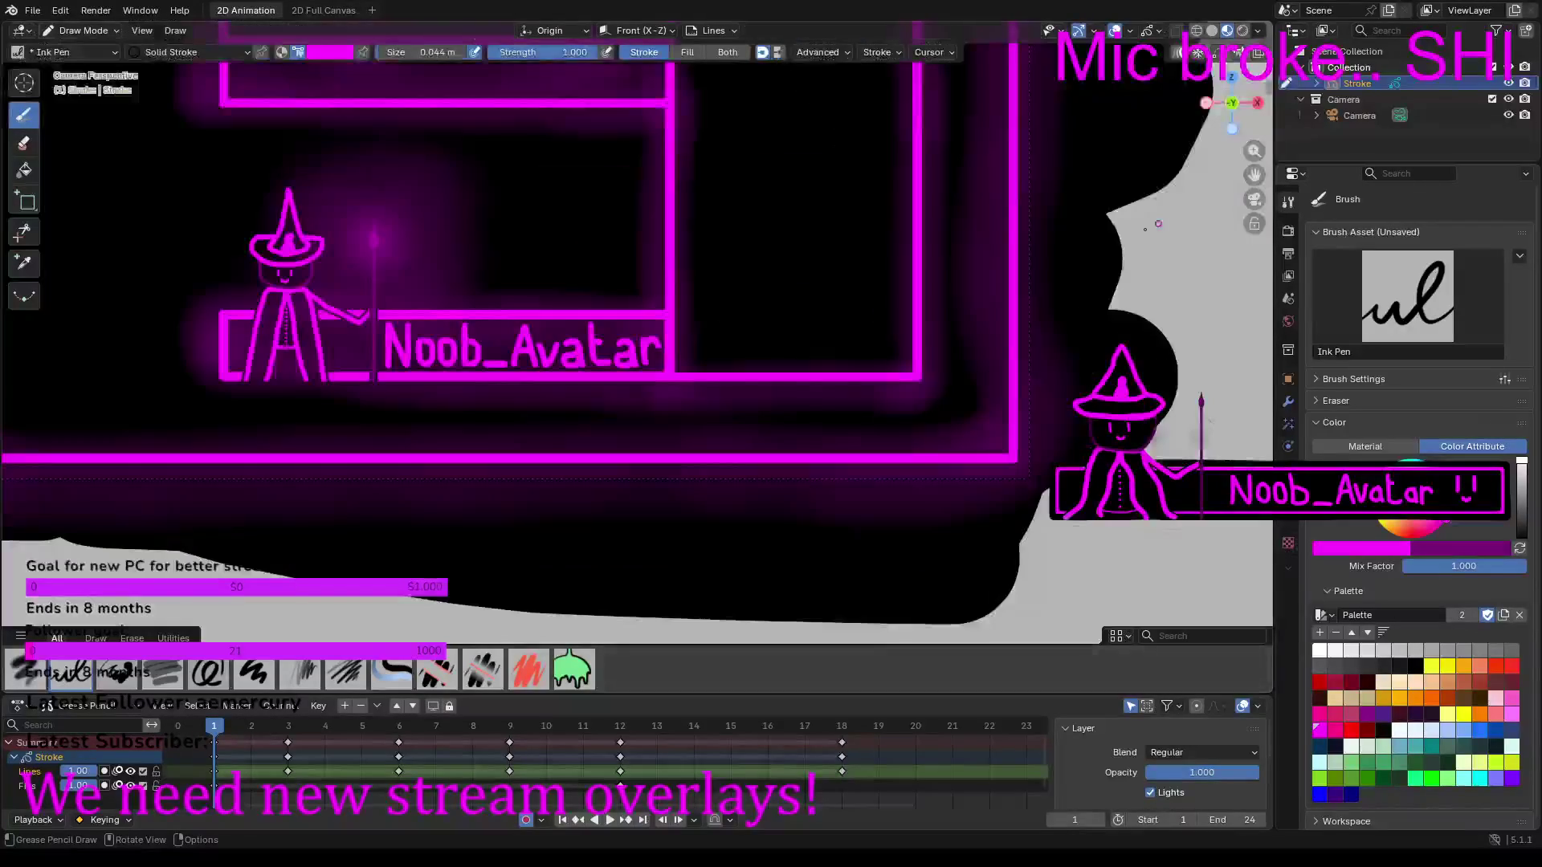
pyautogui.moveTo(711, 306); pyautogui.dragTo(907, 270, button='middle')
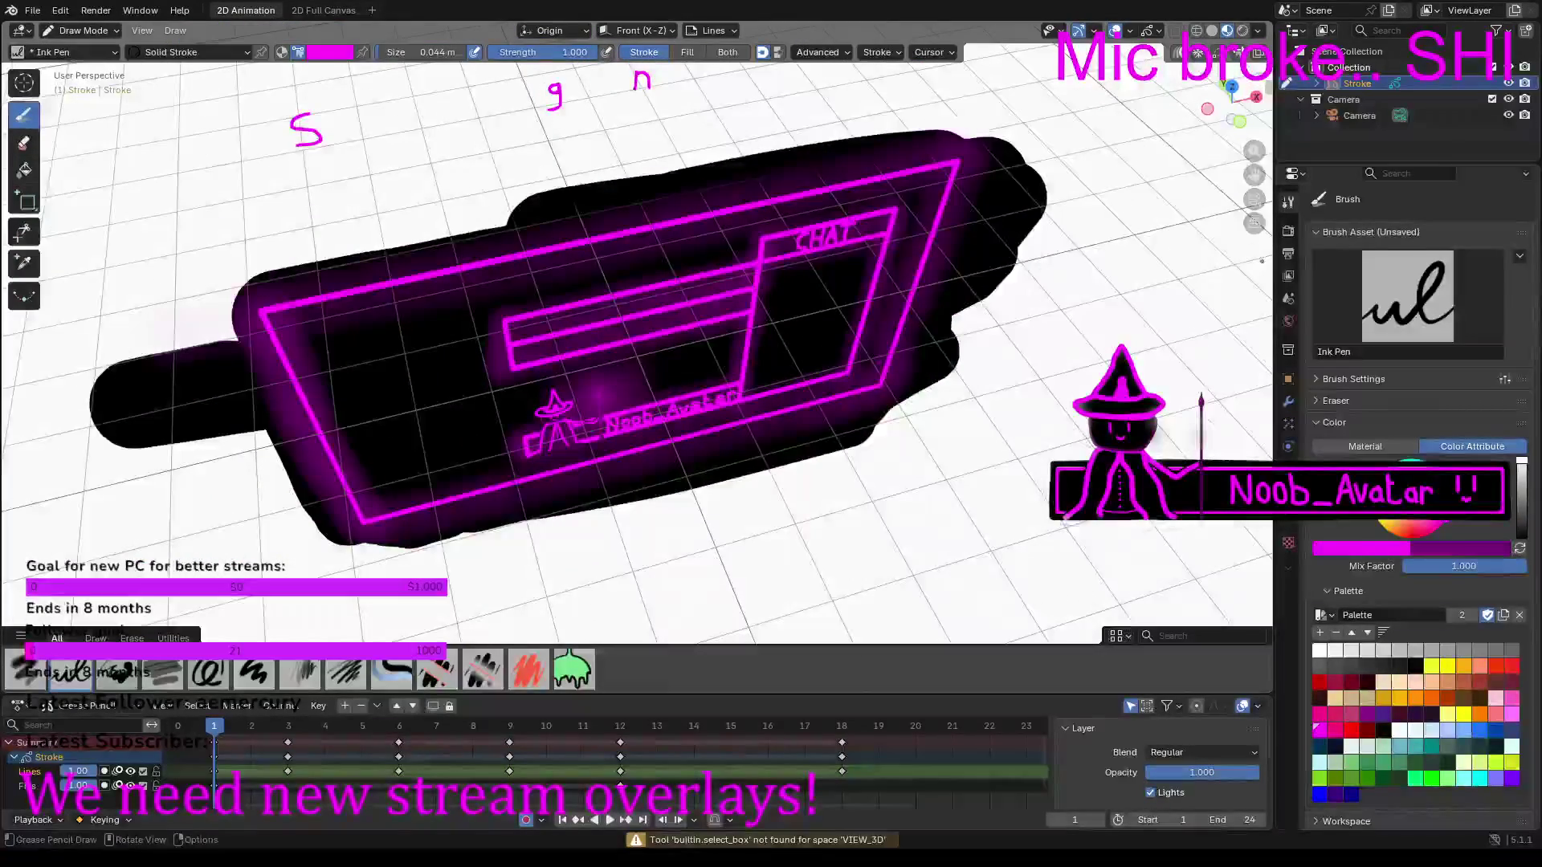
pyautogui.click(1255, 200)
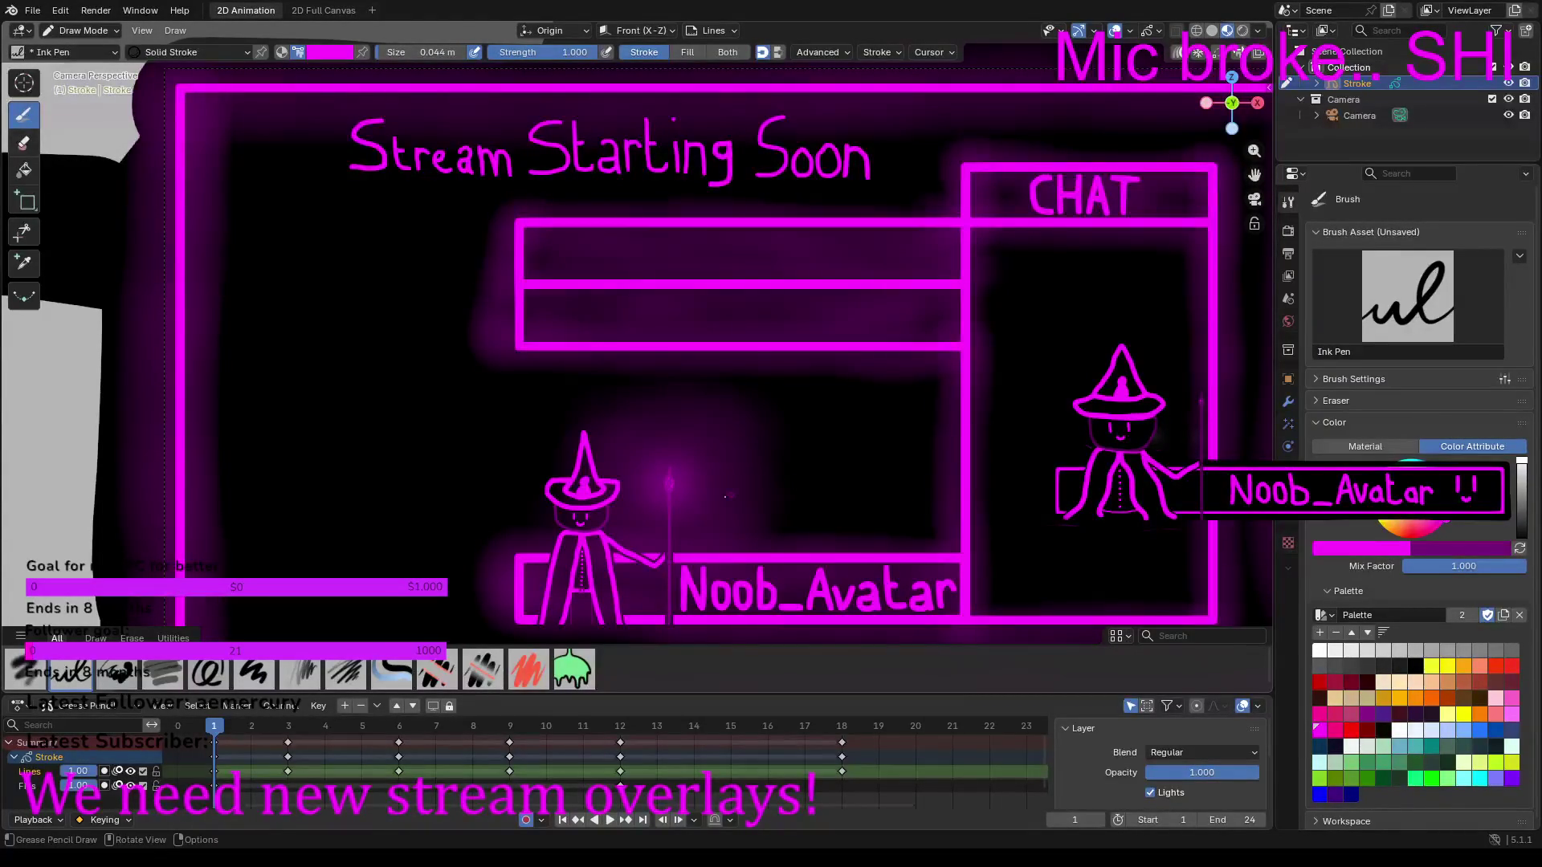
pyautogui.moveTo(331, 419)
pyautogui.keyDown('shift'); pyautogui.mouseDown(button='middle')
pyautogui.moveTo(517, 318)
pyautogui.moveTo(512, 334)
pyautogui.mouseUp(button='middle'); pyautogui.keyUp('shift')
# Step: Set the Ink Pen size to 0.17 m and draw a tall zigzag flame along the left border
pyautogui.moveTo(377, 52); pyautogui.dragTo(423, 52)
pyautogui.click(383, 302)
pyautogui.moveTo(396, 299)
pyautogui.mouseDown()
pyautogui.moveTo(448, 222)
pyautogui.moveTo(464, 229)
pyautogui.moveTo(432, 354)
pyautogui.moveTo(498, 317)
pyautogui.moveTo(445, 497)
pyautogui.moveTo(482, 488)
pyautogui.moveTo(490, 531)
pyautogui.moveTo(465, 606)
pyautogui.mouseUp()
pyautogui.moveTo(384, 310)
pyautogui.mouseDown()
pyautogui.moveTo(378, 606)
pyautogui.moveTo(445, 610)
pyautogui.mouseUp()
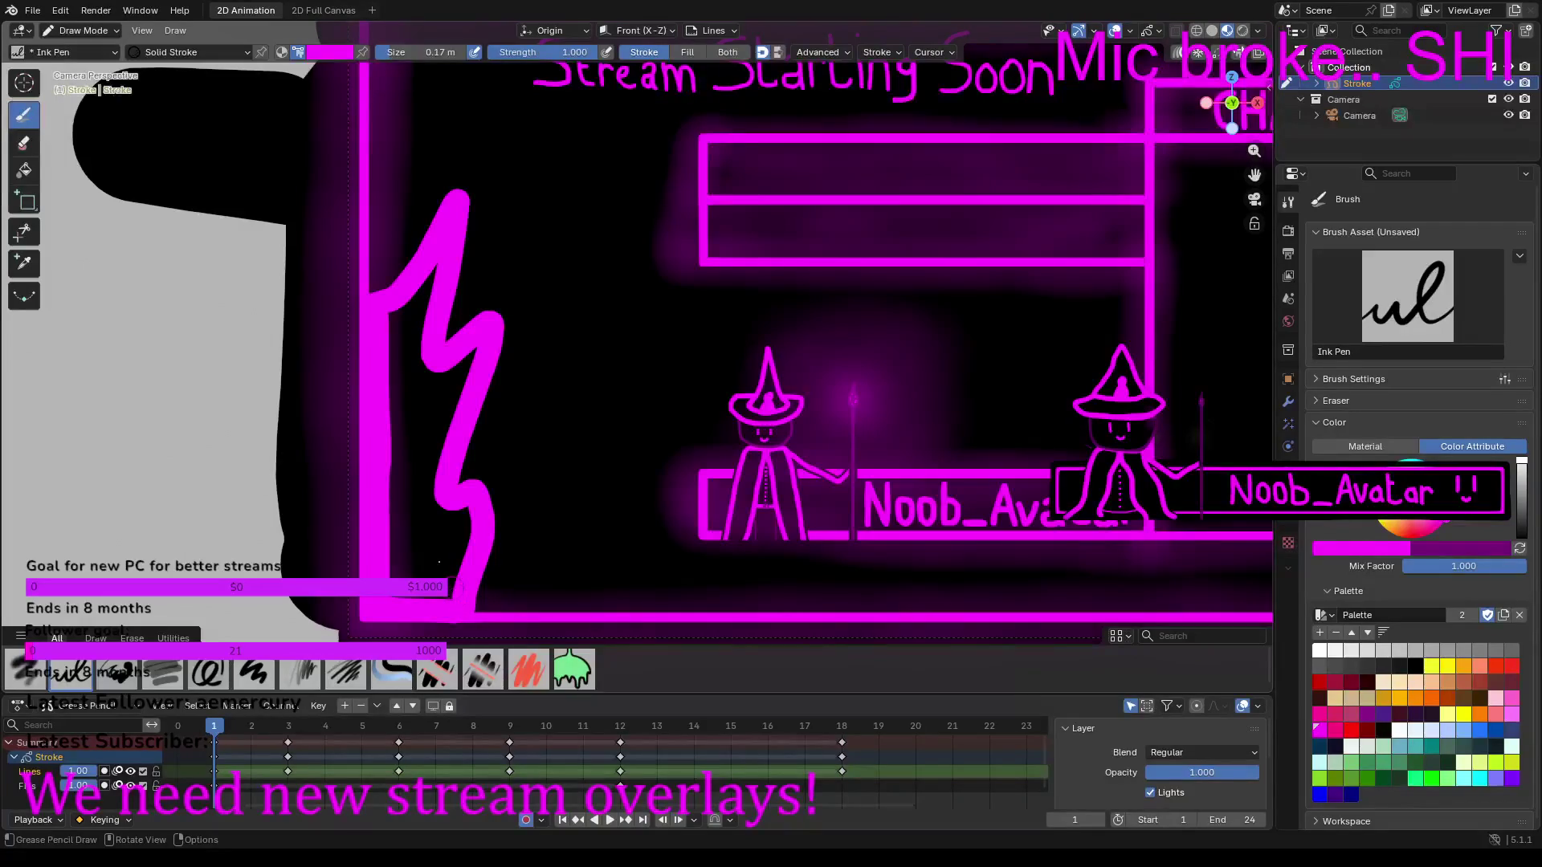
# Step: Switch to the Fill brush
pyautogui.click(574, 668)
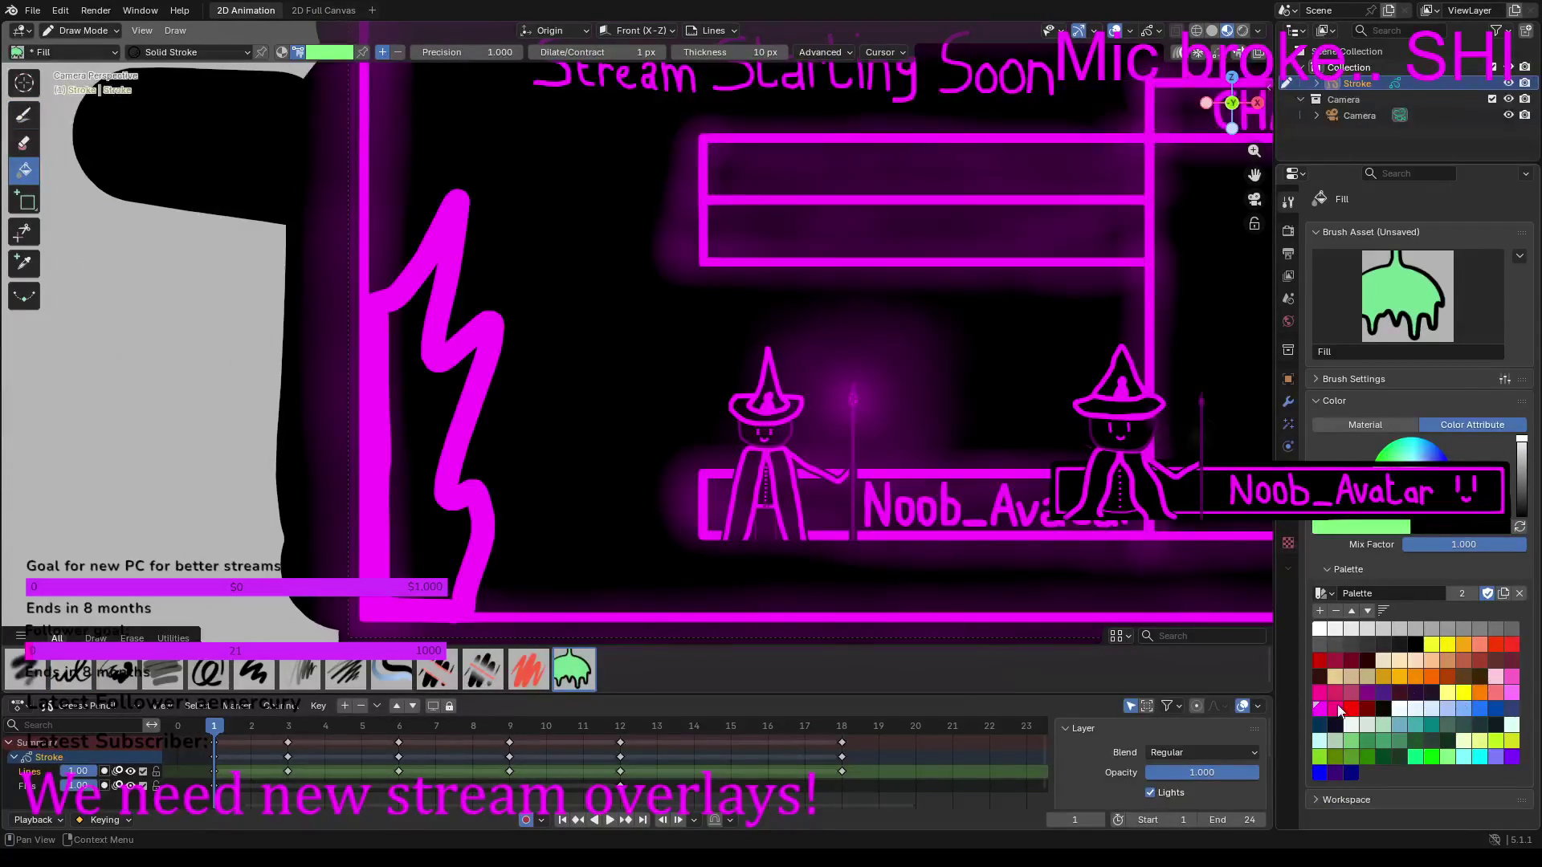
# Step: Fill the left-edge zigzag flame solid magenta, hand-painting it with the Ink Pen when Fill fails
pyautogui.click(1319, 708)
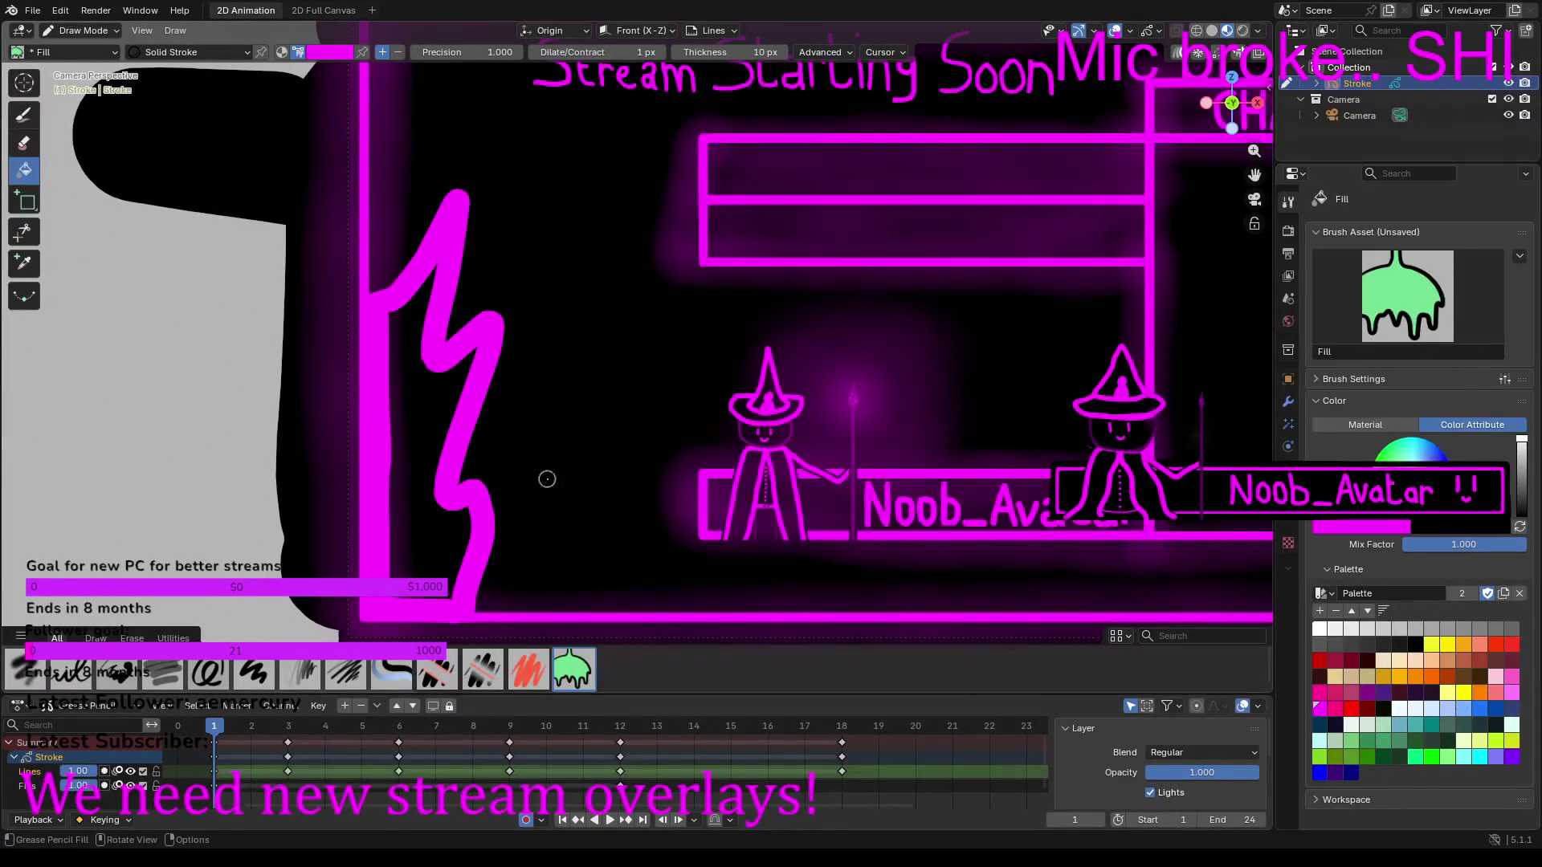
pyautogui.click(428, 542)
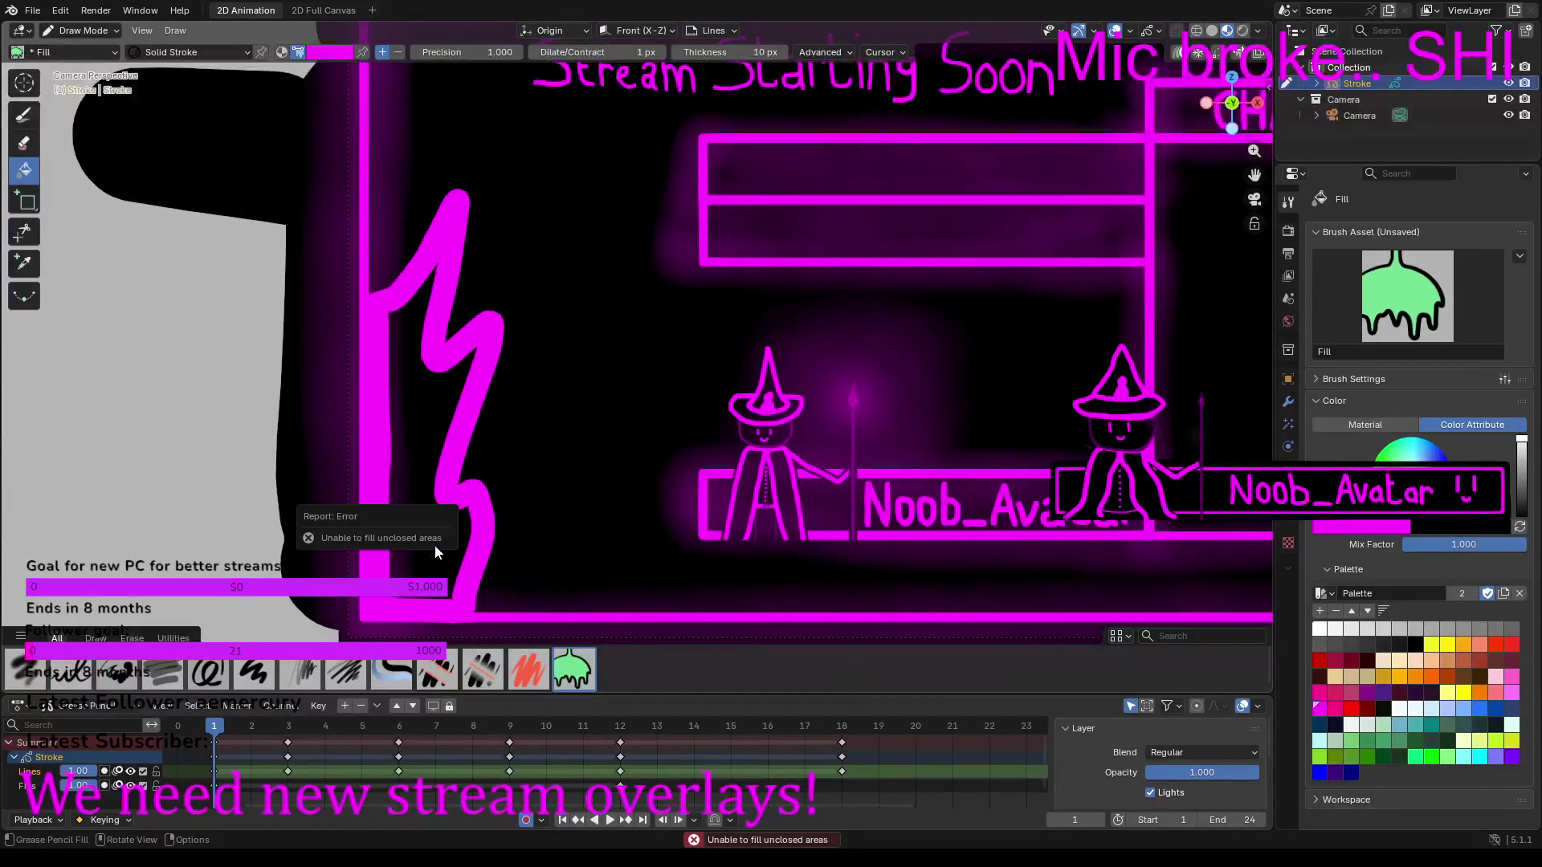
pyautogui.click(25, 117)
pyautogui.moveTo(419, 286)
pyautogui.mouseDown()
pyautogui.moveTo(386, 333)
pyautogui.moveTo(405, 577)
pyautogui.moveTo(453, 580)
pyautogui.moveTo(466, 520)
pyautogui.moveTo(406, 524)
pyautogui.moveTo(414, 579)
pyautogui.moveTo(440, 530)
pyautogui.moveTo(426, 560)
pyautogui.mouseUp()
pyautogui.moveTo(424, 502)
pyautogui.mouseDown()
pyautogui.moveTo(475, 352)
pyautogui.moveTo(401, 410)
pyautogui.moveTo(406, 500)
pyautogui.moveTo(446, 428)
pyautogui.moveTo(437, 395)
pyautogui.moveTo(411, 413)
pyautogui.moveTo(402, 477)
pyautogui.mouseUp()
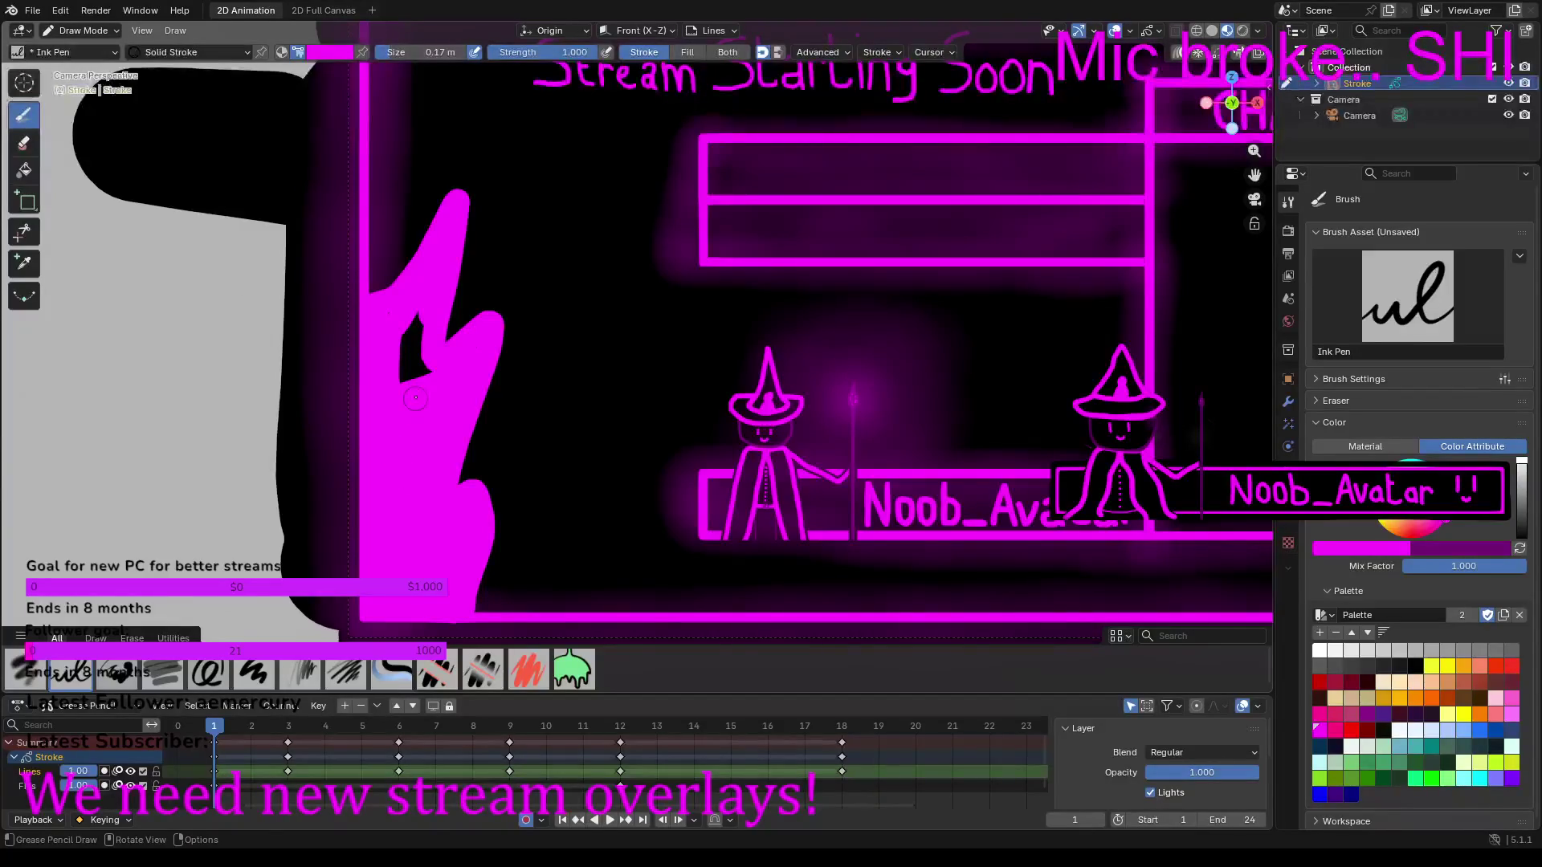
pyautogui.moveTo(406, 370)
pyautogui.mouseDown()
pyautogui.moveTo(419, 323)
pyautogui.moveTo(426, 363)
pyautogui.mouseUp()
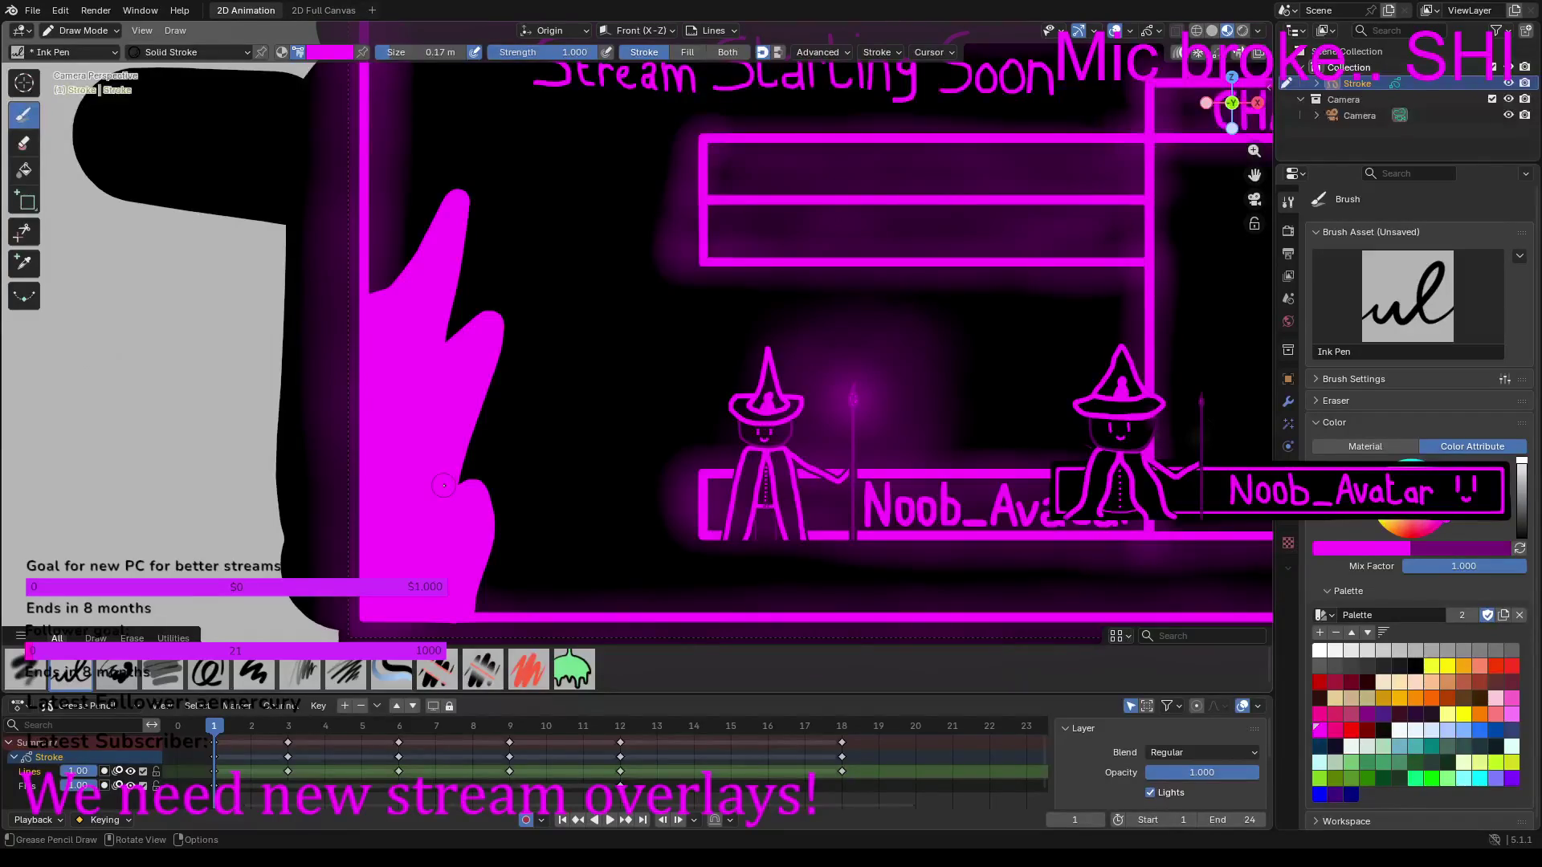
pyautogui.scroll(-5, 444, 485)
pyautogui.scroll(3, 443, 485)
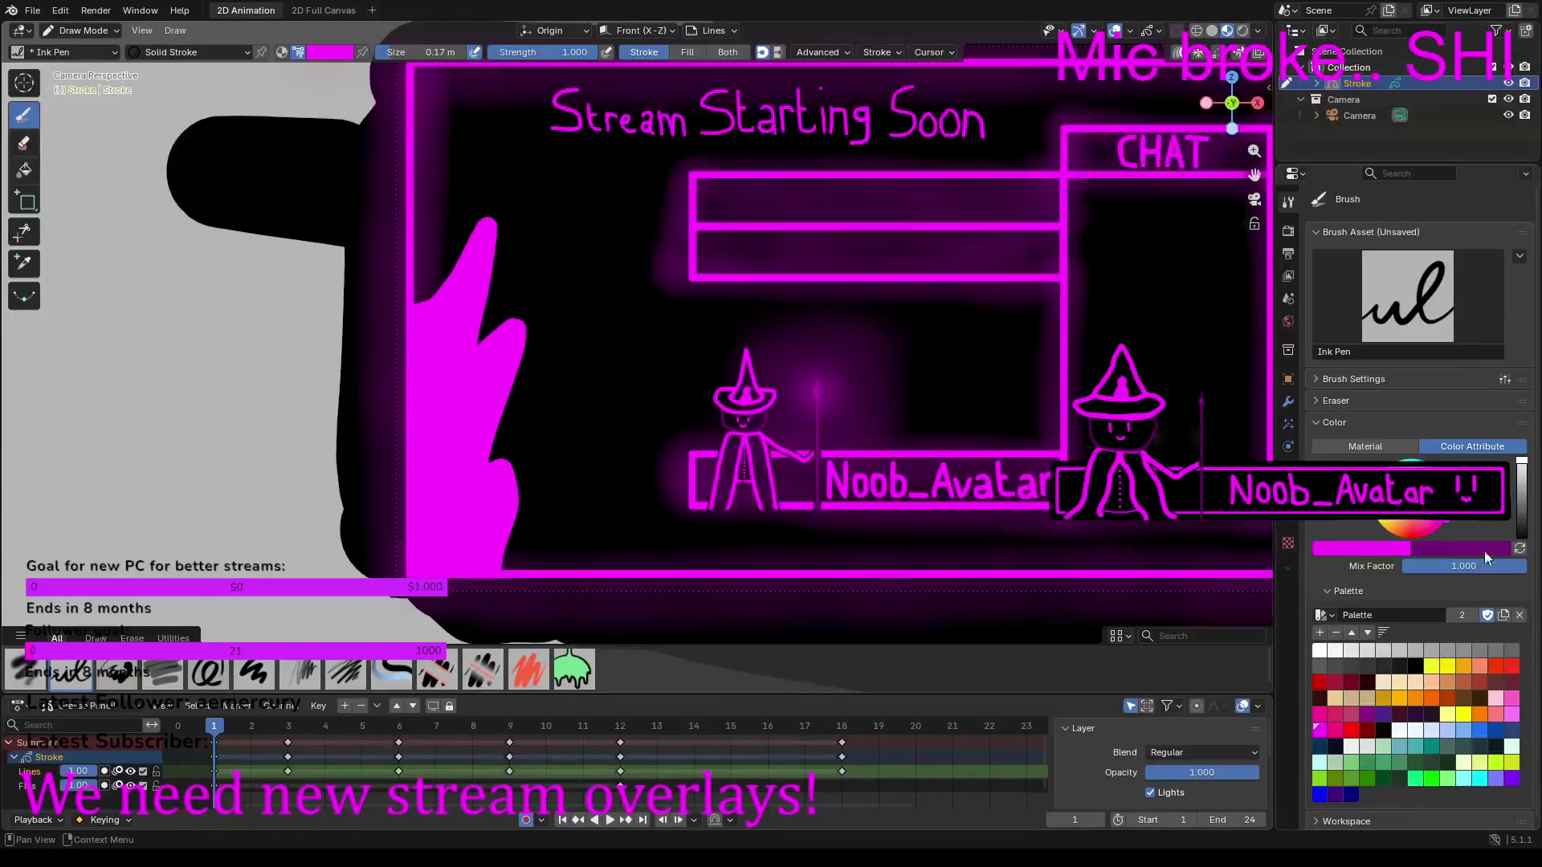
# Step: Swap the brush colour to dark purple and paint shading strokes inside the flame
pyautogui.click(1520, 548)
pyautogui.moveTo(436, 329)
pyautogui.mouseDown()
pyautogui.moveTo(457, 299)
pyautogui.moveTo(444, 394)
pyautogui.moveTo(459, 401)
pyautogui.moveTo(487, 366)
pyautogui.moveTo(463, 437)
pyautogui.moveTo(481, 559)
pyautogui.moveTo(436, 562)
pyautogui.moveTo(428, 336)
pyautogui.mouseUp()
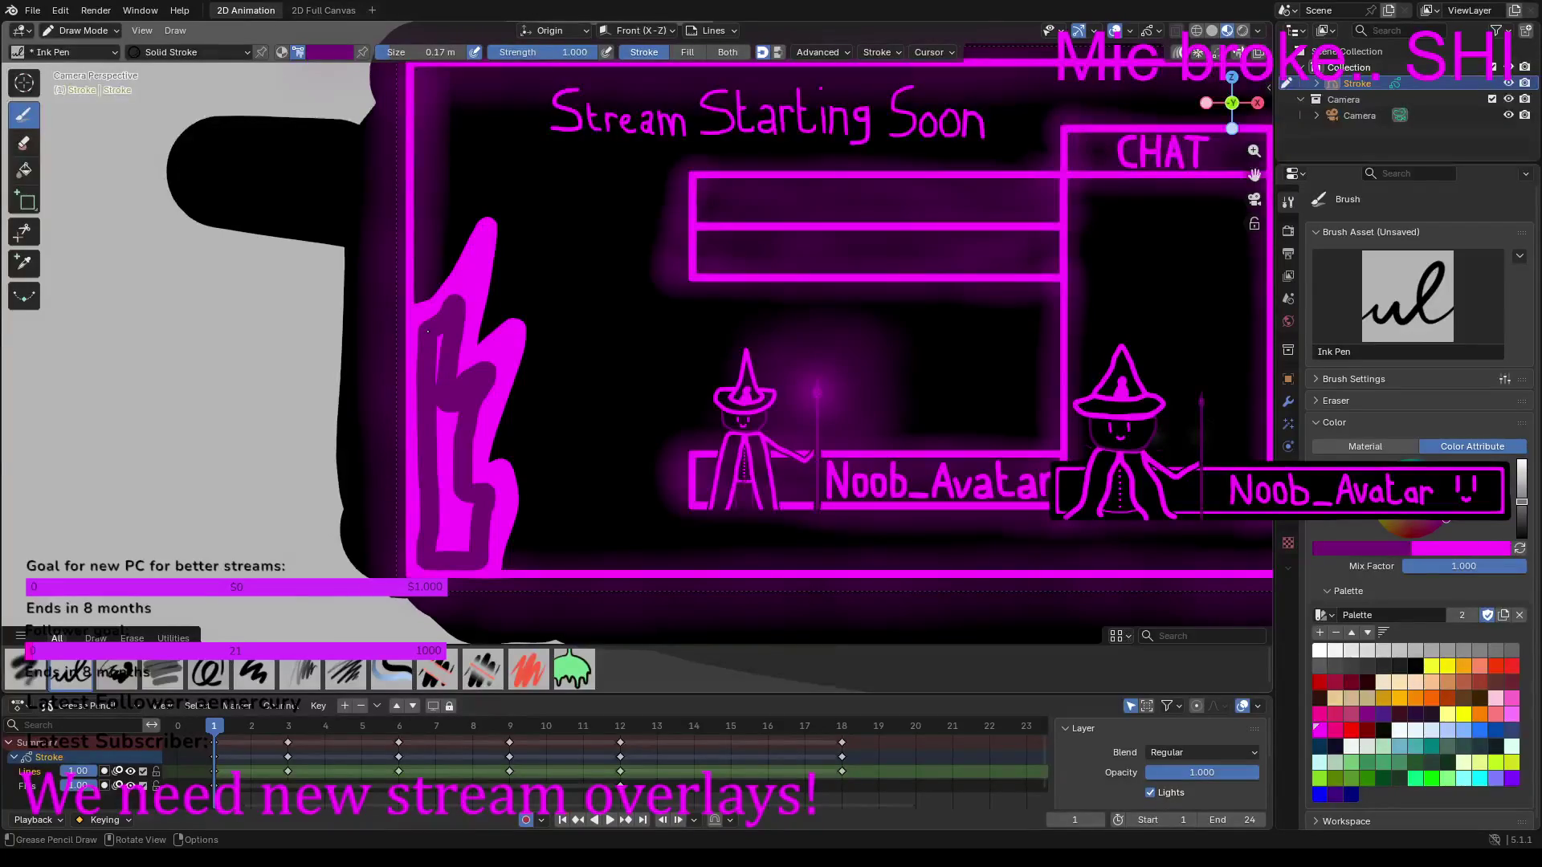
pyautogui.moveTo(433, 406)
pyautogui.mouseDown()
pyautogui.moveTo(442, 549)
pyautogui.moveTo(470, 502)
pyautogui.moveTo(453, 542)
pyautogui.moveTo(454, 418)
pyautogui.mouseUp()
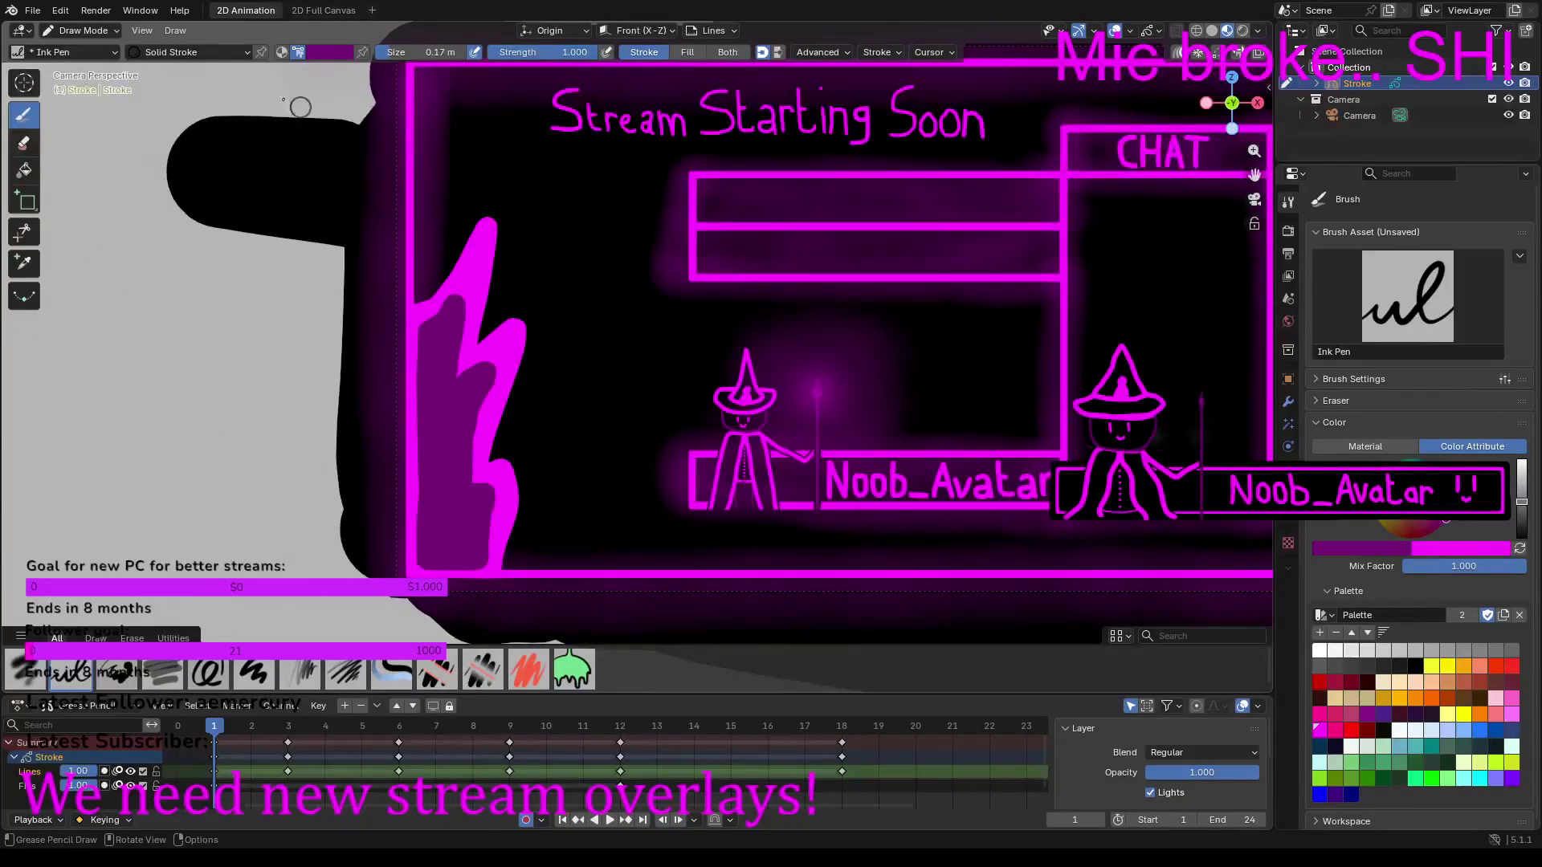
# Step: With a thinner magenta brush, draw curved spark marks and a dot beside the flame
pyautogui.moveTo(425, 52)
pyautogui.mouseDown()
pyautogui.moveTo(402, 52)
pyautogui.moveTo(442, 53)
pyautogui.moveTo(424, 53)
pyautogui.mouseUp()
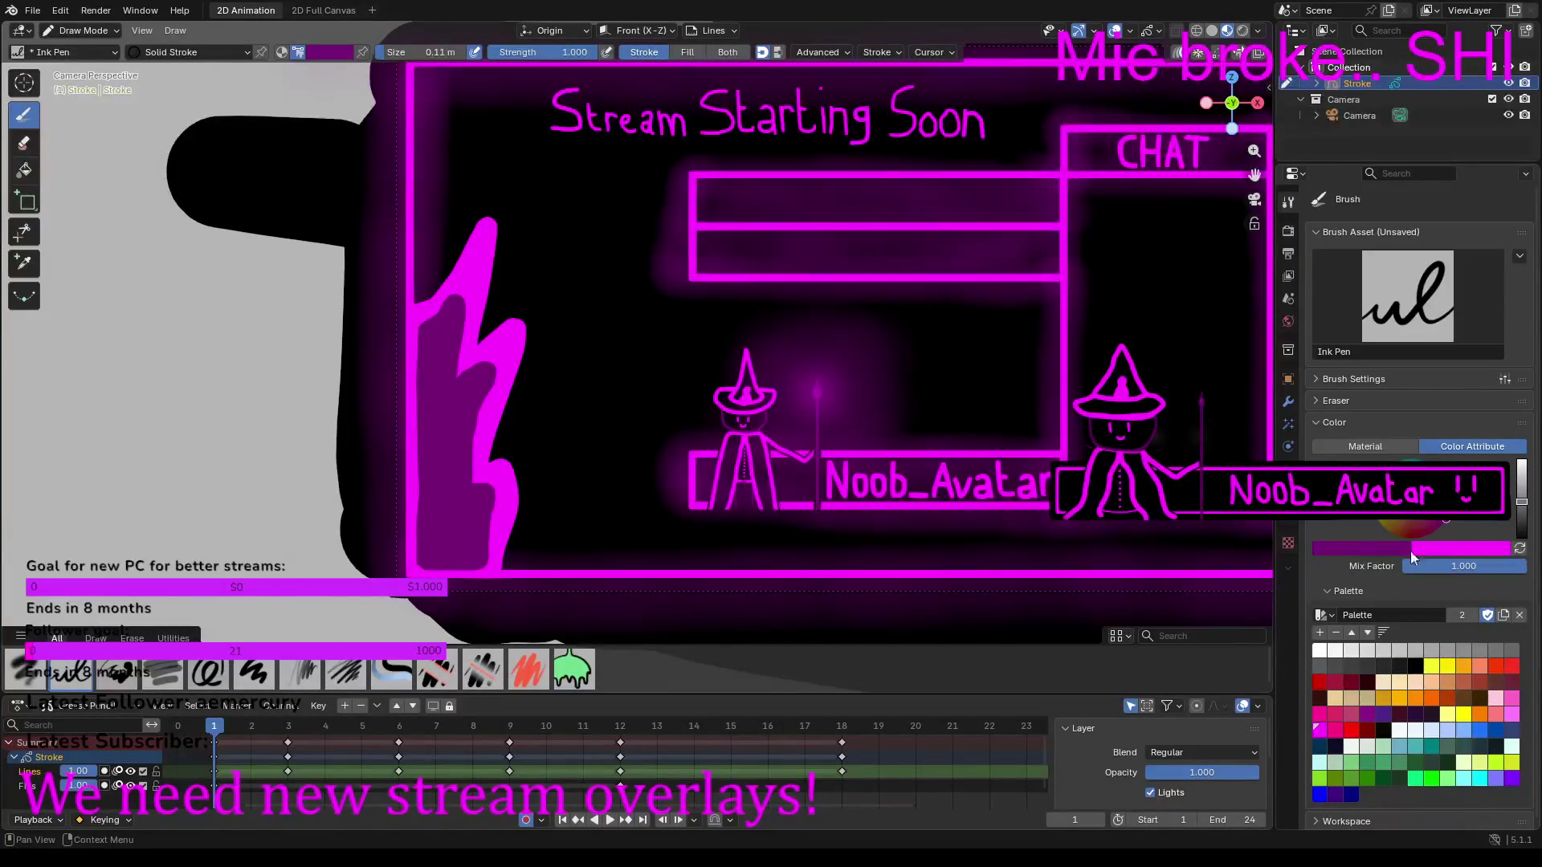
pyautogui.click(1520, 548)
pyautogui.moveTo(505, 312); pyautogui.dragTo(544, 255)
pyautogui.moveTo(555, 430); pyautogui.dragTo(576, 362)
pyautogui.moveTo(555, 547); pyautogui.dragTo(587, 511)
pyautogui.click(546, 474)
# Step: Scatter more magenta spark dashes and dots around the flame, then play the animation
pyautogui.moveTo(445, 224)
pyautogui.mouseDown()
pyautogui.moveTo(495, 176)
pyautogui.moveTo(555, 225)
pyautogui.mouseUp()
pyautogui.moveTo(469, 145); pyautogui.dragTo(448, 153)
pyautogui.click(509, 142)
pyautogui.click(586, 206)
pyautogui.click(591, 313)
pyautogui.moveTo(623, 397); pyautogui.dragTo(613, 413)
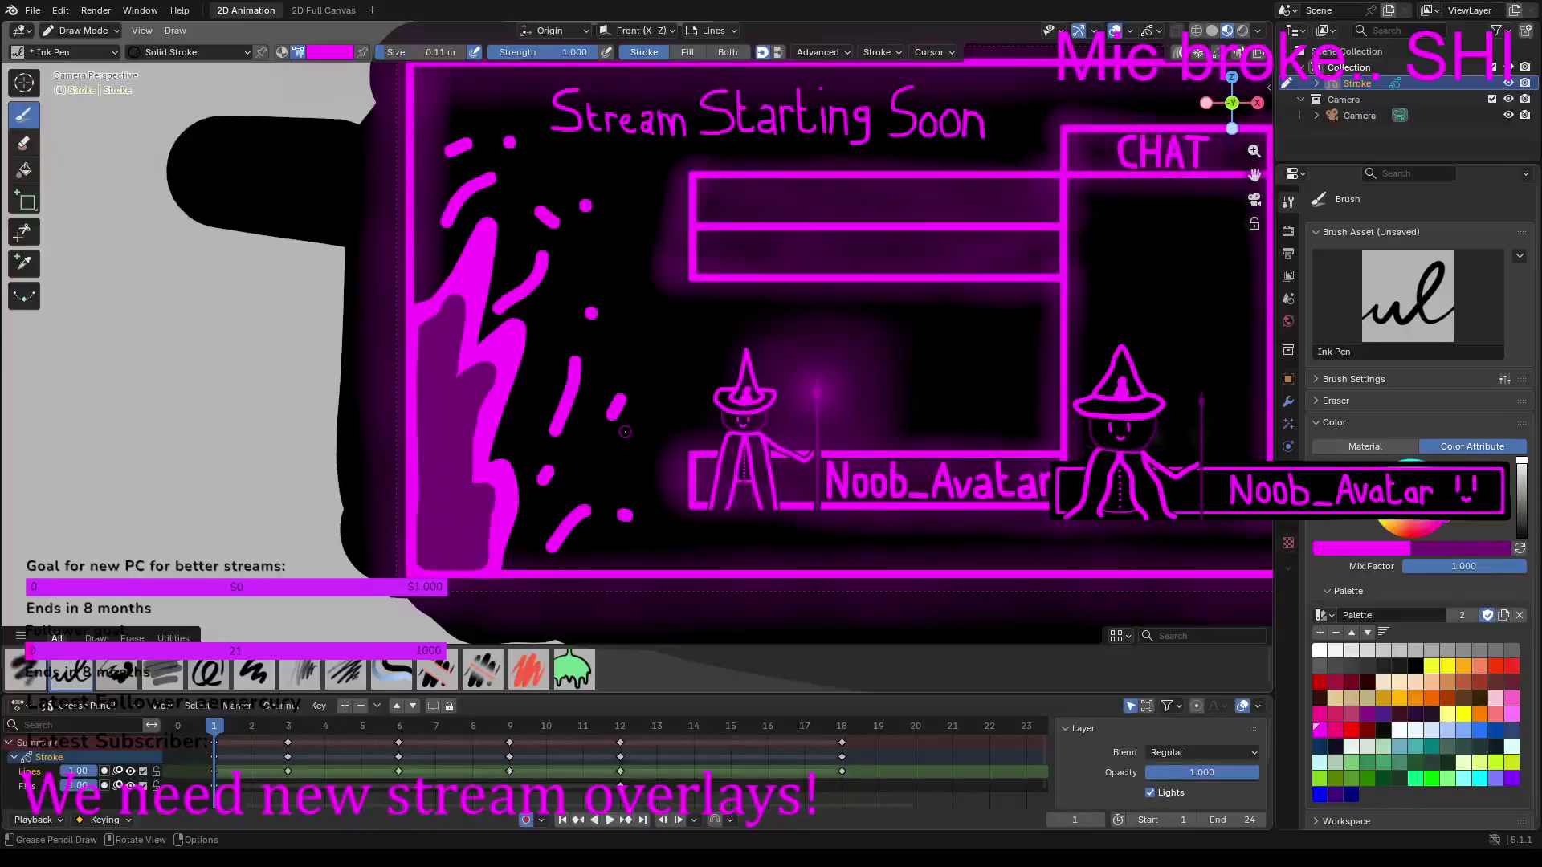
pyautogui.press('space')
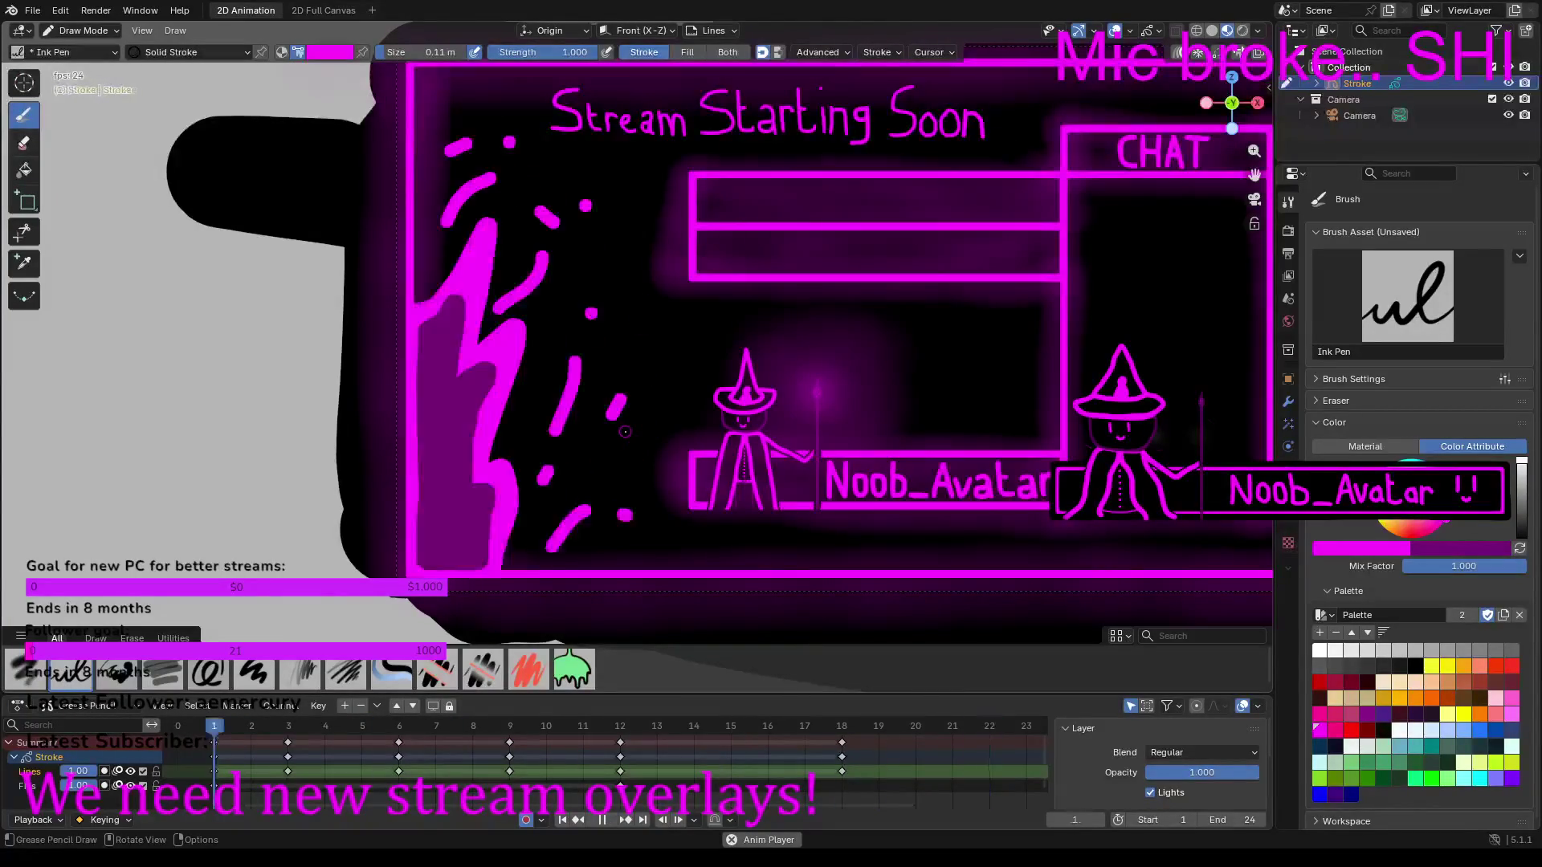
# Step: Stop playback and, in Edit Mode, paste the copied strokes into frame 18
pyautogui.press('space')
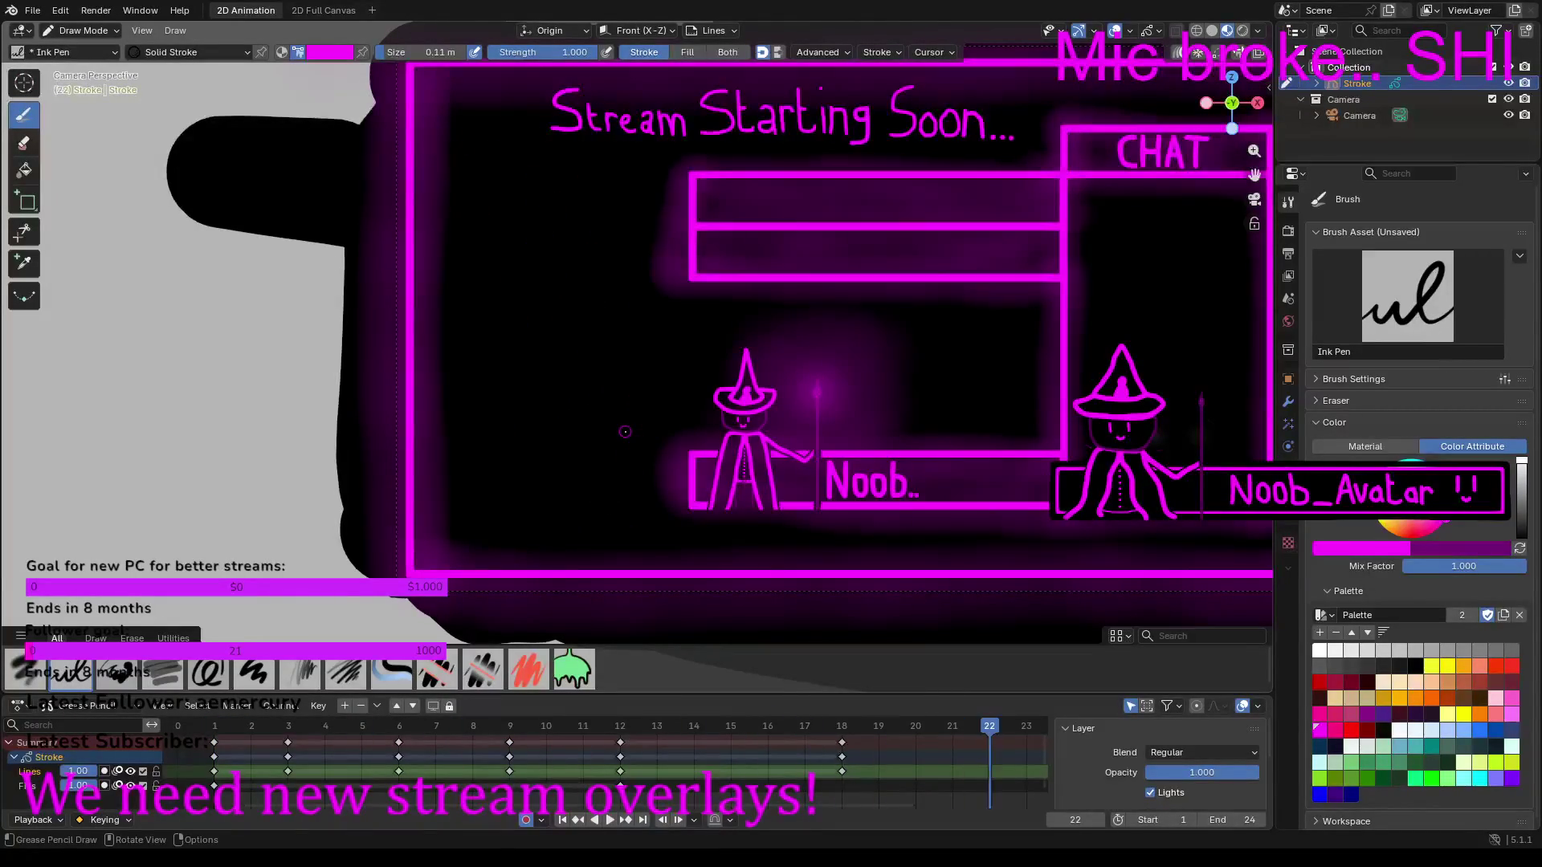
pyautogui.click(836, 726)
pyautogui.click(80, 30)
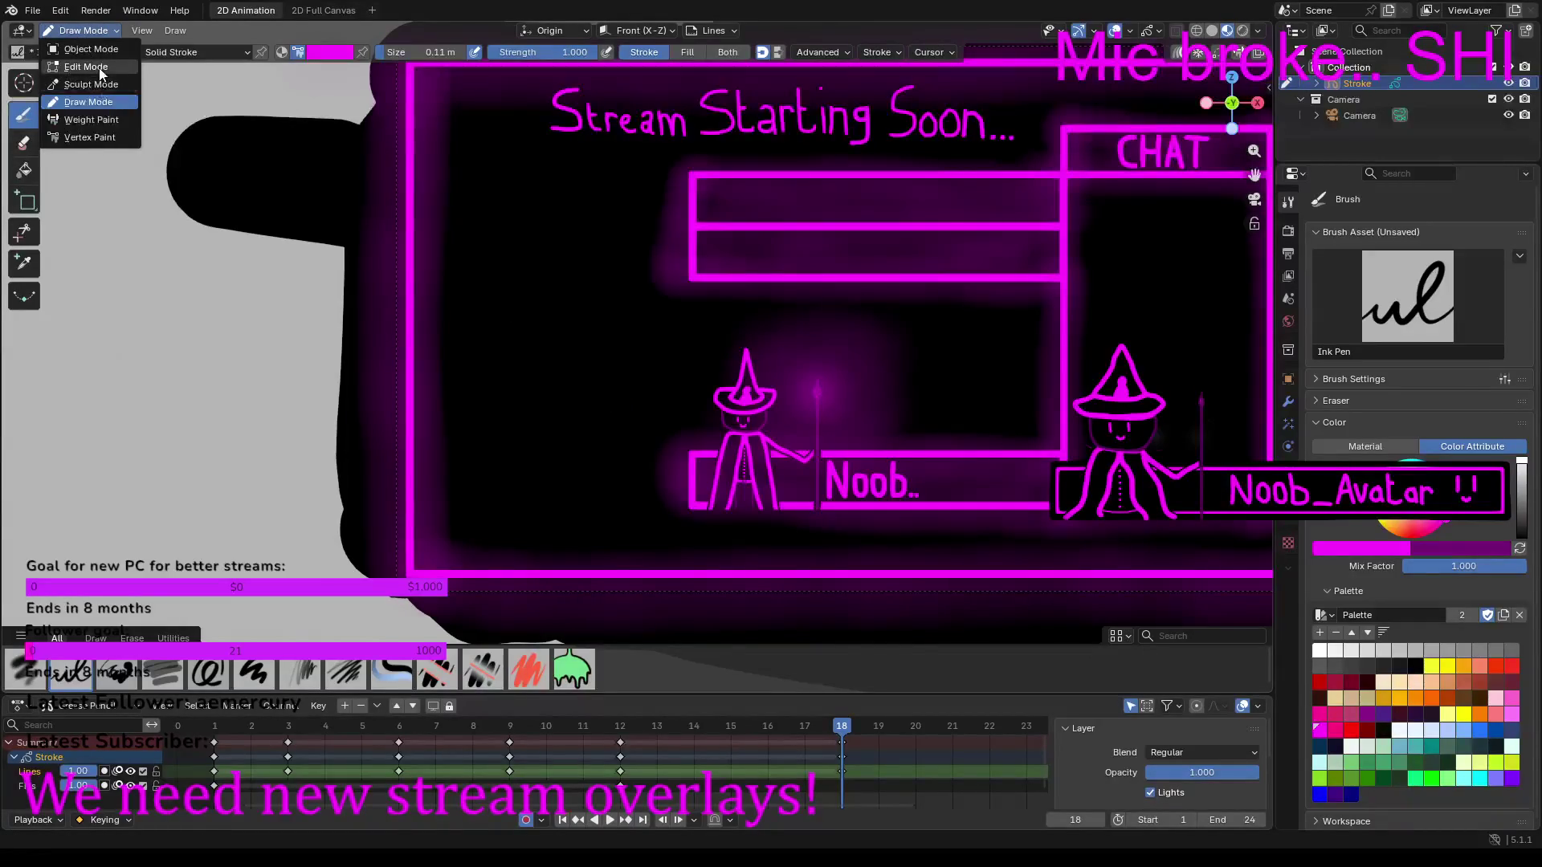
pyautogui.click(88, 66)
pyautogui.hotkey('ctrl', 'v')
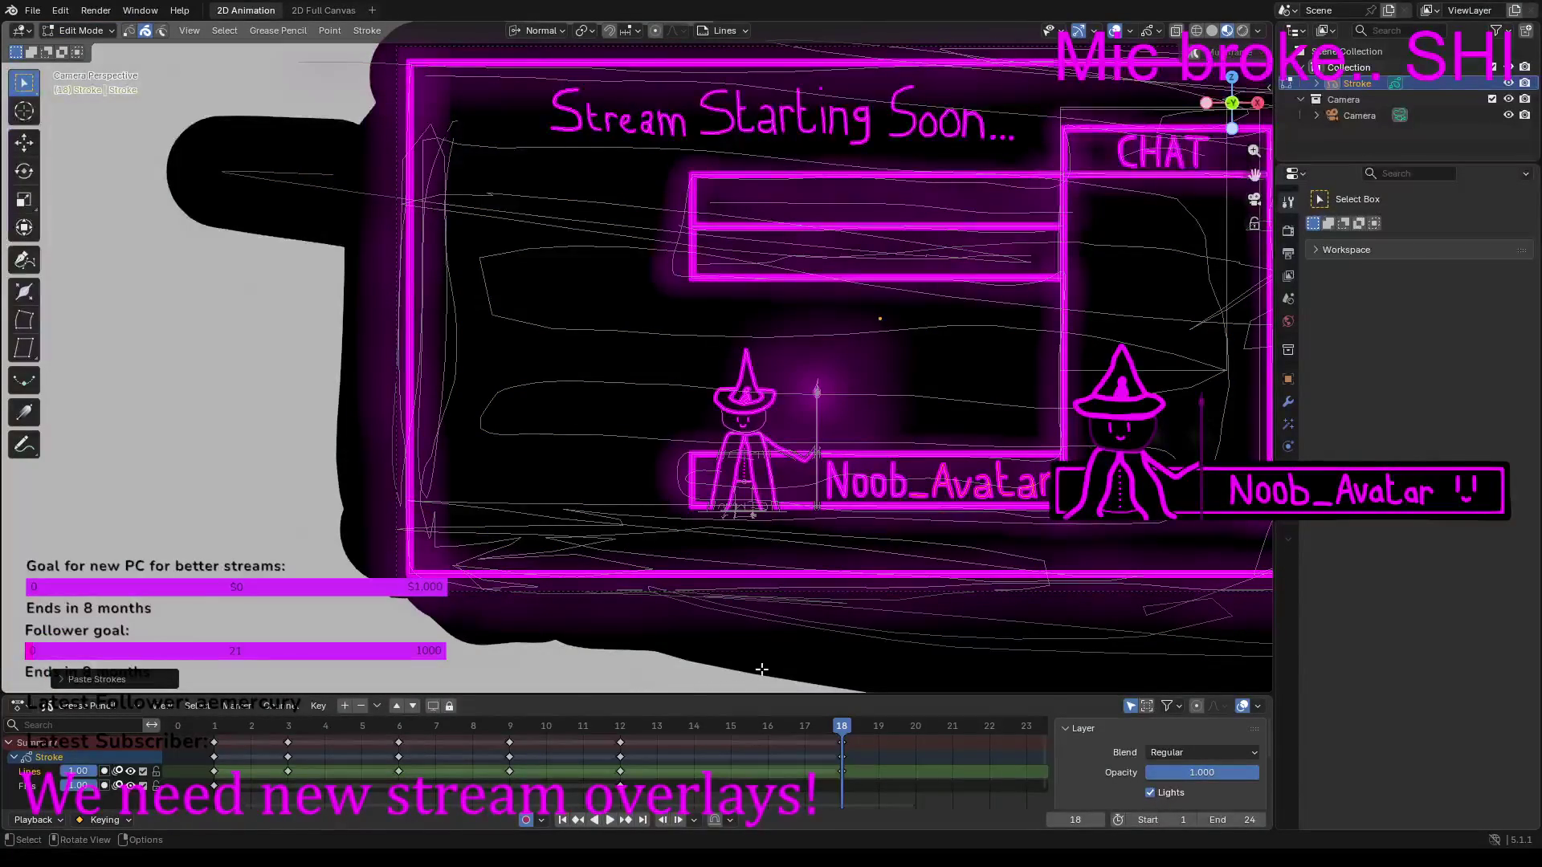
# Step: Box-select and copy all the overlay strokes on frame 12
pyautogui.click(729, 728)
pyautogui.rightClick(729, 729)
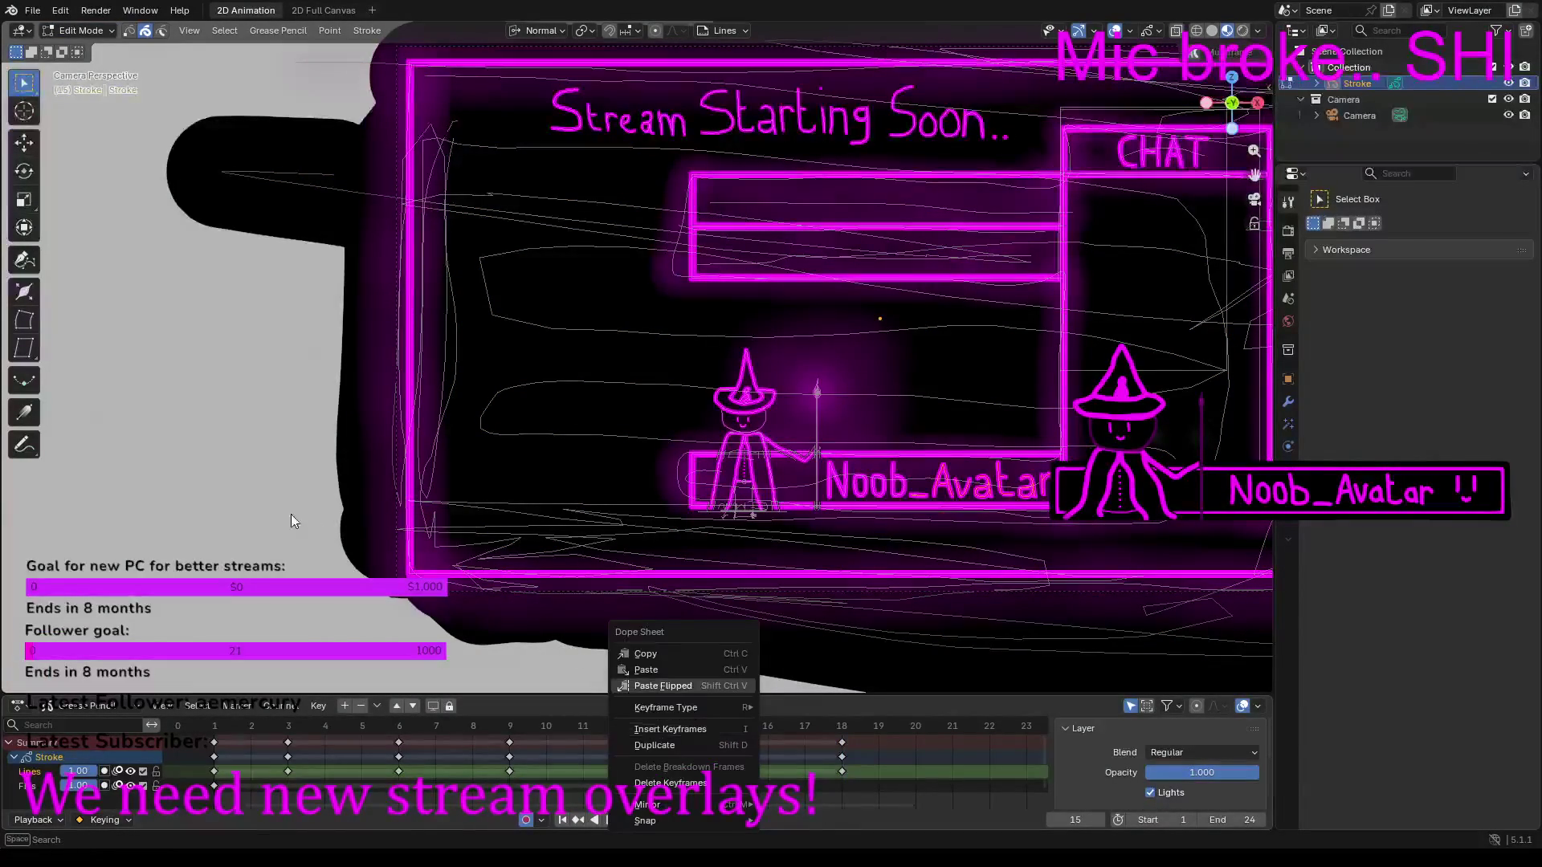
pyautogui.scroll(-2, 319, 480)
pyautogui.click(618, 726)
pyautogui.click(514, 724)
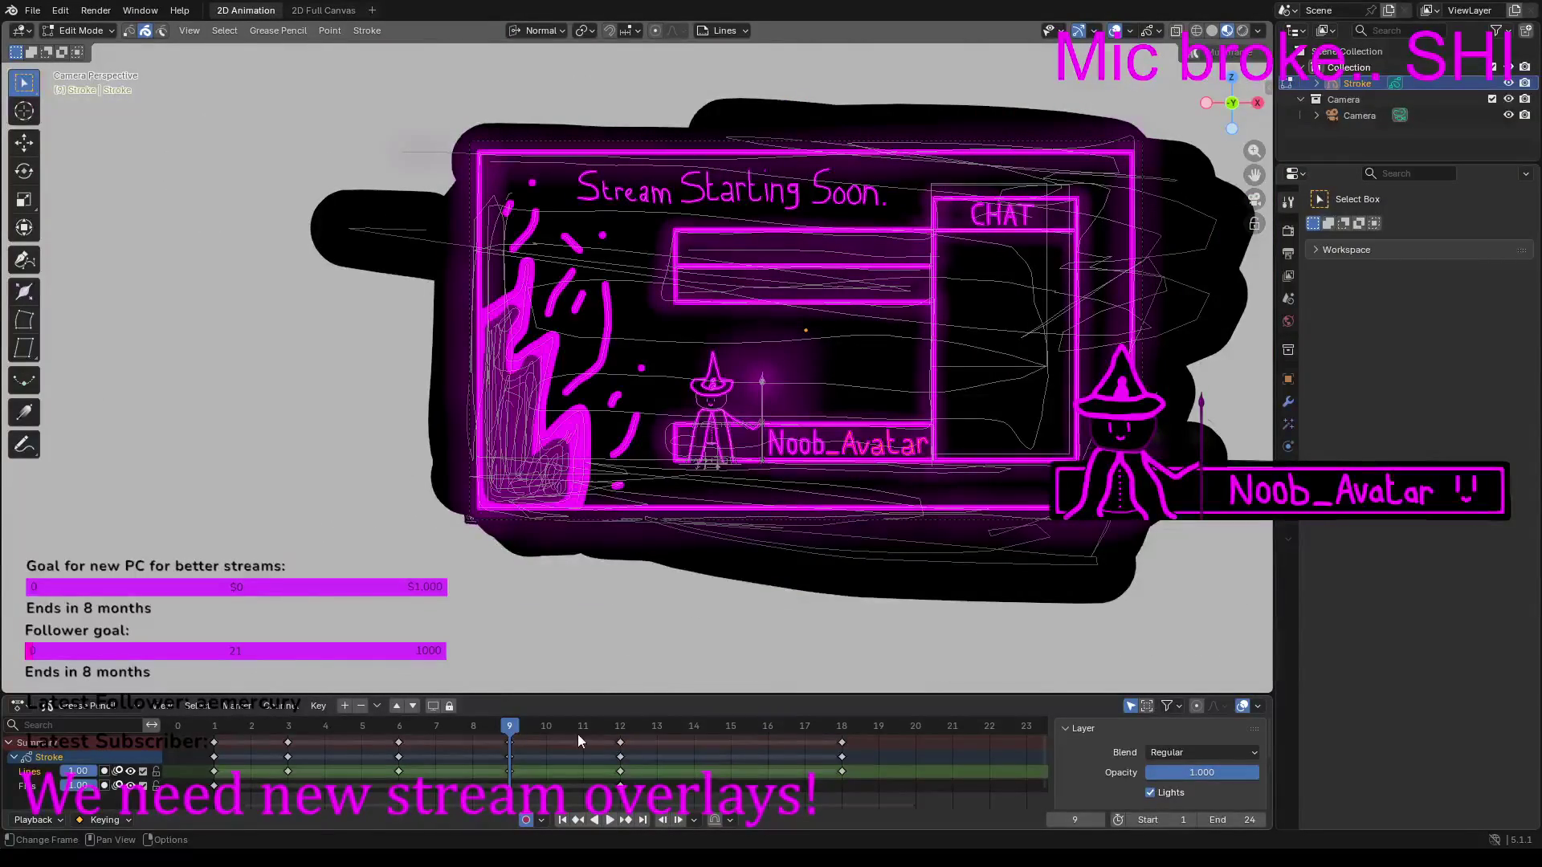
pyautogui.click(619, 727)
pyautogui.moveTo(380, 100)
pyautogui.mouseDown()
pyautogui.moveTo(1072, 502)
pyautogui.moveTo(1188, 606)
pyautogui.moveTo(1191, 627)
pyautogui.mouseUp()
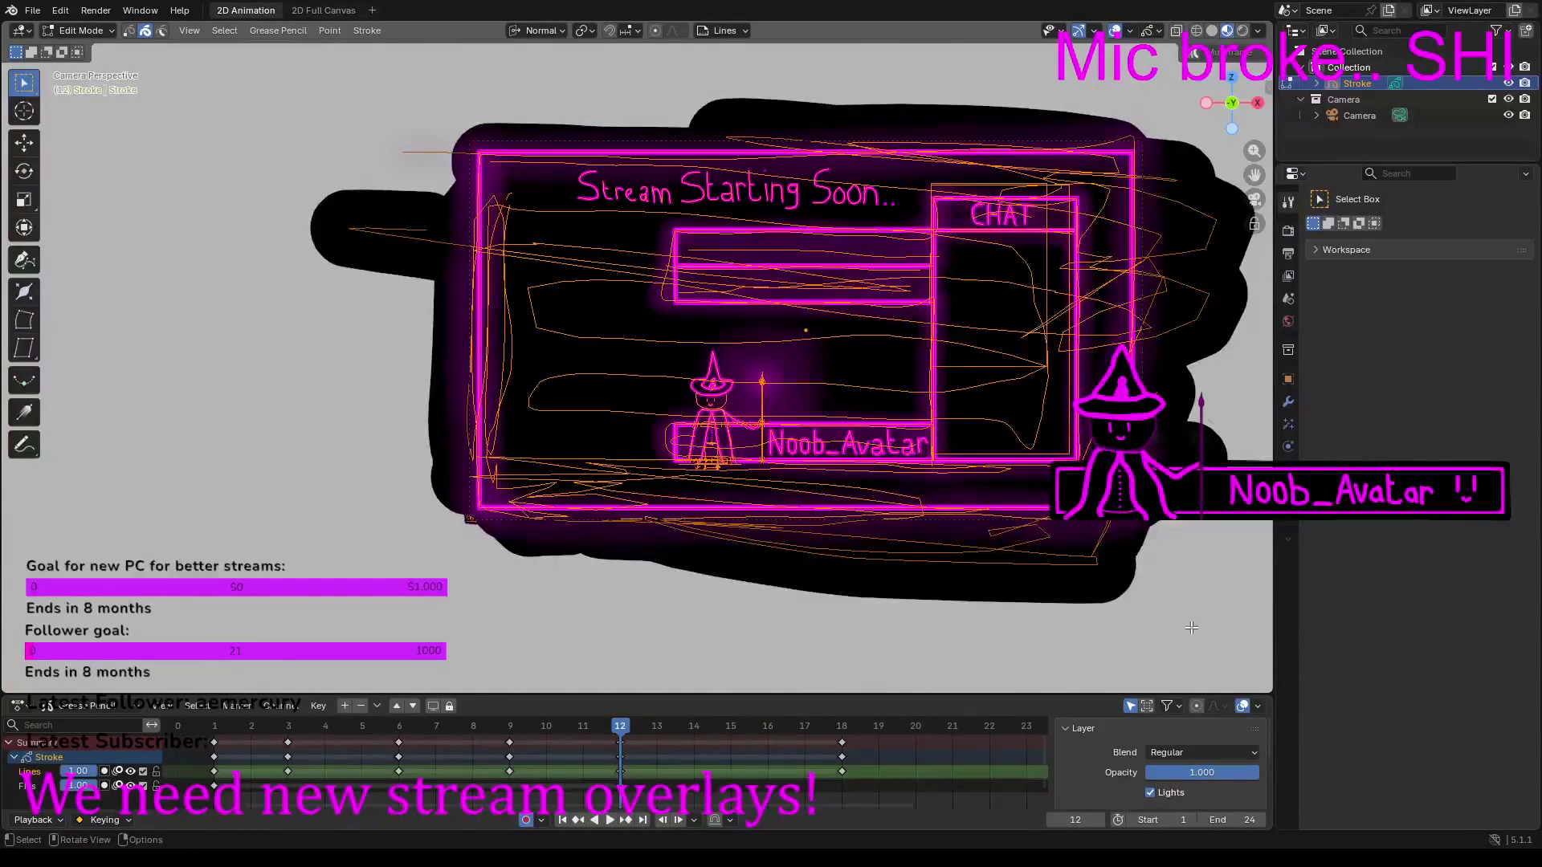
pyautogui.hotkey('ctrl', 'c')
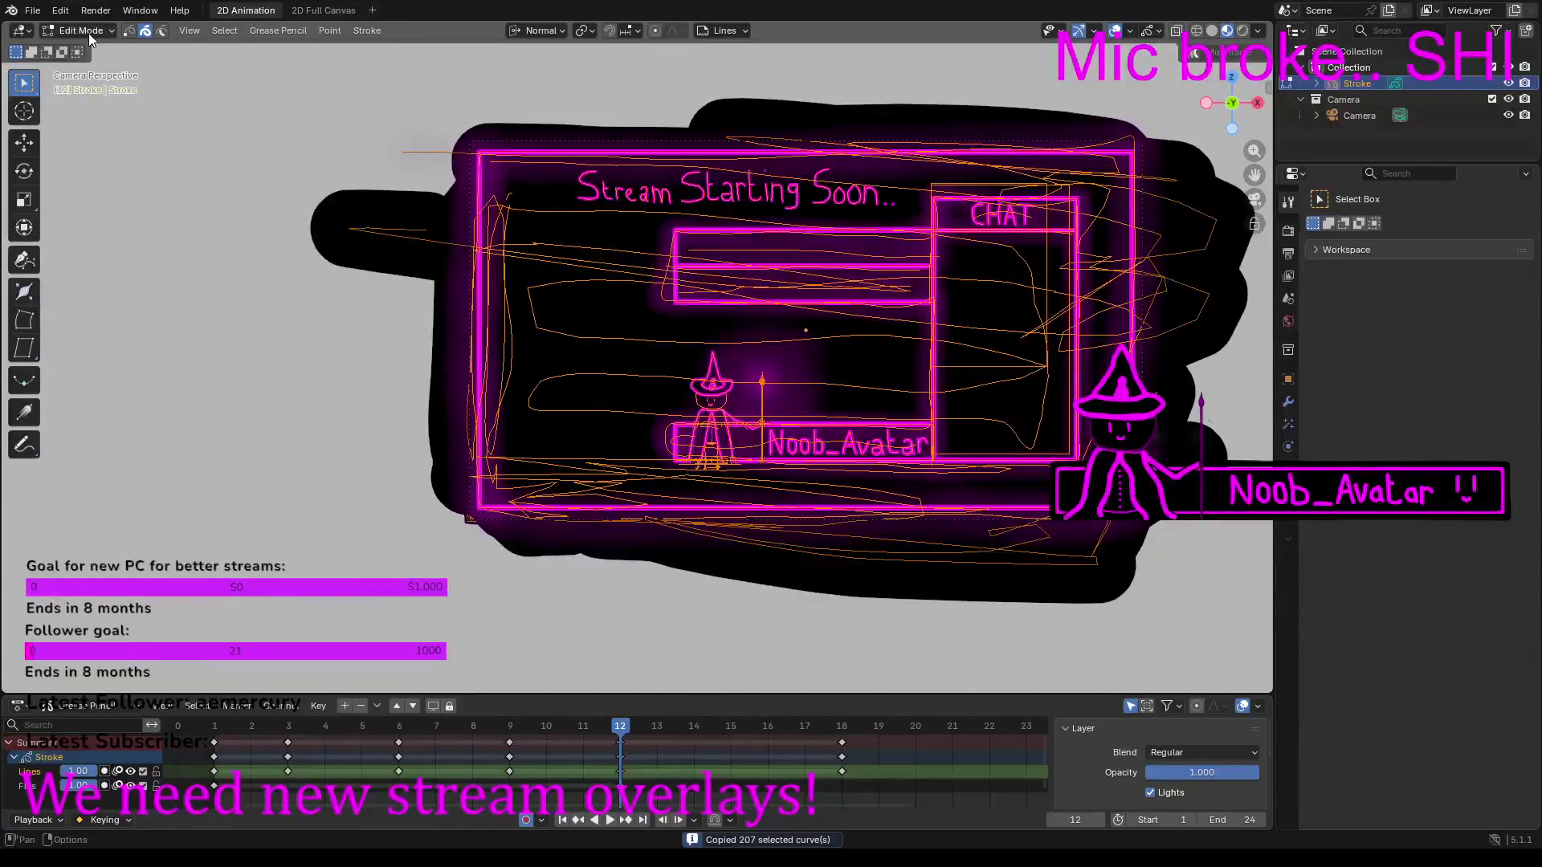
# Step: Insert a new keyframe at frame 15 and paste the copied strokes into it
pyautogui.click(731, 727)
pyautogui.rightClick(730, 726)
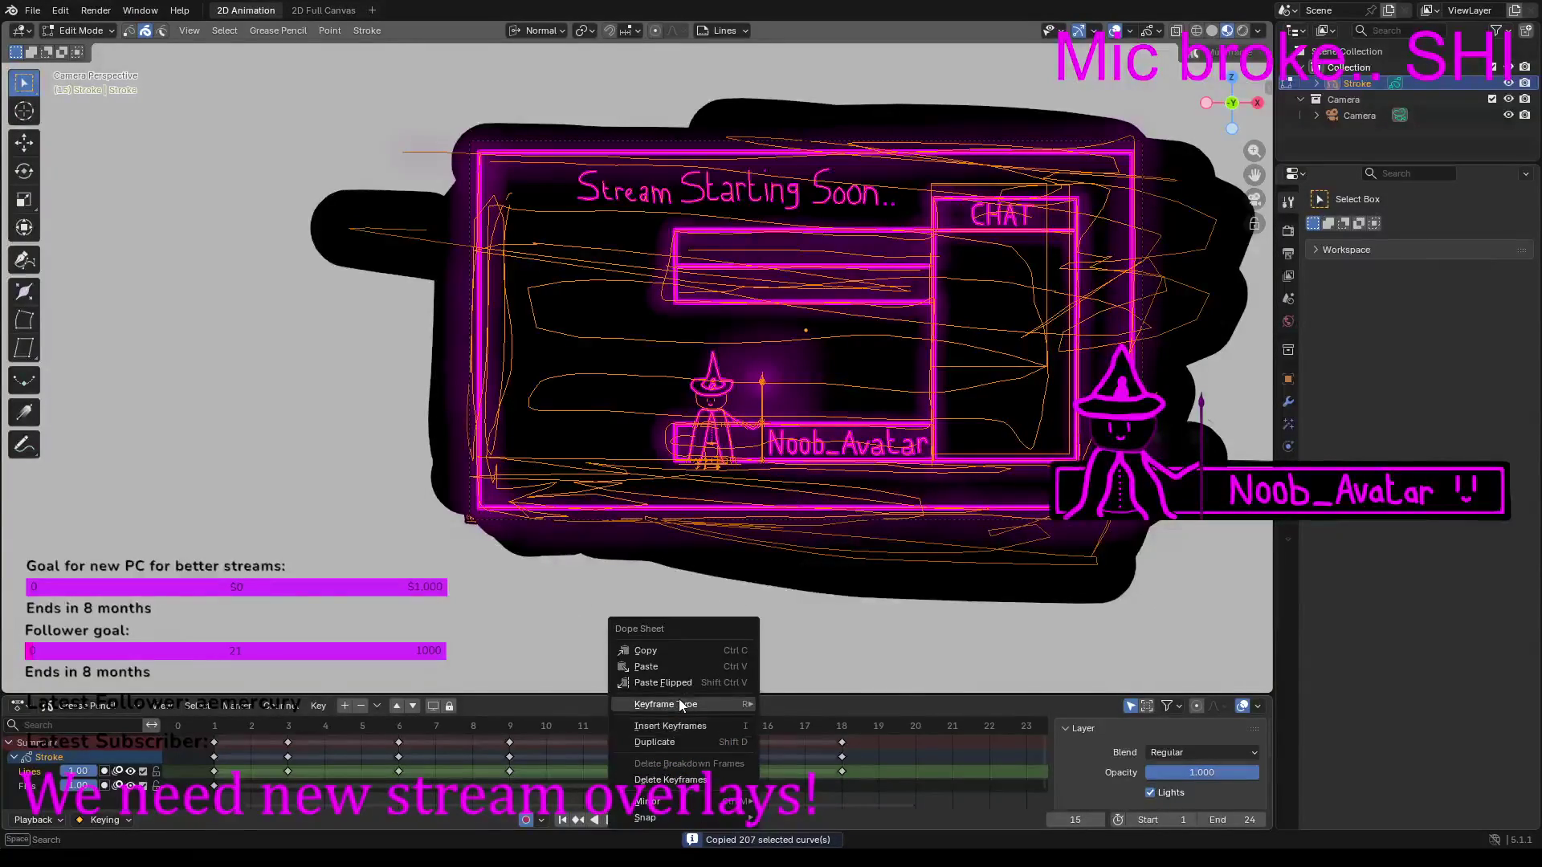
pyautogui.click(686, 726)
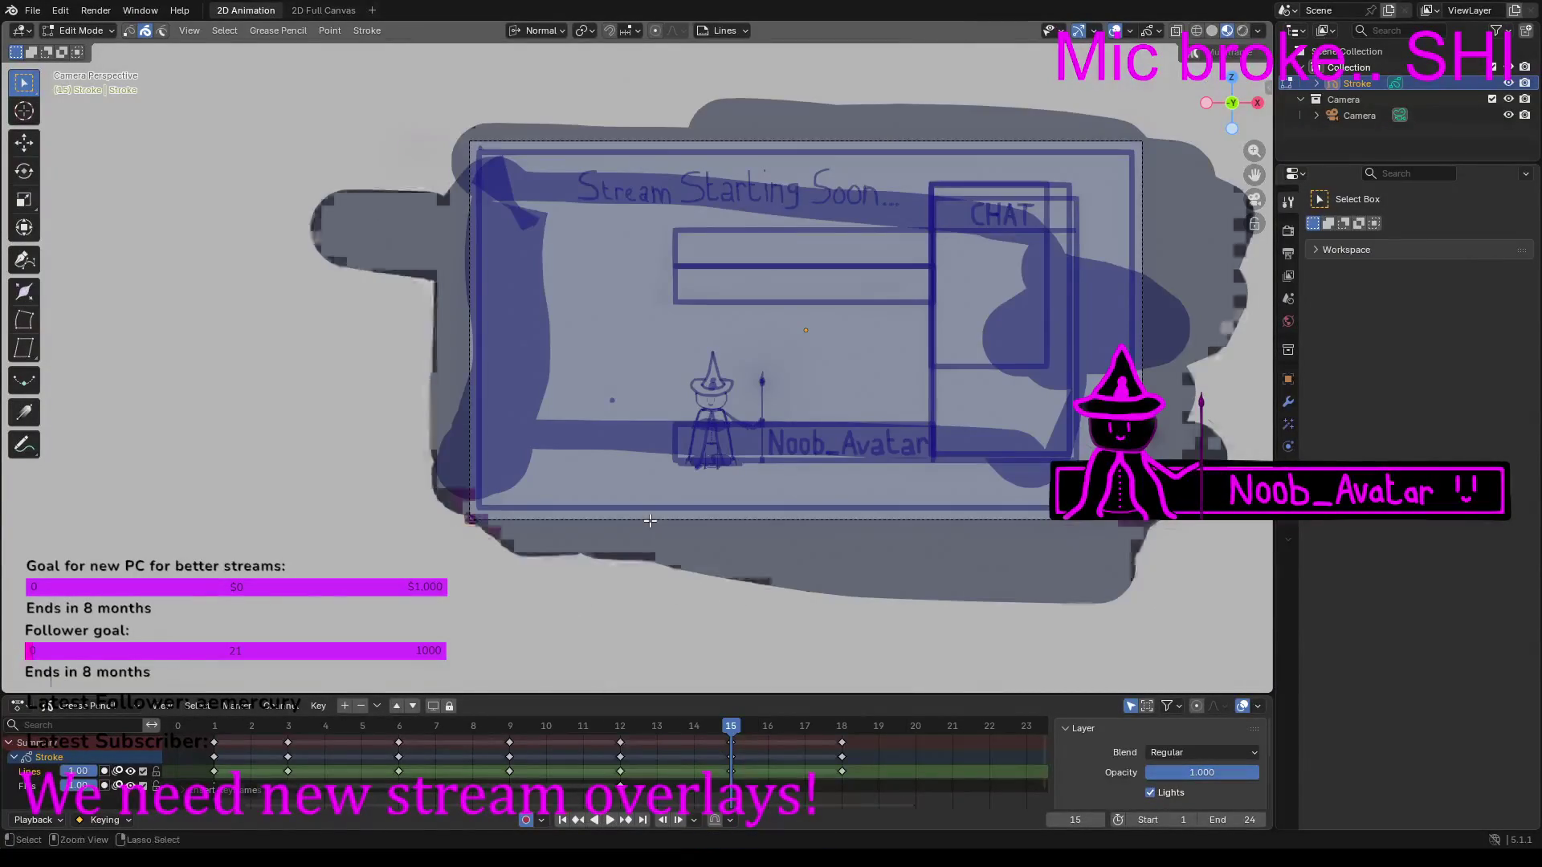
pyautogui.hotkey('ctrl', 'v')
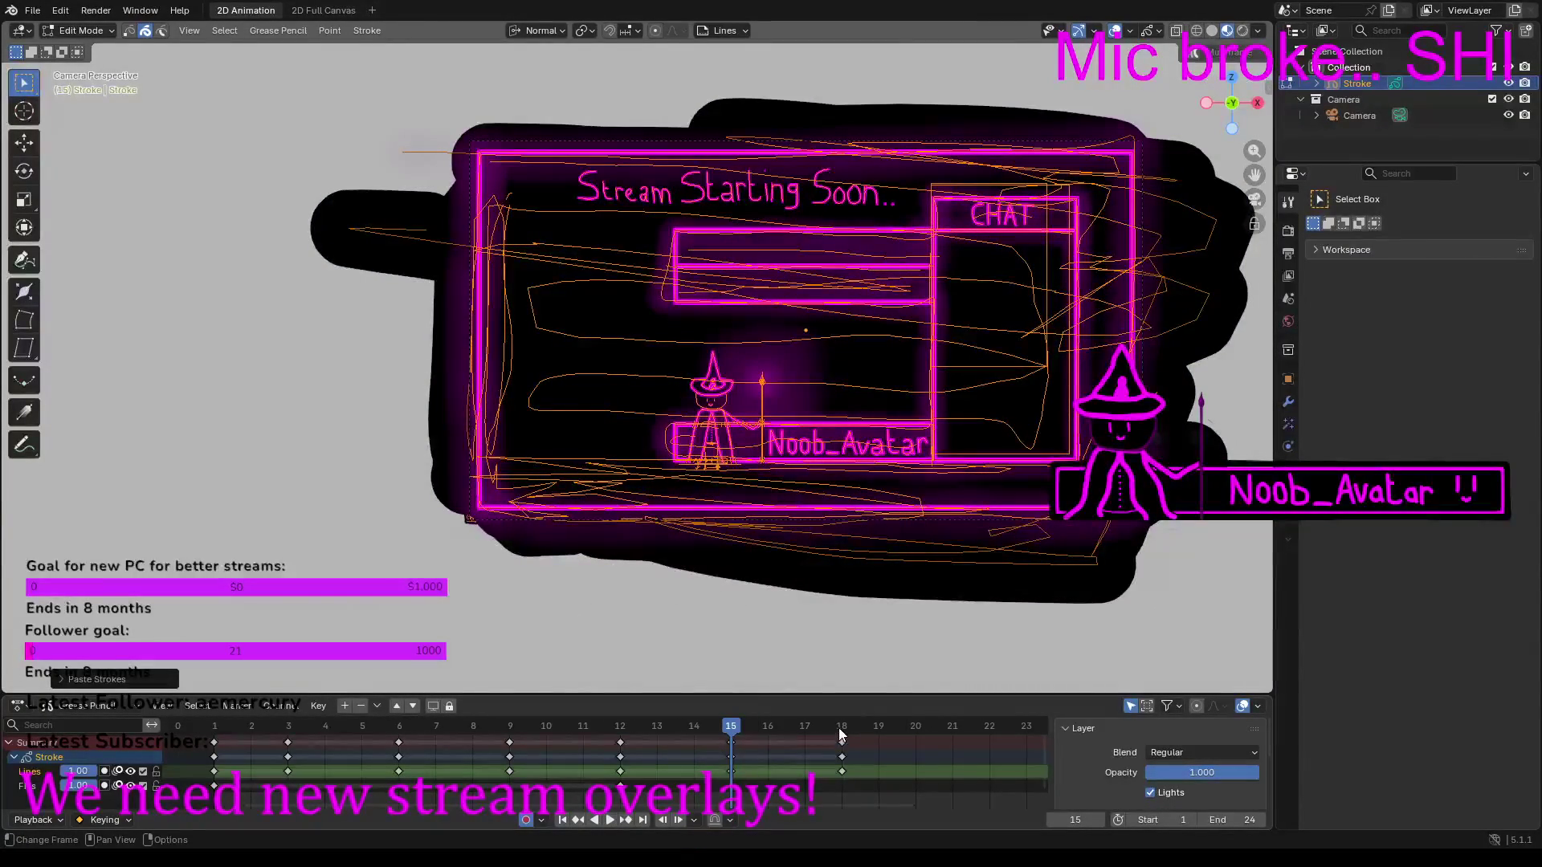
# Step: Play the animation from frame 18 and return to Draw Mode
pyautogui.click(839, 727)
pyautogui.press('space')
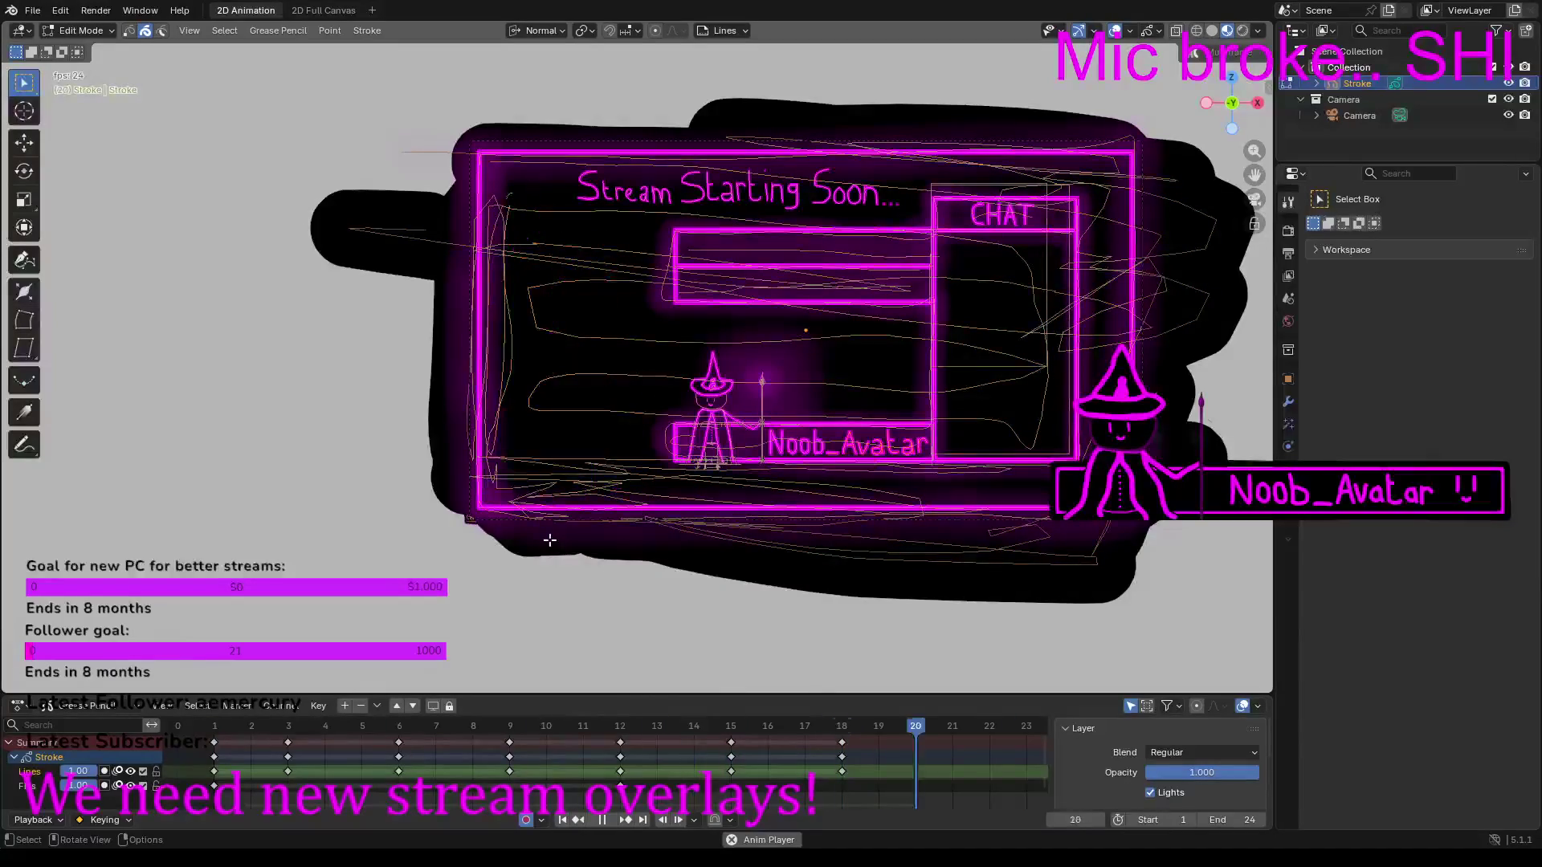
pyautogui.click(95, 30)
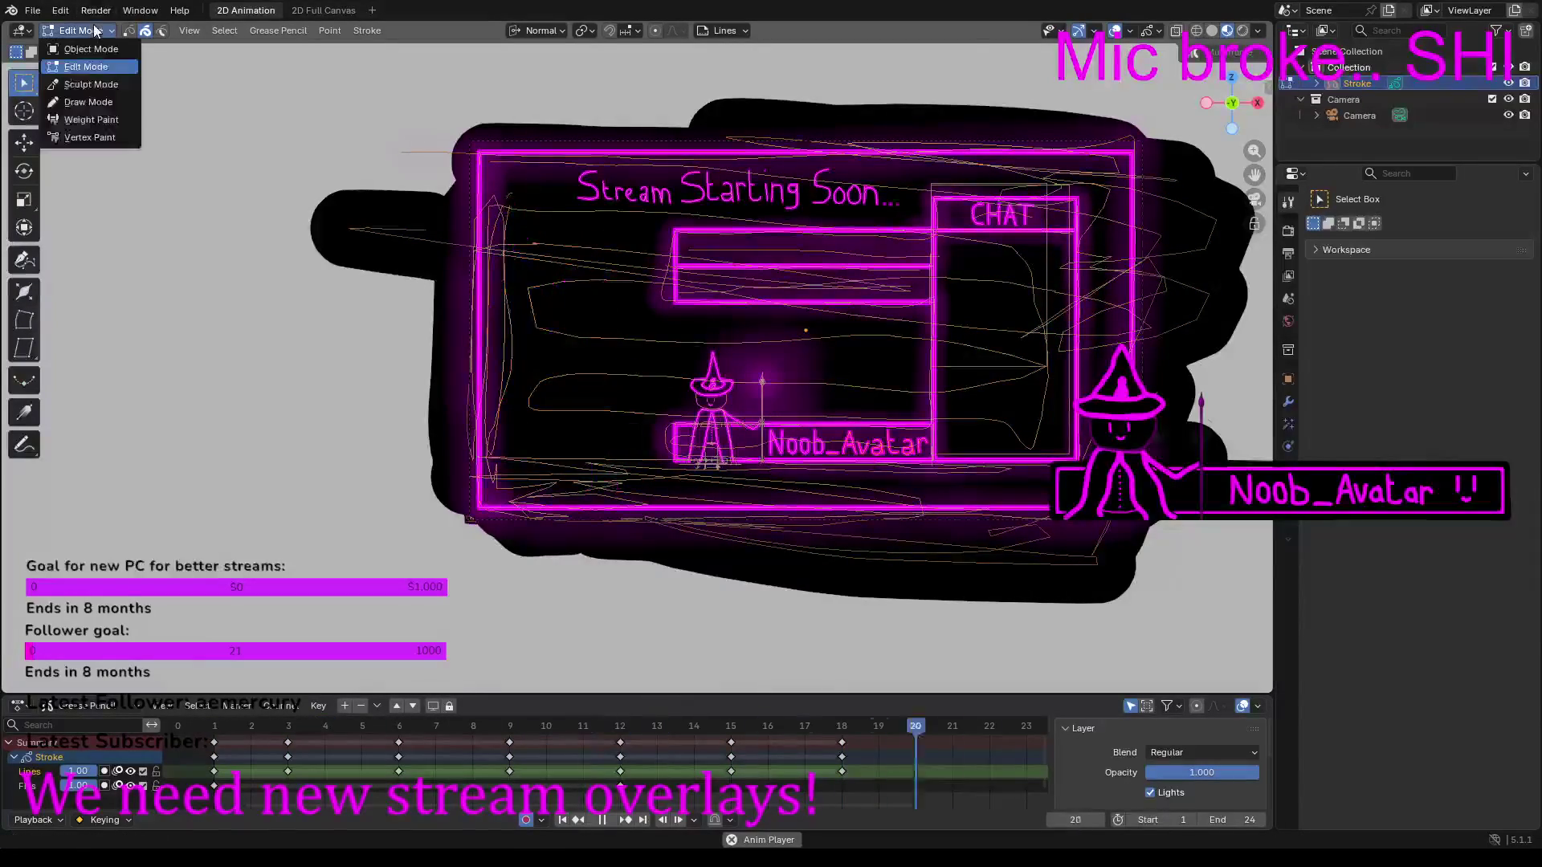
pyautogui.click(103, 104)
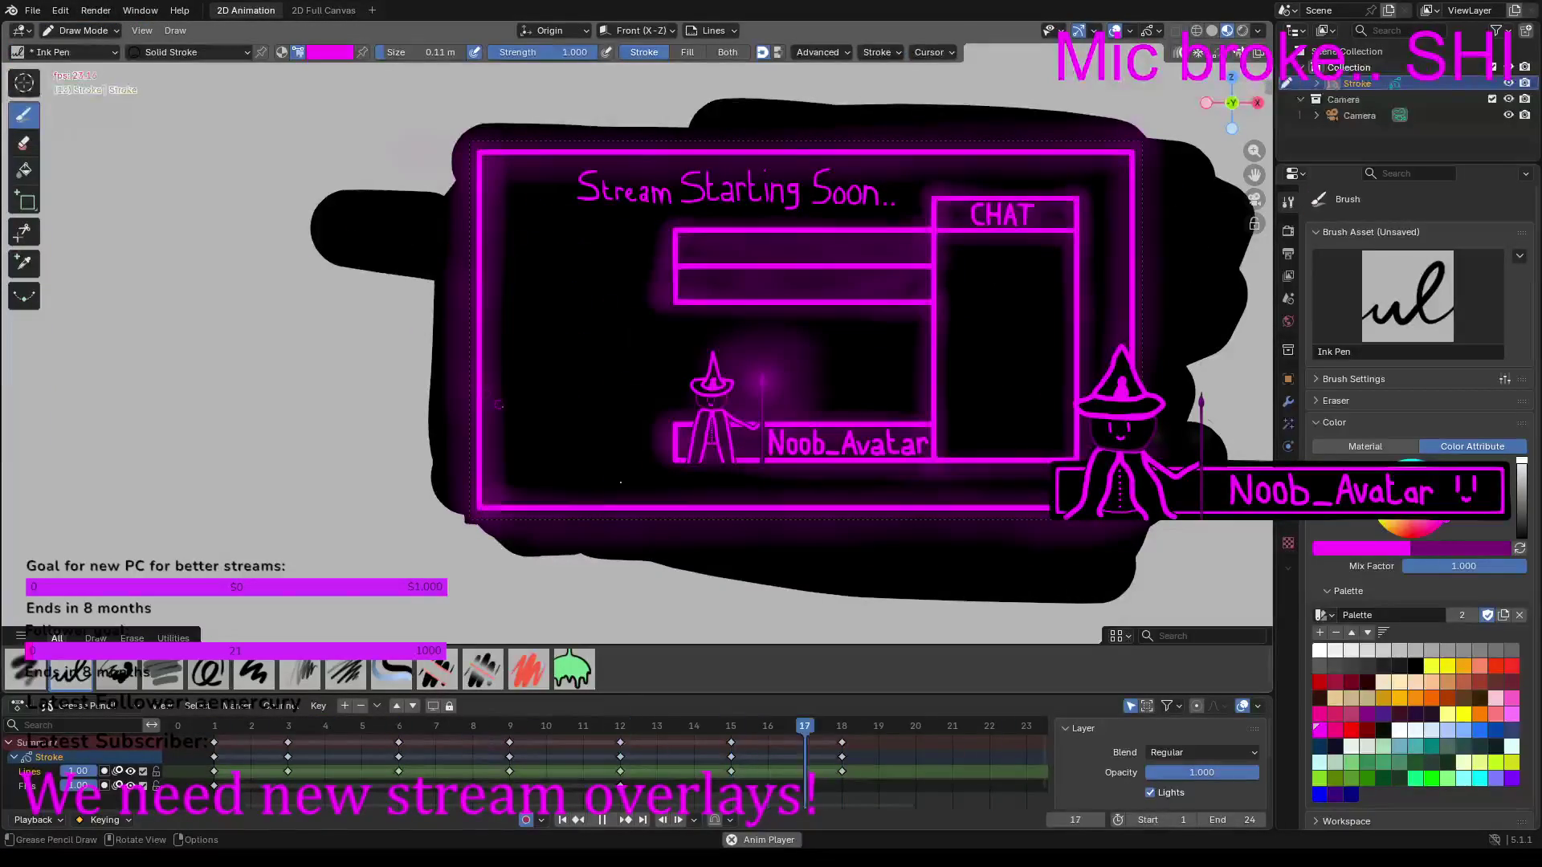
# Step: Stop on frame 12, frame the overlay's left side in camera view, and set brush size 0.17 m
pyautogui.press('space')
pyautogui.click(616, 736)
pyautogui.press('KP_0')
pyautogui.moveTo(511, 410)
pyautogui.keyDown('shift'); pyautogui.mouseDown(button='middle')
pyautogui.moveTo(450, 402)
pyautogui.moveTo(512, 410)
pyautogui.mouseUp(button='middle'); pyautogui.keyUp('shift')
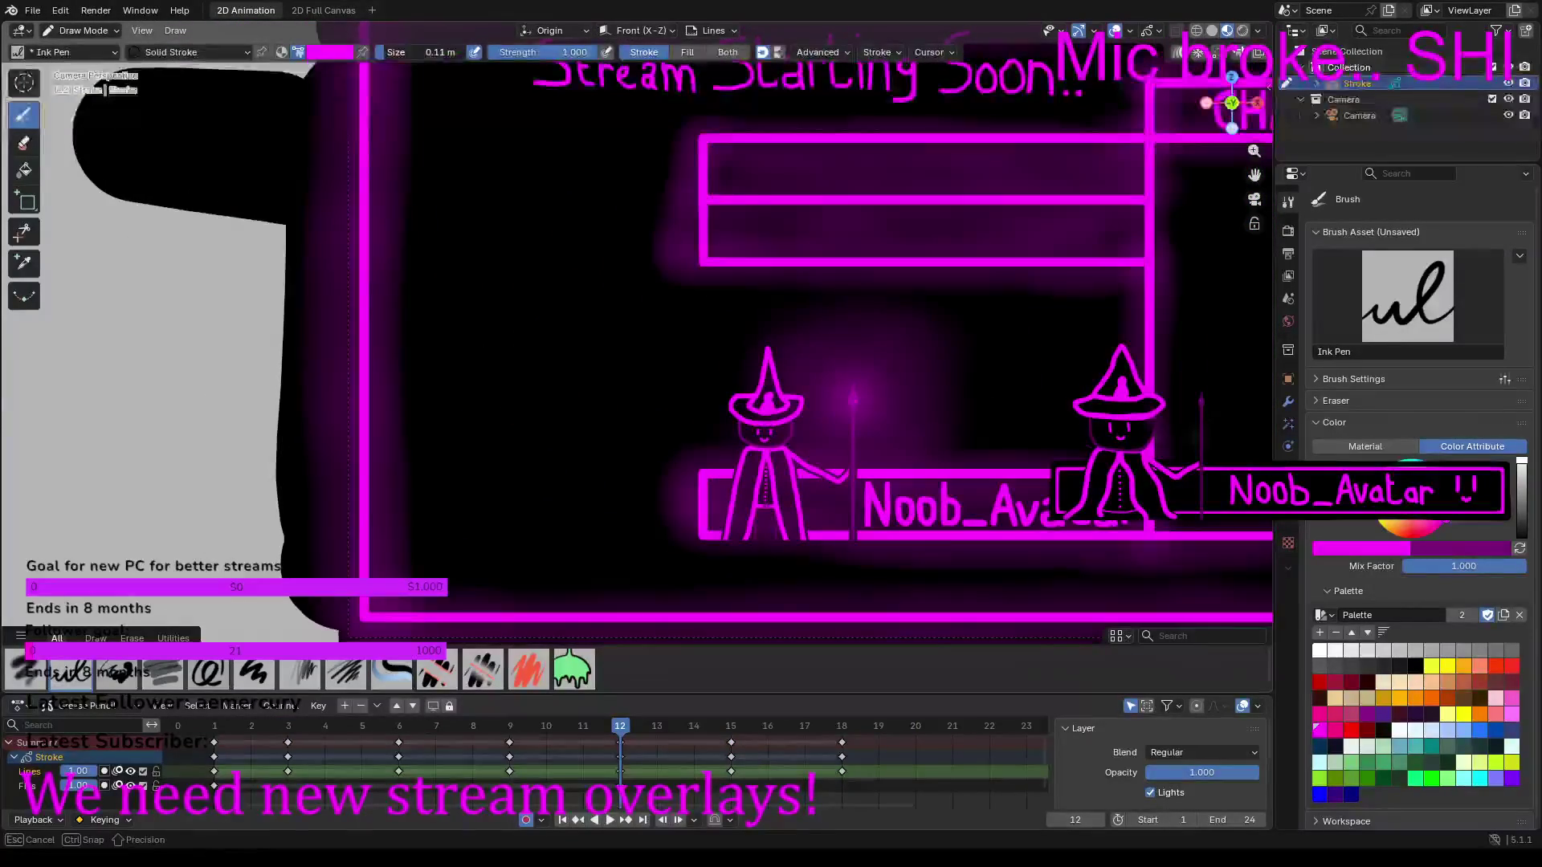
pyautogui.keyDown('shift'); pyautogui.moveTo(383, 210); pyautogui.dragTo(389, 164, button='middle'); pyautogui.keyUp('shift')
pyautogui.moveTo(389, 58); pyautogui.dragTo(390, 58)
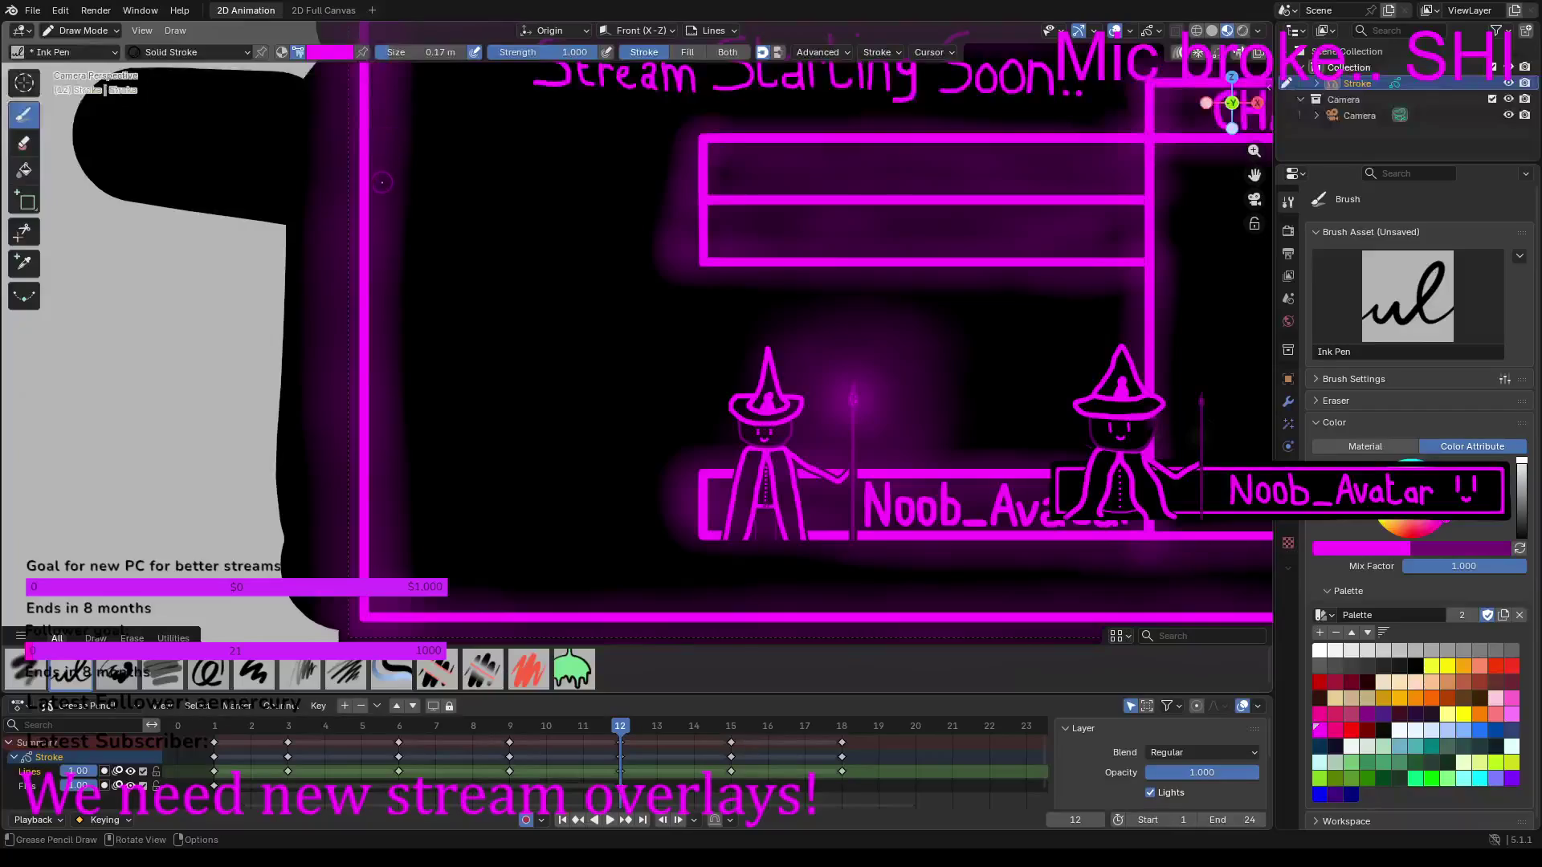
# Step: Draw a zigzag magenta flame outline down the left edge and along the bottom, checking playback
pyautogui.moveTo(373, 255)
pyautogui.mouseDown()
pyautogui.moveTo(422, 229)
pyautogui.moveTo(464, 152)
pyautogui.moveTo(430, 389)
pyautogui.moveTo(510, 331)
pyautogui.moveTo(492, 562)
pyautogui.moveTo(514, 606)
pyautogui.mouseUp()
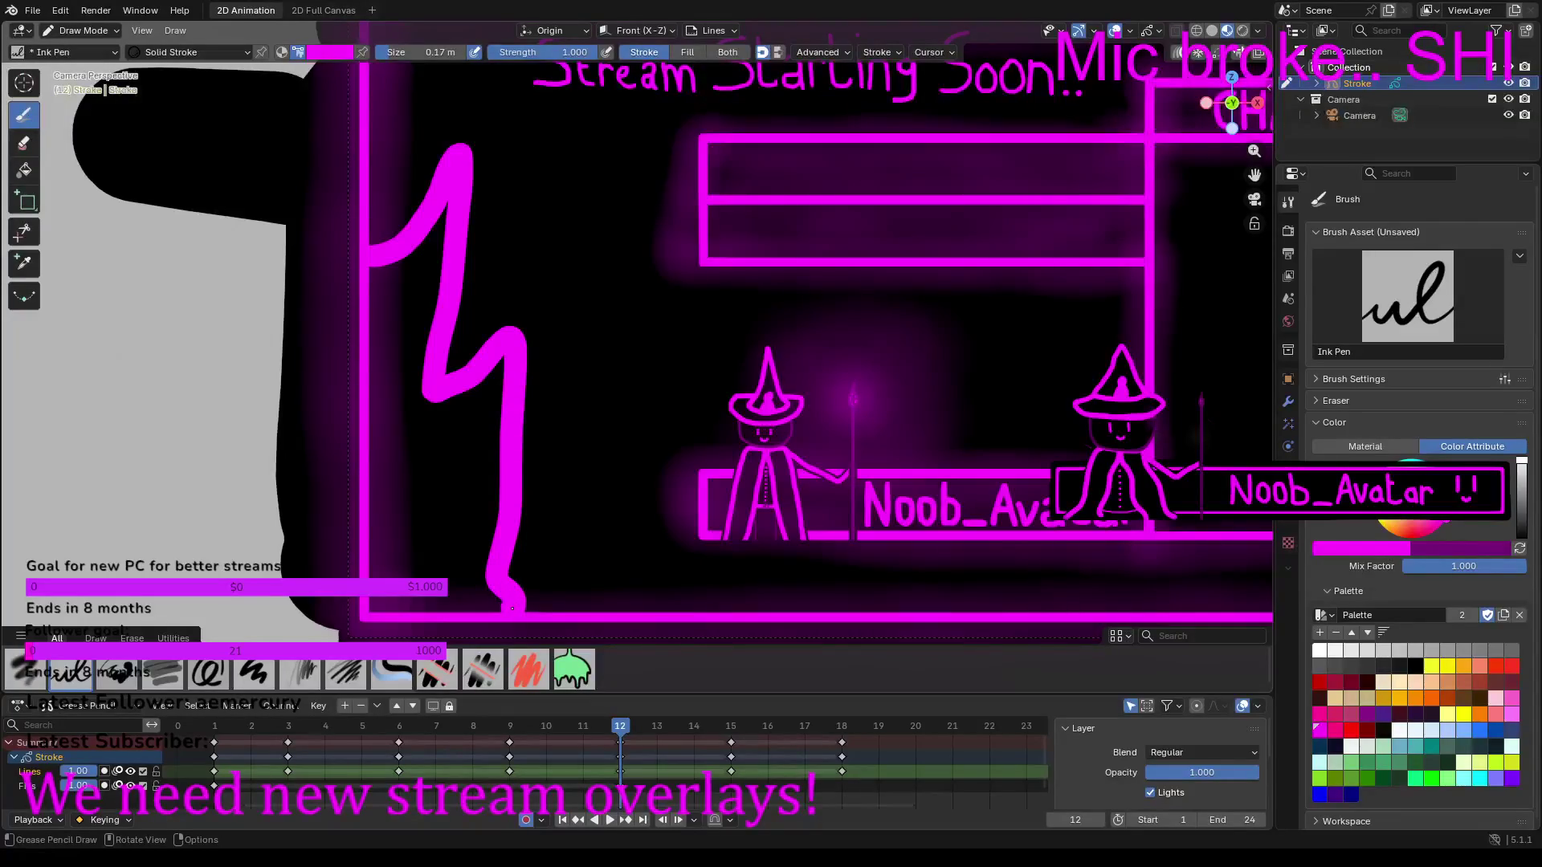
pyautogui.moveTo(485, 608)
pyautogui.mouseDown()
pyautogui.moveTo(376, 604)
pyautogui.moveTo(377, 278)
pyautogui.mouseUp()
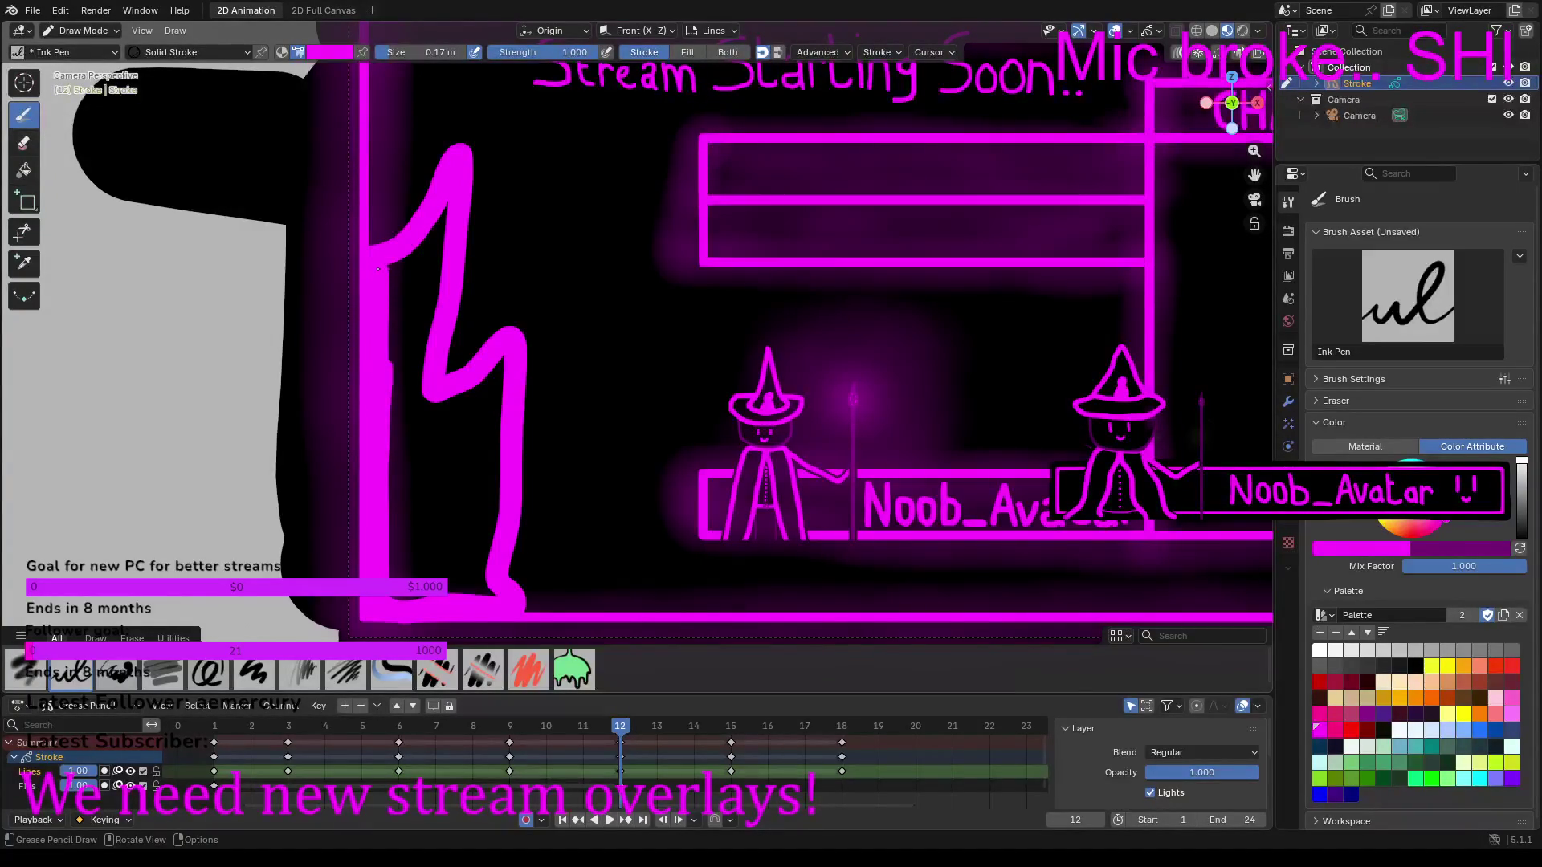
pyautogui.press('space')
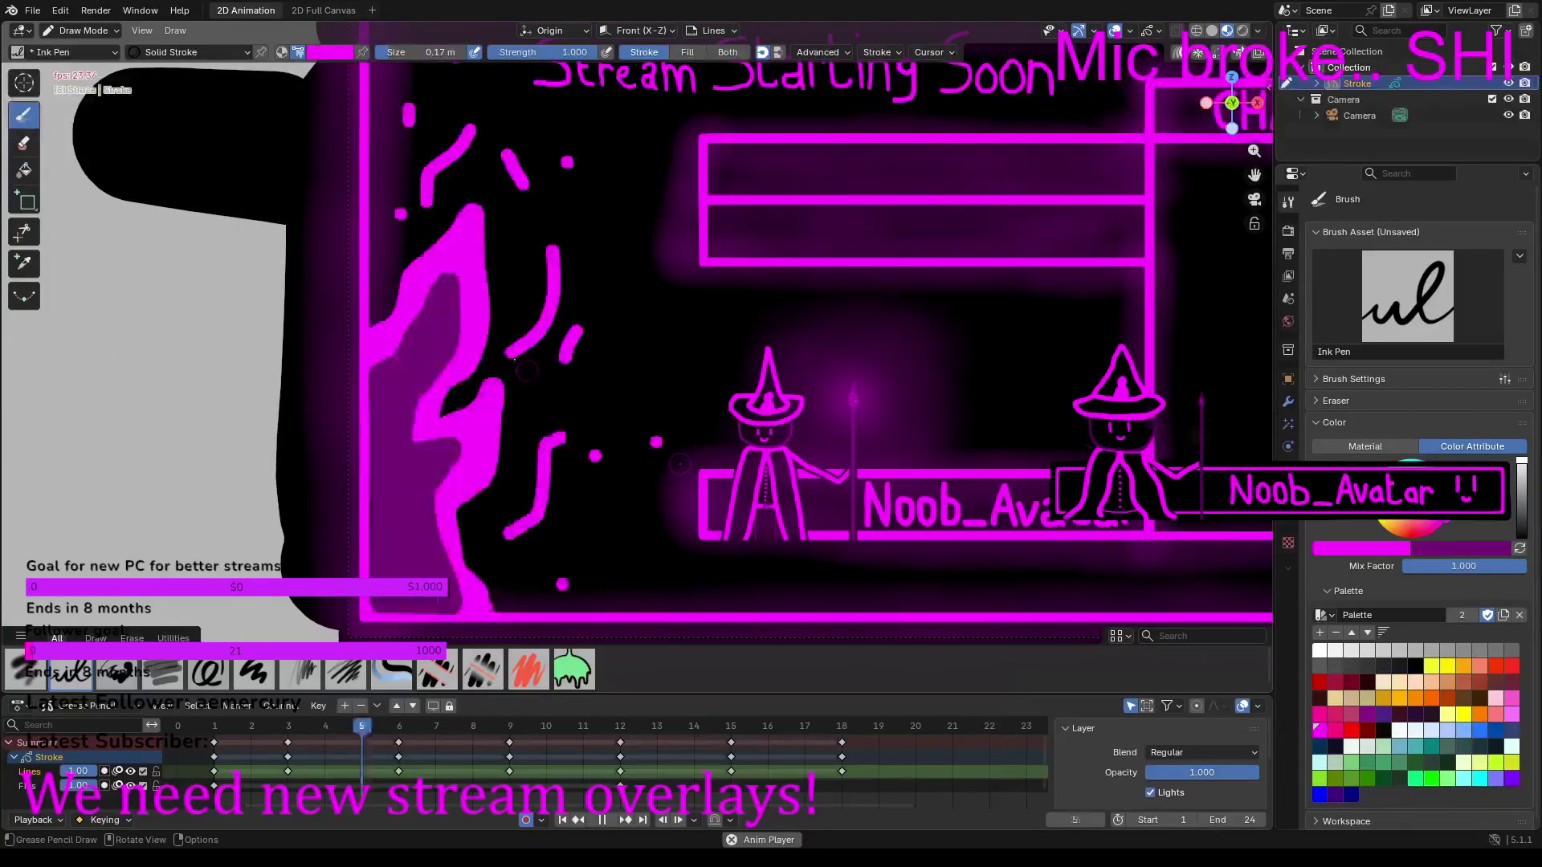
pyautogui.press('space')
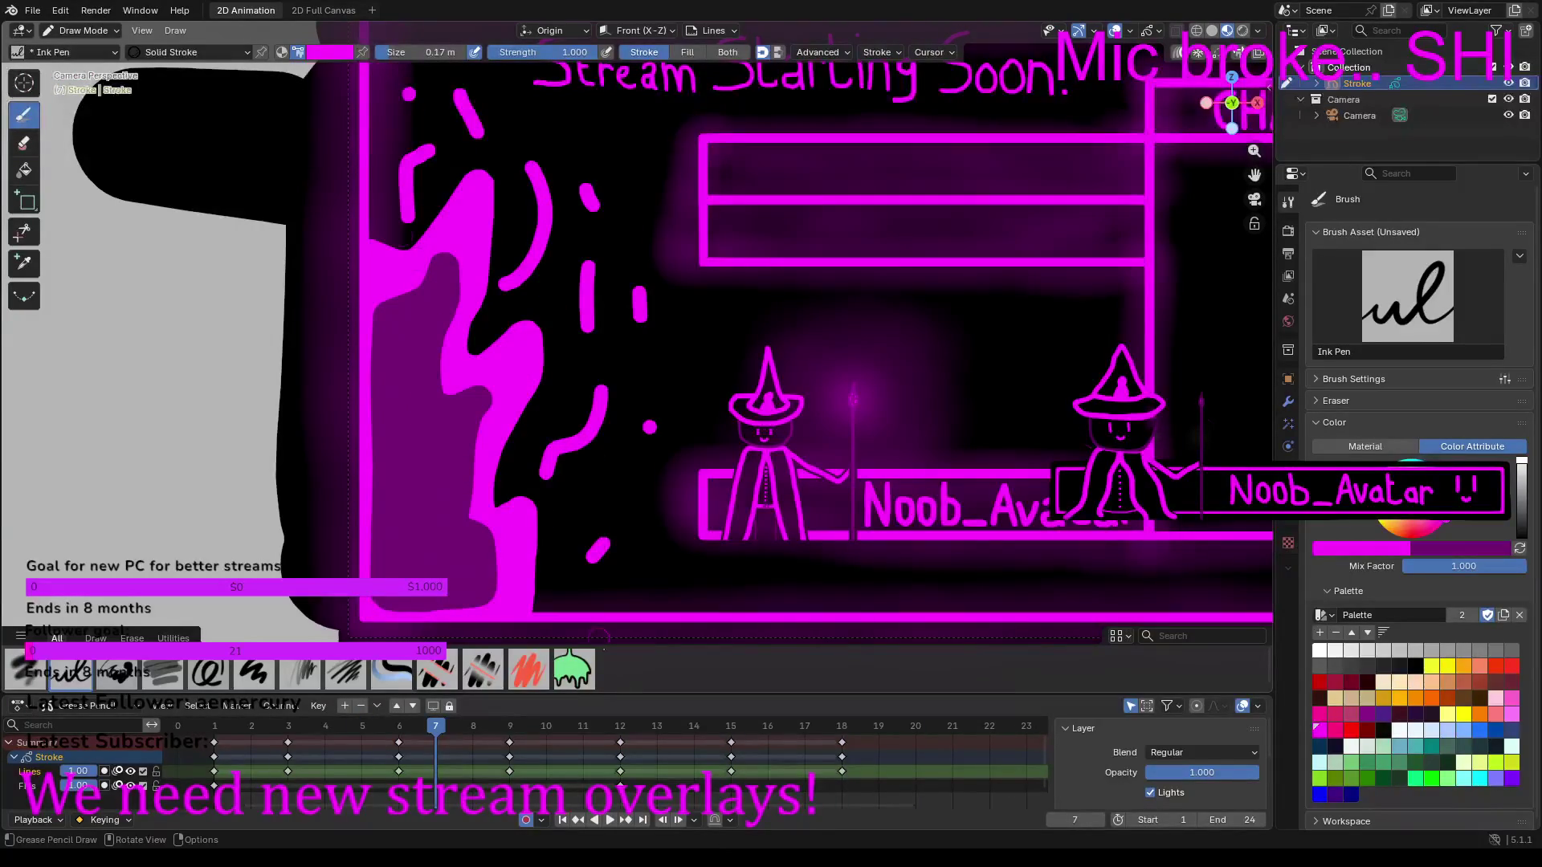
pyautogui.press('Up')
pyautogui.press('Up')
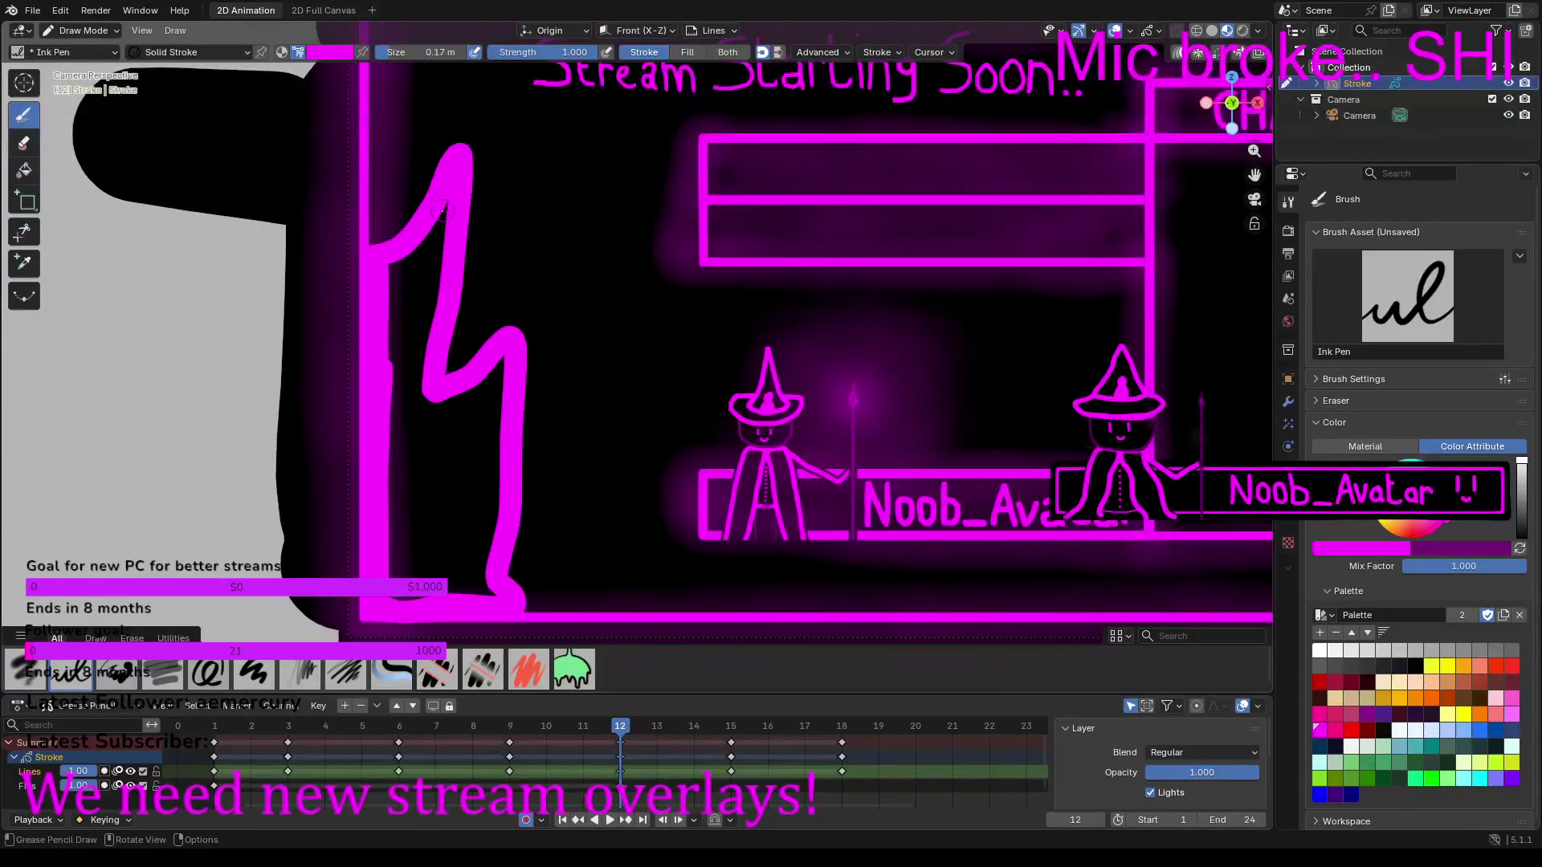
# Step: Thicken and fill the flame with strokes along its inner edge, base foot and gaps
pyautogui.moveTo(446, 216); pyautogui.dragTo(400, 573)
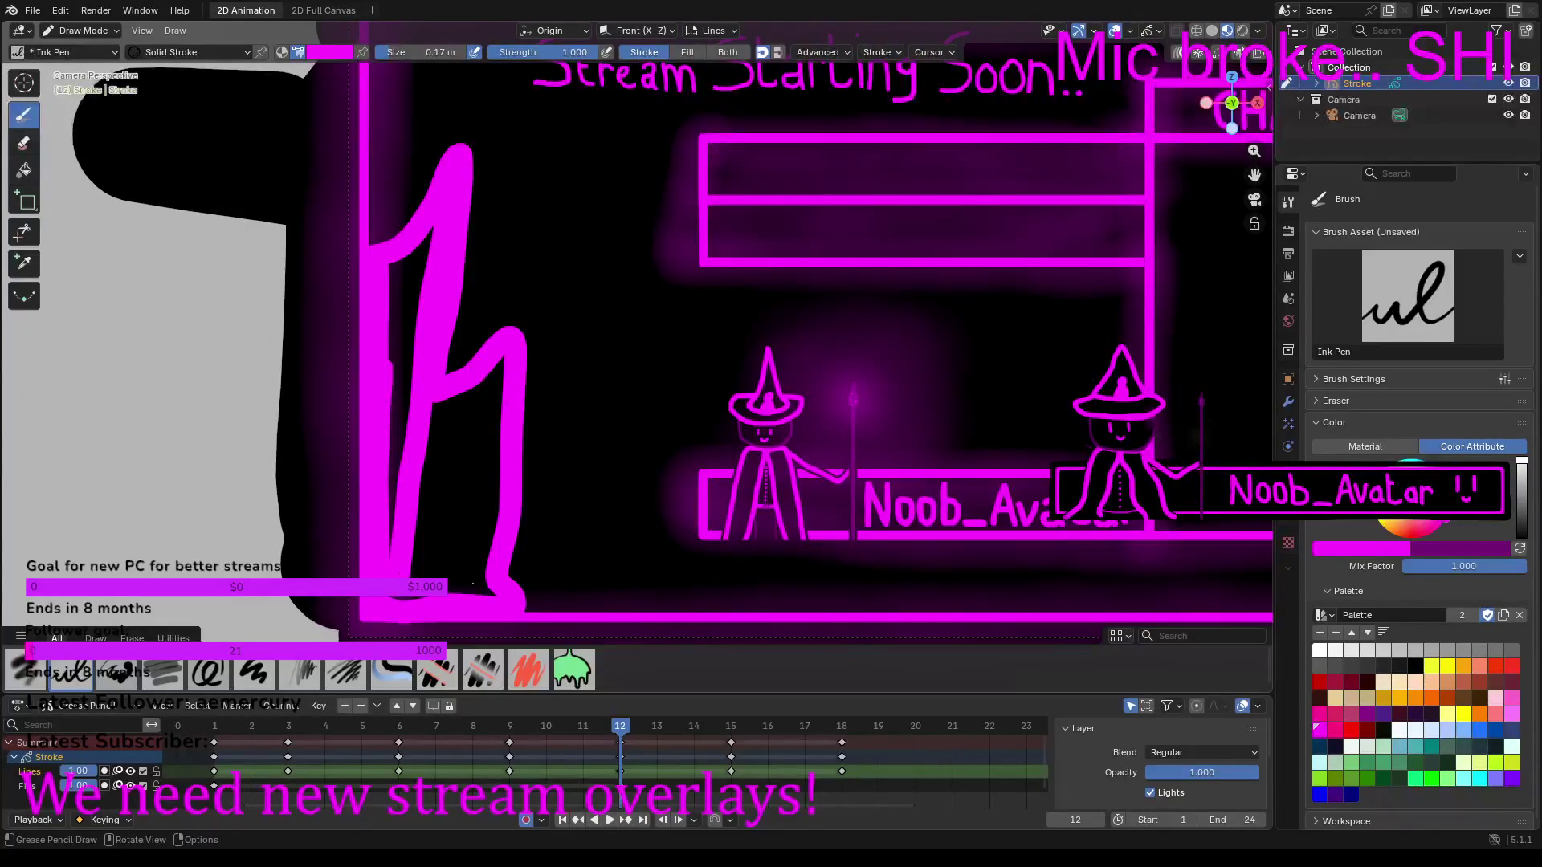
pyautogui.moveTo(473, 584); pyautogui.dragTo(473, 584)
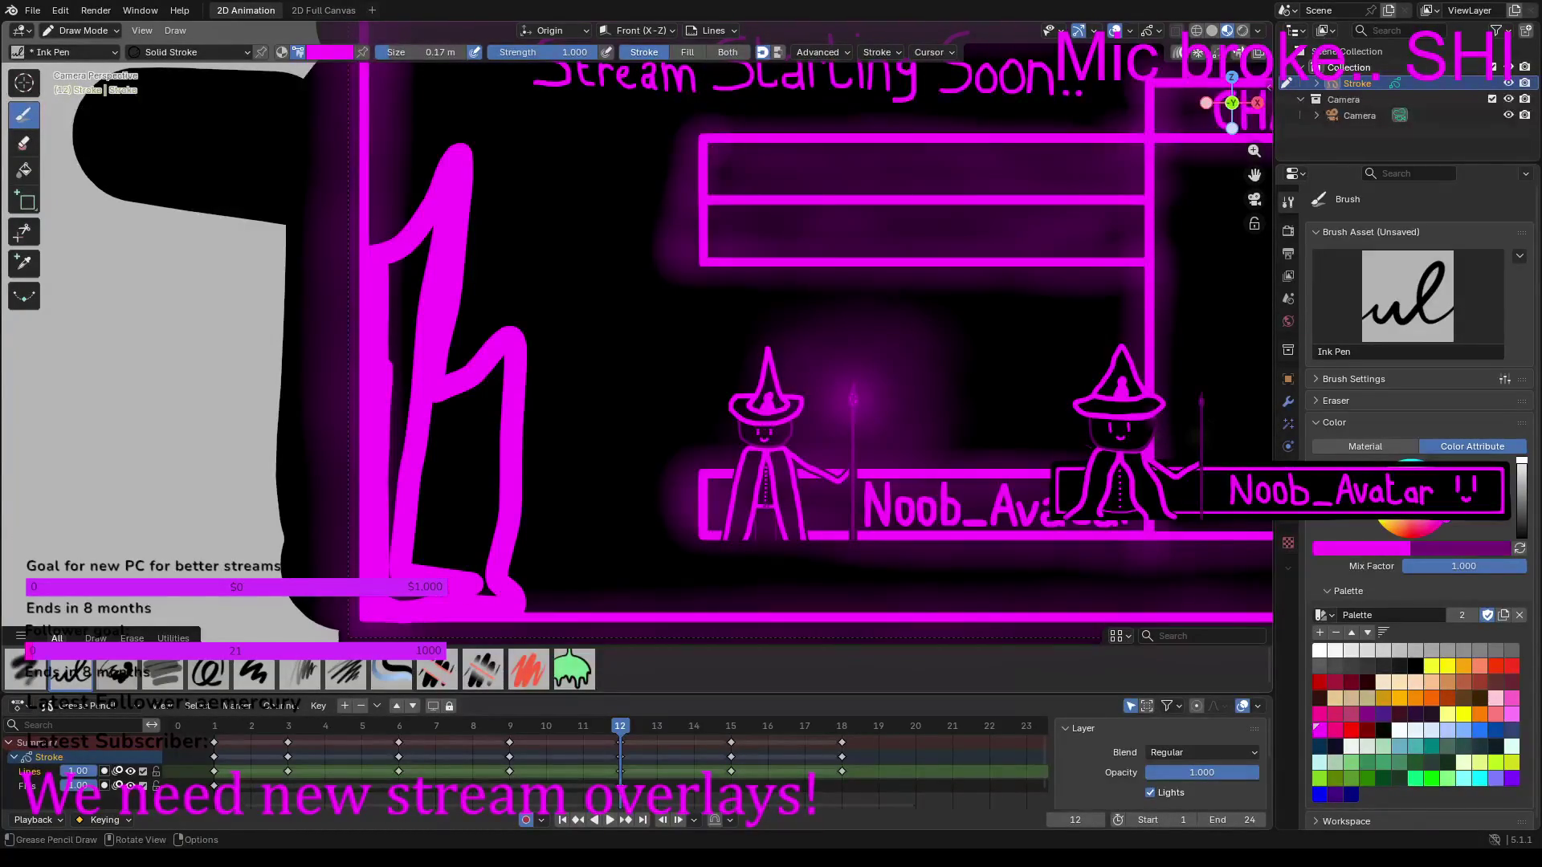
pyautogui.moveTo(388, 485)
pyautogui.mouseDown()
pyautogui.moveTo(400, 257)
pyautogui.moveTo(437, 241)
pyautogui.moveTo(399, 482)
pyautogui.moveTo(412, 300)
pyautogui.mouseUp()
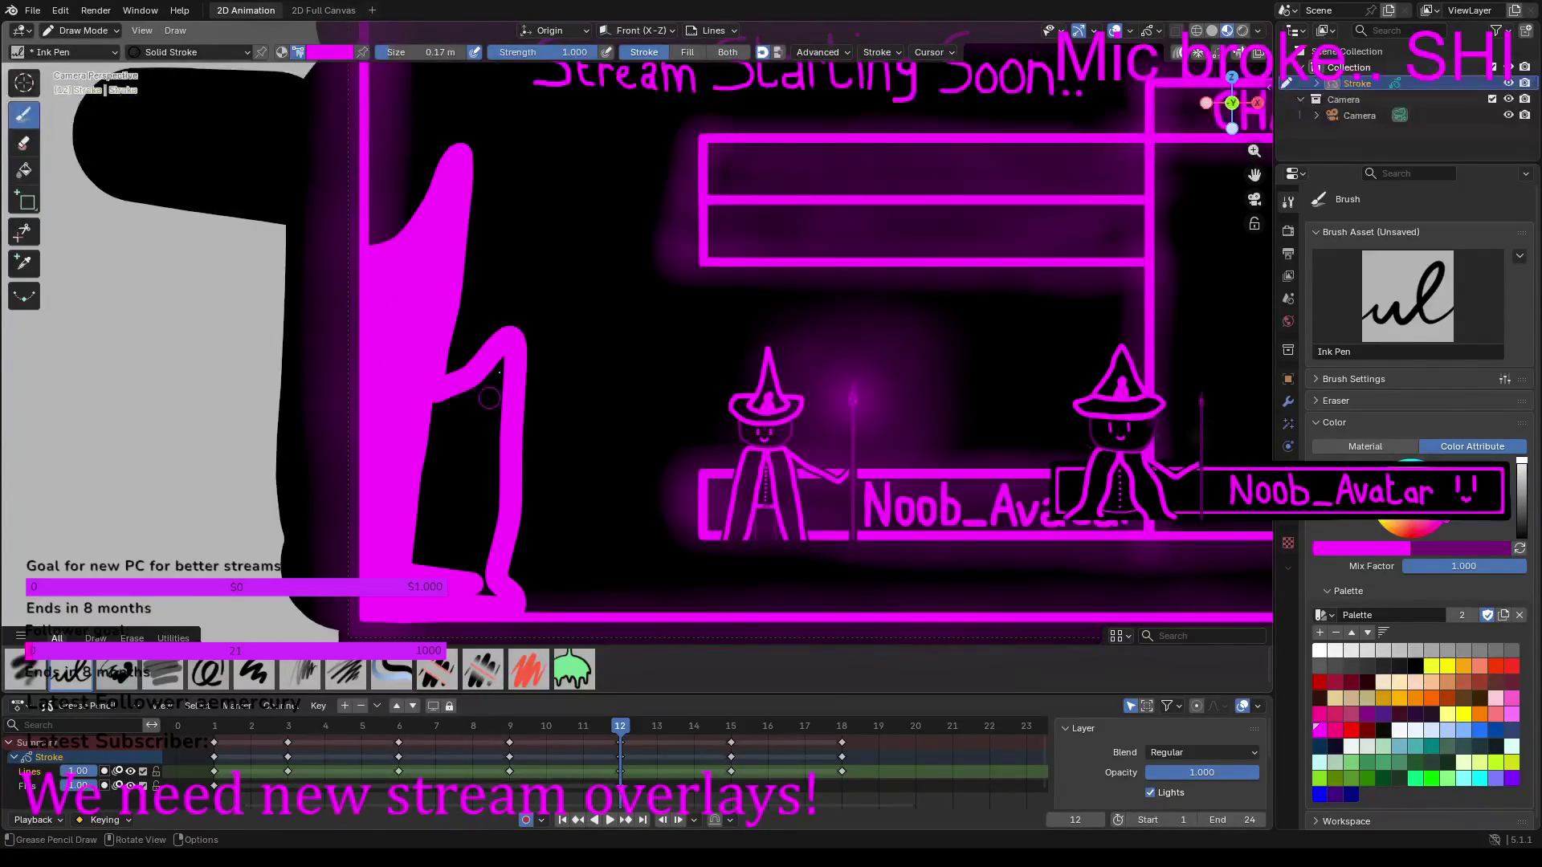
pyautogui.moveTo(499, 357)
pyautogui.mouseDown()
pyautogui.moveTo(493, 598)
pyautogui.moveTo(481, 377)
pyautogui.moveTo(430, 418)
pyautogui.moveTo(415, 558)
pyautogui.moveTo(460, 561)
pyautogui.moveTo(430, 522)
pyautogui.moveTo(458, 418)
pyautogui.moveTo(469, 546)
pyautogui.moveTo(444, 504)
pyautogui.moveTo(458, 423)
pyautogui.mouseUp()
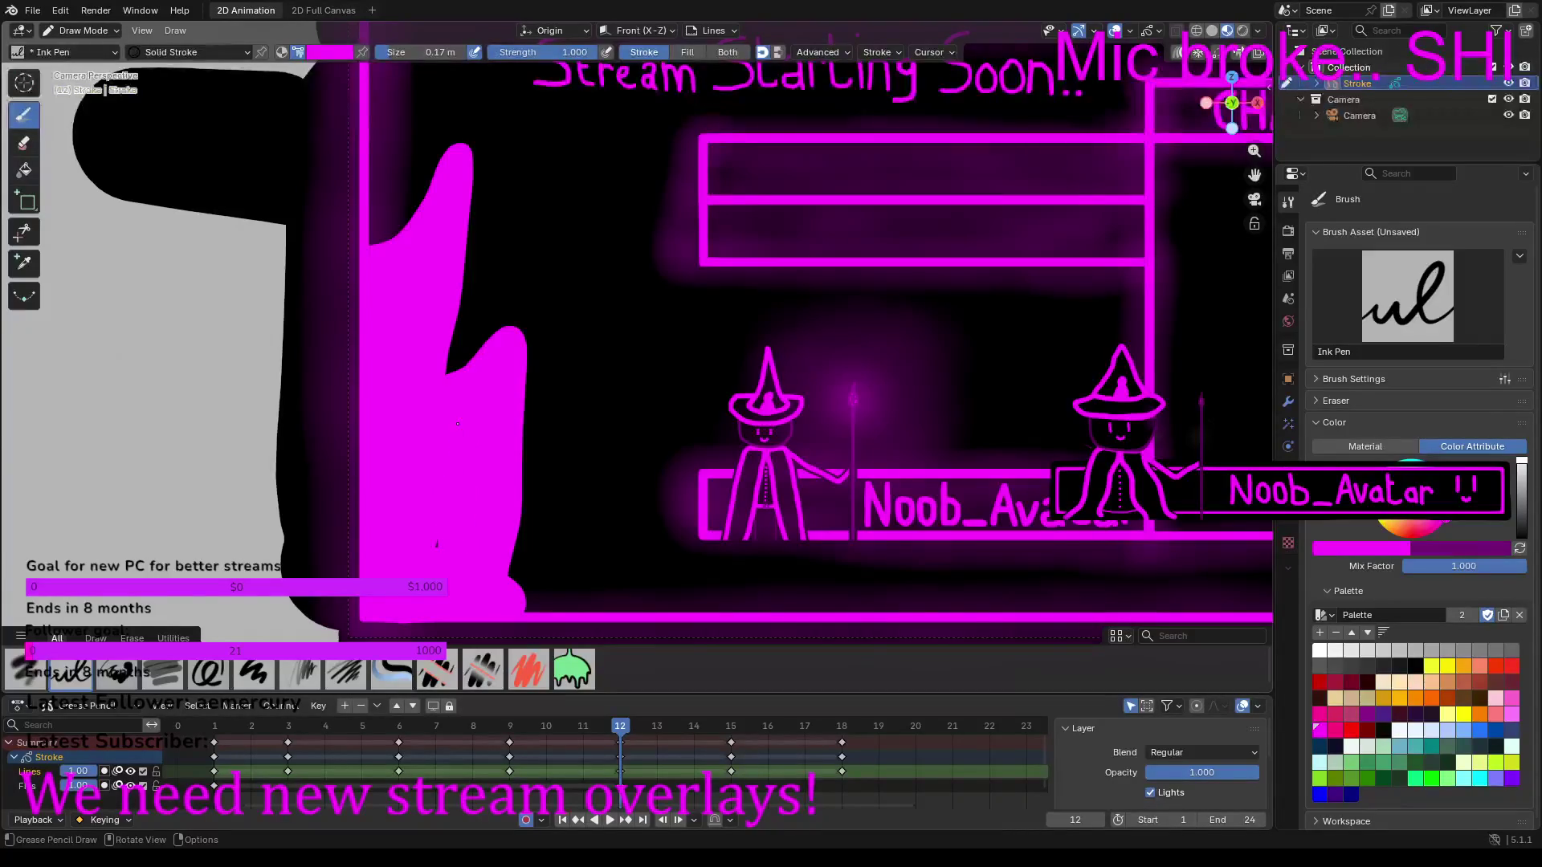
pyautogui.scroll(-5, 442, 546)
# Step: Darken the colour to deep purple and paint four shading strokes through the flame's interior
pyautogui.scroll(4, 449, 544)
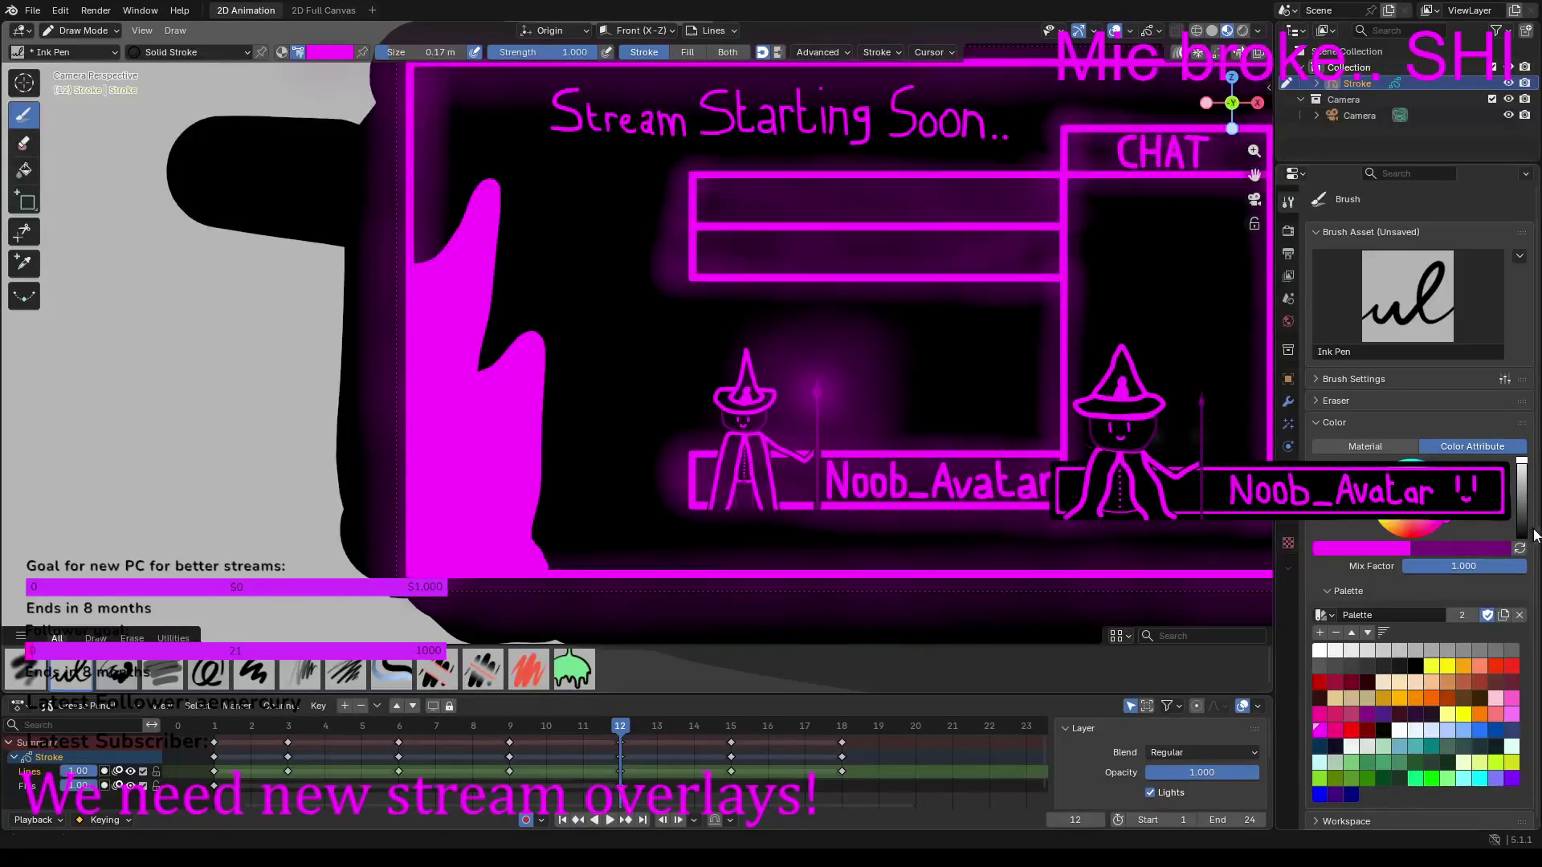
pyautogui.click(1522, 502)
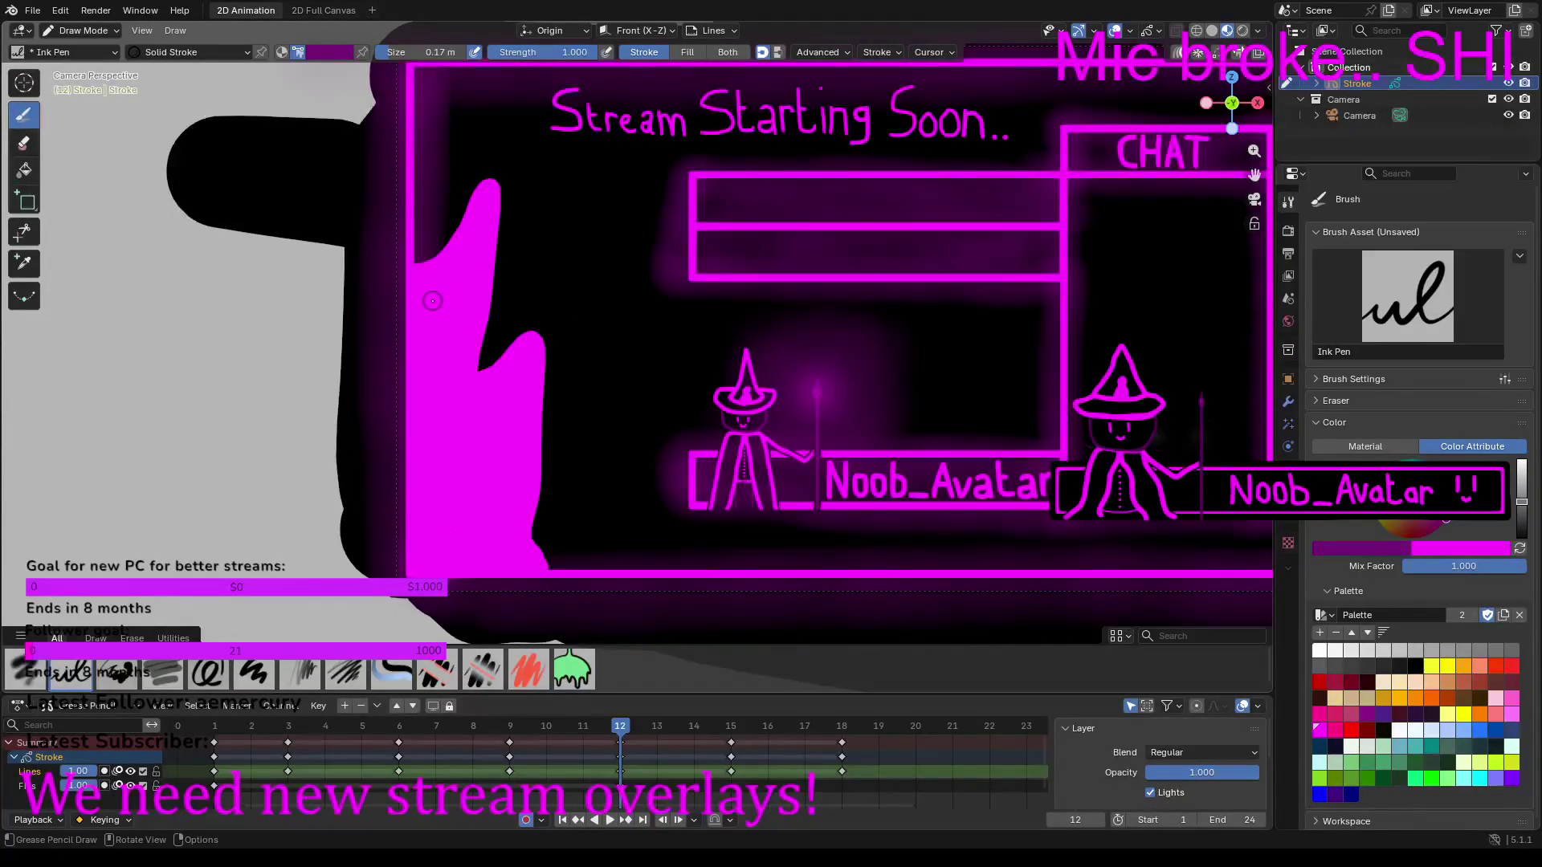
pyautogui.moveTo(434, 305); pyautogui.dragTo(469, 257)
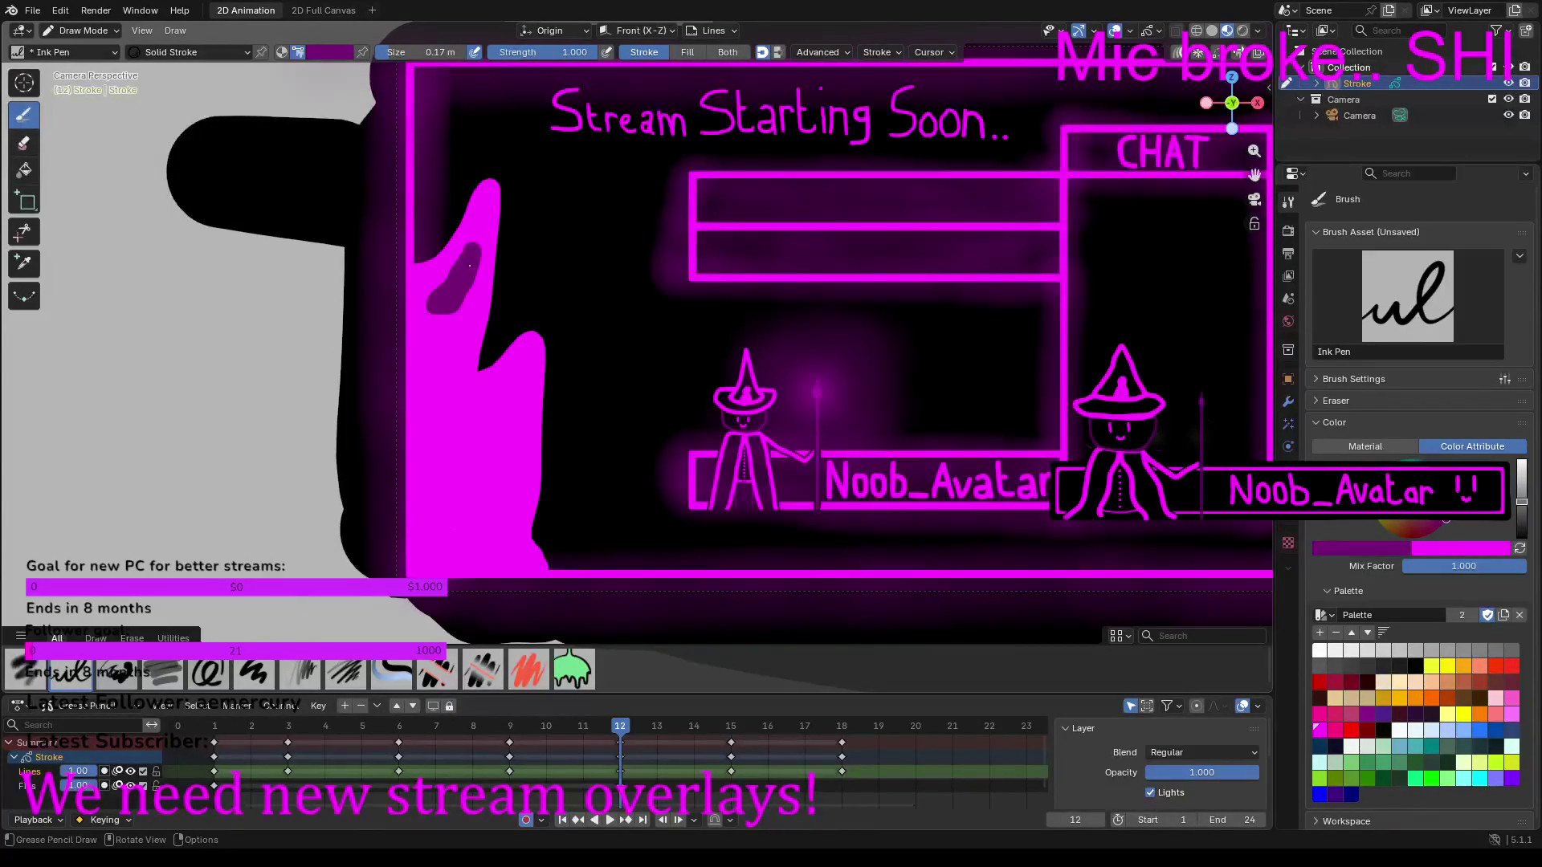
pyautogui.moveTo(453, 316)
pyautogui.mouseDown()
pyautogui.moveTo(450, 379)
pyautogui.moveTo(508, 408)
pyautogui.moveTo(518, 379)
pyautogui.moveTo(480, 490)
pyautogui.moveTo(519, 560)
pyautogui.moveTo(459, 559)
pyautogui.moveTo(431, 519)
pyautogui.moveTo(435, 369)
pyautogui.mouseUp()
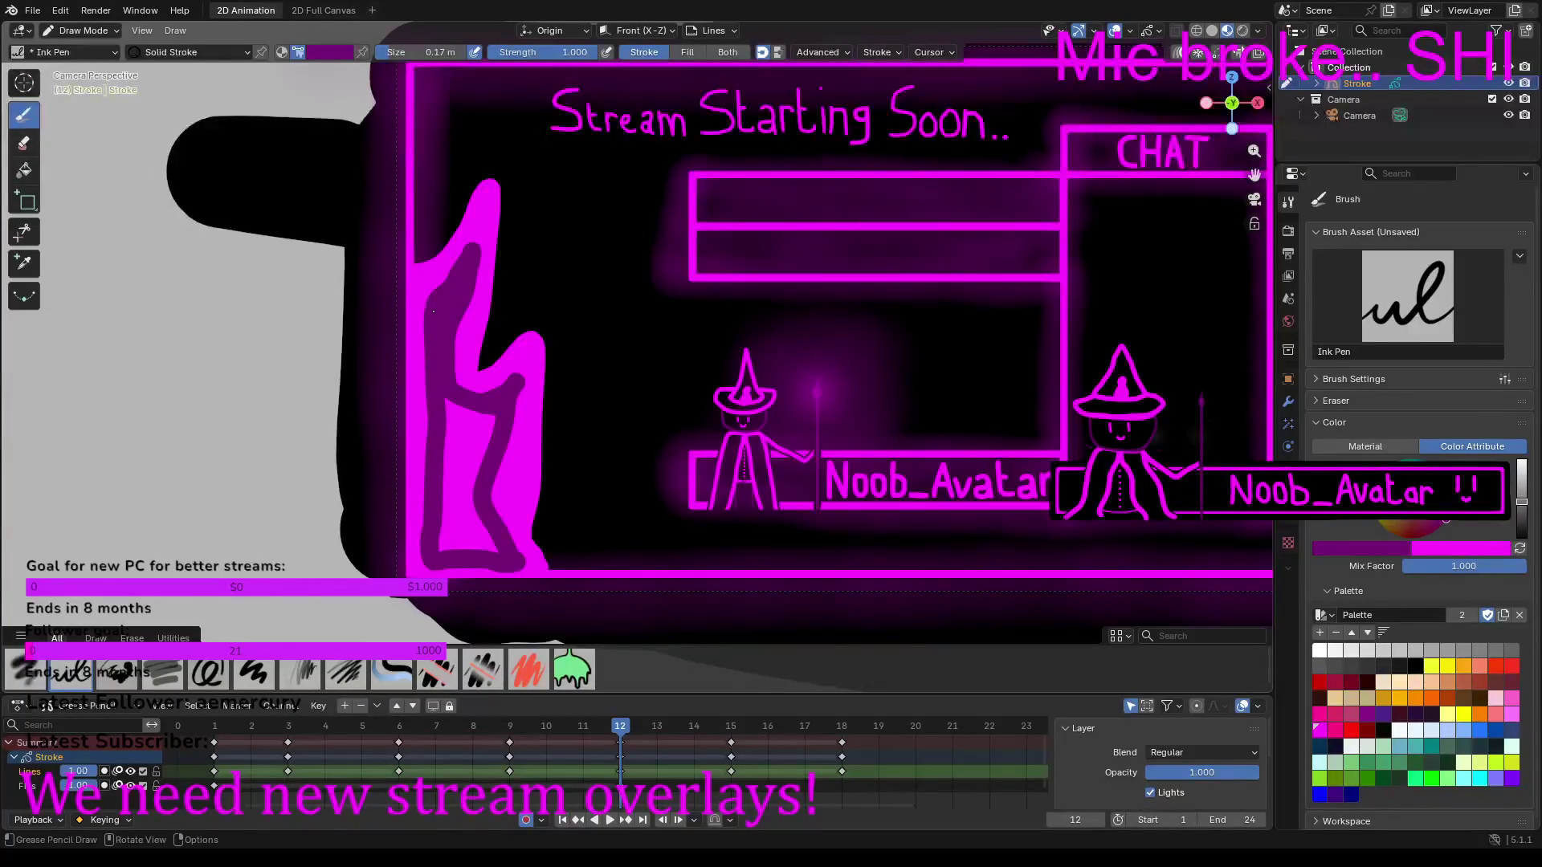
pyautogui.moveTo(451, 384)
pyautogui.mouseDown()
pyautogui.moveTo(445, 546)
pyautogui.moveTo(493, 418)
pyautogui.mouseUp()
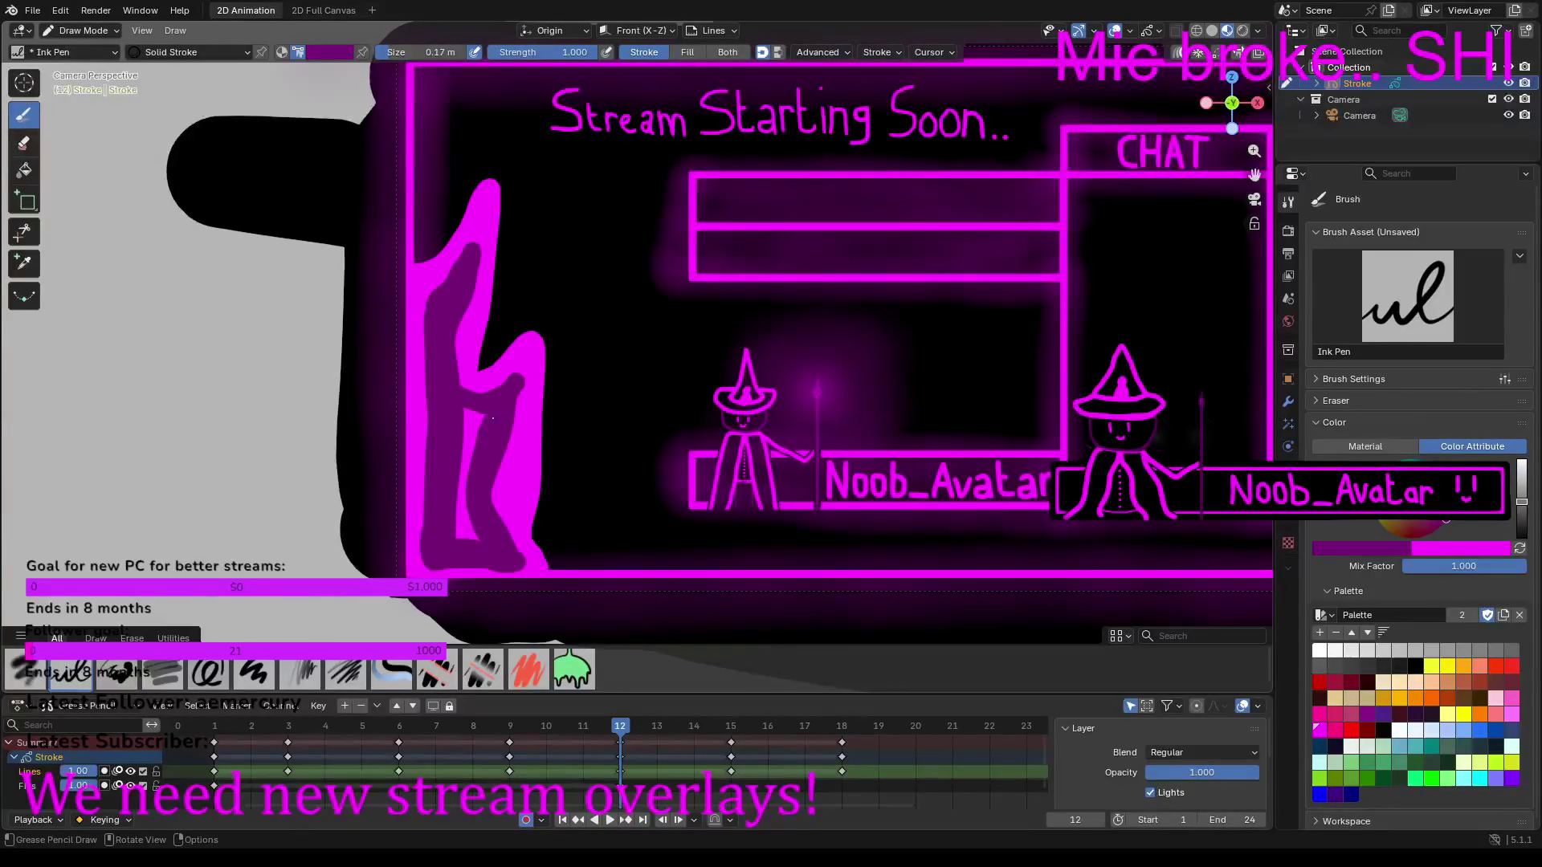
pyautogui.moveTo(472, 479); pyautogui.dragTo(469, 540)
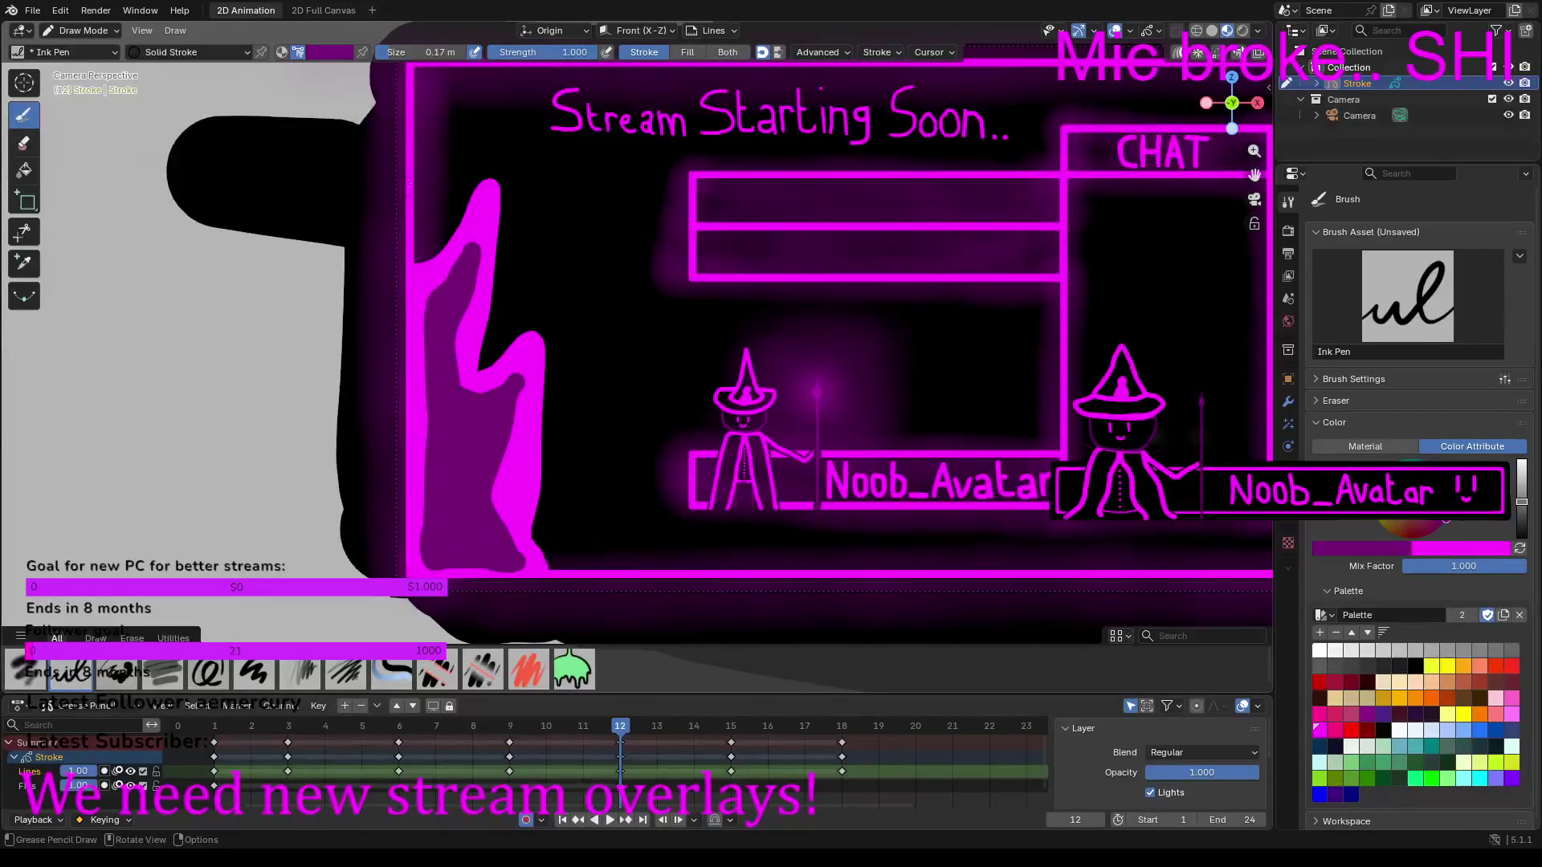
pyautogui.press('f')
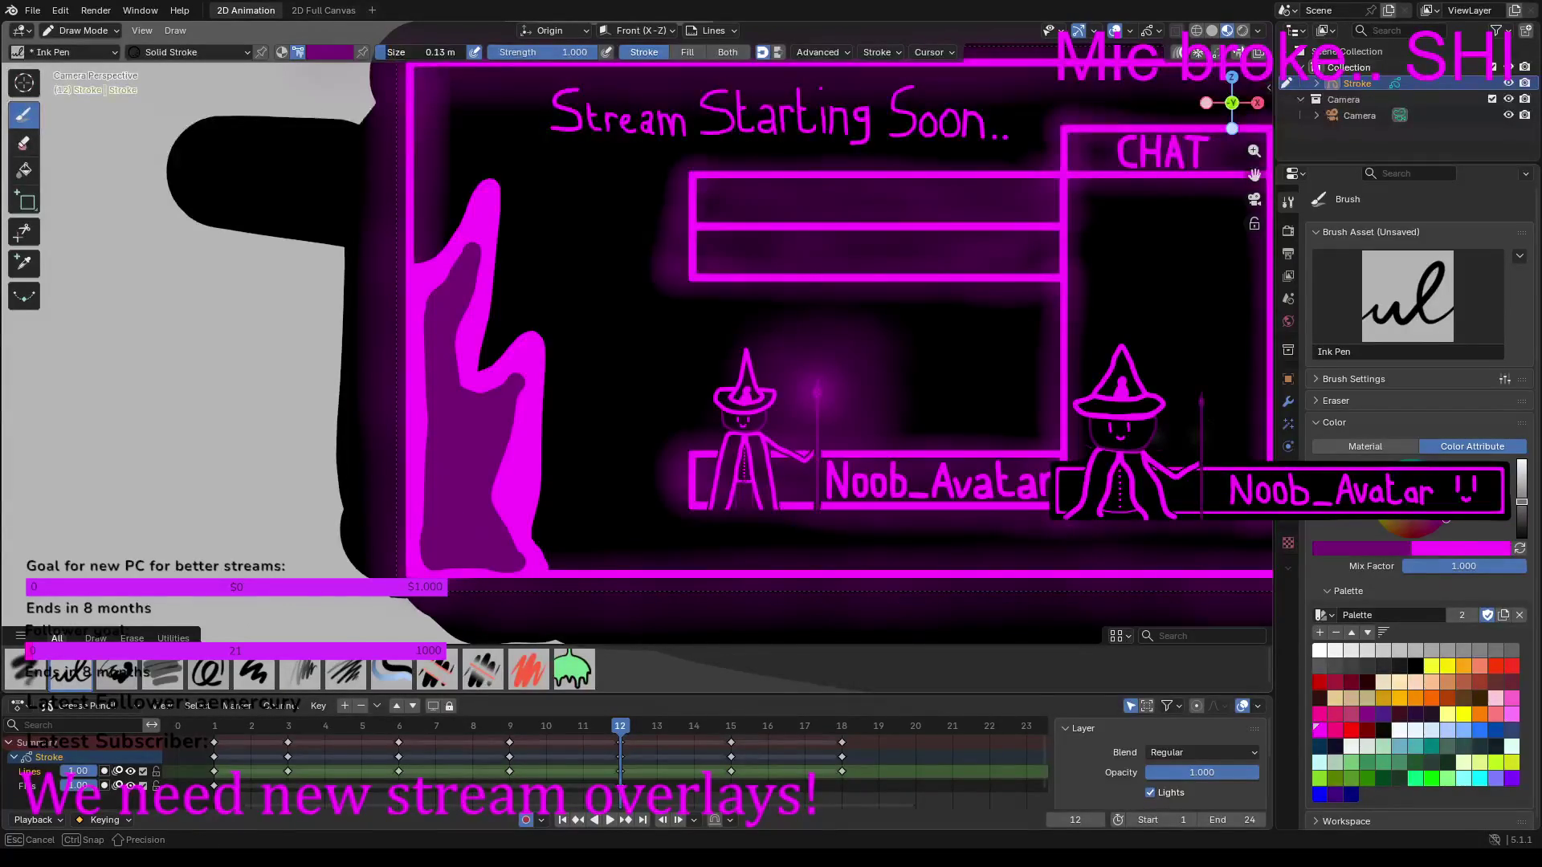
# Step: Swap back to bright magenta and draw two curved flame licks beside the flame
pyautogui.click(483, 234)
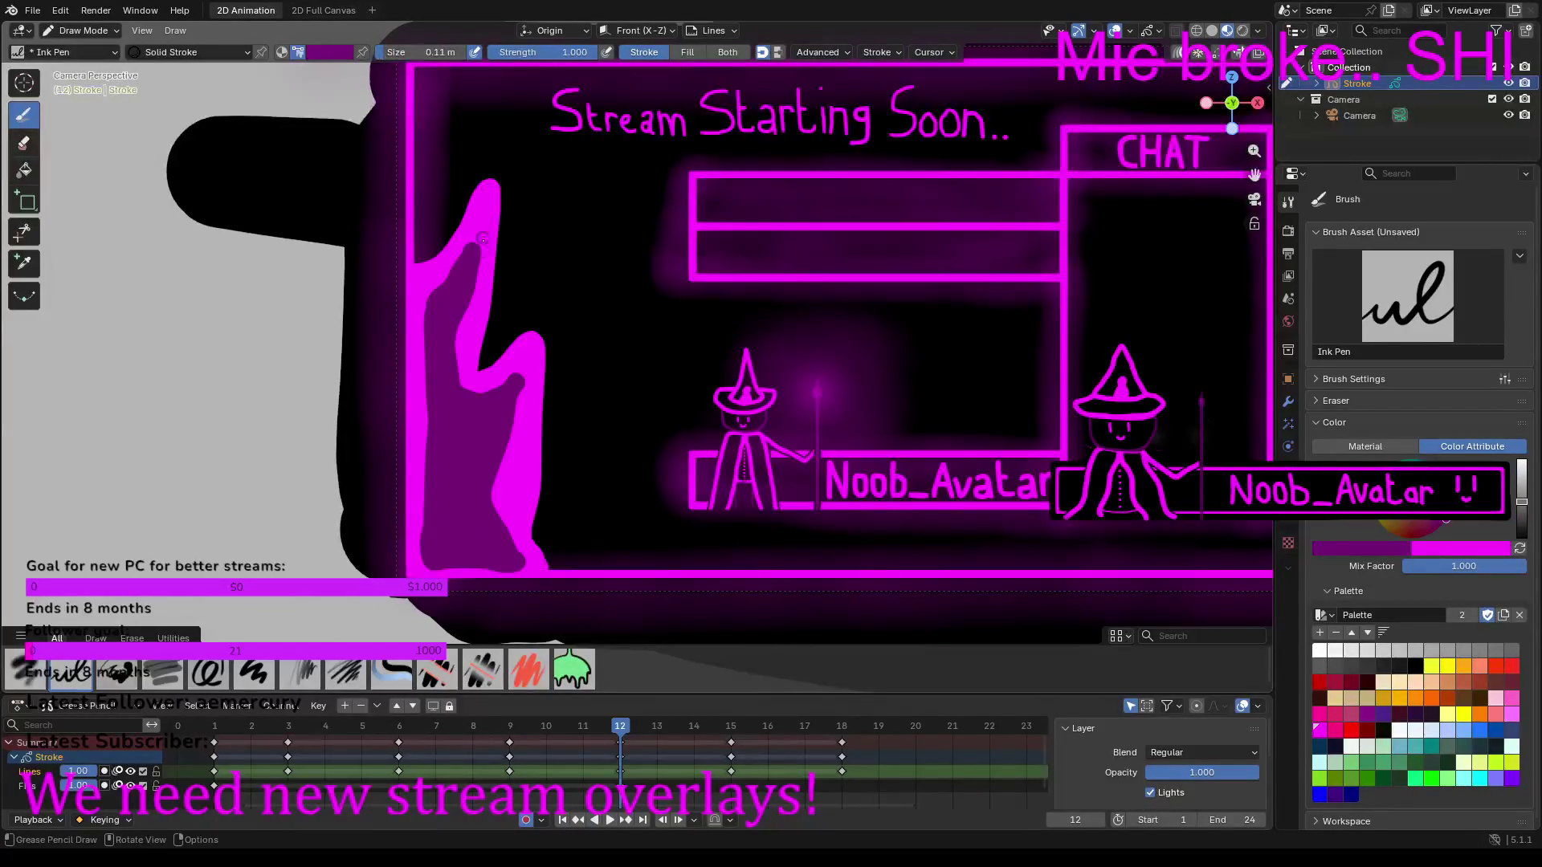
pyautogui.press('x')
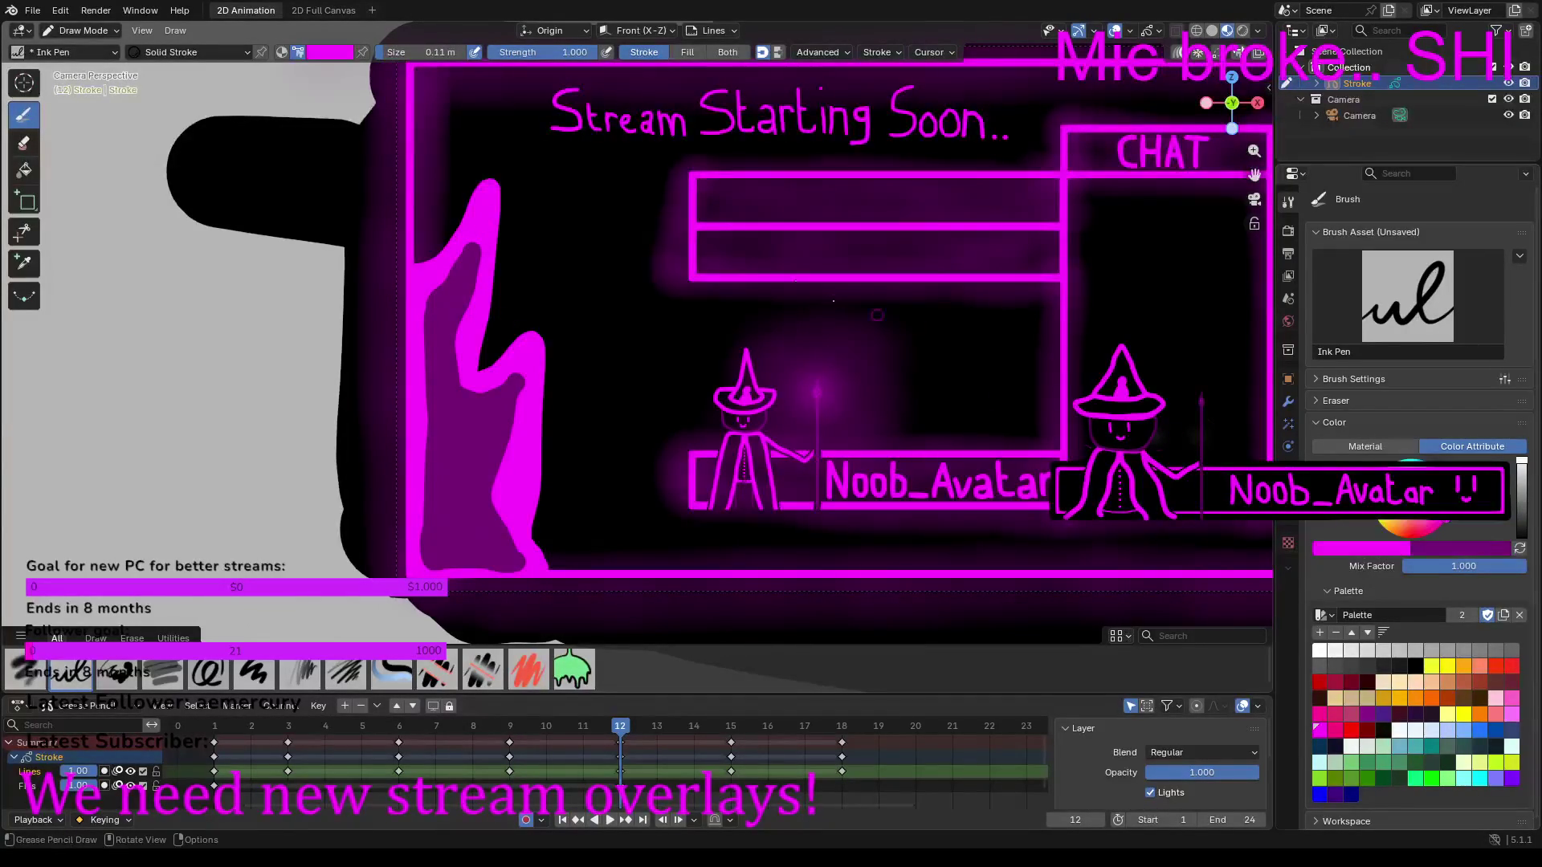
pyautogui.moveTo(509, 313); pyautogui.dragTo(532, 238)
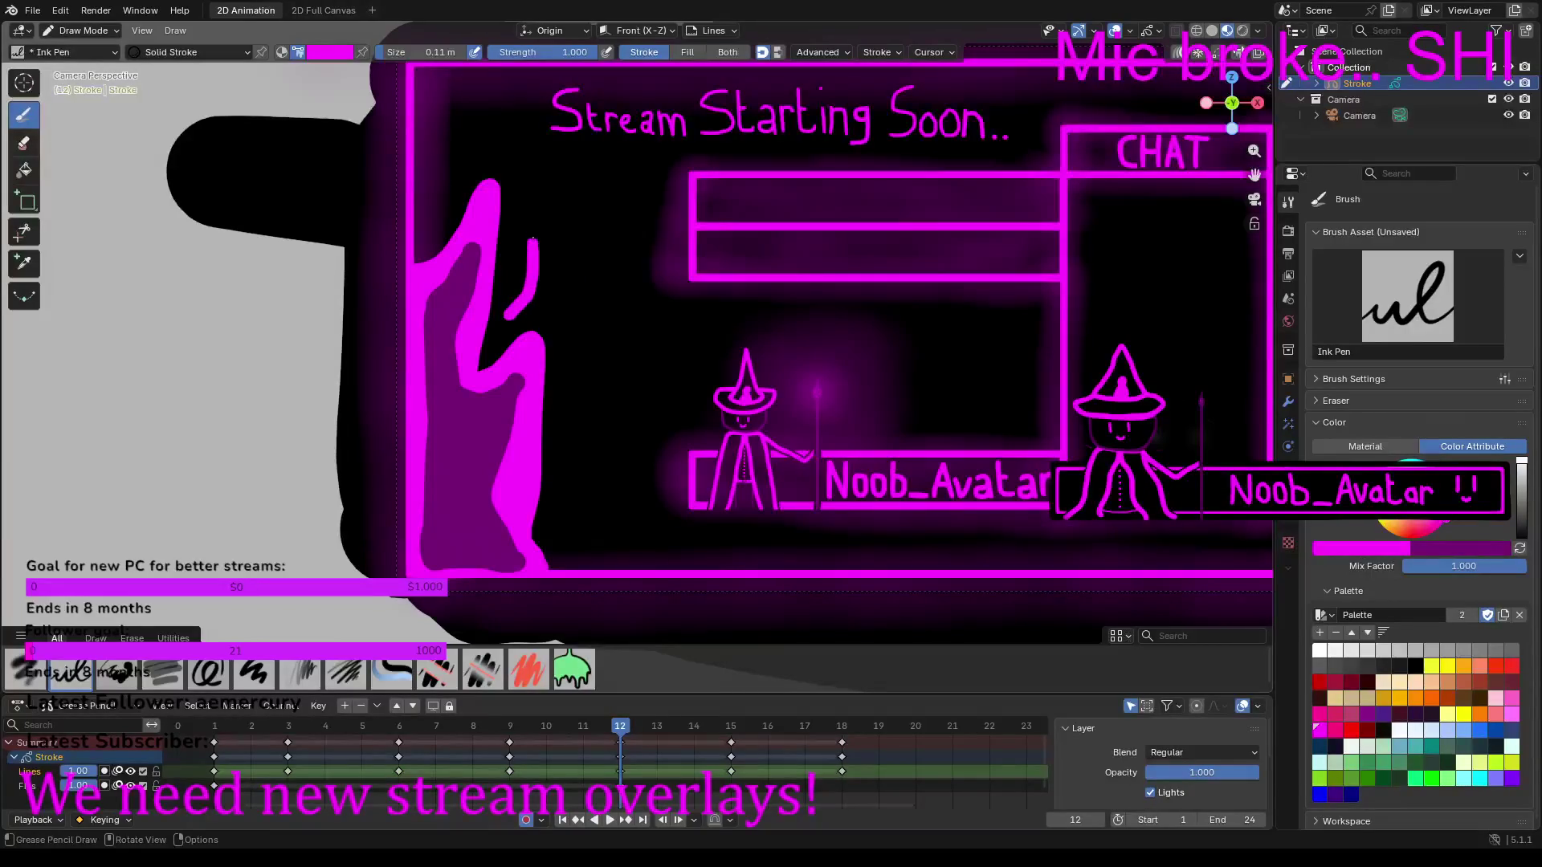
pyautogui.moveTo(566, 487)
pyautogui.mouseDown()
pyautogui.moveTo(622, 406)
pyautogui.moveTo(591, 318)
pyautogui.mouseUp()
# Step: Scatter magenta spark dashes above and beside the flame, plus two small ember dots
pyautogui.moveTo(453, 184)
pyautogui.mouseDown()
pyautogui.moveTo(452, 159)
pyautogui.moveTo(486, 149)
pyautogui.mouseUp()
pyautogui.moveTo(491, 119); pyautogui.dragTo(475, 98)
pyautogui.moveTo(515, 195); pyautogui.dragTo(538, 188)
pyautogui.moveTo(577, 280); pyautogui.dragTo(595, 250)
pyautogui.moveTo(603, 559); pyautogui.dragTo(617, 533)
pyautogui.click(623, 488)
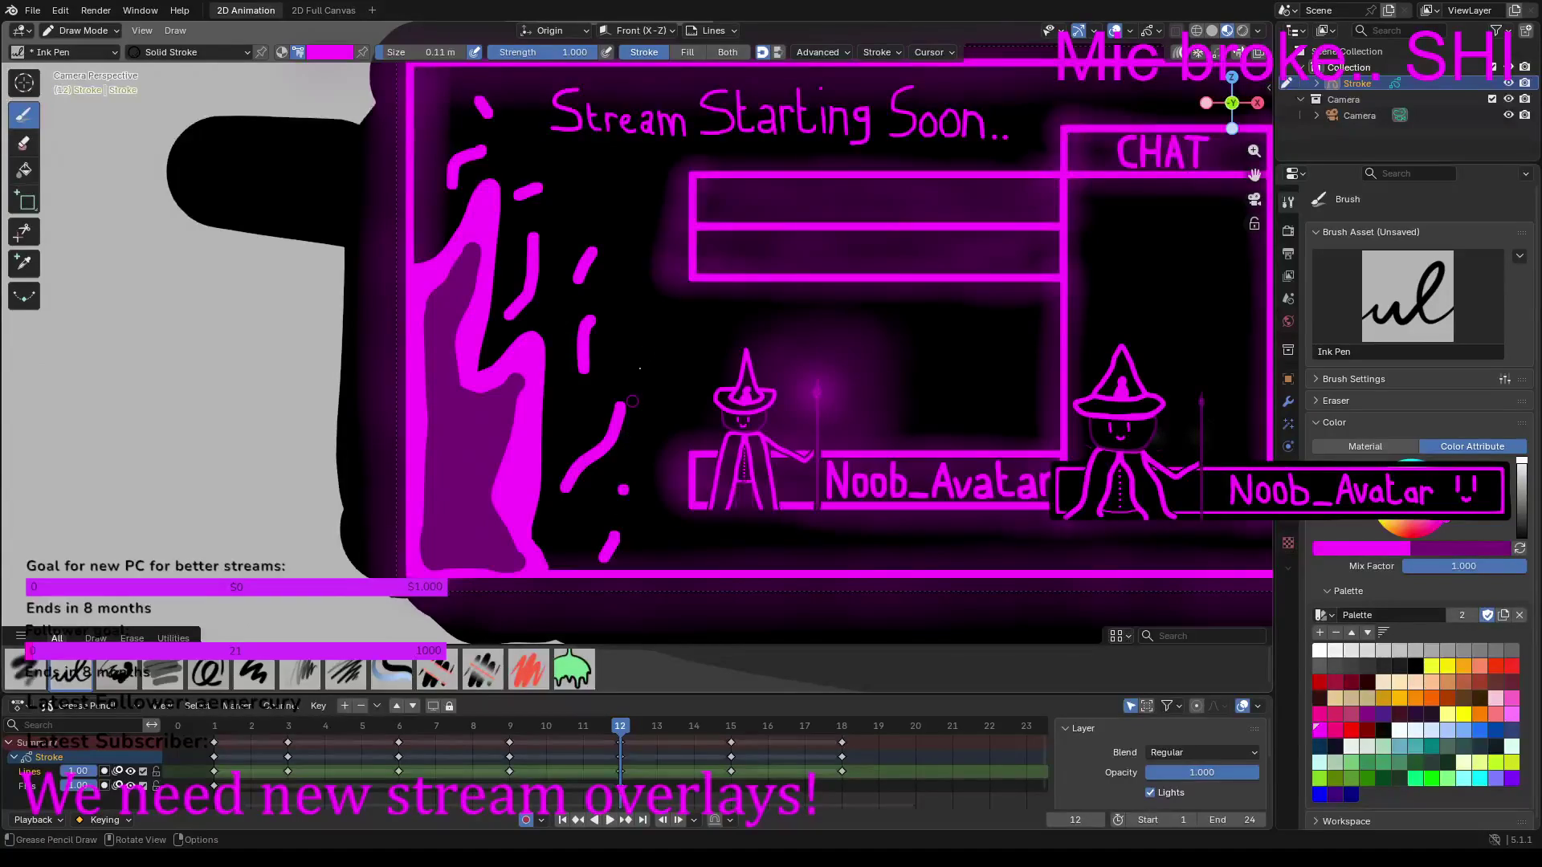
pyautogui.click(593, 201)
pyautogui.scroll(-3, 568, 243)
pyautogui.scroll(2, 696, 273)
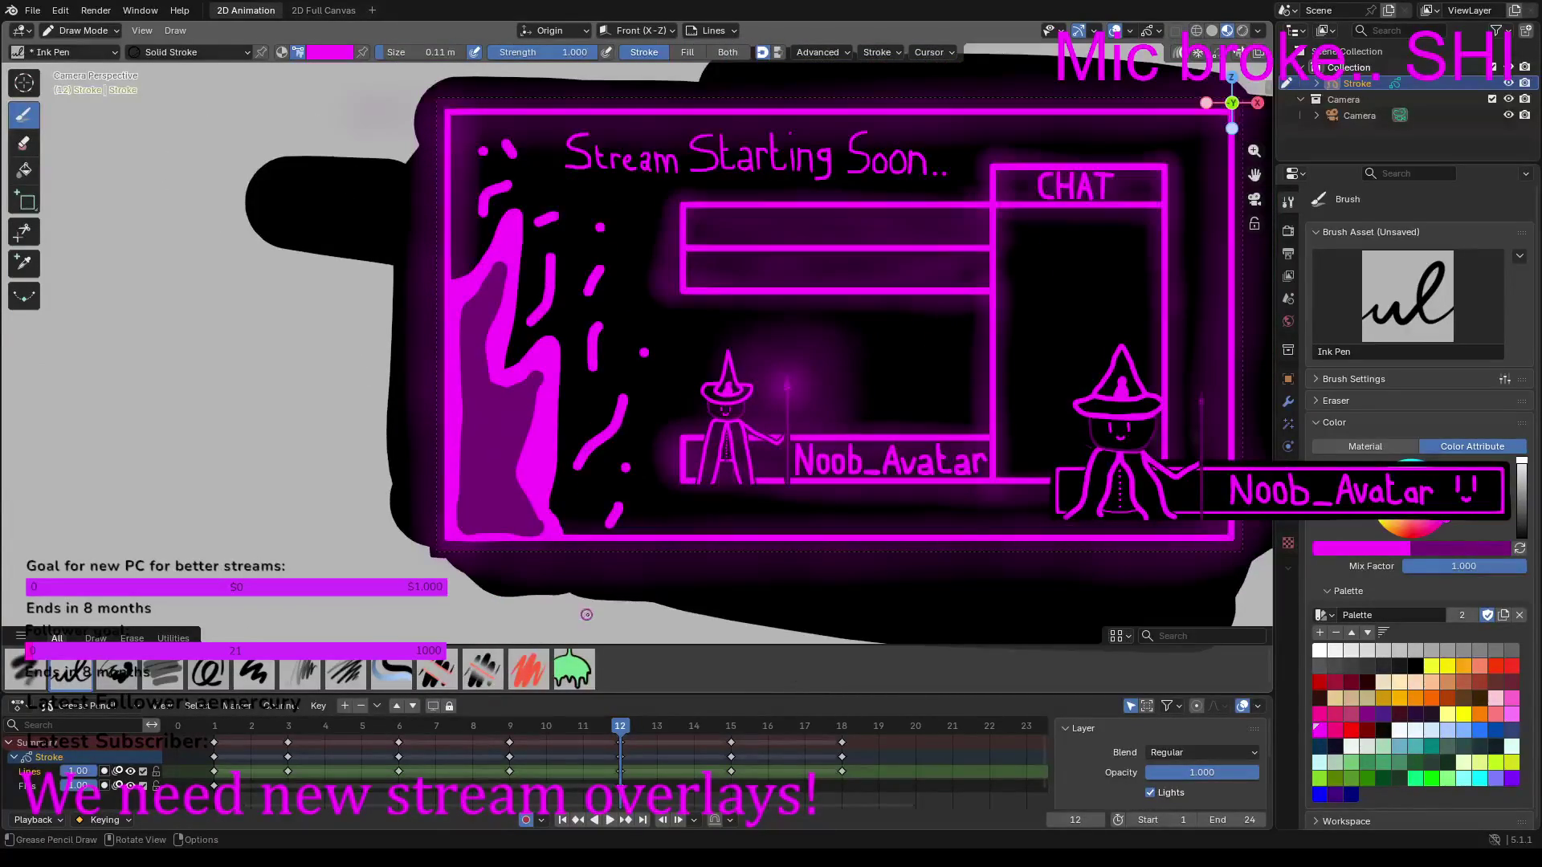
# Step: Start animation playback to preview the shaded flame and the title's dots
pyautogui.press('space')
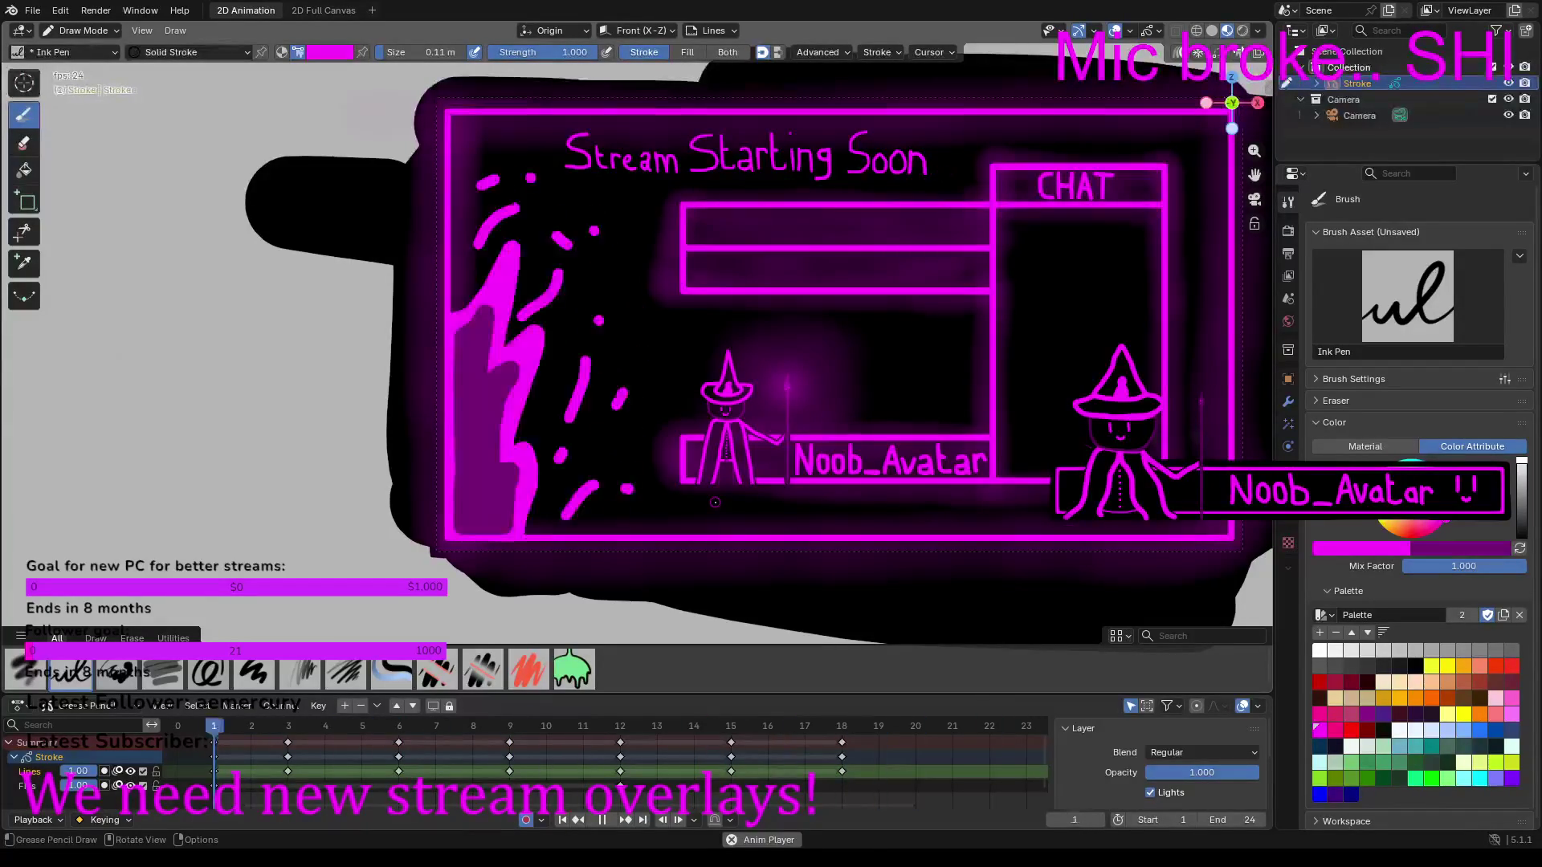
# Step: Stop playback and step through frames 15, 12 and 18 before moving to frame 21
pyautogui.press('space')
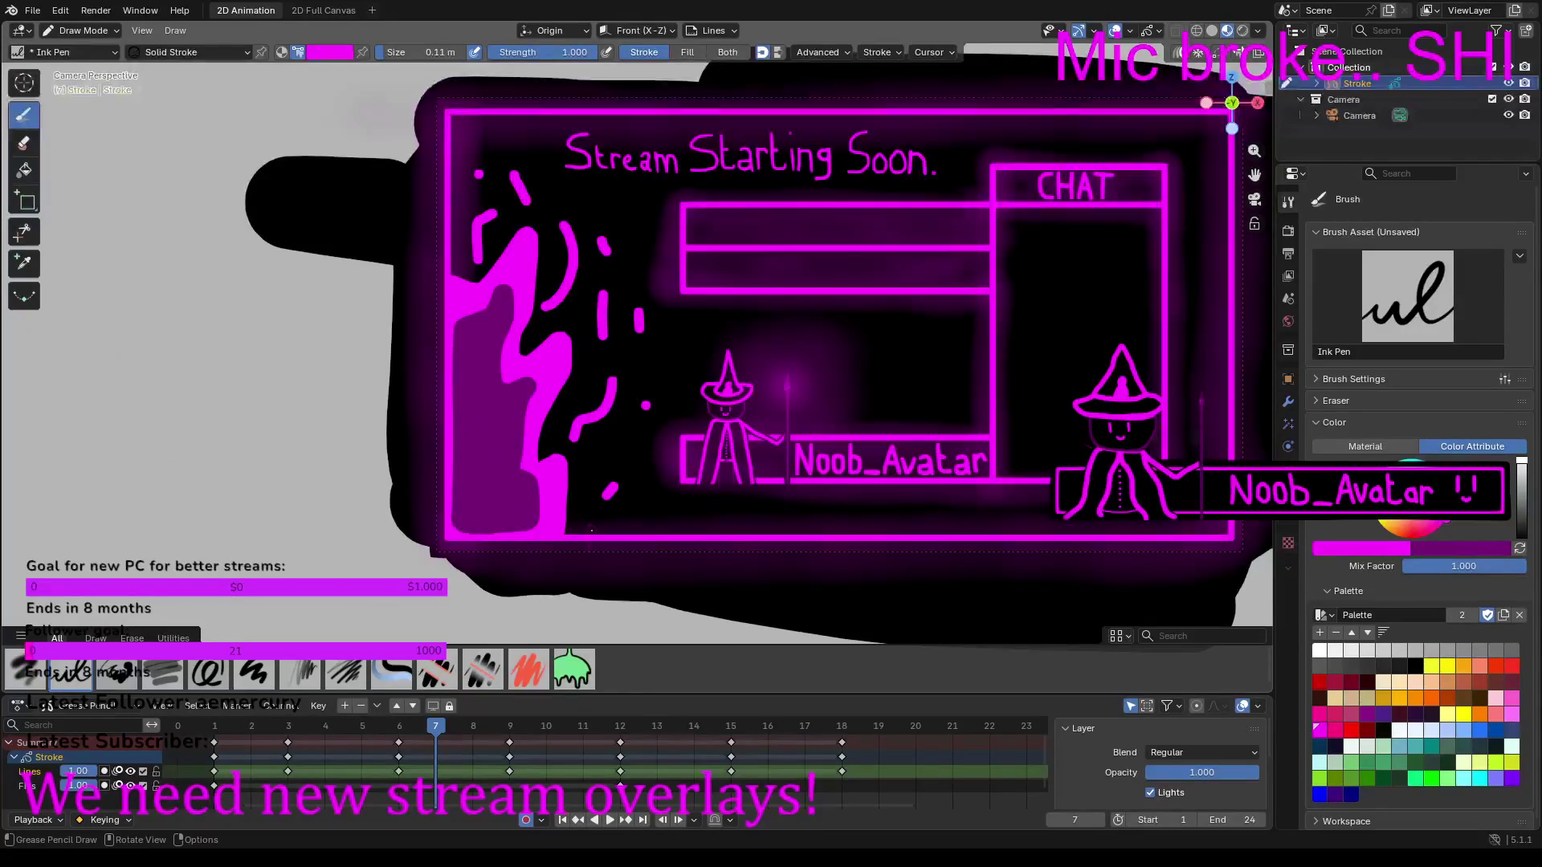
pyautogui.click(731, 727)
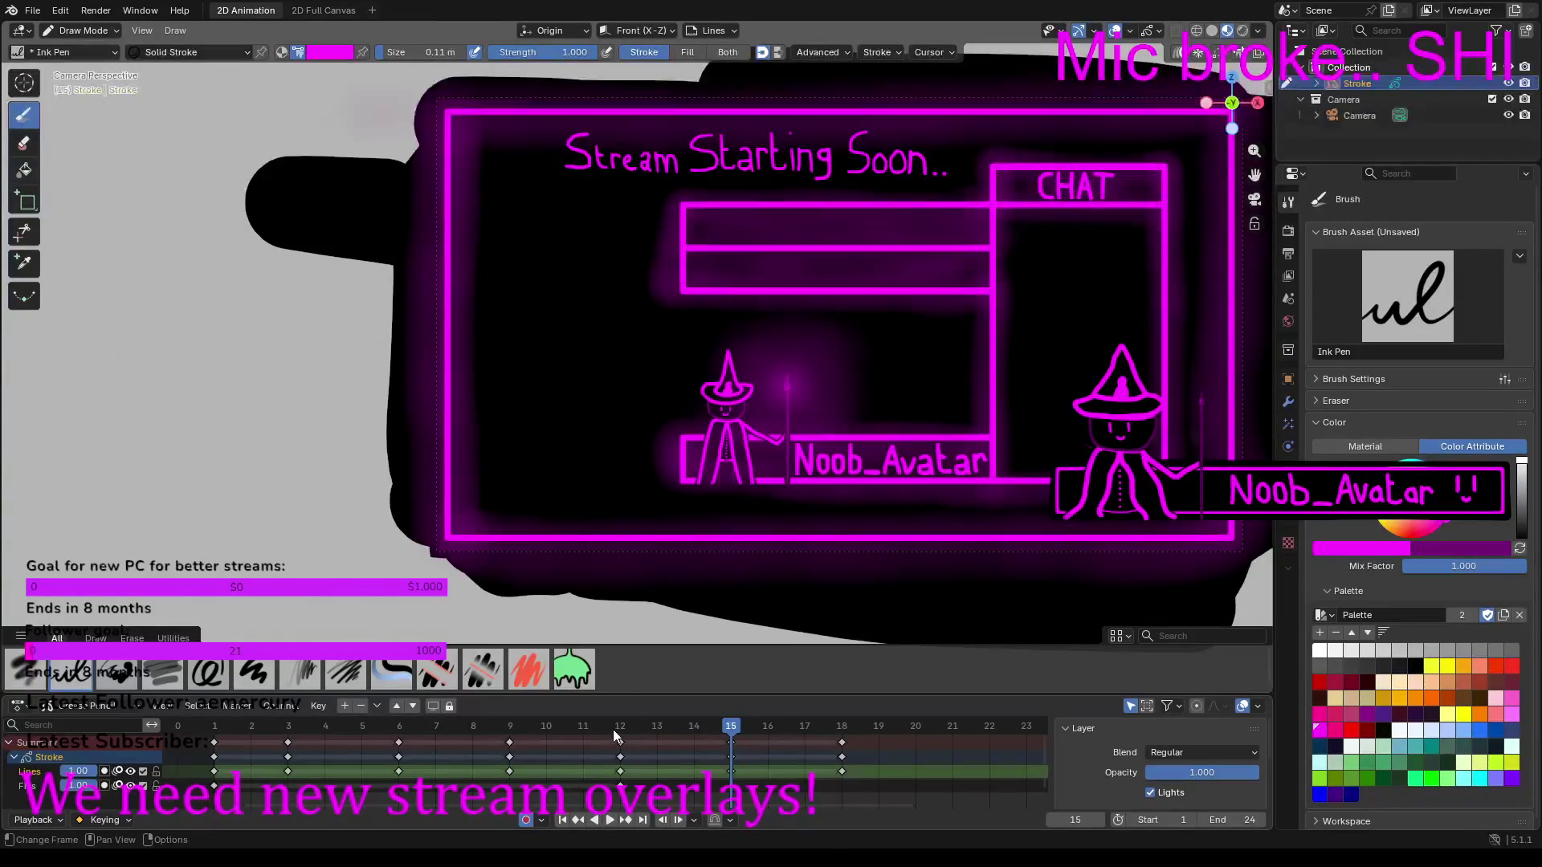
pyautogui.click(618, 729)
pyautogui.click(736, 731)
pyautogui.click(844, 731)
pyautogui.moveTo(558, 803); pyautogui.dragTo(621, 799)
pyautogui.click(690, 734)
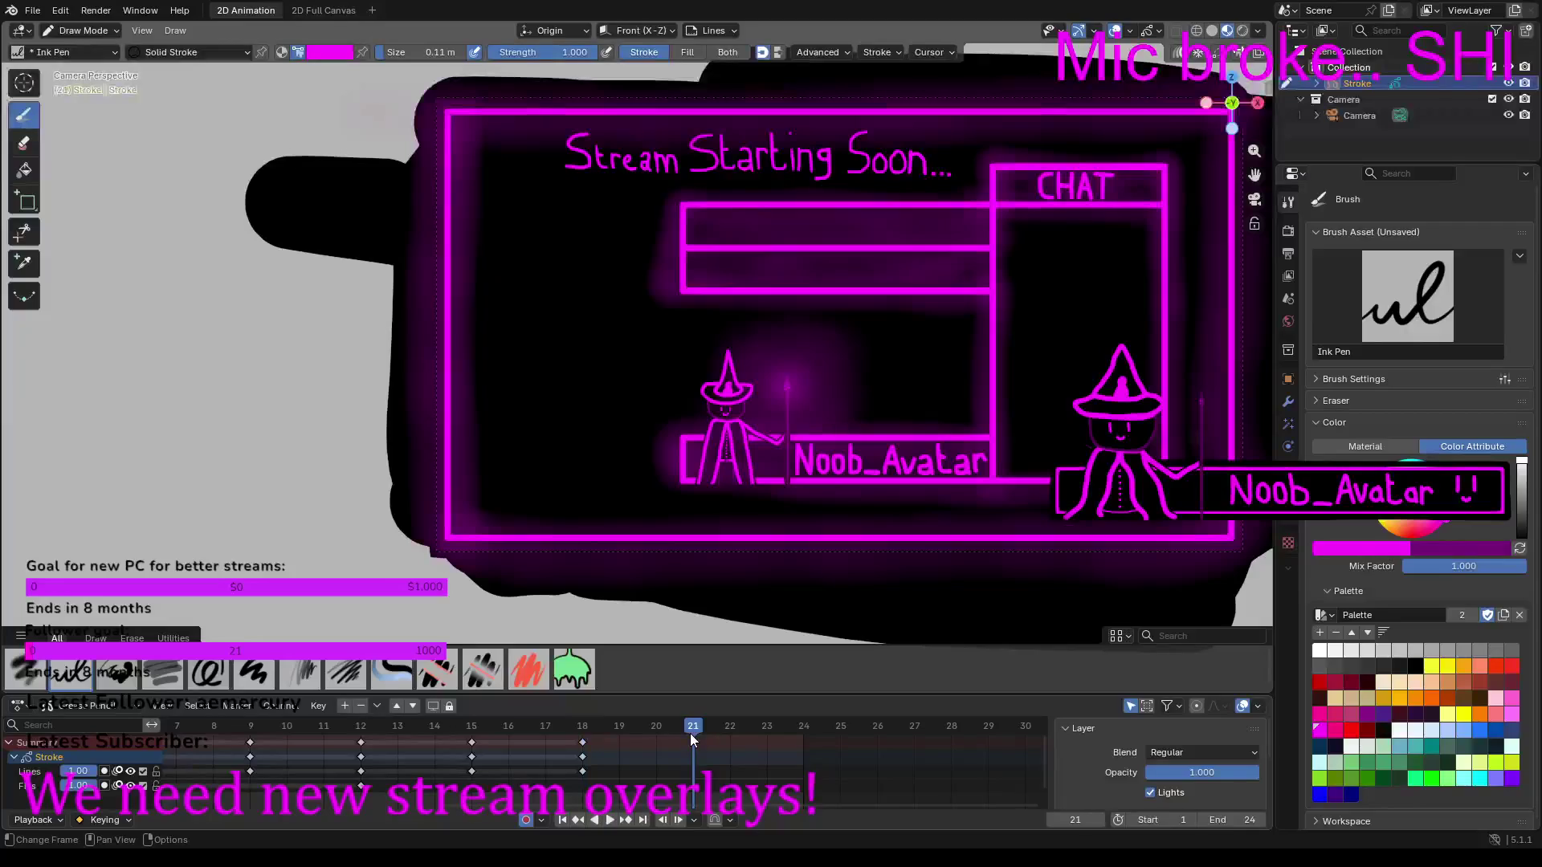
# Step: Insert keyframes on the drawing layers at frames 21 and 18, checking timing with playback
pyautogui.rightClick(692, 734)
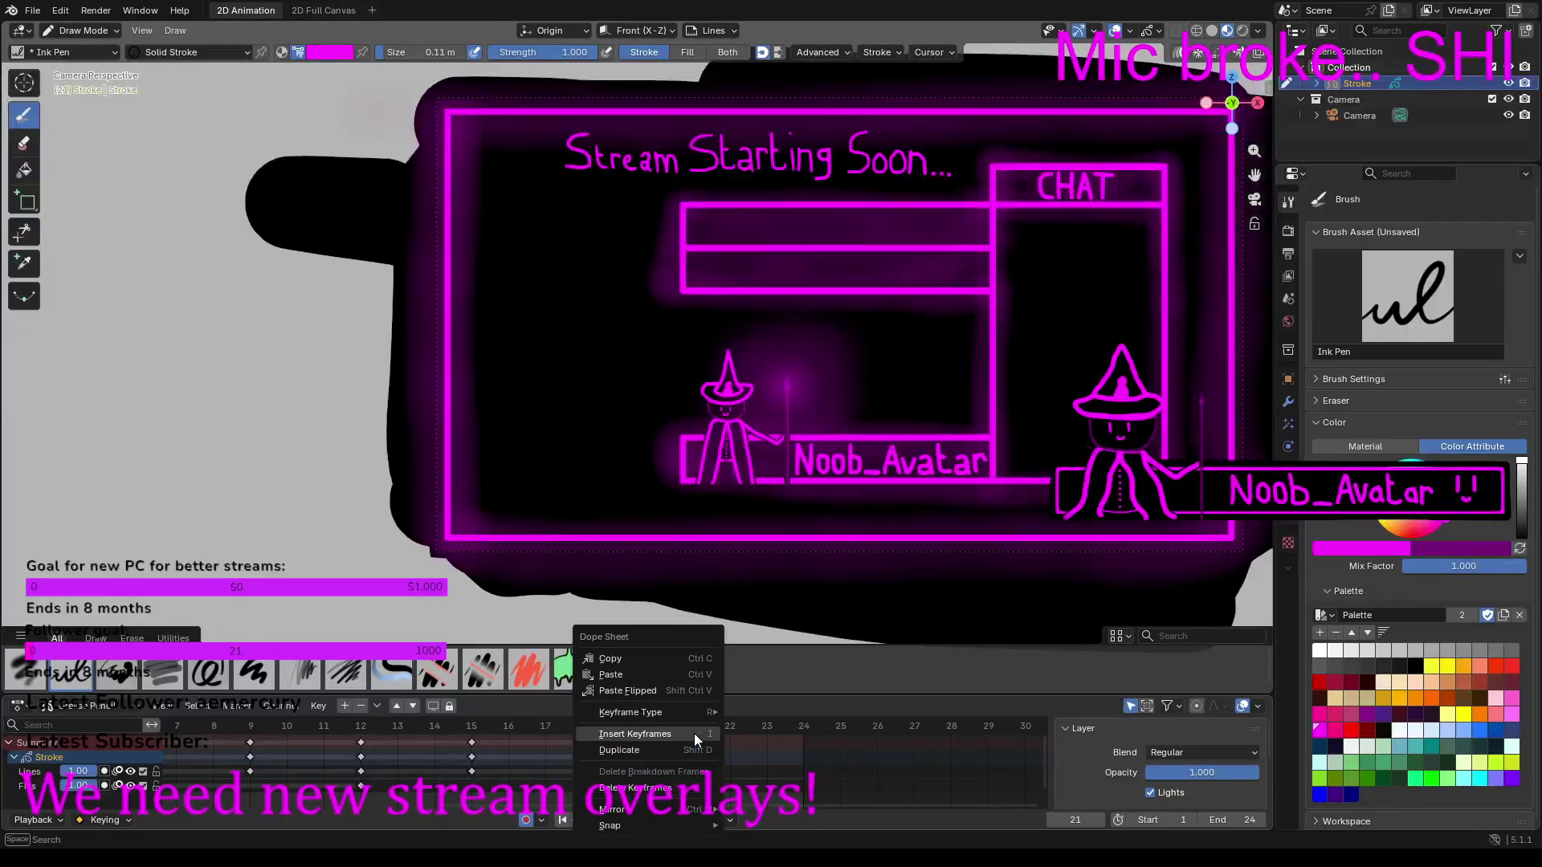
pyautogui.click(647, 732)
pyautogui.rightClick(802, 725)
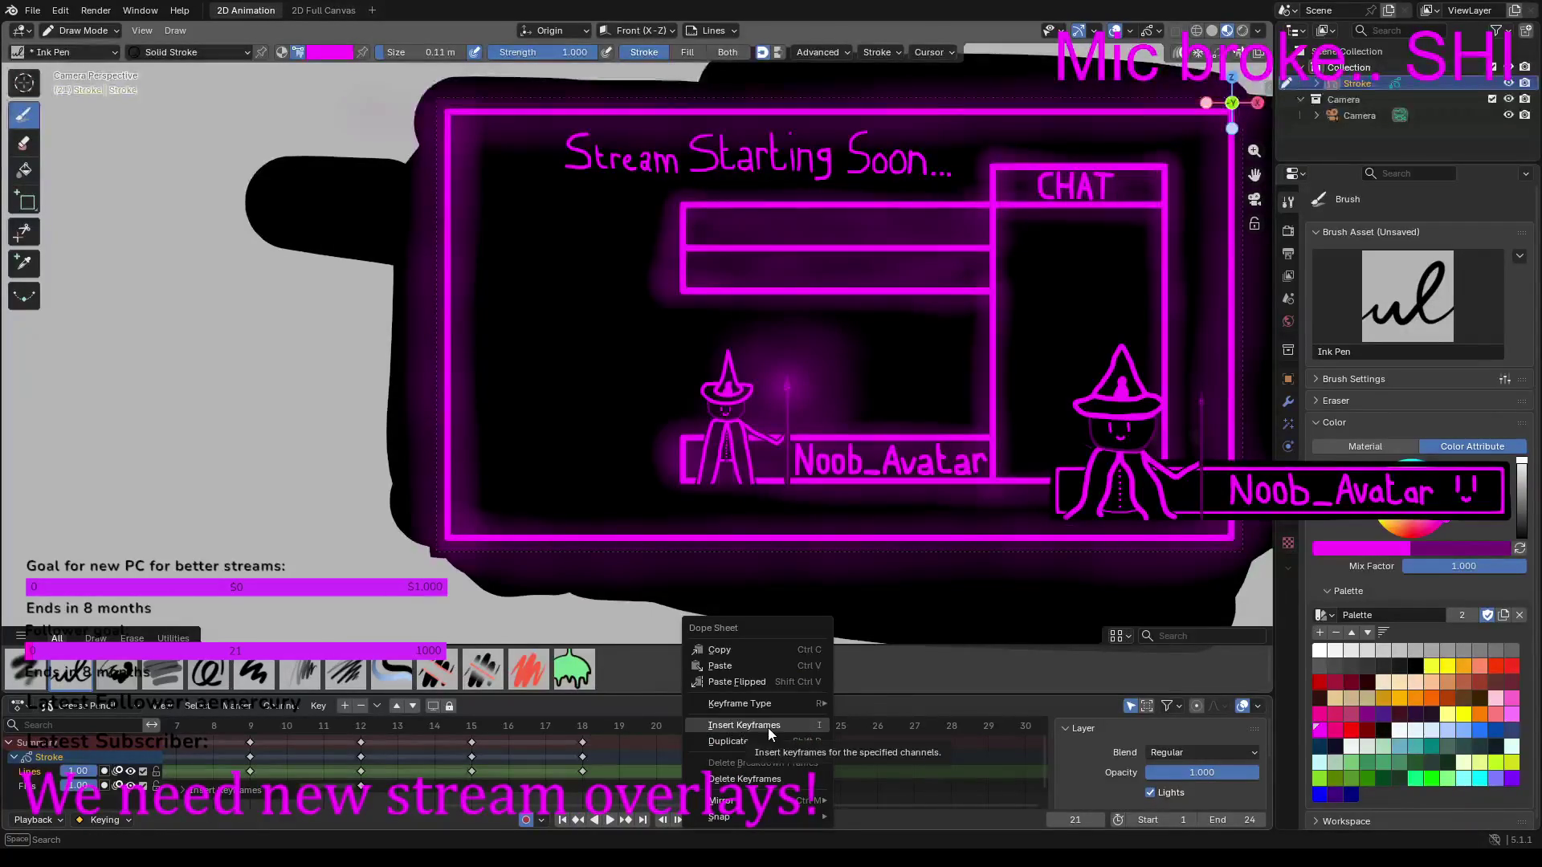
pyautogui.press('space')
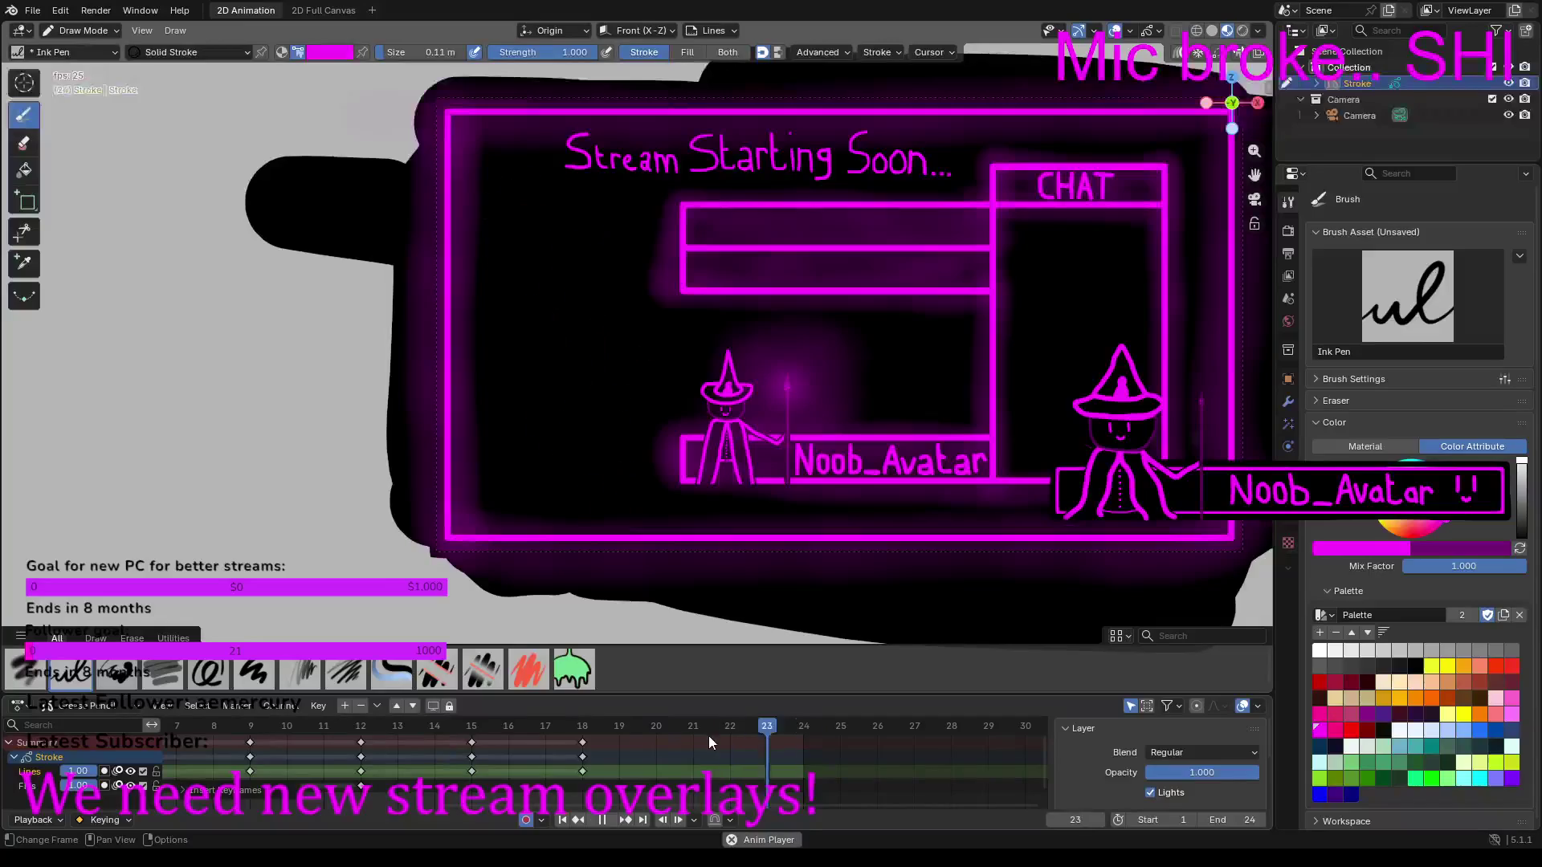
pyautogui.press('Escape')
pyautogui.rightClick(675, 731)
pyautogui.click(666, 732)
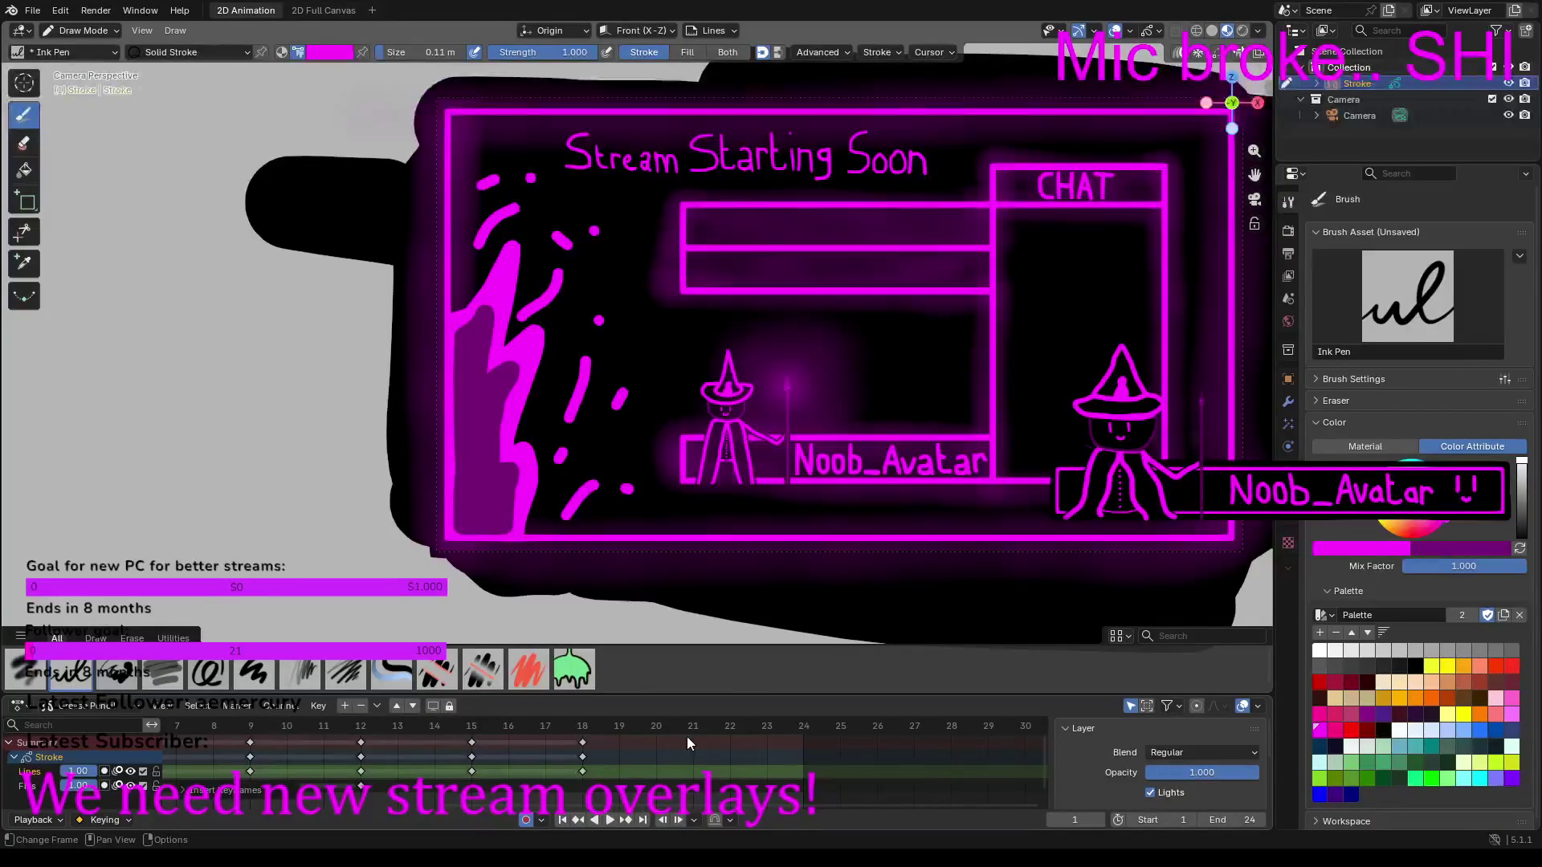
pyautogui.rightClick(693, 730)
pyautogui.click(688, 729)
# Step: Copy the frame 18 keyframes and paste them at frame 21
pyautogui.click(584, 742)
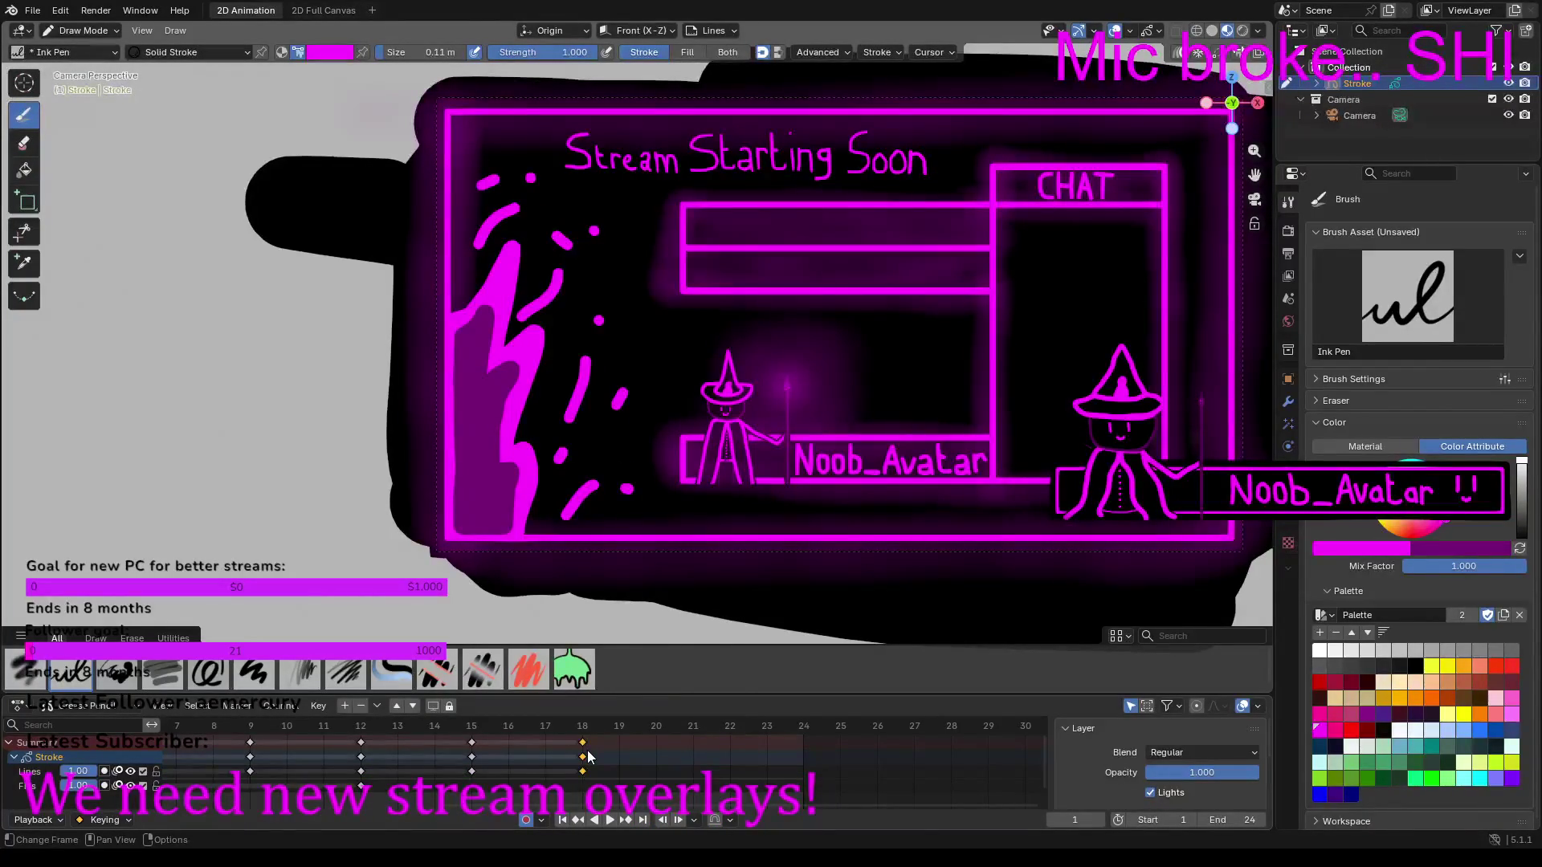
pyautogui.rightClick(586, 750)
pyautogui.click(509, 659)
pyautogui.rightClick(642, 723)
pyautogui.click(617, 685)
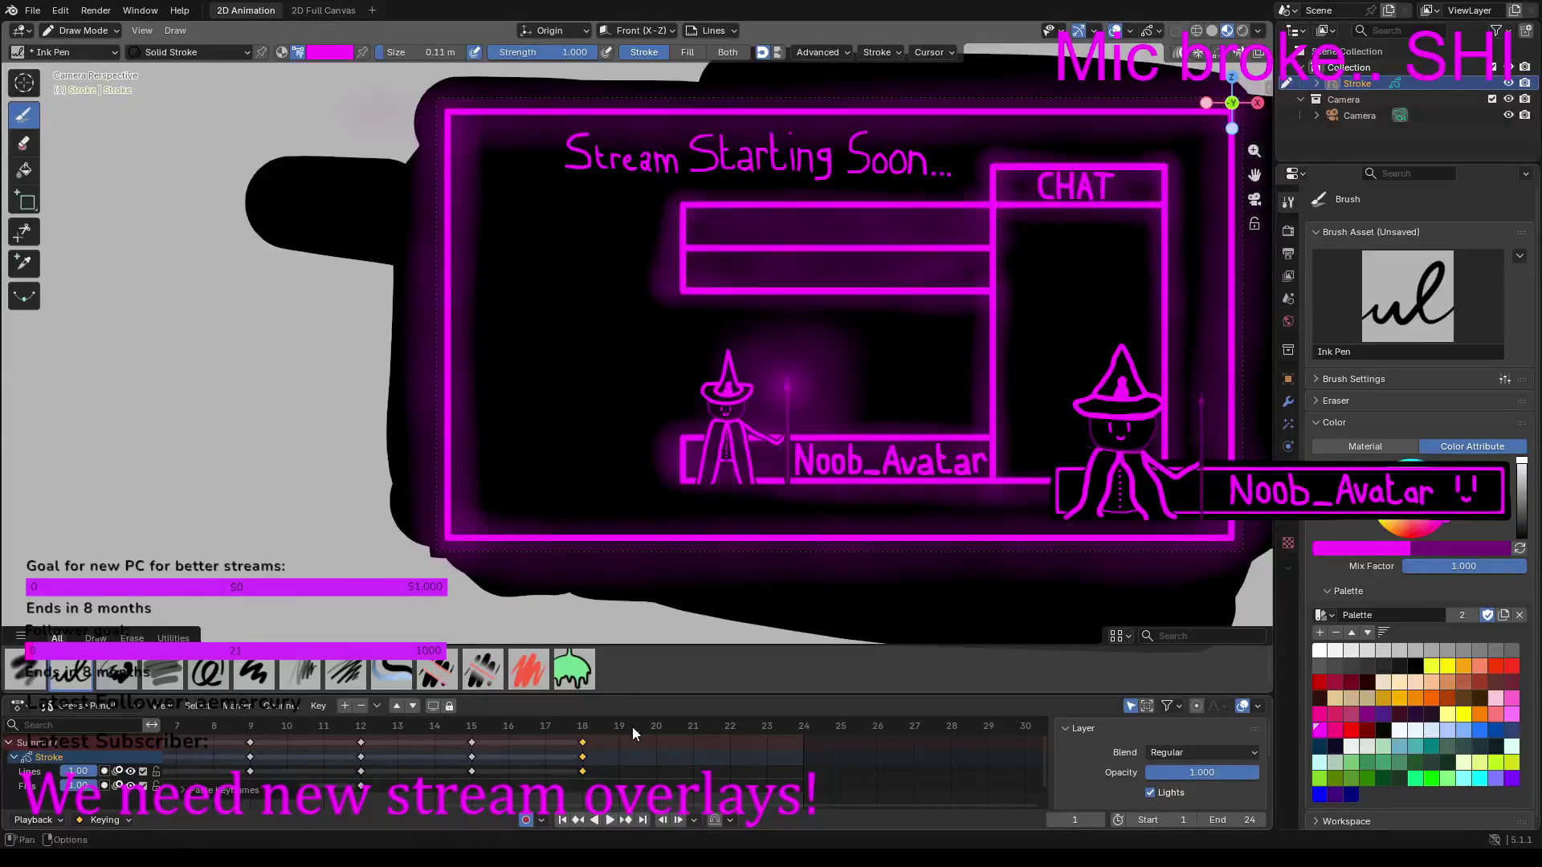
pyautogui.click(694, 728)
pyautogui.rightClick(692, 725)
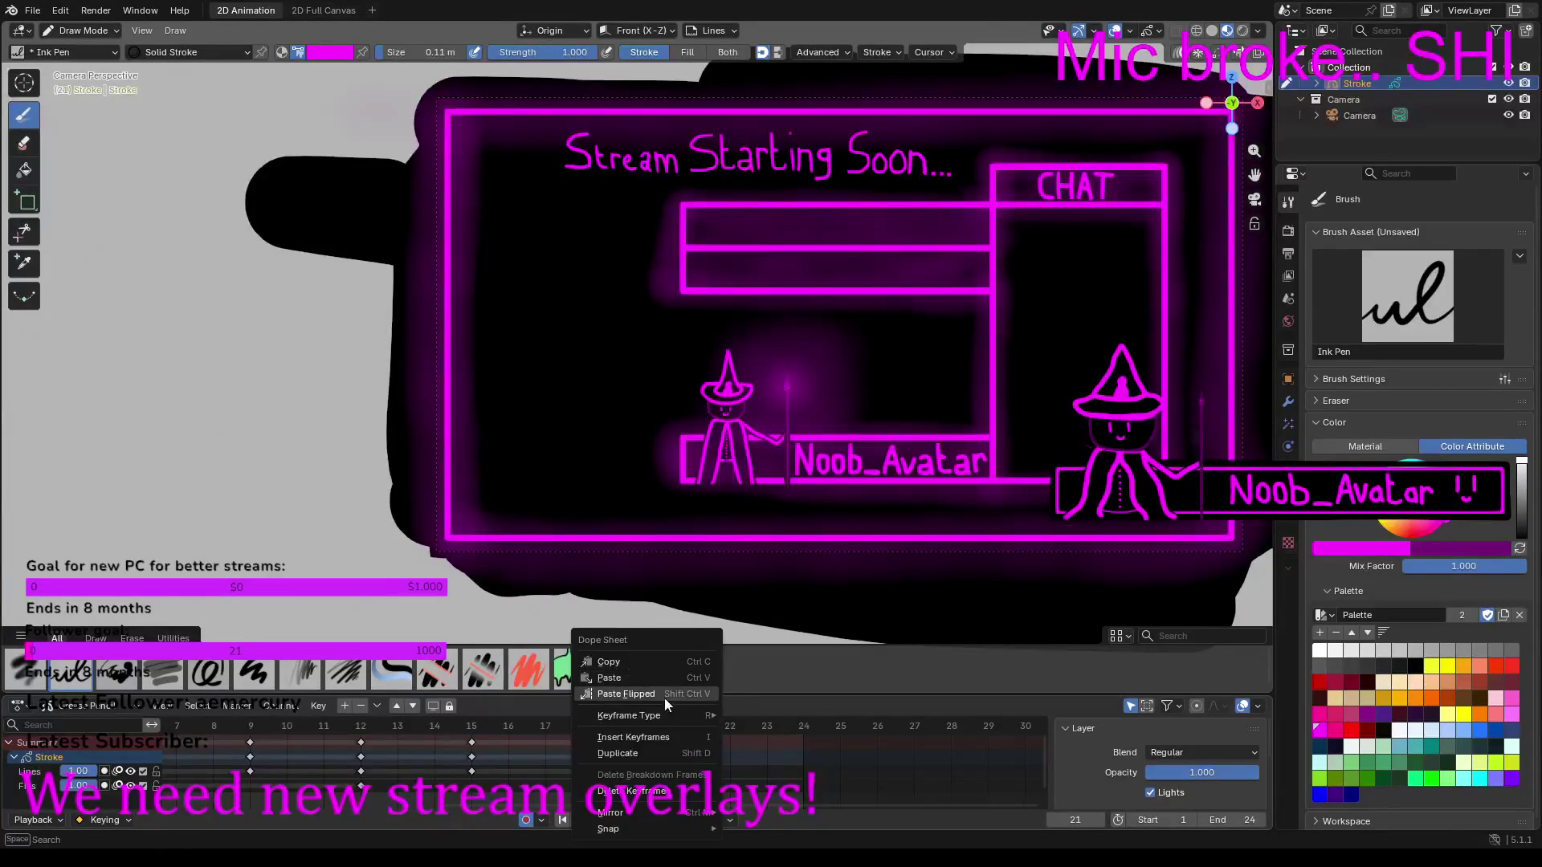
pyautogui.click(653, 682)
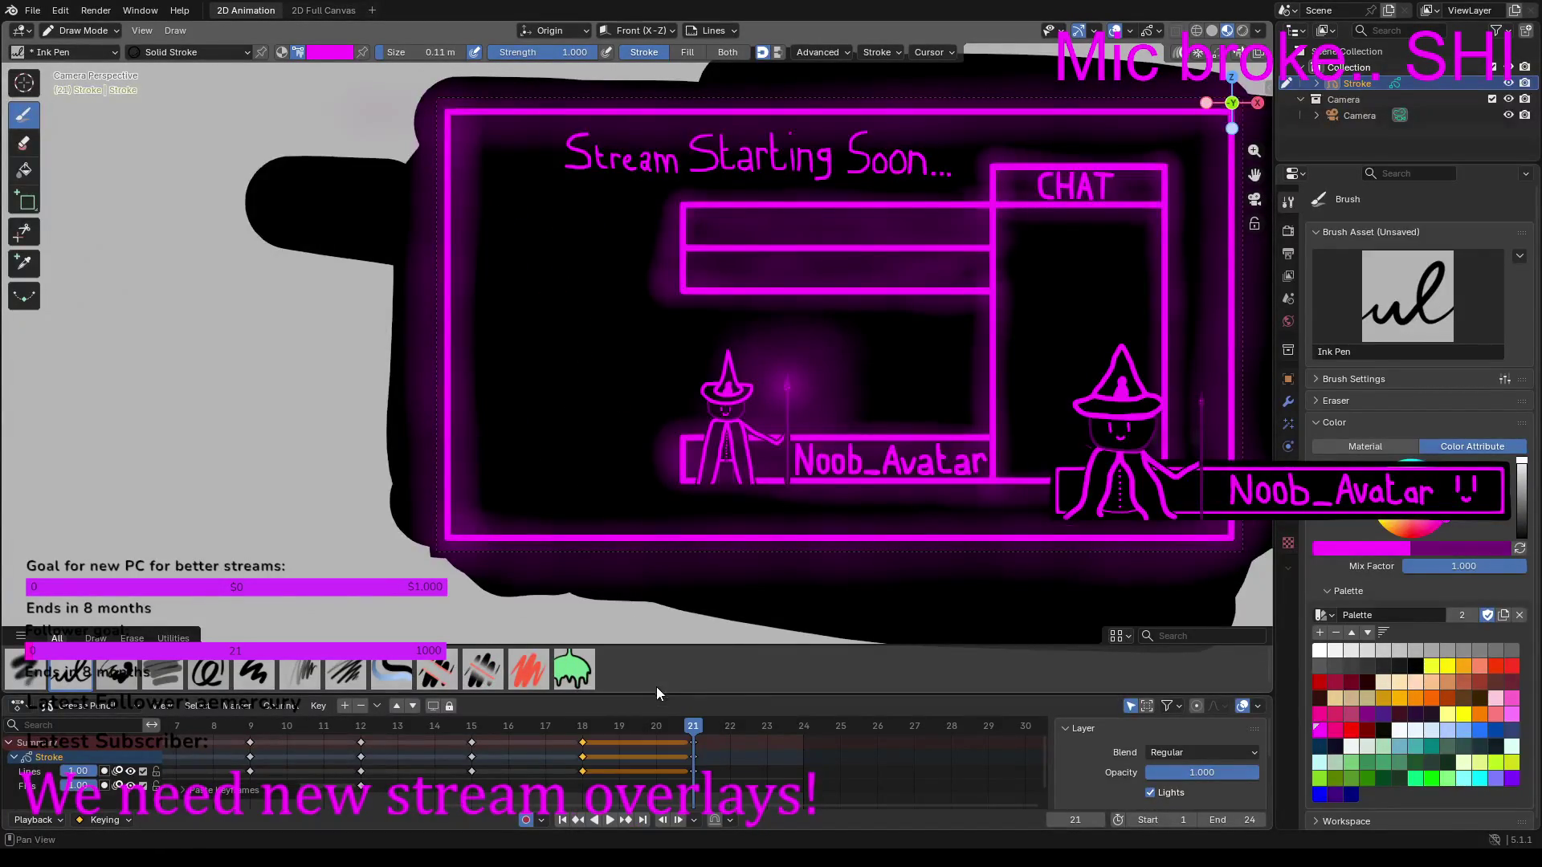
# Step: Preview the timing from frame 18, then deselect the keyframes
pyautogui.click(583, 727)
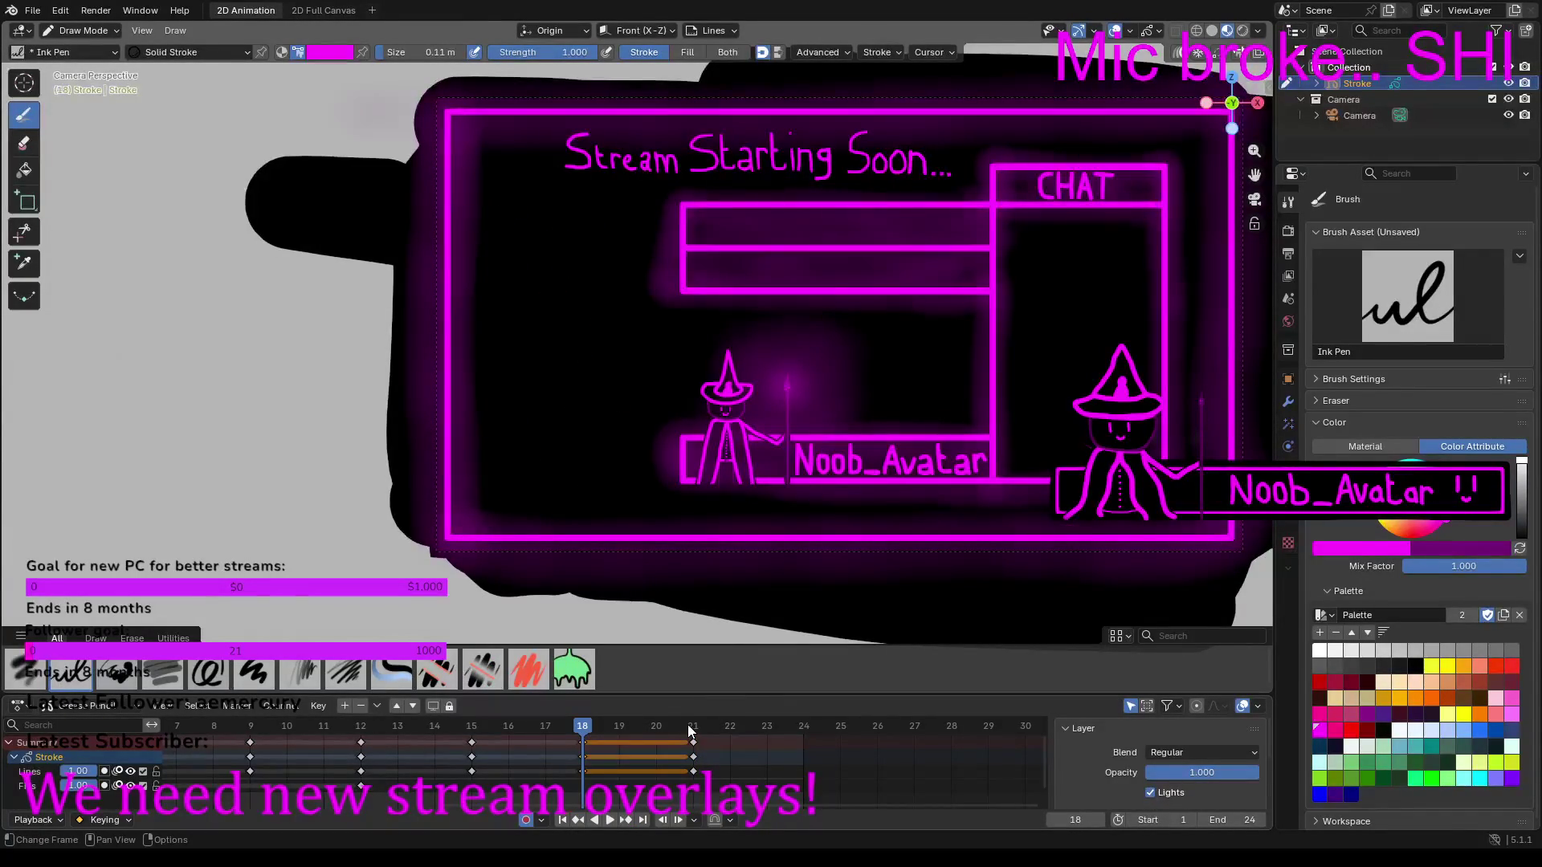
pyautogui.press('space')
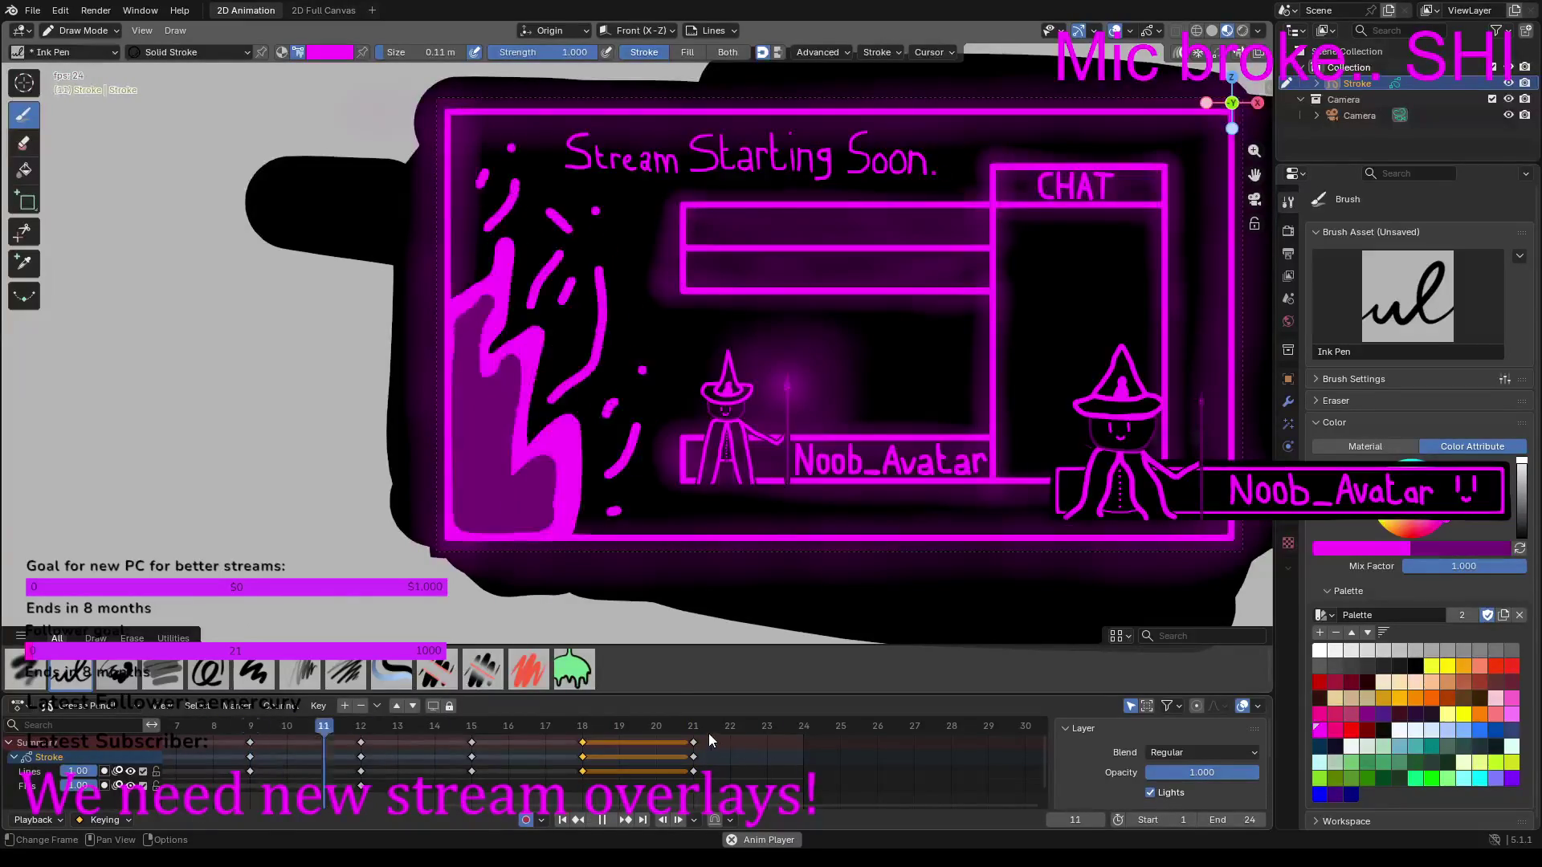
pyautogui.press('Escape')
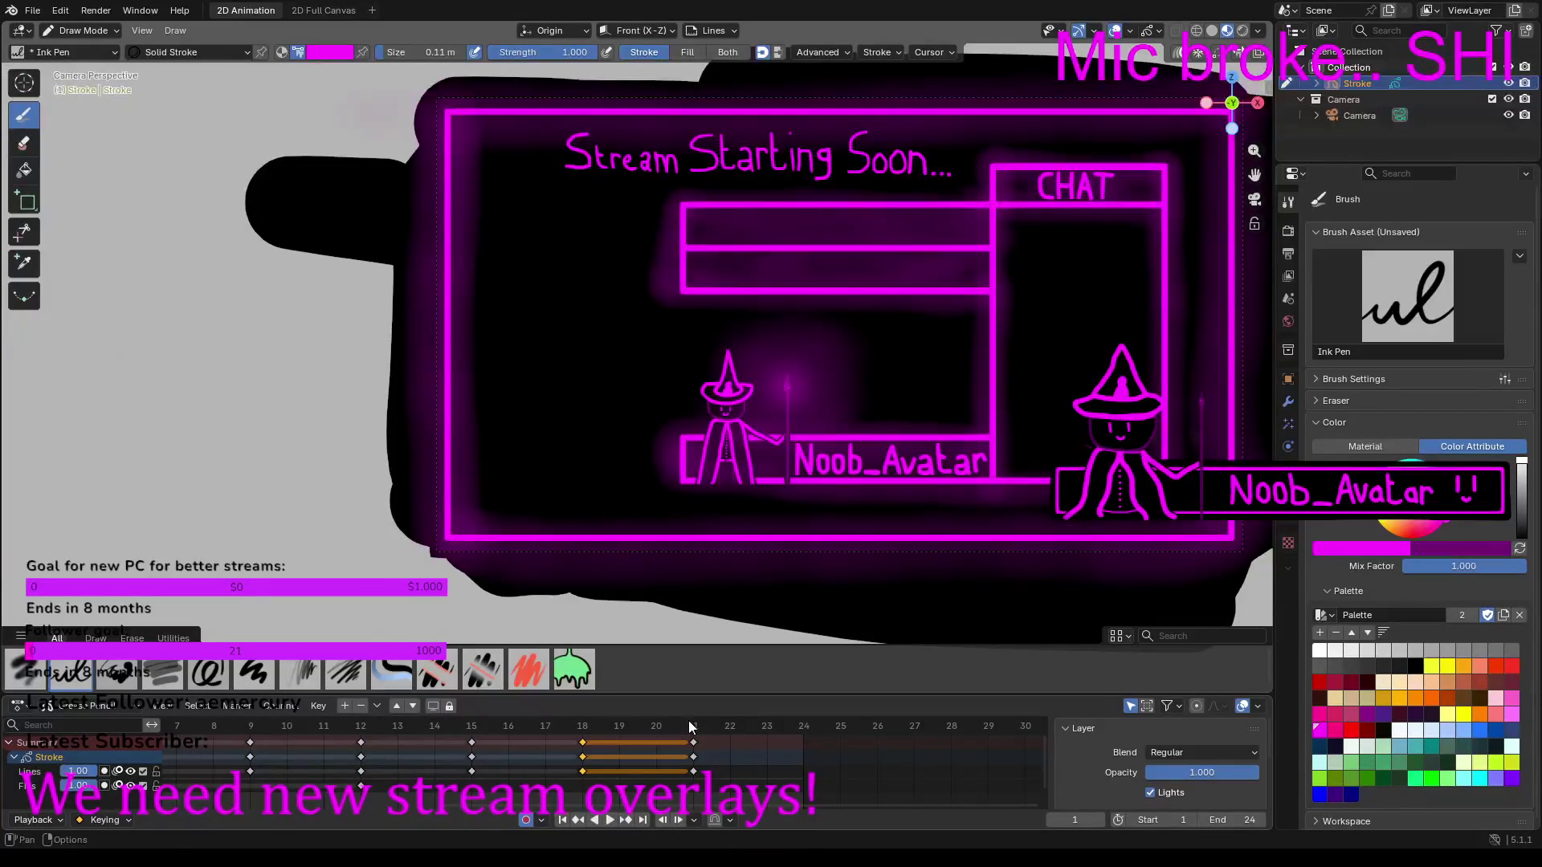
pyautogui.click(694, 755)
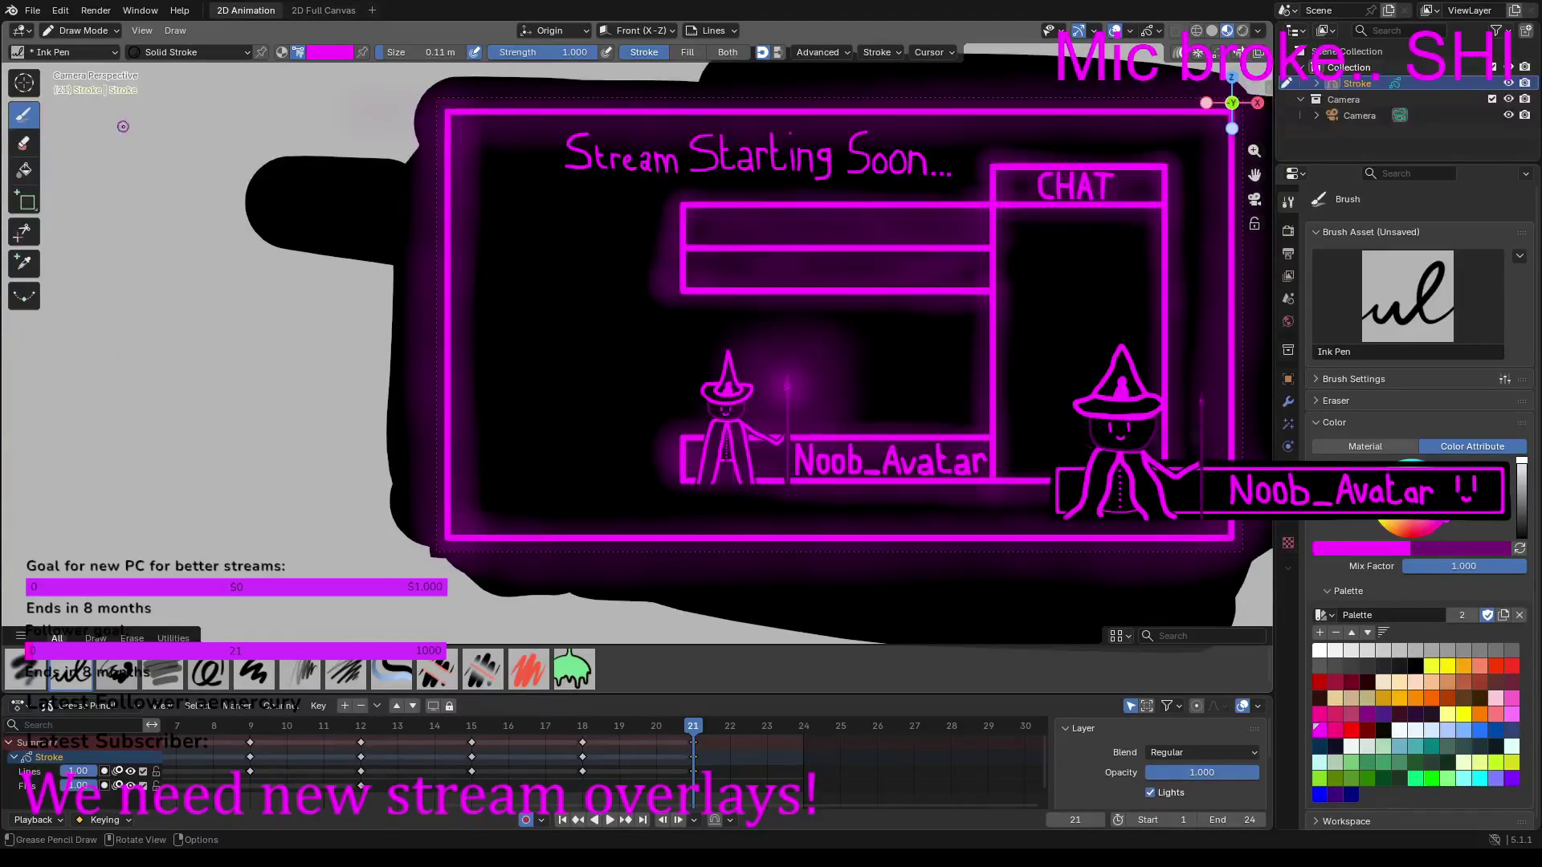
# Step: Review frames 18 and 12, land on frame 15, and switch to the Ink Pen at 0.17 m
pyautogui.click(24, 143)
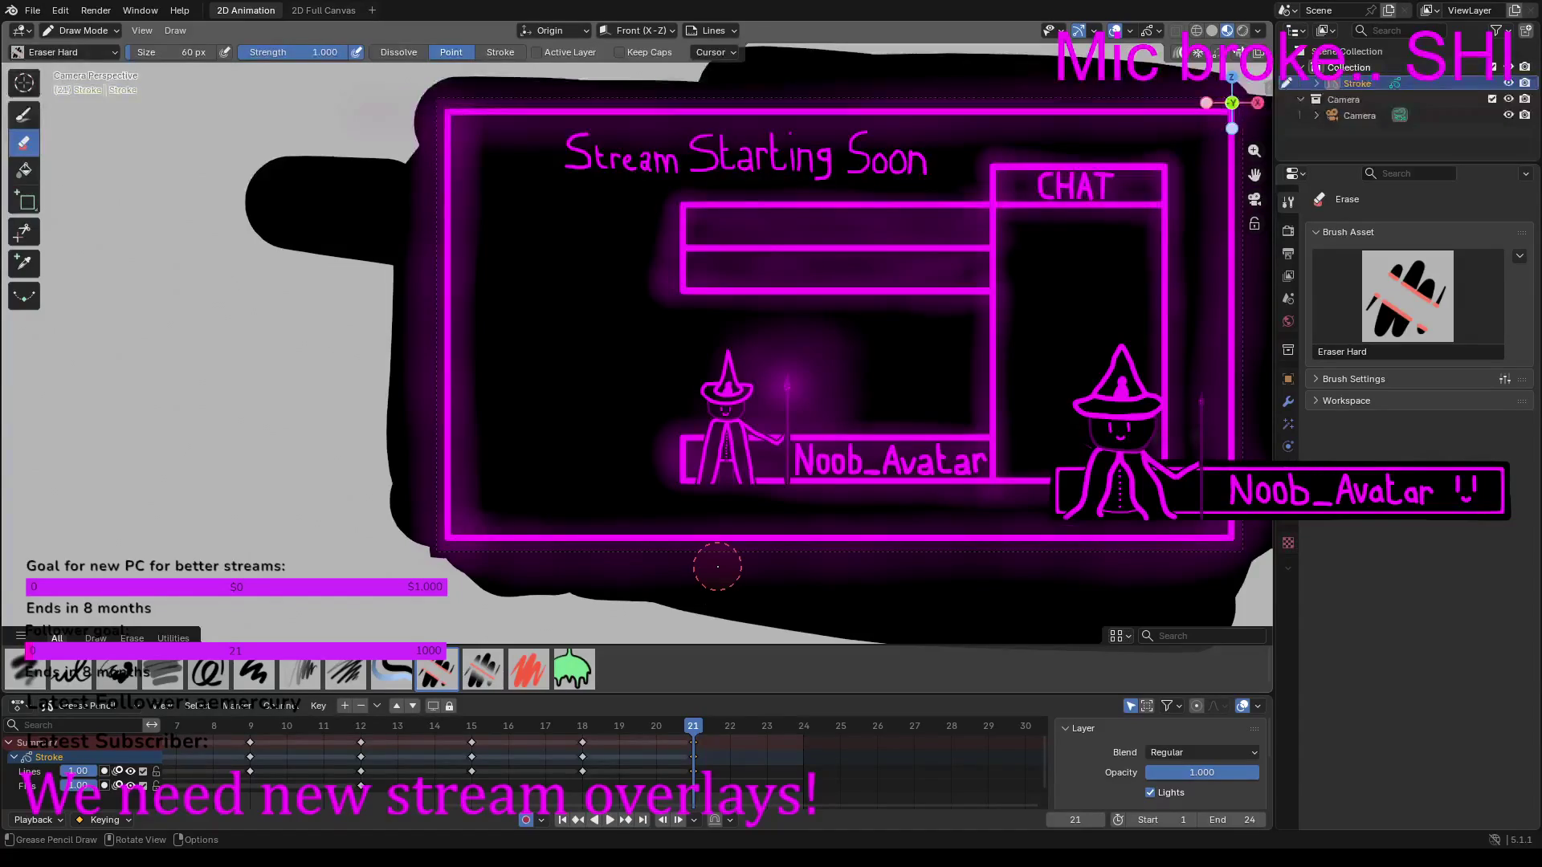
pyautogui.click(577, 727)
pyautogui.moveTo(466, 720); pyautogui.dragTo(363, 728)
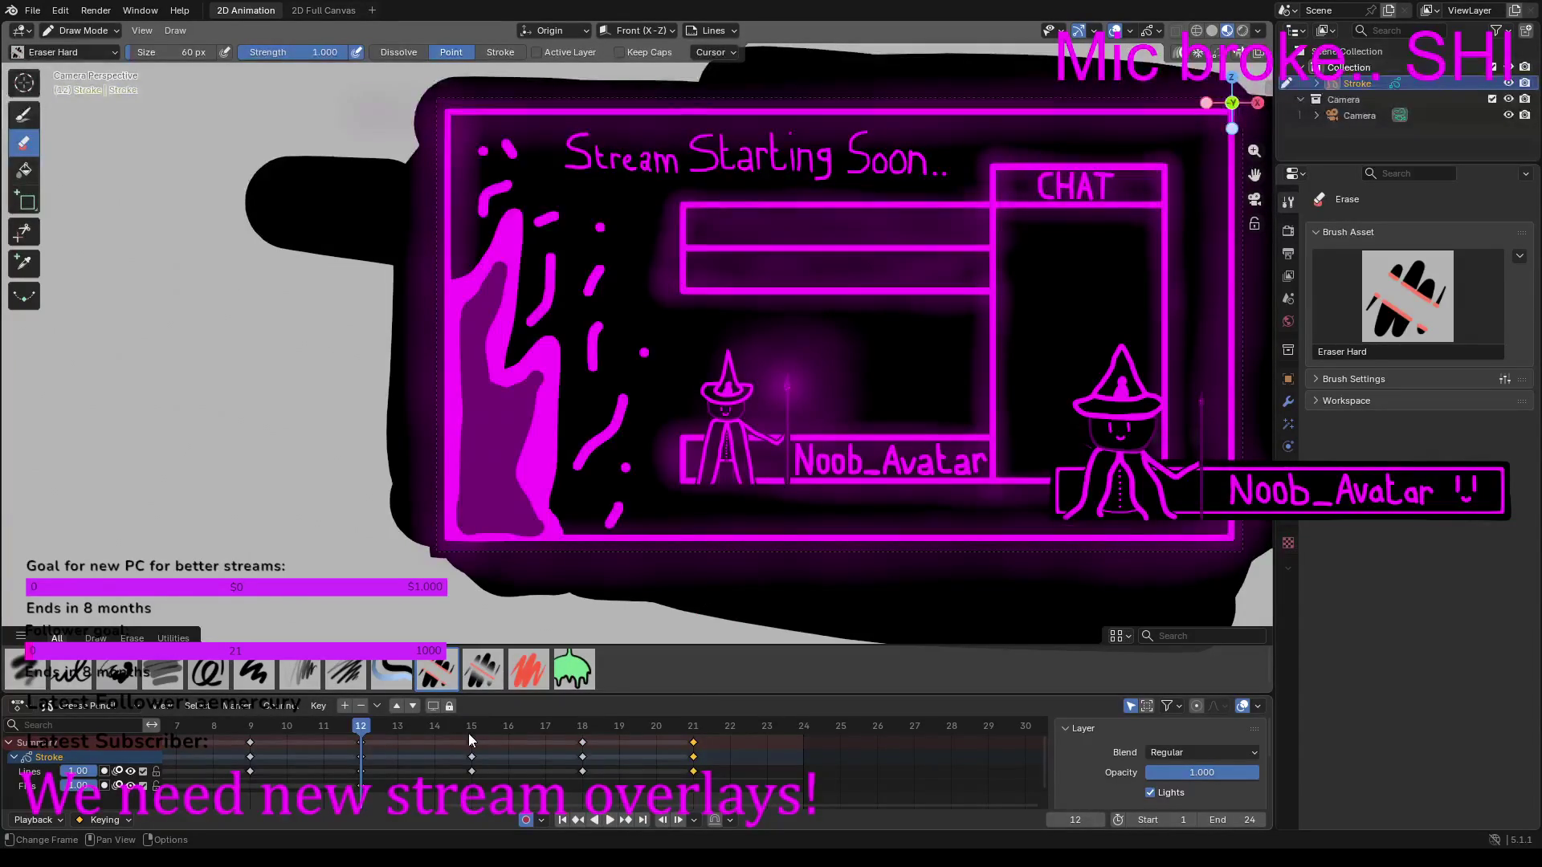
pyautogui.click(469, 734)
pyautogui.click(23, 115)
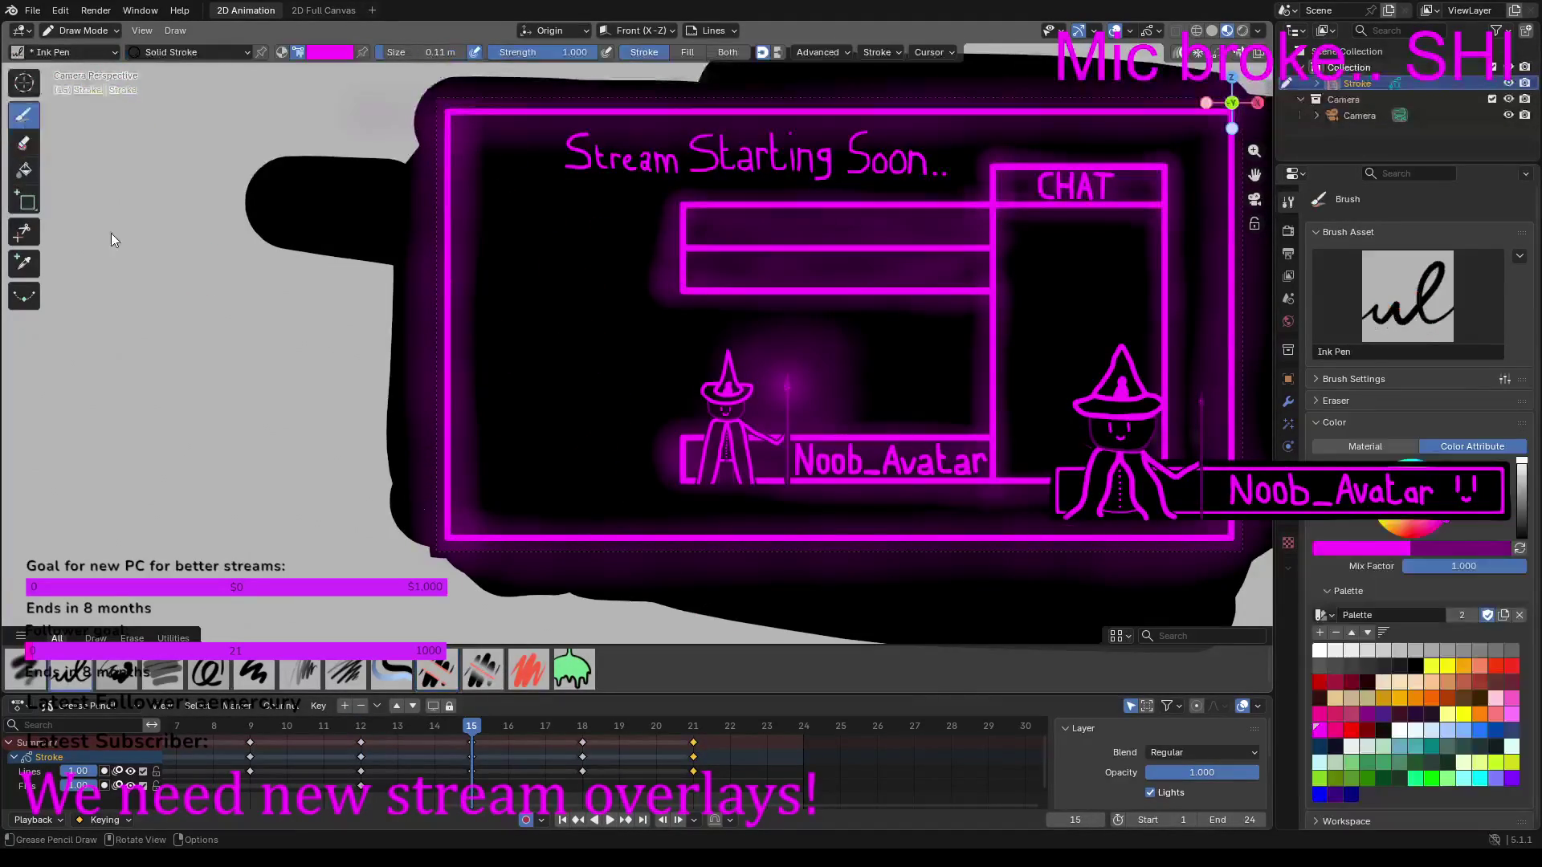
pyautogui.moveTo(426, 52); pyautogui.dragTo(432, 52)
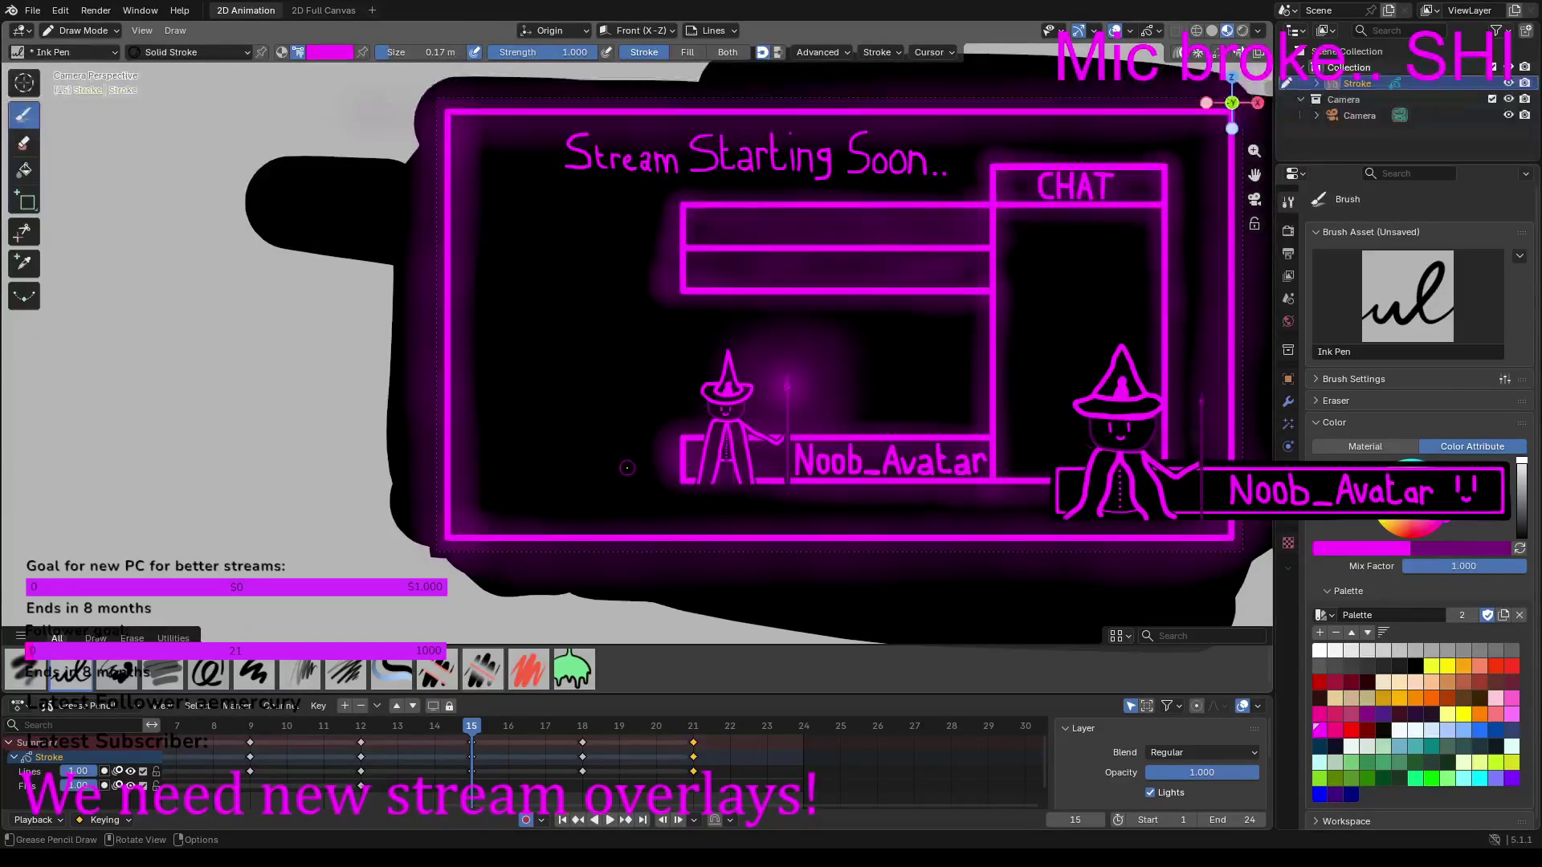
# Step: Draw the frame 15 magenta flame outline up the left side and across its base
pyautogui.scroll(1, 461, 407)
pyautogui.scroll(1, 444, 350)
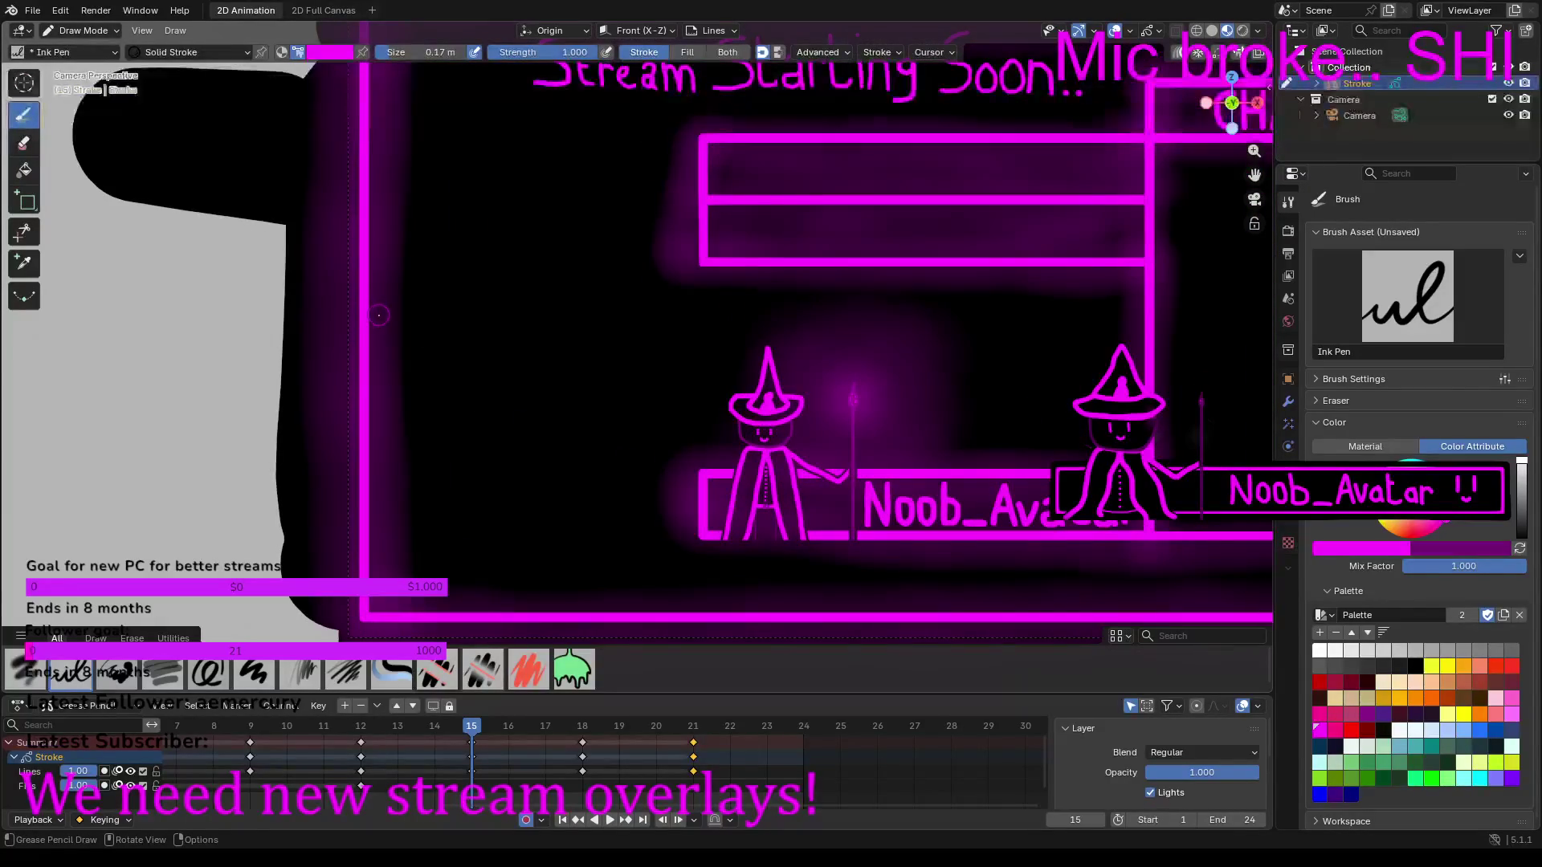
pyautogui.moveTo(373, 326)
pyautogui.mouseDown()
pyautogui.moveTo(411, 312)
pyautogui.moveTo(471, 248)
pyautogui.moveTo(468, 335)
pyautogui.moveTo(441, 402)
pyautogui.moveTo(464, 419)
pyautogui.moveTo(509, 378)
pyautogui.moveTo(530, 426)
pyautogui.moveTo(507, 526)
pyautogui.mouseUp()
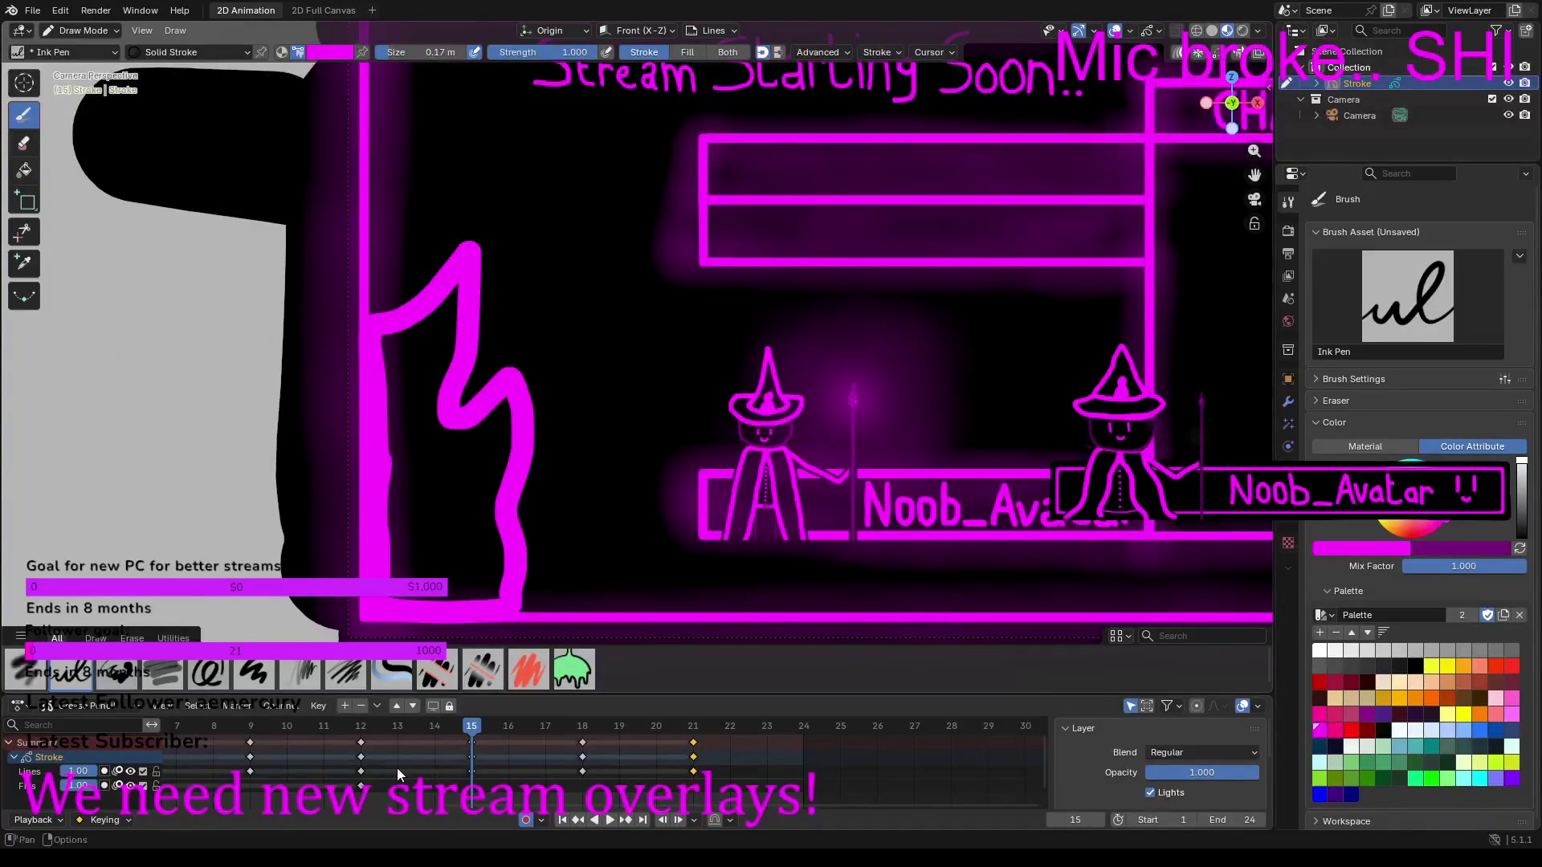
pyautogui.click(363, 725)
pyautogui.click(471, 725)
pyautogui.moveTo(472, 233)
pyautogui.mouseDown()
pyautogui.moveTo(483, 163)
pyautogui.moveTo(428, 211)
pyautogui.moveTo(384, 291)
pyautogui.moveTo(446, 242)
pyautogui.moveTo(458, 211)
pyautogui.mouseUp()
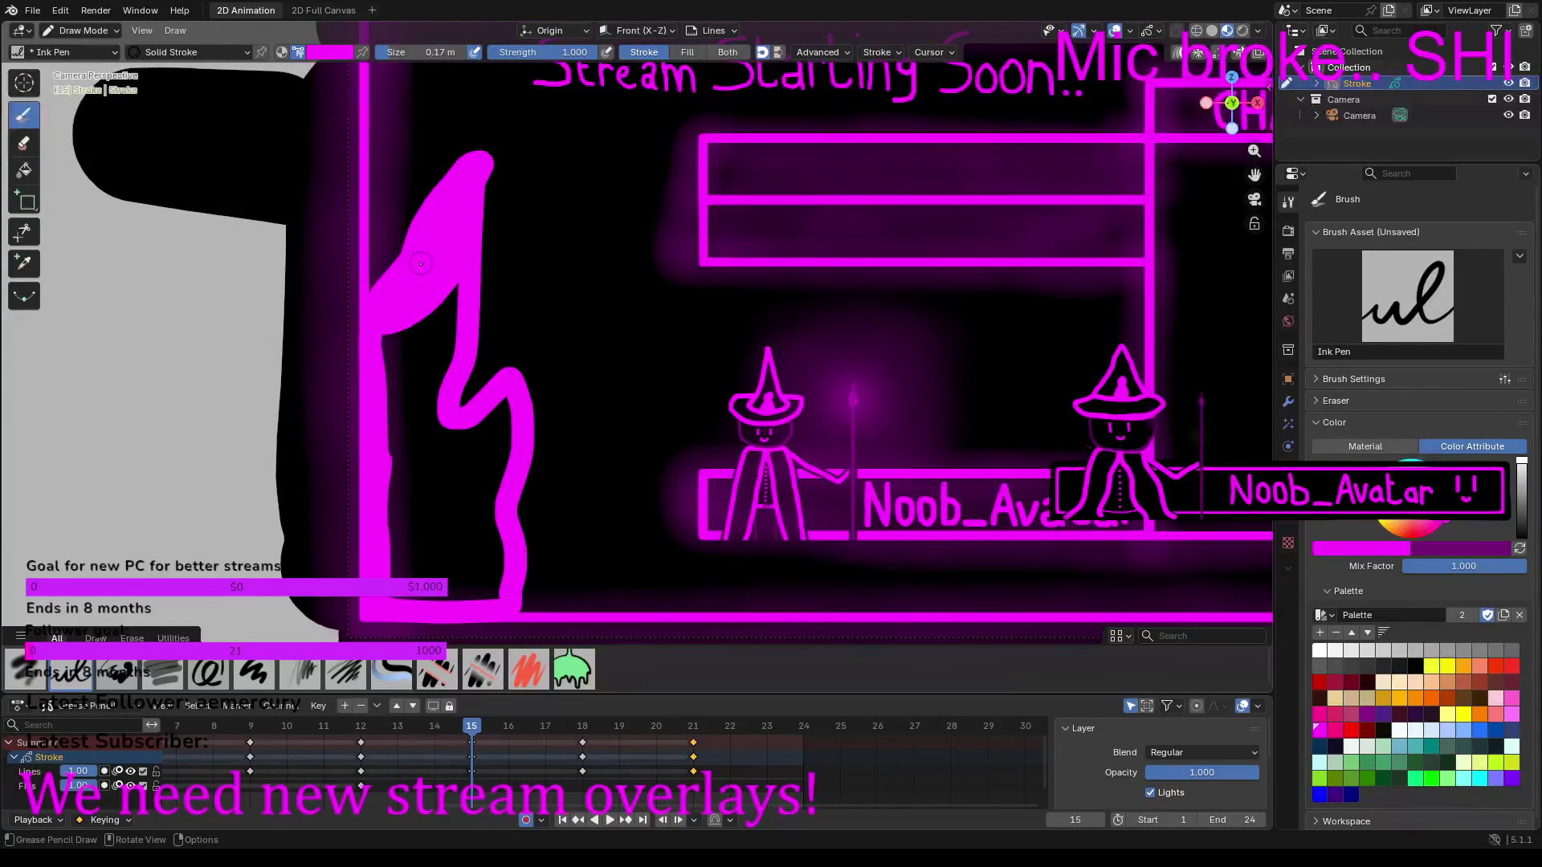
pyautogui.moveTo(453, 340)
pyautogui.mouseDown()
pyautogui.moveTo(428, 379)
pyautogui.moveTo(426, 433)
pyautogui.moveTo(503, 425)
pyautogui.mouseUp()
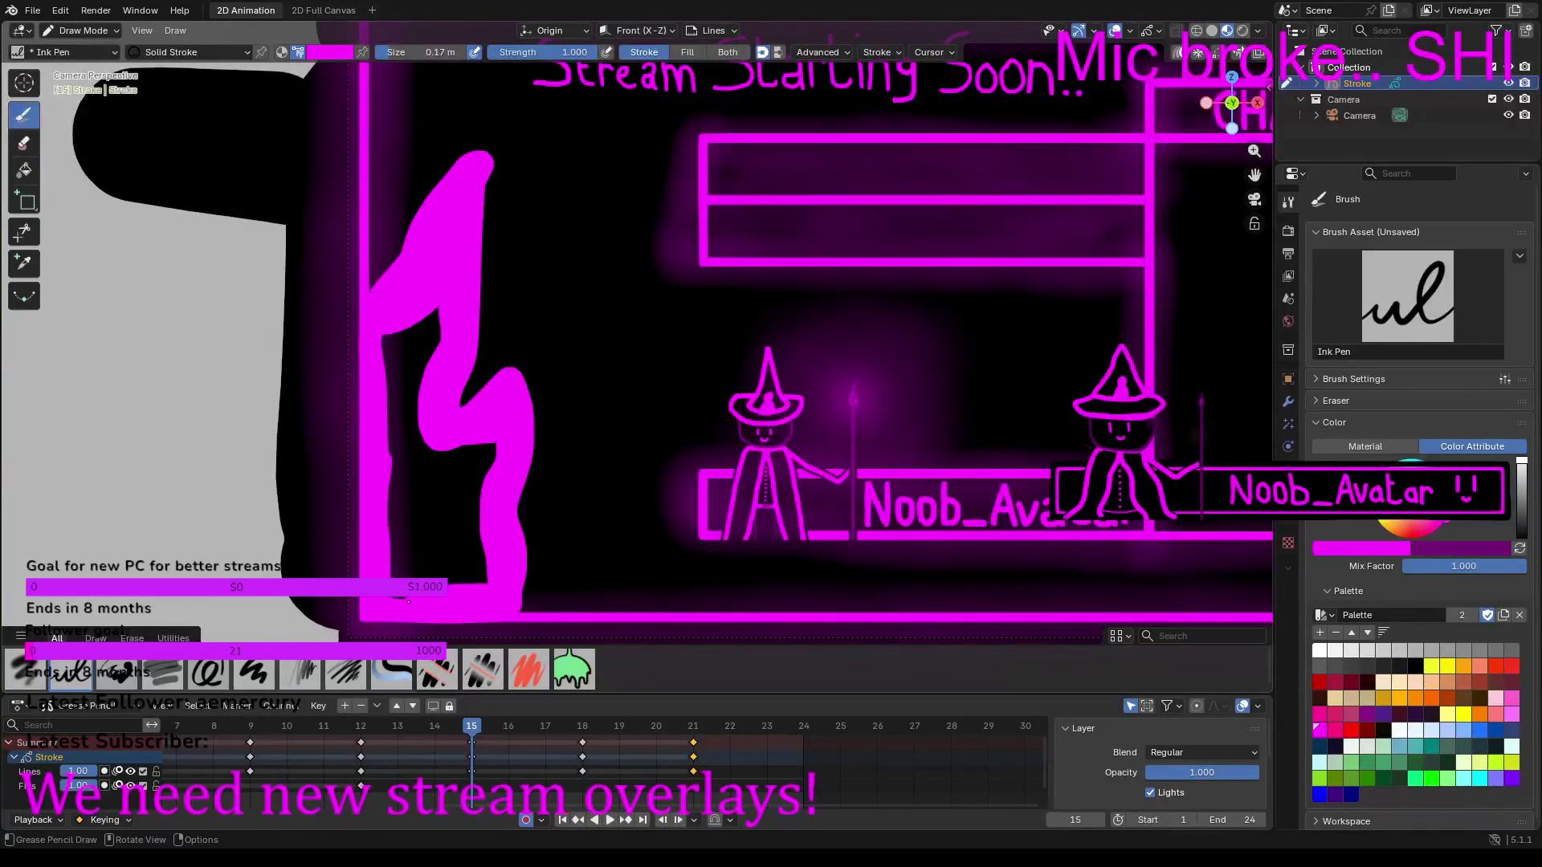
# Step: Undo a bad base stroke, then fill the bottom gap and inner notches with magenta
pyautogui.hotkey('ctrl', 'z')
pyautogui.moveTo(448, 567)
pyautogui.mouseDown()
pyautogui.moveTo(391, 569)
pyautogui.moveTo(480, 534)
pyautogui.moveTo(400, 535)
pyautogui.moveTo(478, 518)
pyautogui.moveTo(447, 496)
pyautogui.moveTo(389, 499)
pyautogui.moveTo(495, 469)
pyautogui.mouseUp()
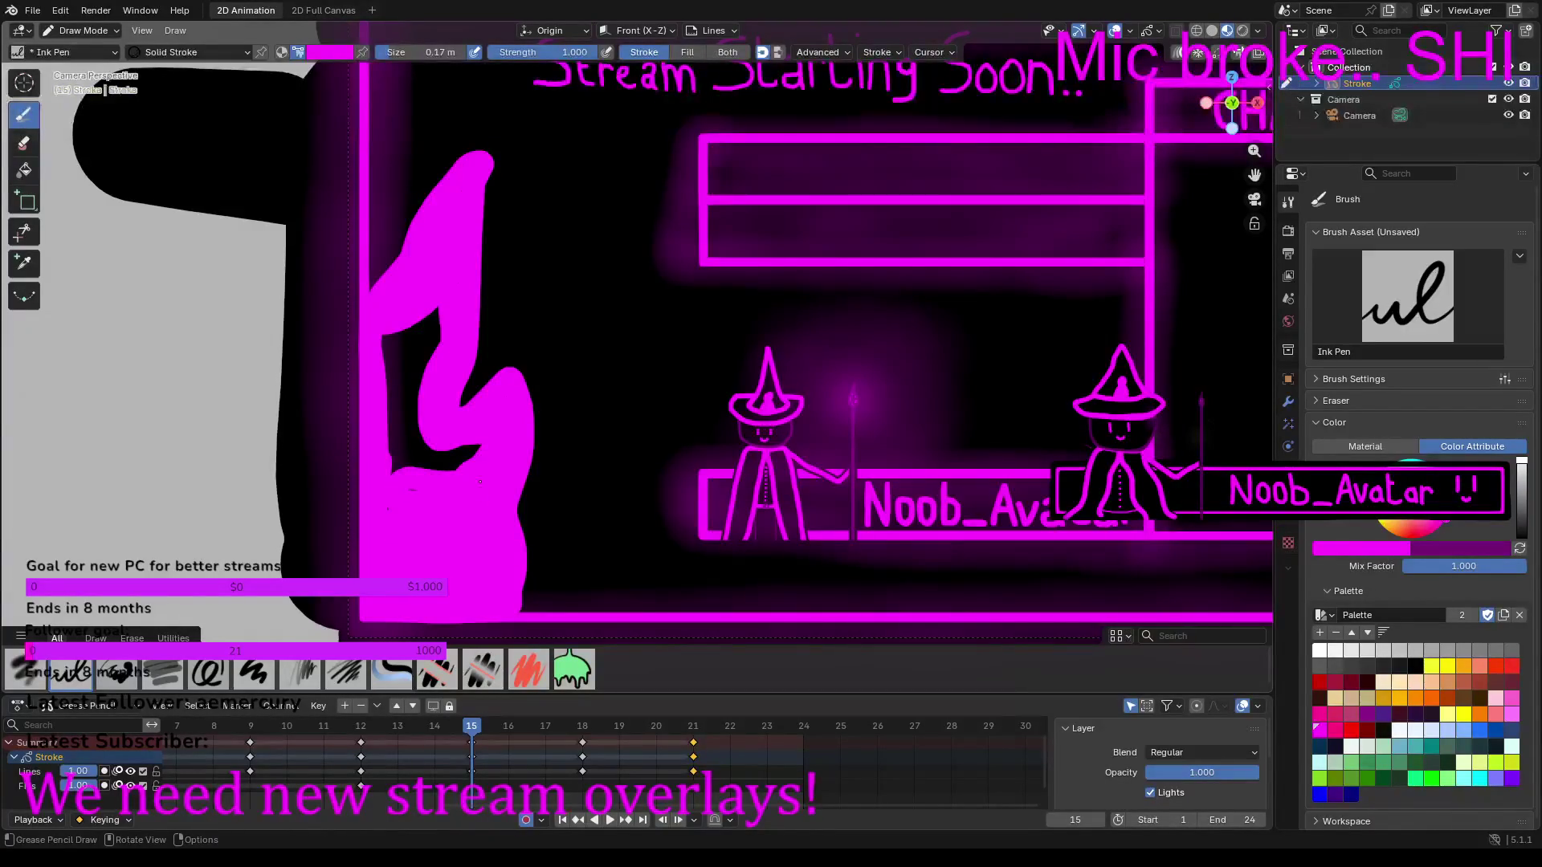
pyautogui.moveTo(387, 470)
pyautogui.mouseDown()
pyautogui.moveTo(482, 450)
pyautogui.moveTo(406, 453)
pyautogui.moveTo(388, 345)
pyautogui.moveTo(433, 317)
pyautogui.mouseUp()
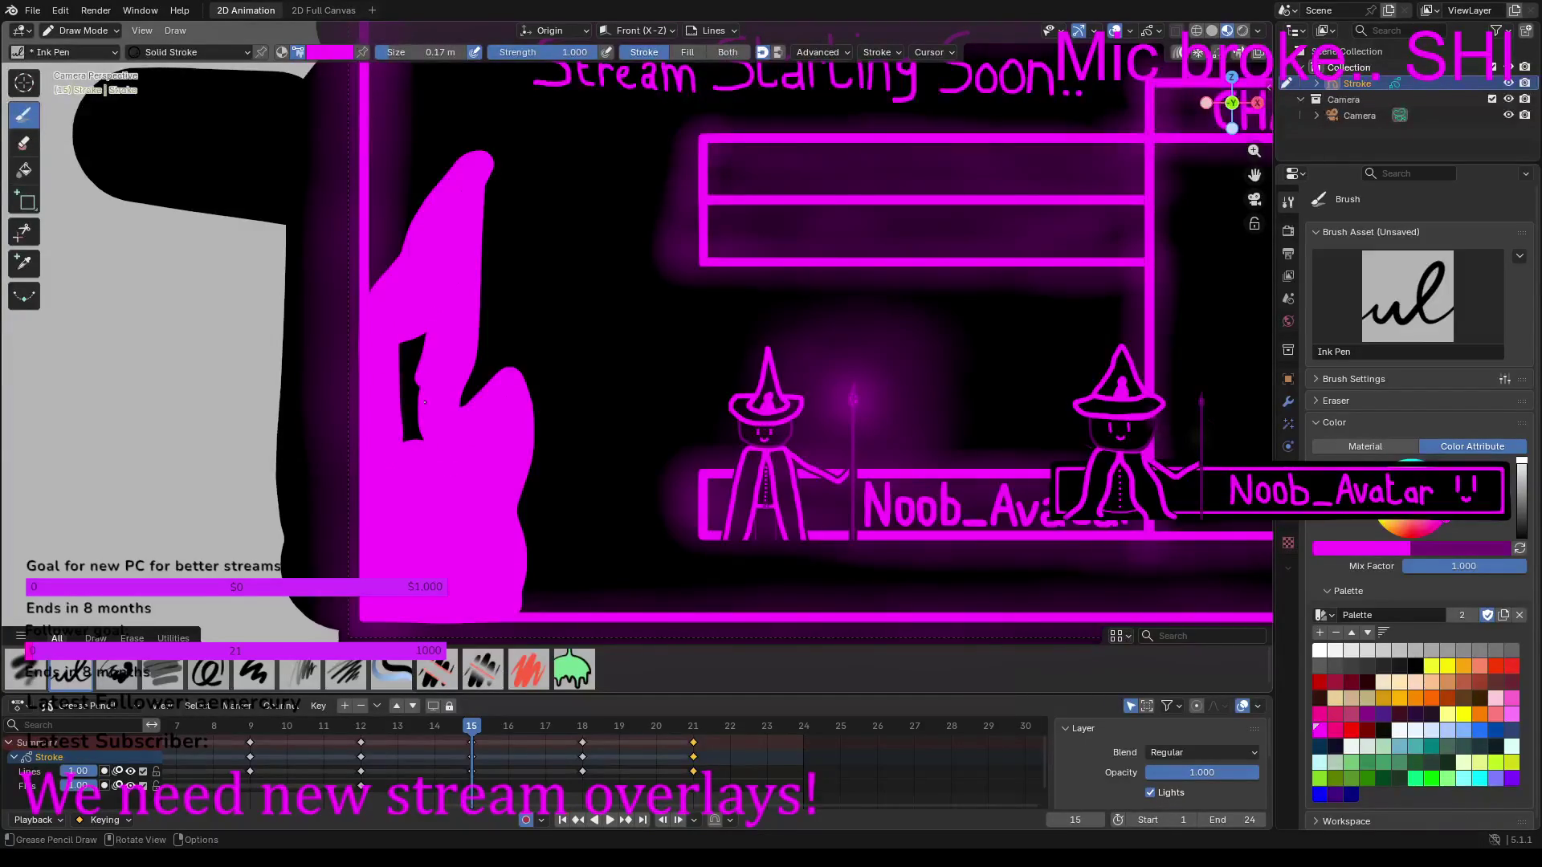
pyautogui.moveTo(401, 432); pyautogui.dragTo(418, 340)
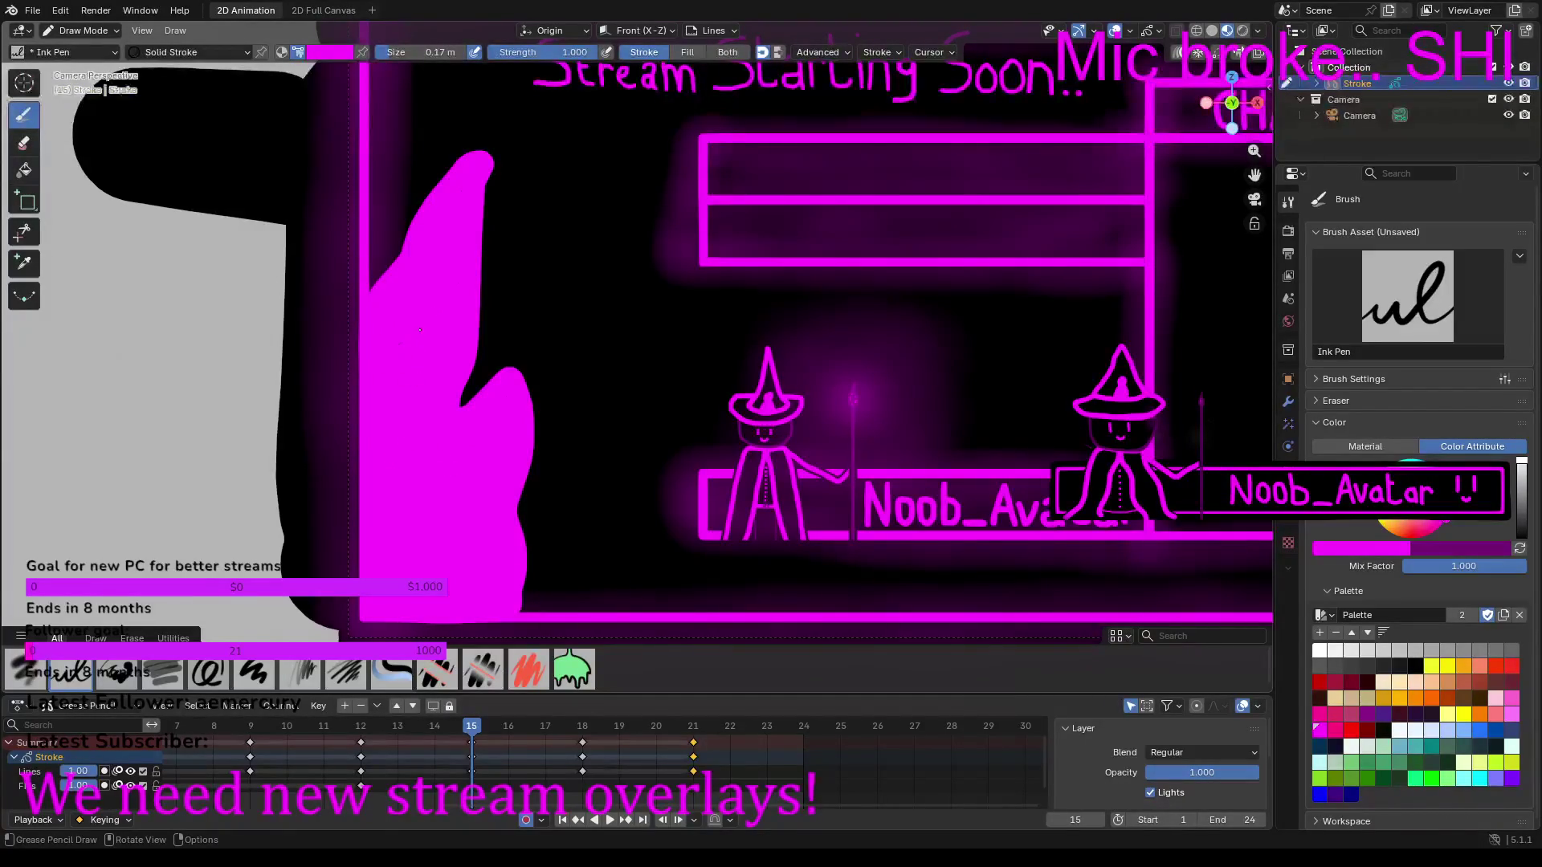
# Step: Add dark purple detail lines inside the flame and down its left edge
pyautogui.click(1519, 550)
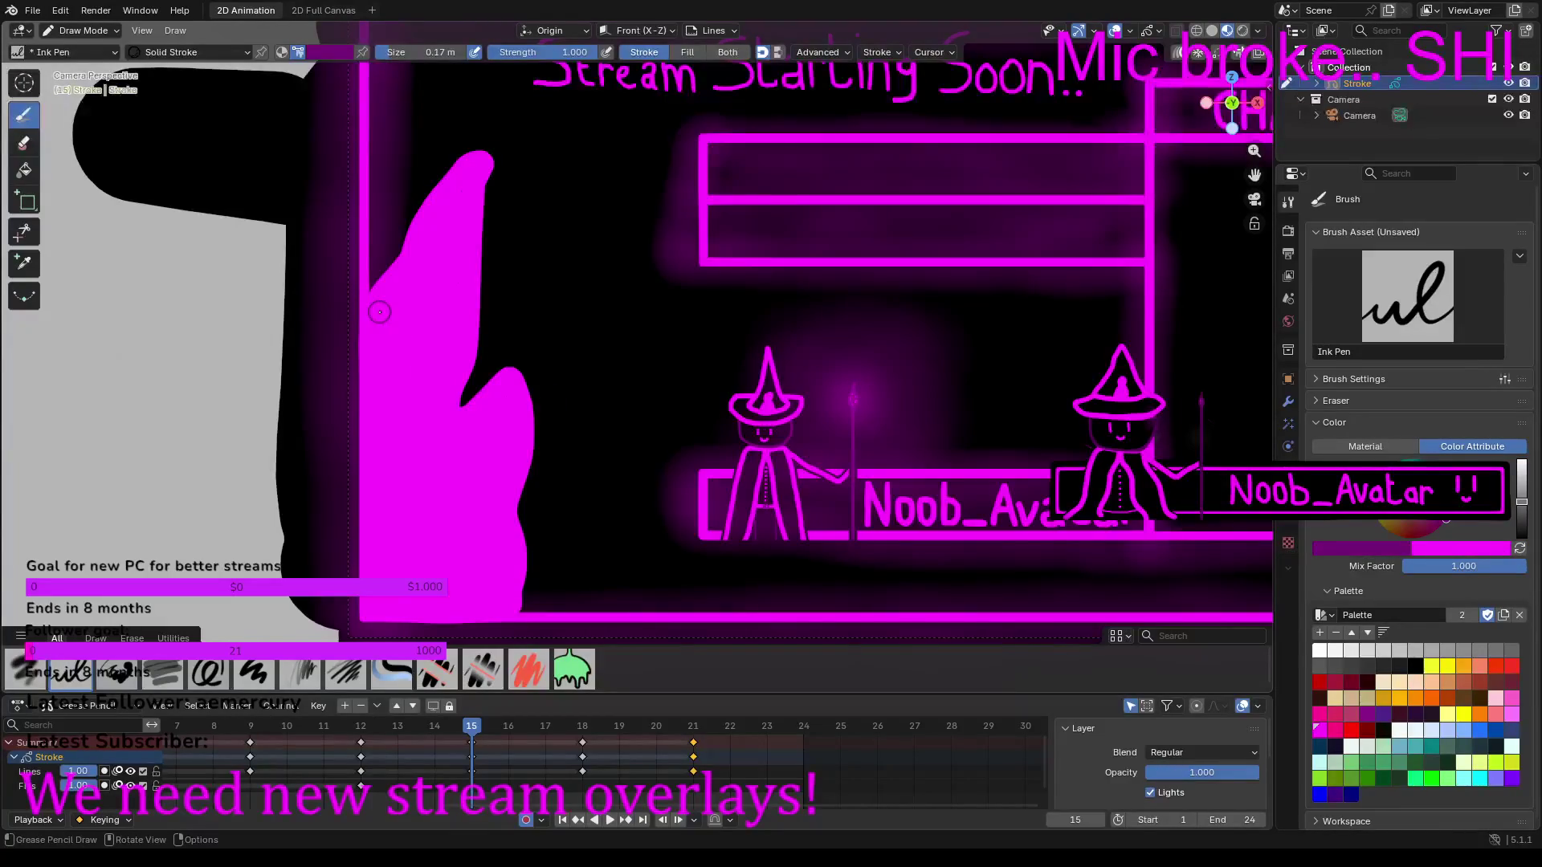
pyautogui.moveTo(388, 313); pyautogui.dragTo(440, 271)
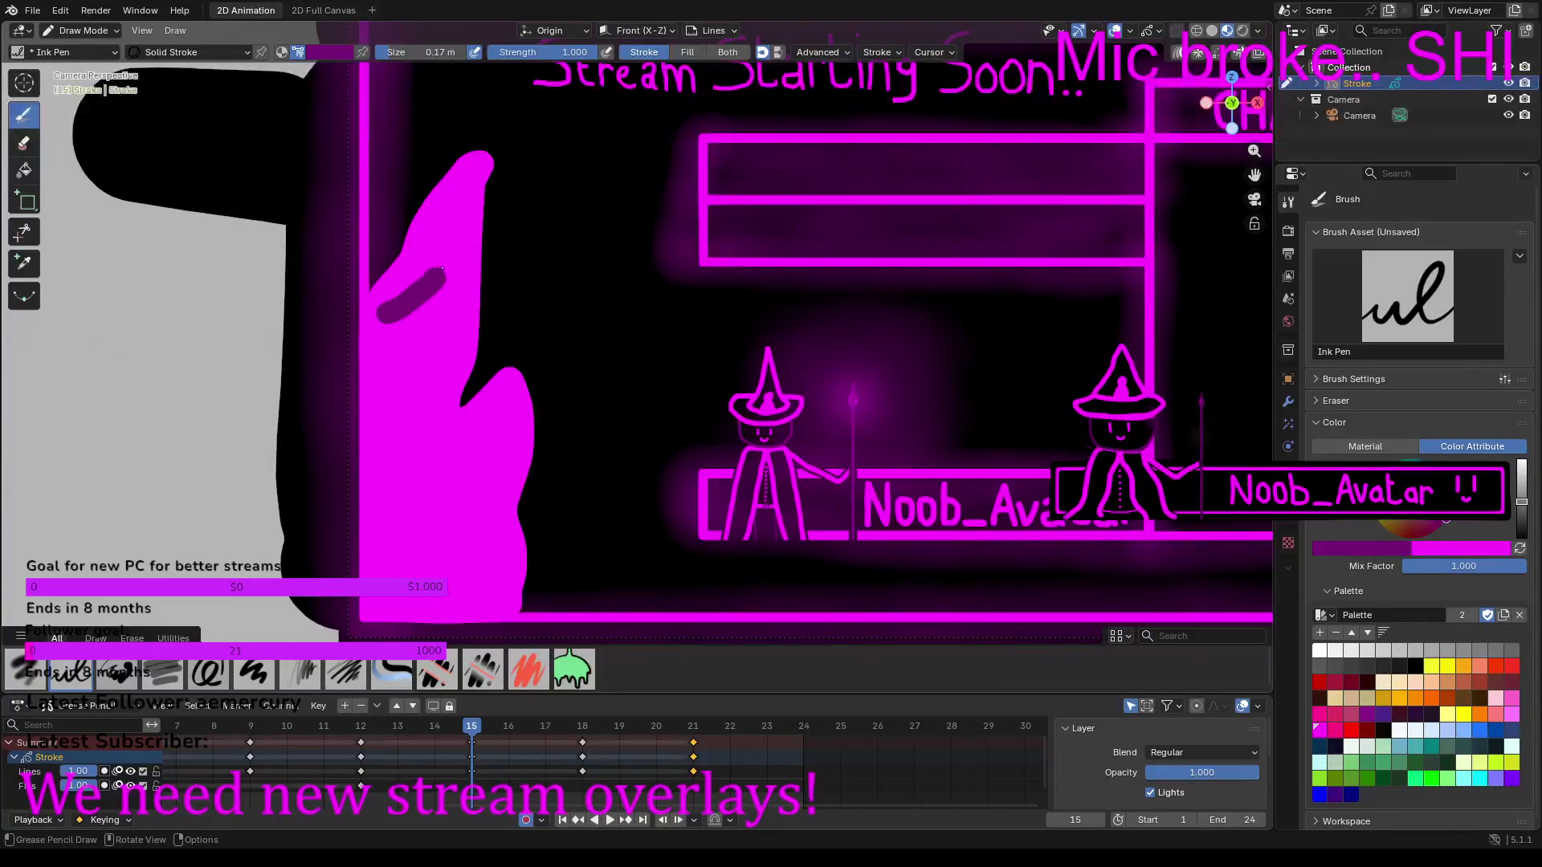
pyautogui.moveTo(411, 381)
pyautogui.mouseDown()
pyautogui.moveTo(424, 428)
pyautogui.moveTo(493, 446)
pyautogui.moveTo(467, 522)
pyautogui.moveTo(485, 573)
pyautogui.moveTo(455, 603)
pyautogui.moveTo(406, 598)
pyautogui.moveTo(381, 553)
pyautogui.moveTo(382, 316)
pyautogui.moveTo(397, 383)
pyautogui.mouseUp()
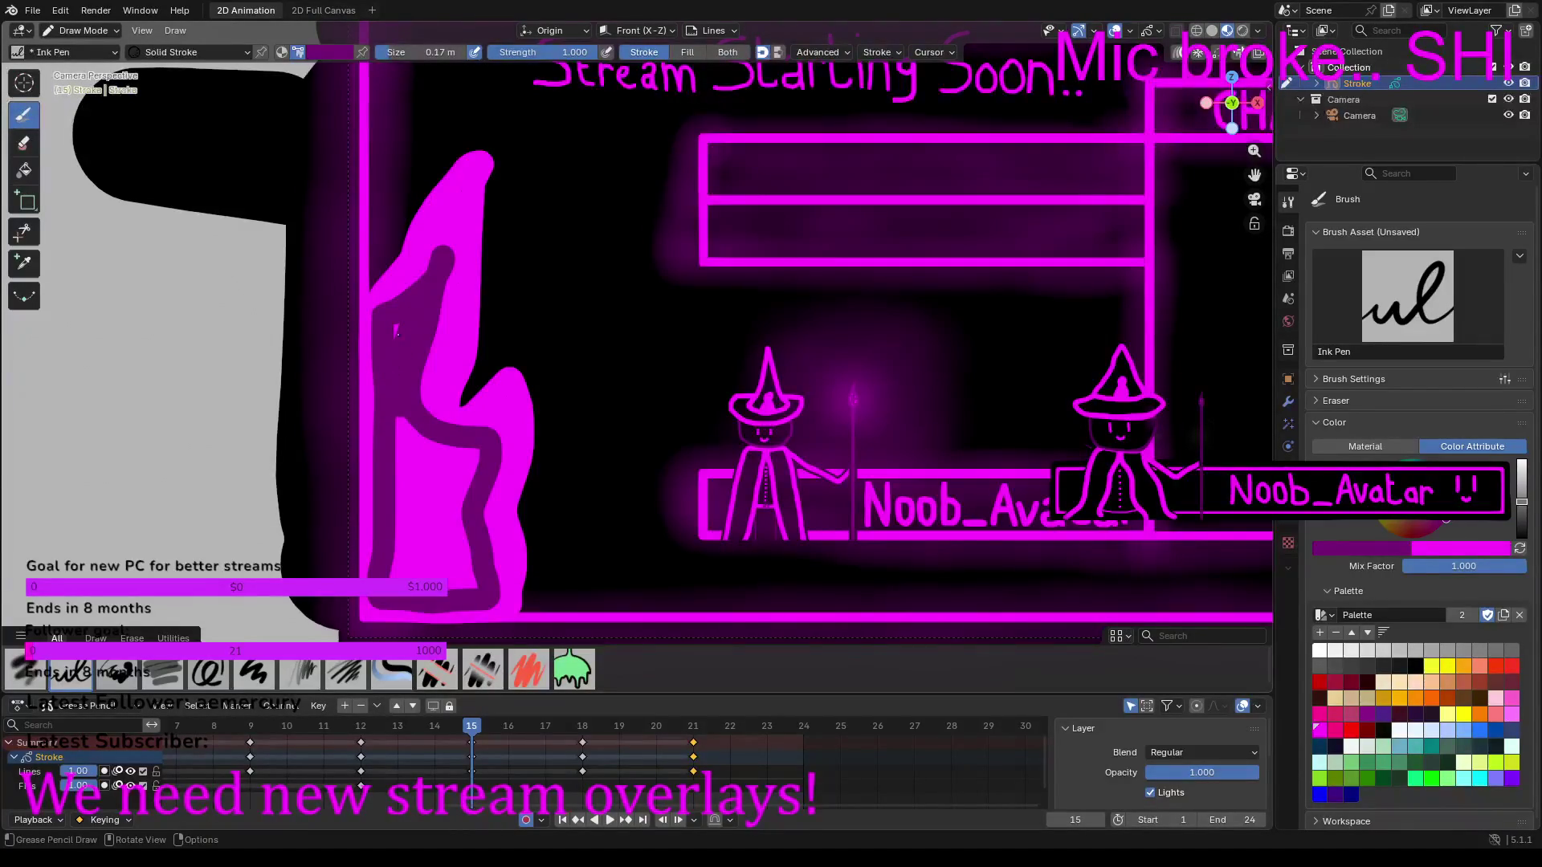
pyautogui.moveTo(403, 418)
pyautogui.mouseDown()
pyautogui.moveTo(392, 566)
pyautogui.moveTo(473, 580)
pyautogui.moveTo(405, 558)
pyautogui.moveTo(472, 552)
pyautogui.moveTo(419, 539)
pyautogui.moveTo(463, 533)
pyautogui.moveTo(420, 436)
pyautogui.moveTo(477, 461)
pyautogui.moveTo(456, 514)
pyautogui.moveTo(429, 482)
pyautogui.moveTo(432, 457)
pyautogui.moveTo(450, 474)
pyautogui.moveTo(442, 518)
pyautogui.mouseUp()
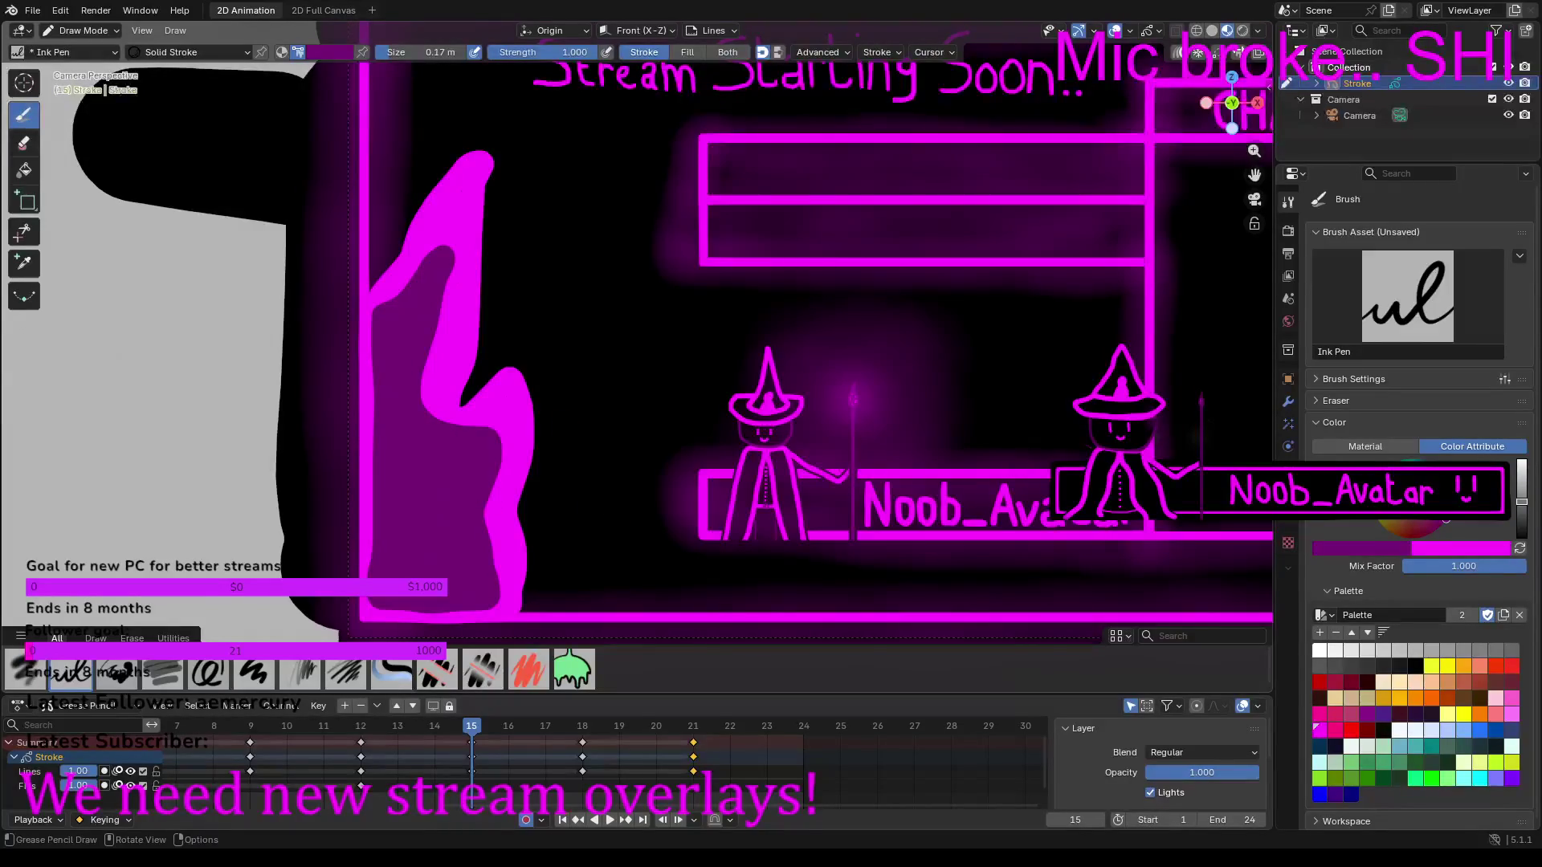
pyautogui.click(1520, 549)
# Step: Shrink the brush to 0.11 m and draw curved magenta sparks and dashes around the flame
pyautogui.moveTo(394, 61); pyautogui.dragTo(371, 61)
pyautogui.moveTo(499, 332)
pyautogui.mouseDown()
pyautogui.moveTo(565, 277)
pyautogui.moveTo(574, 209)
pyautogui.mouseUp()
pyautogui.moveTo(572, 526)
pyautogui.mouseDown()
pyautogui.moveTo(593, 492)
pyautogui.moveTo(594, 411)
pyautogui.mouseUp()
pyautogui.moveTo(407, 159); pyautogui.dragTo(506, 105)
pyautogui.moveTo(526, 217); pyautogui.dragTo(538, 187)
pyautogui.moveTo(612, 556); pyautogui.dragTo(635, 522)
# Step: Add a small spark stroke and three scattered ember dots near the flame
pyautogui.scroll(-1, 595, 215)
pyautogui.moveTo(484, 138); pyautogui.dragTo(463, 107)
pyautogui.click(497, 100)
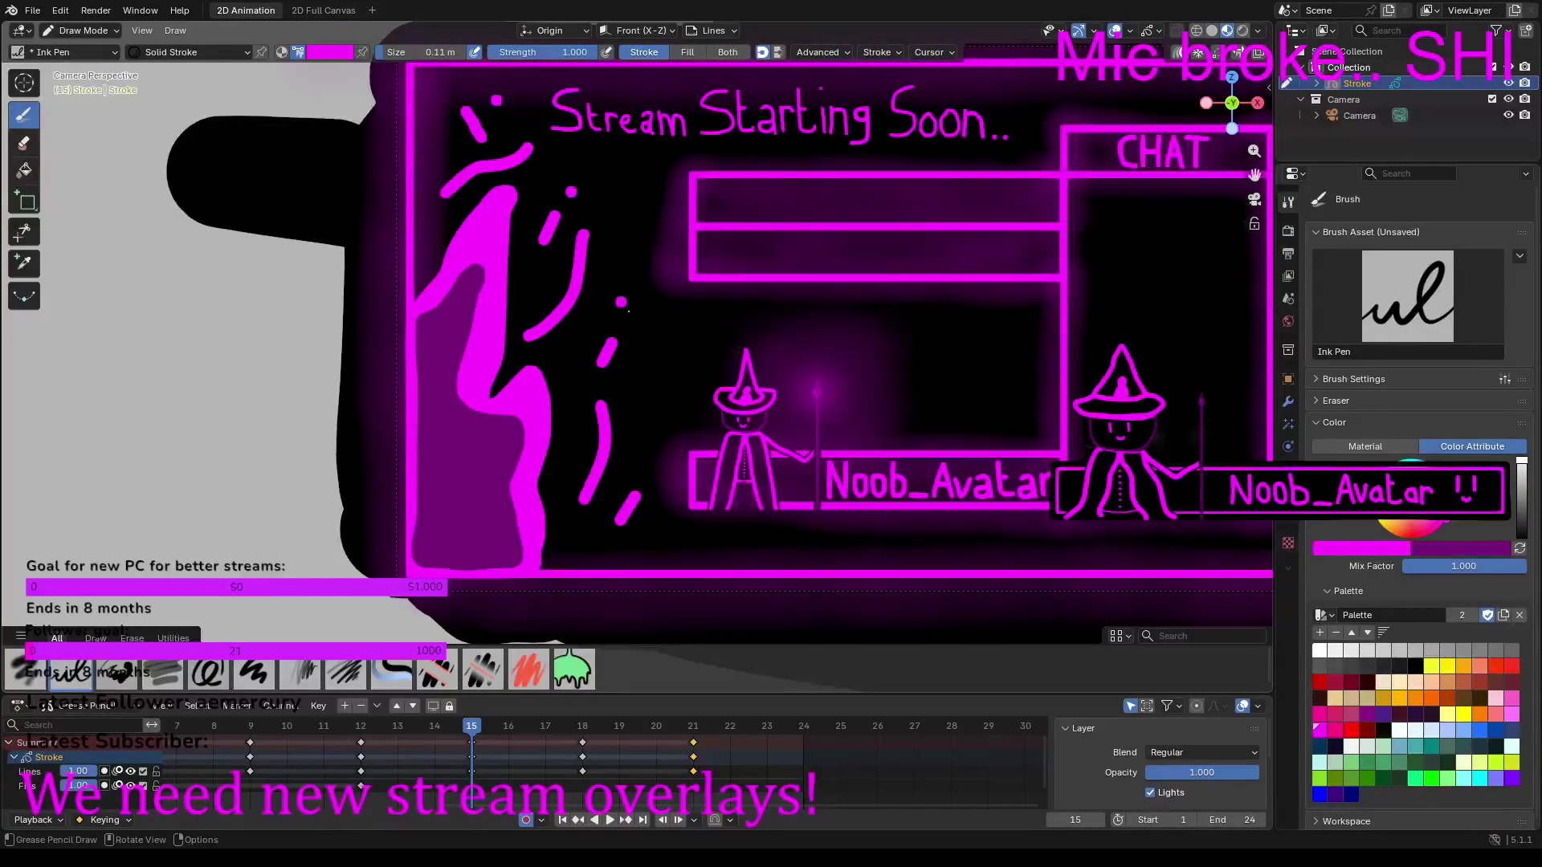
pyautogui.click(552, 364)
pyautogui.click(643, 416)
# Step: Flip between frames 18 and 21 to compare, then start playback
pyautogui.click(583, 727)
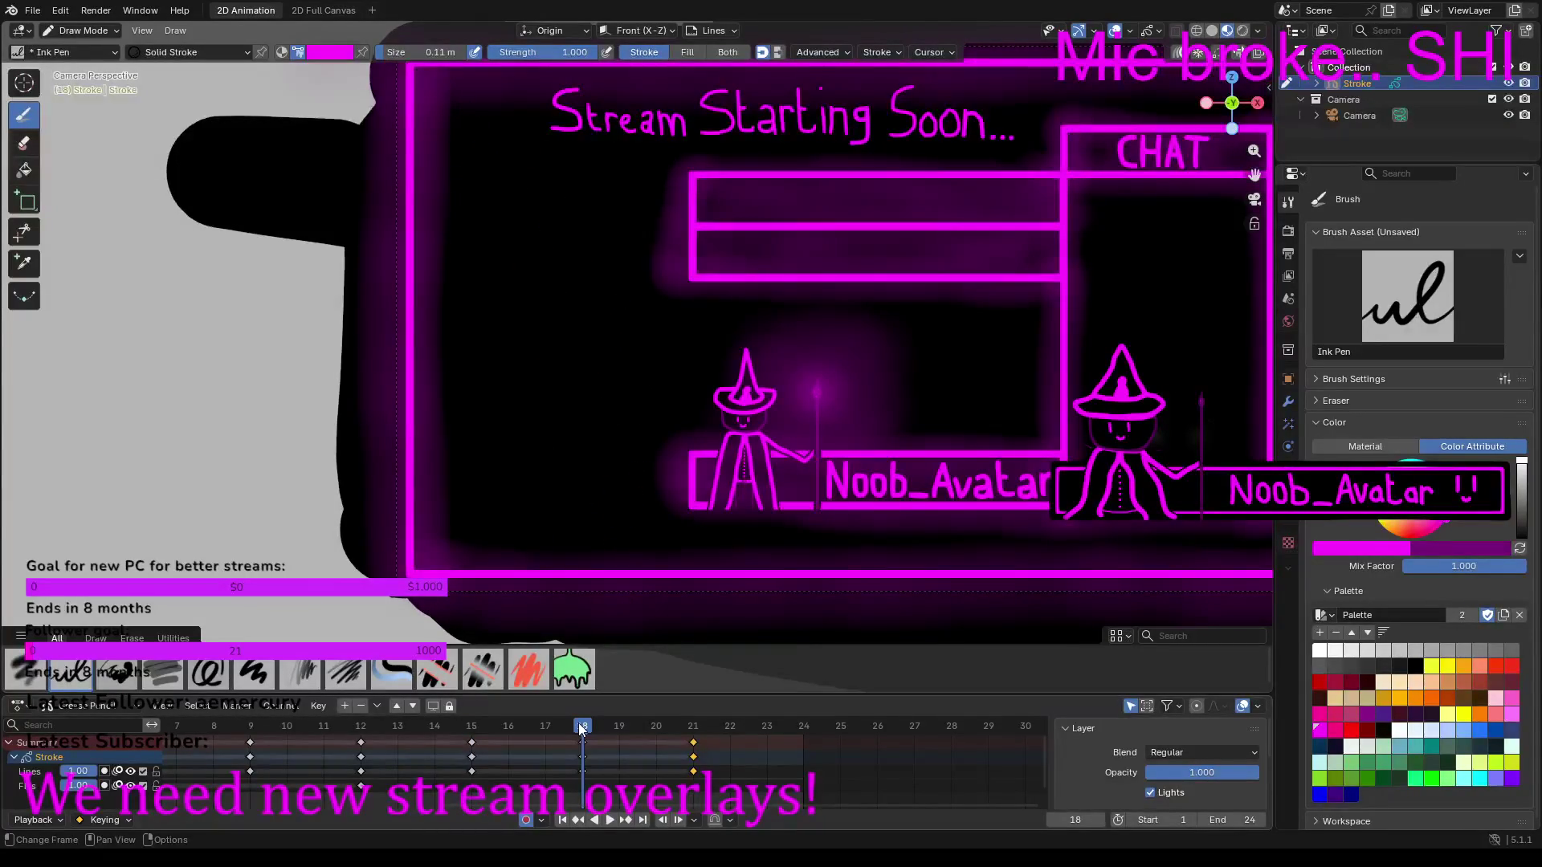
pyautogui.click(694, 731)
pyautogui.click(580, 731)
pyautogui.press('space')
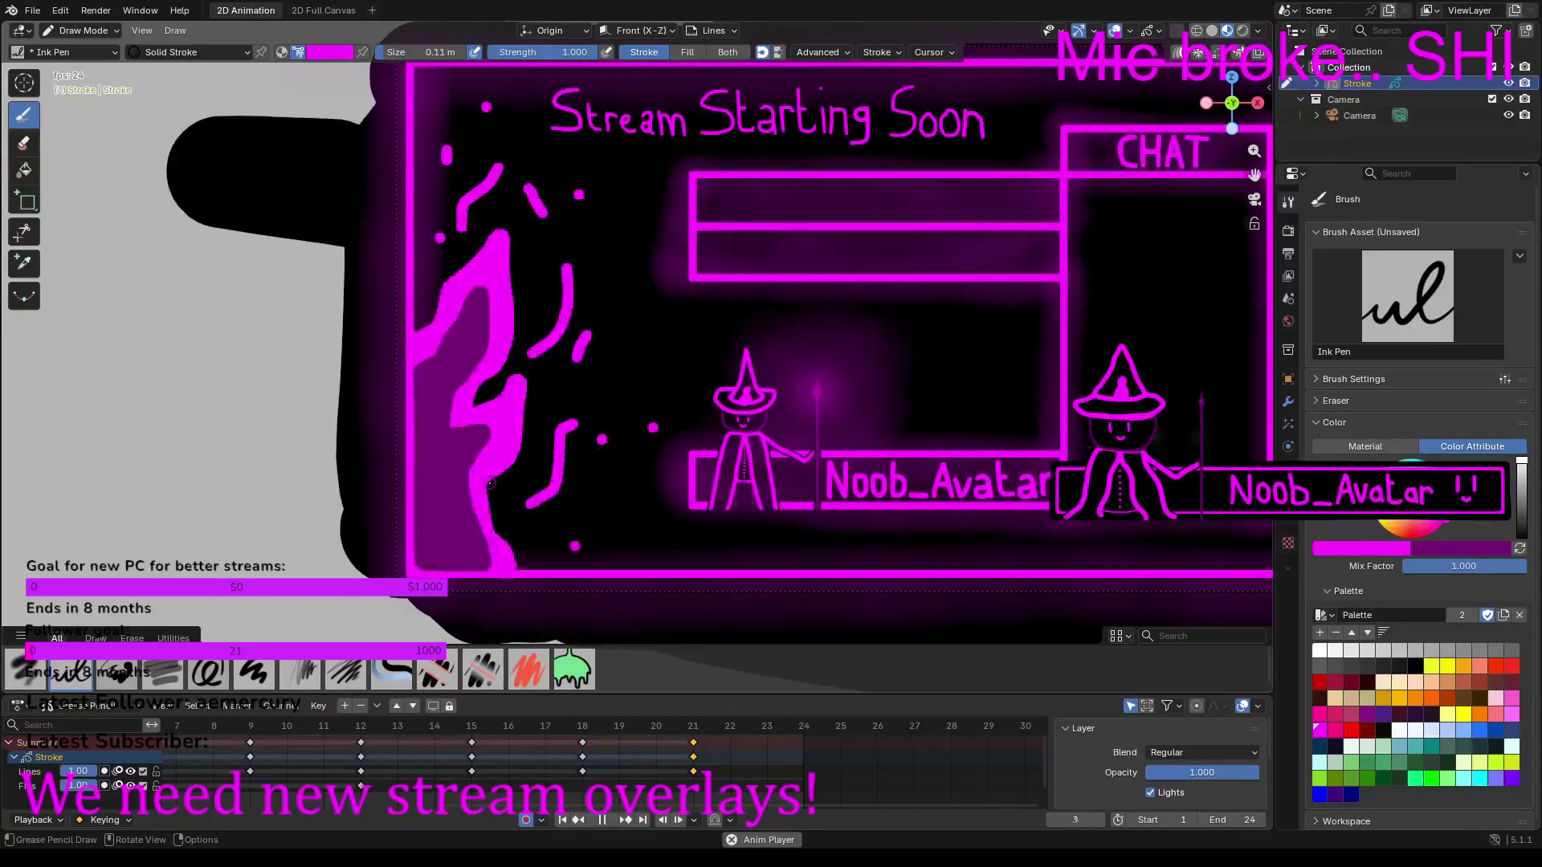
# Step: Stop the flame preview playback and move to frame 18
pyautogui.press('space')
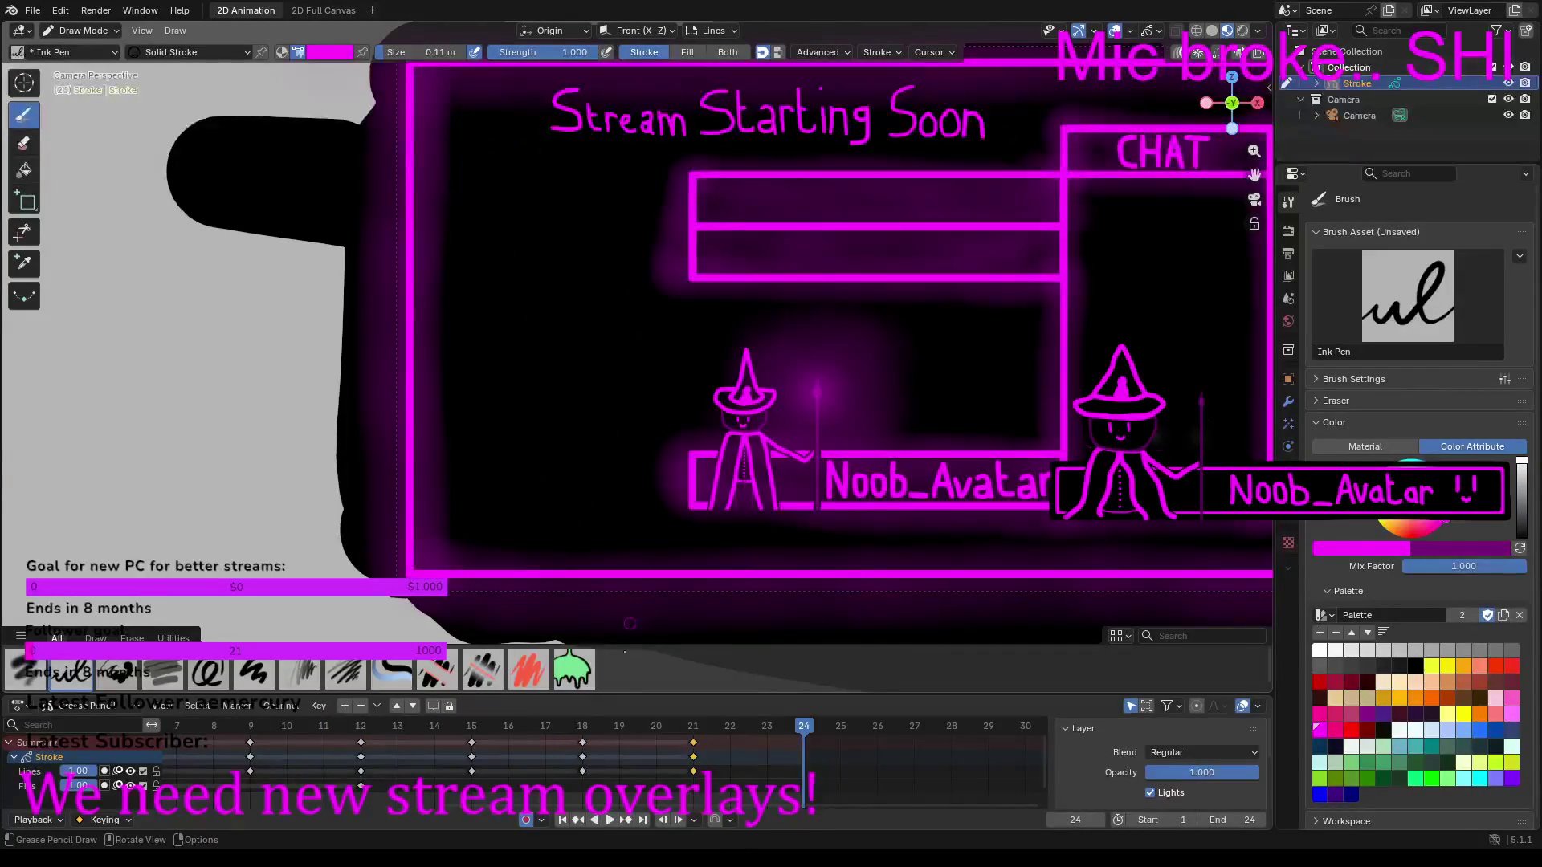
pyautogui.click(578, 721)
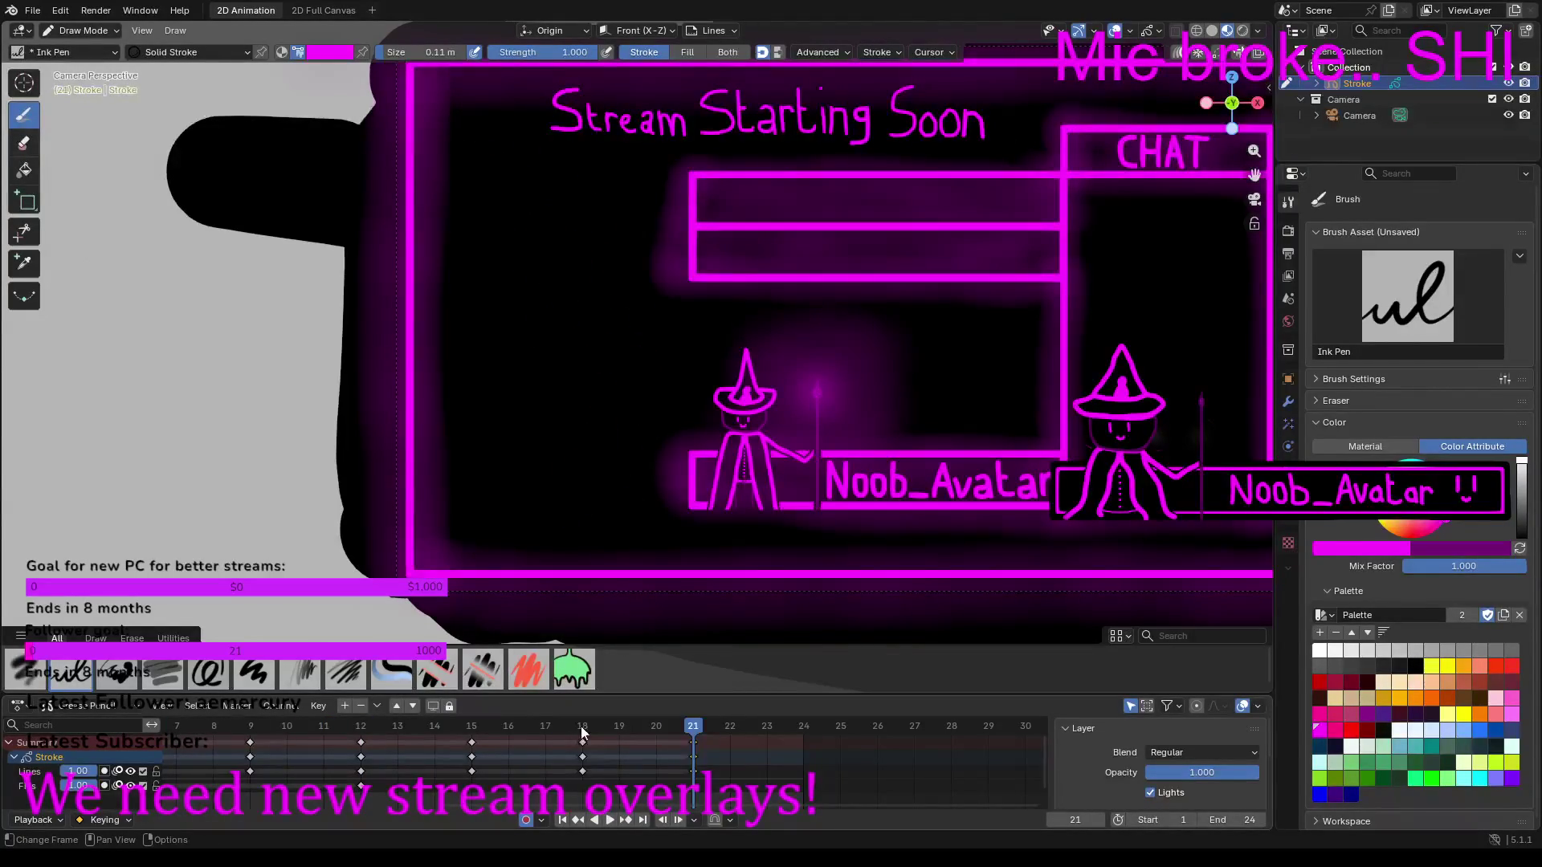
# Step: Enlarge the brush to 0.17 m and outline the frame 18 flame along the left and bottom borders
pyautogui.rightClick(440, 77)
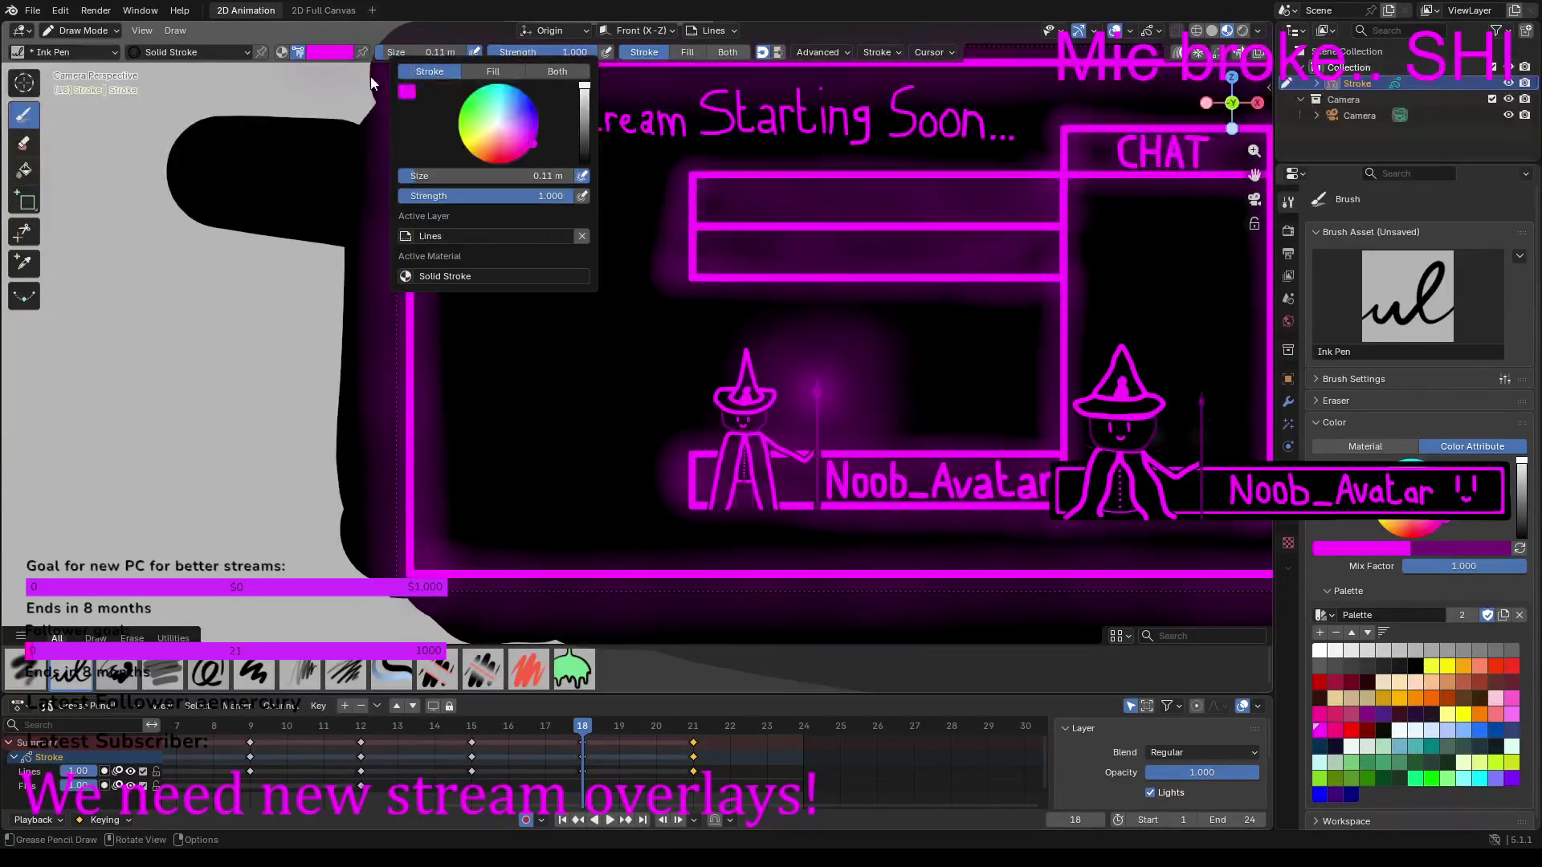
pyautogui.moveTo(426, 53); pyautogui.dragTo(426, 52)
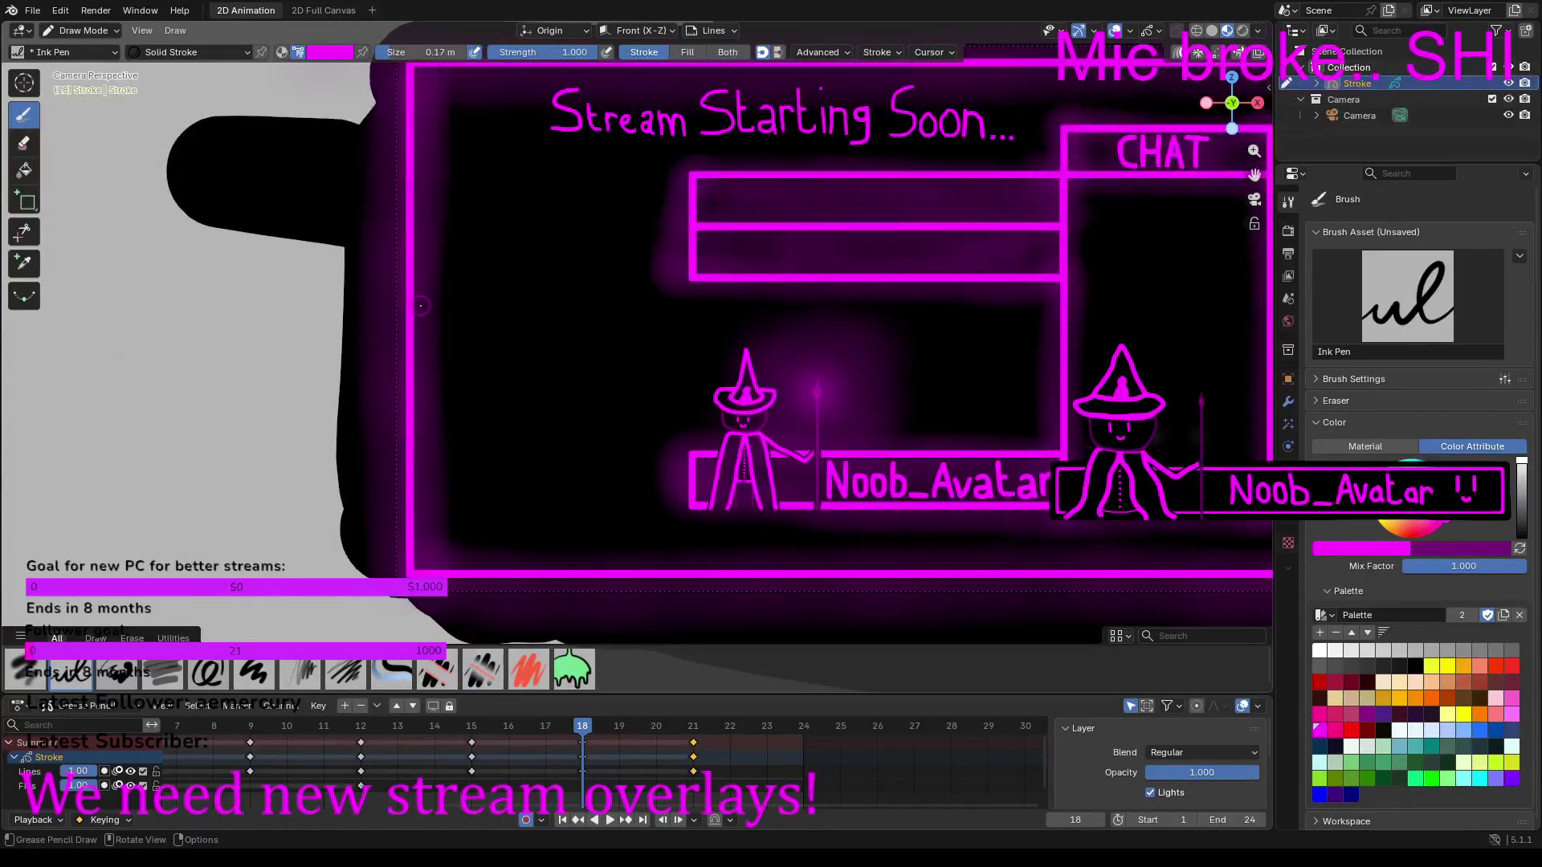
pyautogui.moveTo(418, 305)
pyautogui.mouseDown()
pyautogui.moveTo(508, 233)
pyautogui.moveTo(484, 376)
pyautogui.moveTo(522, 365)
pyautogui.moveTo(538, 321)
pyautogui.moveTo(512, 497)
pyautogui.moveTo(530, 508)
pyautogui.moveTo(555, 490)
pyautogui.moveTo(534, 542)
pyautogui.moveTo(547, 564)
pyautogui.mouseUp()
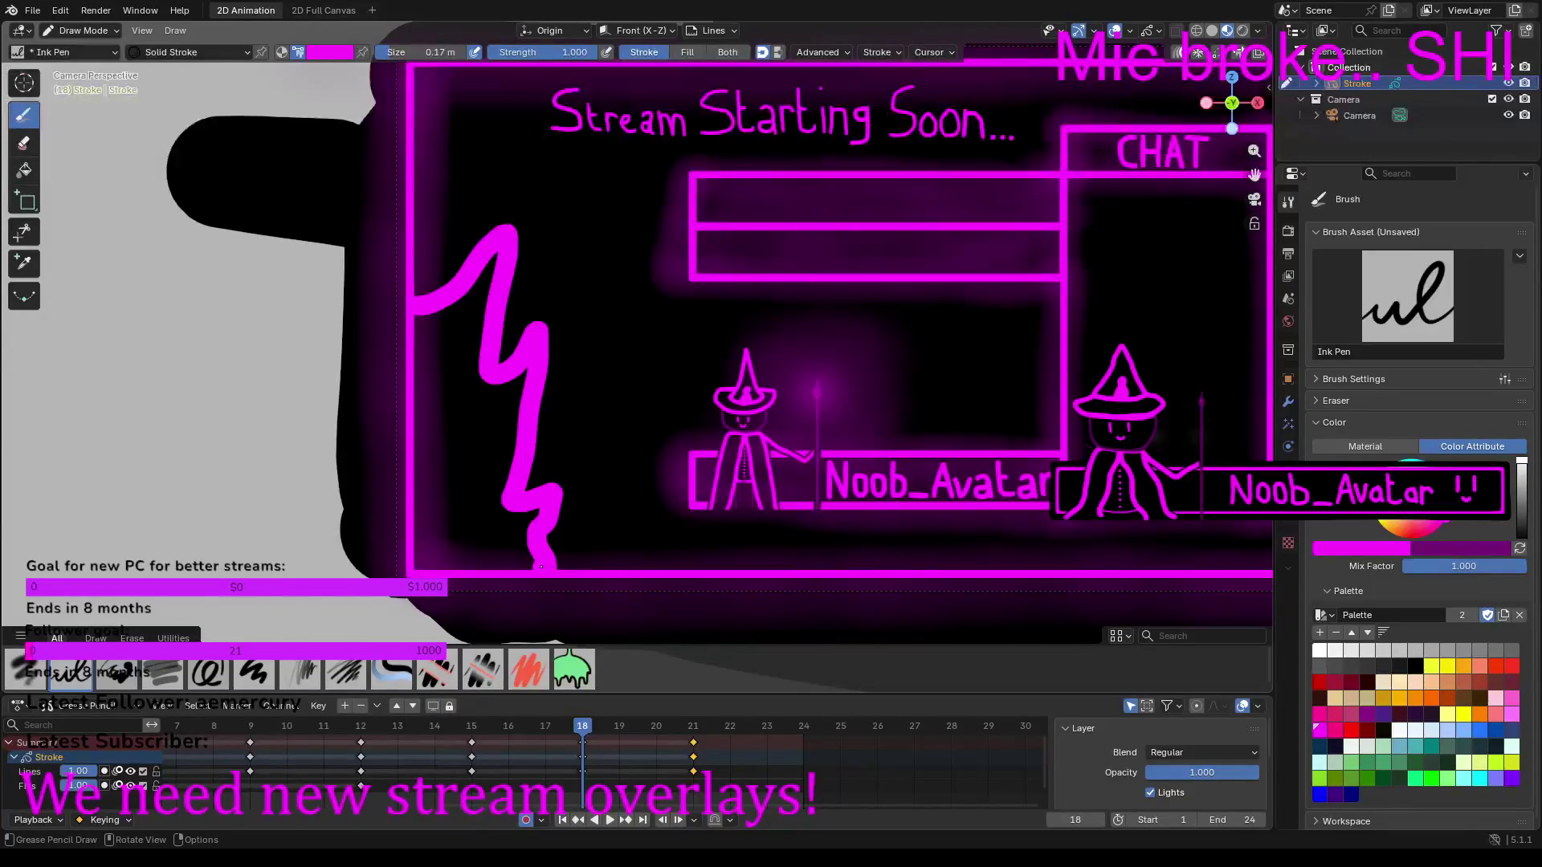
pyautogui.moveTo(523, 564); pyautogui.dragTo(508, 566)
pyautogui.moveTo(477, 564)
pyautogui.mouseDown()
pyautogui.moveTo(436, 565)
pyautogui.moveTo(425, 533)
pyautogui.mouseUp()
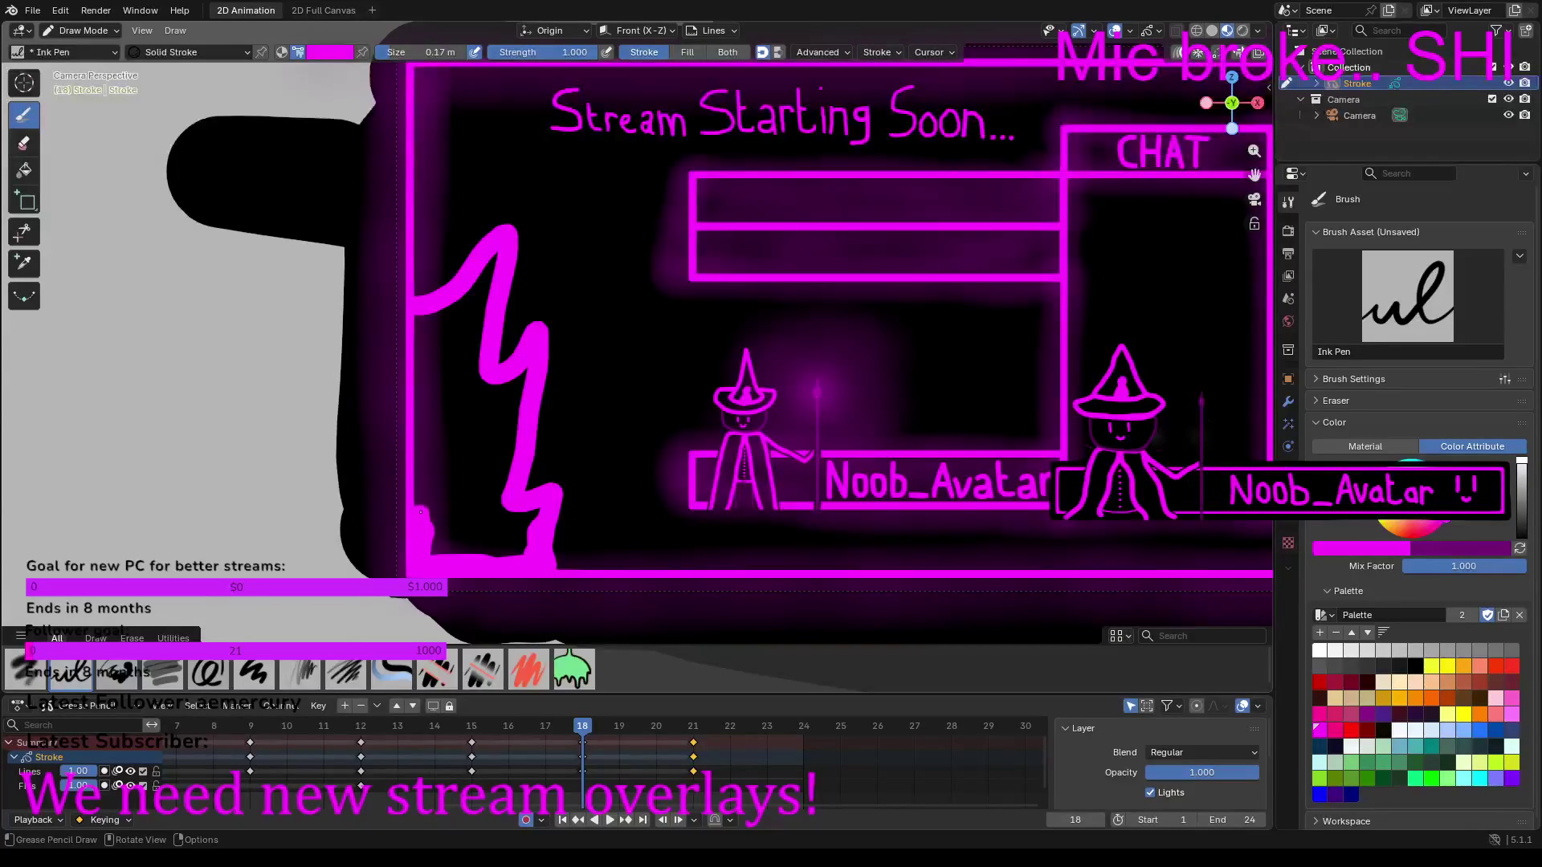
# Step: Add a tall flame tongue down the left side and fill the zigzag gaps with magenta
pyautogui.moveTo(420, 461); pyautogui.dragTo(419, 328)
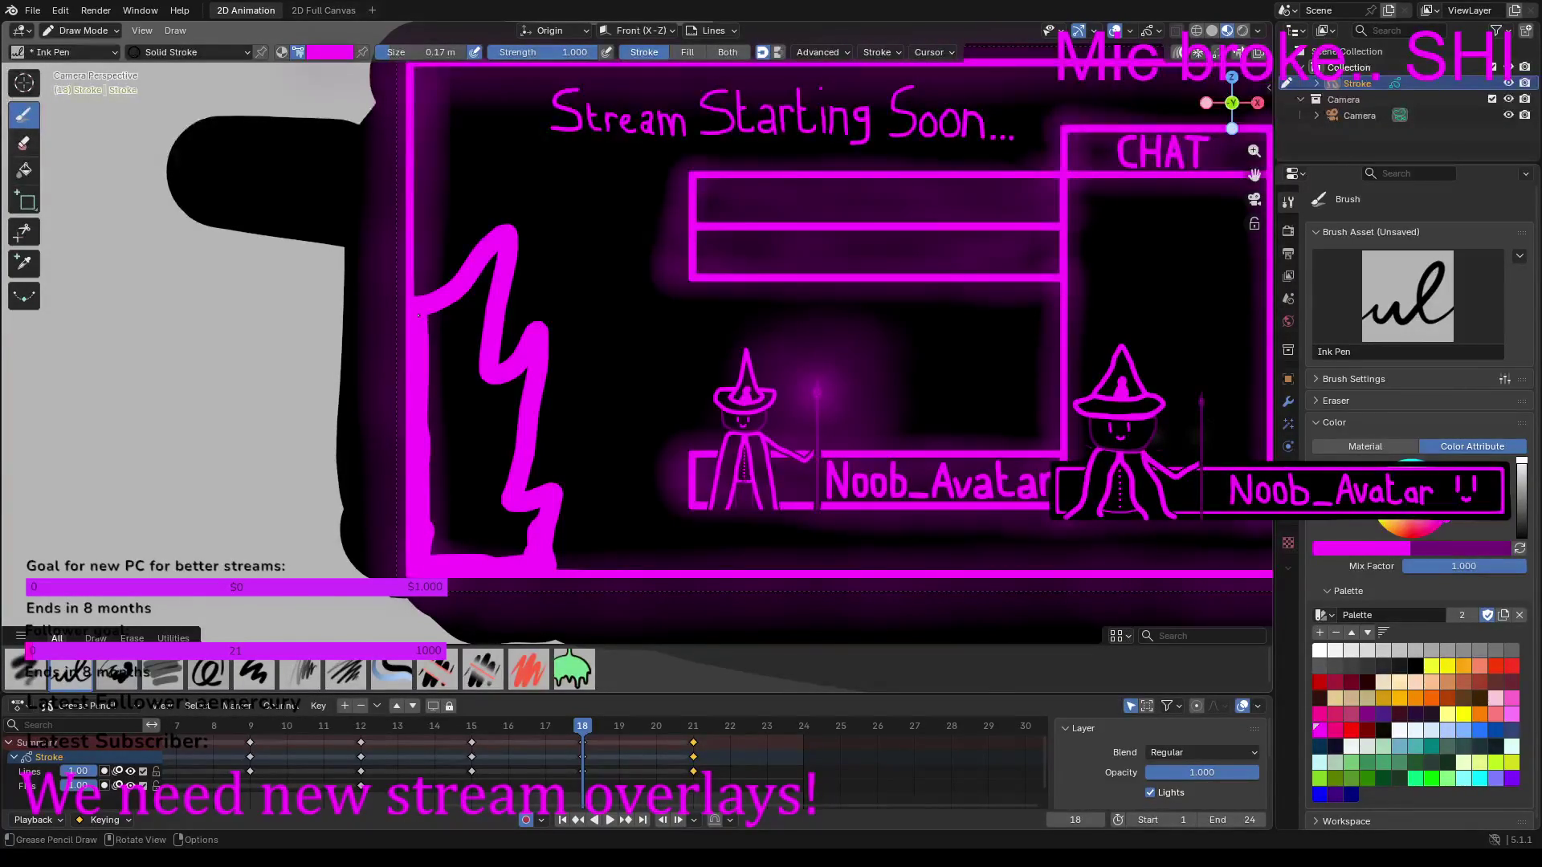
pyautogui.moveTo(485, 281); pyautogui.dragTo(454, 544)
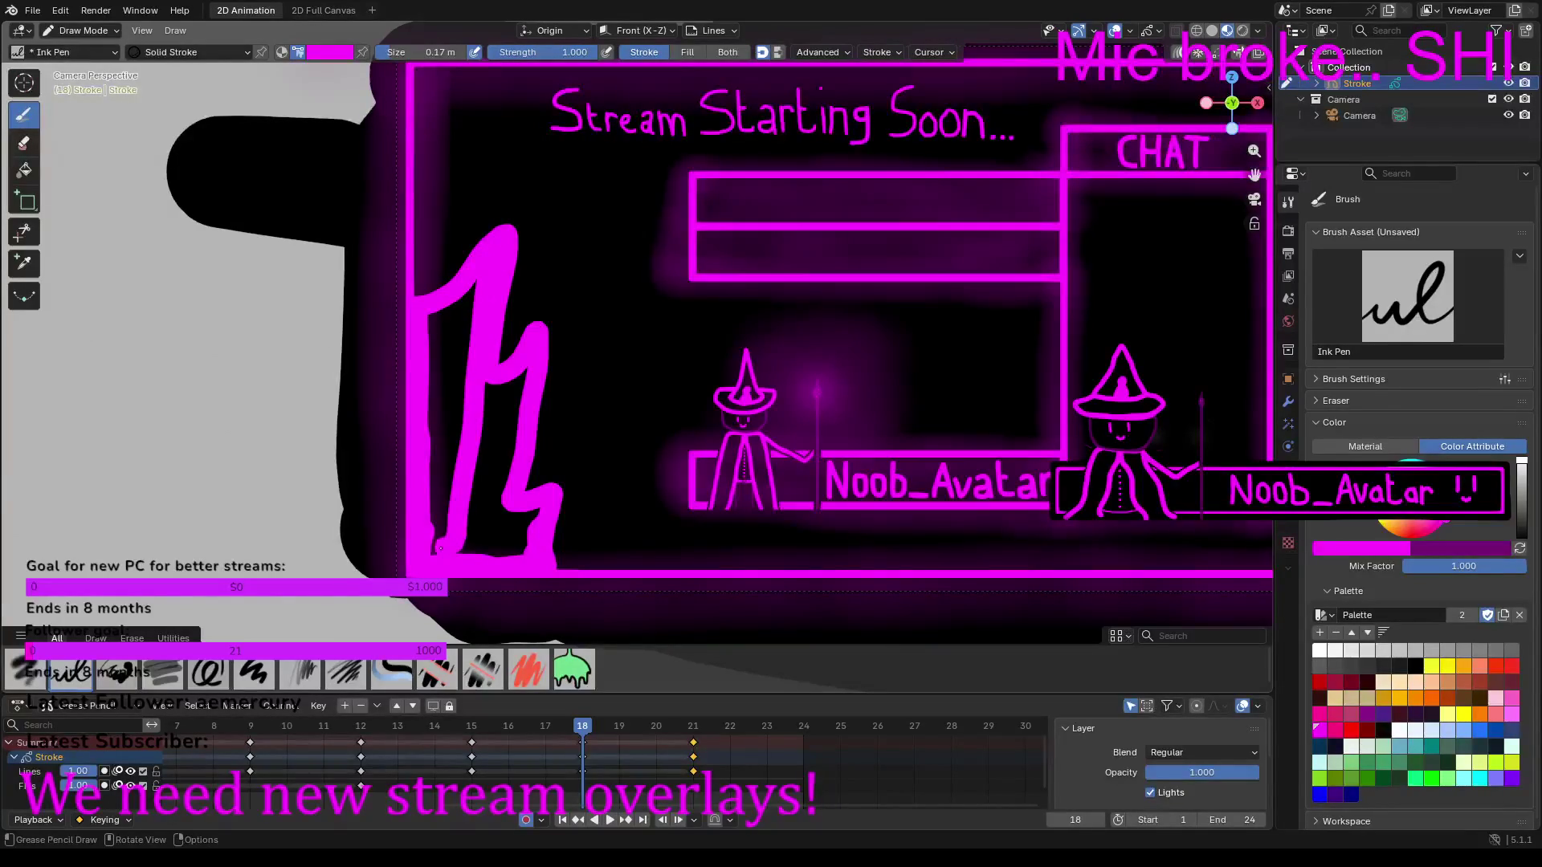
pyautogui.moveTo(446, 550)
pyautogui.mouseDown()
pyautogui.moveTo(481, 279)
pyautogui.moveTo(431, 319)
pyautogui.moveTo(425, 521)
pyautogui.moveTo(469, 321)
pyautogui.moveTo(448, 366)
pyautogui.moveTo(490, 393)
pyautogui.moveTo(462, 532)
pyautogui.moveTo(520, 543)
pyautogui.moveTo(506, 552)
pyautogui.moveTo(522, 514)
pyautogui.moveTo(479, 521)
pyautogui.moveTo(499, 532)
pyautogui.moveTo(477, 538)
pyautogui.mouseUp()
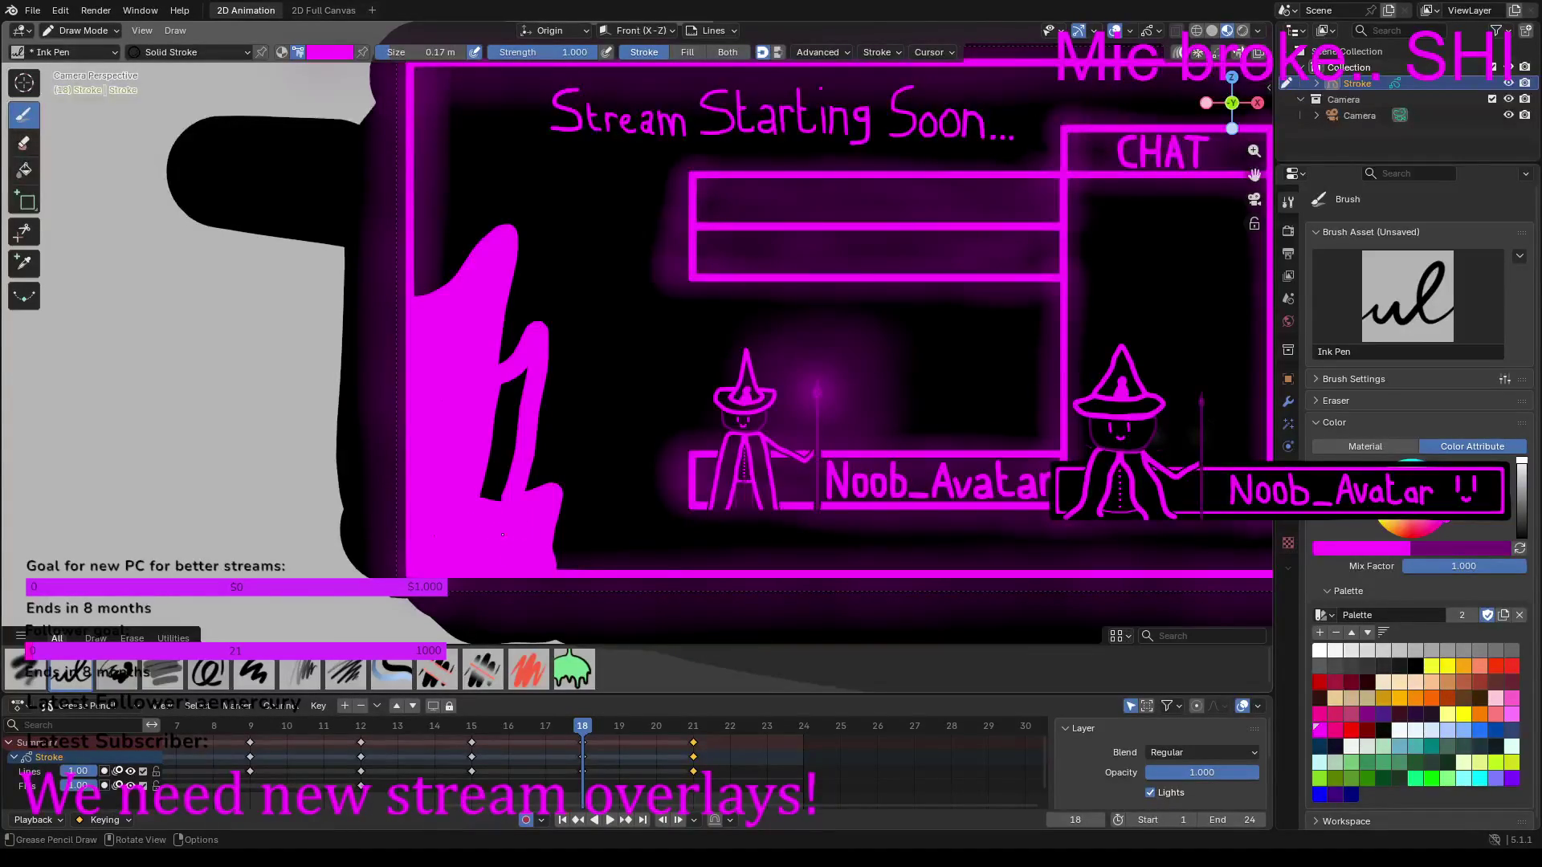
pyautogui.moveTo(502, 496)
pyautogui.mouseDown()
pyautogui.moveTo(522, 378)
pyautogui.moveTo(485, 498)
pyautogui.moveTo(505, 419)
pyautogui.mouseUp()
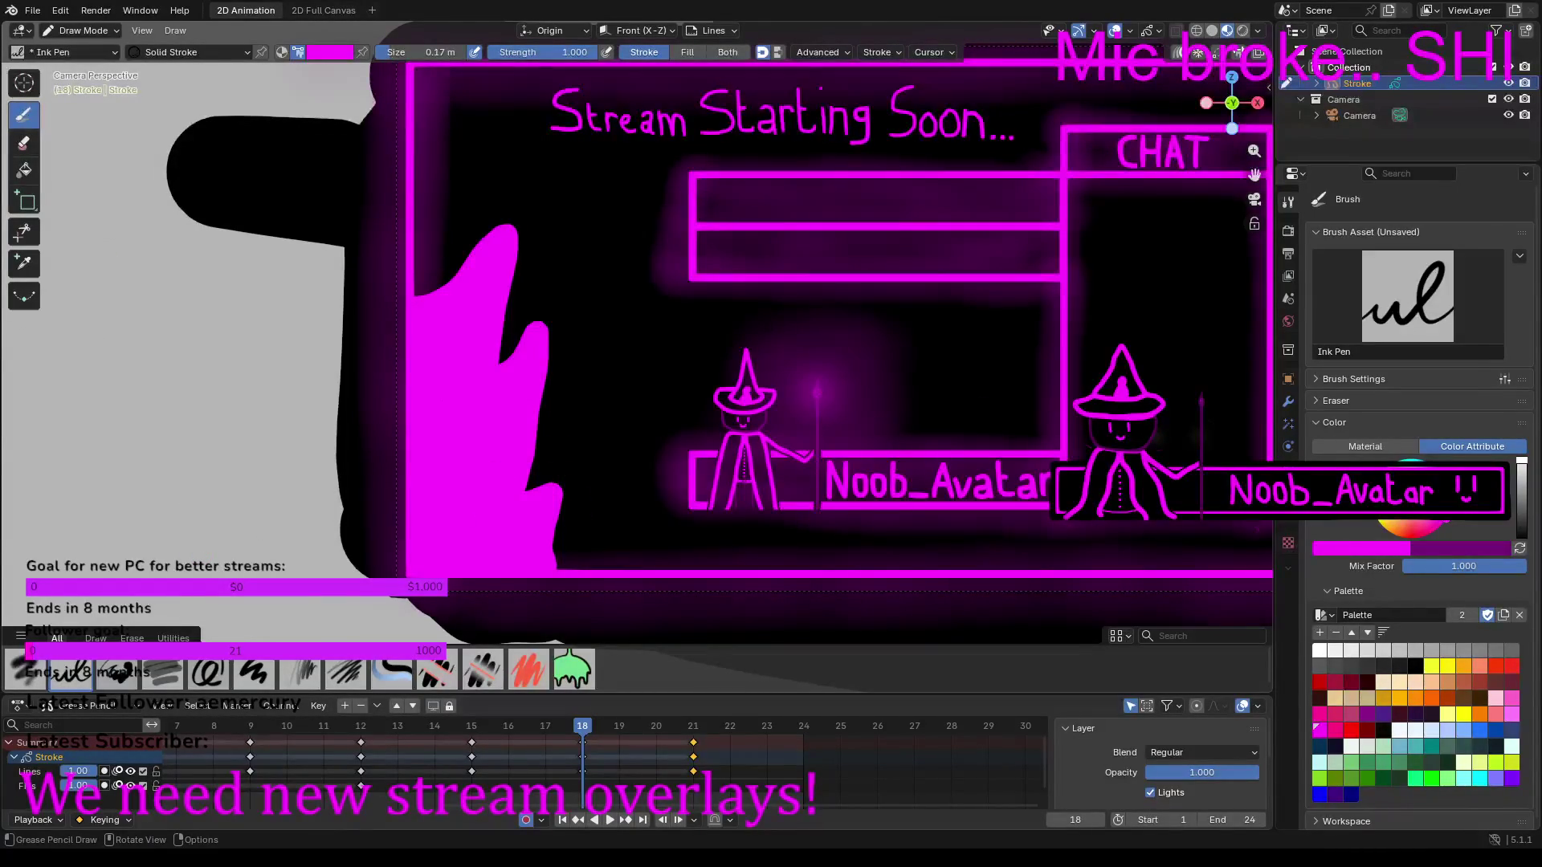
# Step: Shade the frame 18 flame's light stripe with dark purple strokes
pyautogui.click(1522, 502)
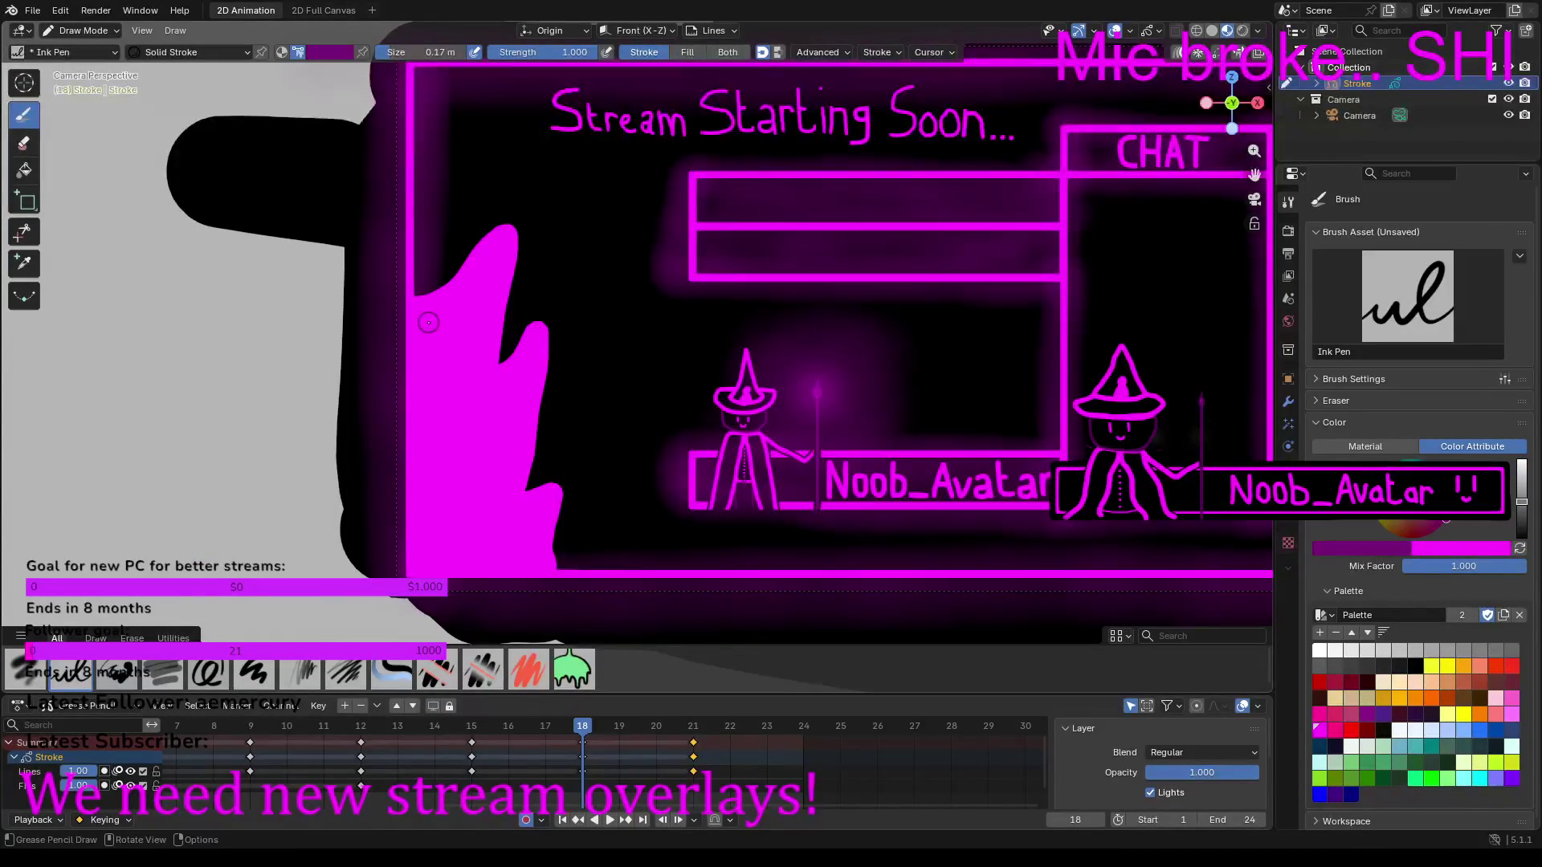
pyautogui.moveTo(427, 325)
pyautogui.mouseDown()
pyautogui.moveTo(470, 315)
pyautogui.moveTo(486, 286)
pyautogui.mouseUp()
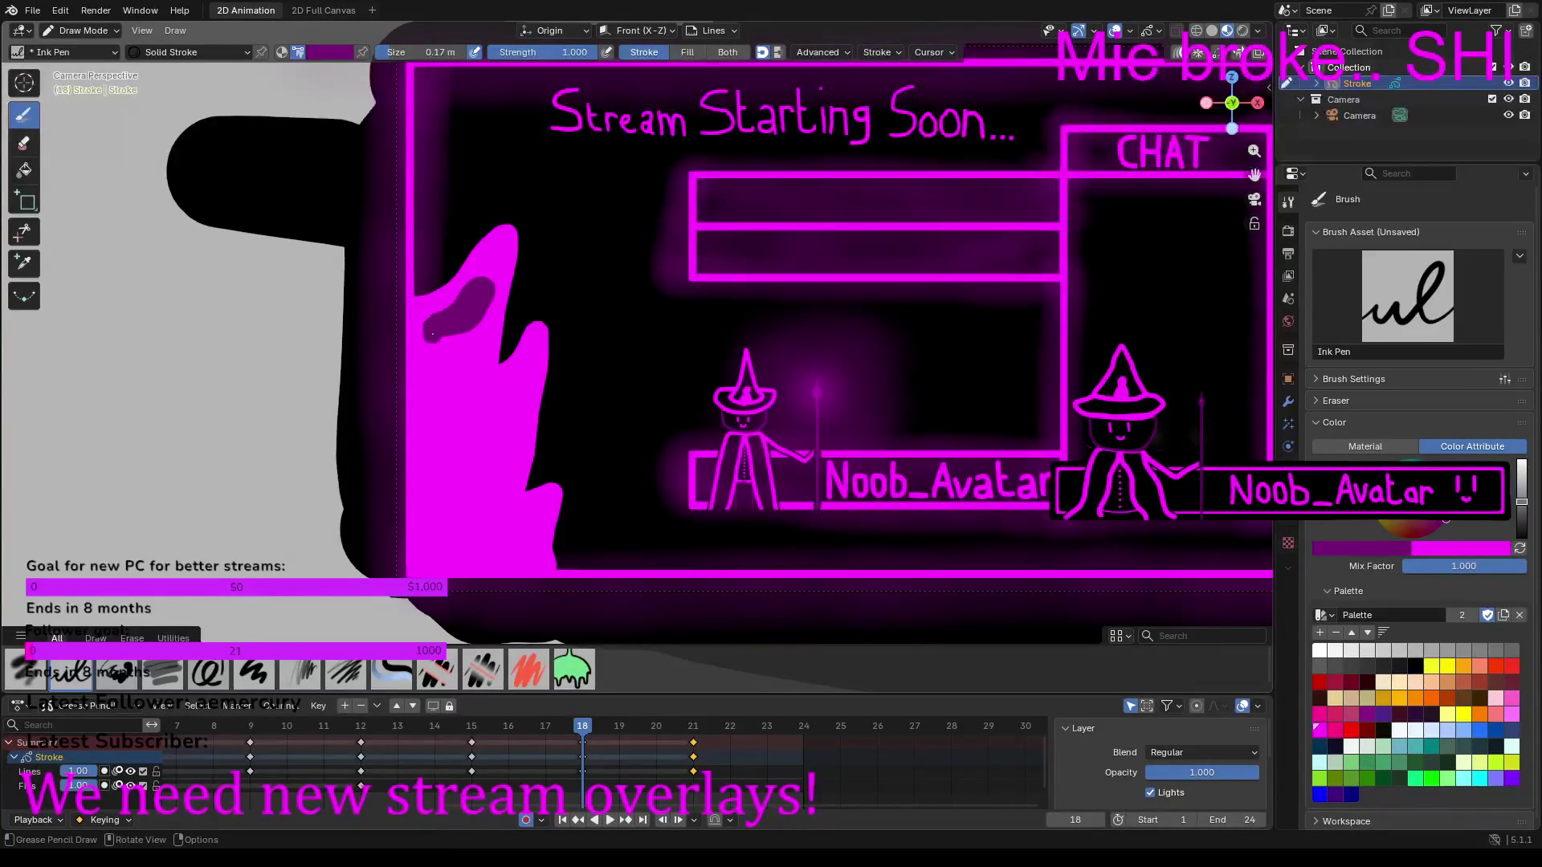
pyautogui.moveTo(432, 344)
pyautogui.mouseDown()
pyautogui.moveTo(431, 554)
pyautogui.moveTo(508, 557)
pyautogui.moveTo(531, 547)
pyautogui.moveTo(536, 508)
pyautogui.moveTo(514, 503)
pyautogui.moveTo(521, 387)
pyautogui.moveTo(485, 429)
pyautogui.moveTo(488, 275)
pyautogui.mouseUp()
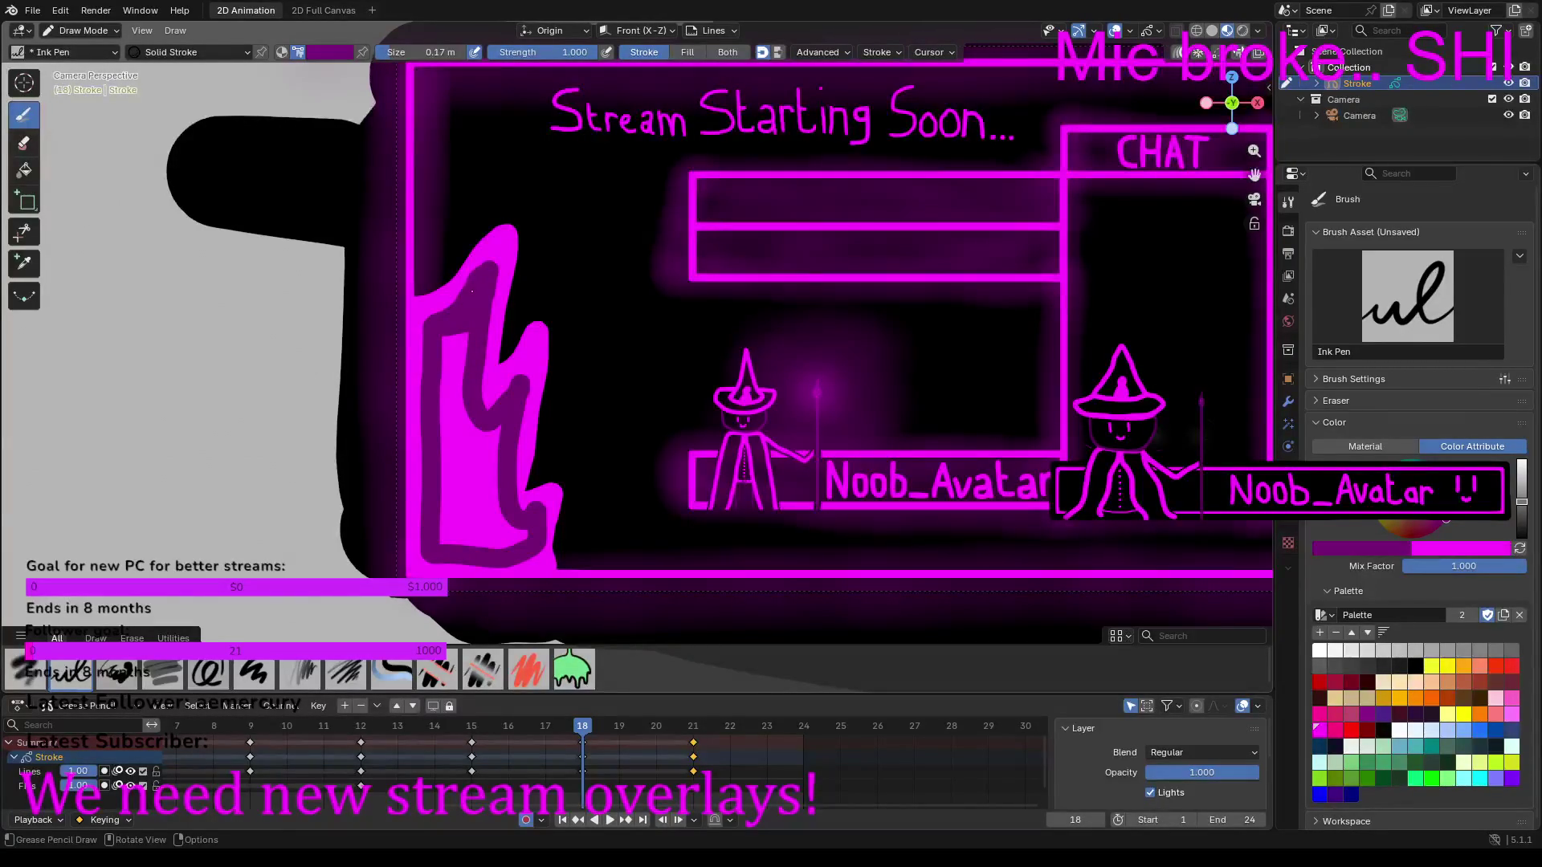
pyautogui.moveTo(464, 319)
pyautogui.mouseDown()
pyautogui.moveTo(443, 536)
pyautogui.moveTo(522, 552)
pyautogui.moveTo(446, 523)
pyautogui.moveTo(463, 422)
pyautogui.moveTo(462, 518)
pyautogui.moveTo(508, 521)
pyautogui.moveTo(494, 492)
pyautogui.moveTo(507, 435)
pyautogui.moveTo(479, 442)
pyautogui.moveTo(477, 512)
pyautogui.moveTo(493, 448)
pyautogui.mouseUp()
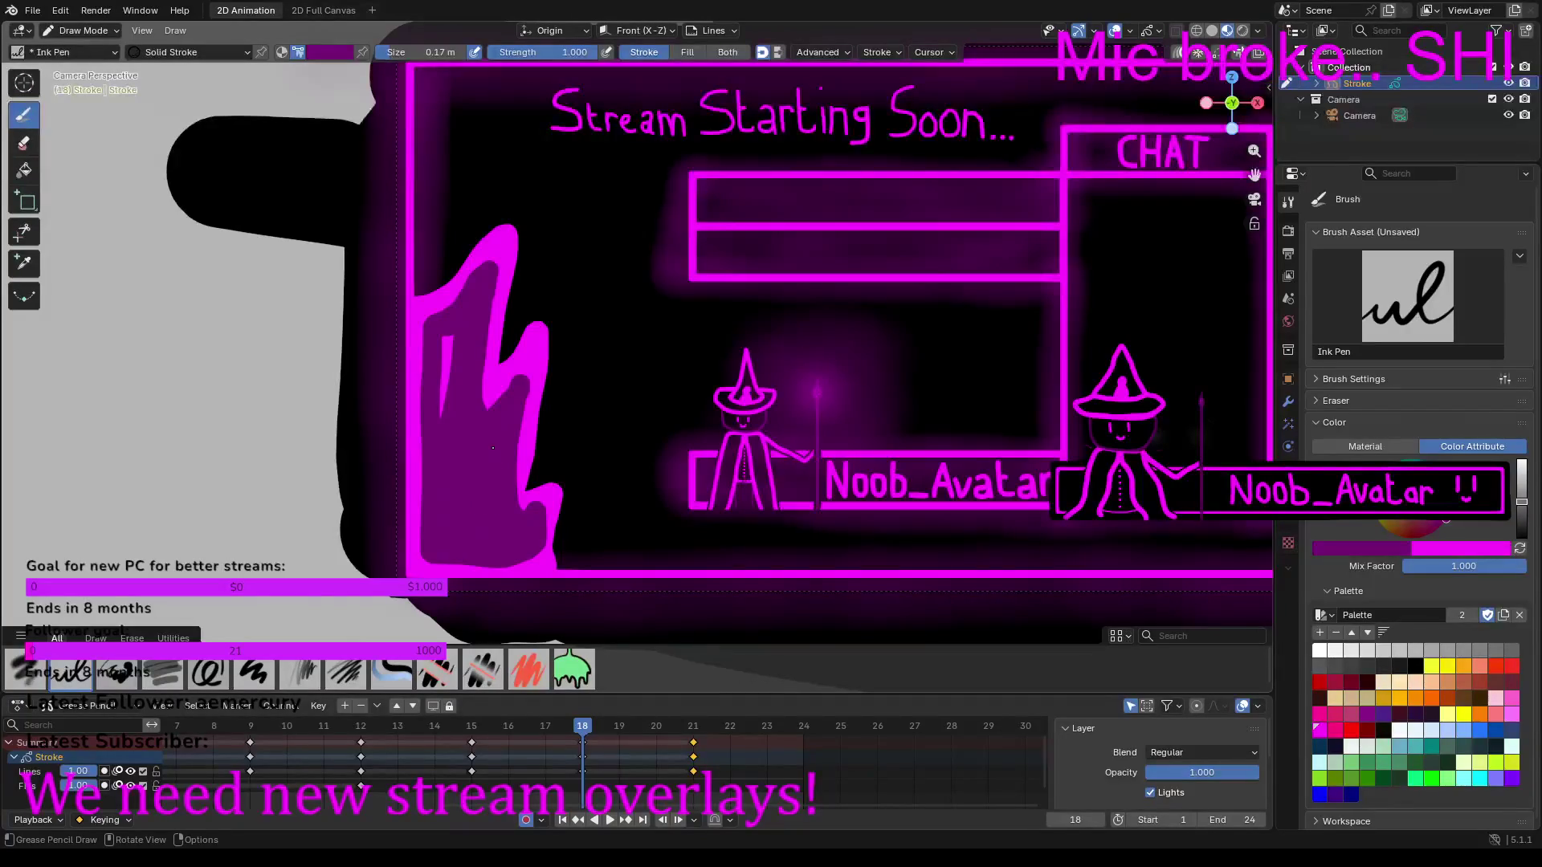
pyautogui.moveTo(451, 395); pyautogui.dragTo(456, 335)
# Step: Resize the brush to 0.11 m and draw curved bright magenta sparks and embers around the flame
pyautogui.press('f')
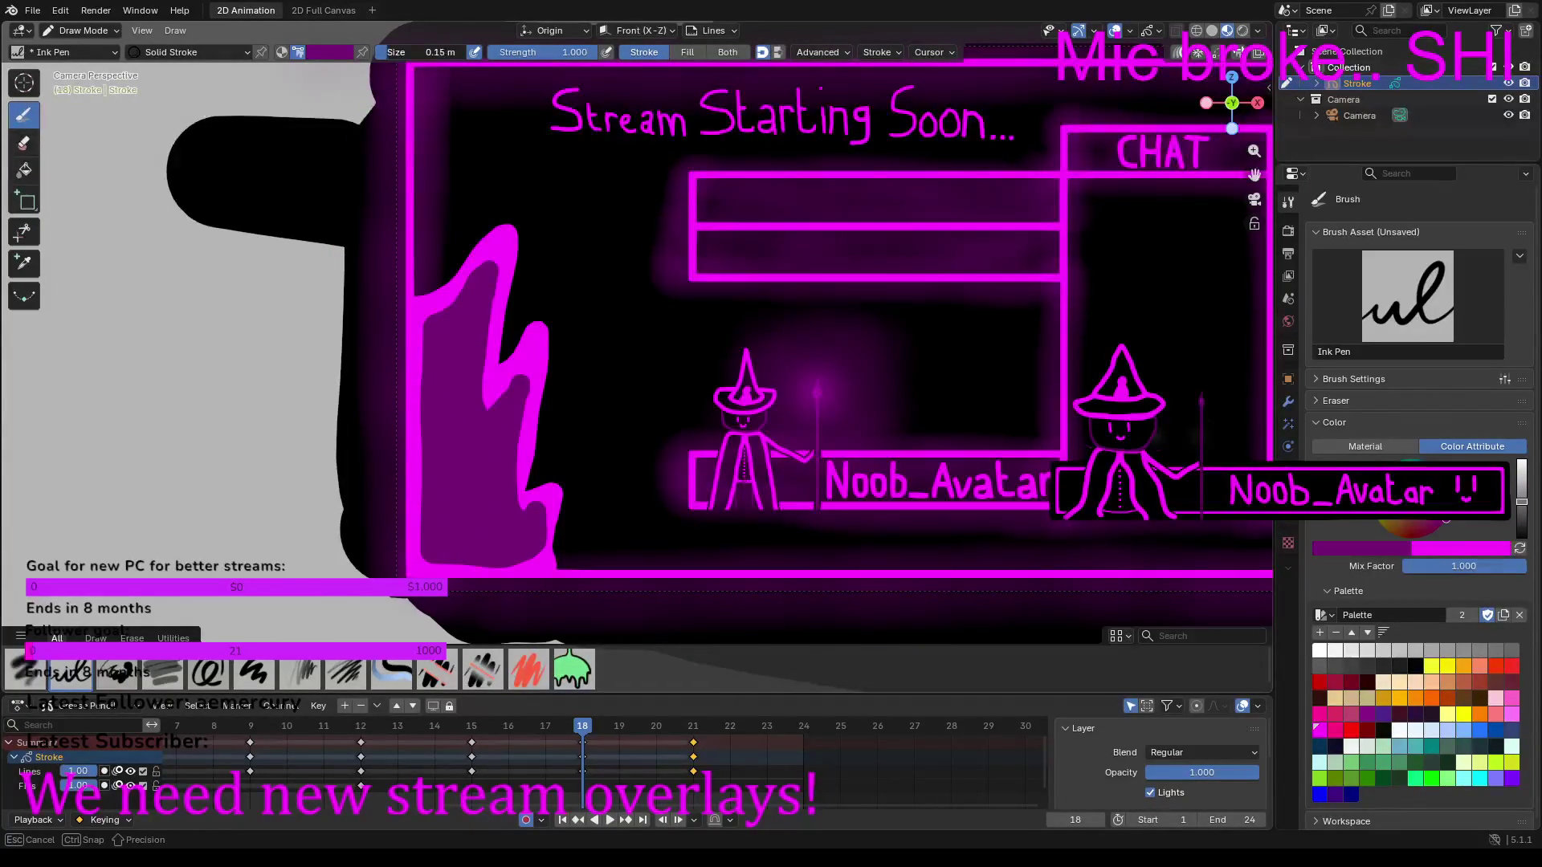
pyautogui.press('Return')
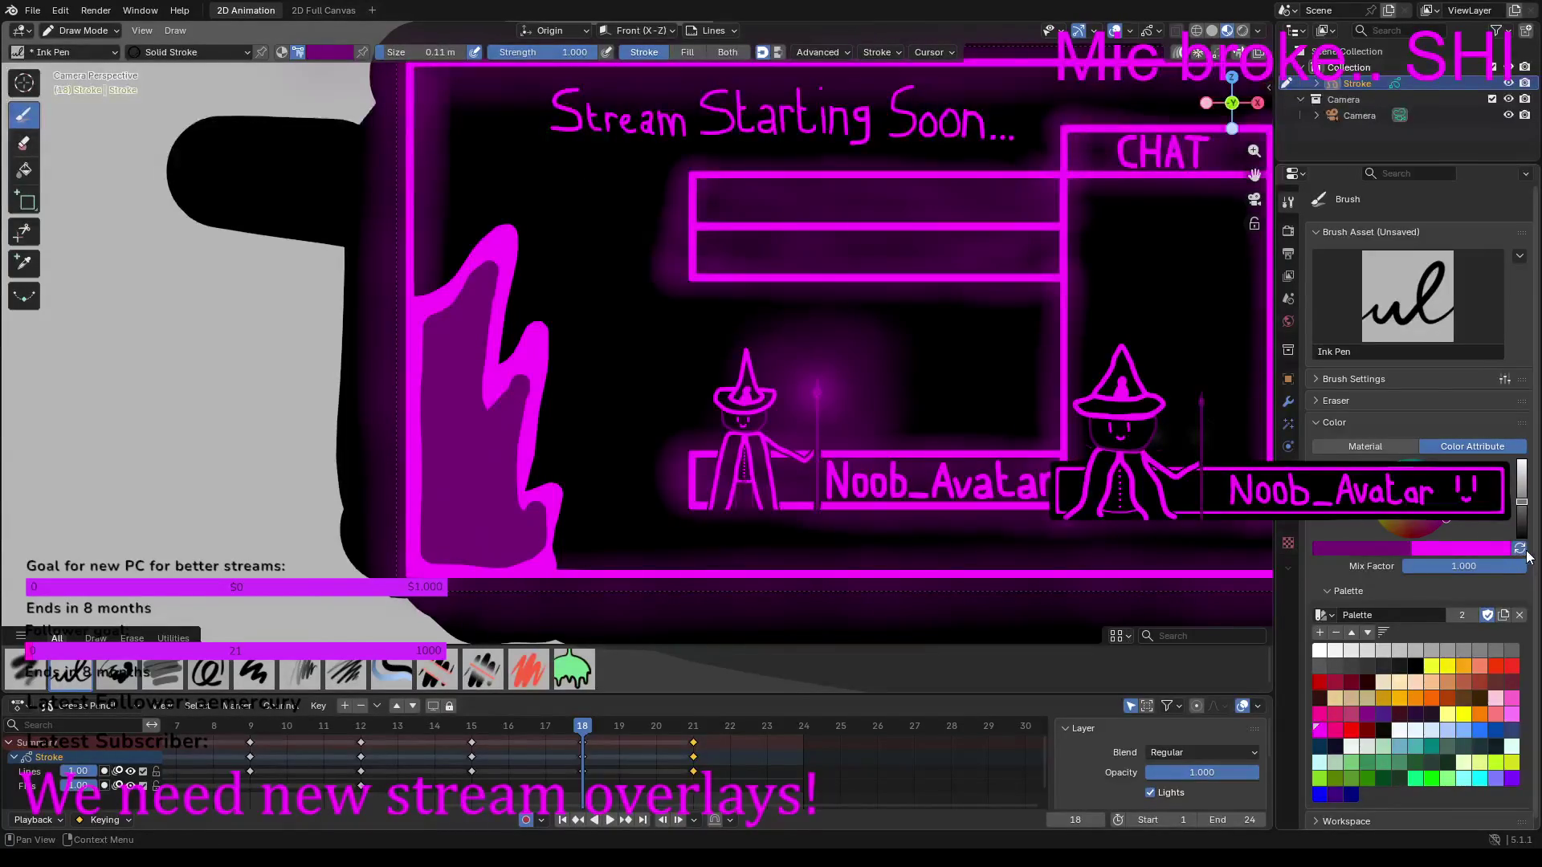
pyautogui.click(1520, 548)
pyautogui.moveTo(527, 296)
pyautogui.mouseDown()
pyautogui.moveTo(558, 277)
pyautogui.moveTo(577, 225)
pyautogui.mouseUp()
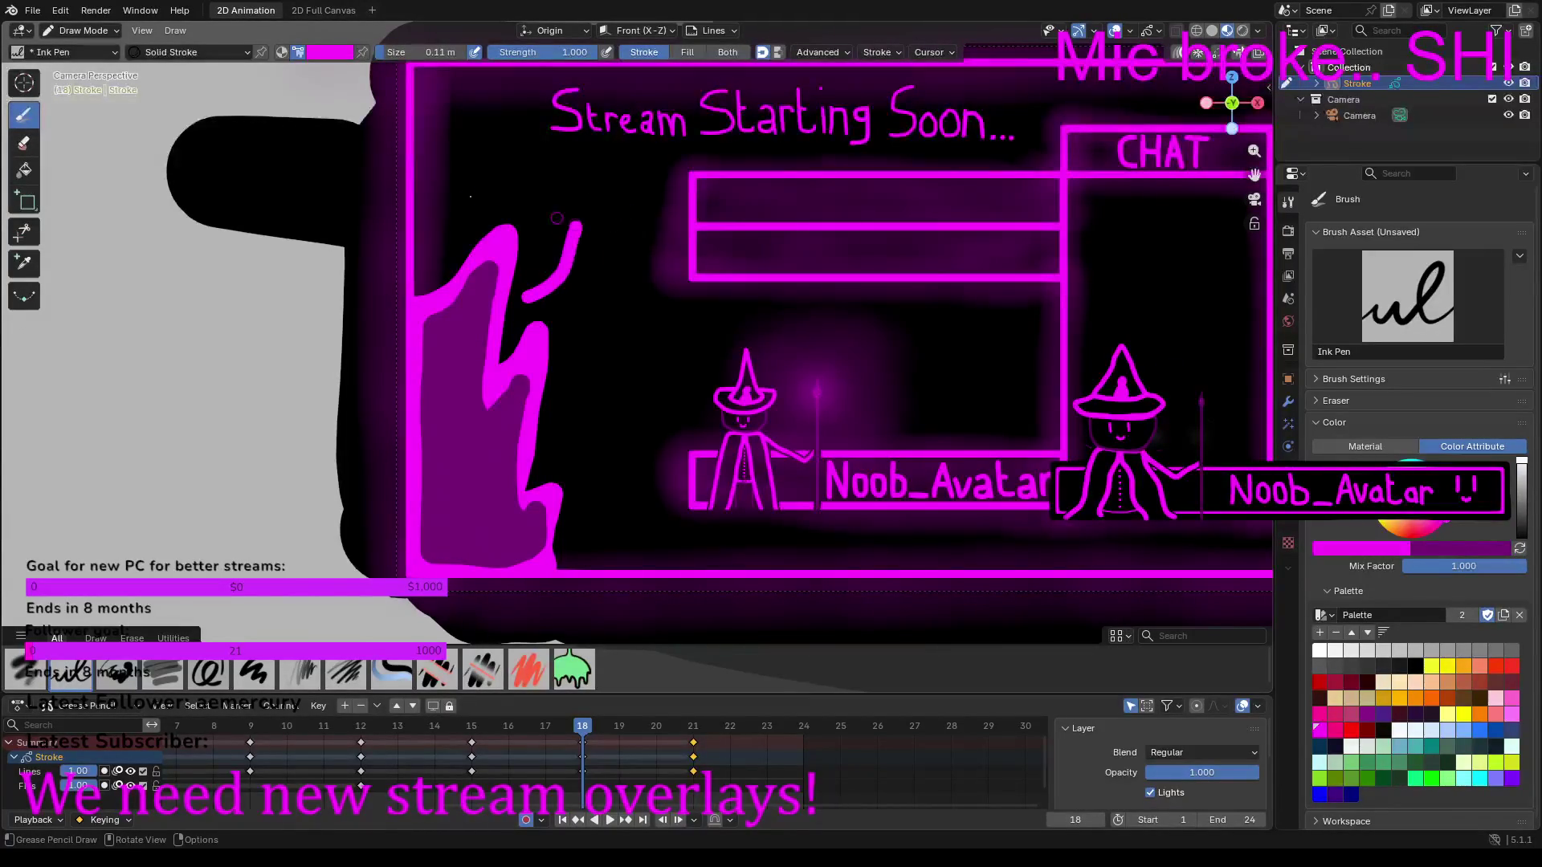
pyautogui.moveTo(436, 229); pyautogui.dragTo(528, 139)
pyautogui.moveTo(568, 447); pyautogui.dragTo(593, 354)
pyautogui.moveTo(604, 523)
pyautogui.mouseDown()
pyautogui.moveTo(641, 492)
pyautogui.moveTo(620, 437)
pyautogui.mouseUp()
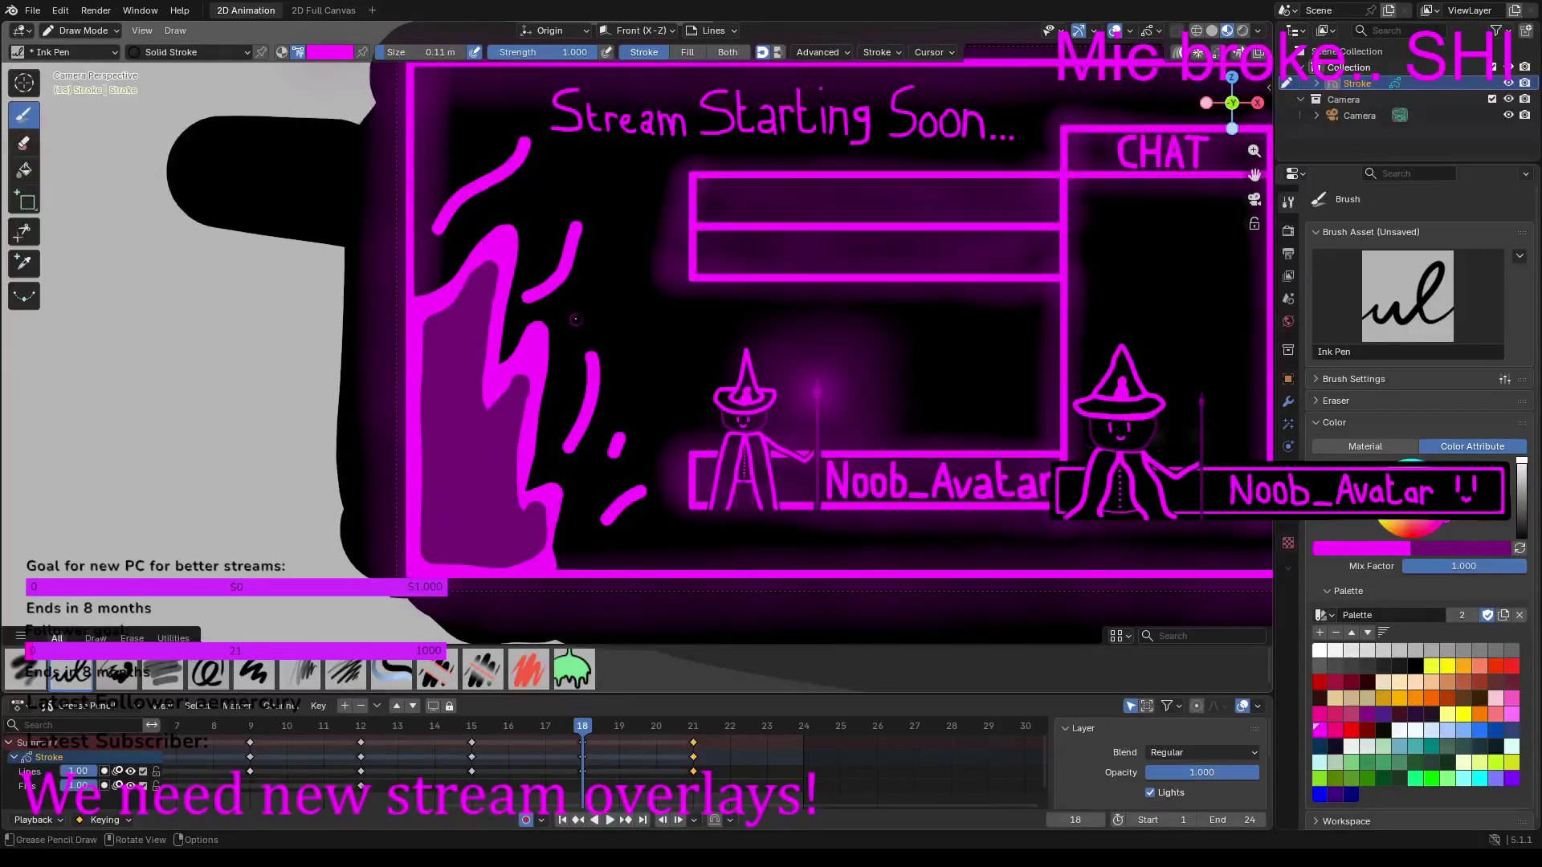
# Step: Scatter small magenta spark dashes and dots around the flame, then go to frame 21
pyautogui.moveTo(586, 313); pyautogui.dragTo(584, 306)
pyautogui.moveTo(539, 217); pyautogui.dragTo(521, 202)
pyautogui.moveTo(433, 147); pyautogui.dragTo(453, 133)
pyautogui.click(482, 102)
pyautogui.click(567, 185)
pyautogui.click(621, 312)
pyautogui.click(594, 511)
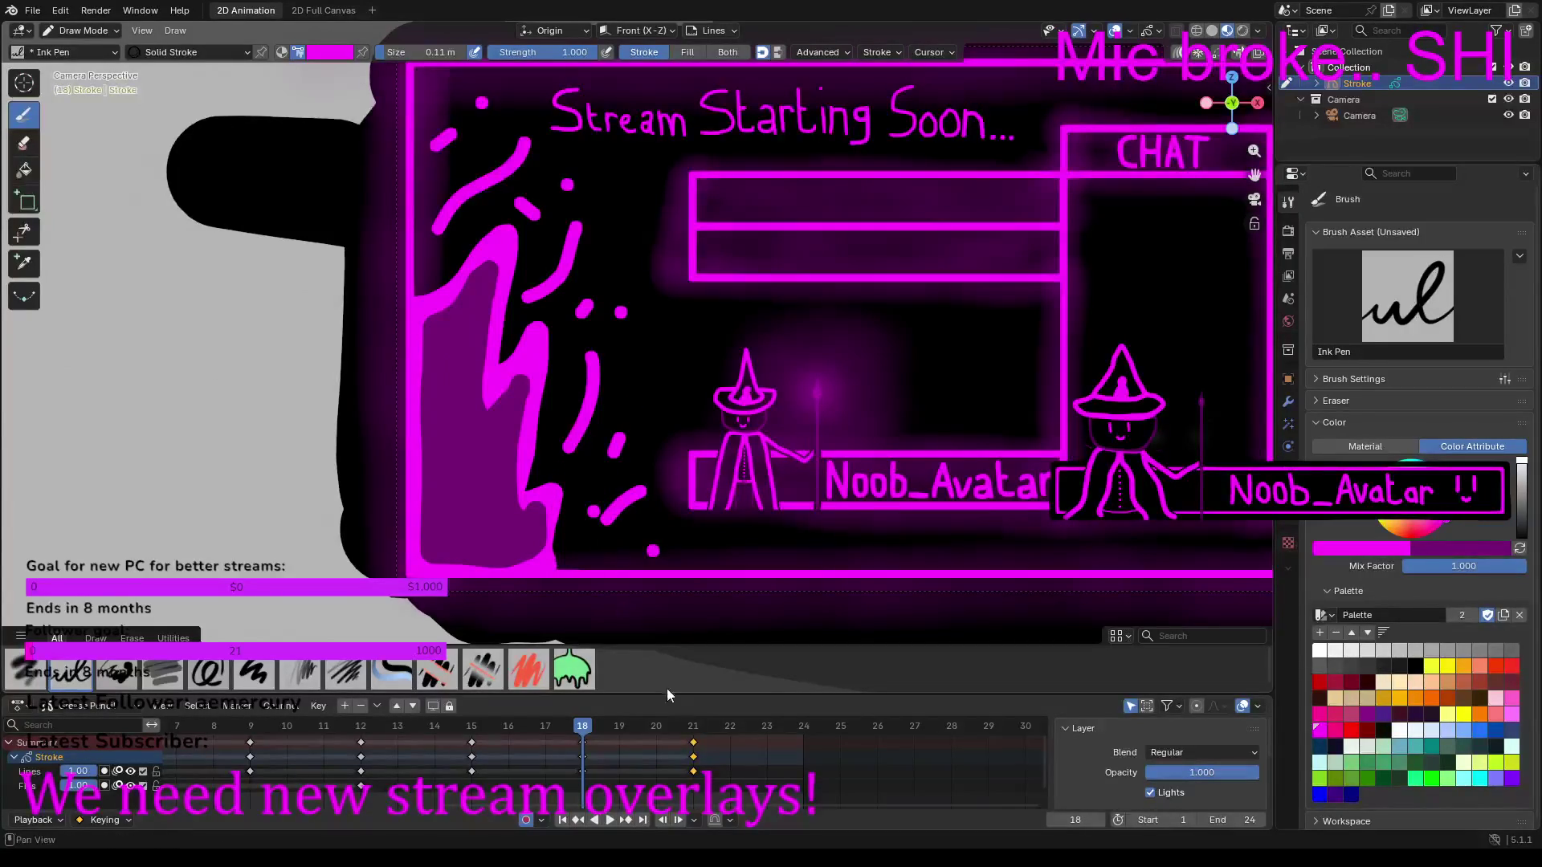
pyautogui.click(692, 730)
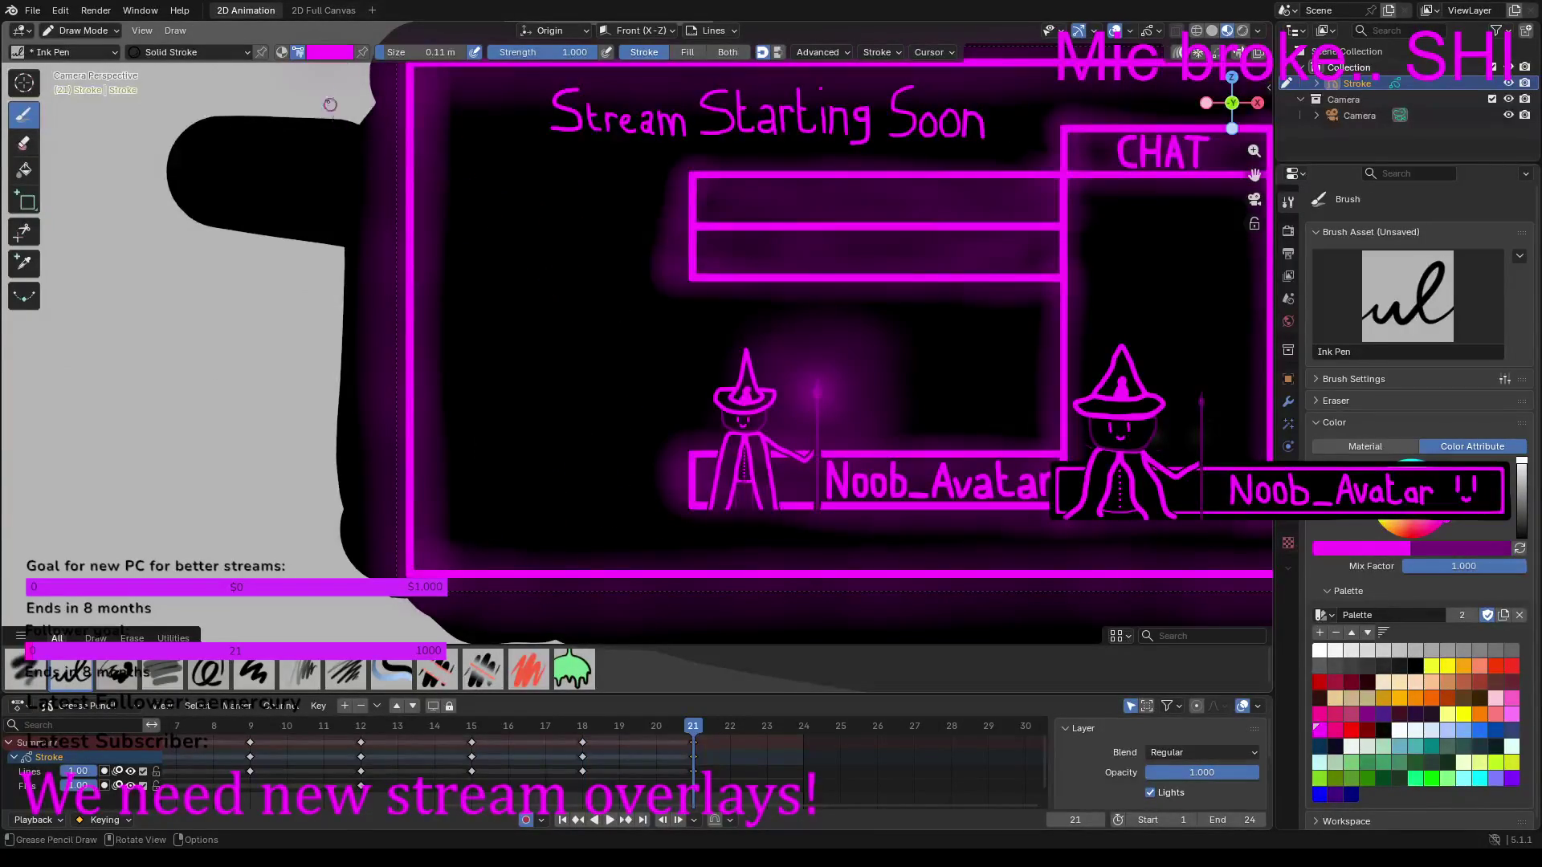
# Step: Enlarge the brush, then draw and fill a lightning-shaped magenta flame on the left edge
pyautogui.moveTo(424, 52); pyautogui.dragTo(427, 52)
pyautogui.moveTo(417, 297)
pyautogui.mouseDown()
pyautogui.moveTo(492, 243)
pyautogui.moveTo(499, 218)
pyautogui.moveTo(482, 397)
pyautogui.moveTo(539, 355)
pyautogui.moveTo(505, 561)
pyautogui.mouseUp()
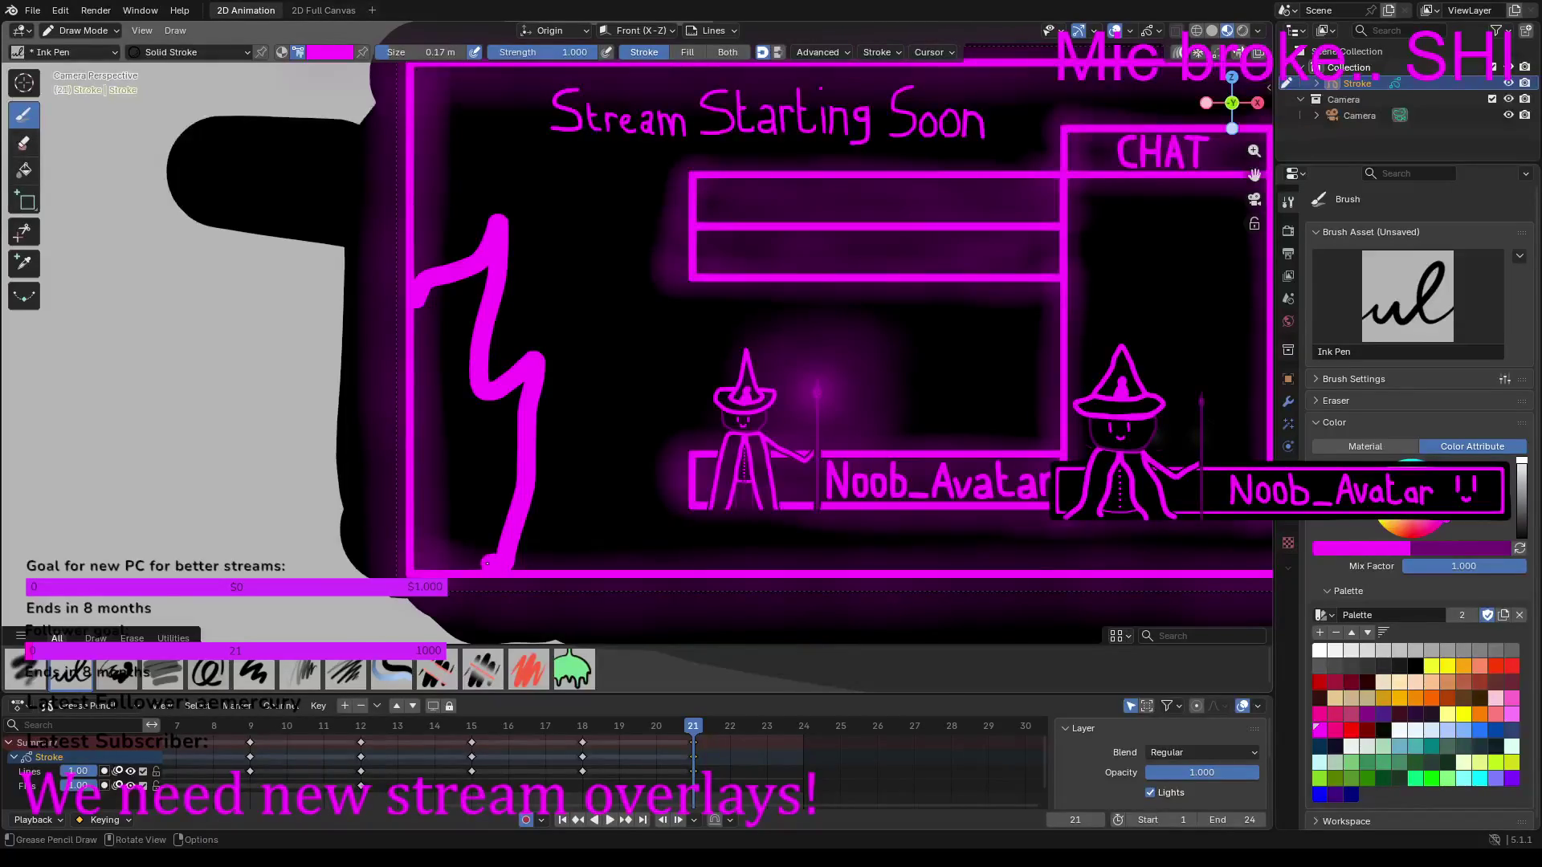
pyautogui.moveTo(478, 563)
pyautogui.mouseDown()
pyautogui.moveTo(425, 564)
pyautogui.moveTo(418, 304)
pyautogui.moveTo(485, 270)
pyautogui.moveTo(470, 400)
pyautogui.mouseUp()
pyautogui.moveTo(469, 294)
pyautogui.mouseDown()
pyautogui.moveTo(436, 303)
pyautogui.moveTo(434, 543)
pyautogui.moveTo(491, 543)
pyautogui.moveTo(519, 390)
pyautogui.moveTo(449, 397)
pyautogui.moveTo(445, 312)
pyautogui.moveTo(451, 534)
pyautogui.moveTo(449, 407)
pyautogui.moveTo(503, 412)
pyautogui.moveTo(489, 539)
pyautogui.moveTo(470, 446)
pyautogui.moveTo(486, 419)
pyautogui.moveTo(482, 517)
pyautogui.mouseUp()
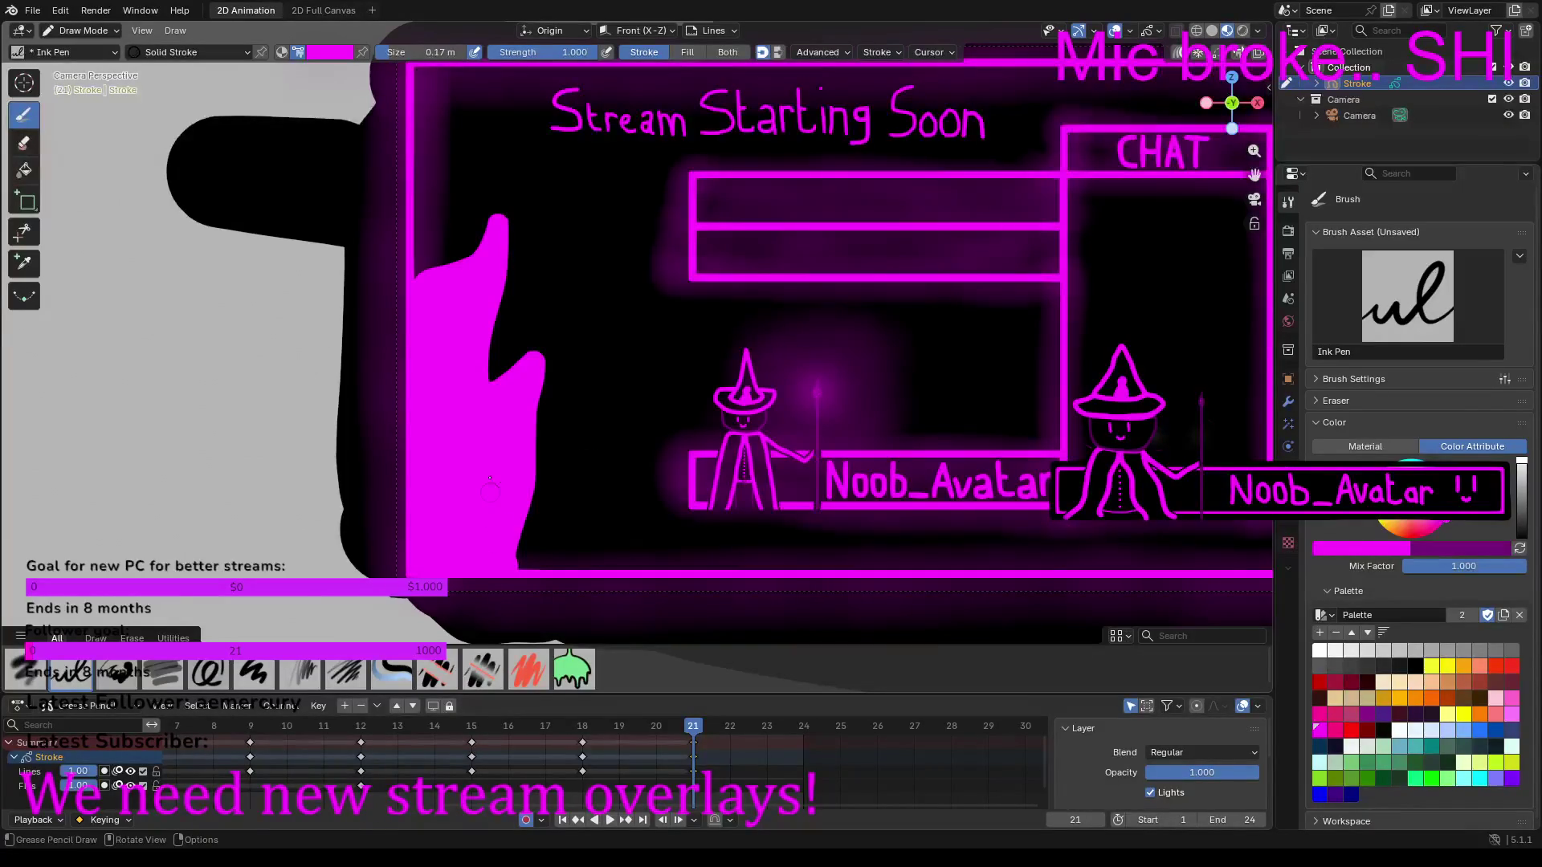
# Step: Shade the inside of the new flame with dark purple strokes
pyautogui.click(1521, 502)
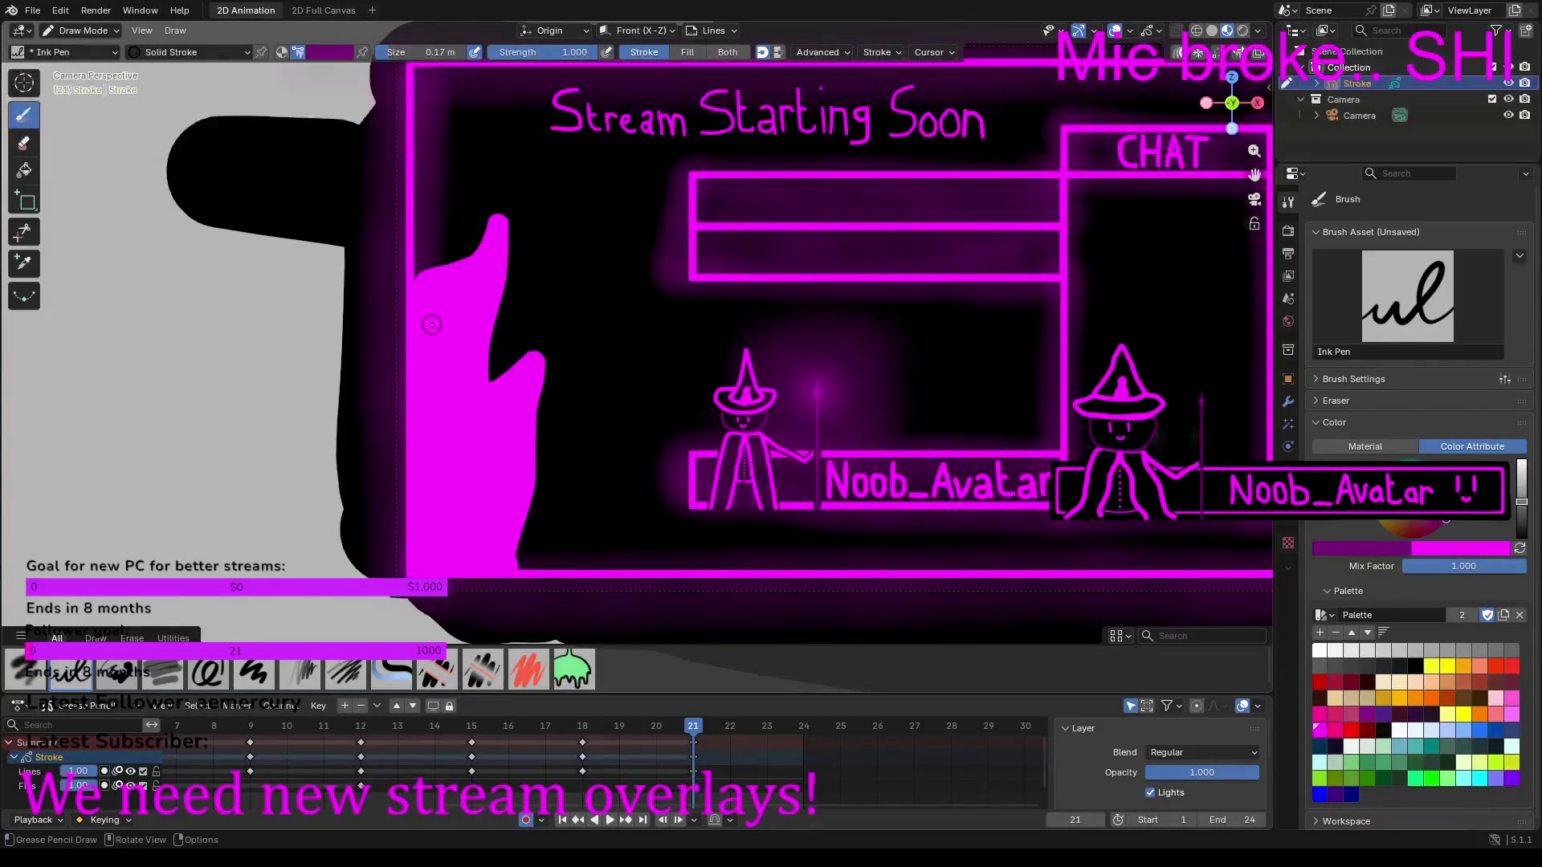
pyautogui.moveTo(430, 325)
pyautogui.mouseDown()
pyautogui.moveTo(469, 298)
pyautogui.moveTo(454, 429)
pyautogui.moveTo(502, 408)
pyautogui.moveTo(509, 424)
pyautogui.moveTo(485, 499)
pyautogui.moveTo(496, 555)
pyautogui.moveTo(432, 561)
pyautogui.moveTo(425, 335)
pyautogui.moveTo(453, 322)
pyautogui.moveTo(437, 548)
pyautogui.mouseUp()
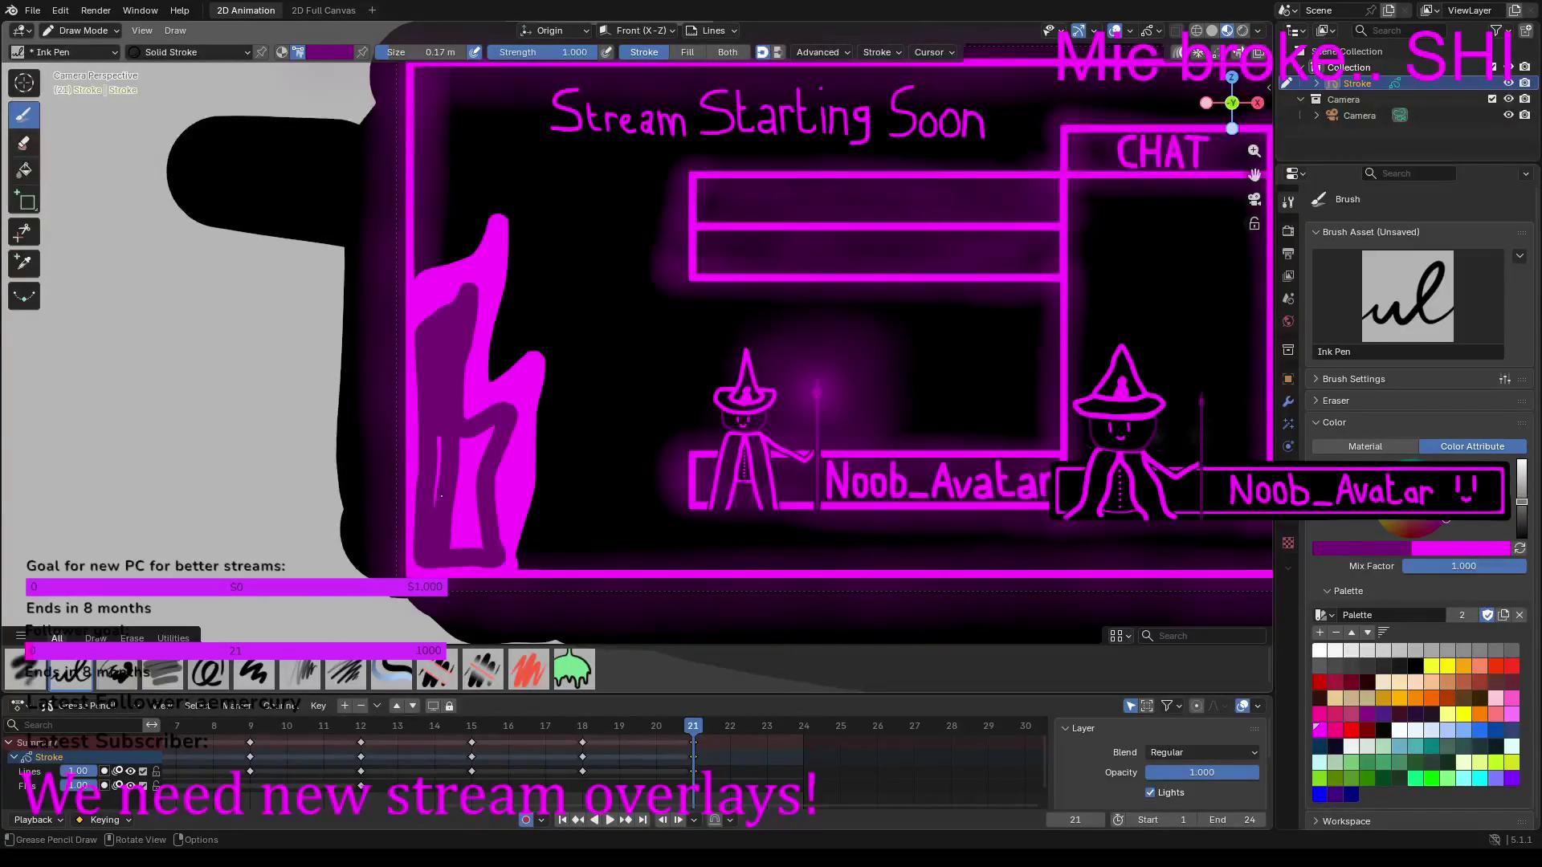
pyautogui.moveTo(456, 449)
pyautogui.mouseDown()
pyautogui.moveTo(494, 429)
pyautogui.moveTo(474, 458)
pyautogui.moveTo(480, 539)
pyautogui.moveTo(445, 539)
pyautogui.moveTo(467, 450)
pyautogui.mouseUp()
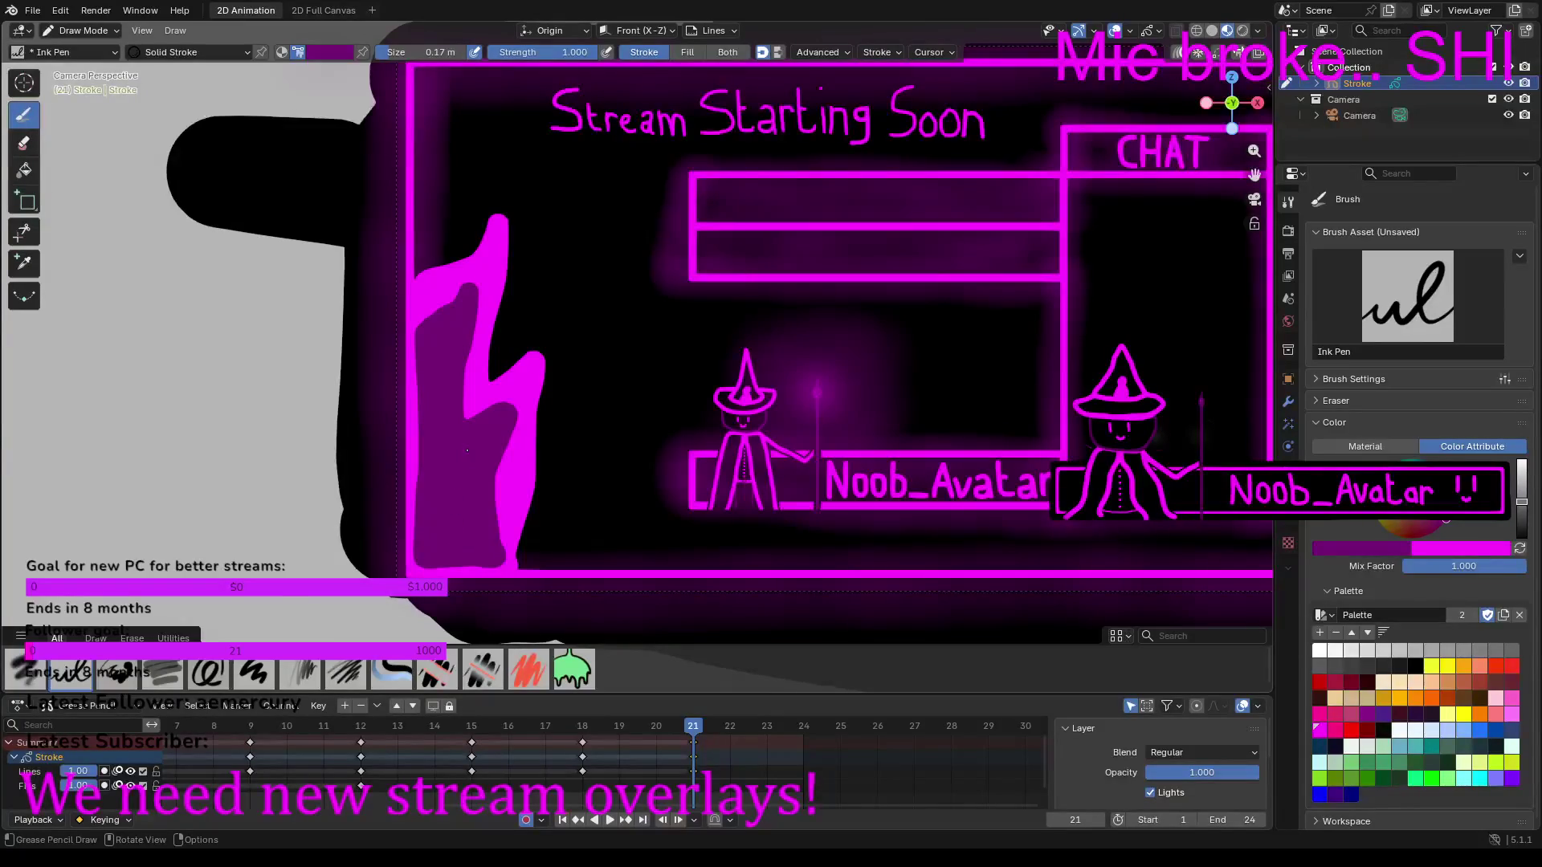
# Step: Shrink the brush to 0.088 m and draw curved bright magenta sparks beside the flame
pyautogui.moveTo(410, 52); pyautogui.dragTo(383, 52)
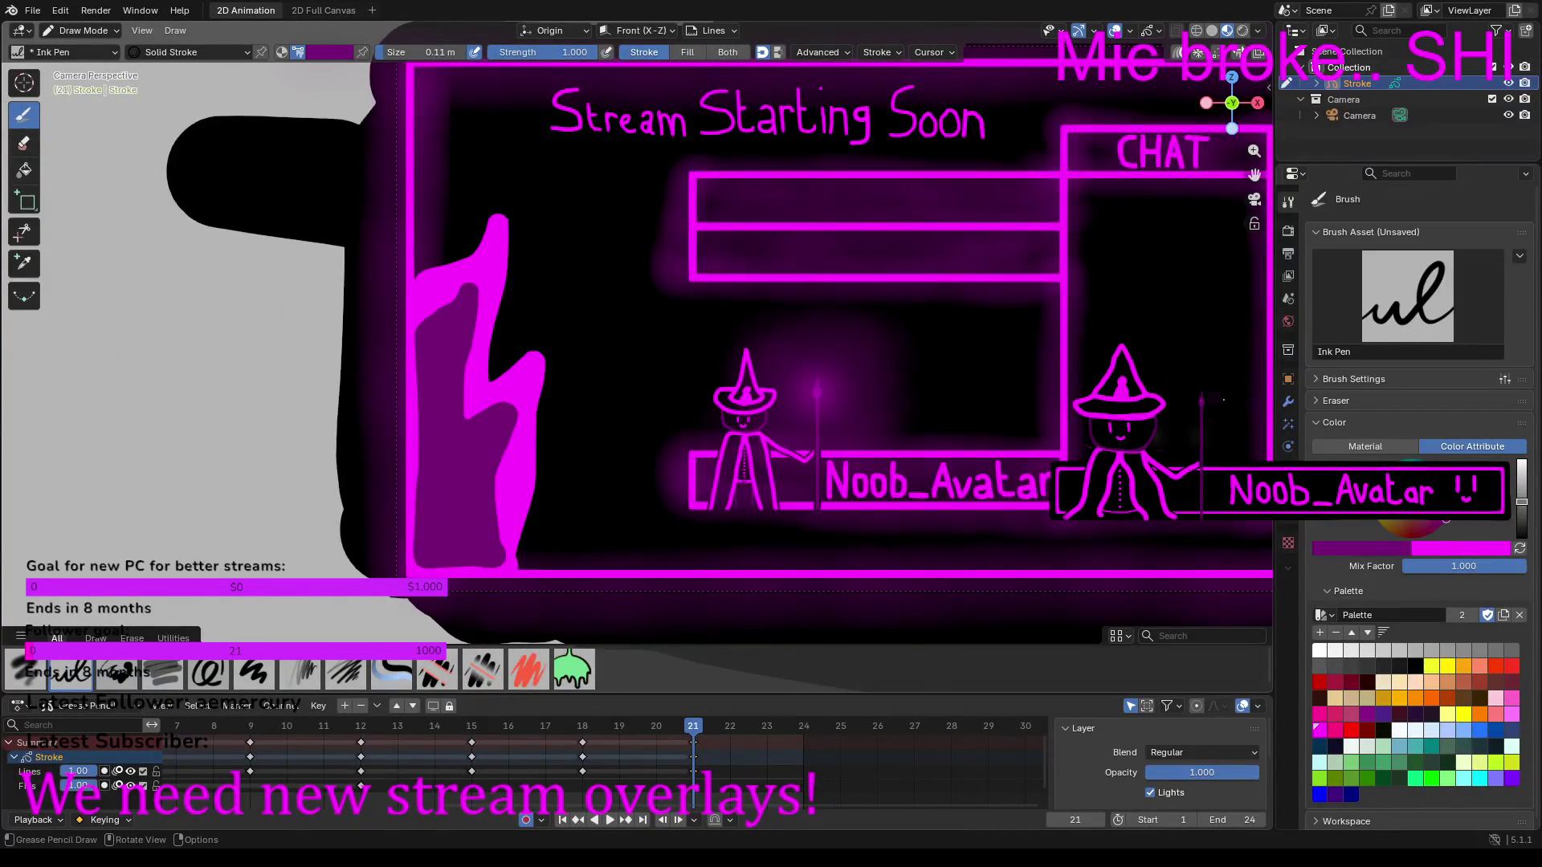
pyautogui.click(1520, 547)
pyautogui.moveTo(511, 325)
pyautogui.mouseDown()
pyautogui.moveTo(557, 293)
pyautogui.moveTo(565, 255)
pyautogui.mouseUp()
pyautogui.moveTo(562, 483); pyautogui.dragTo(614, 353)
pyautogui.moveTo(574, 537); pyautogui.dragTo(598, 508)
pyautogui.moveTo(440, 210)
pyautogui.mouseDown()
pyautogui.moveTo(506, 170)
pyautogui.moveTo(510, 145)
pyautogui.mouseUp()
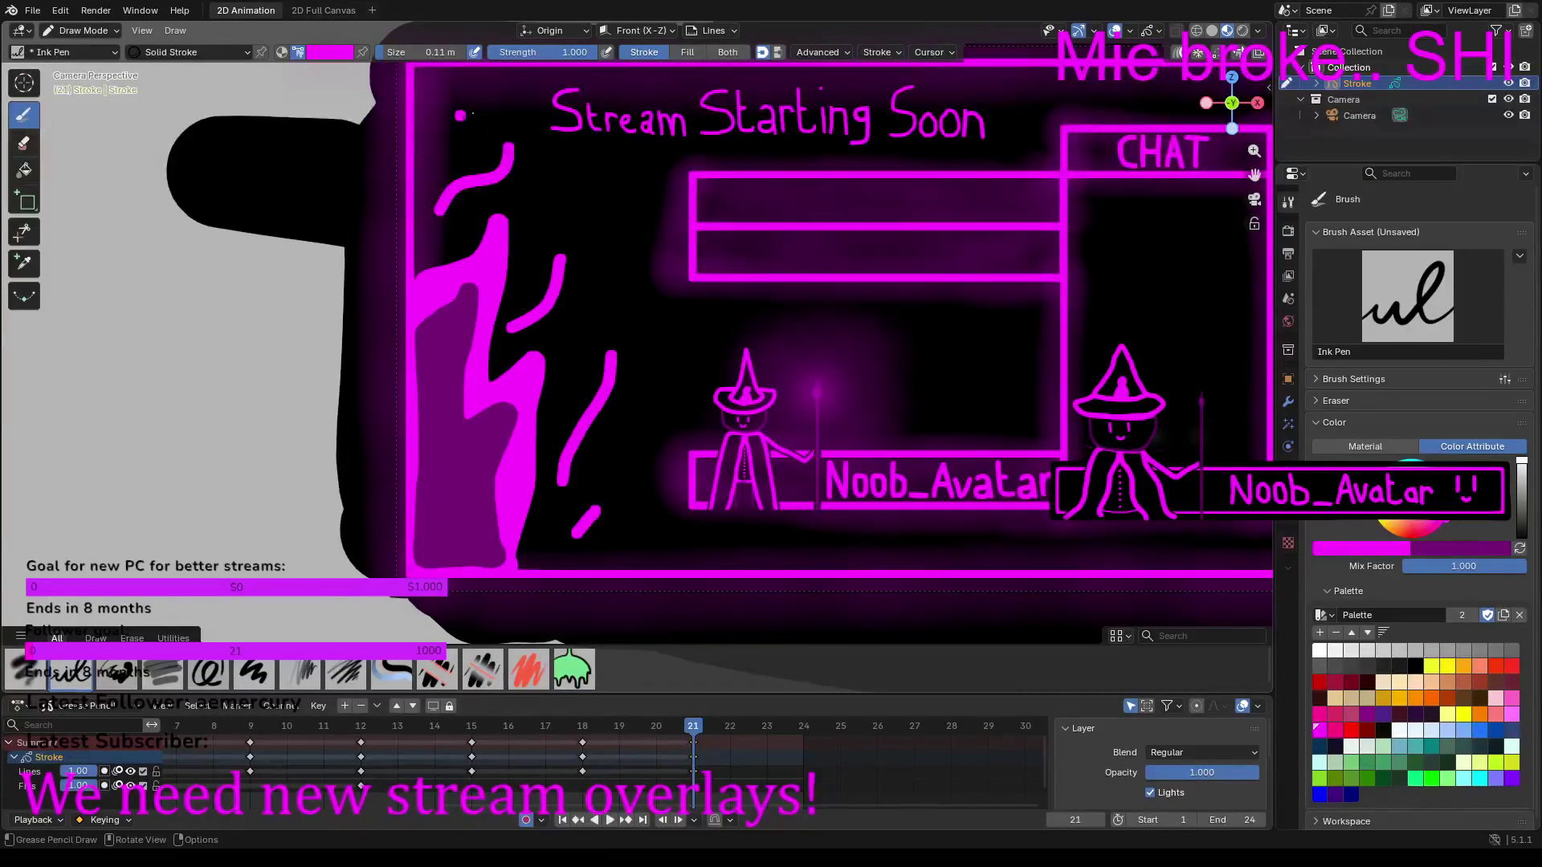
# Step: Scatter magenta spark dashes and dots around the frame 21 flame
pyautogui.moveTo(530, 216); pyautogui.dragTo(565, 197)
pyautogui.click(470, 147)
pyautogui.moveTo(598, 317); pyautogui.dragTo(604, 298)
pyautogui.moveTo(575, 363); pyautogui.dragTo(578, 373)
pyautogui.click(608, 236)
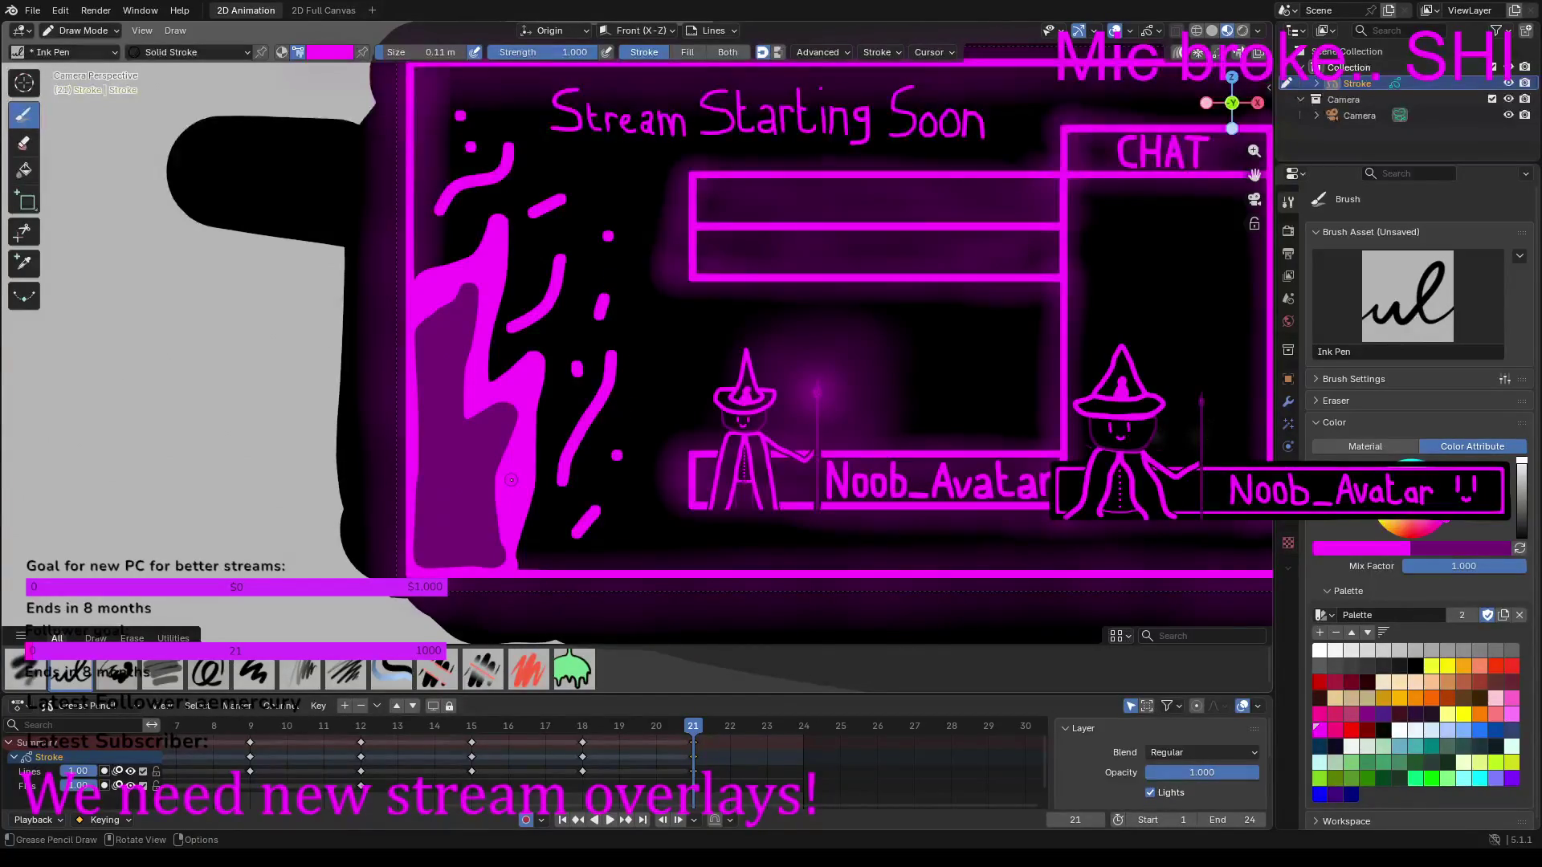
# Step: Play the animation to preview the flame flicker, then stop playback
pyautogui.press('space')
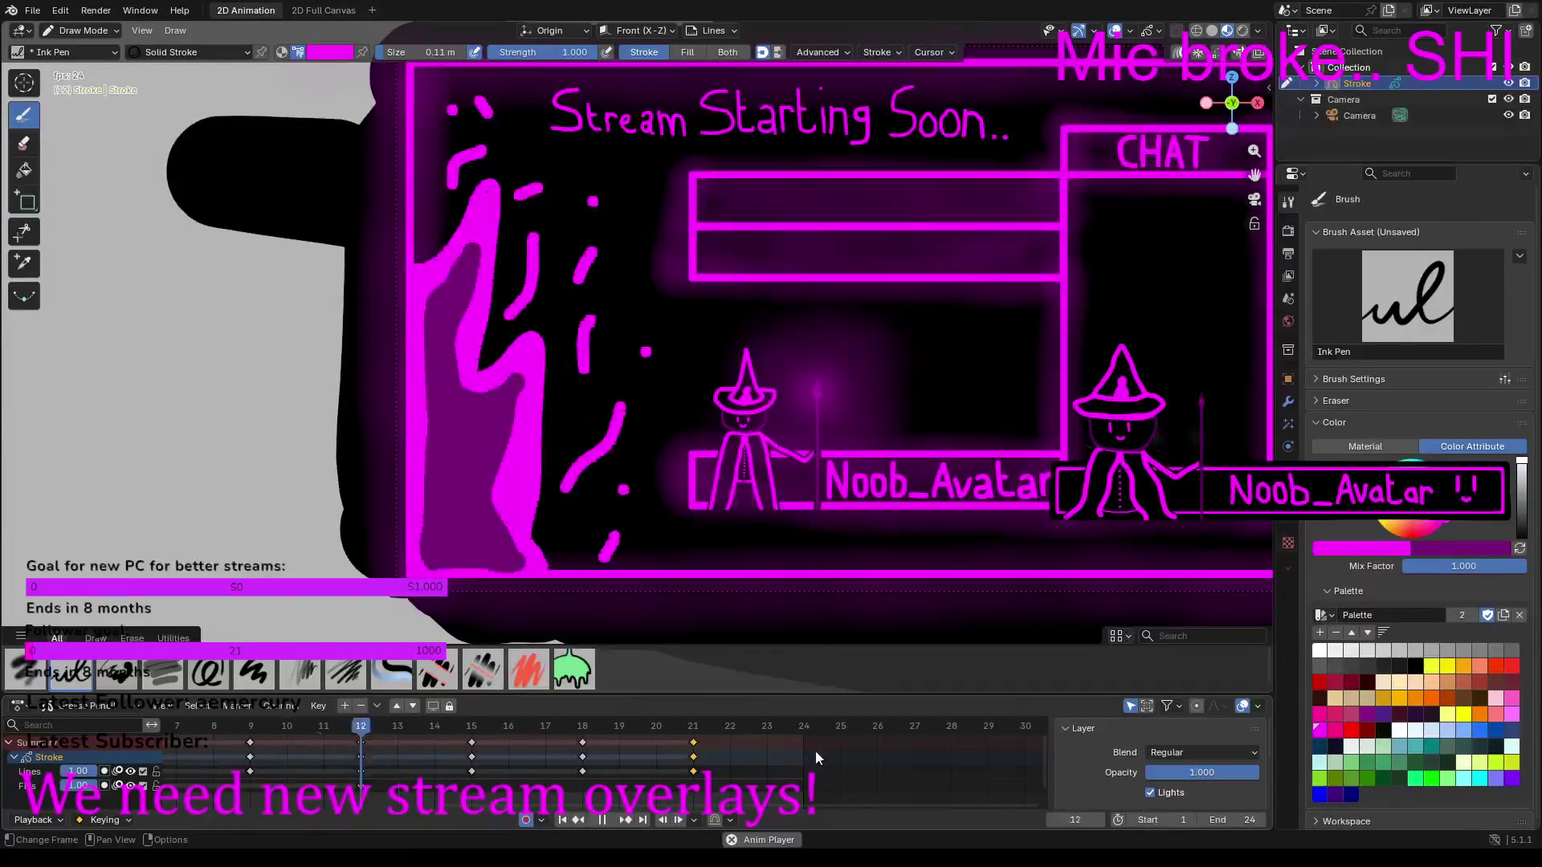
pyautogui.press('space')
pyautogui.click(689, 727)
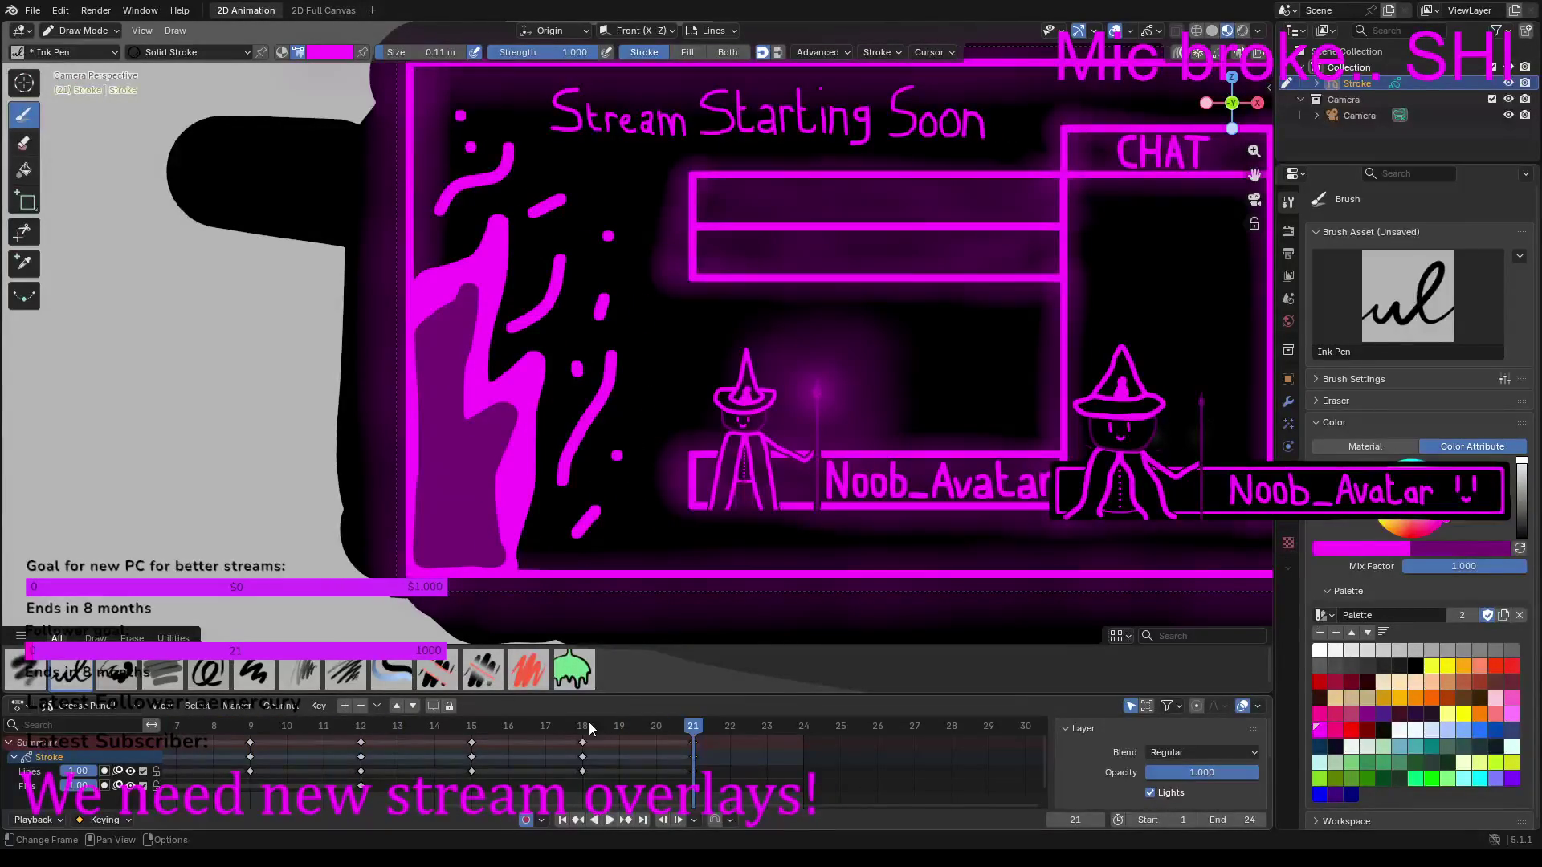
# Step: Step through frames 18, 15, 12, 9 and 1 to inspect each flame drawing
pyautogui.click(587, 722)
pyautogui.click(472, 727)
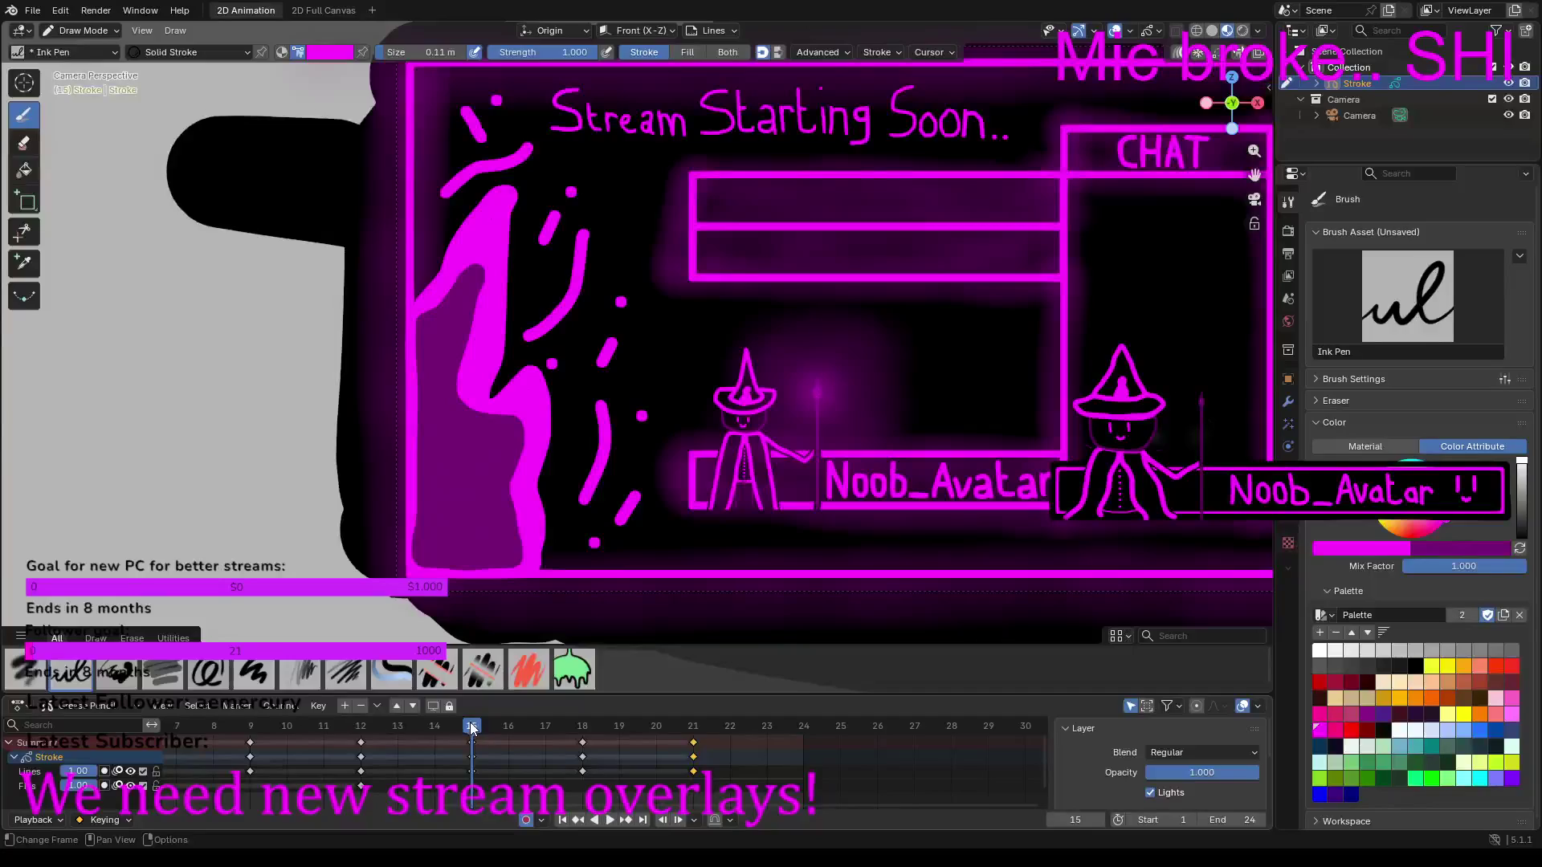
pyautogui.click(360, 723)
pyautogui.click(245, 727)
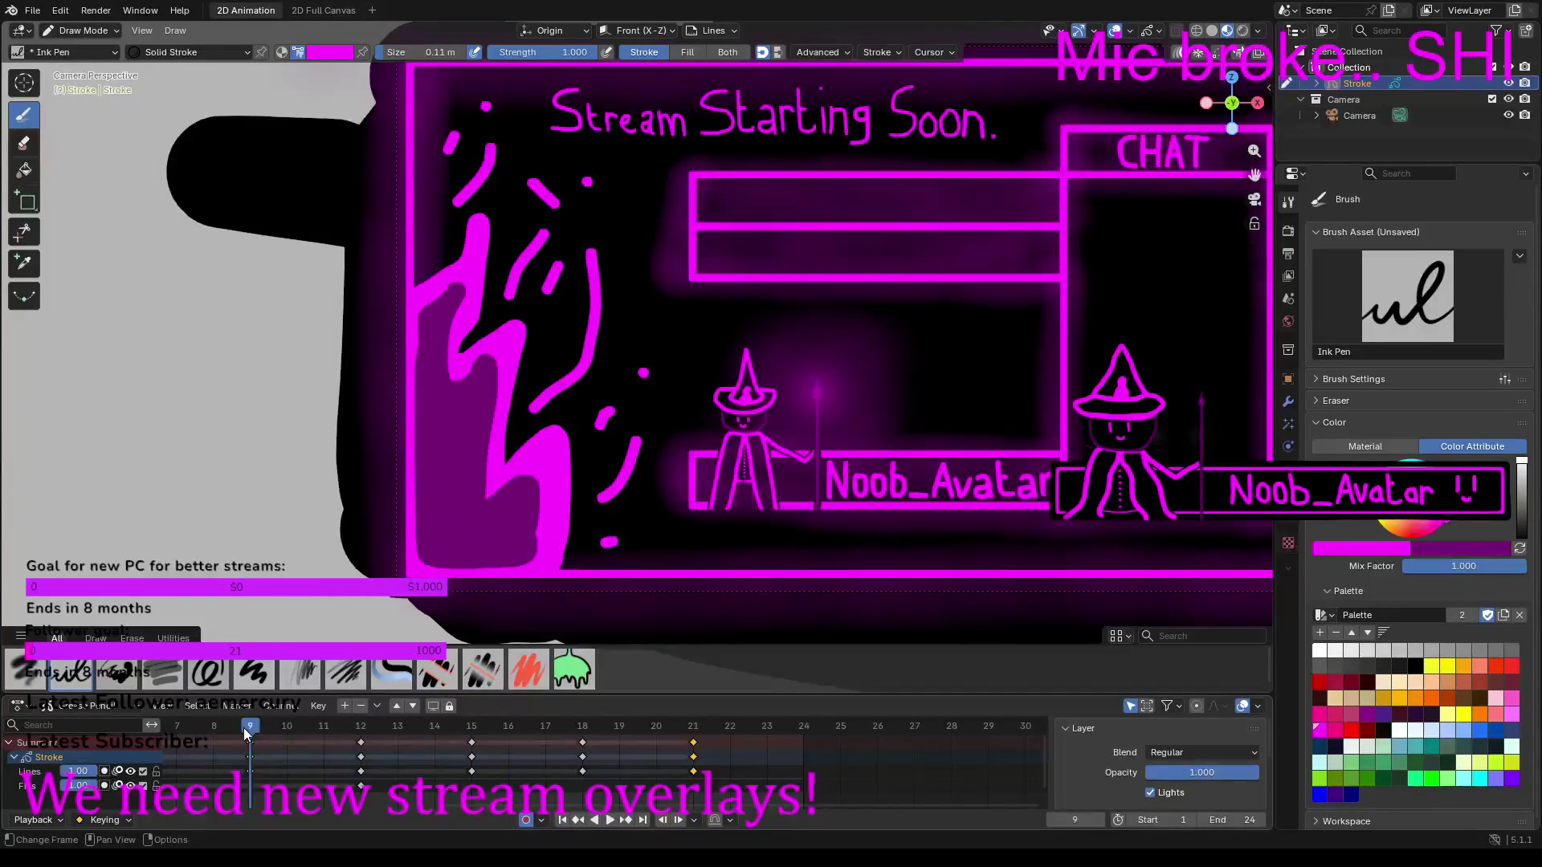
pyautogui.scroll(-4, 339, 732)
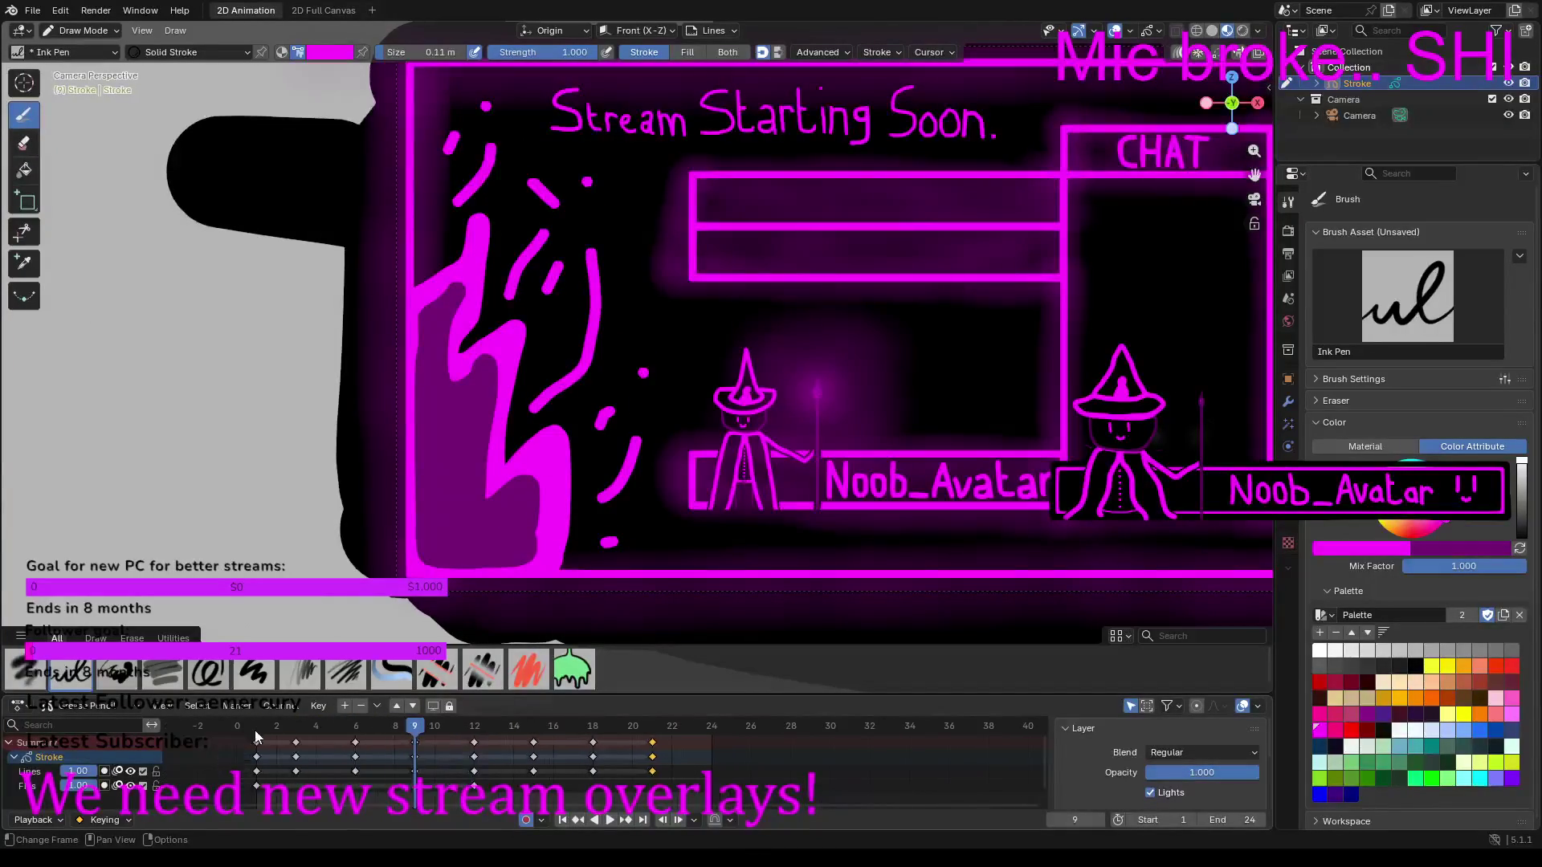
pyautogui.click(257, 731)
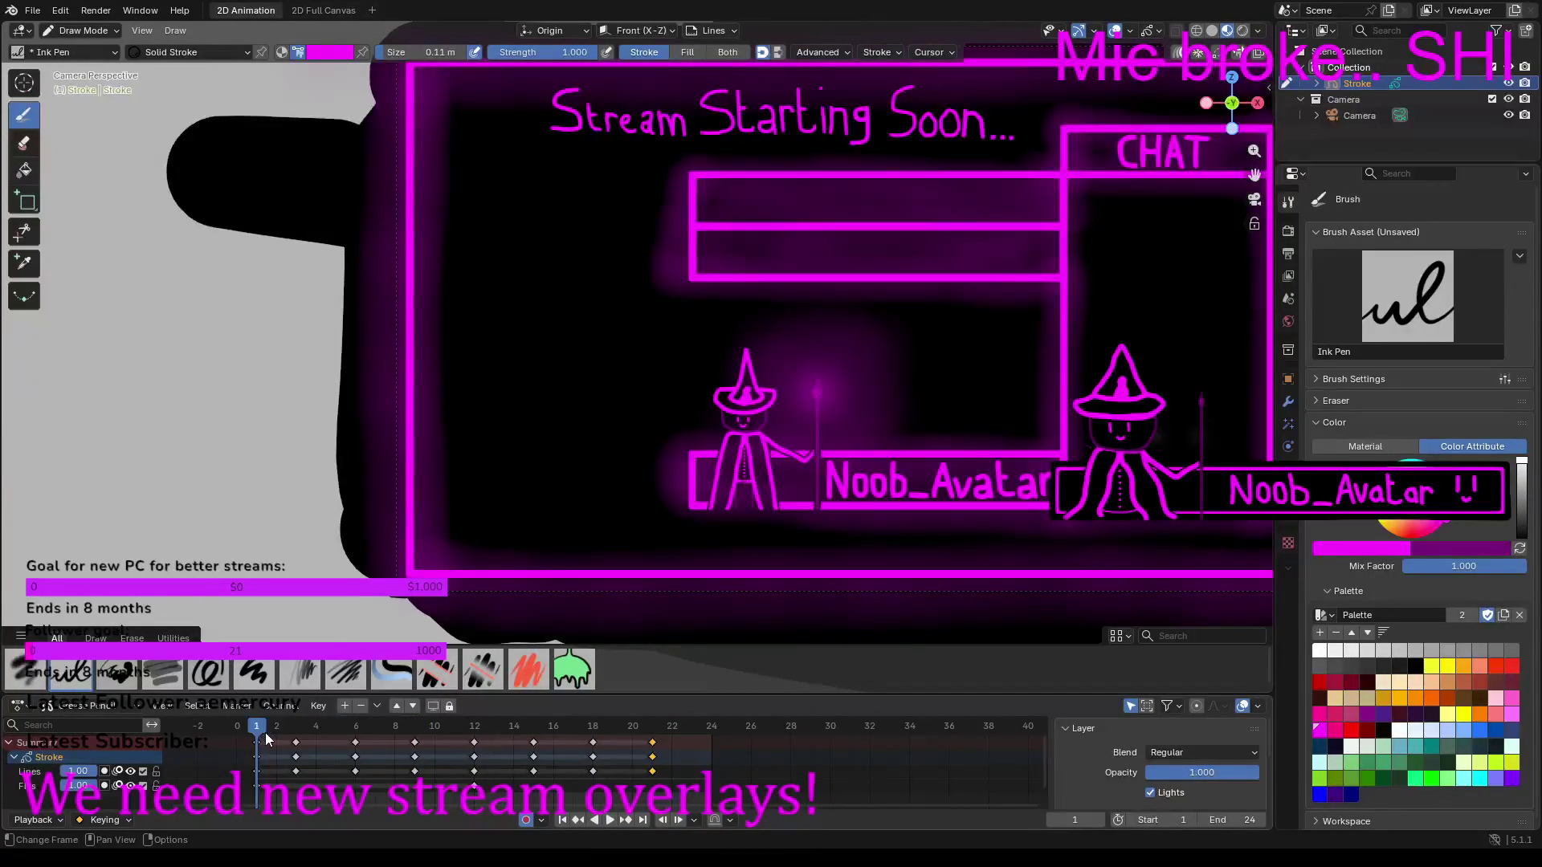
# Step: Zoom the timeline onto the first frames and compare frames 1, 3 and 6, ending on frame 1
pyautogui.scroll(3, 259, 734)
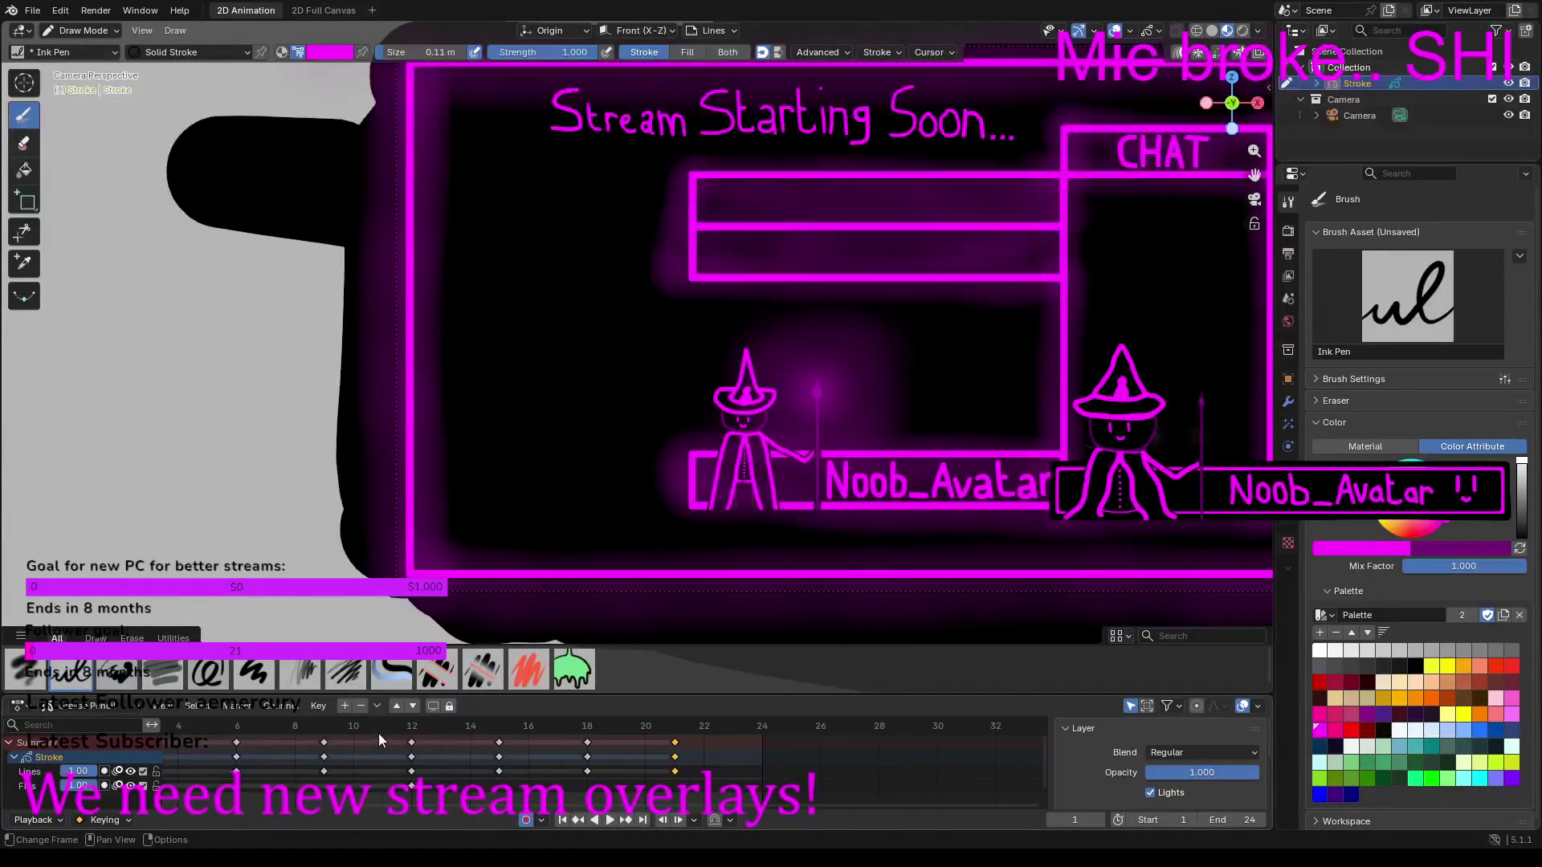
pyautogui.moveTo(408, 735); pyautogui.dragTo(617, 759, button='middle')
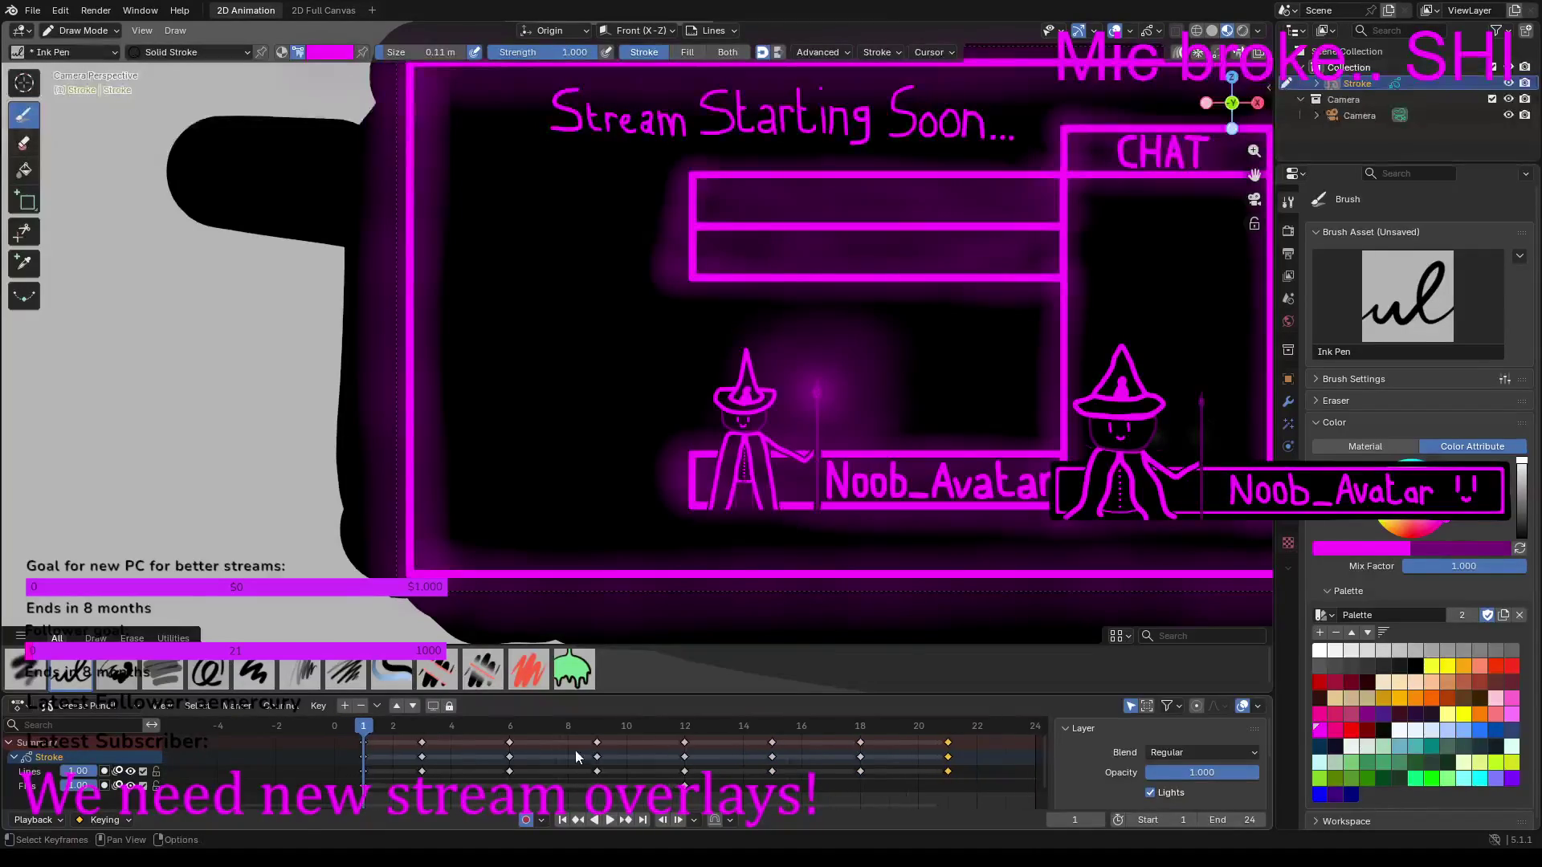
pyautogui.moveTo(392, 731); pyautogui.dragTo(450, 735, button='middle')
pyautogui.scroll(3, 423, 739)
pyautogui.scroll(1, 310, 725)
pyautogui.moveTo(311, 726); pyautogui.dragTo(402, 738, button='middle')
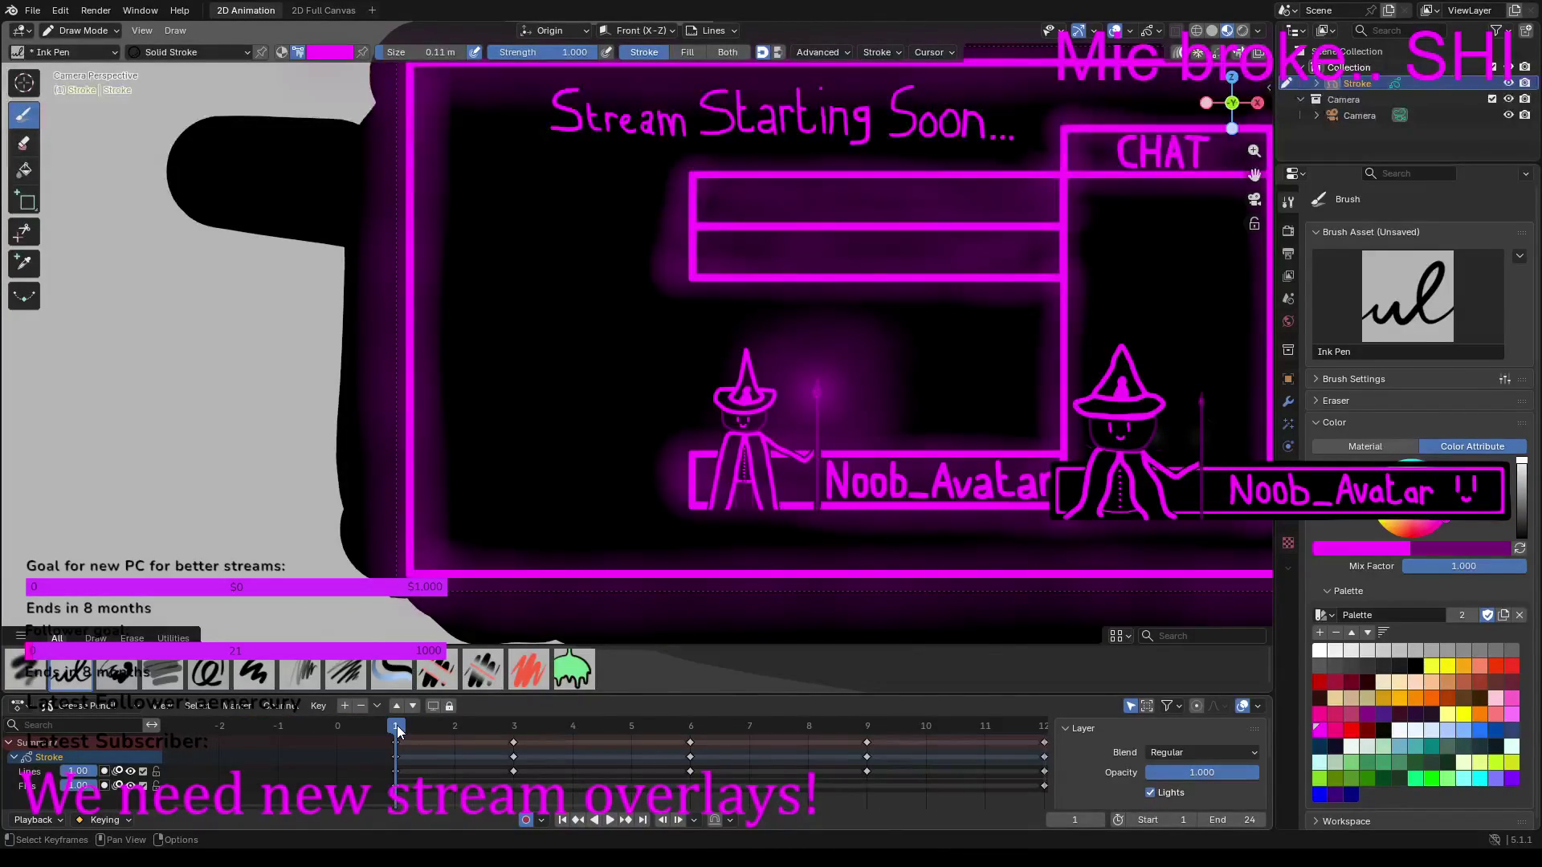
pyautogui.click(514, 726)
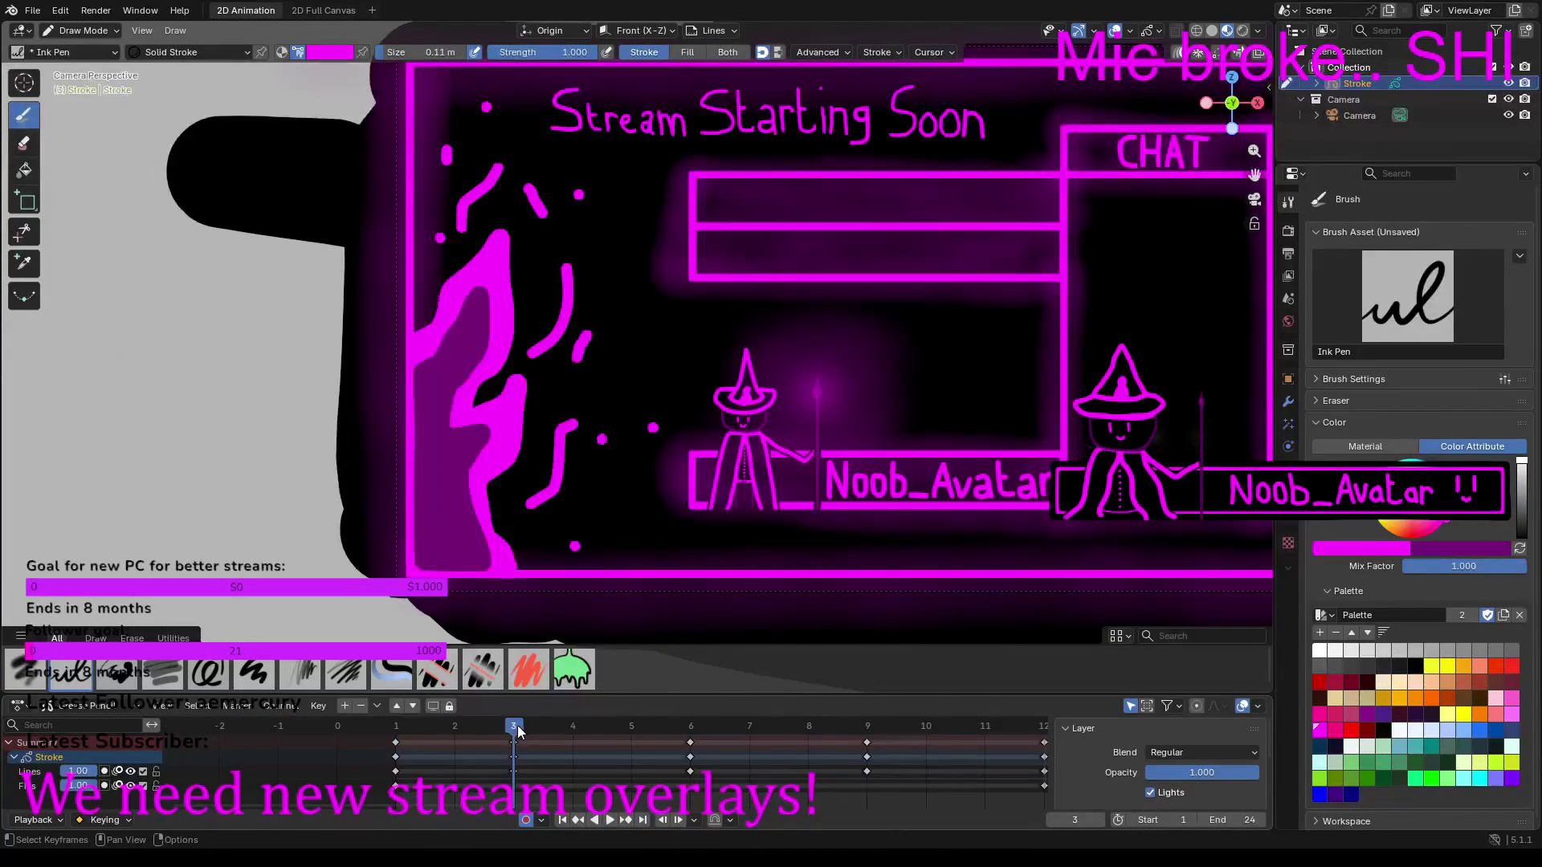
pyautogui.click(391, 725)
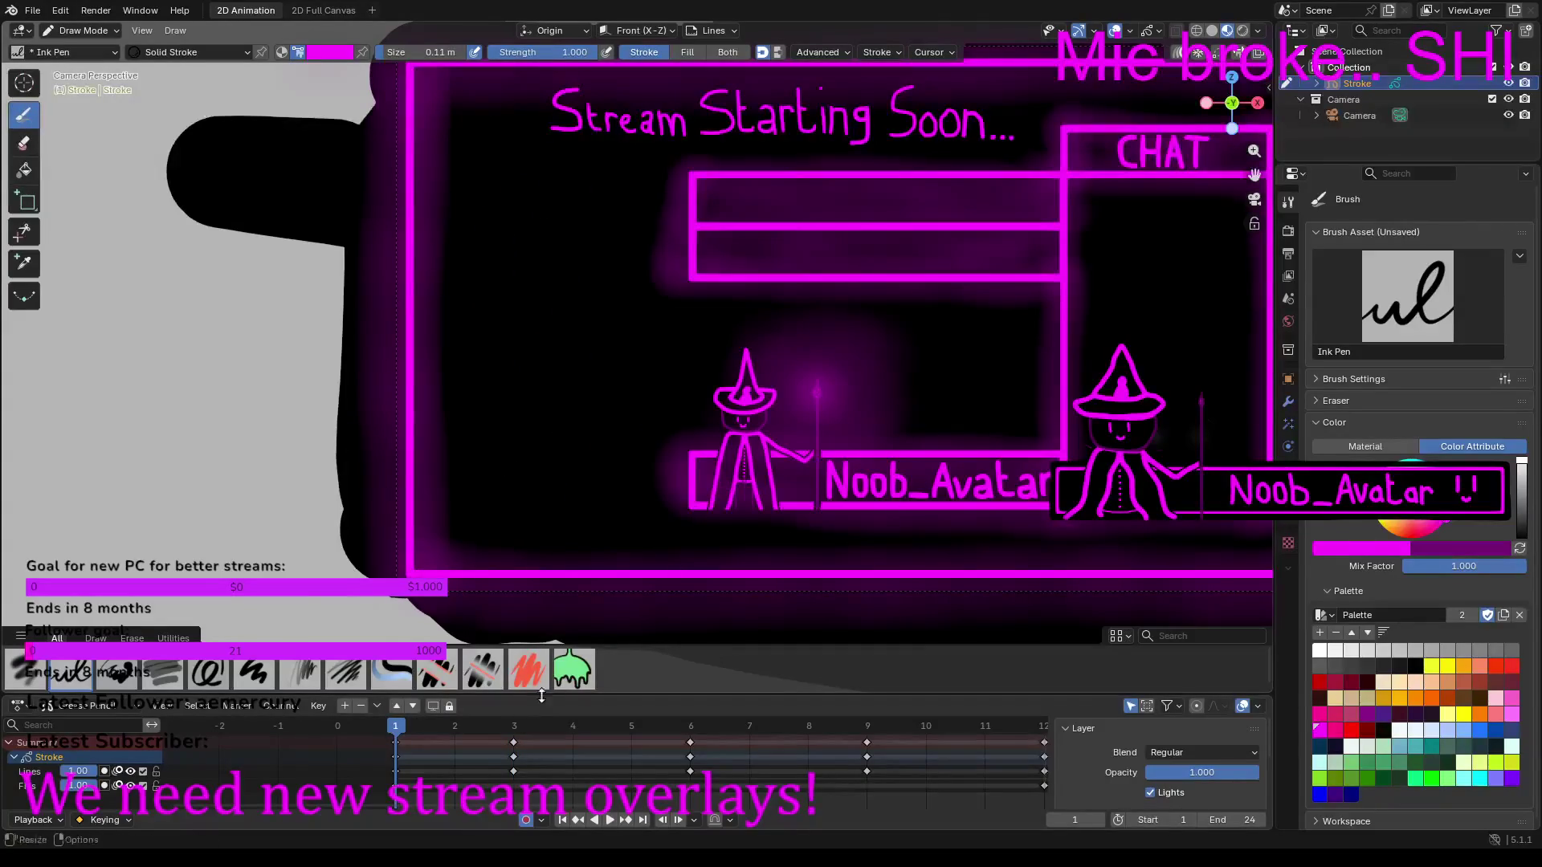
pyautogui.click(509, 726)
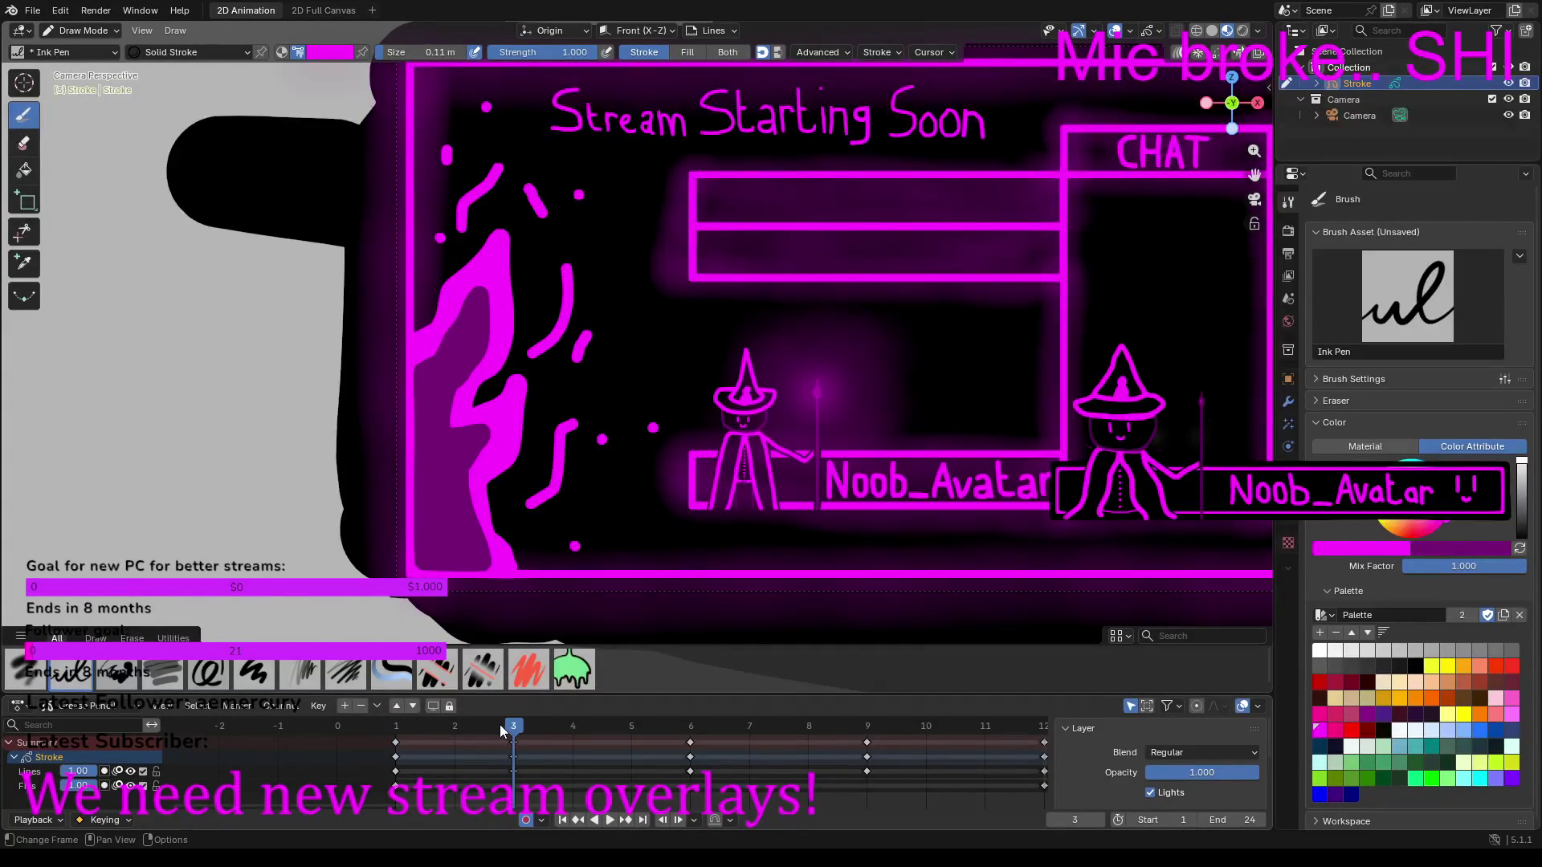
pyautogui.click(690, 731)
pyautogui.click(393, 725)
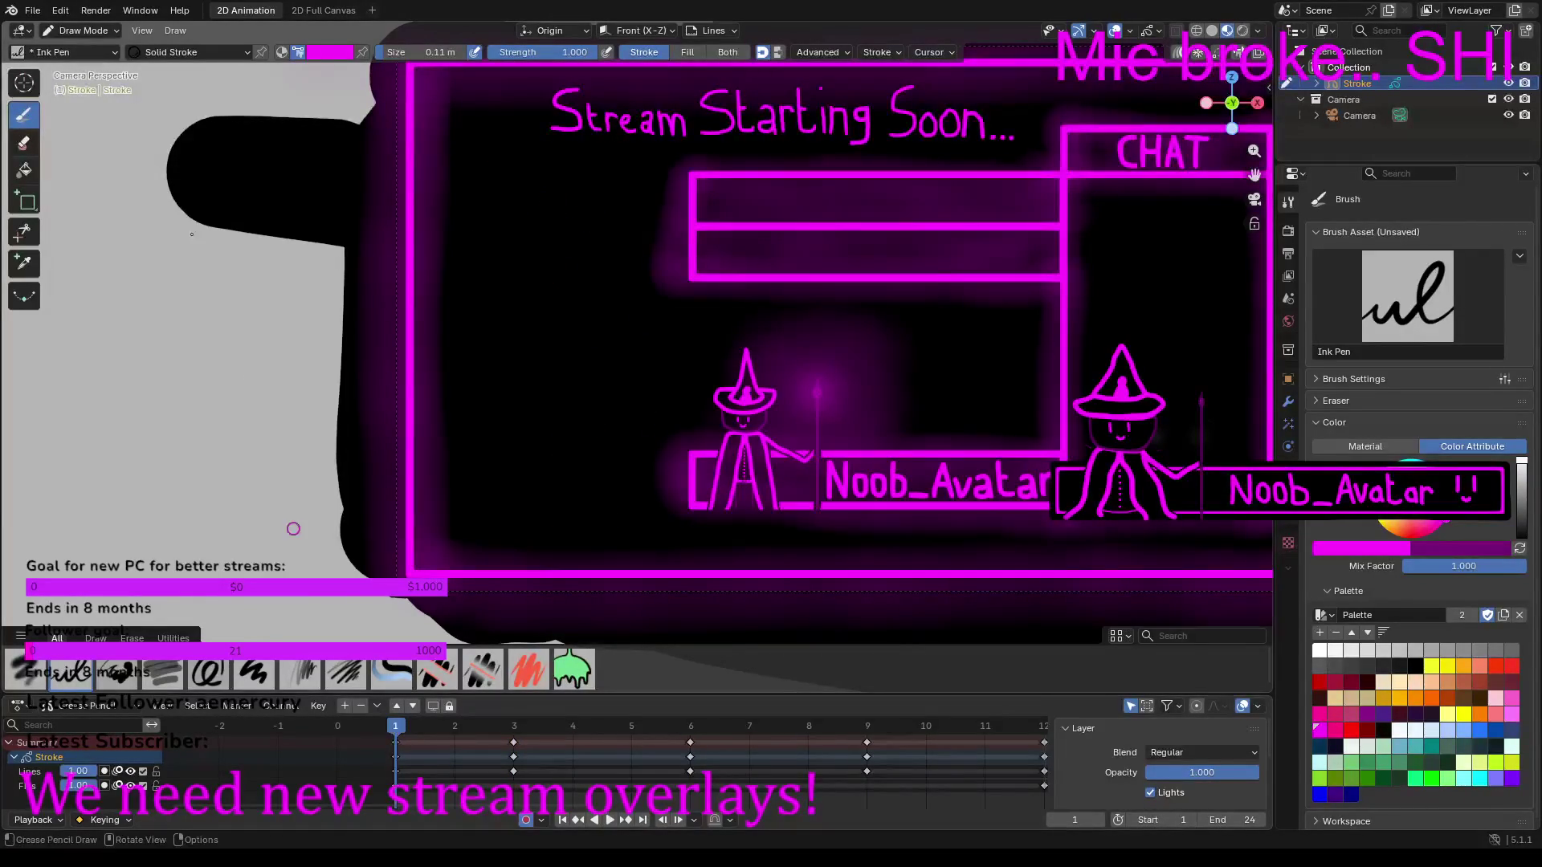
# Step: Erase the trailing dots after the 'Stream Starting Soon' title on frame 1
pyautogui.click(24, 143)
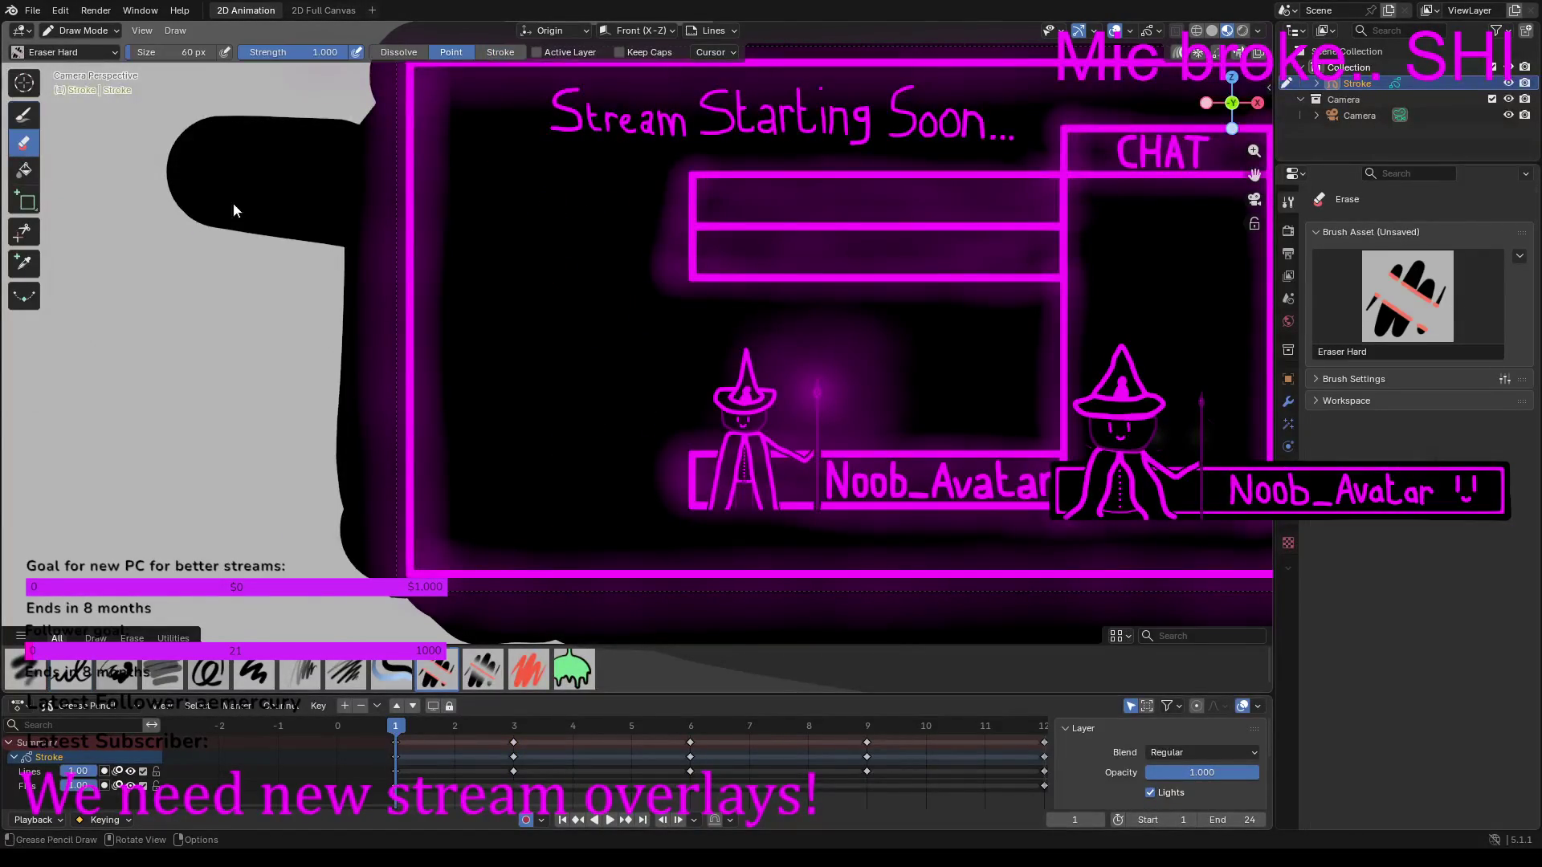
pyautogui.click(1011, 126)
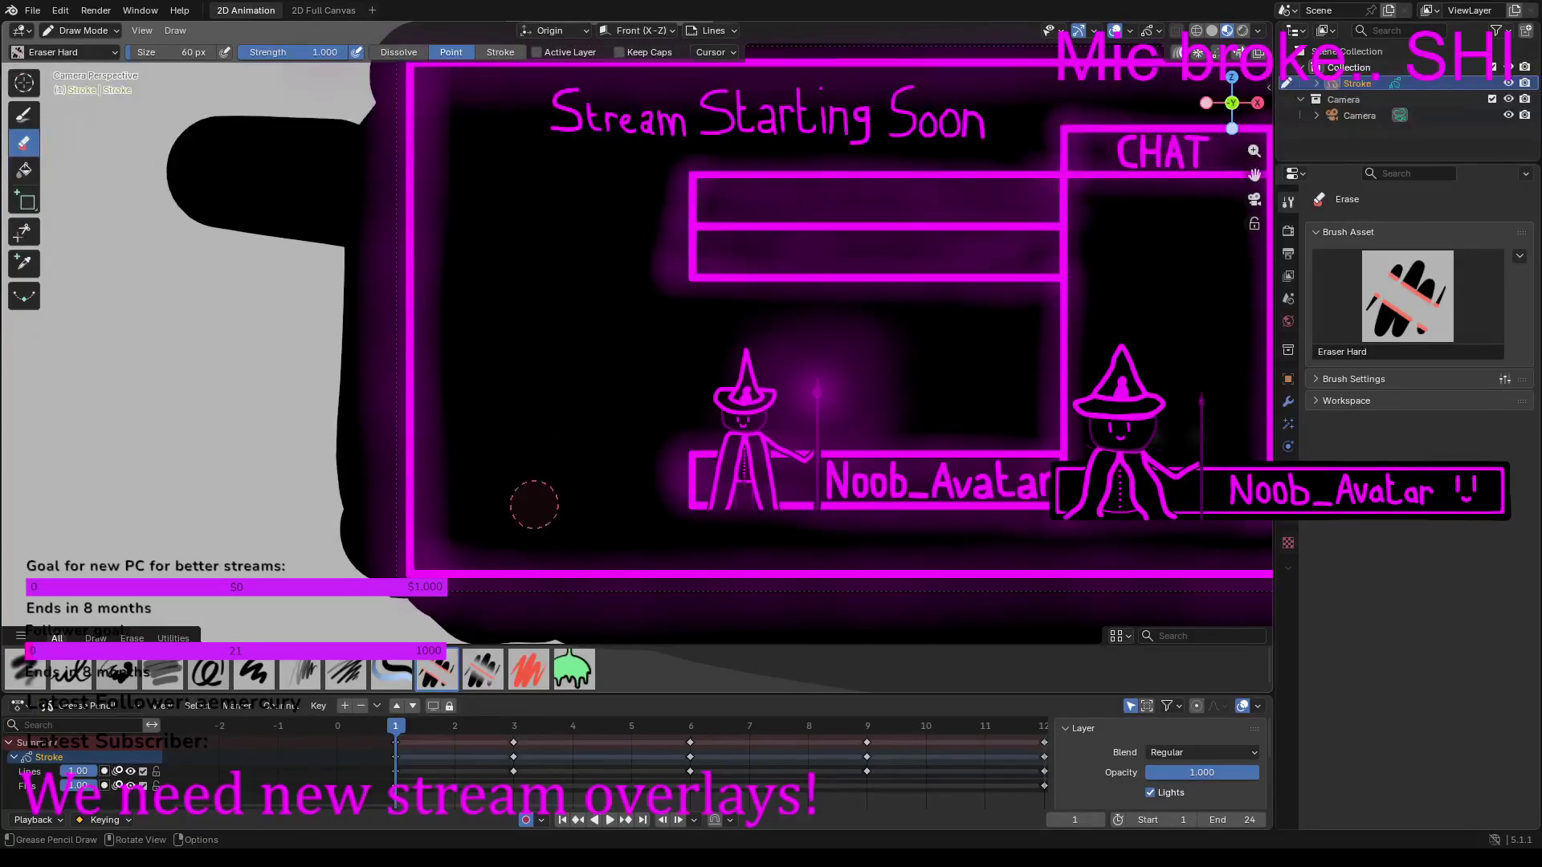
pyautogui.scroll(-1, 591, 758)
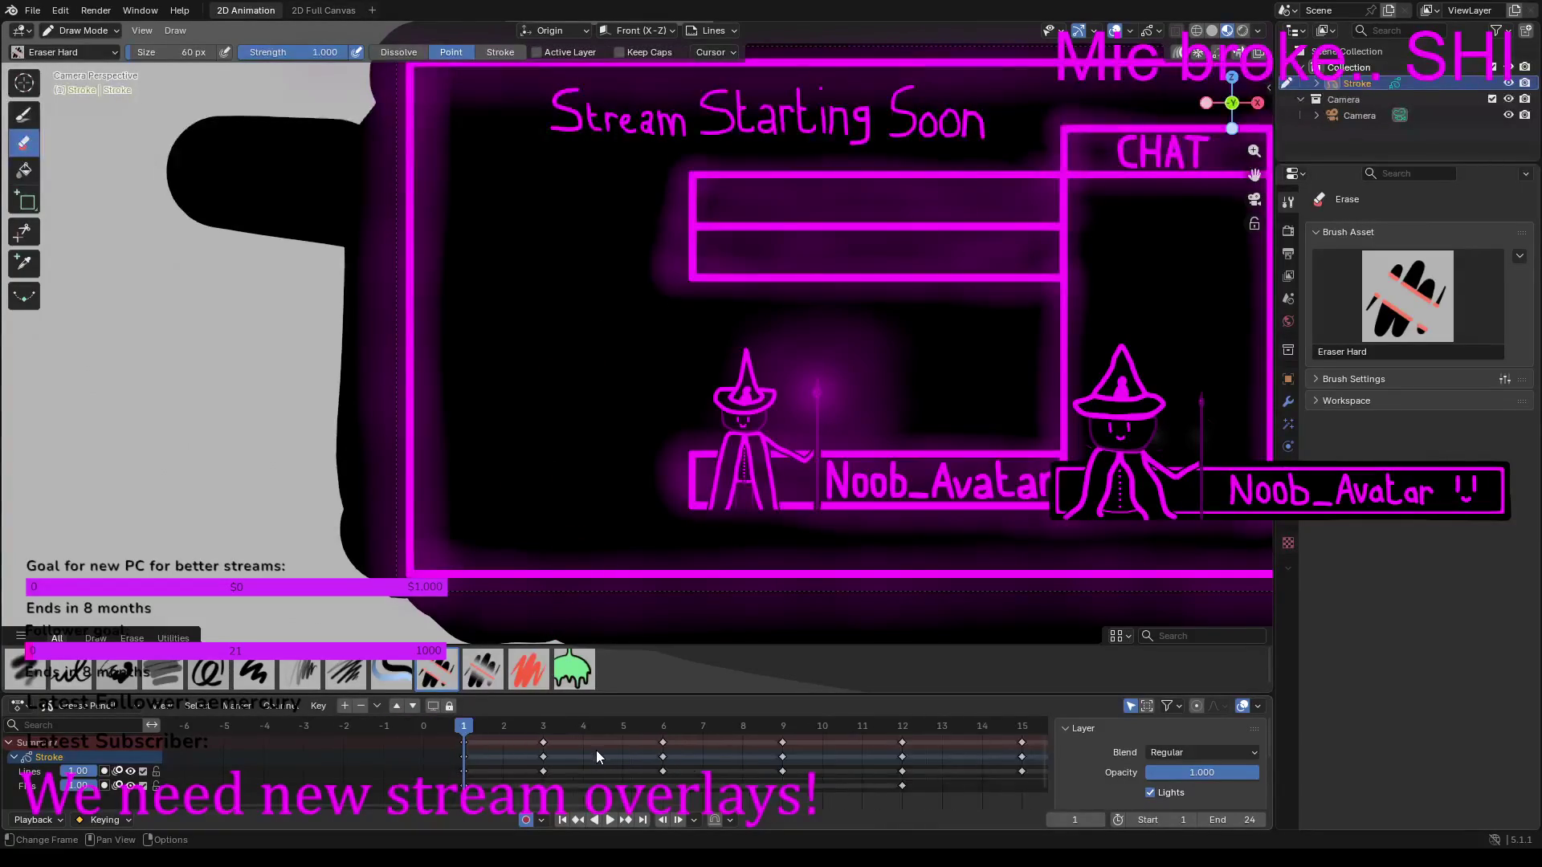
pyautogui.scroll(4, 596, 749)
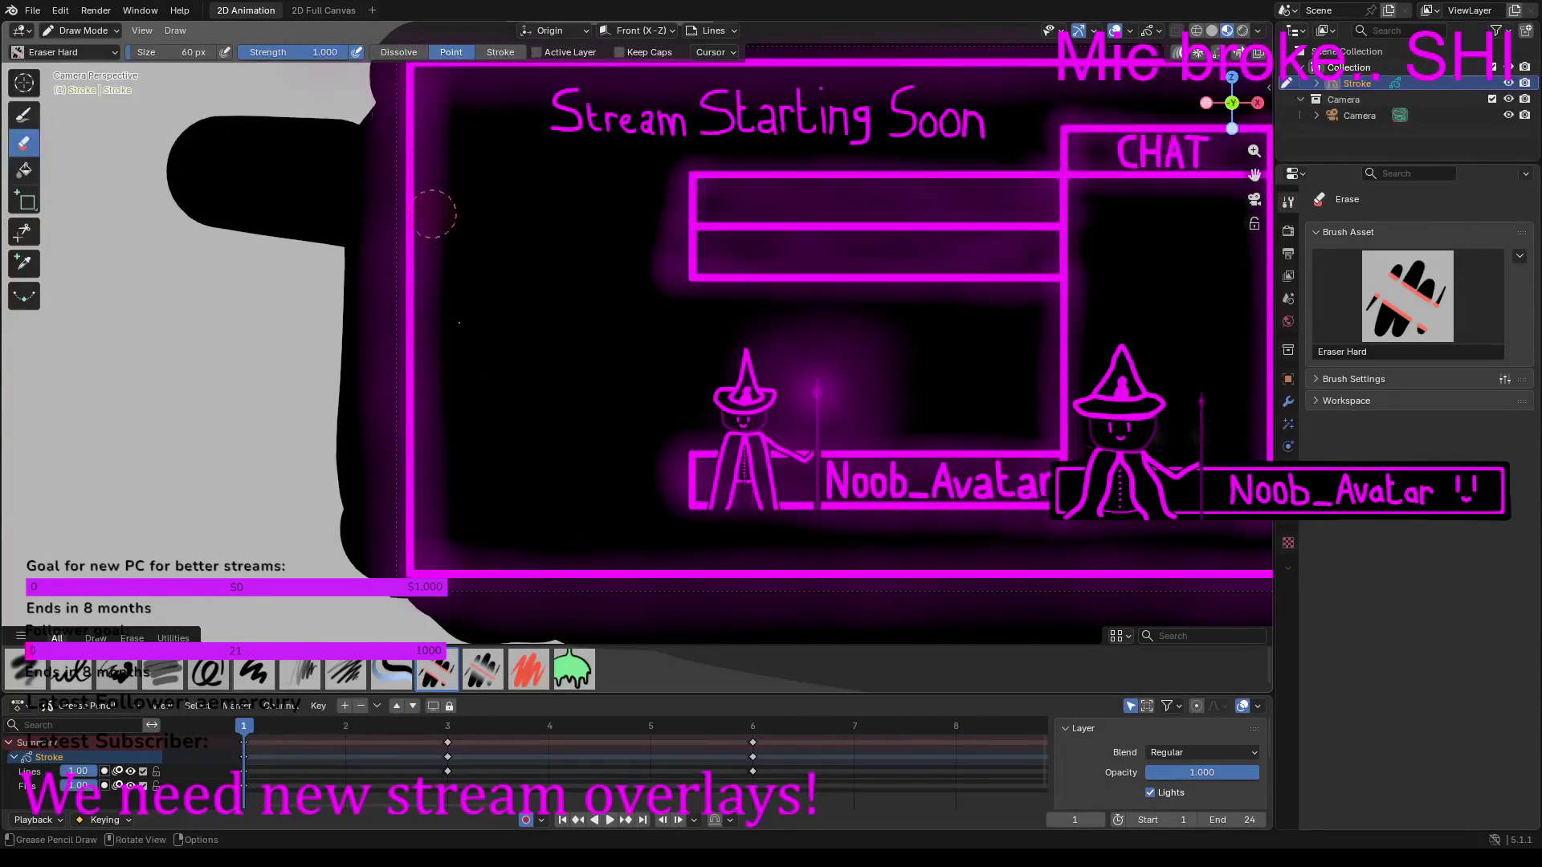
# Step: With a 0.17 m Draw brush, paint and fill a large magenta zigzag flame along the left edge
pyautogui.press('d')
pyautogui.moveTo(432, 51); pyautogui.dragTo(450, 52)
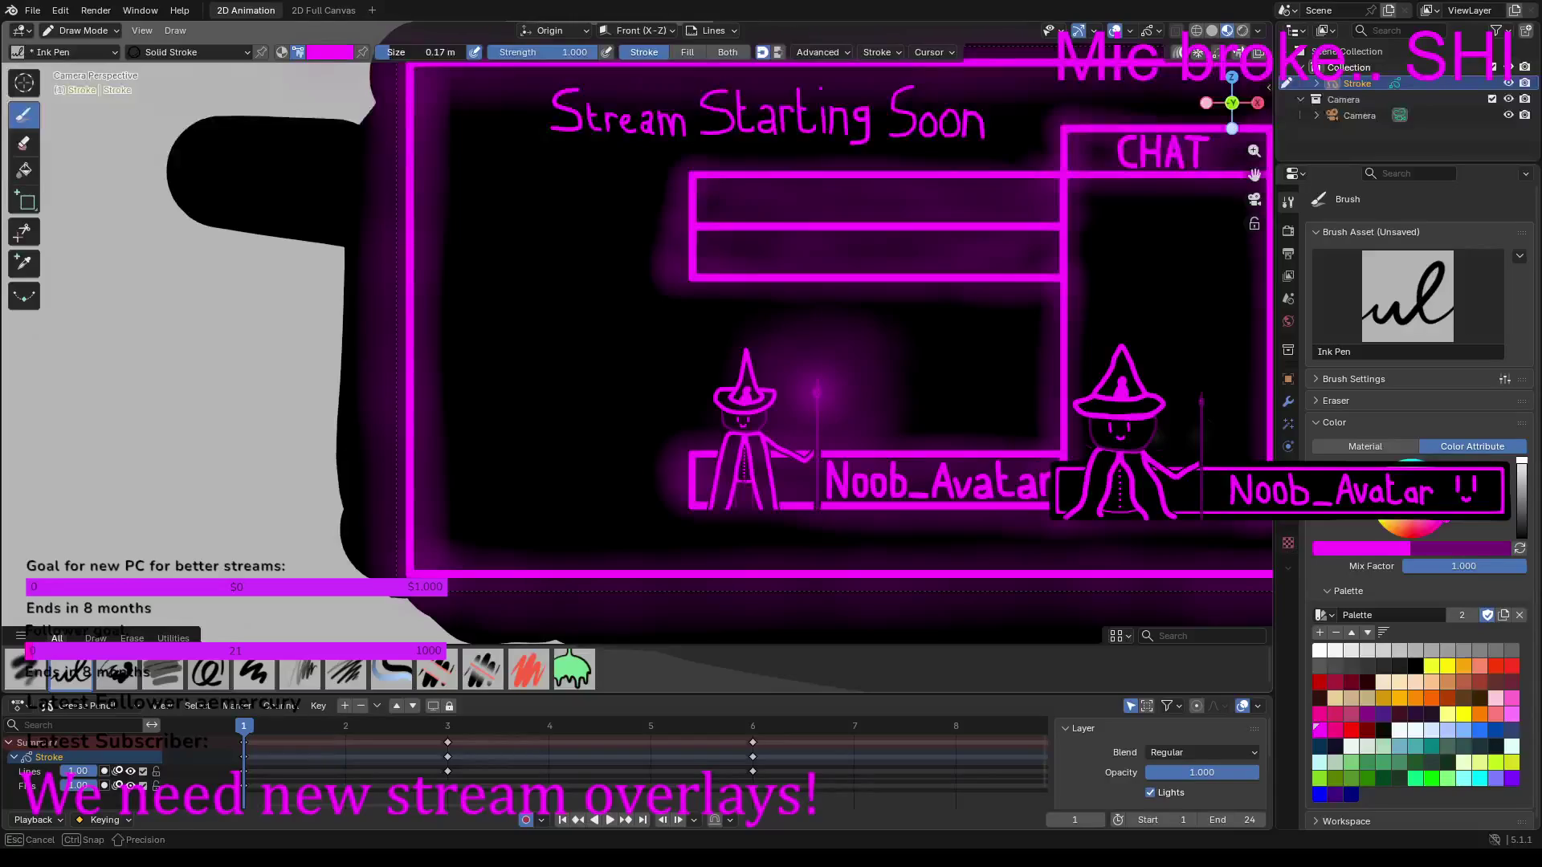
pyautogui.moveTo(450, 51); pyautogui.dragTo(452, 51)
pyautogui.moveTo(418, 301)
pyautogui.mouseDown()
pyautogui.moveTo(490, 222)
pyautogui.moveTo(467, 378)
pyautogui.moveTo(478, 419)
pyautogui.moveTo(523, 379)
pyautogui.moveTo(488, 512)
pyautogui.moveTo(539, 518)
pyautogui.moveTo(527, 557)
pyautogui.mouseUp()
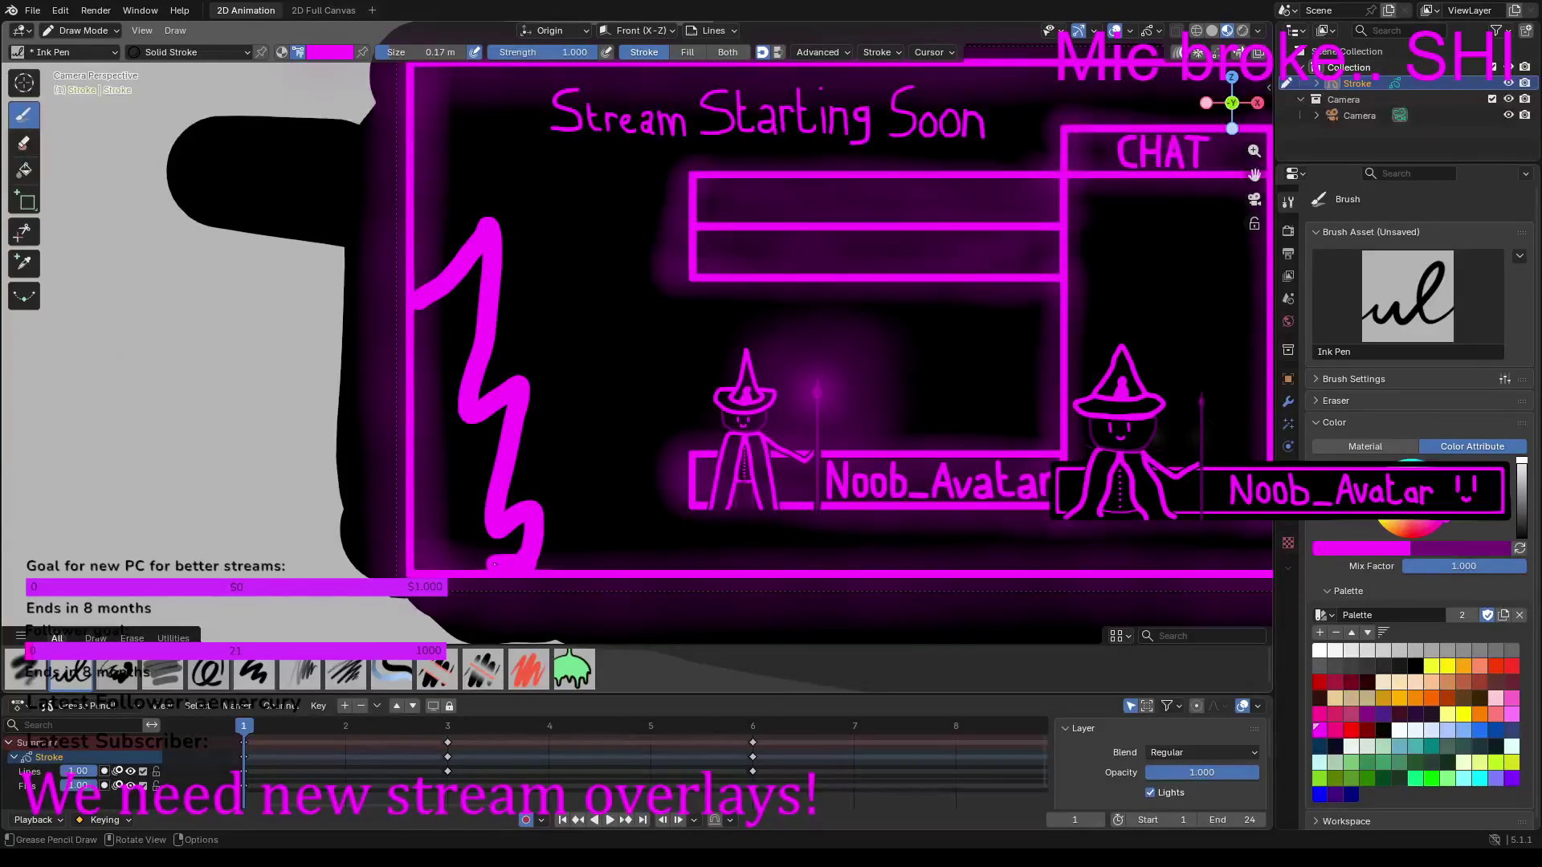
pyautogui.moveTo(481, 565)
pyautogui.mouseDown()
pyautogui.moveTo(458, 567)
pyautogui.moveTo(425, 518)
pyautogui.moveTo(419, 542)
pyautogui.moveTo(421, 317)
pyautogui.moveTo(464, 272)
pyautogui.moveTo(455, 418)
pyautogui.moveTo(466, 282)
pyautogui.moveTo(439, 389)
pyautogui.moveTo(442, 536)
pyautogui.moveTo(522, 535)
pyautogui.mouseUp()
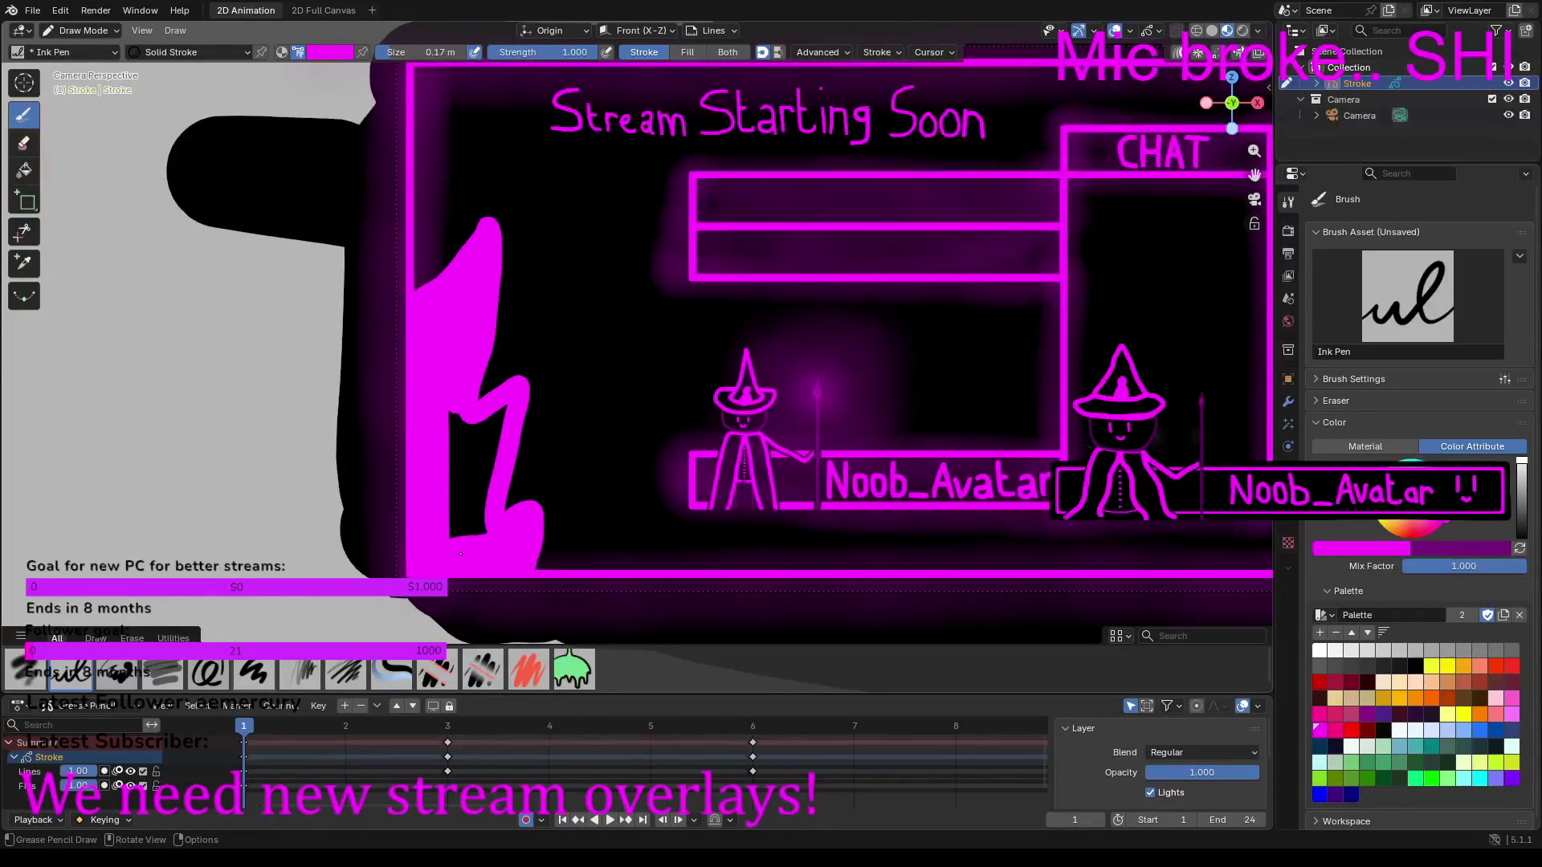
pyautogui.moveTo(484, 529)
pyautogui.mouseDown()
pyautogui.moveTo(485, 428)
pyautogui.moveTo(447, 532)
pyautogui.moveTo(468, 431)
pyautogui.moveTo(509, 411)
pyautogui.mouseUp()
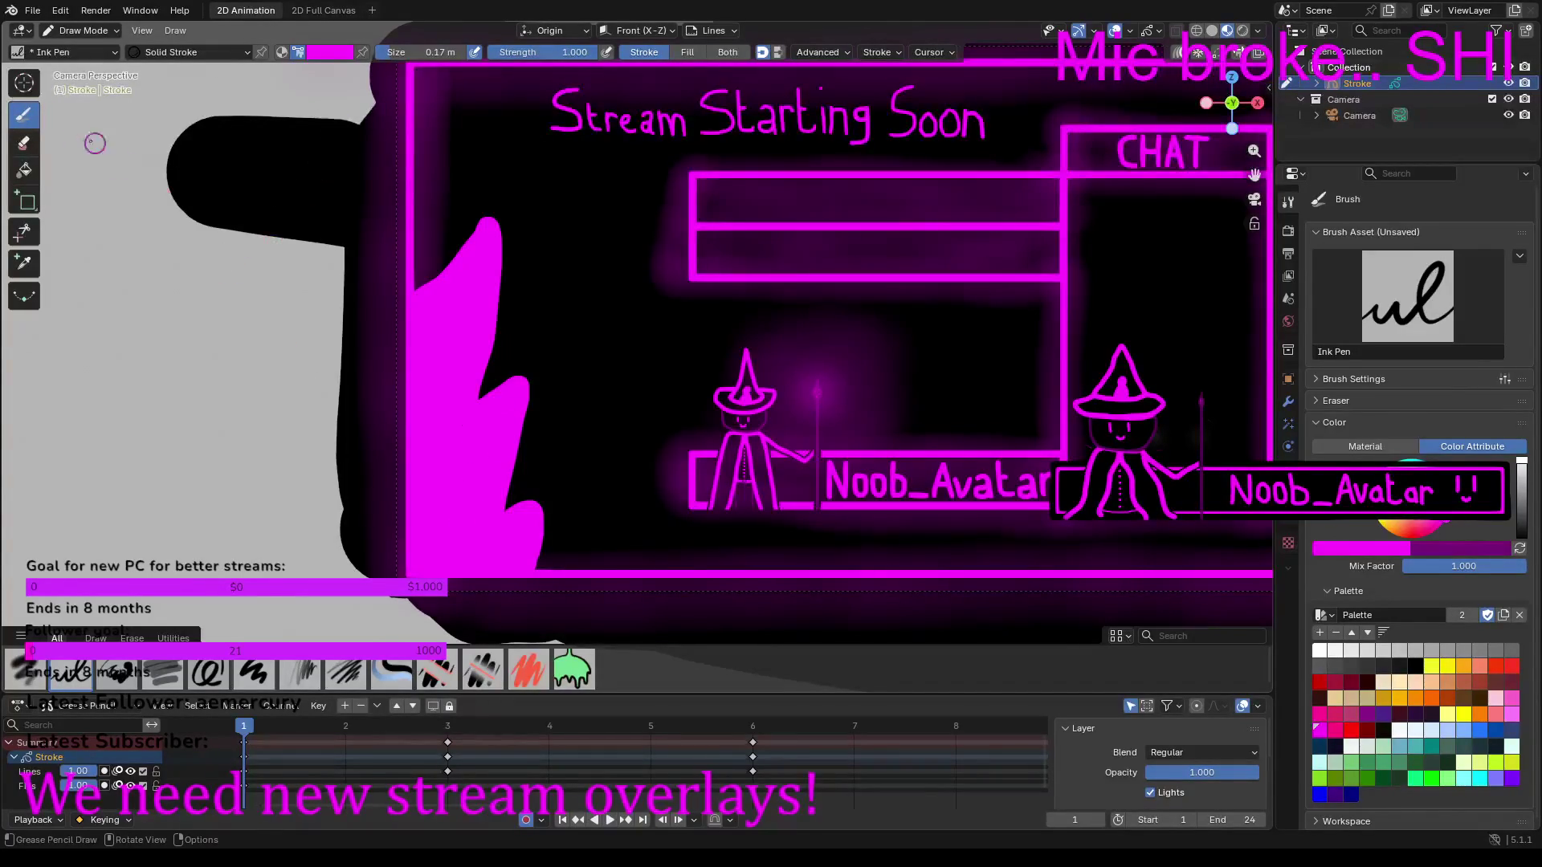
pyautogui.click(1522, 502)
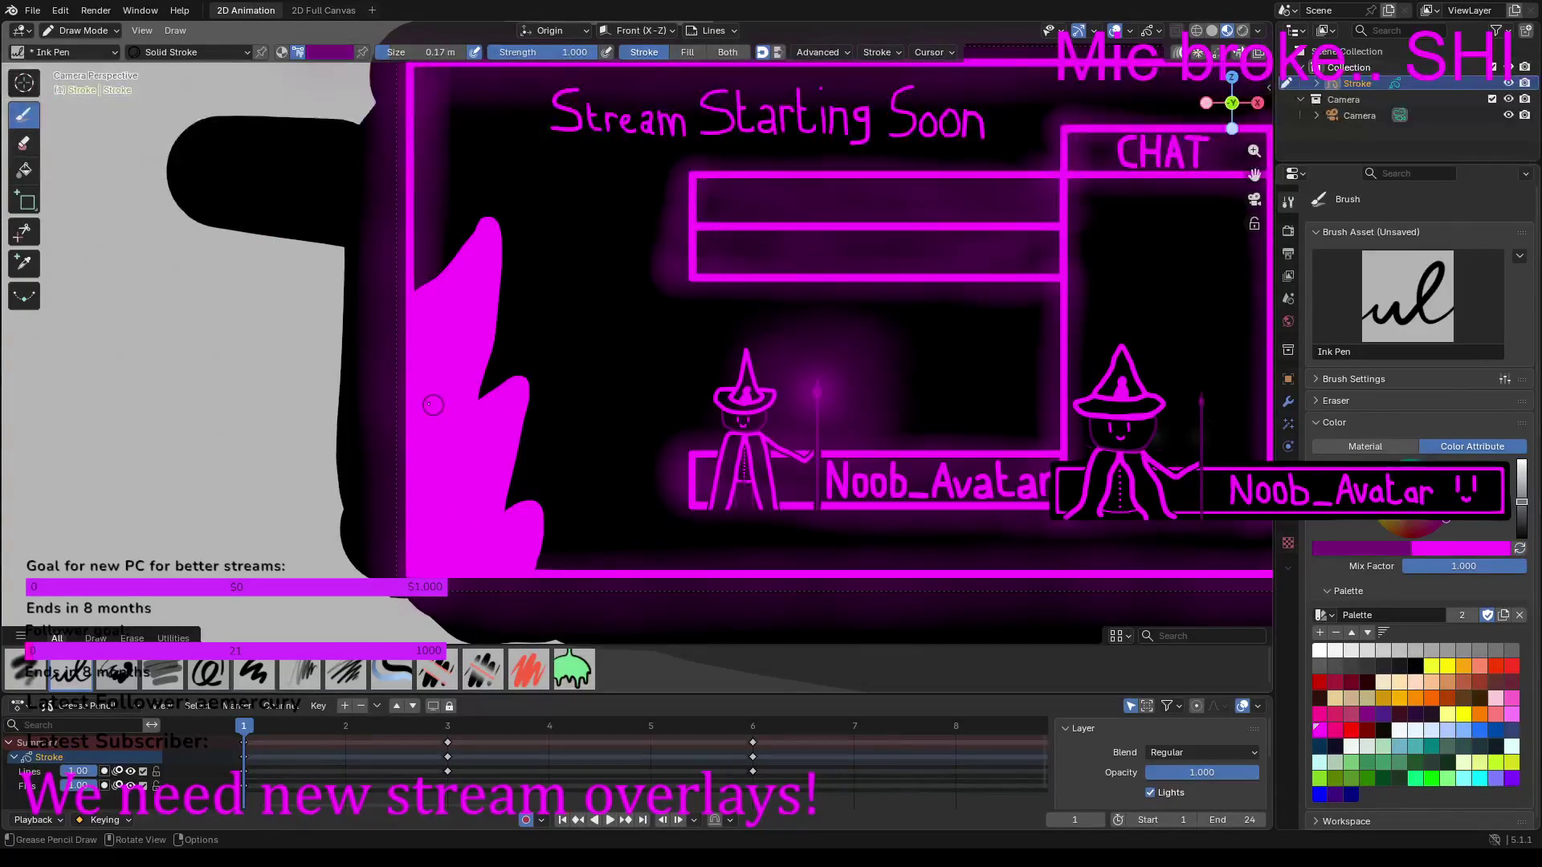
# Step: Paint a dark purple inner flame shape inside the magenta flame, then shrink the brush to 0.11 m
pyautogui.moveTo(429, 319)
pyautogui.mouseDown()
pyautogui.moveTo(481, 283)
pyautogui.moveTo(425, 323)
pyautogui.moveTo(477, 279)
pyautogui.moveTo(447, 349)
pyautogui.mouseUp()
pyautogui.hotkey('ctrl', 'z')
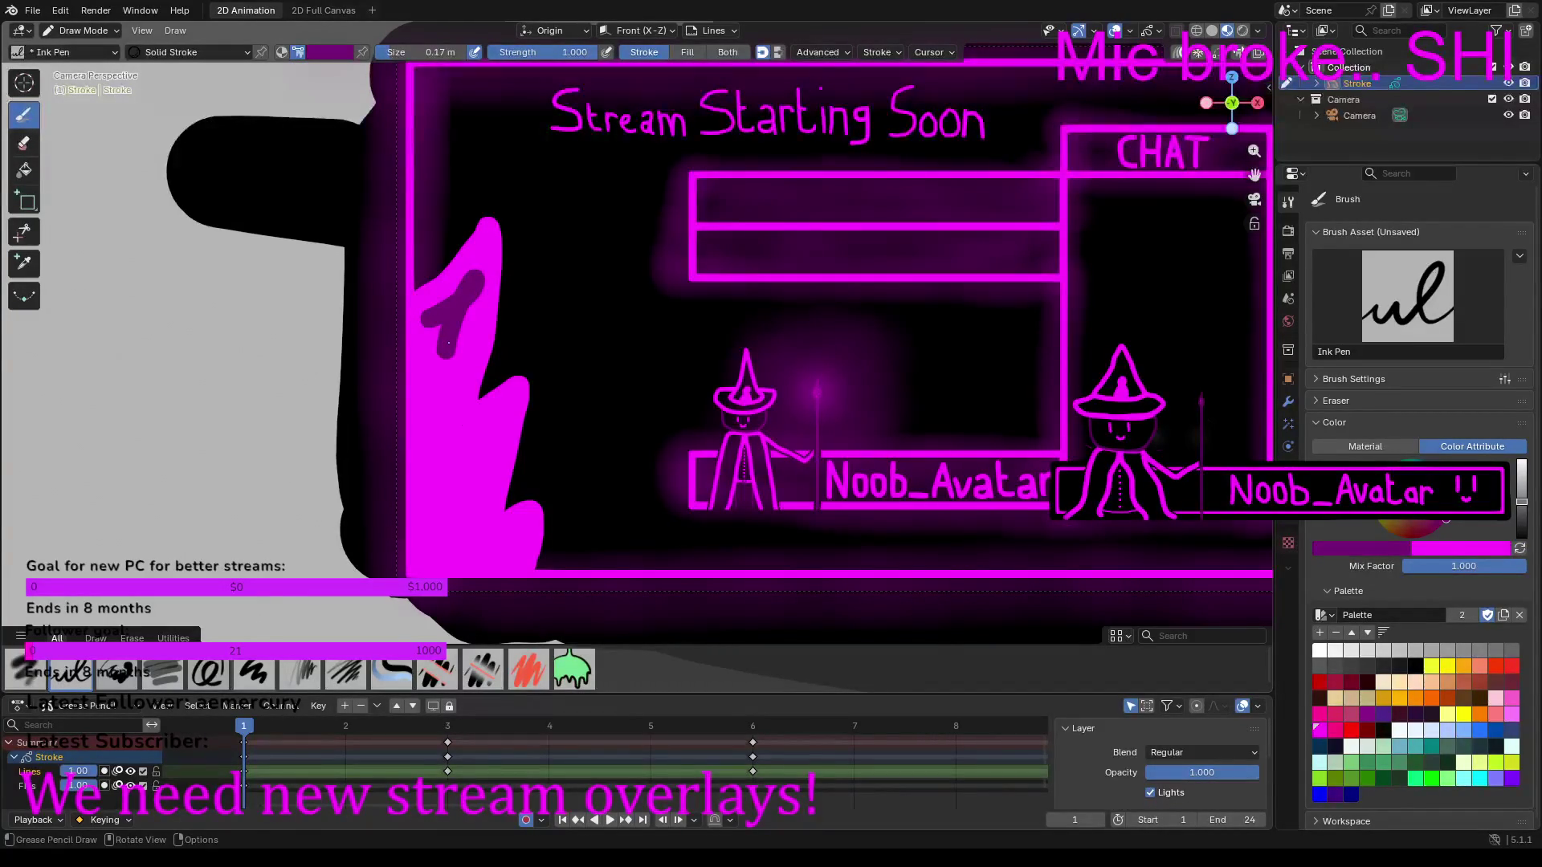
pyautogui.hotkey('ctrl', 'z')
pyautogui.hotkey('ctrl', 'z')
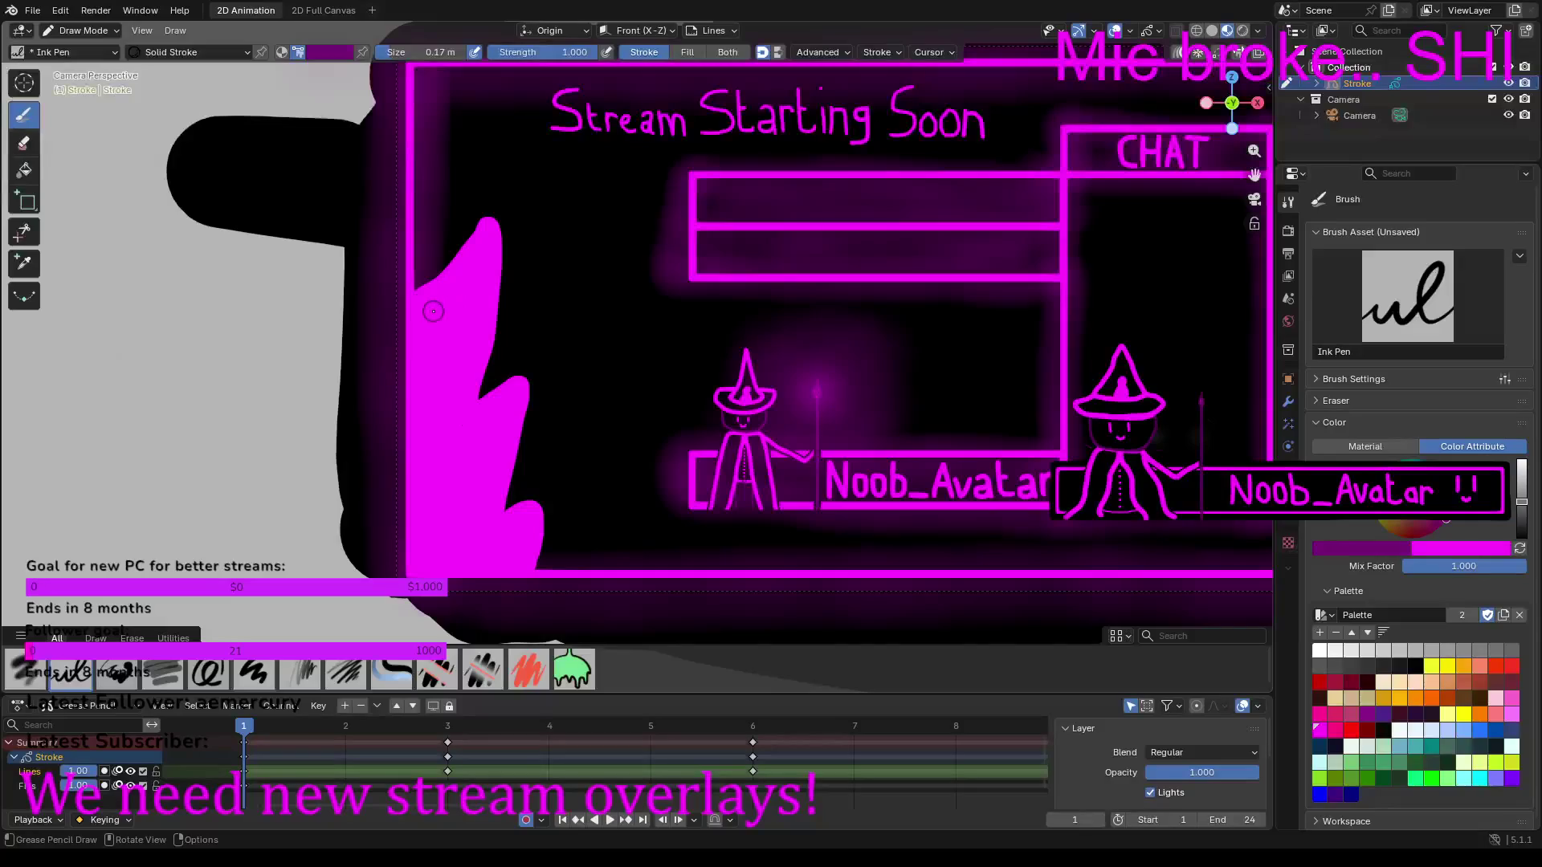
pyautogui.moveTo(428, 315)
pyautogui.mouseDown()
pyautogui.moveTo(475, 277)
pyautogui.moveTo(442, 422)
pyautogui.moveTo(467, 443)
pyautogui.moveTo(493, 413)
pyautogui.moveTo(466, 474)
pyautogui.moveTo(481, 532)
pyautogui.moveTo(508, 540)
pyautogui.moveTo(469, 554)
pyautogui.mouseUp()
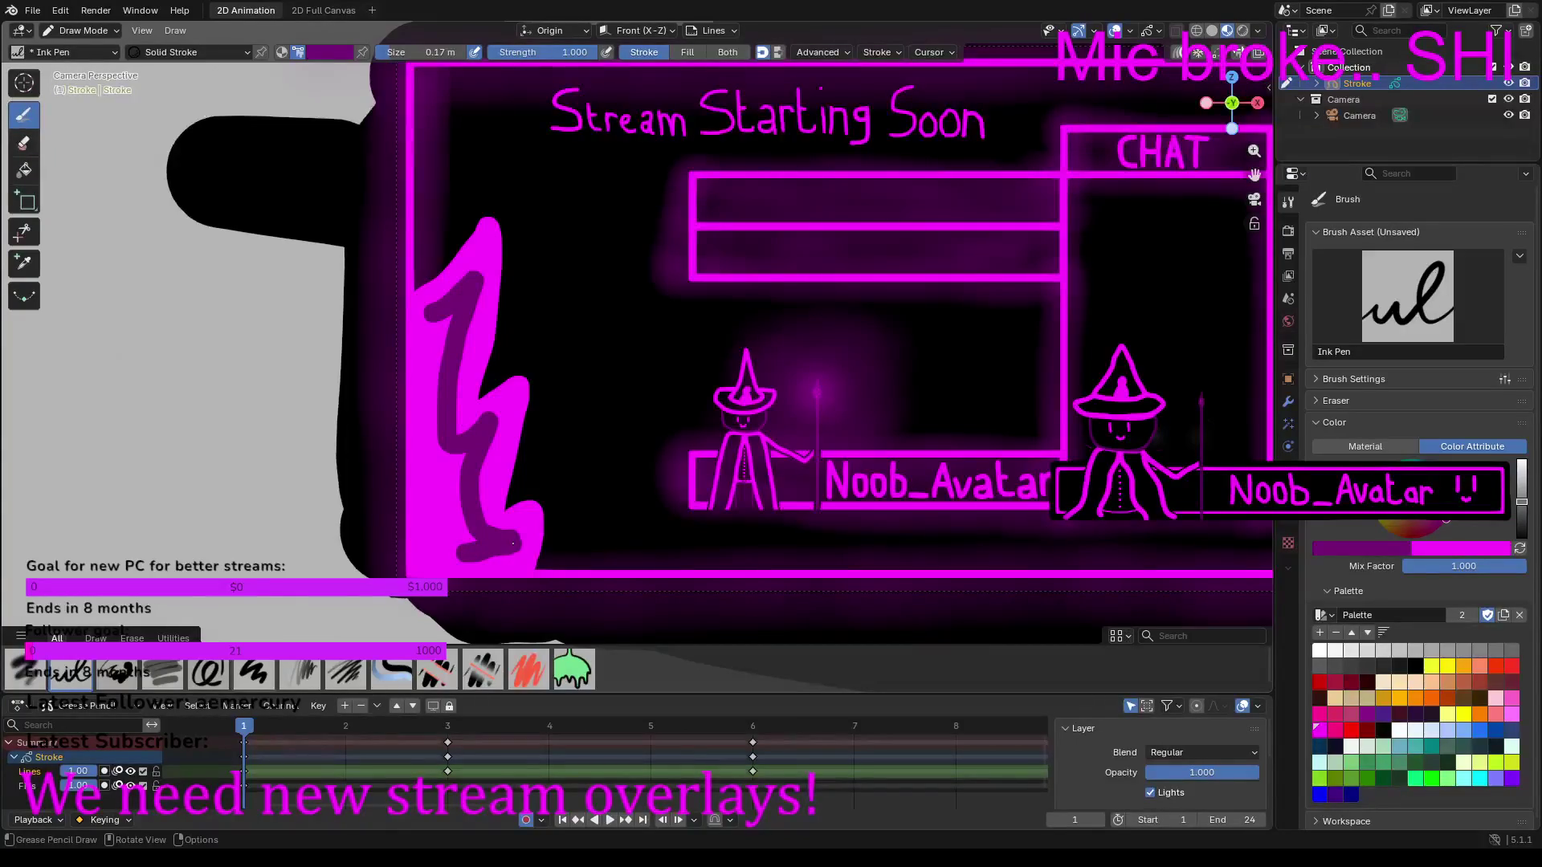
pyautogui.moveTo(456, 555)
pyautogui.mouseDown()
pyautogui.moveTo(440, 557)
pyautogui.moveTo(435, 518)
pyautogui.moveTo(429, 323)
pyautogui.mouseUp()
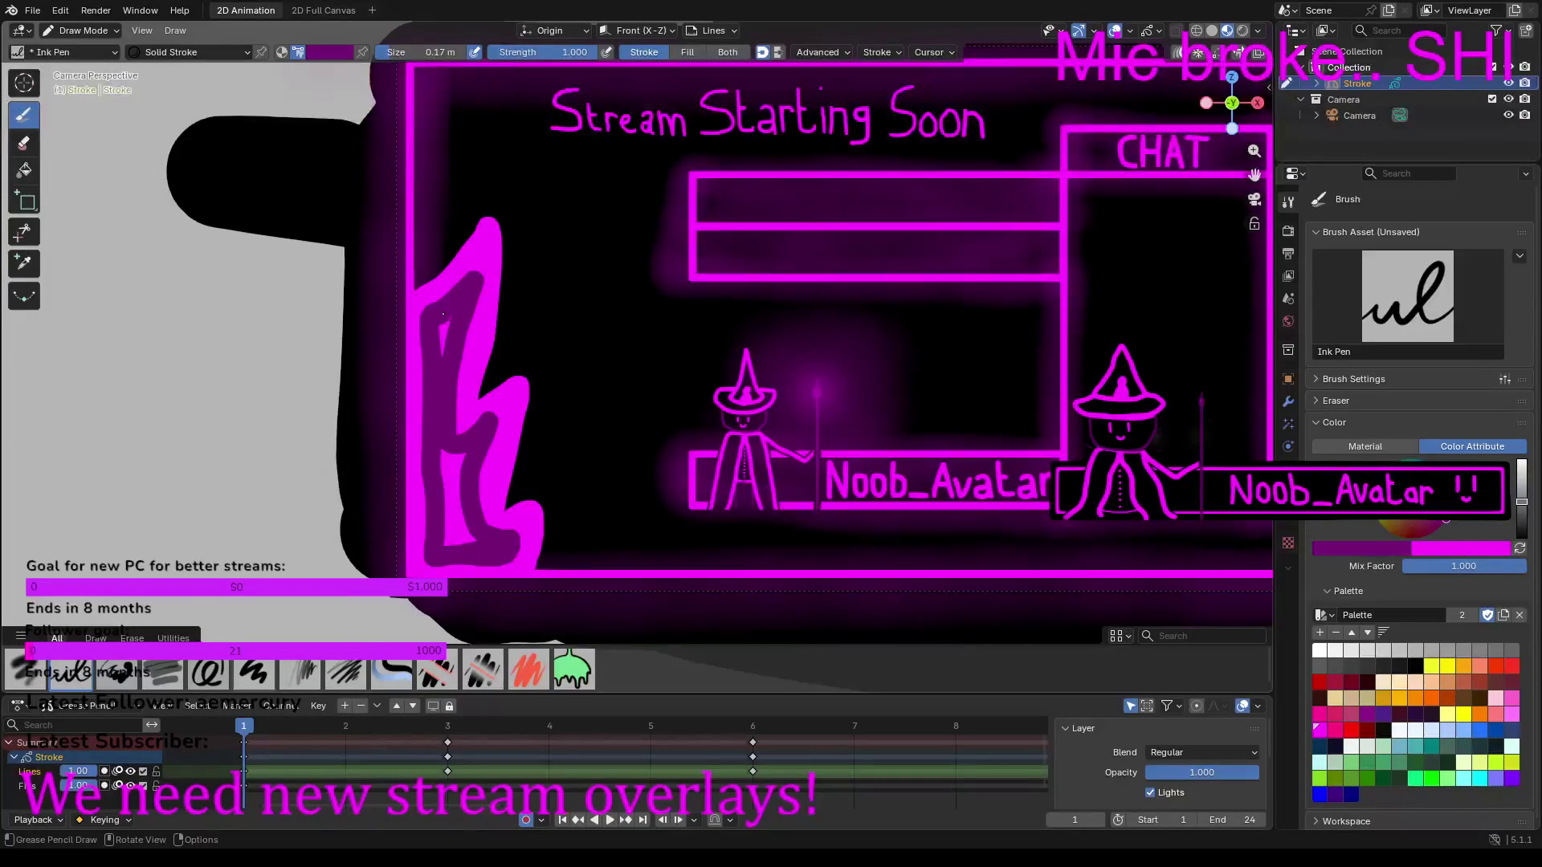
pyautogui.moveTo(440, 460); pyautogui.dragTo(448, 543)
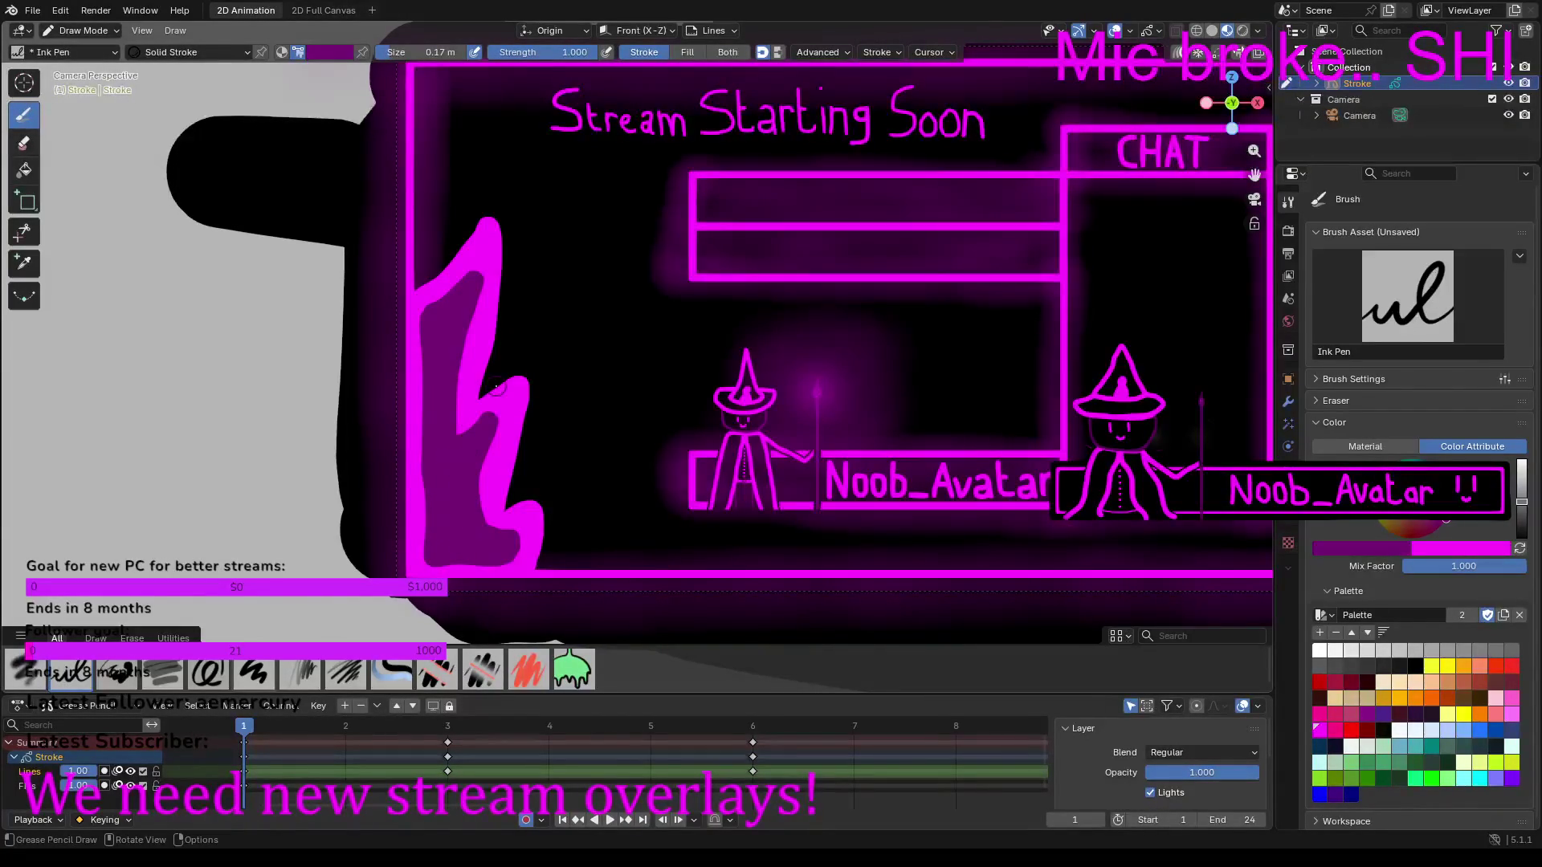
pyautogui.moveTo(441, 52); pyautogui.dragTo(440, 52)
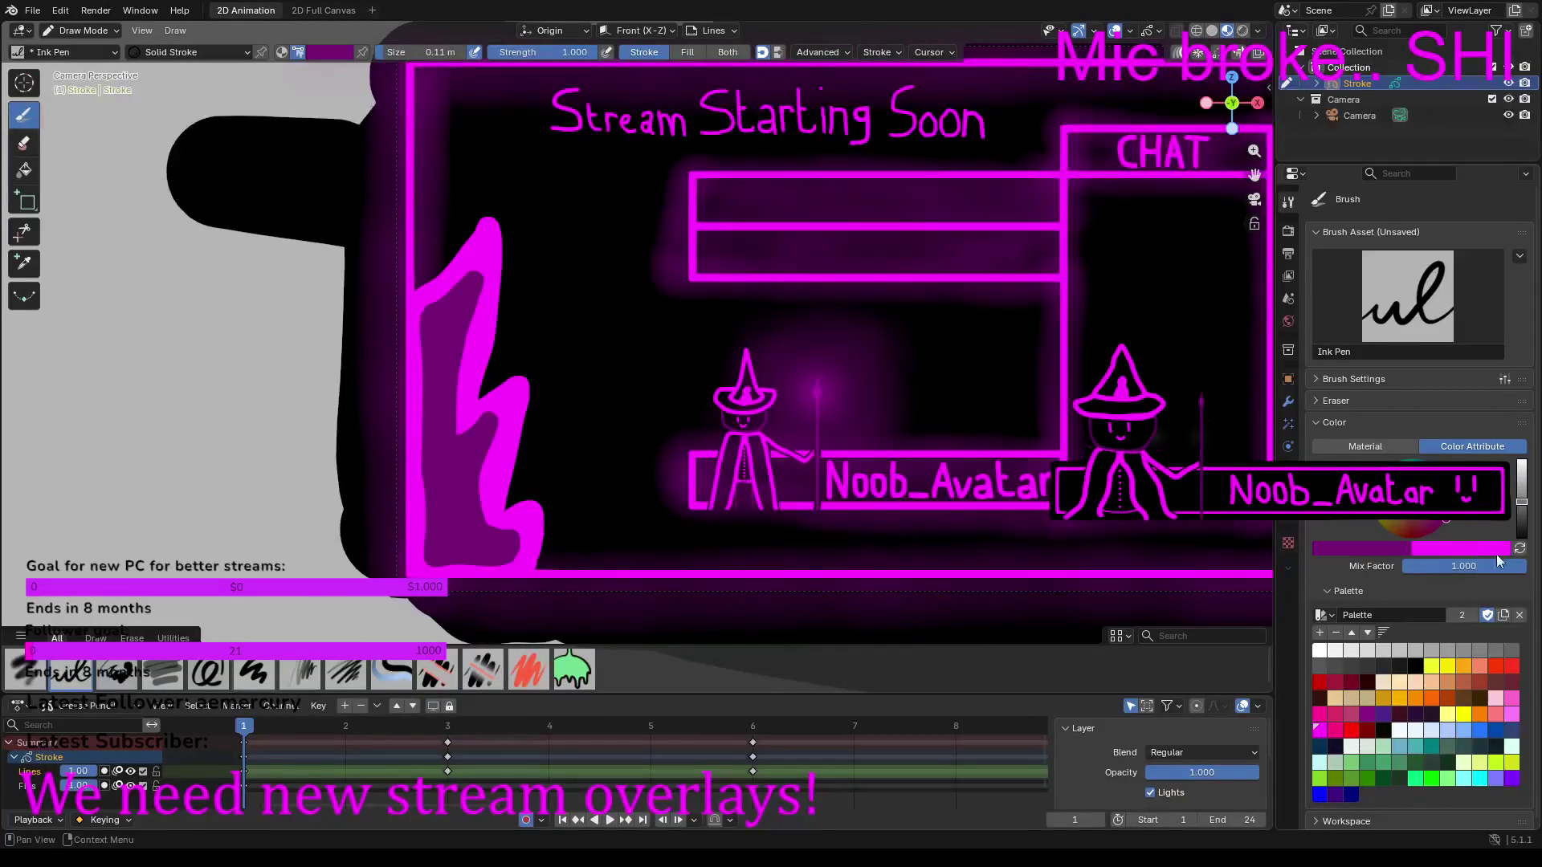
pyautogui.click(1520, 548)
# Step: Add curved magenta spark strokes, ember dashes and dots around the frame 1 flame, then play the animation
pyautogui.moveTo(521, 343)
pyautogui.mouseDown()
pyautogui.moveTo(559, 293)
pyautogui.moveTo(550, 264)
pyautogui.mouseUp()
pyautogui.moveTo(554, 459); pyautogui.dragTo(617, 374)
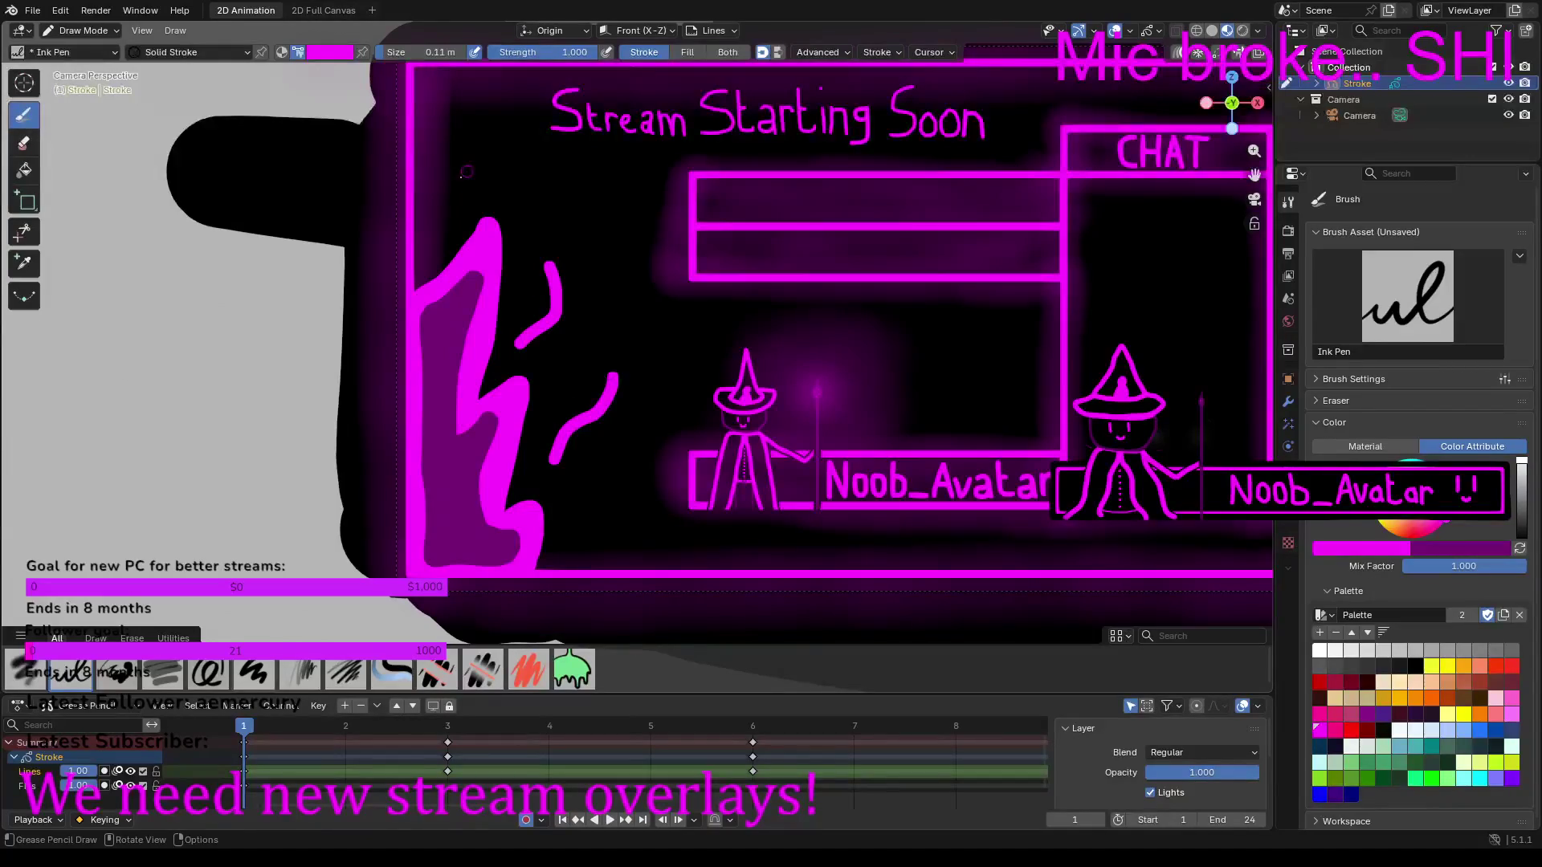
pyautogui.moveTo(442, 203); pyautogui.dragTo(498, 156)
pyautogui.moveTo(515, 234); pyautogui.dragTo(513, 209)
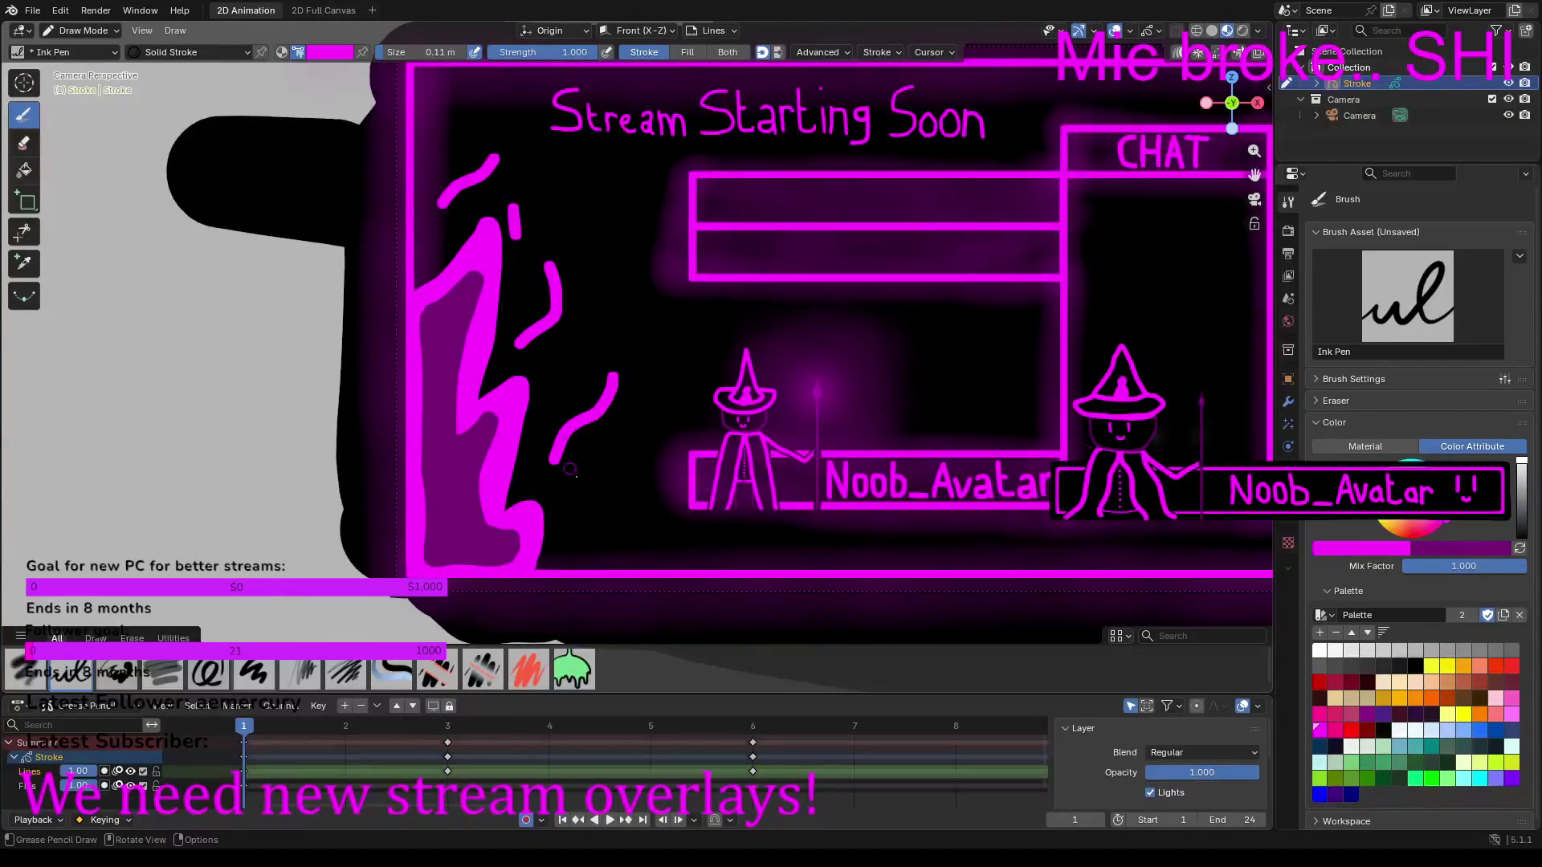
pyautogui.moveTo(563, 390); pyautogui.dragTo(568, 371)
pyautogui.moveTo(587, 517); pyautogui.dragTo(618, 498)
pyautogui.moveTo(638, 424); pyautogui.dragTo(638, 410)
pyautogui.click(615, 313)
pyautogui.click(518, 125)
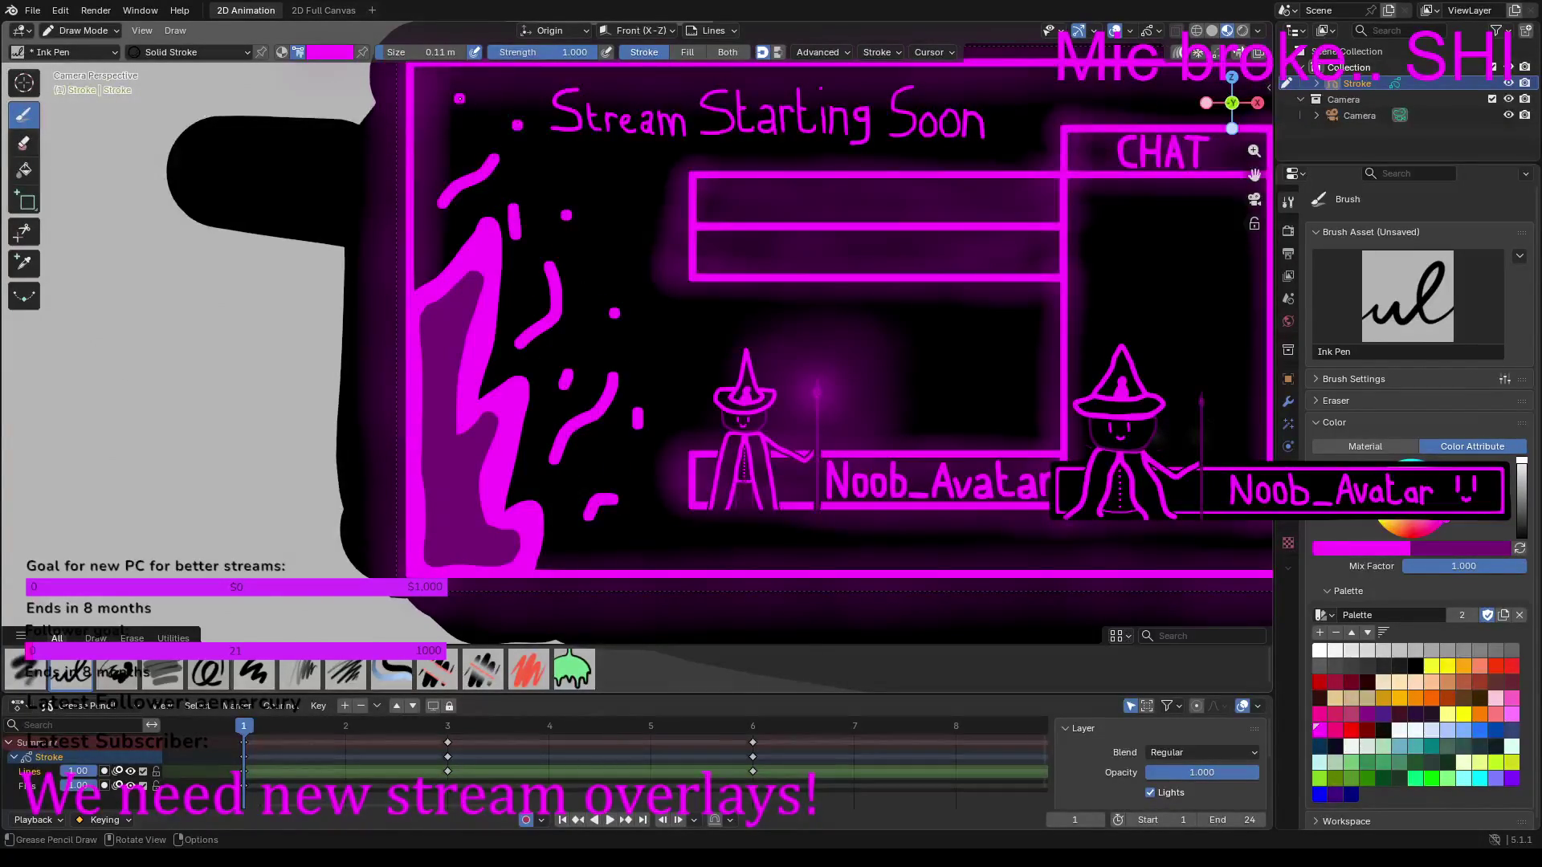
pyautogui.press('space')
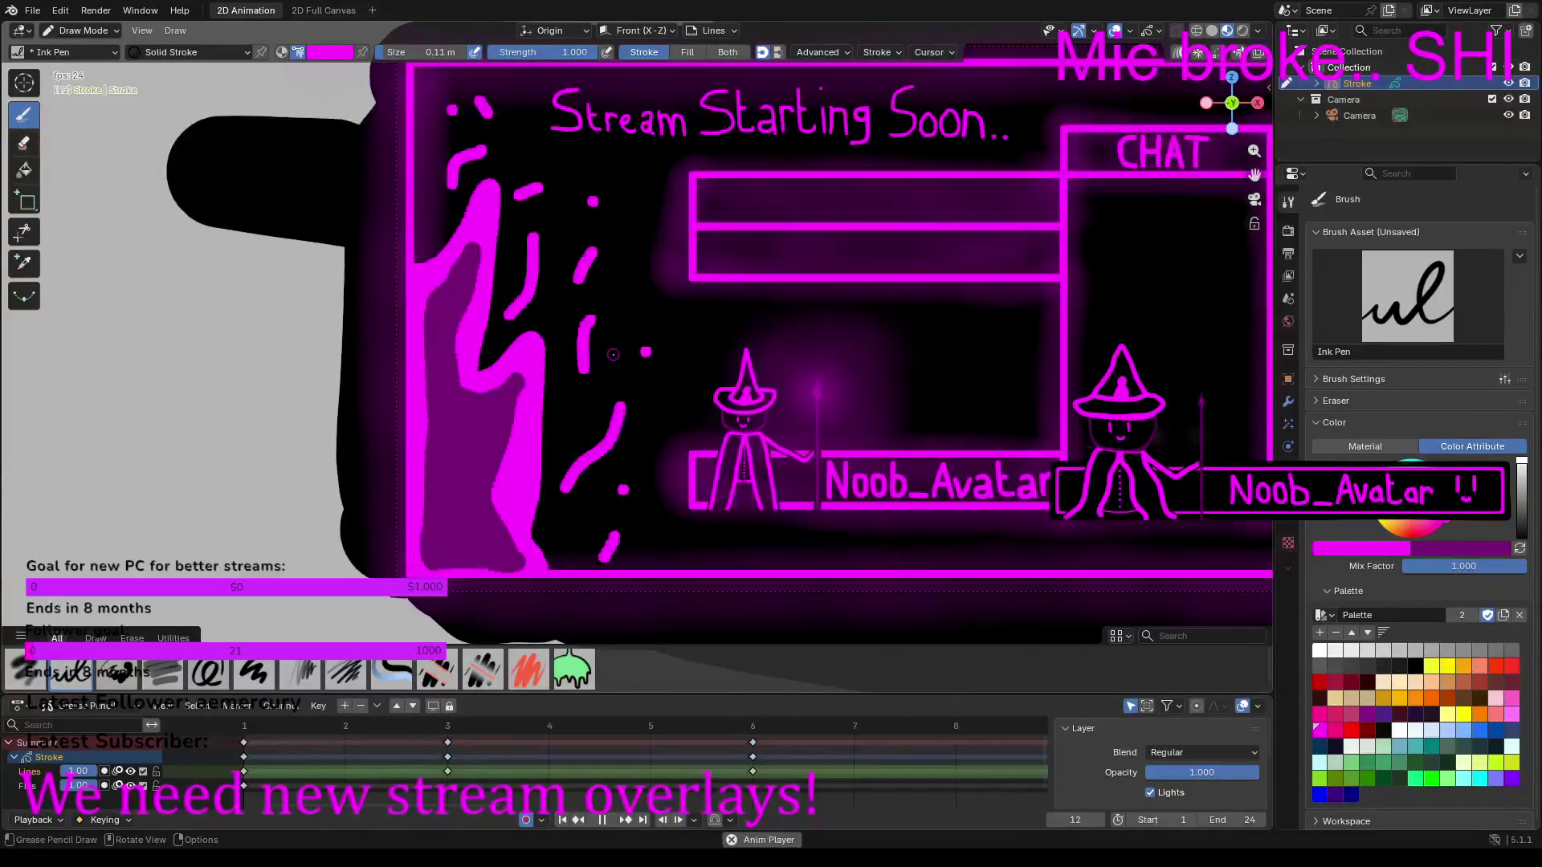
pyautogui.scroll(-1, 634, 357)
pyautogui.scroll(-1, 752, 263)
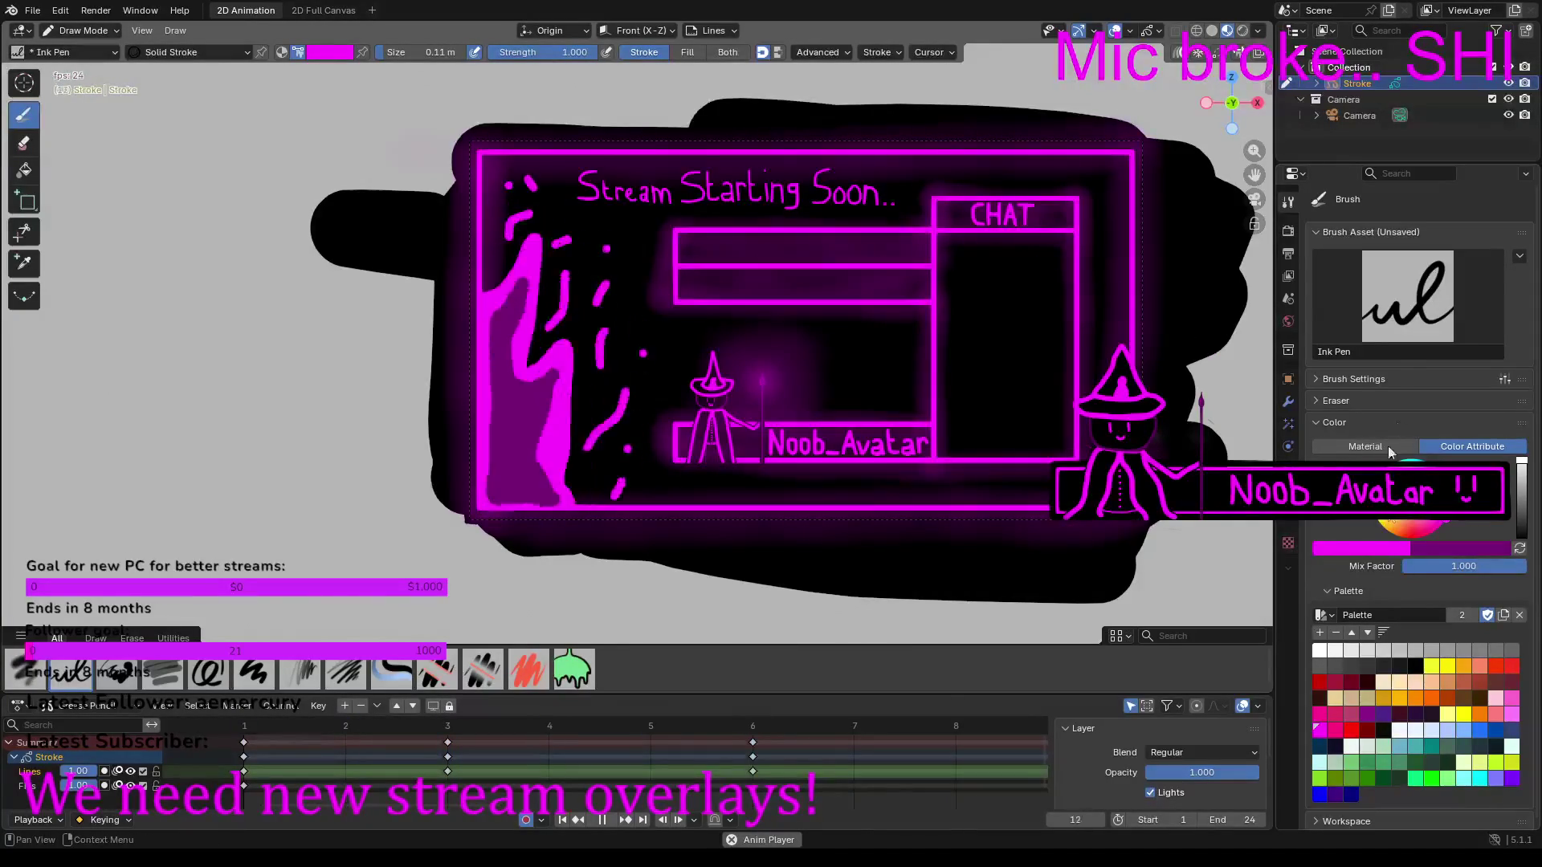
# Step: Set the output frame rate to 25 fps and render the animation
pyautogui.click(1288, 230)
pyautogui.click(1290, 253)
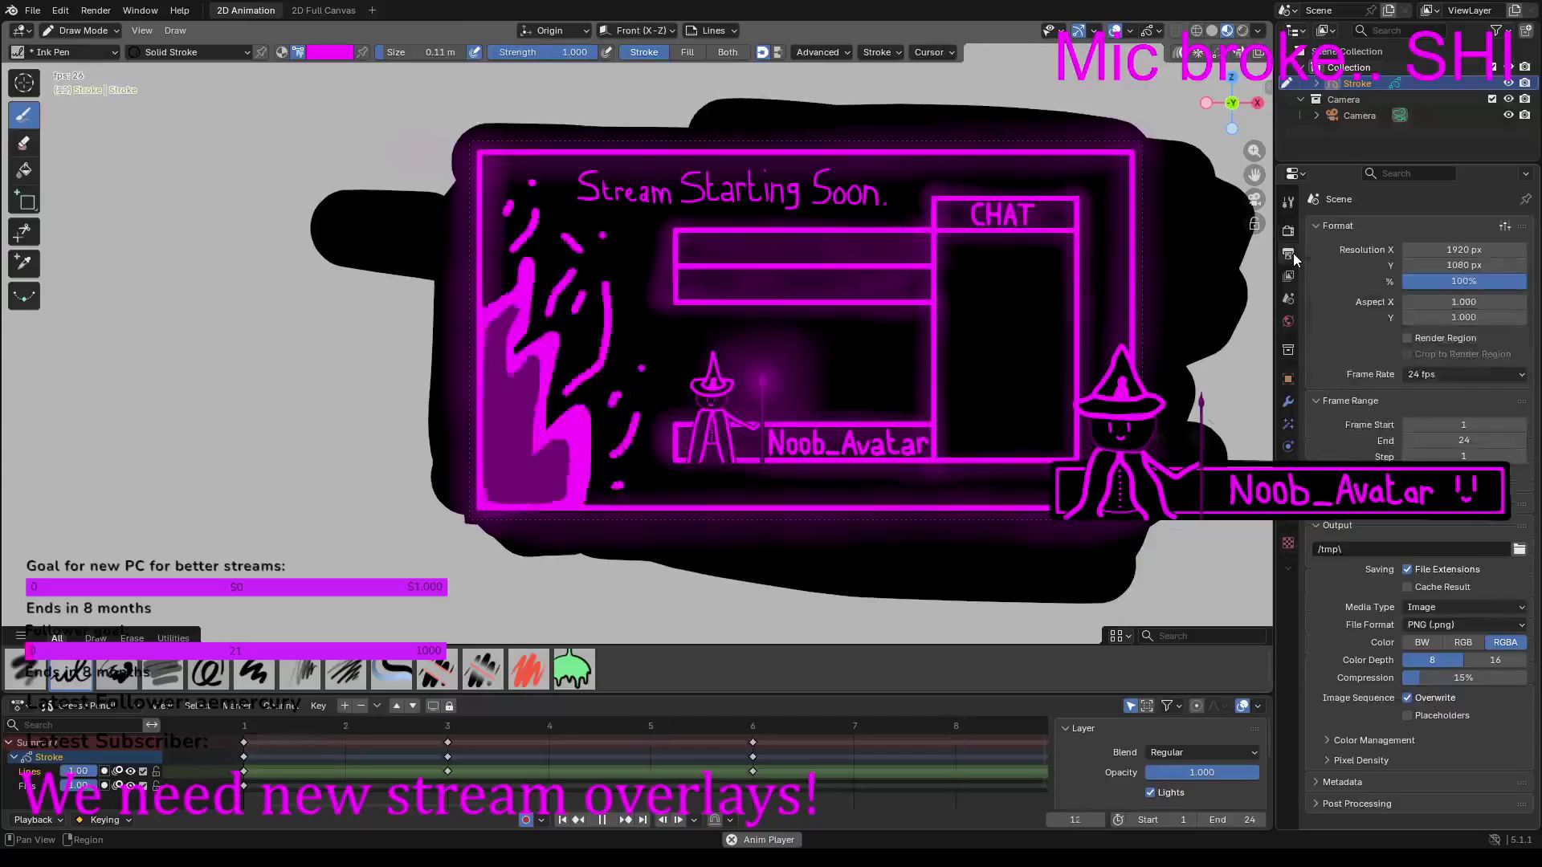
pyautogui.click(1439, 378)
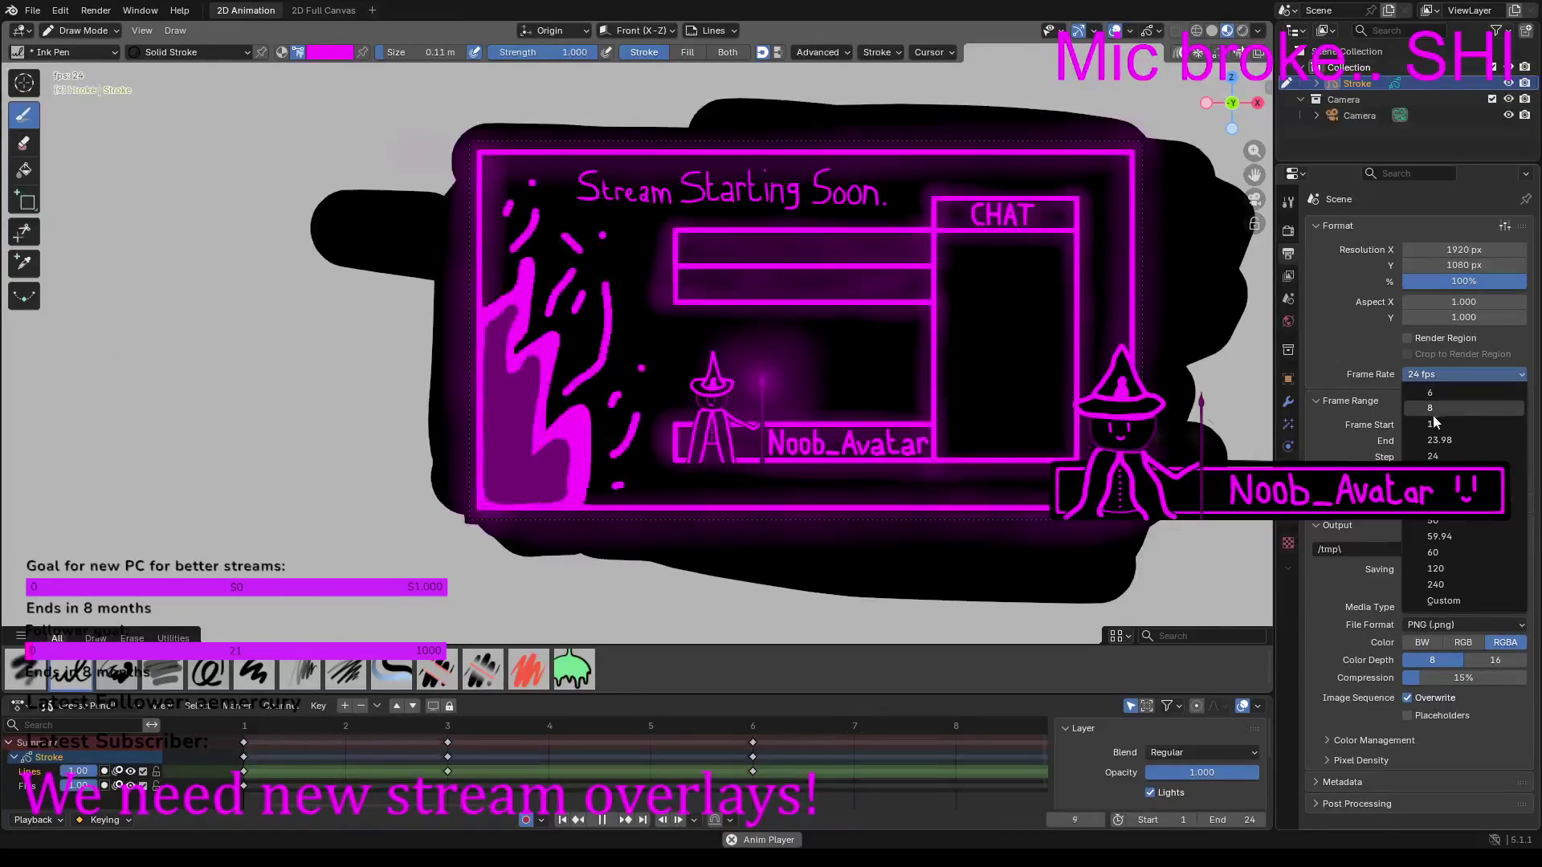
pyautogui.click(1436, 426)
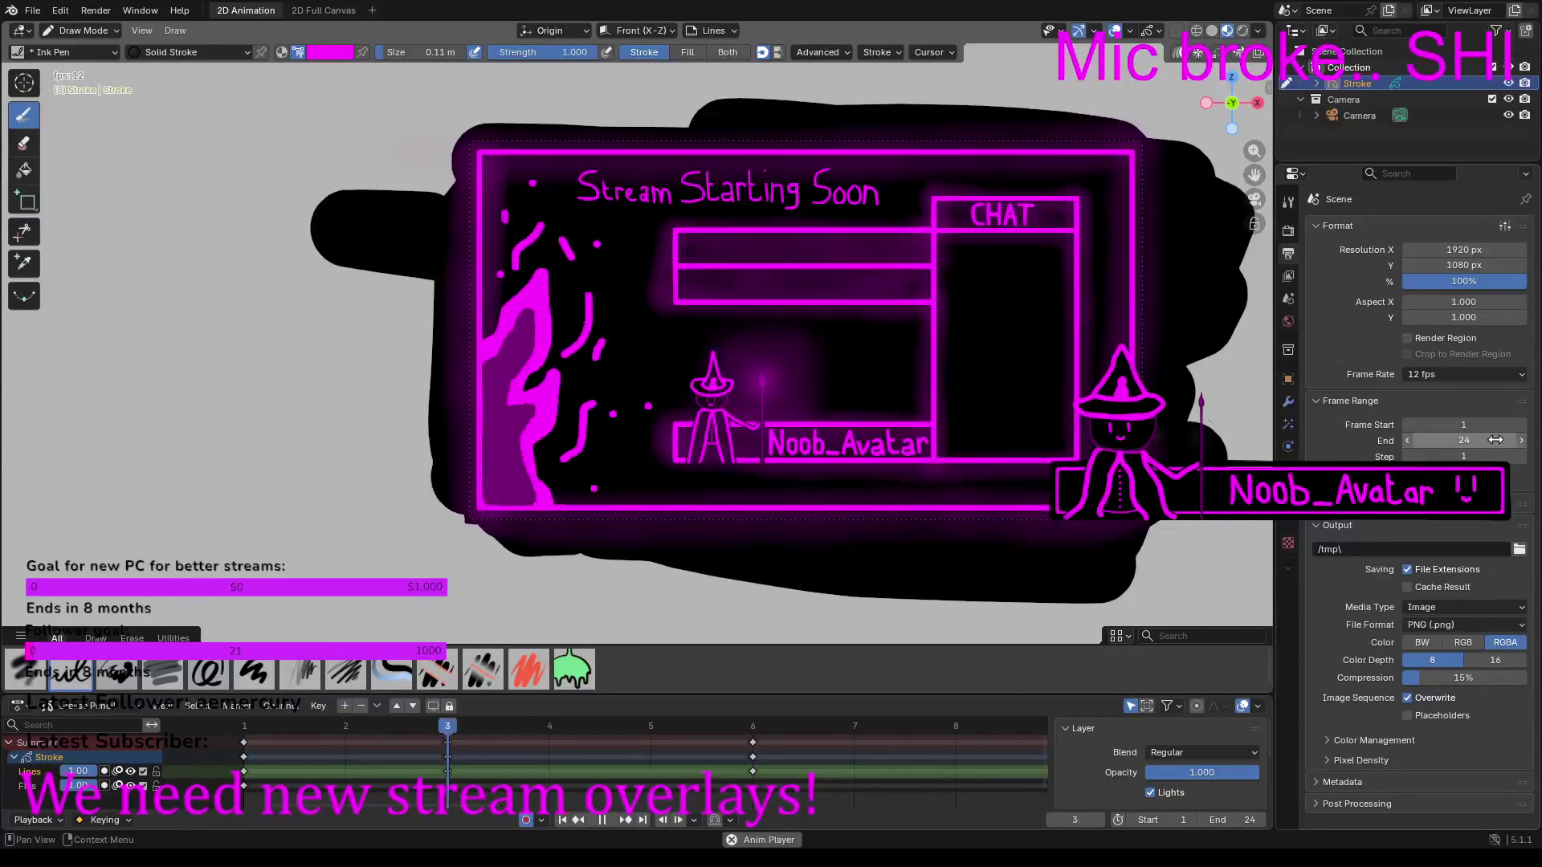
pyautogui.click(1455, 373)
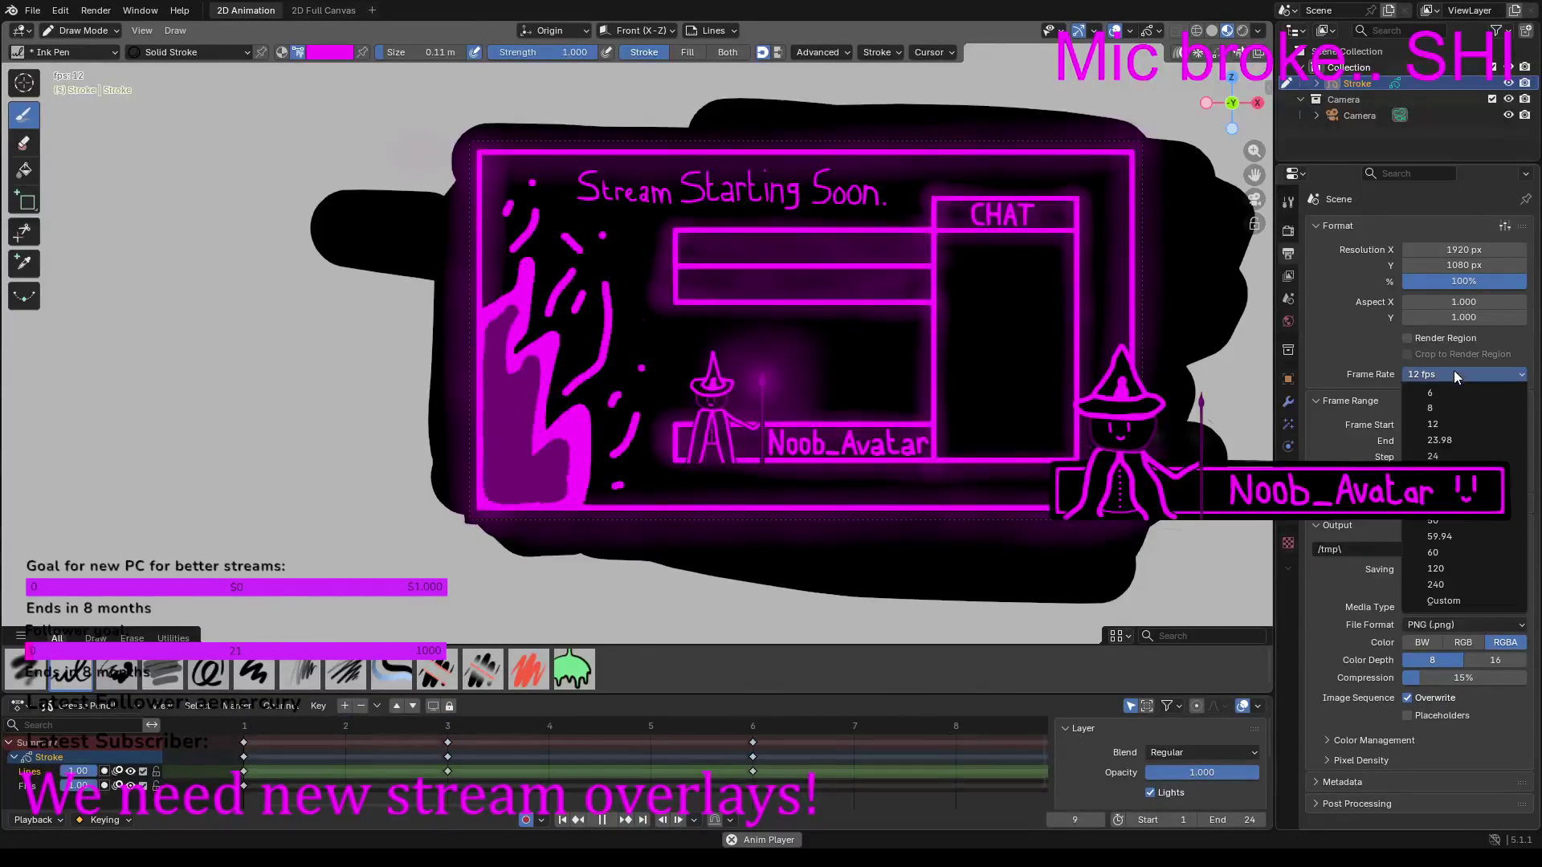
pyautogui.click(1436, 442)
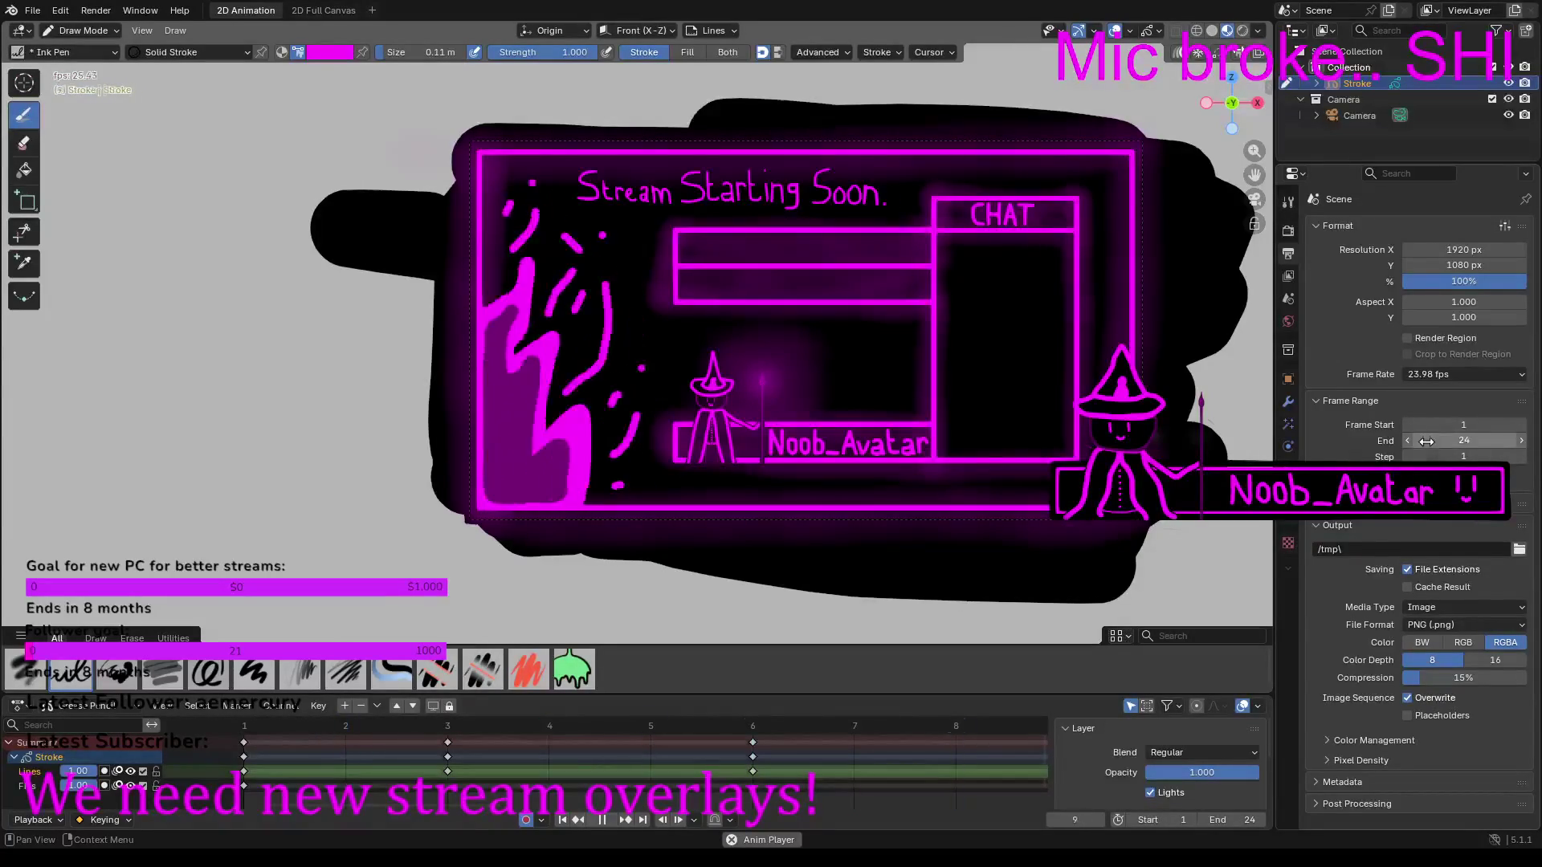
pyautogui.click(1433, 374)
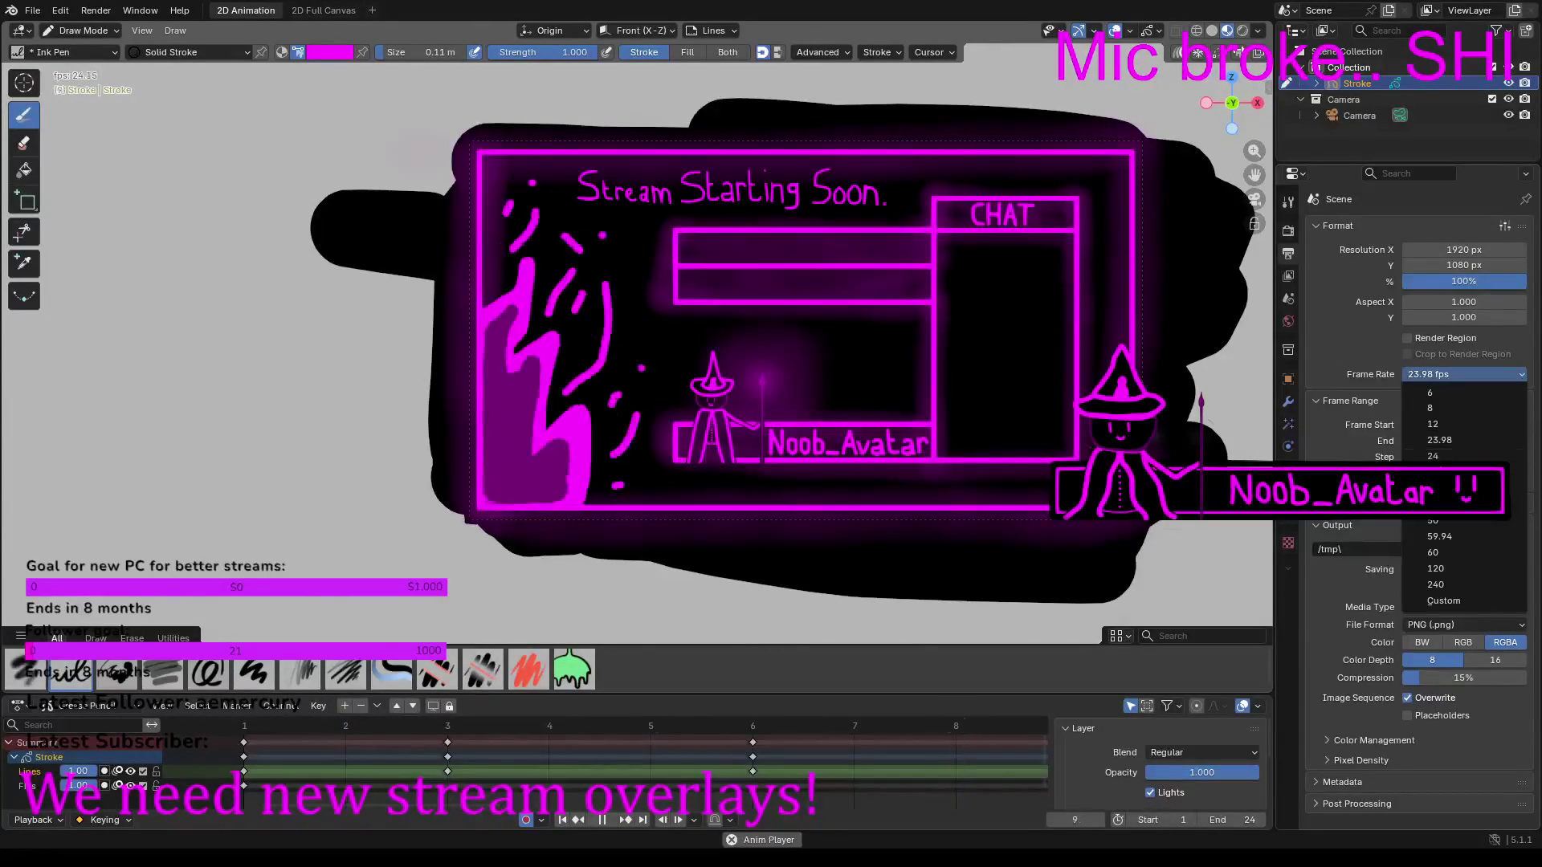
pyautogui.click(1433, 473)
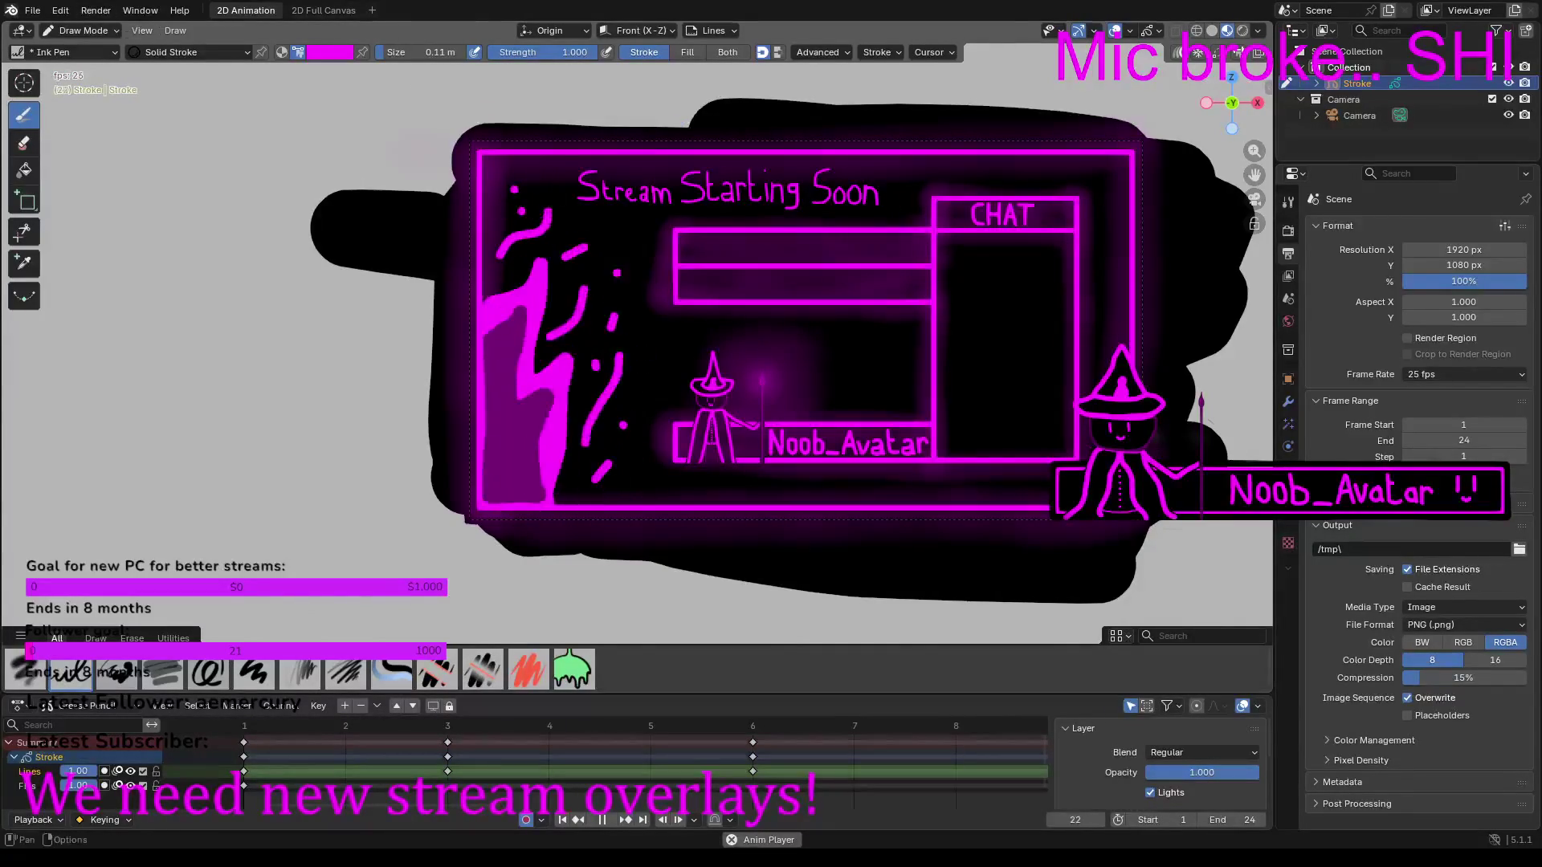
pyautogui.click(95, 11)
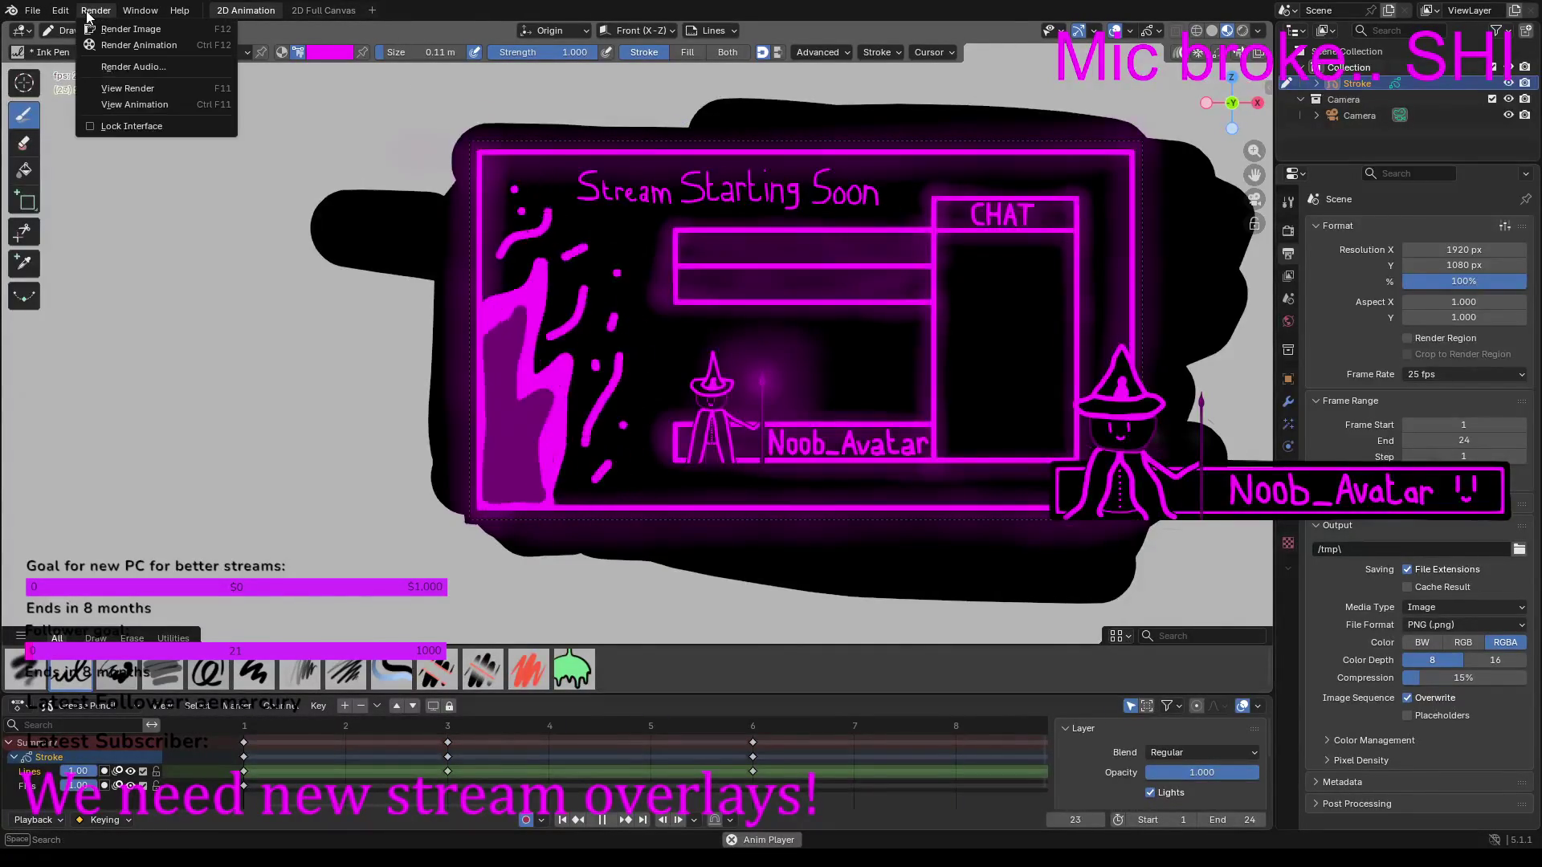
pyautogui.click(128, 45)
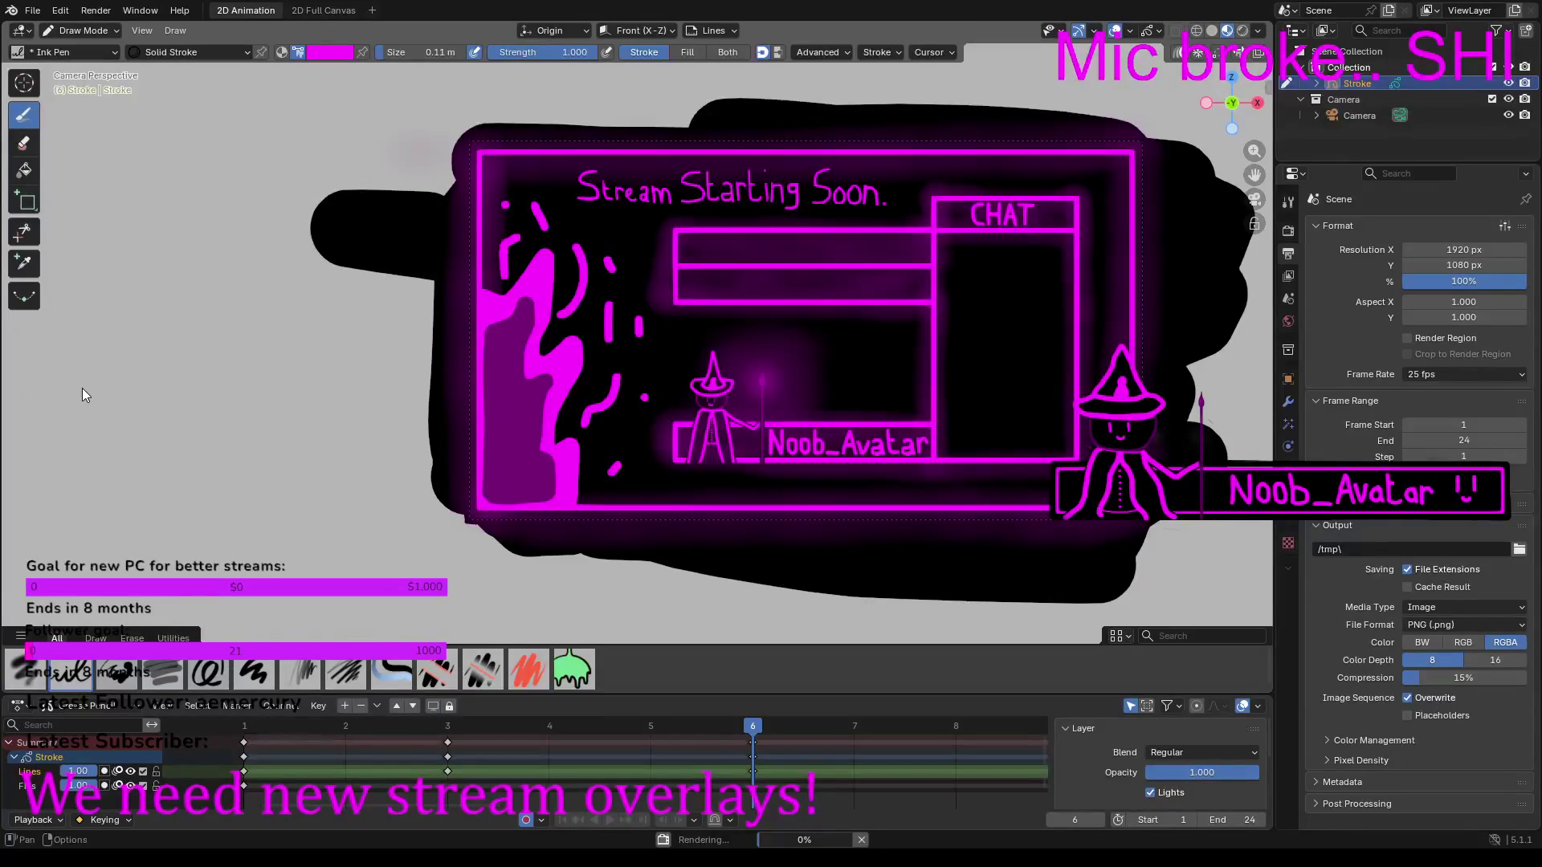